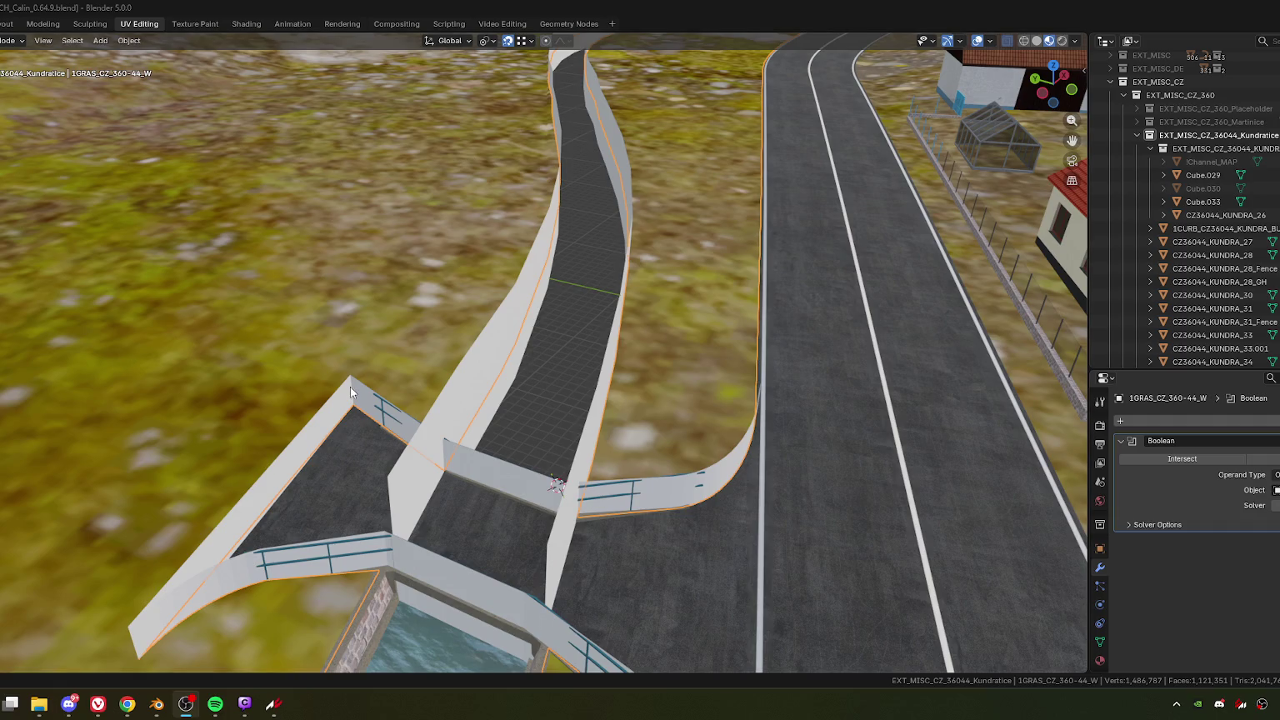
Step: Orbit around the channel walls, then bring up the Architexture folder window and scroll its list
middle_click_drag(372, 444, 404, 445)
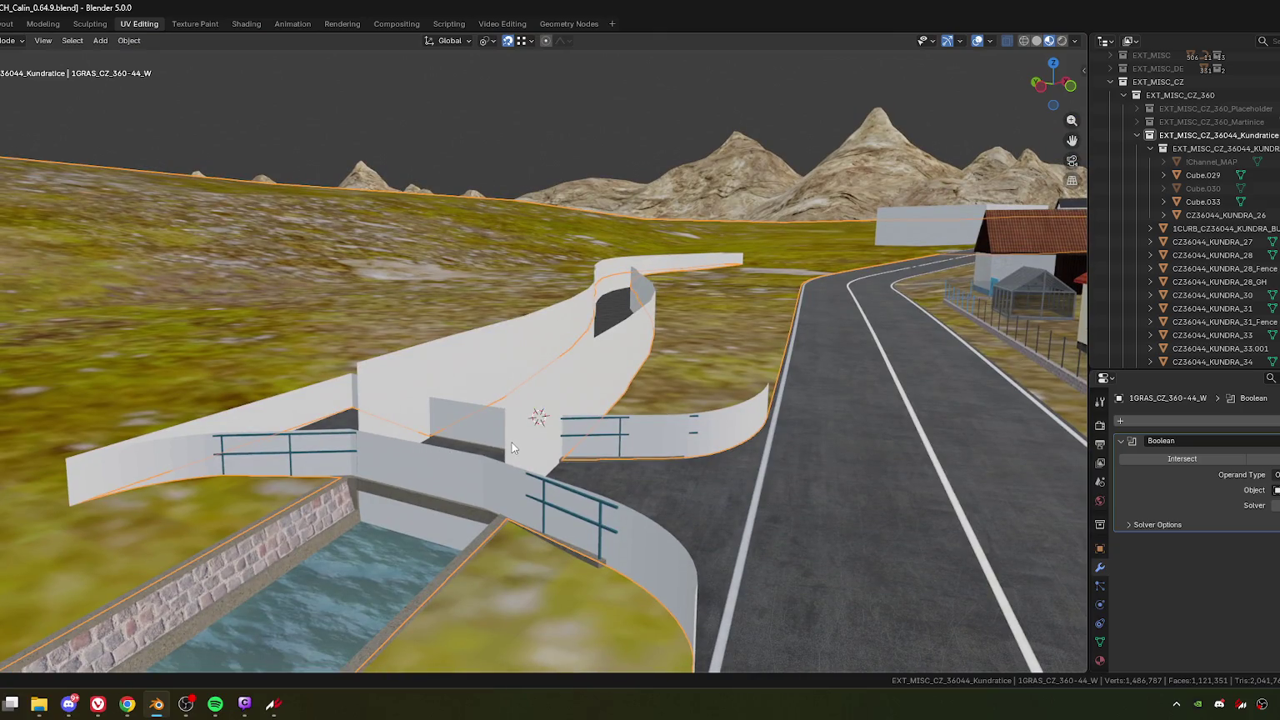
mouse_move(519, 429)
middle_mouse_down()
mouse_move(598, 391)
mouse_move(604, 411)
mouse_move(623, 388)
middle_mouse_up()
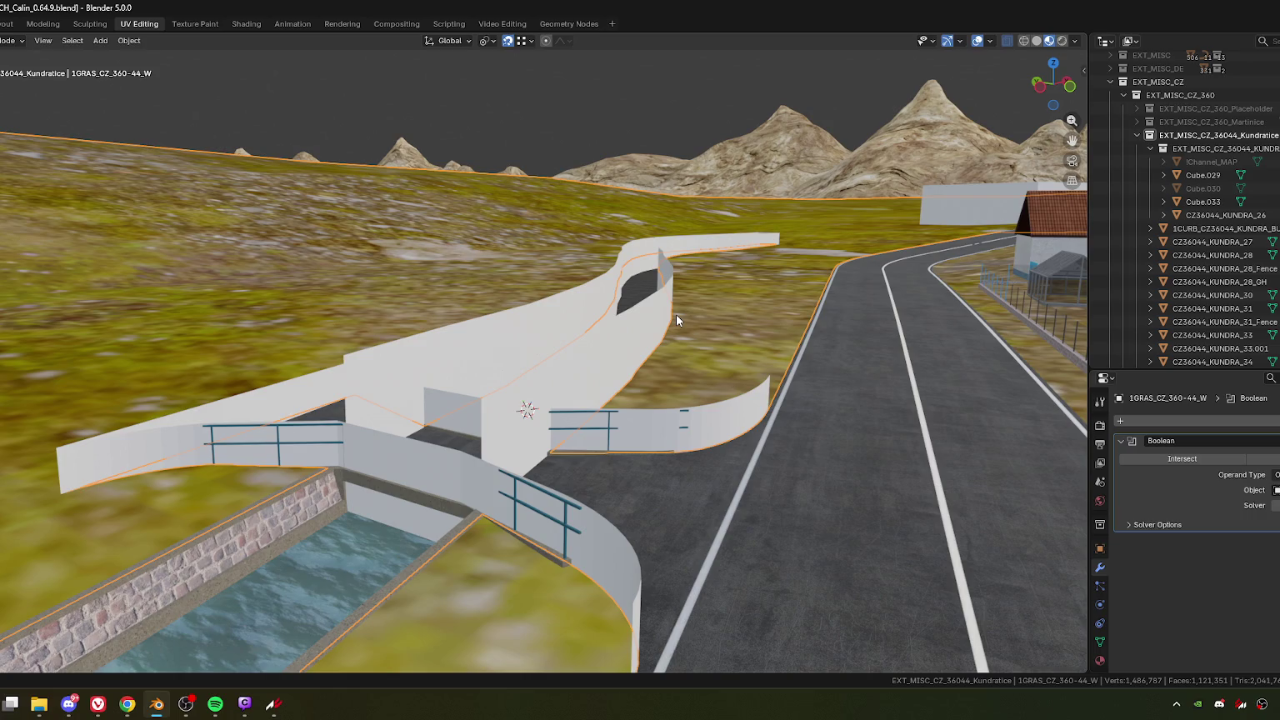
left_click(40, 707)
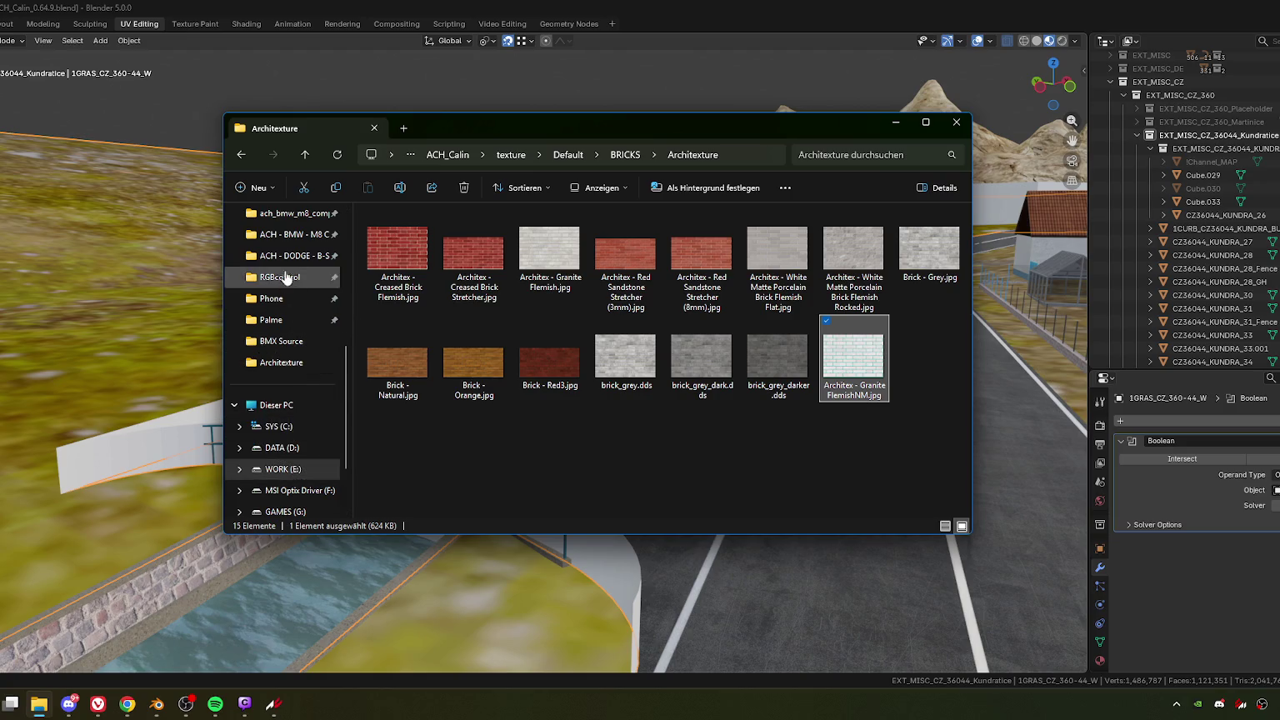
scroll(284, 277, "up", 2)
scroll(286, 284, "up", 1)
scroll(286, 300, "up", 2)
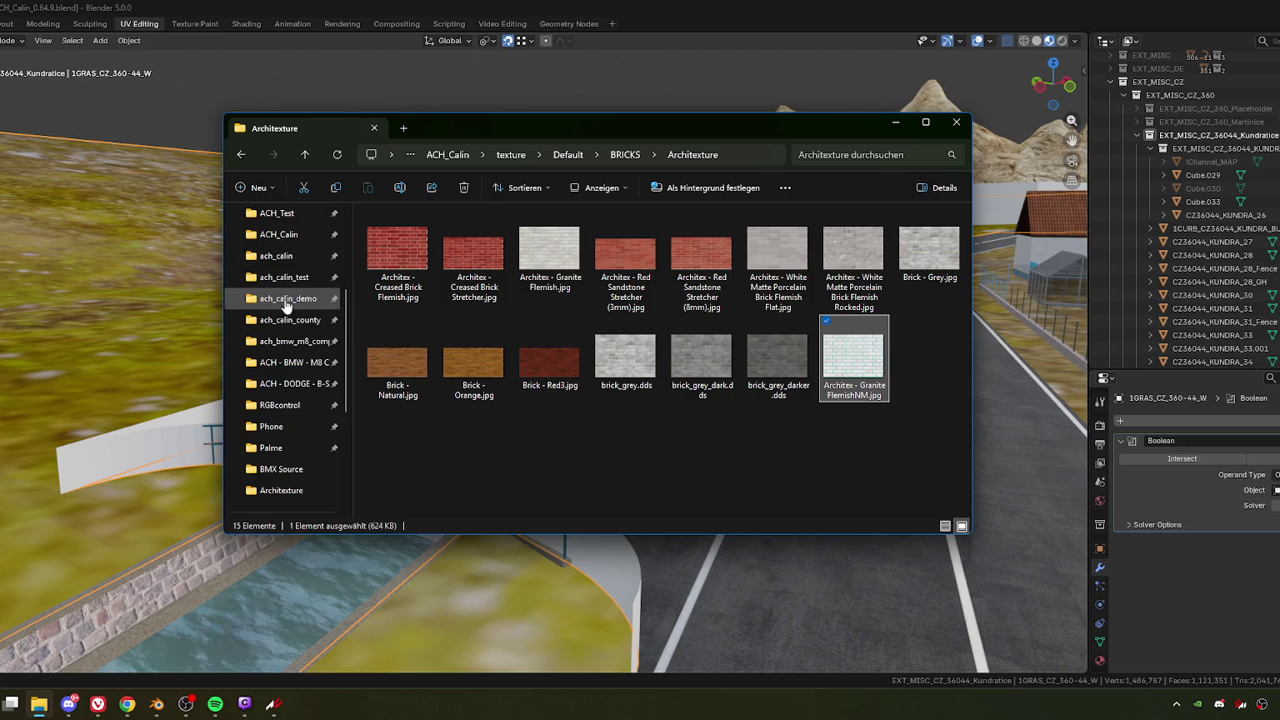
scroll(286, 306, "up", 1)
scroll(286, 492, "down", 1)
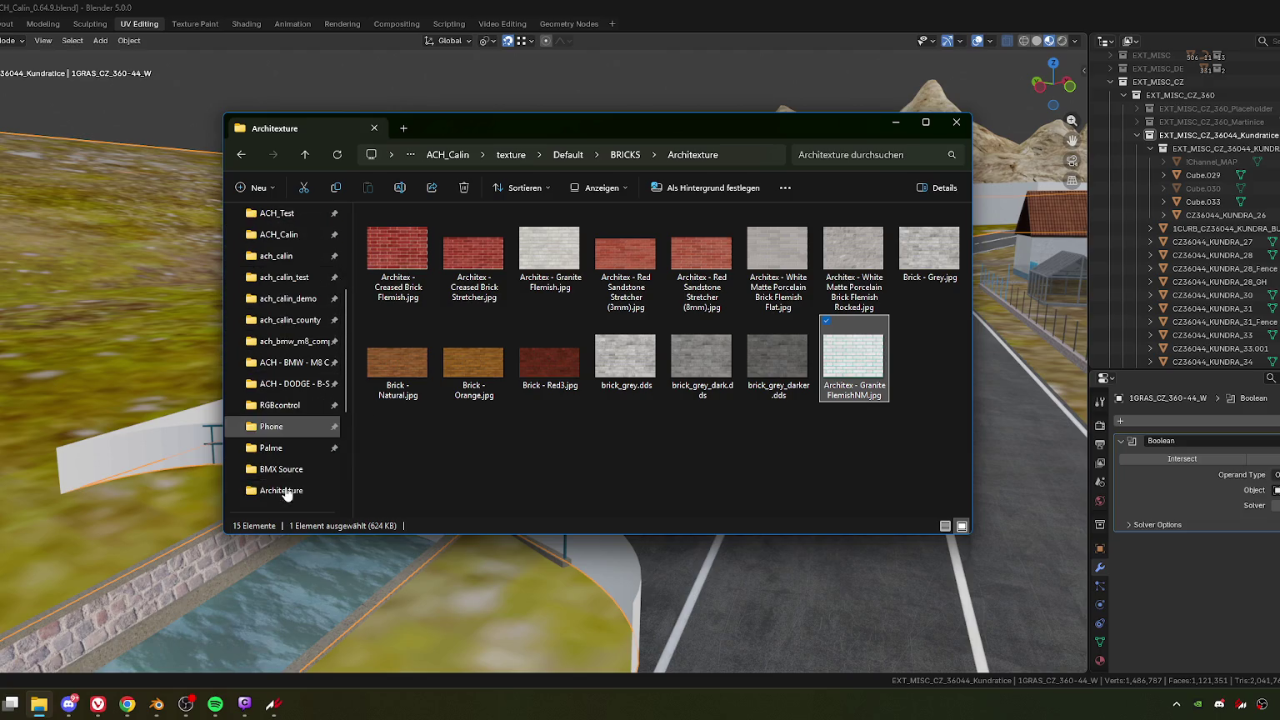
Step: Navigate via My Life to ! BMX > Flatland and open cliffhanger2.gif
left_click(292, 427)
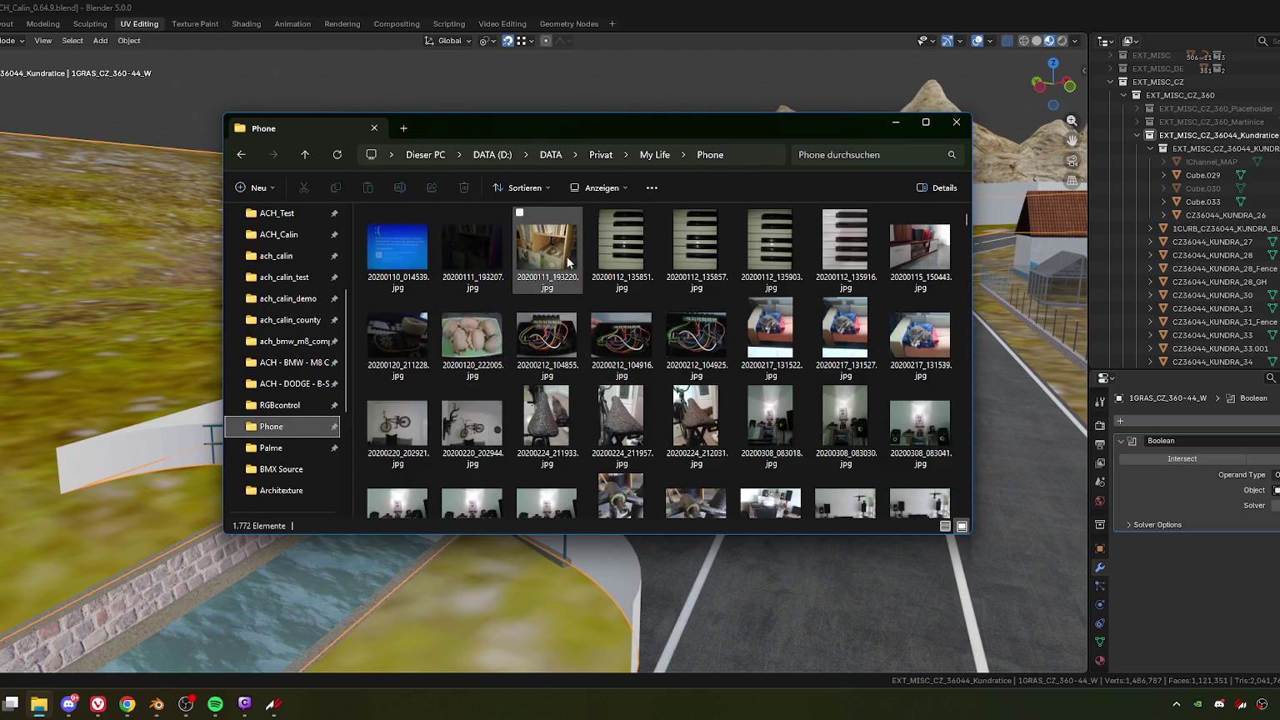
mouse_move(622, 340)
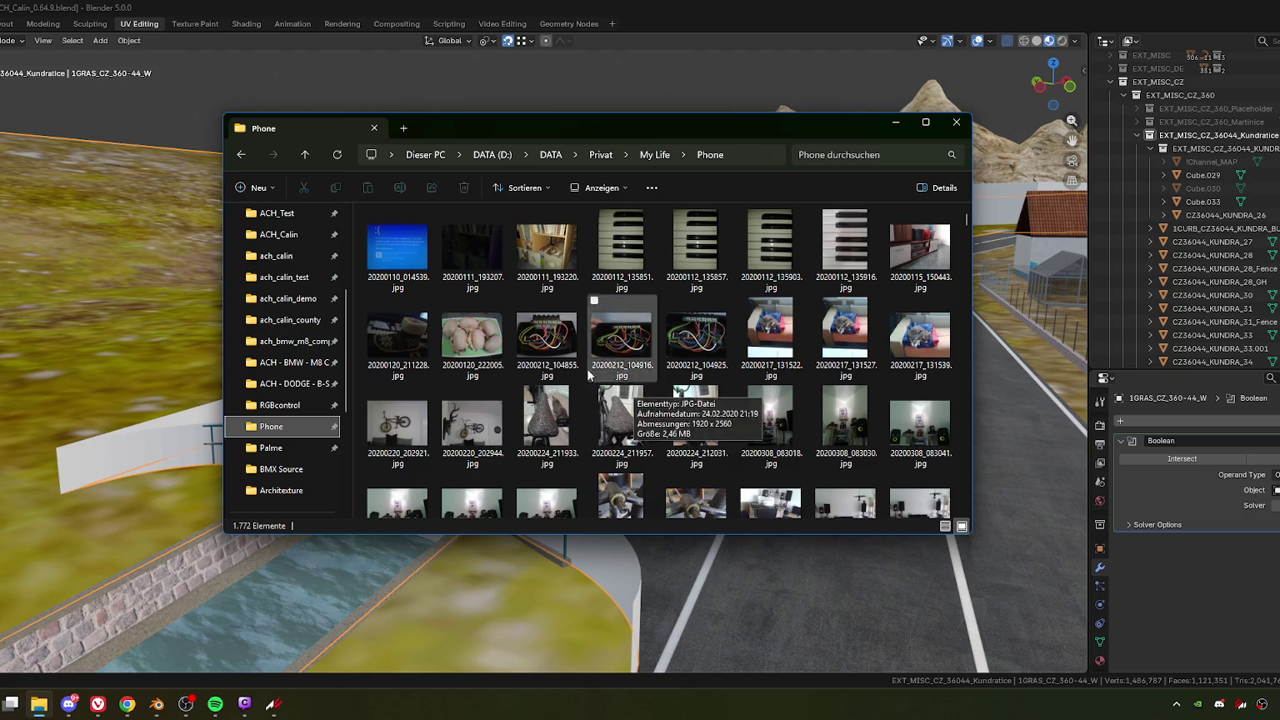
left_click(307, 155)
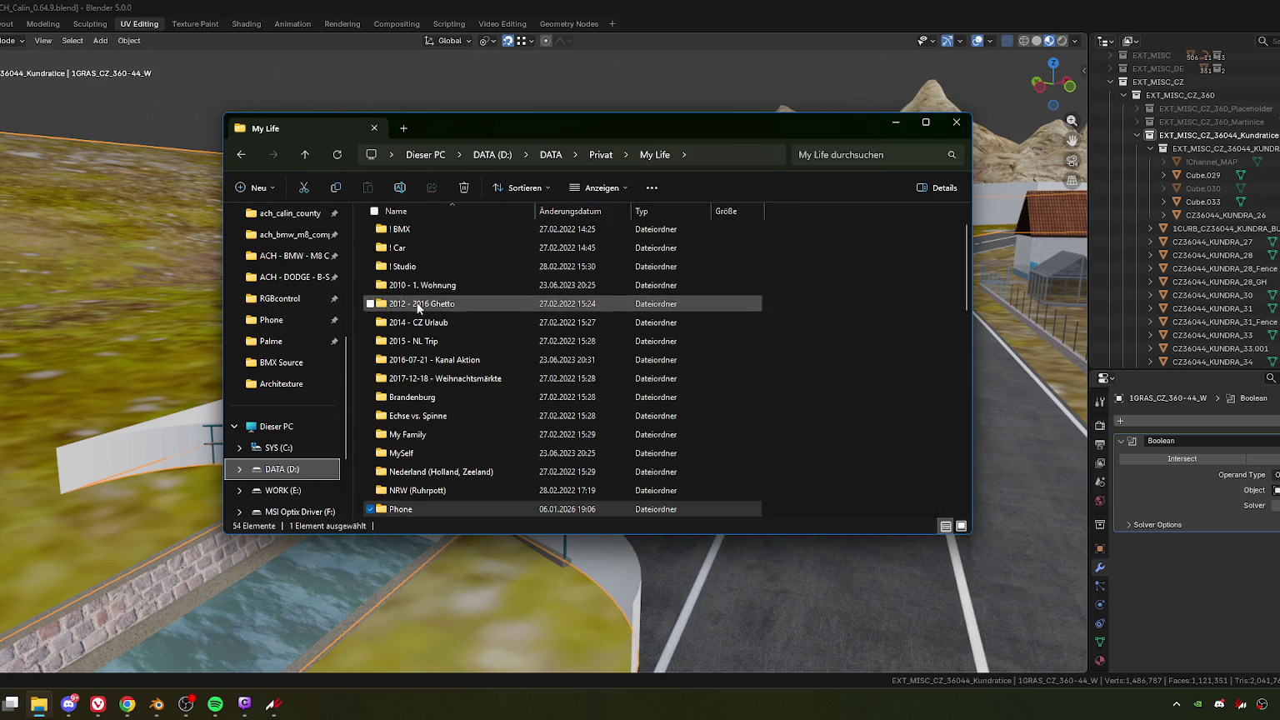
double_click(400, 230)
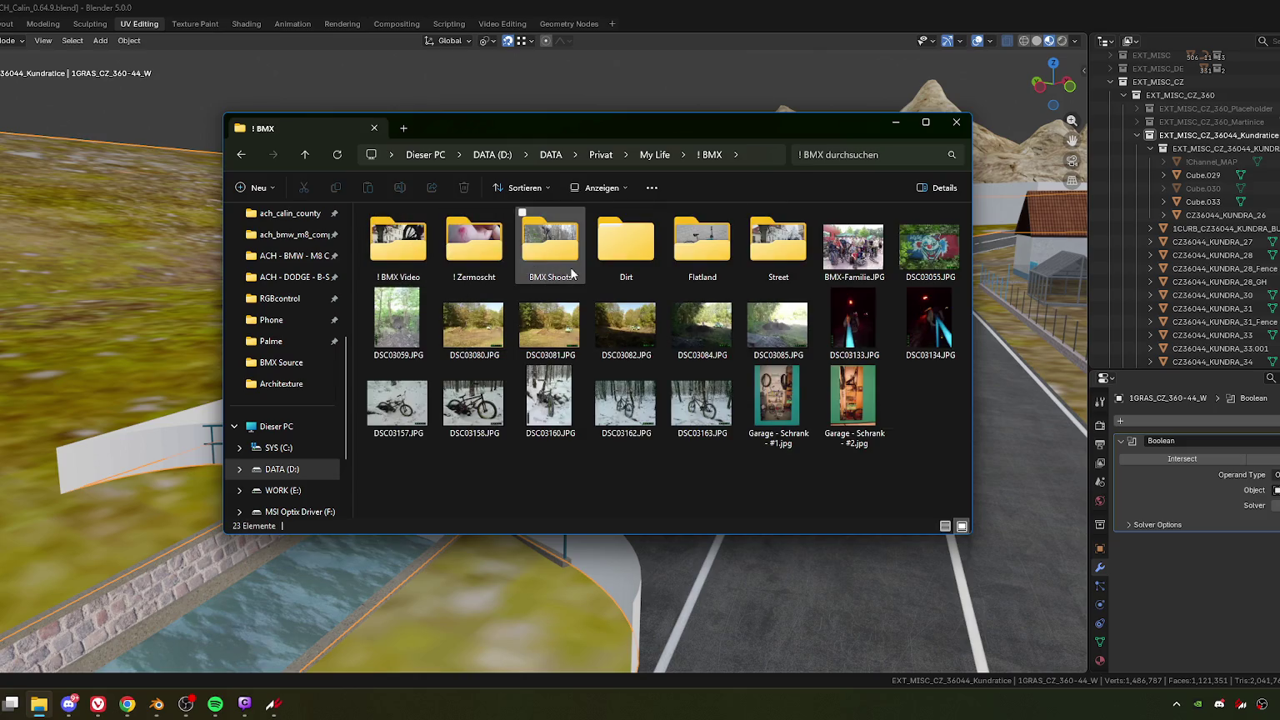
double_click(707, 250)
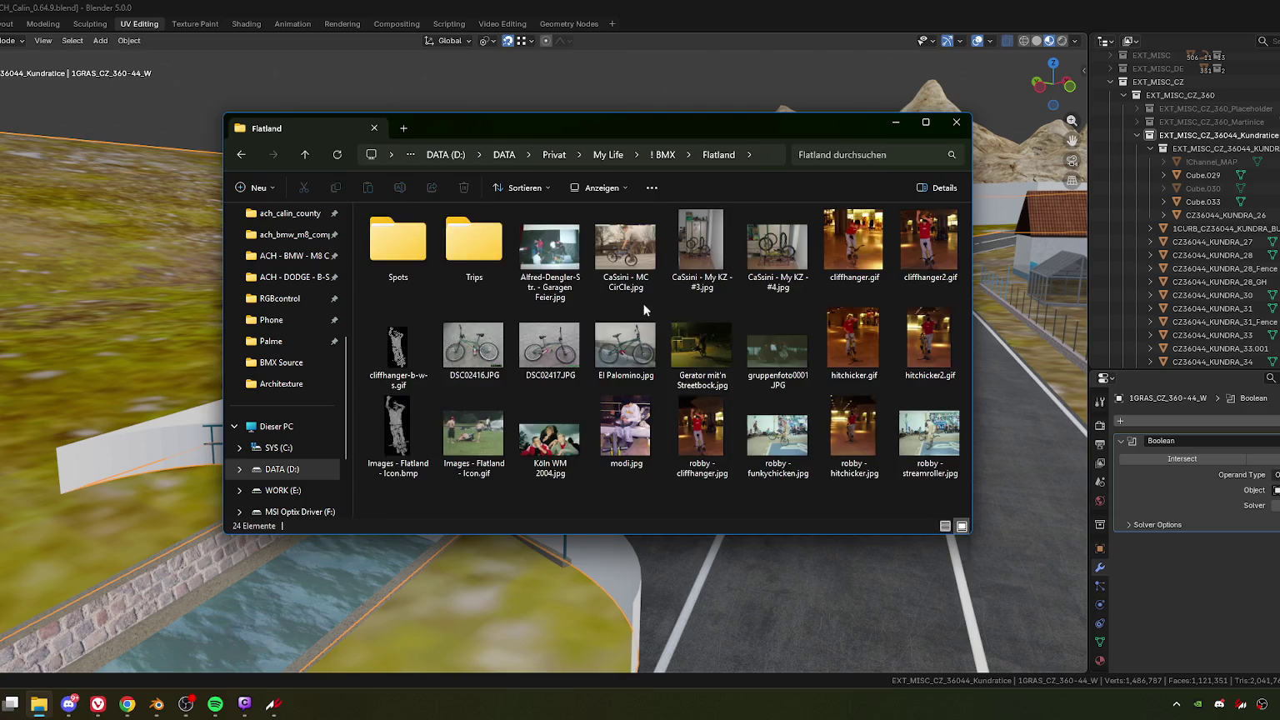
left_click(927, 259)
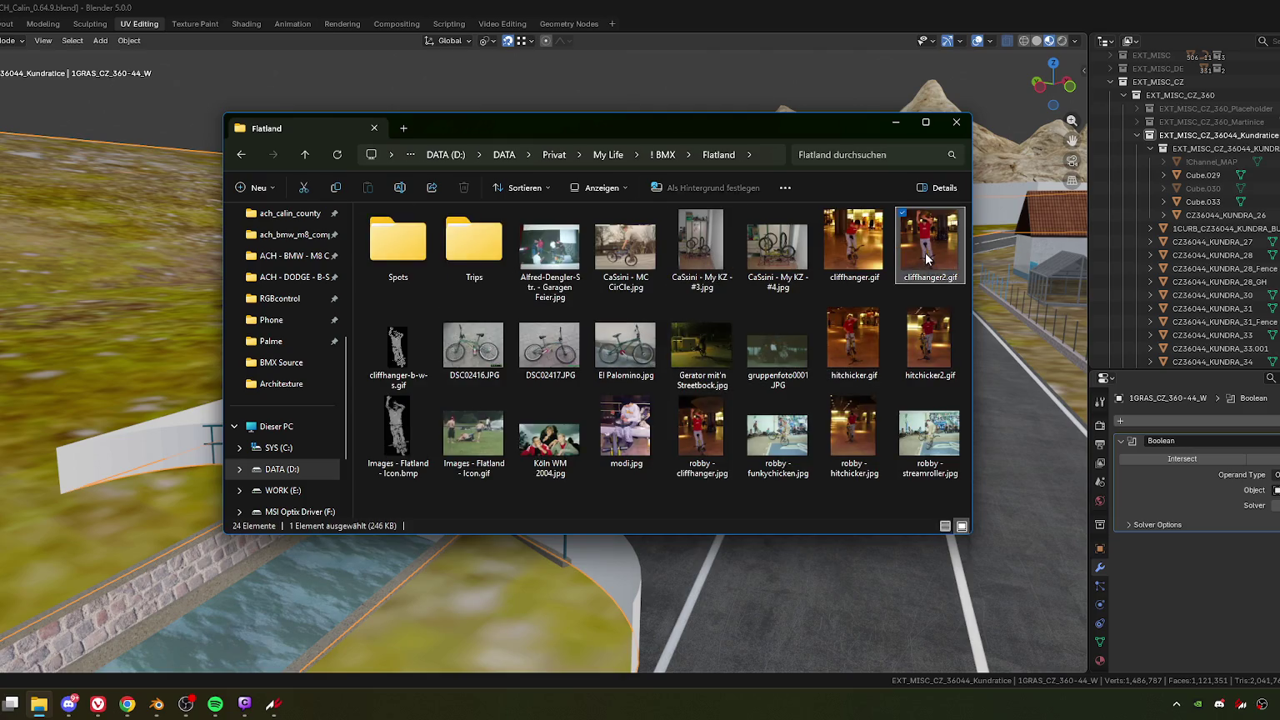
double_click(927, 259)
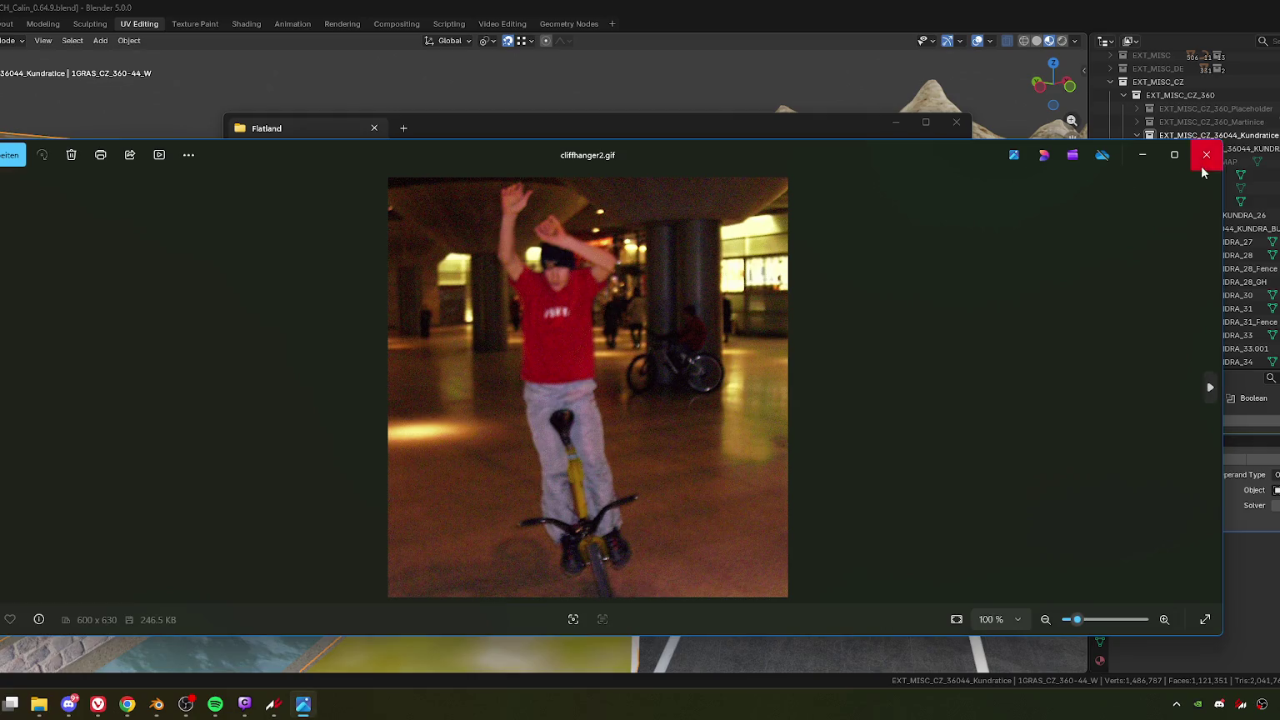
Step: Move the cliffhanger2.gif viewer higher, make it slightly taller, then close it
left_click_drag(890, 140, 675, 90)
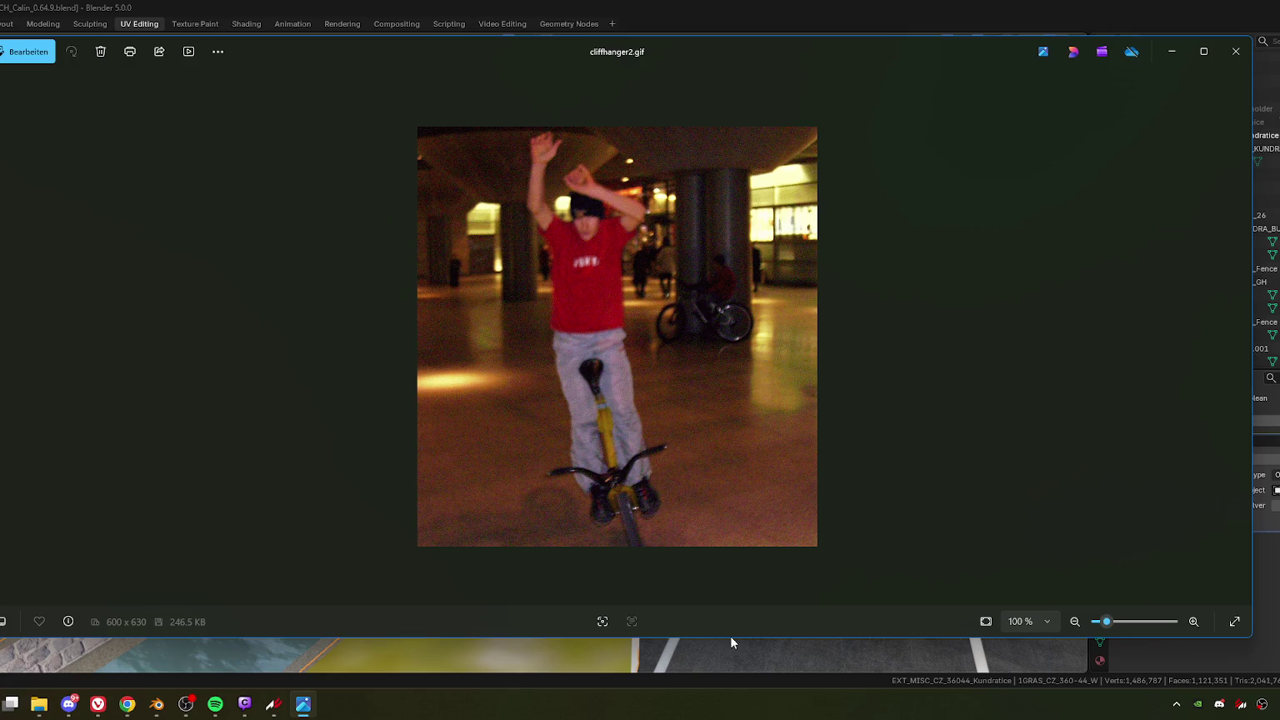
left_click_drag(730, 636, 710, 645)
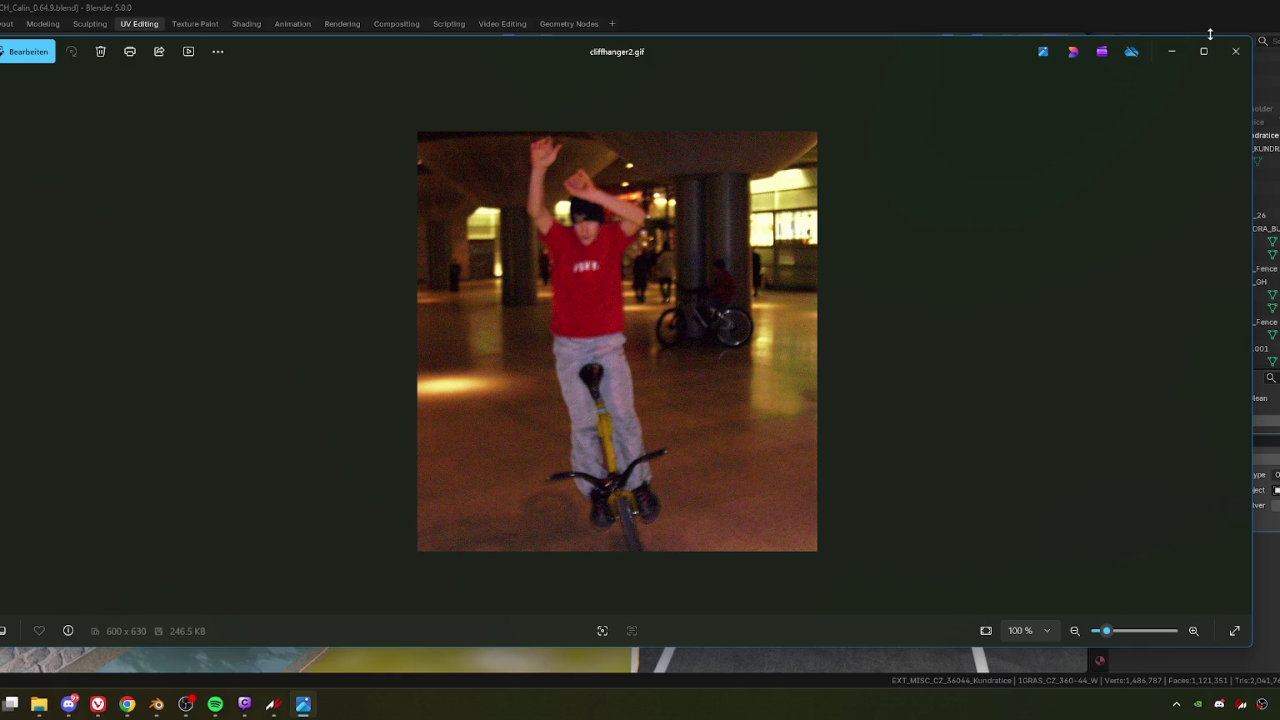
left_click(1235, 52)
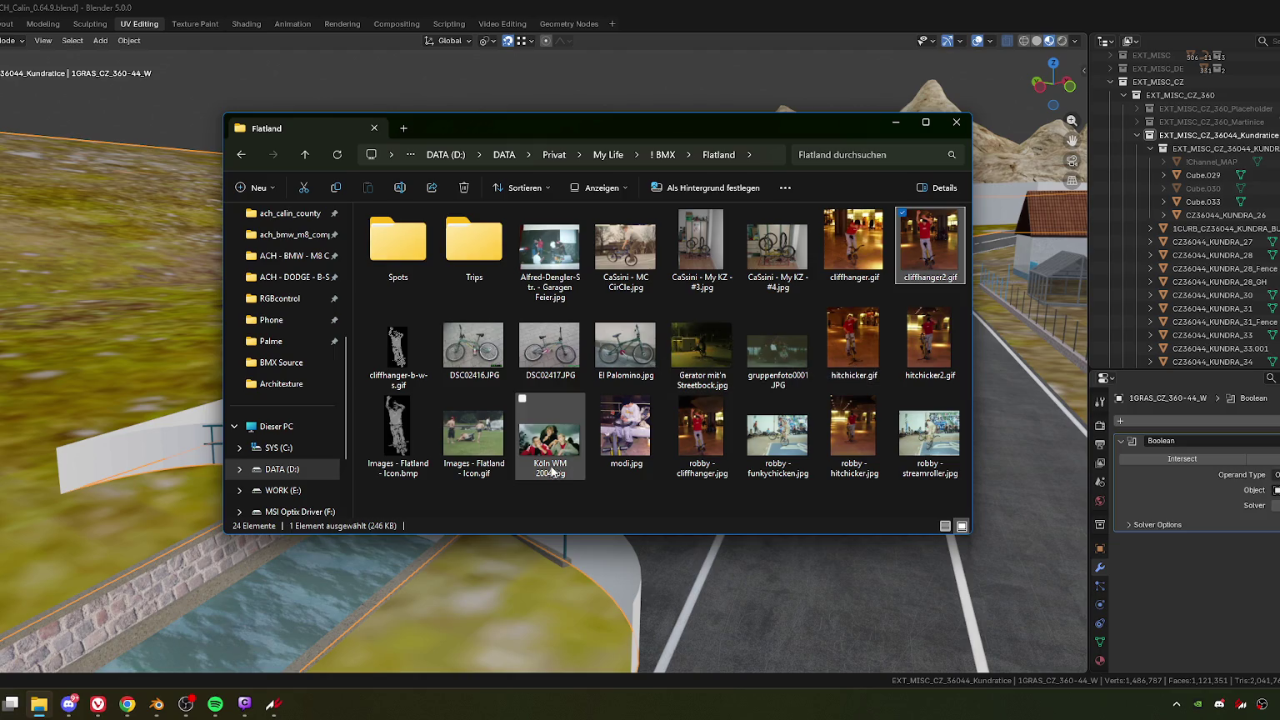
Step: Go back to the ! BMX folder and close the File Explorer window
key("alt+Left")
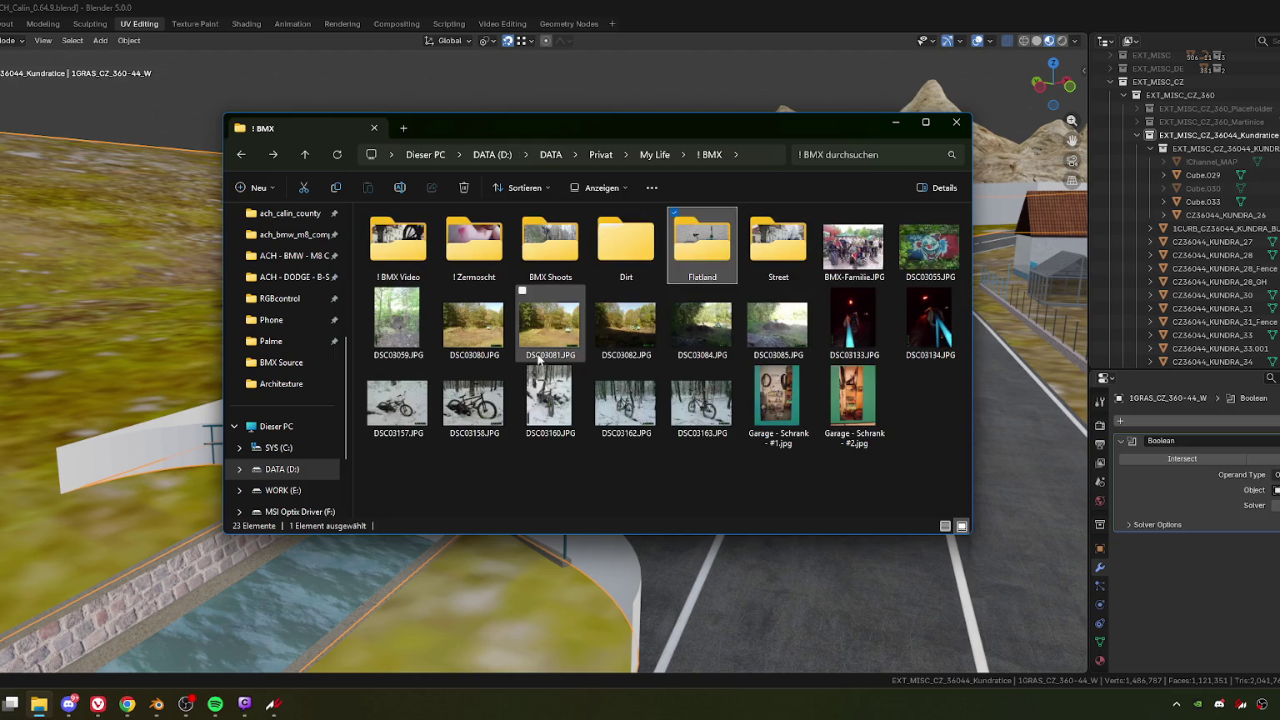
left_click(956, 122)
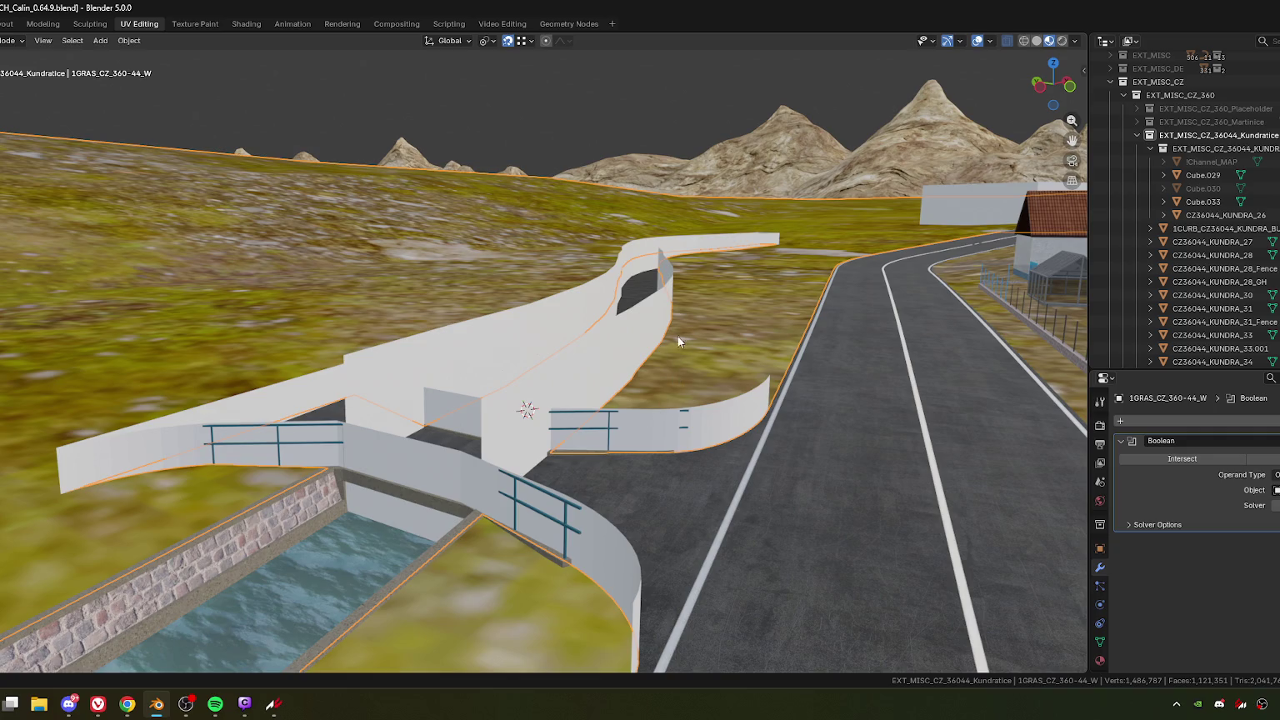
Step: Orbit and zoom in to inspect the channel walls, floor and road
middle_click_drag(678, 341, 682, 386)
scroll(643, 355, "up", 3)
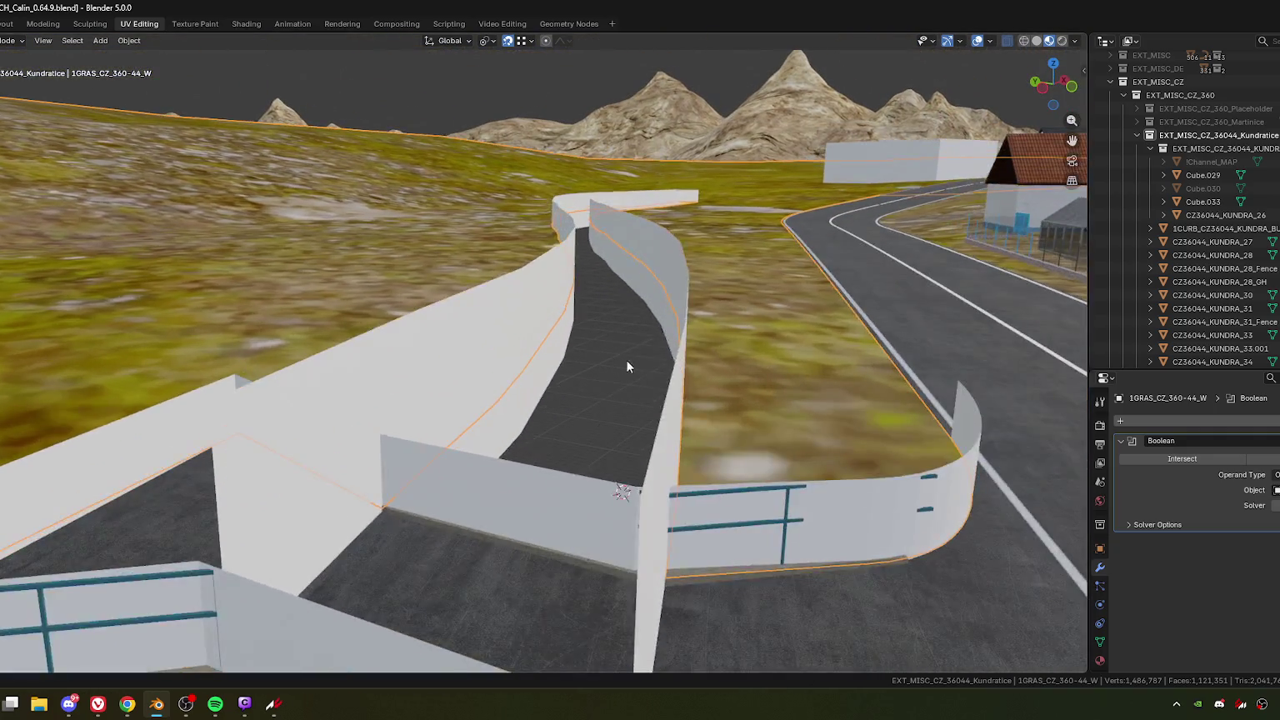
middle_click_drag(685, 325, 571, 364, "shift")
scroll(560, 360, "up", 1)
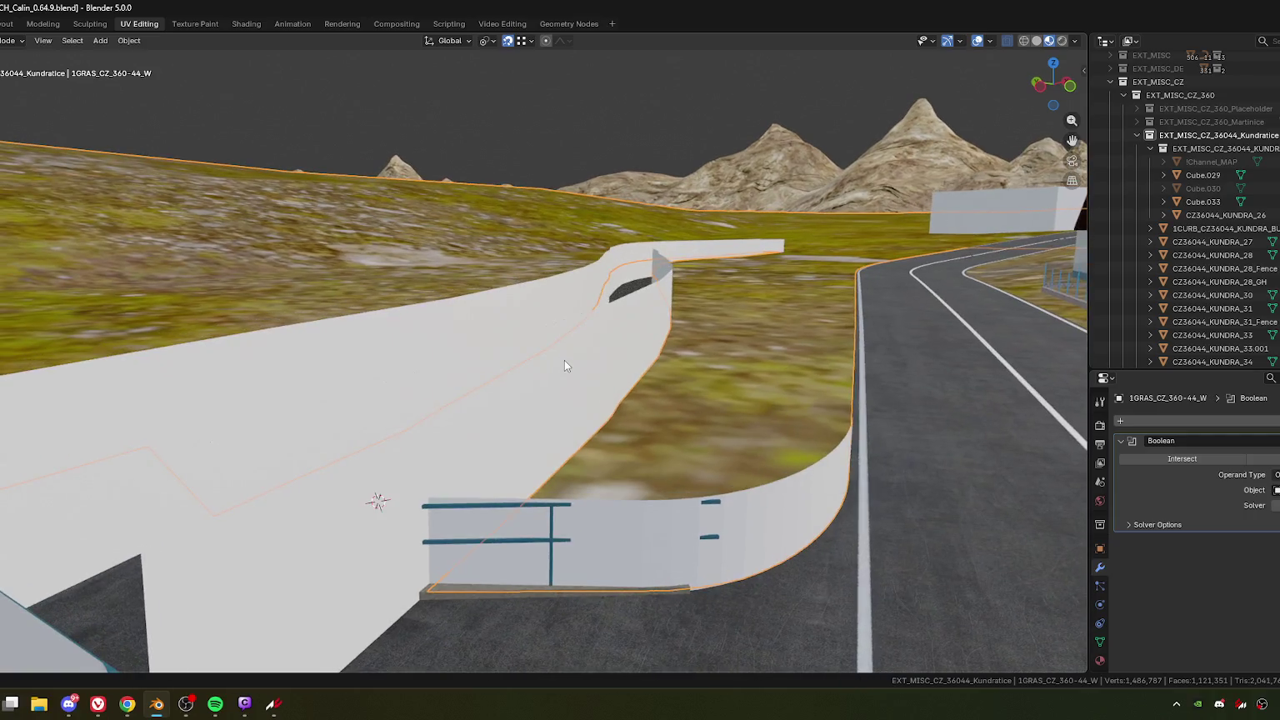
scroll(569, 332, "up", 1)
scroll(584, 358, "up", 2)
scroll(615, 398, "up", 1)
middle_click_drag(615, 393, 611, 399)
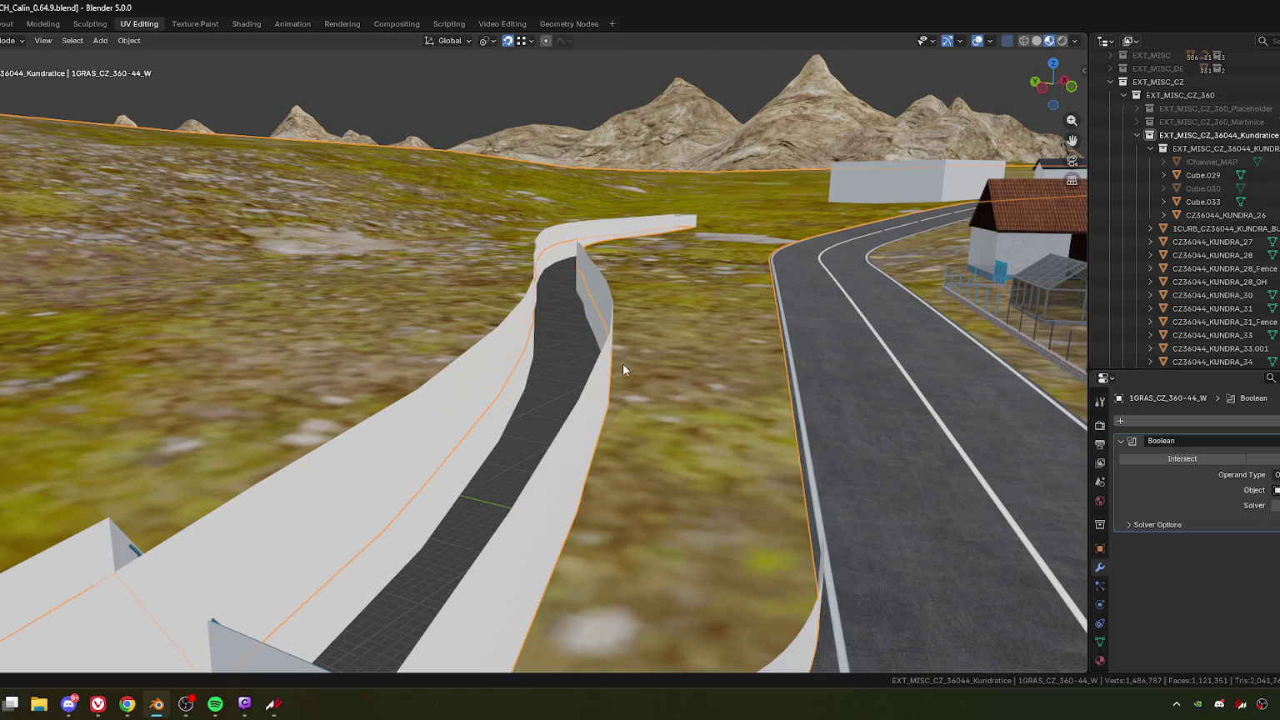
middle_click_drag(634, 403, 615, 401)
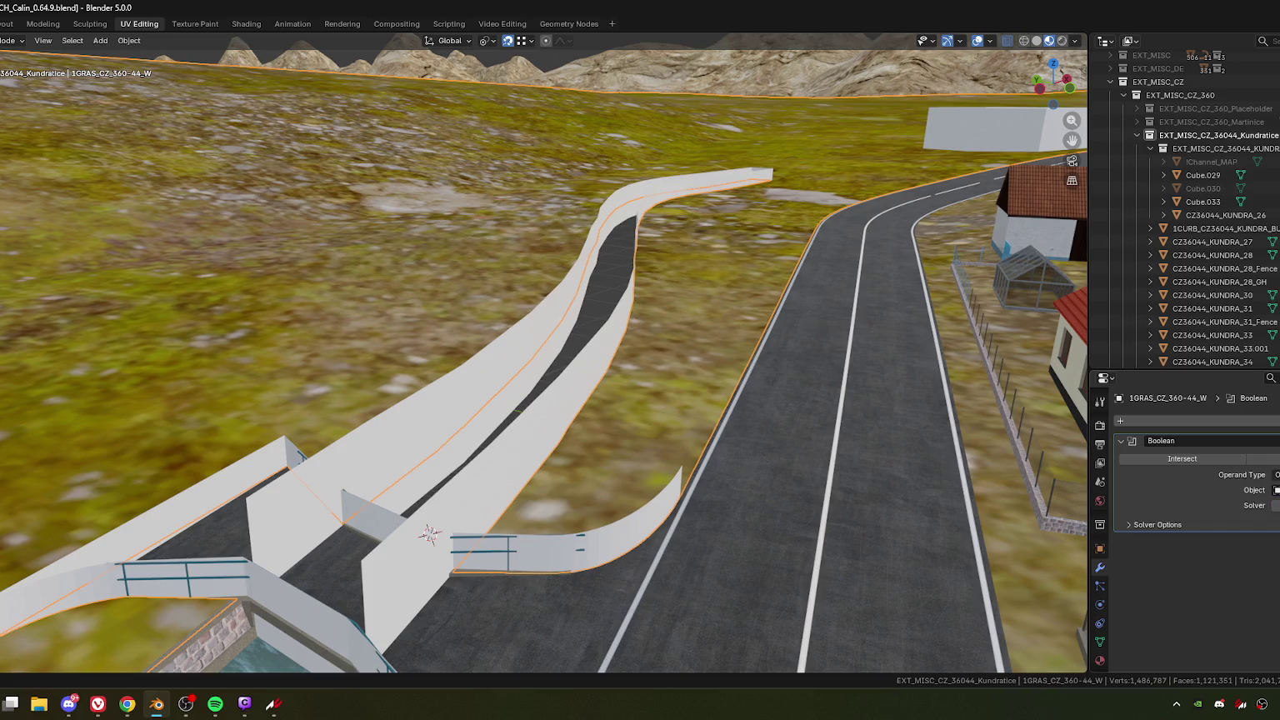
Step: Switch the terrain's Boolean operation away from Intersect and look along the wall channel
left_click(1261, 459)
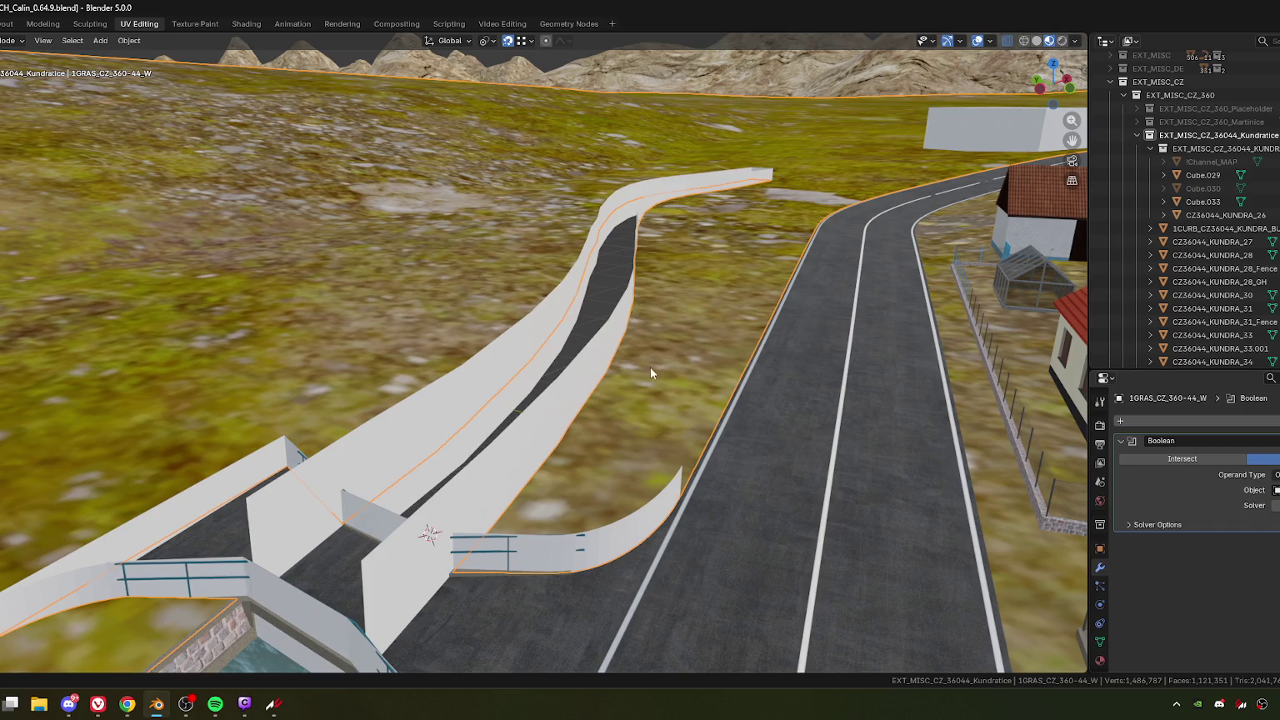
middle_click_drag(669, 382, 677, 411)
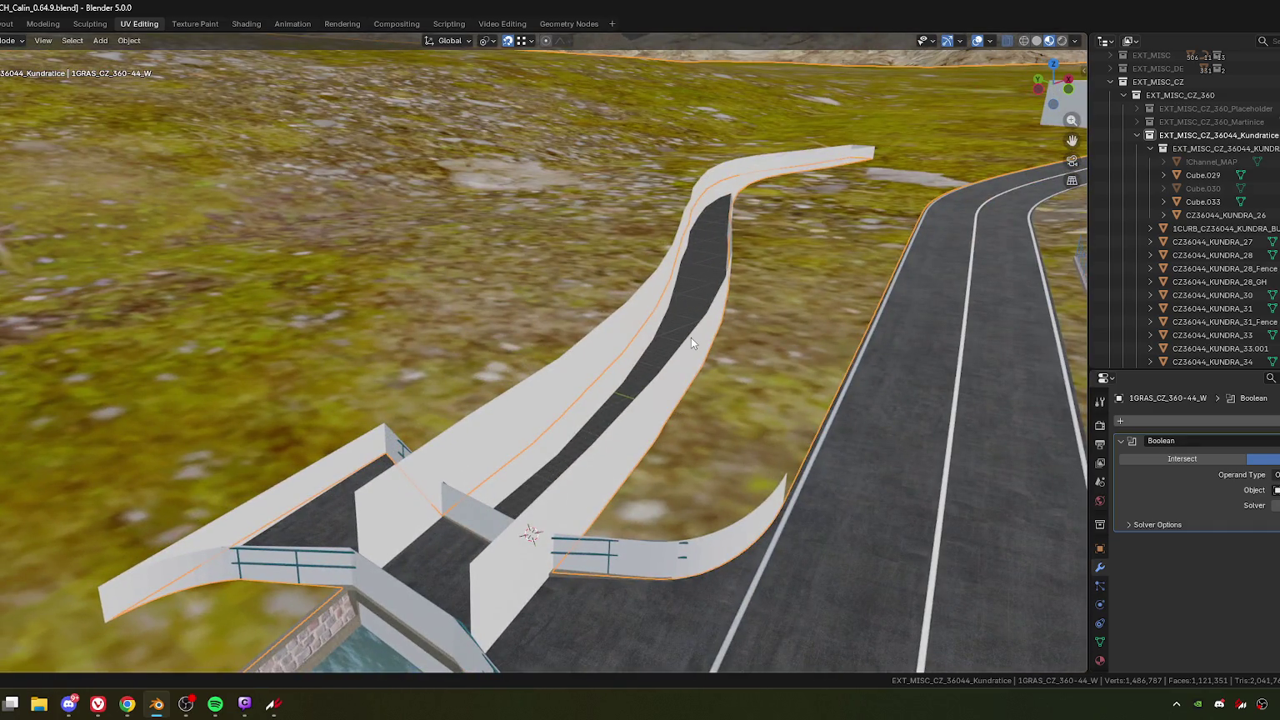
middle_click_drag(691, 339, 677, 362)
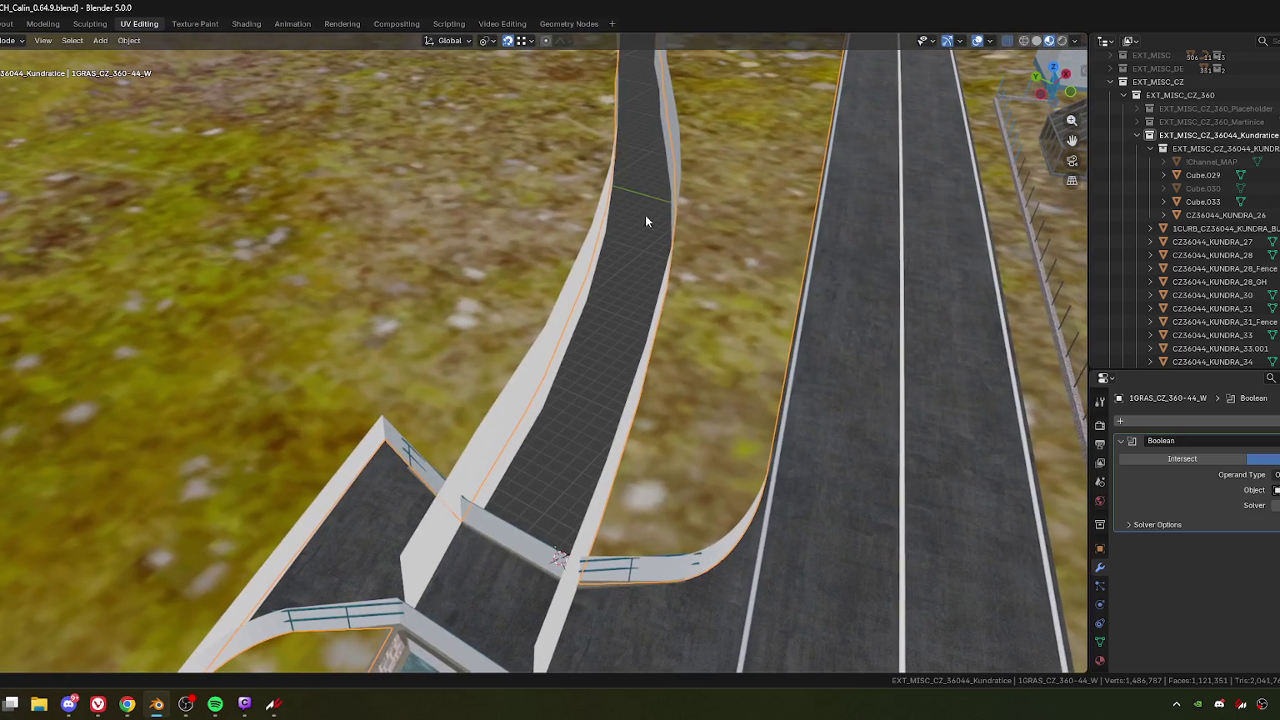
scroll(666, 244, "down", 3)
middle_click_drag(627, 461, 672, 274)
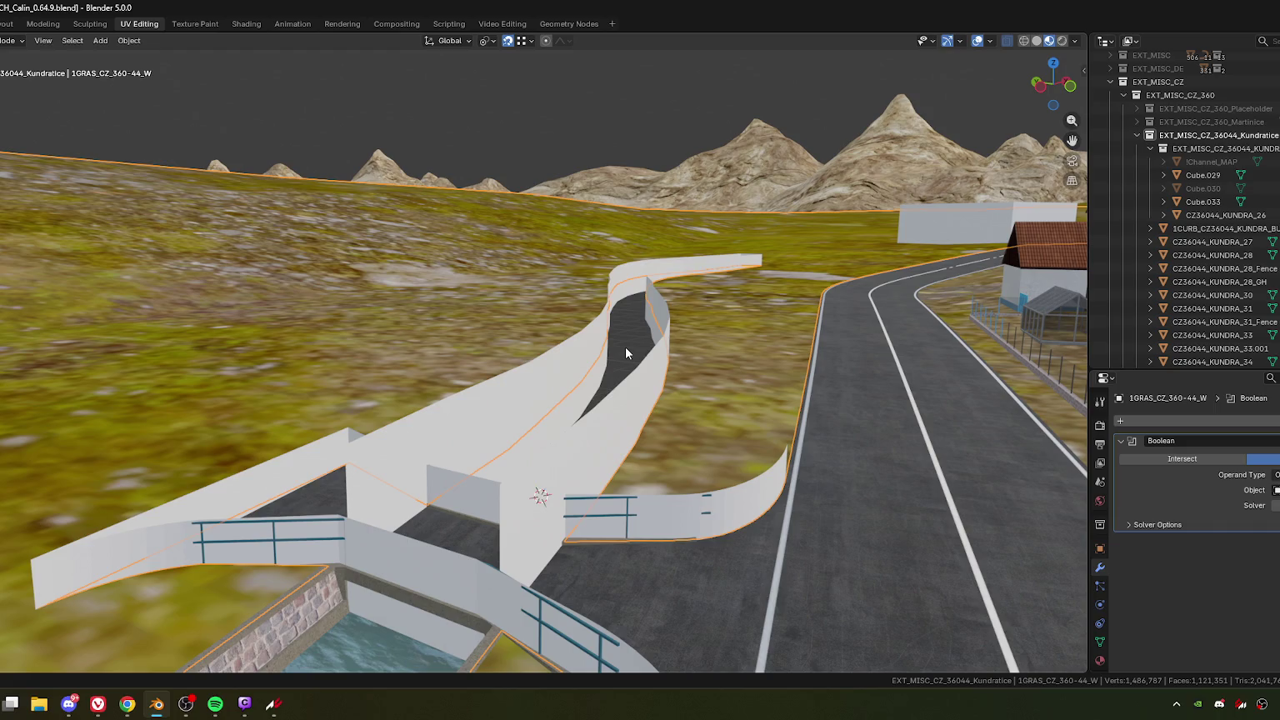
Step: Try different Boolean operations and solver settings, then undo the last two changes
left_click(1181, 460)
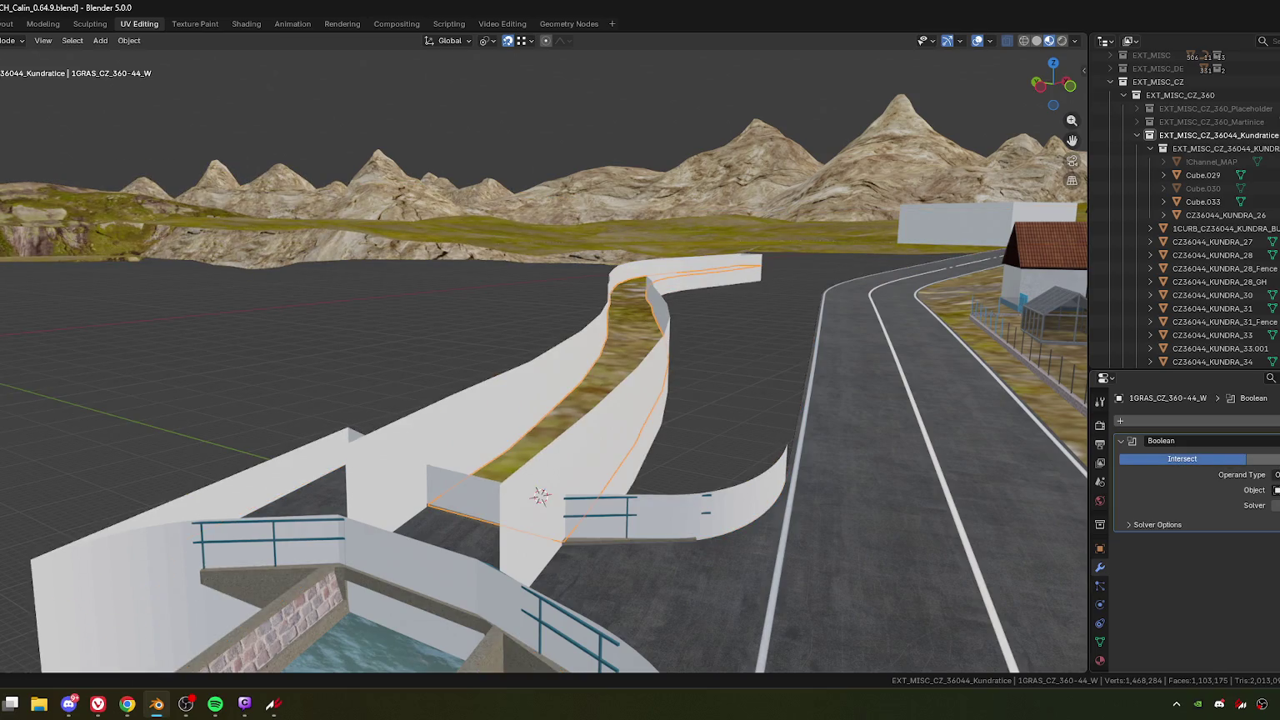
left_click(1263, 459)
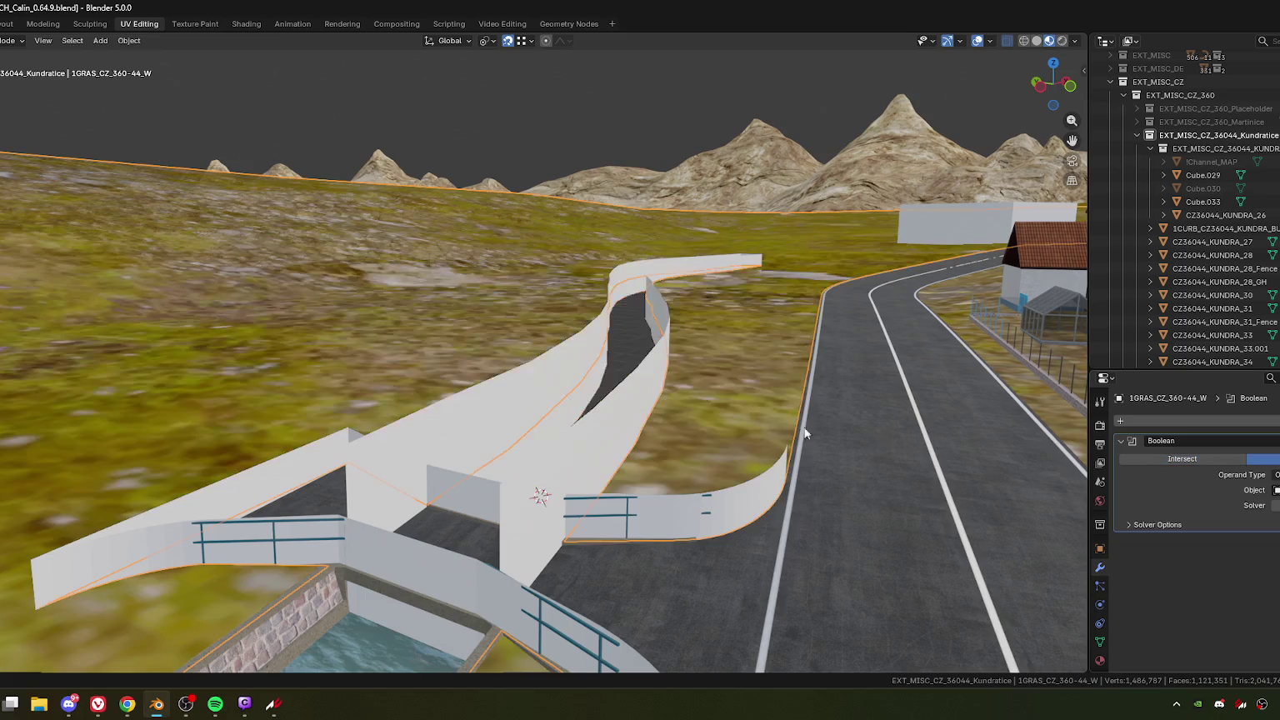
left_click(1276, 505)
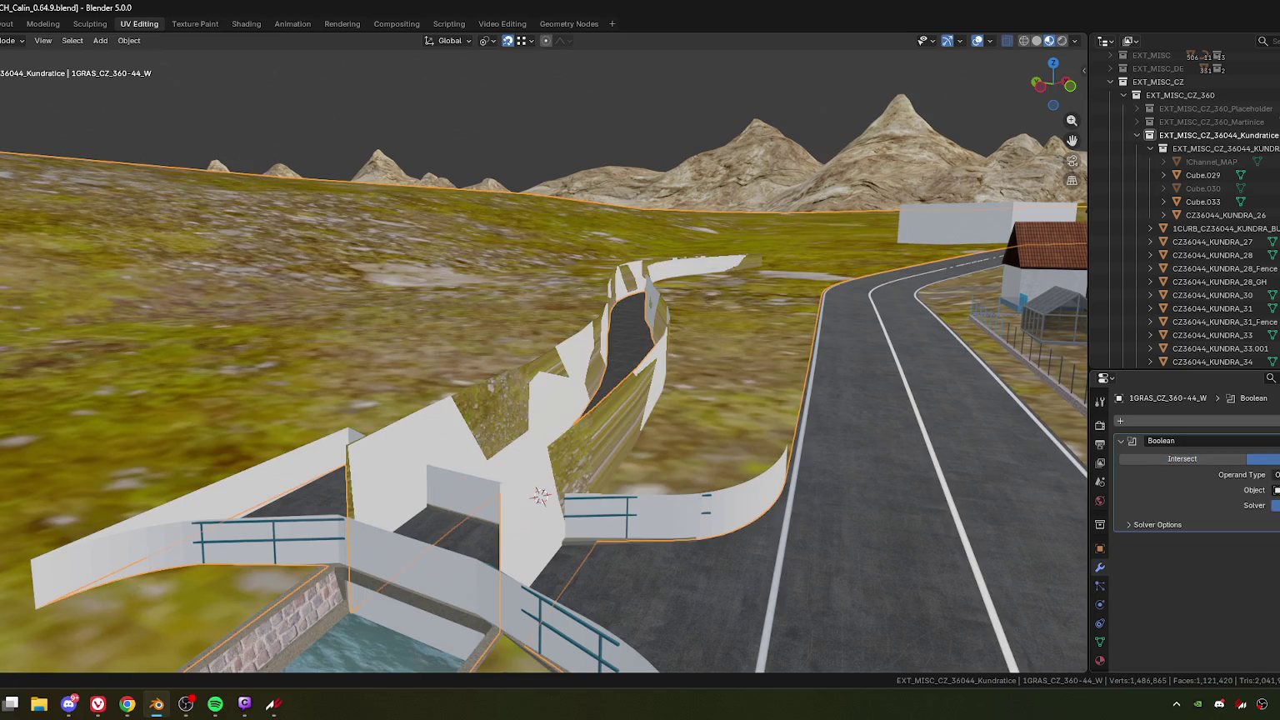
left_click(1238, 472)
key("ctrl+z")
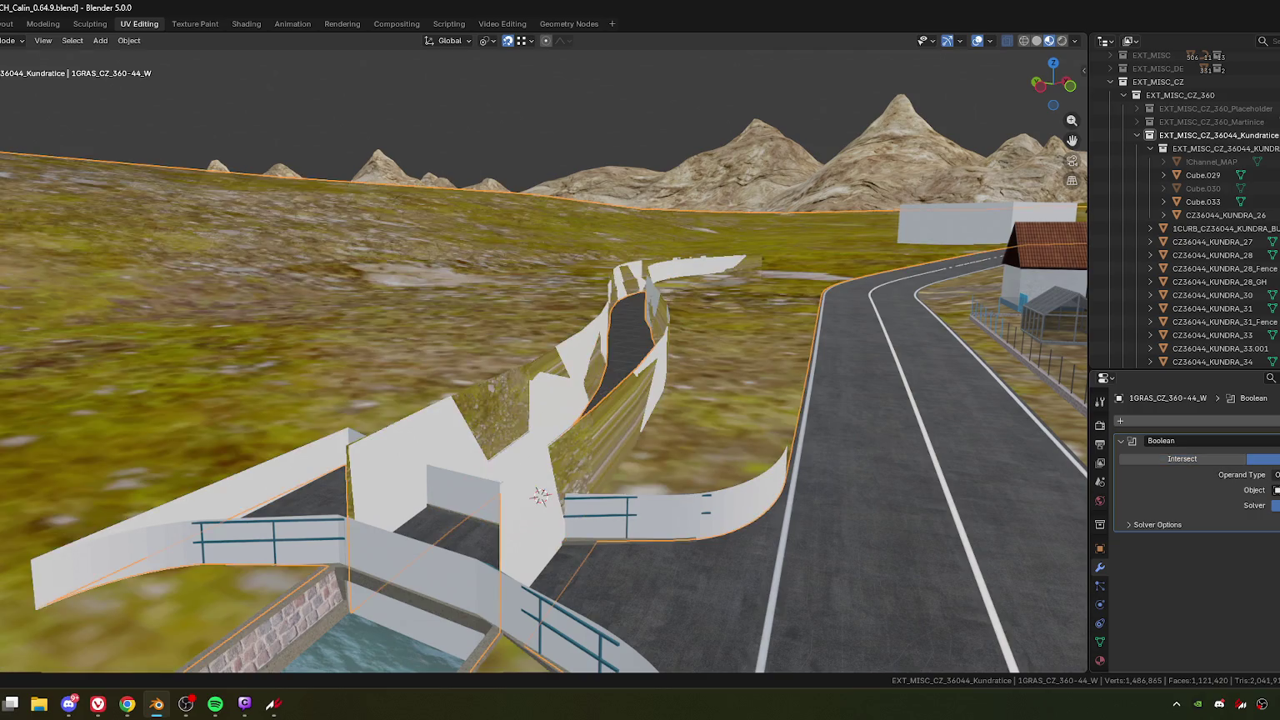
key("ctrl+z")
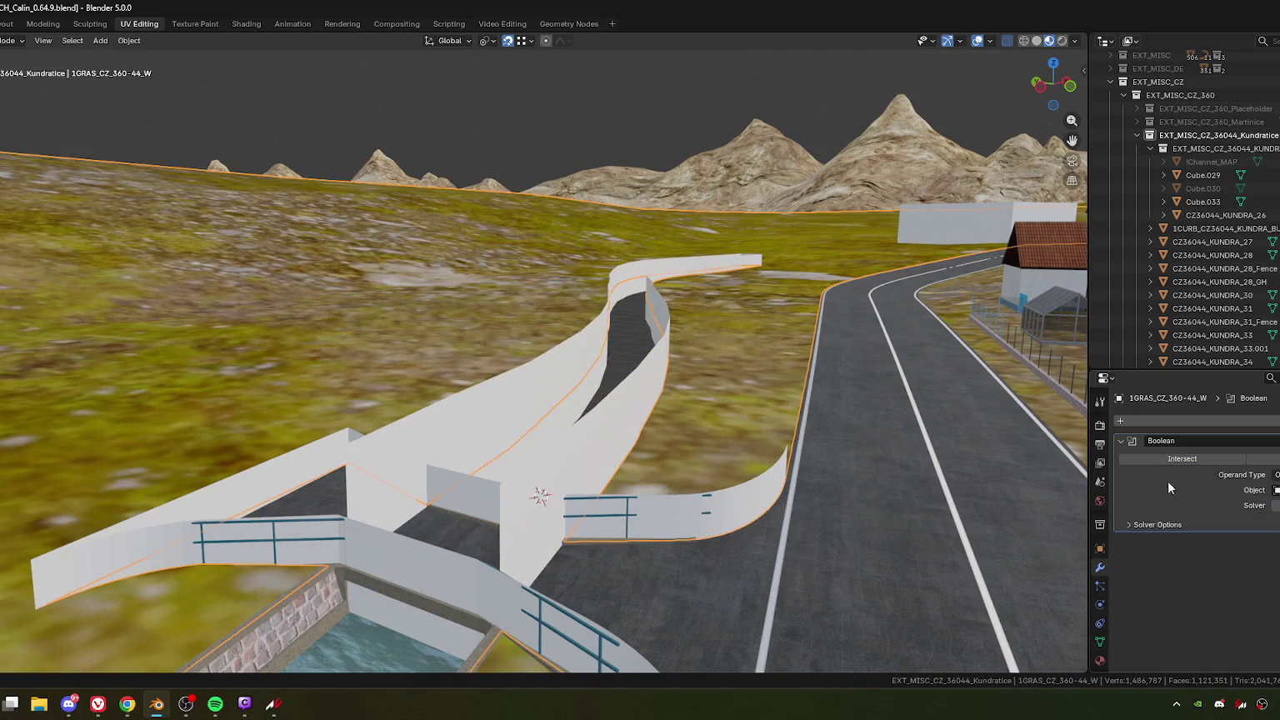
Step: Select the wall Cube.033, then the terrain 1GRAS_CZ_360-44_W
mouse_move(828, 478)
middle_mouse_down()
mouse_move(703, 496)
mouse_move(794, 492)
mouse_move(716, 501)
mouse_move(669, 487)
middle_mouse_up()
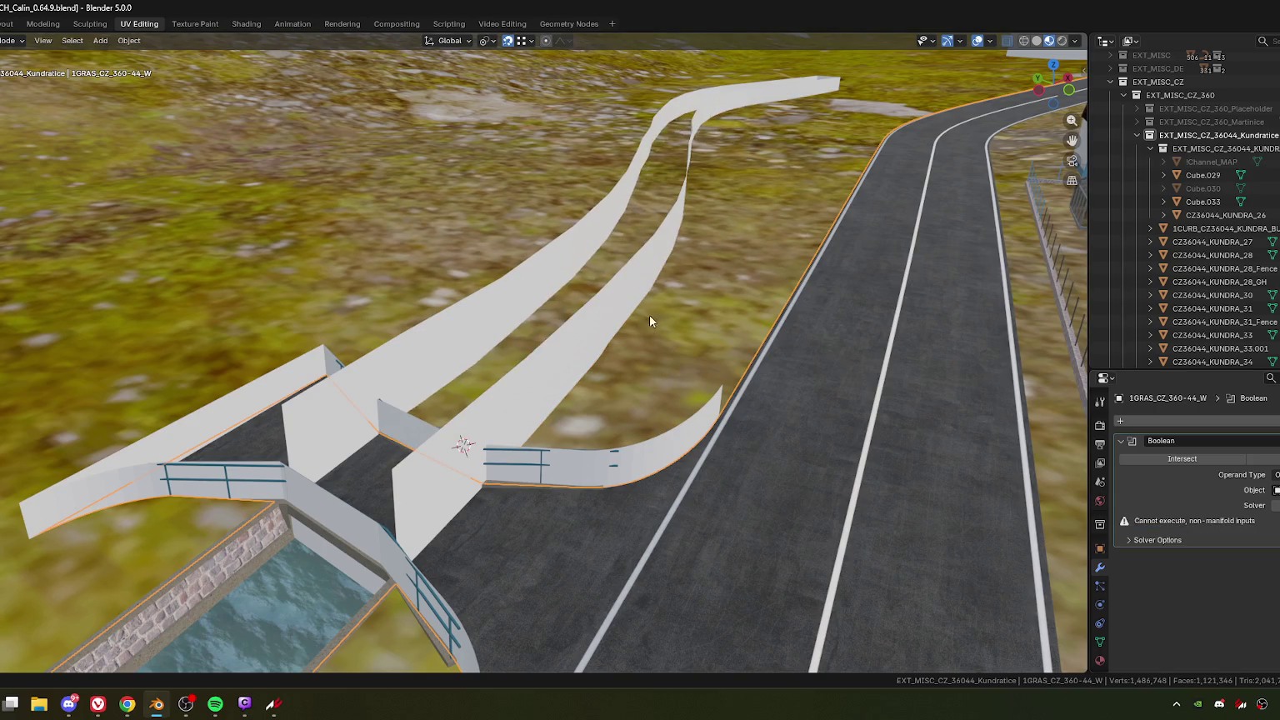
mouse_move(650, 314)
middle_mouse_down()
mouse_move(665, 297)
mouse_move(627, 379)
middle_mouse_up()
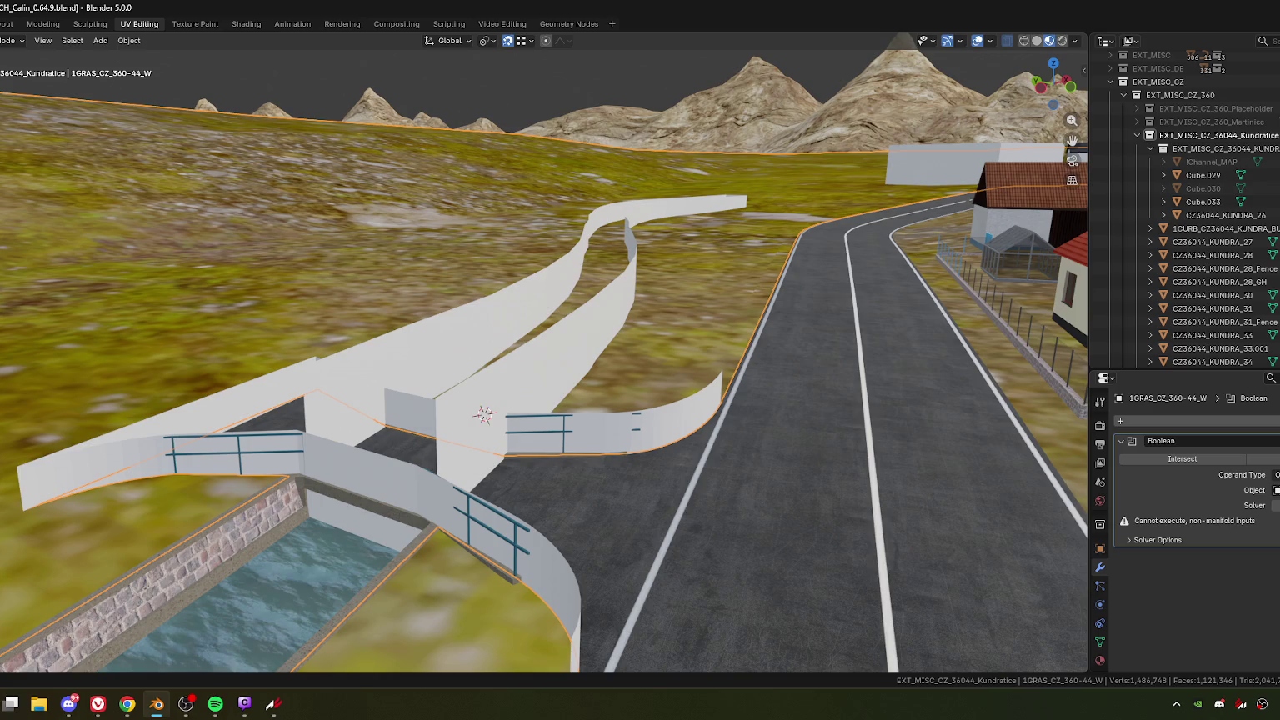
mouse_move(491, 306)
middle_mouse_down()
mouse_move(589, 327)
mouse_move(675, 256)
middle_mouse_up()
left_click(614, 296)
left_click(661, 247)
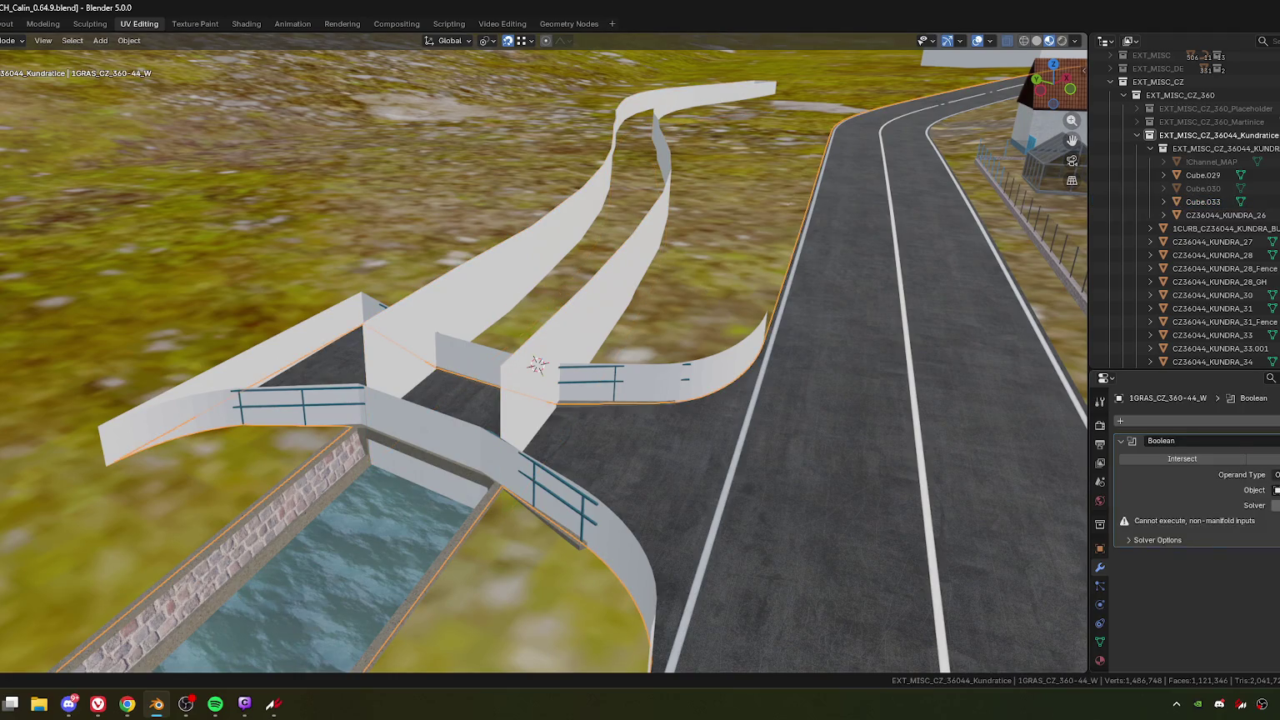
Step: Switch the Boolean solver so the channel is cut, and orbit to inspect it
left_click(1275, 506)
left_click(1246, 533)
middle_click_drag(608, 414, 649, 201)
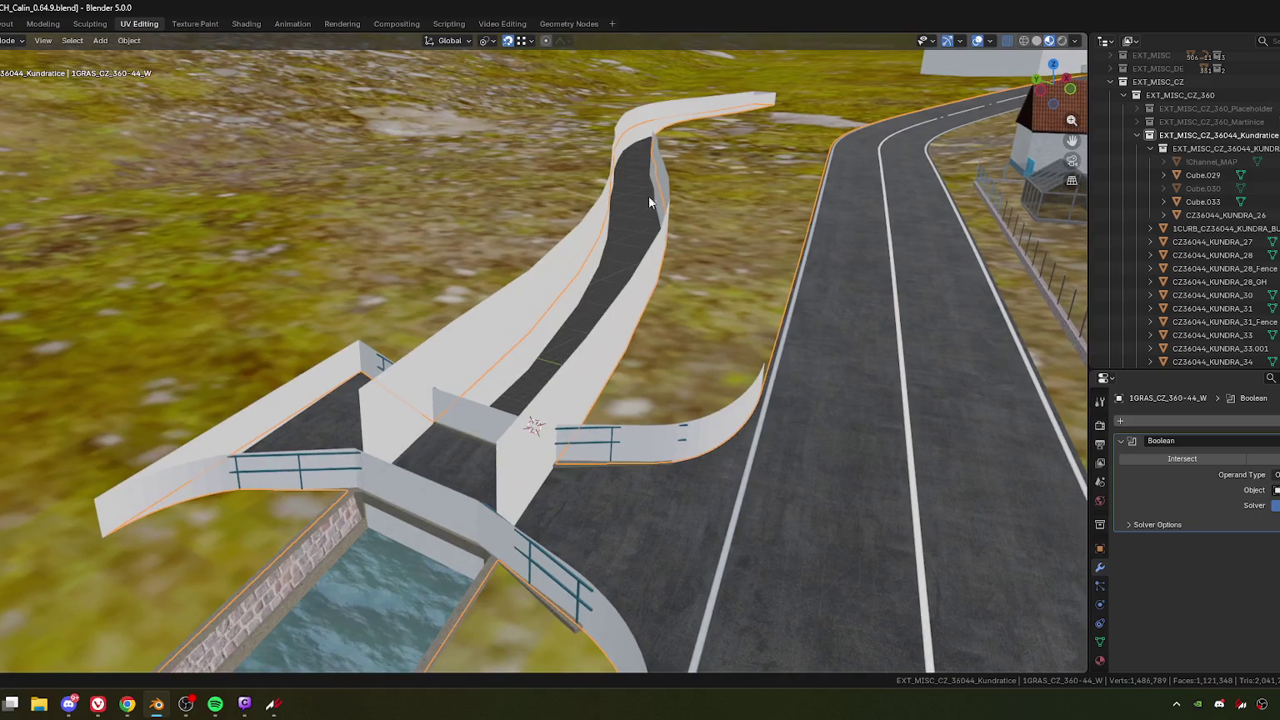
middle_click_drag(622, 265, 590, 335)
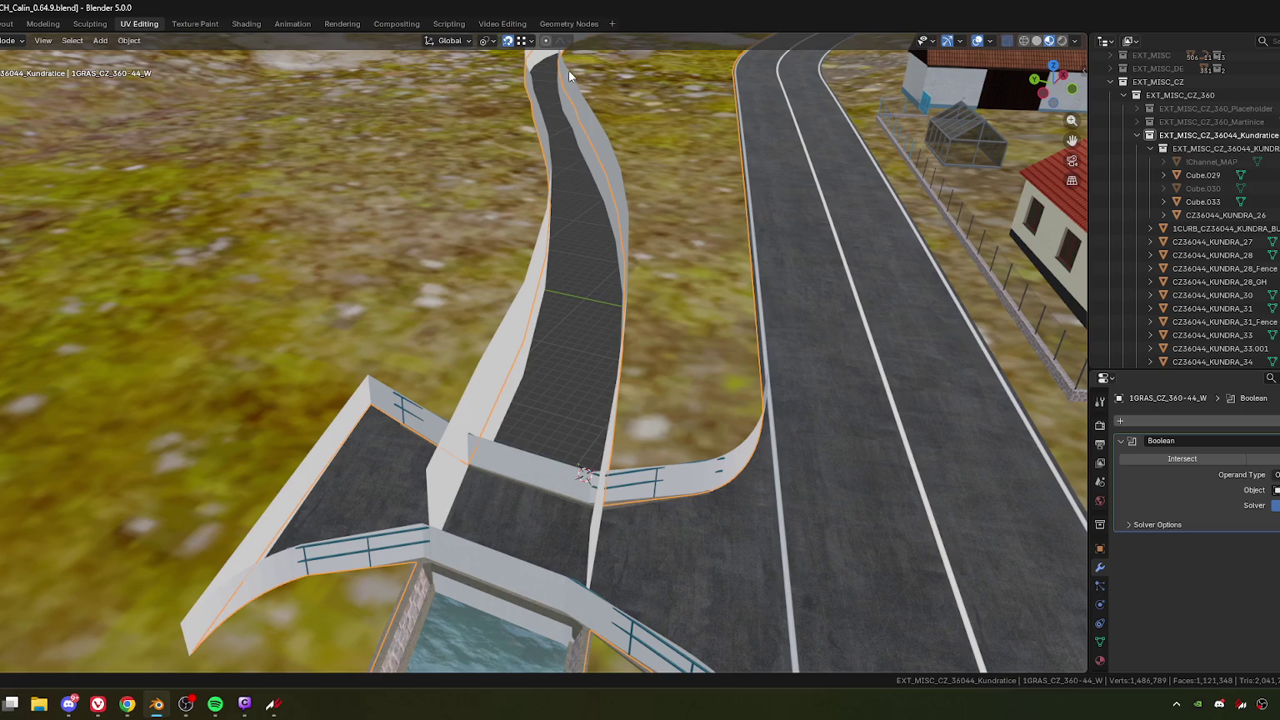
mouse_move(568, 76)
middle_mouse_down()
mouse_move(632, 362)
mouse_move(629, 192)
middle_mouse_up()
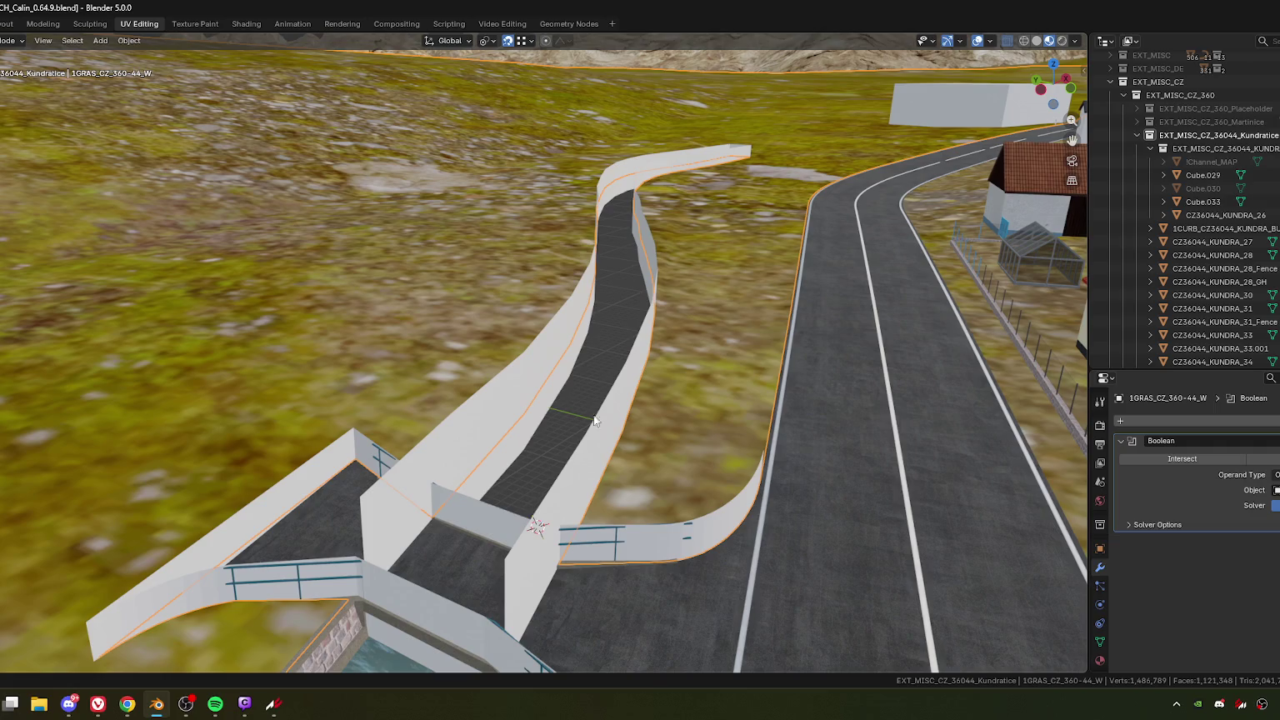
middle_click_drag(628, 484, 901, 218)
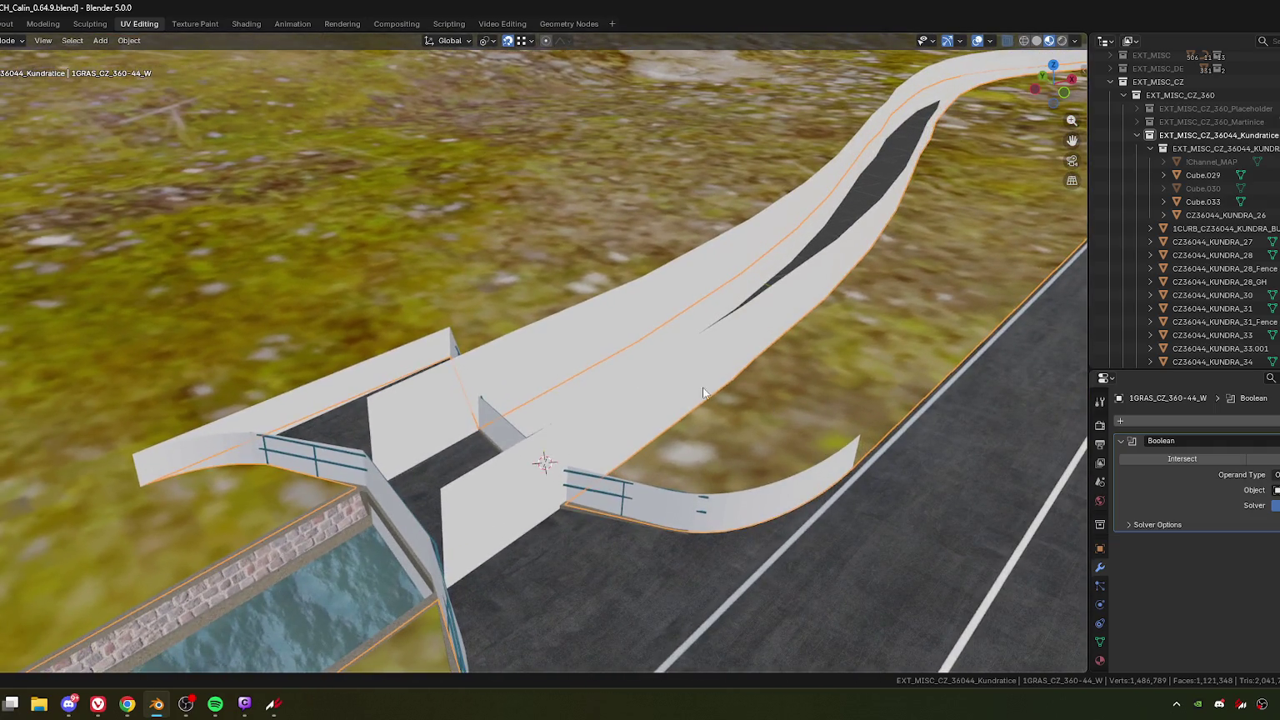
scroll(642, 432, "down", 2)
scroll(764, 280, "down", 3)
scroll(845, 218, "up", 3)
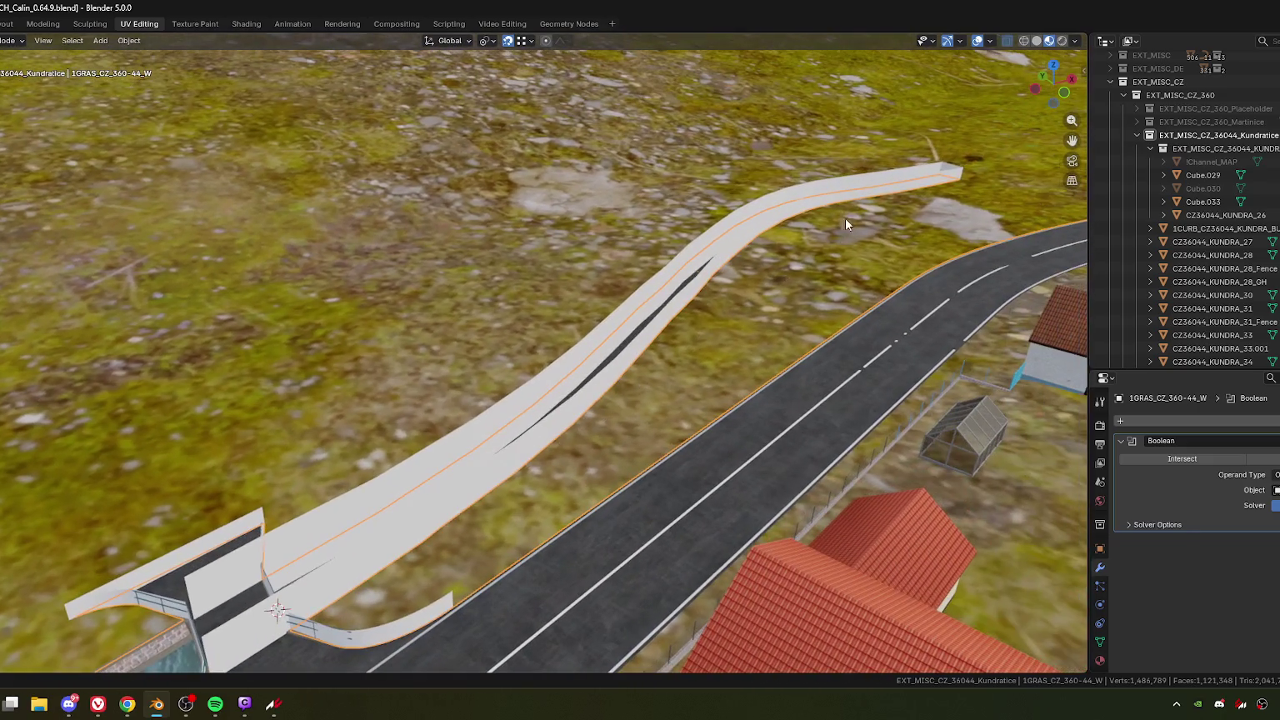
Step: Select the wall Cube.033 and enter its Edit Mode
left_click(951, 175)
mouse_move(951, 192)
middle_mouse_down()
mouse_move(863, 309)
mouse_move(588, 334)
mouse_move(639, 429)
mouse_move(595, 426)
middle_mouse_up()
key("Tab")
Step: Delete Cube.033's top face, return to Object Mode and reselect the terrain
left_click(572, 363)
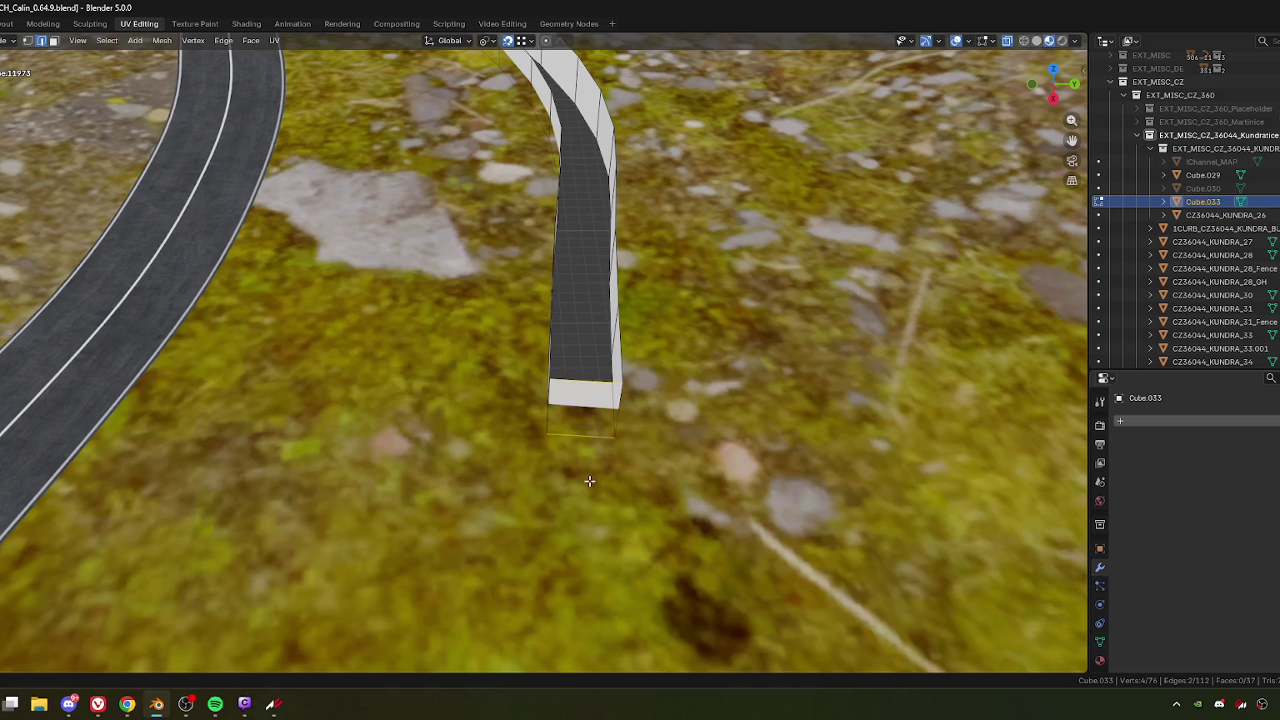
key("x")
left_click(542, 499)
mouse_move(528, 430)
middle_mouse_down()
mouse_move(451, 418)
mouse_move(534, 373)
middle_mouse_up()
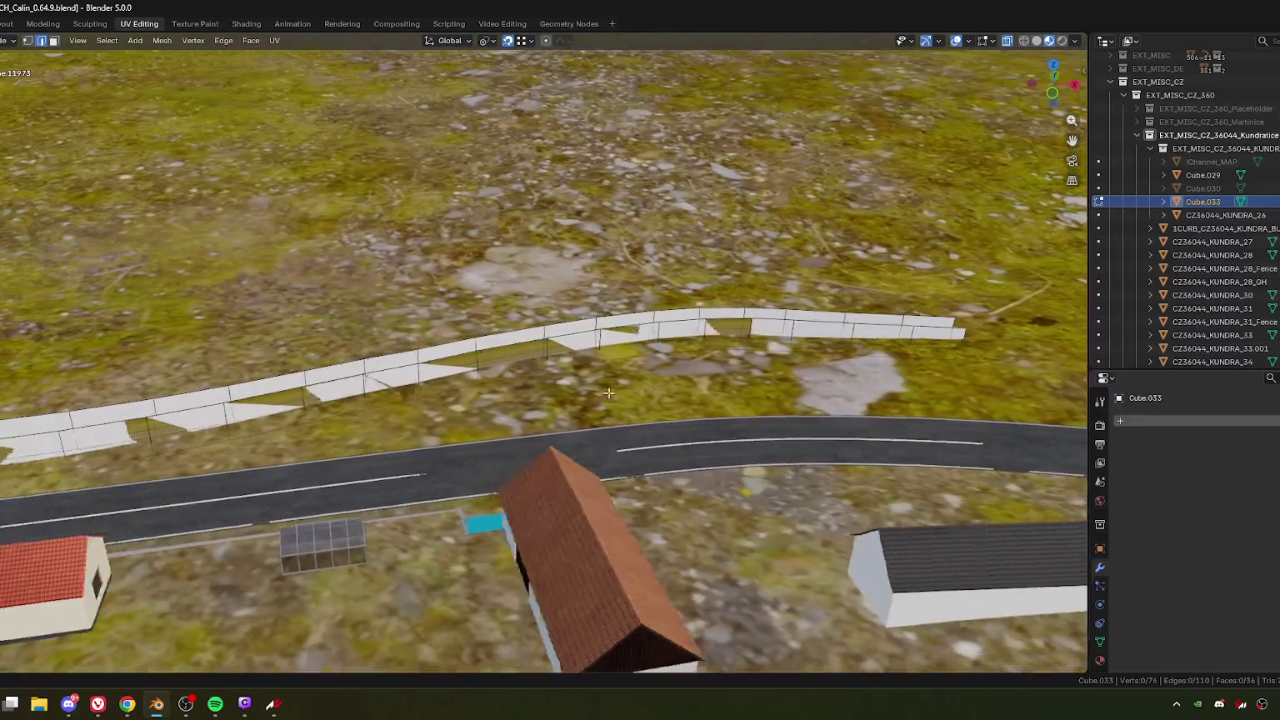
scroll(534, 372, "up", 2)
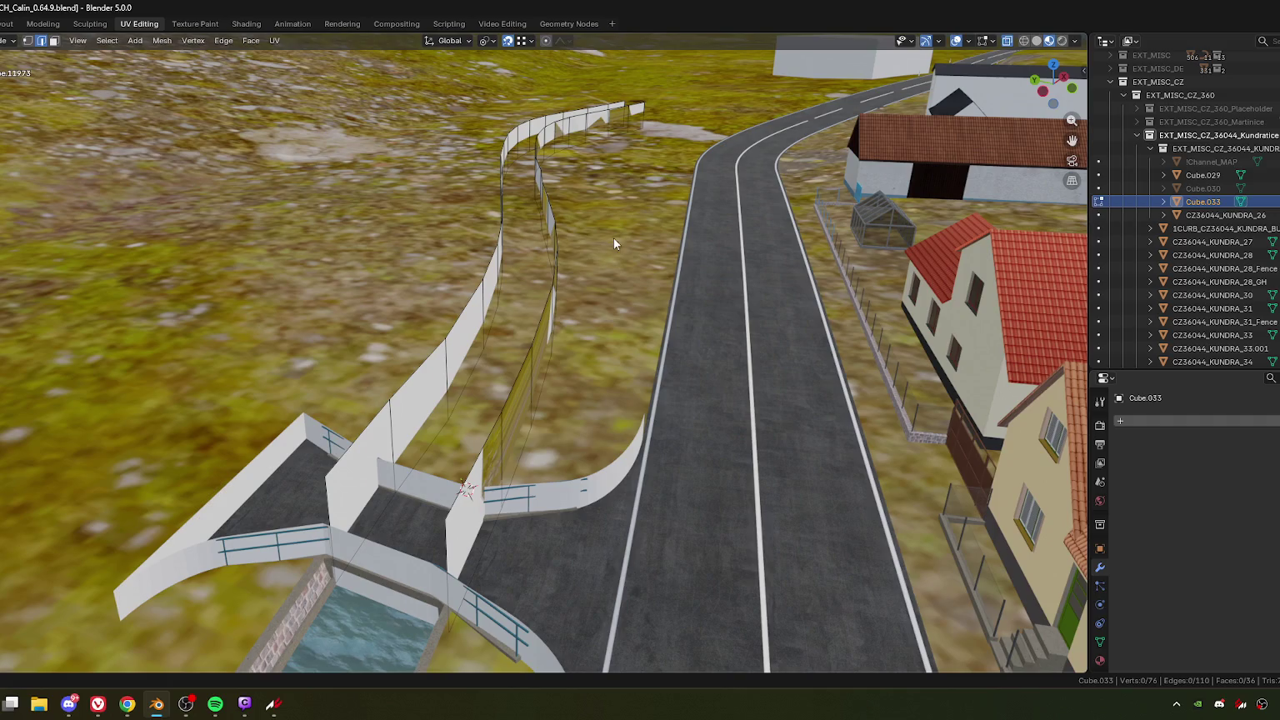
key("Tab")
left_click(695, 457)
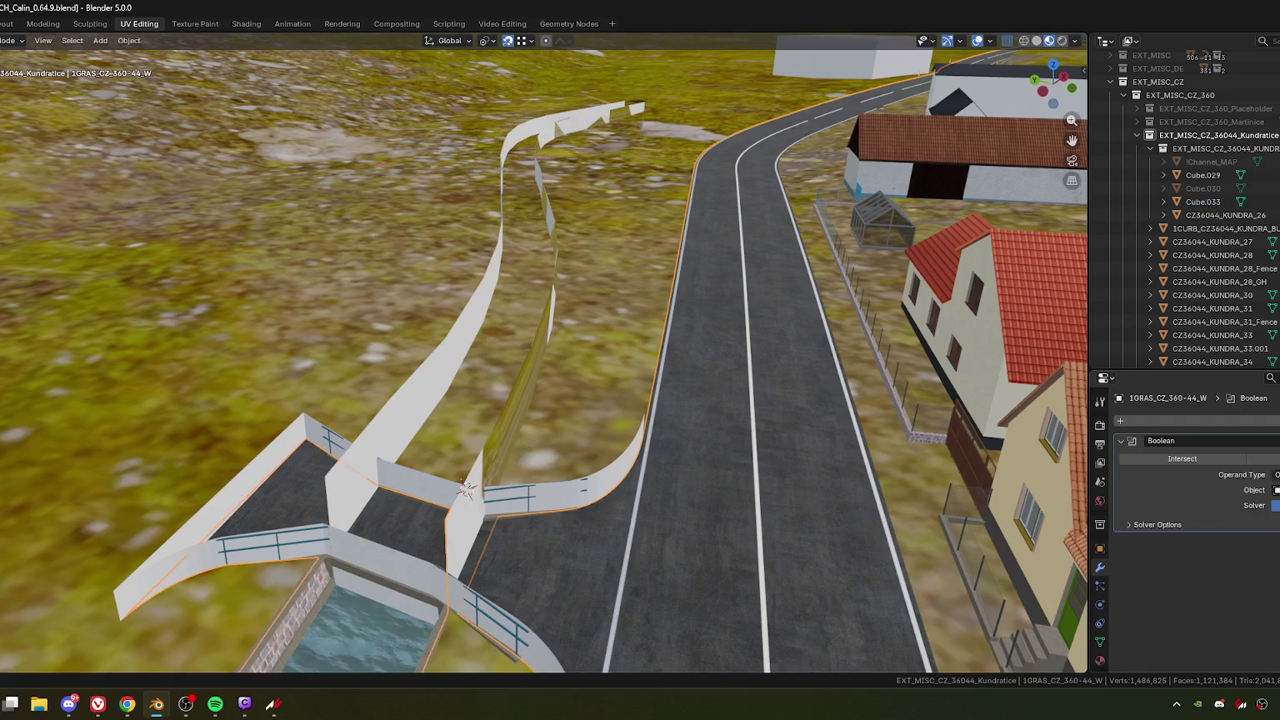
Step: Cycle the terrain Boolean through its Intersect, Union and Difference operations while orbiting the walls
middle_click_drag(524, 366, 613, 379)
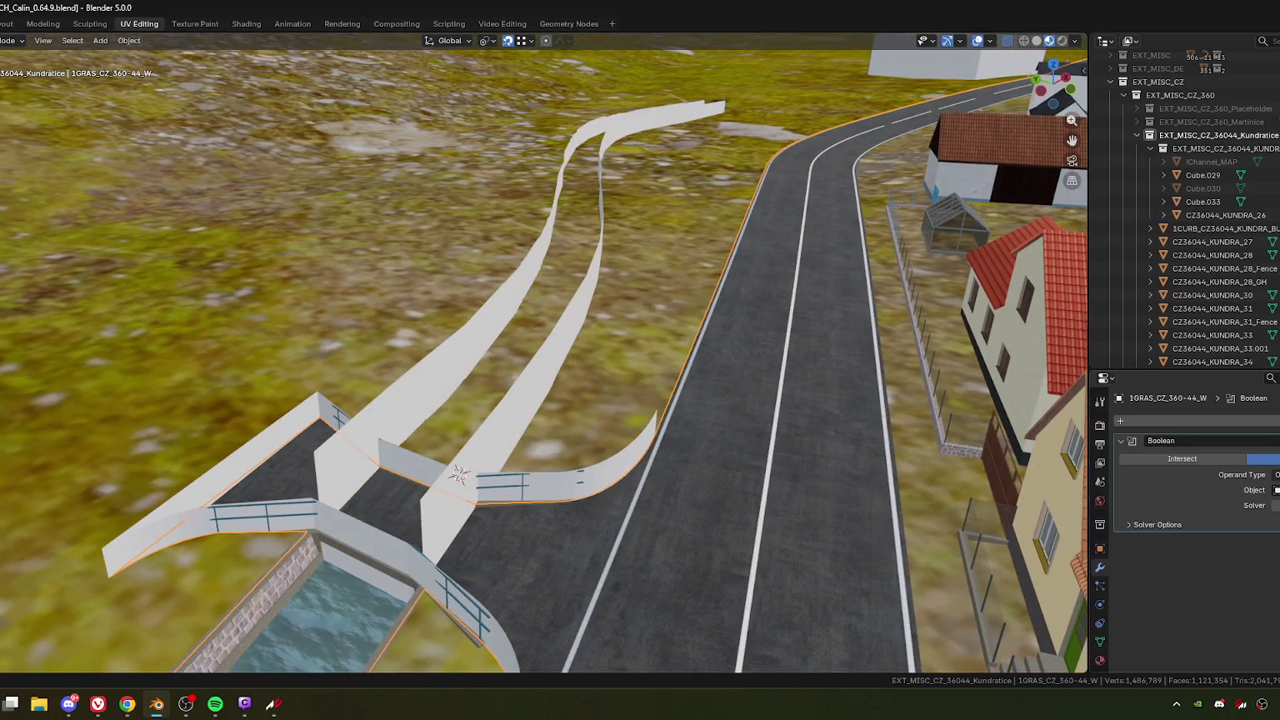
middle_click_drag(627, 343, 637, 365)
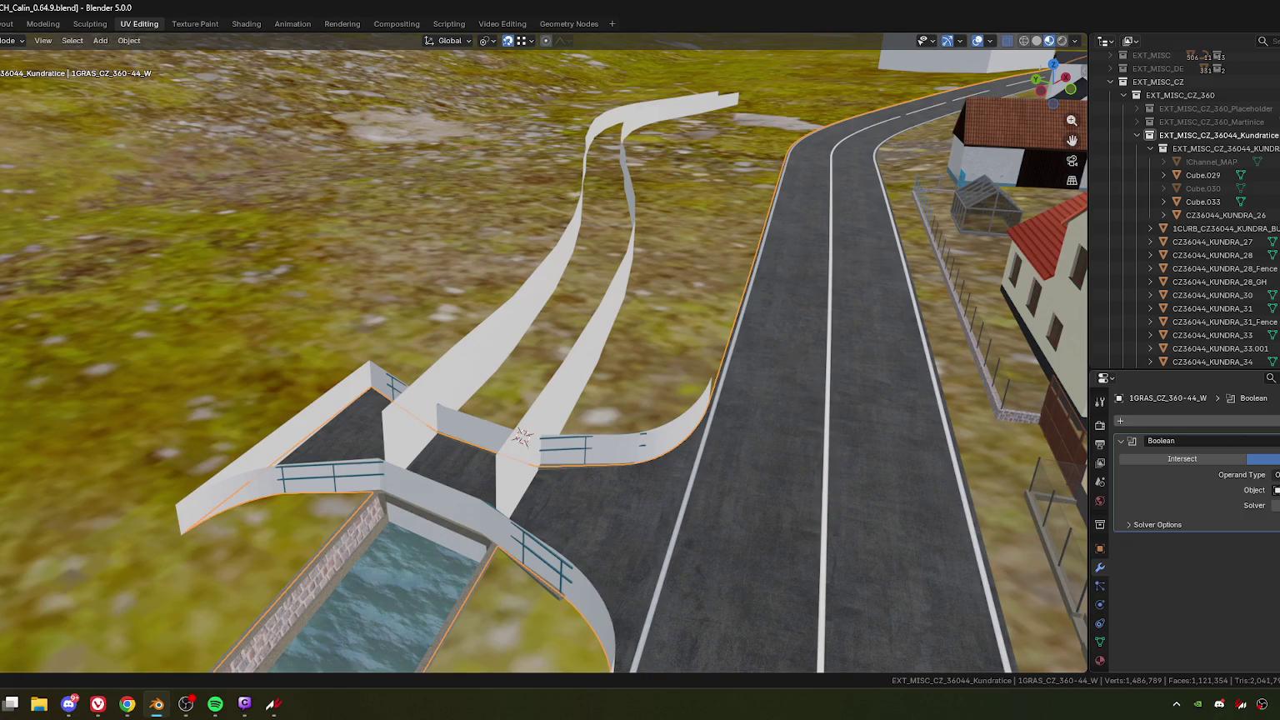
mouse_move(479, 340)
middle_mouse_down()
mouse_move(521, 330)
mouse_move(518, 345)
mouse_move(499, 339)
middle_mouse_up()
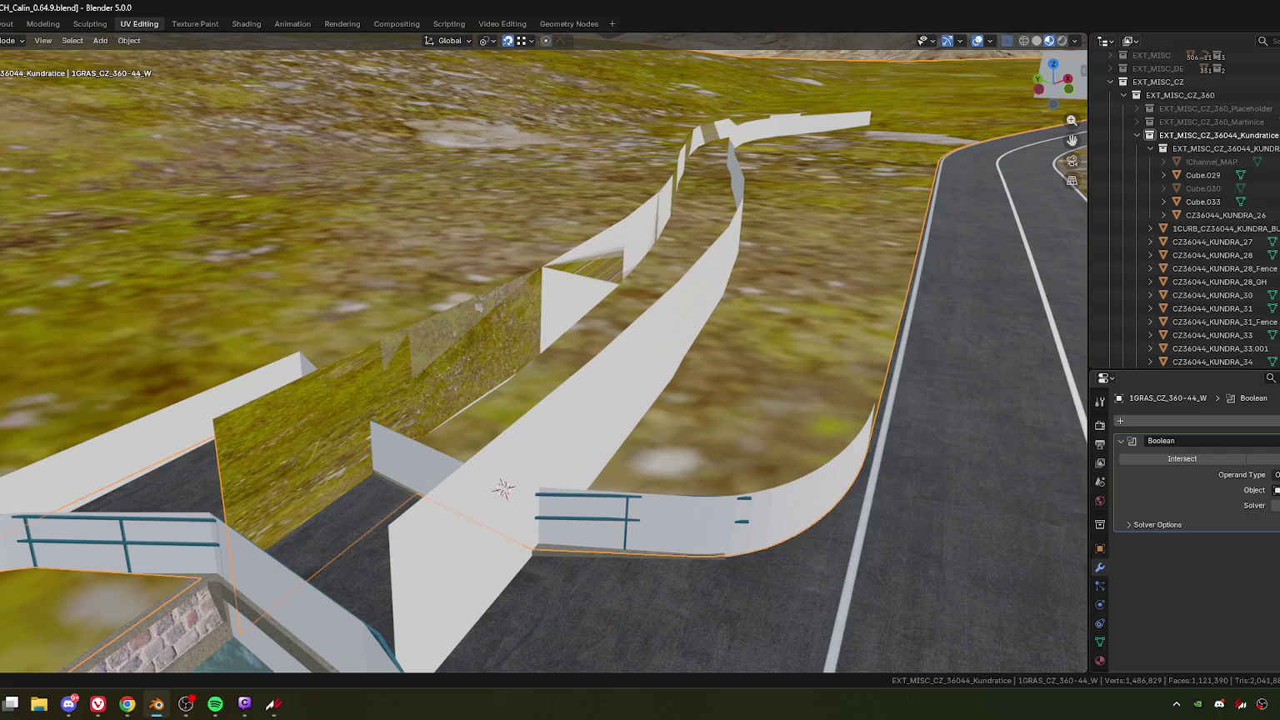
left_click(1263, 458)
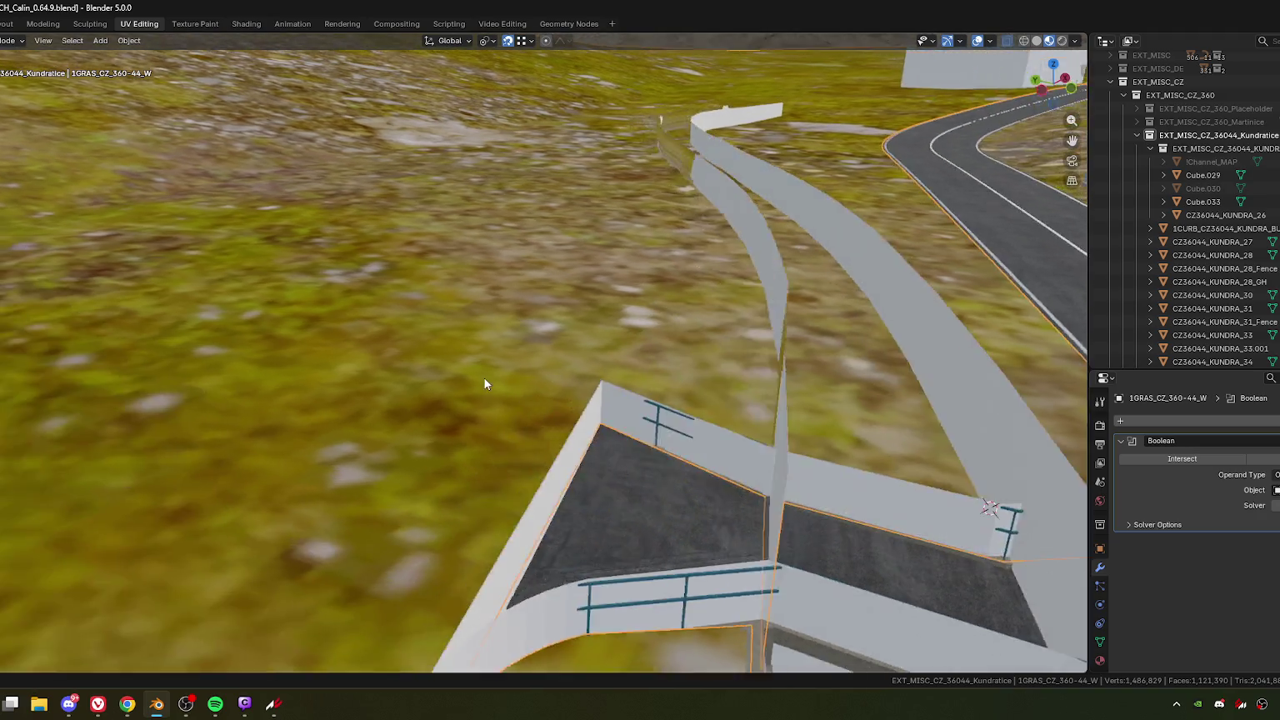
mouse_move(500, 433)
middle_mouse_down()
mouse_move(470, 382)
mouse_move(558, 358)
middle_mouse_up()
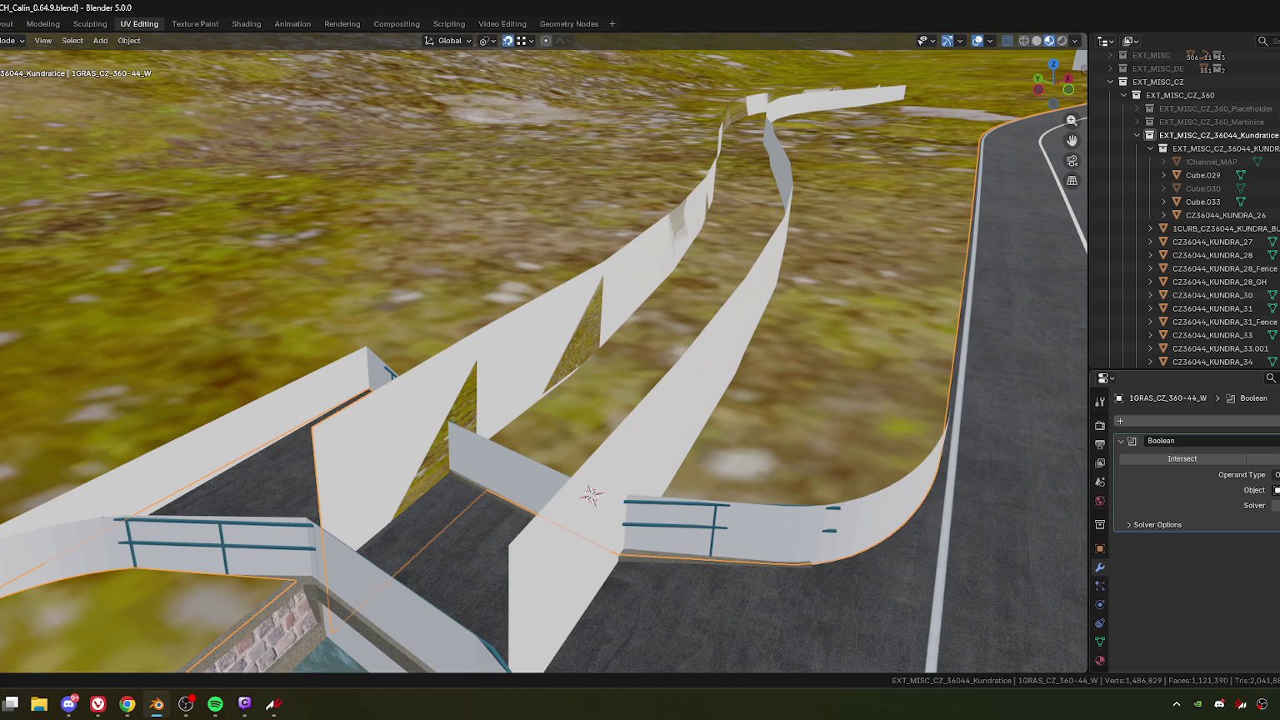
left_click(1263, 459)
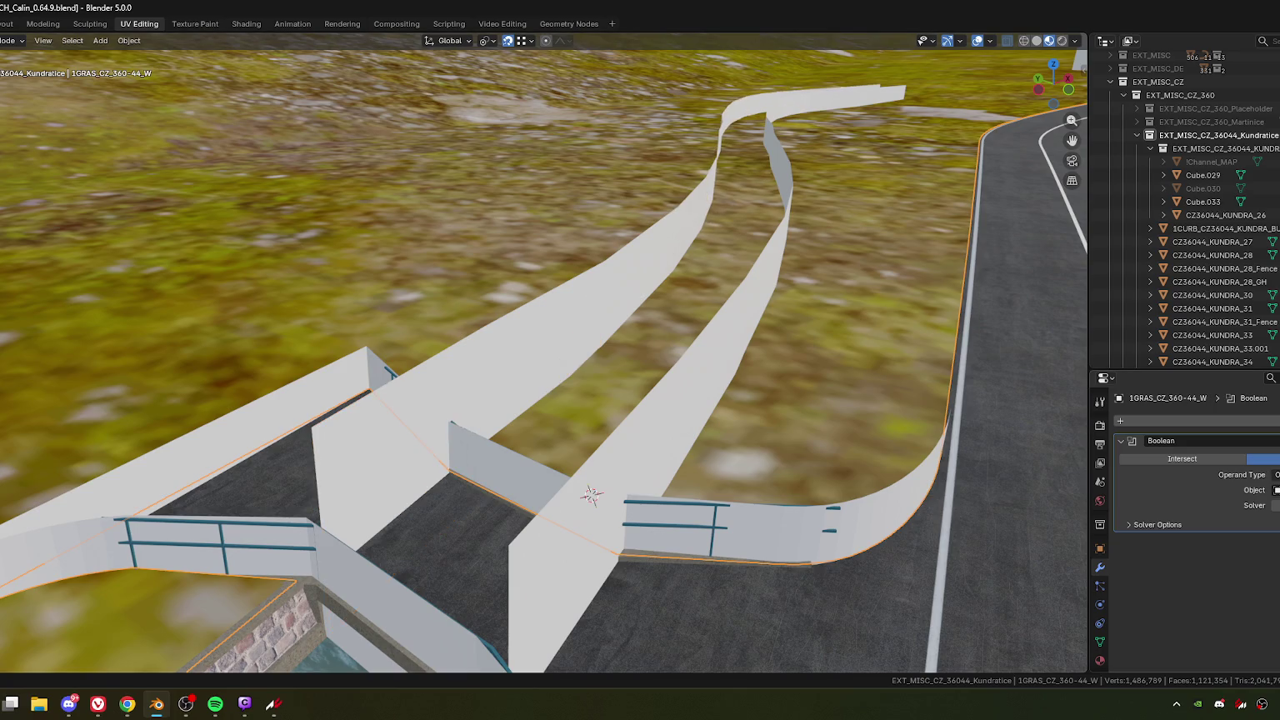
key("KP_0")
key("KP_0")
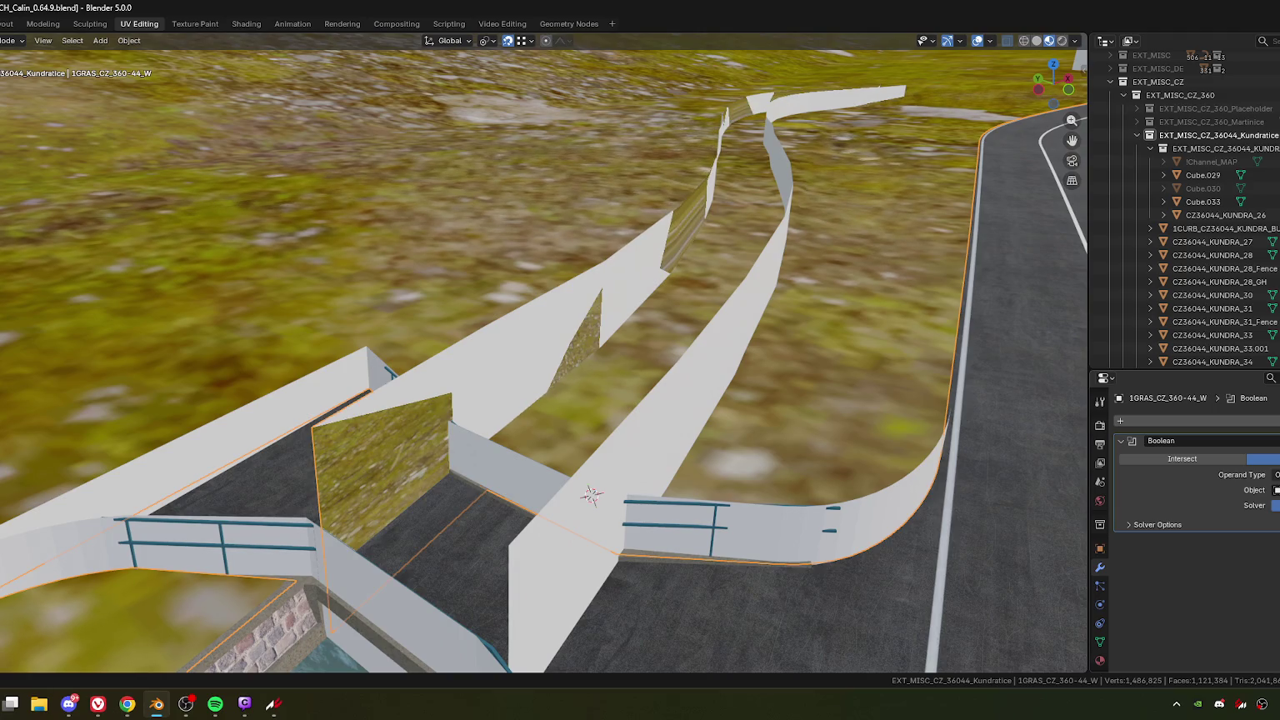
left_click(1263, 459)
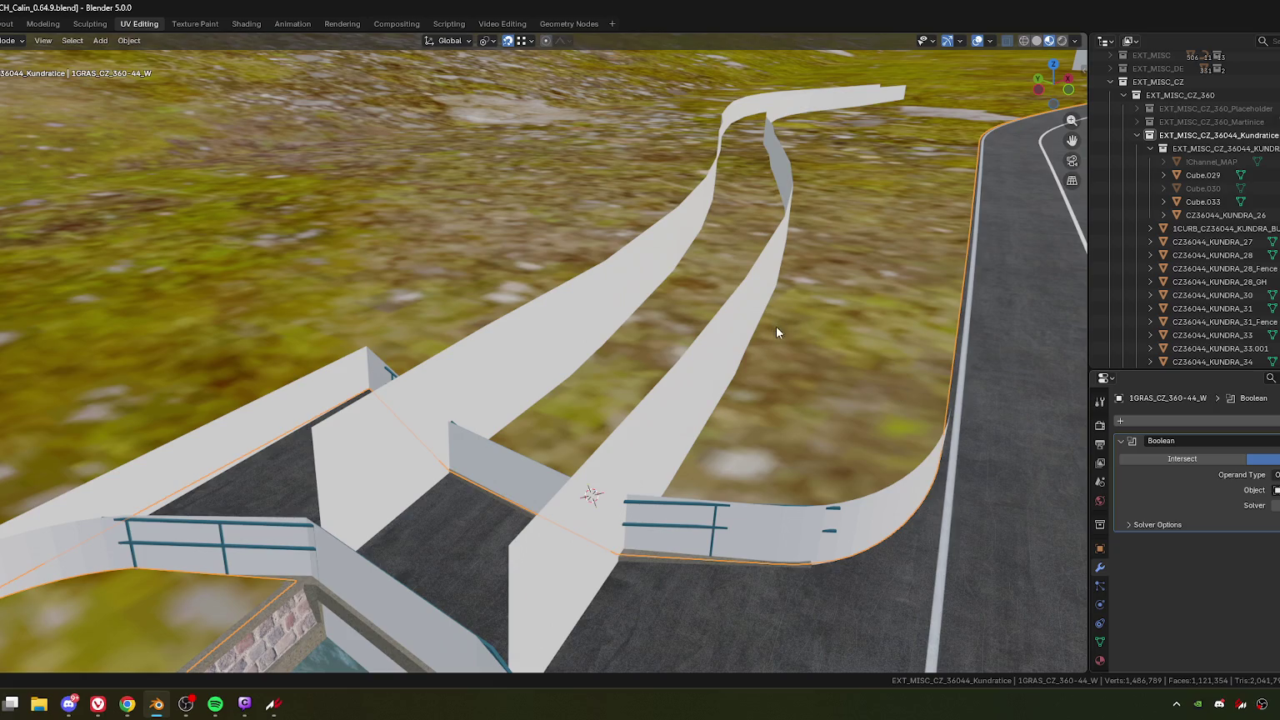
Step: Apply the Boolean modifier and frame the terrain mesh in Edit Mode
key("ctrl+a")
key("Tab")
key("KP_Decimal")
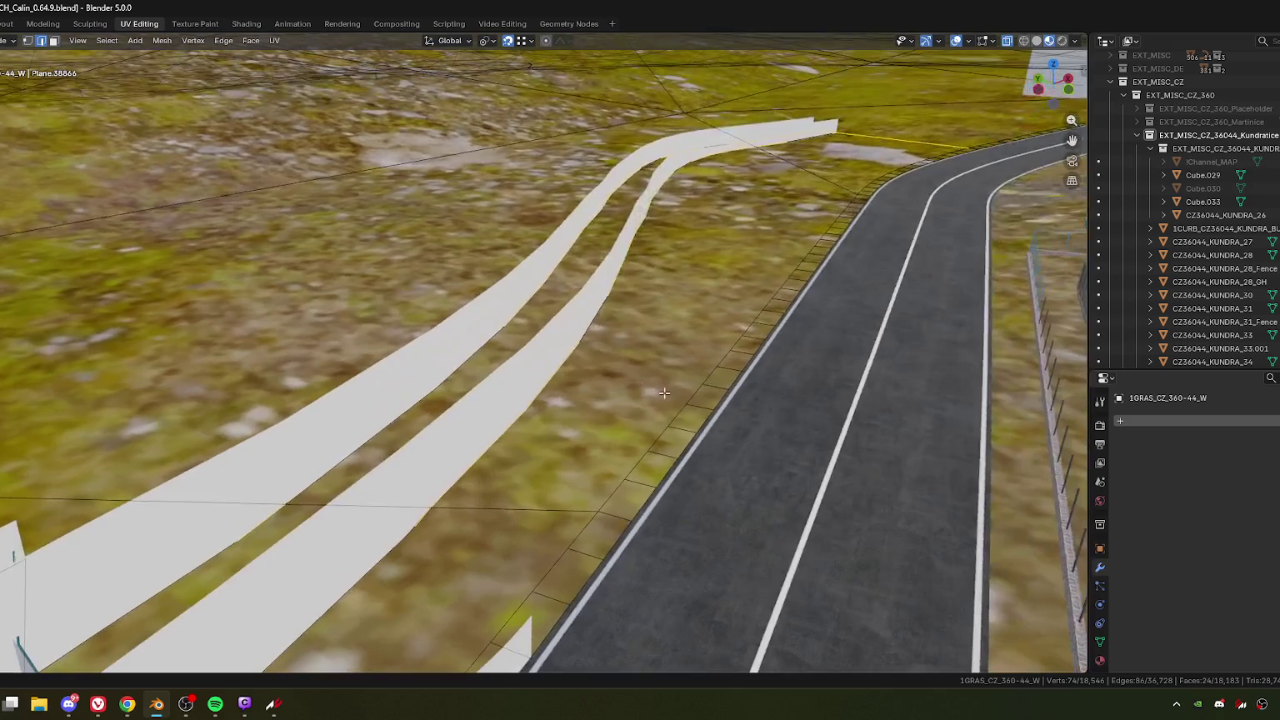
Step: Test-move two cut-edge vertices with G, cancelling each move
left_click(575, 345)
key("g")
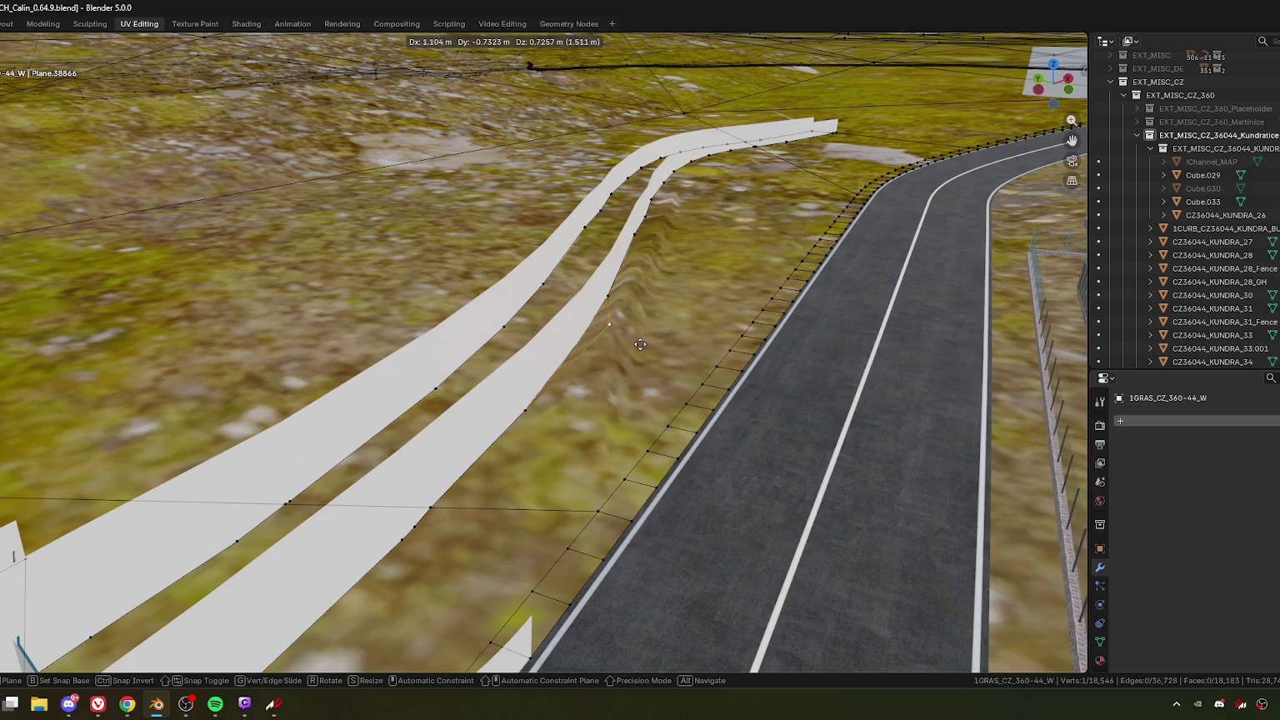
right_click(650, 291)
left_click(694, 163)
key("g")
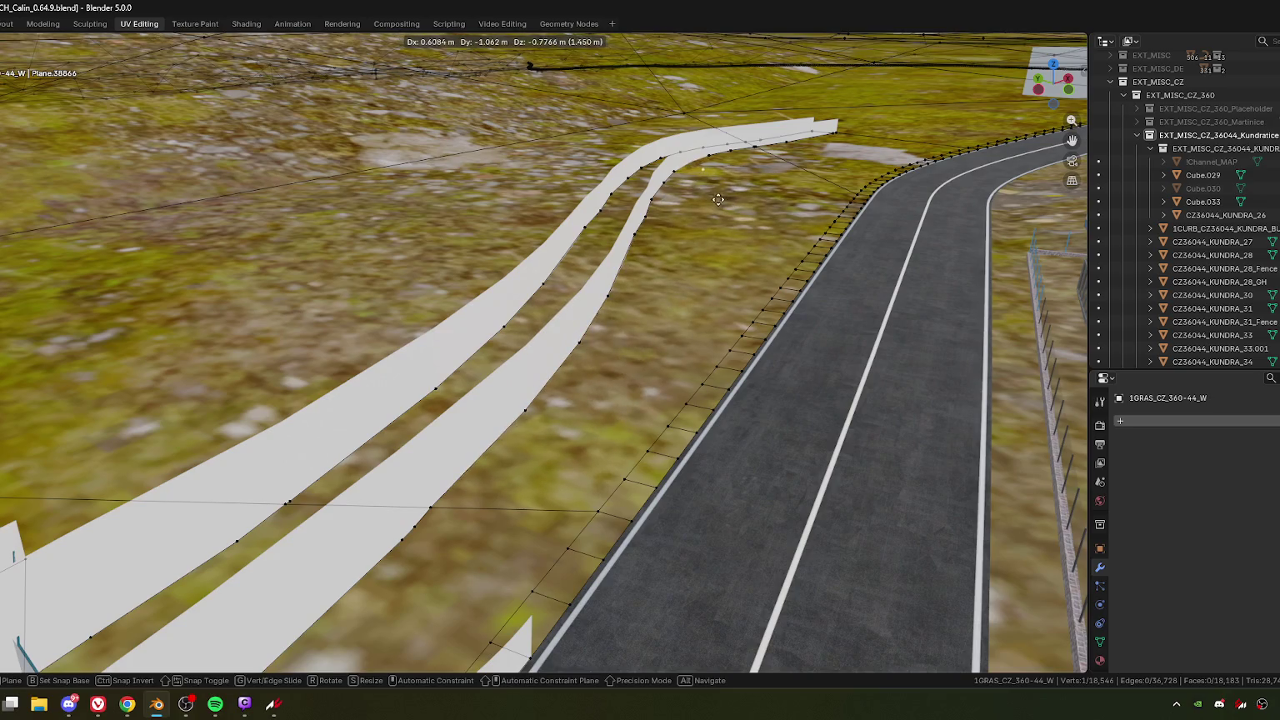
right_click(718, 202)
middle_click_drag(710, 231, 633, 276)
scroll(633, 275, "up", 3)
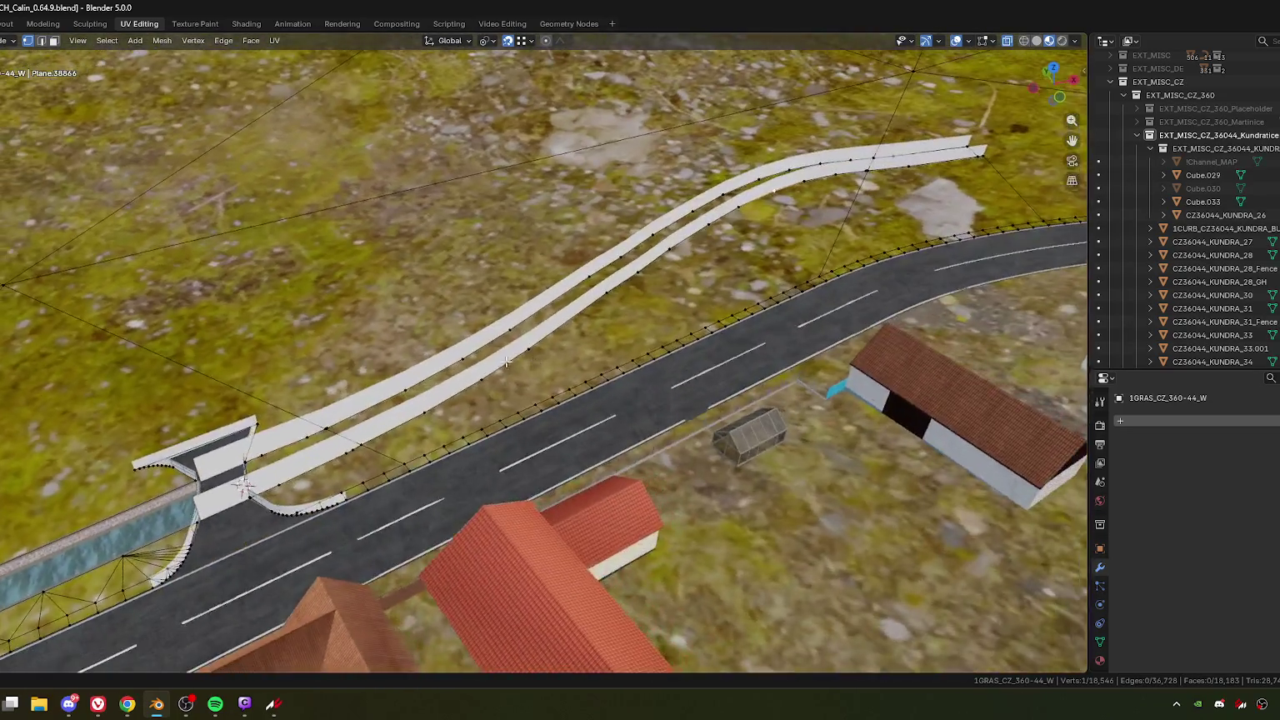
scroll(633, 275, "up", 2)
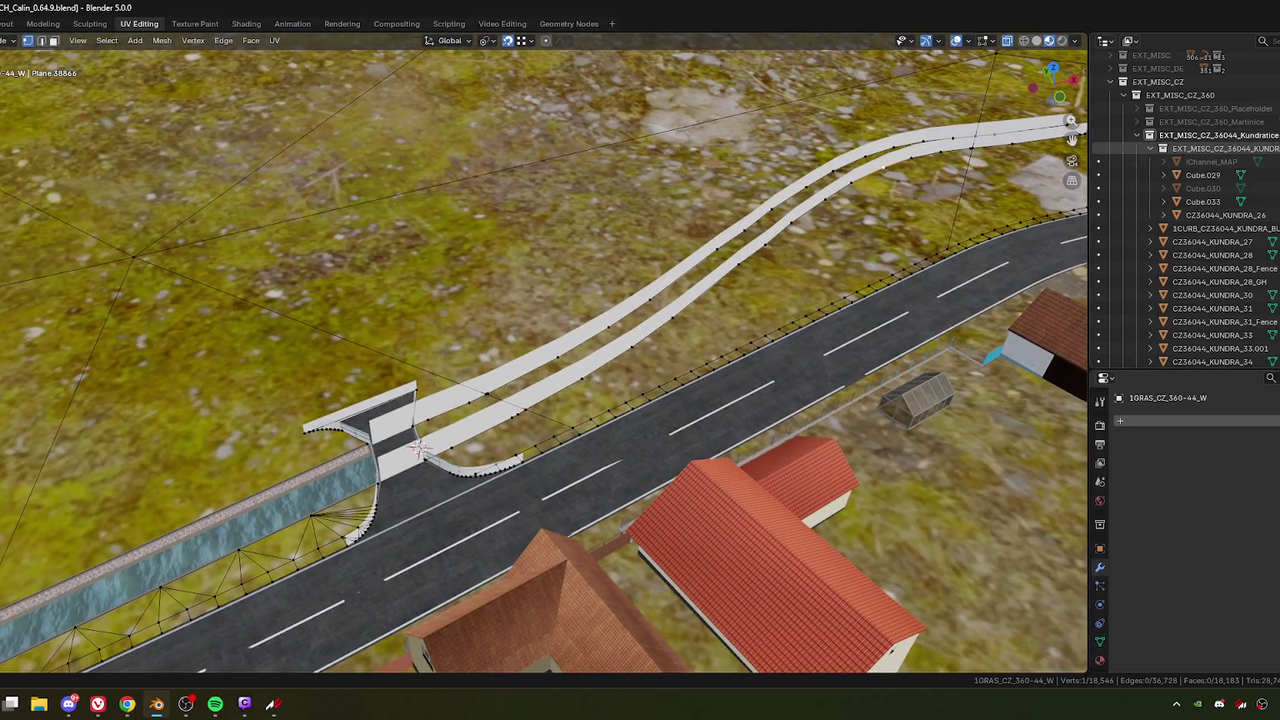
Step: Hide the white wall objects and zoom in along the road junction
key("h")
left_click(1150, 149)
scroll(531, 399, "up", 2)
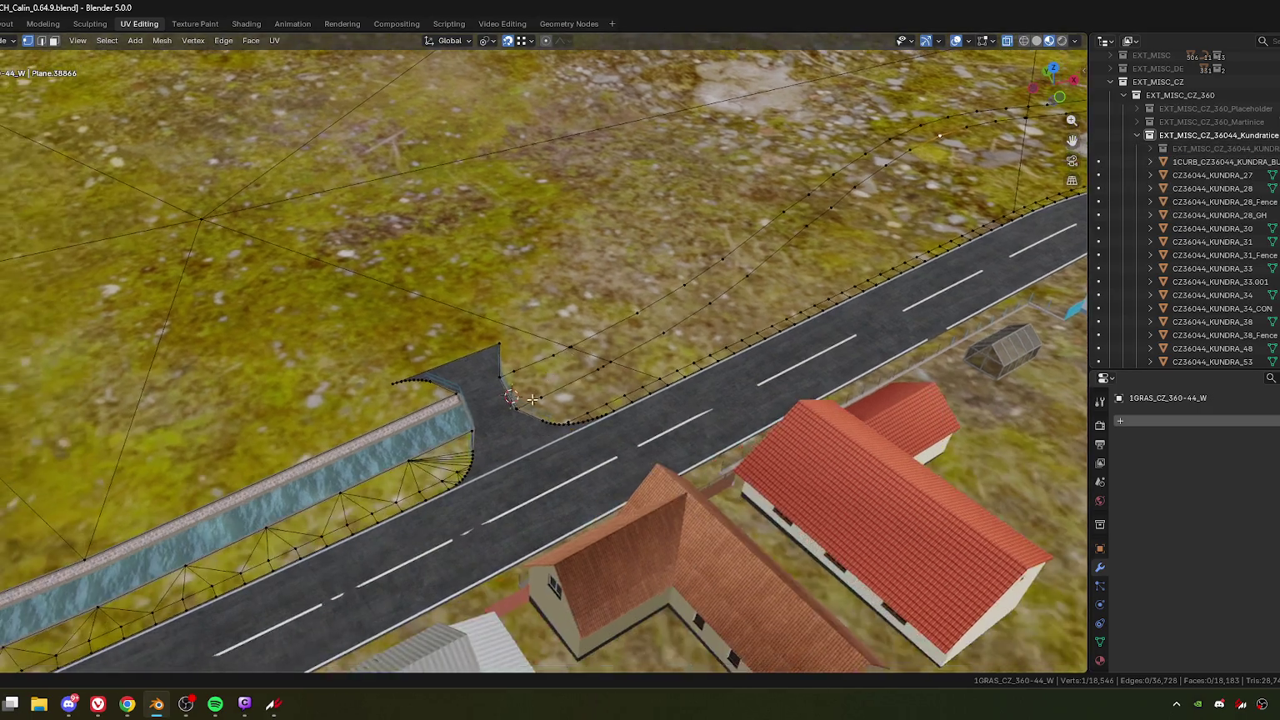
middle_click_drag(532, 399, 597, 376)
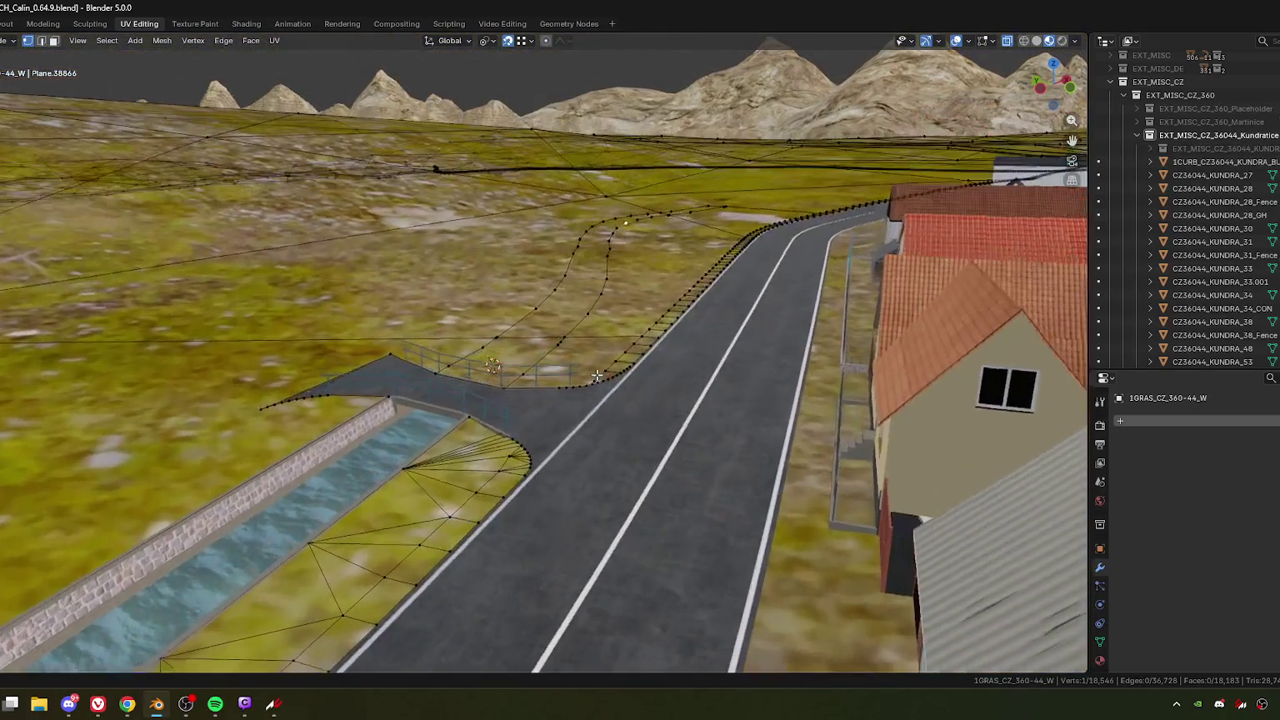
scroll(596, 376, "up", 2)
scroll(362, 439, "up", 1)
scroll(399, 443, "up", 1)
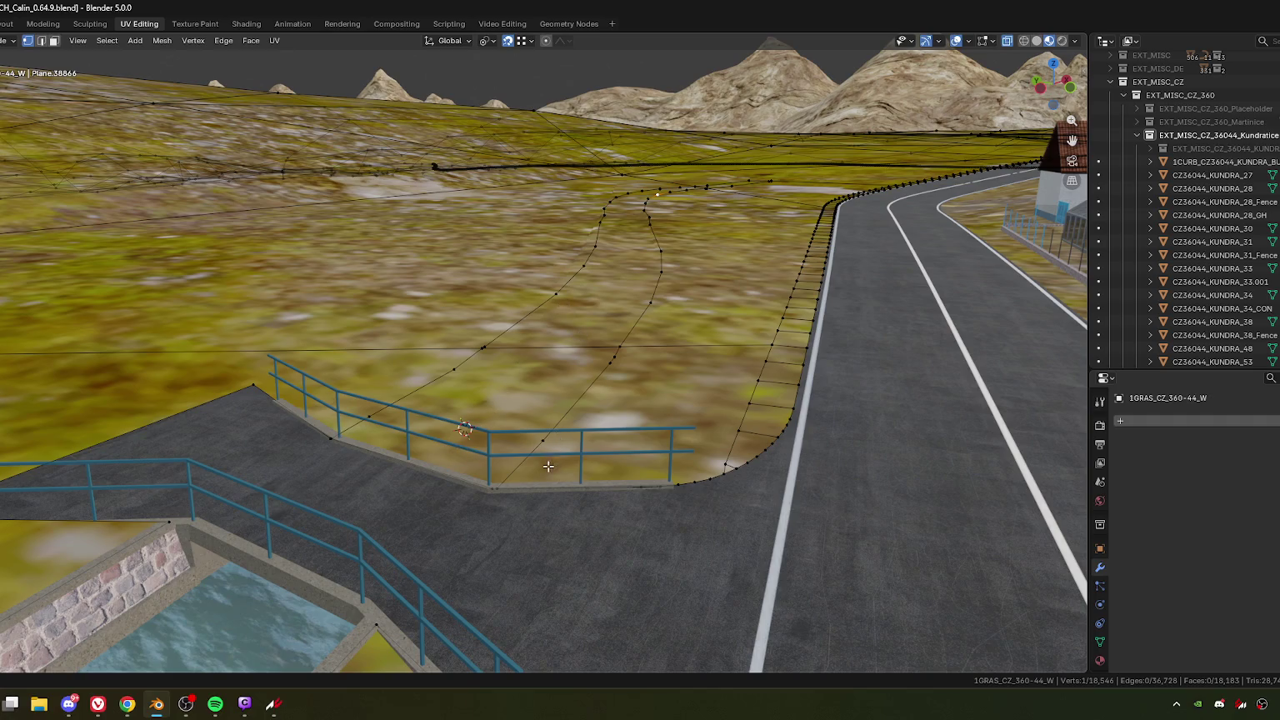
mouse_move(548, 466)
middle_mouse_down()
mouse_move(404, 363)
mouse_move(599, 393)
mouse_move(285, 461)
middle_mouse_up()
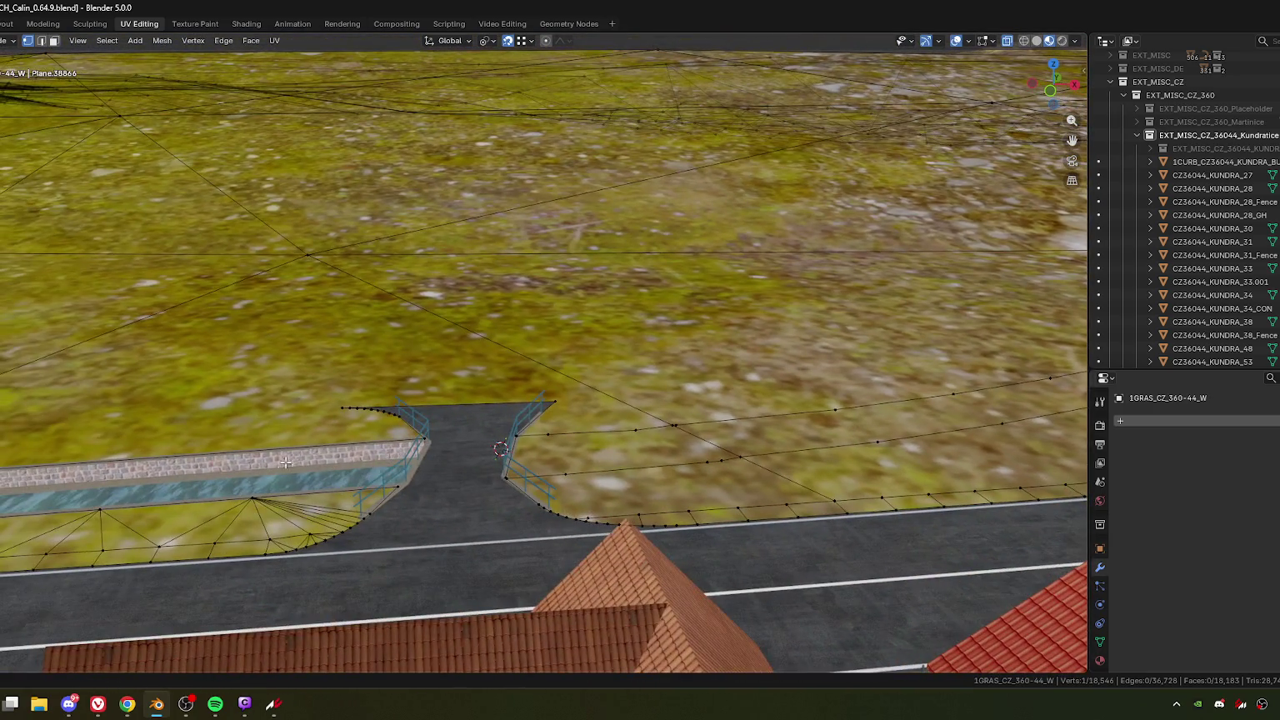
scroll(285, 461, "up", 6)
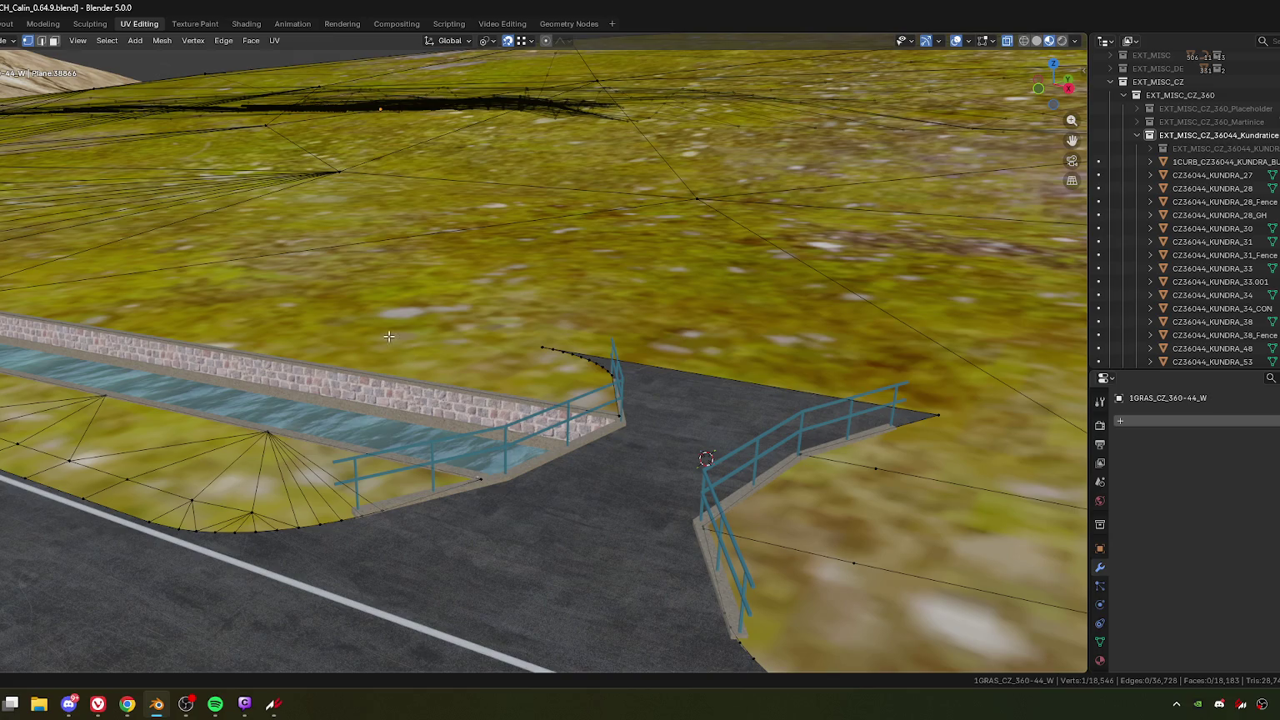
mouse_move(430, 403)
middle_mouse_down()
mouse_move(481, 386)
mouse_move(447, 469)
middle_mouse_up()
scroll(447, 469, "up", 5)
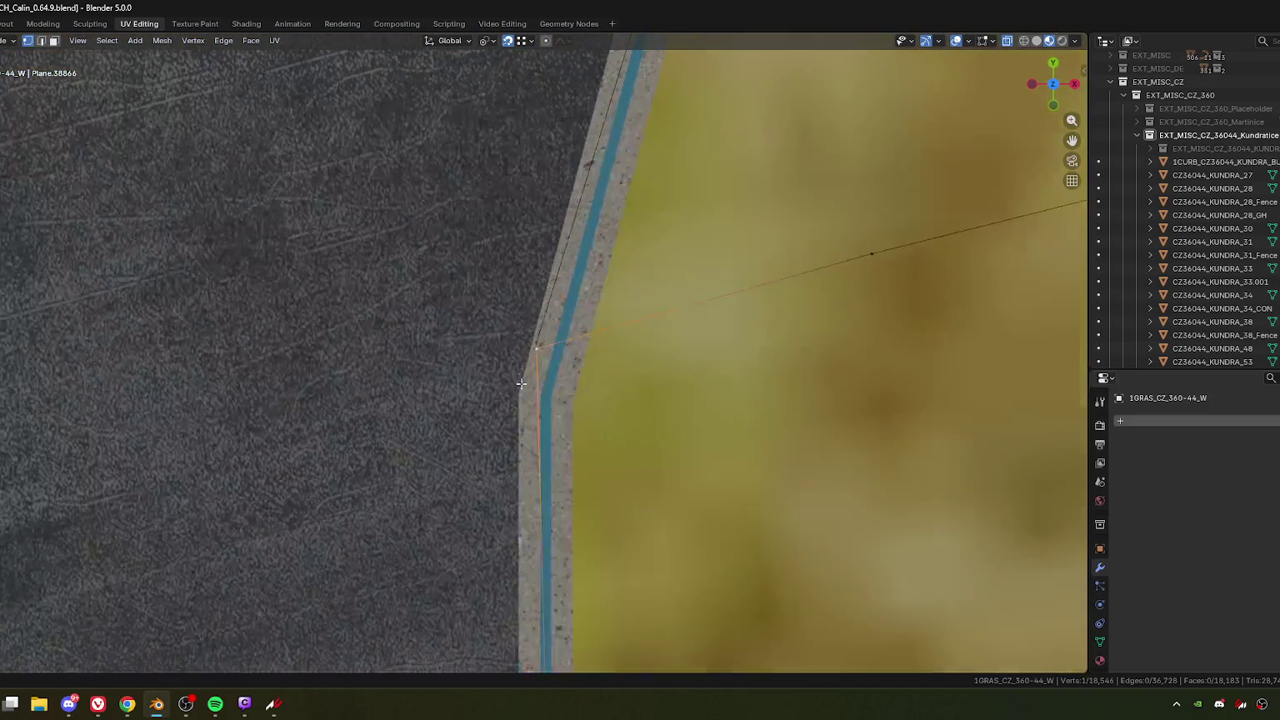
Step: Merge the first doubled vertex pair on the cut edge into one
scroll(447, 470, "up", 3)
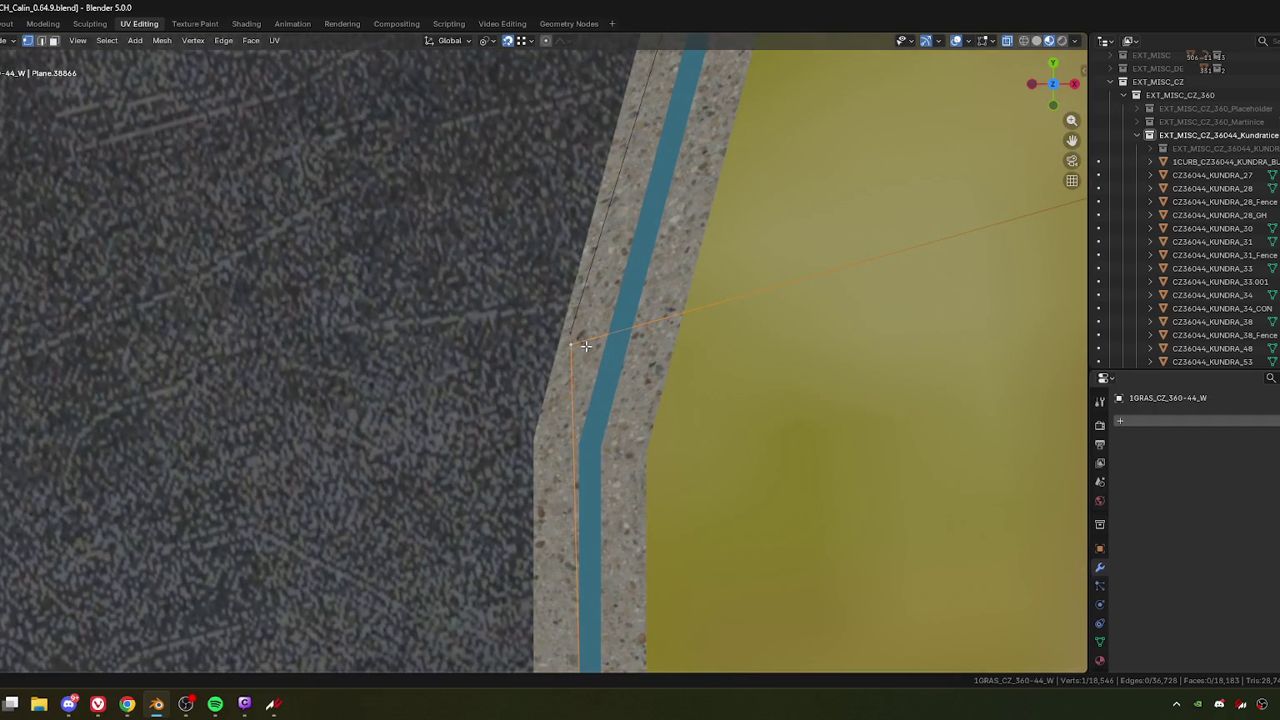
left_click(586, 348, "ctrl")
key("m")
left_click(583, 375)
scroll(582, 350, "down", 4)
scroll(581, 337, "down", 2)
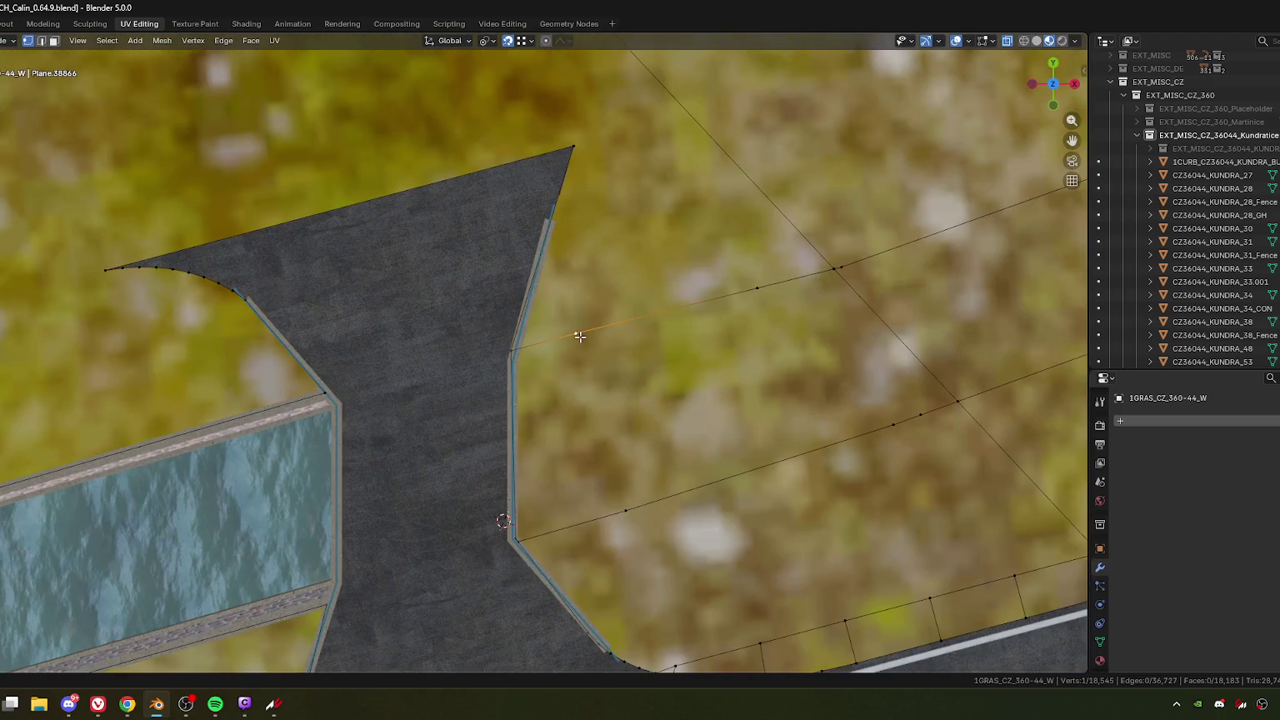
Step: Slide the next stray vertex along its edge and merge it At Last
left_click(841, 267)
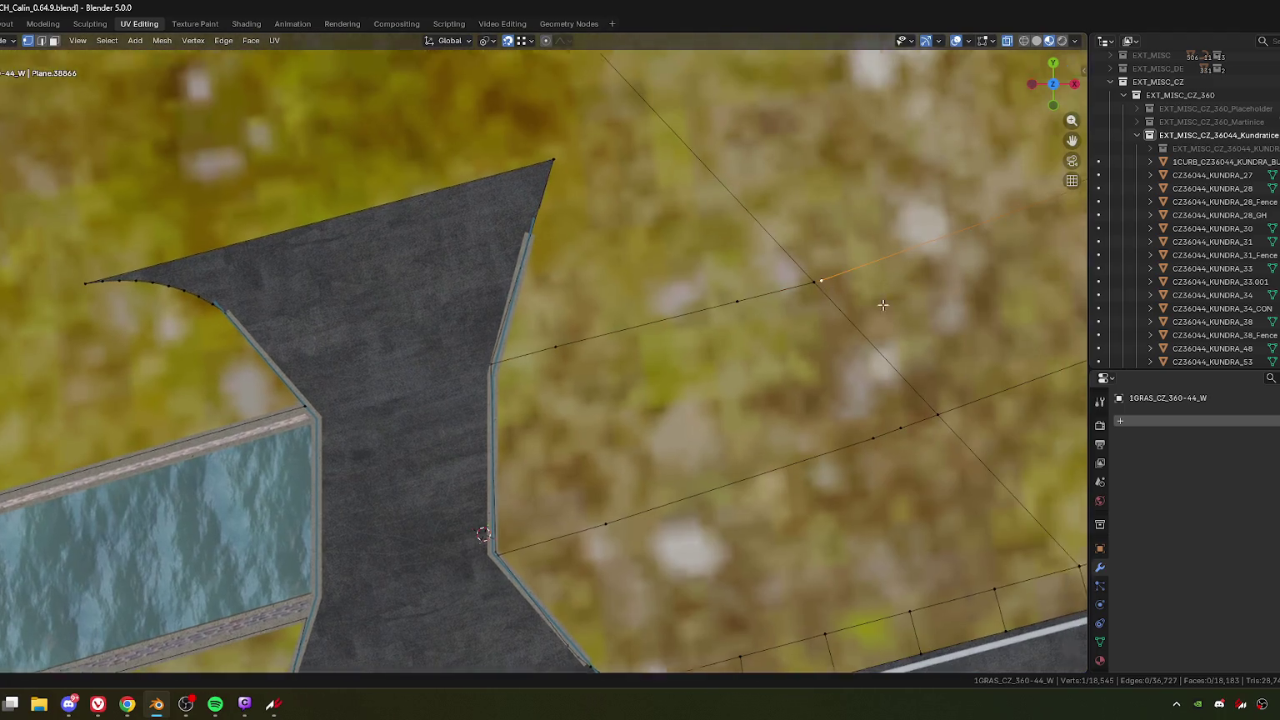
middle_click_drag(883, 305, 584, 399, "shift")
key("g")
key("g")
left_click(530, 378)
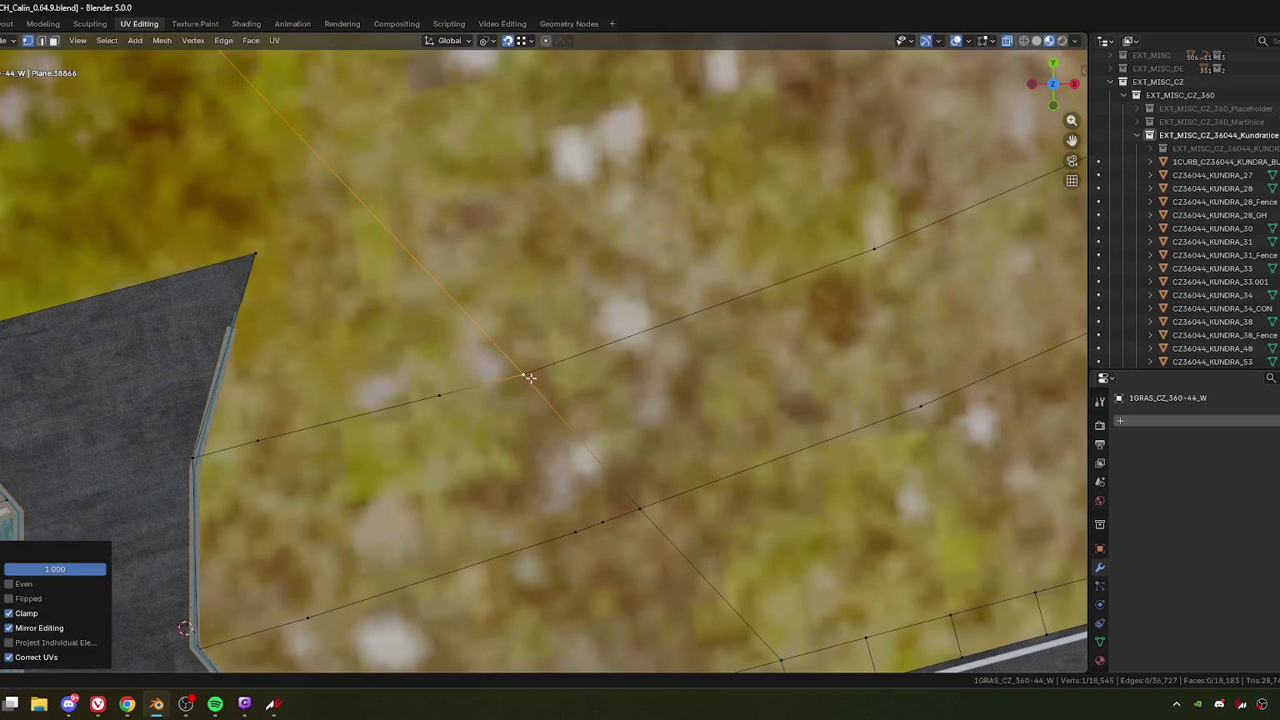
key("m")
left_click(525, 451)
mouse_move(730, 346)
middle_mouse_down()
mouse_move(782, 356)
mouse_move(203, 96)
mouse_move(858, 186)
mouse_move(778, 194)
middle_mouse_up()
middle_click_drag(897, 332, 532, 339)
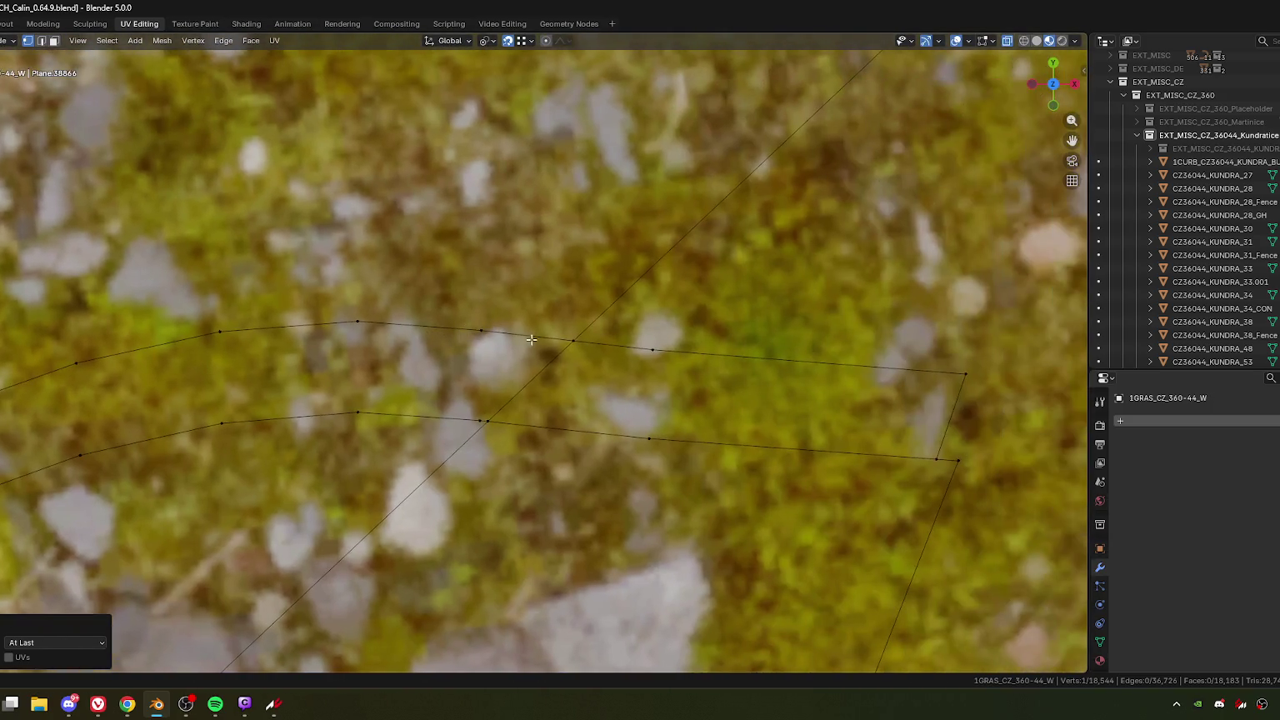
Step: Merge two more vertex pairs on the terrain edge lines At Last
left_click(569, 346)
scroll(575, 350, "down", 5)
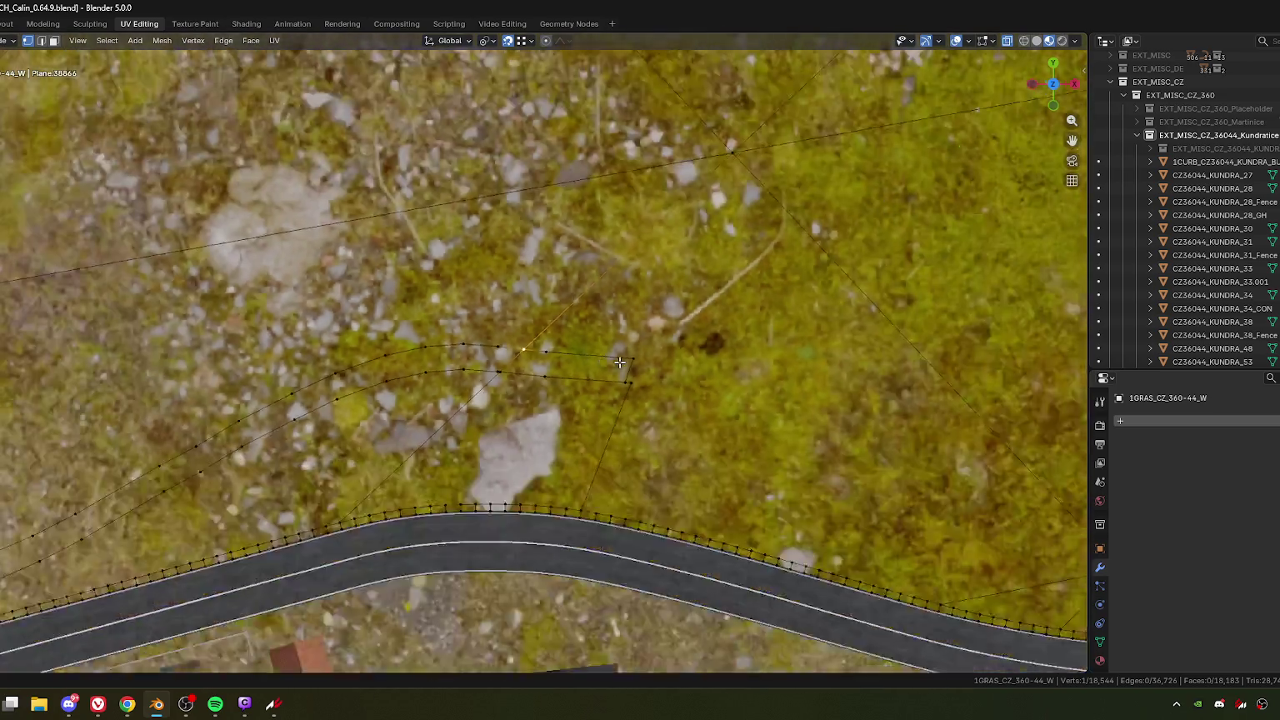
scroll(592, 364, "up", 5)
left_click(654, 351, "shift")
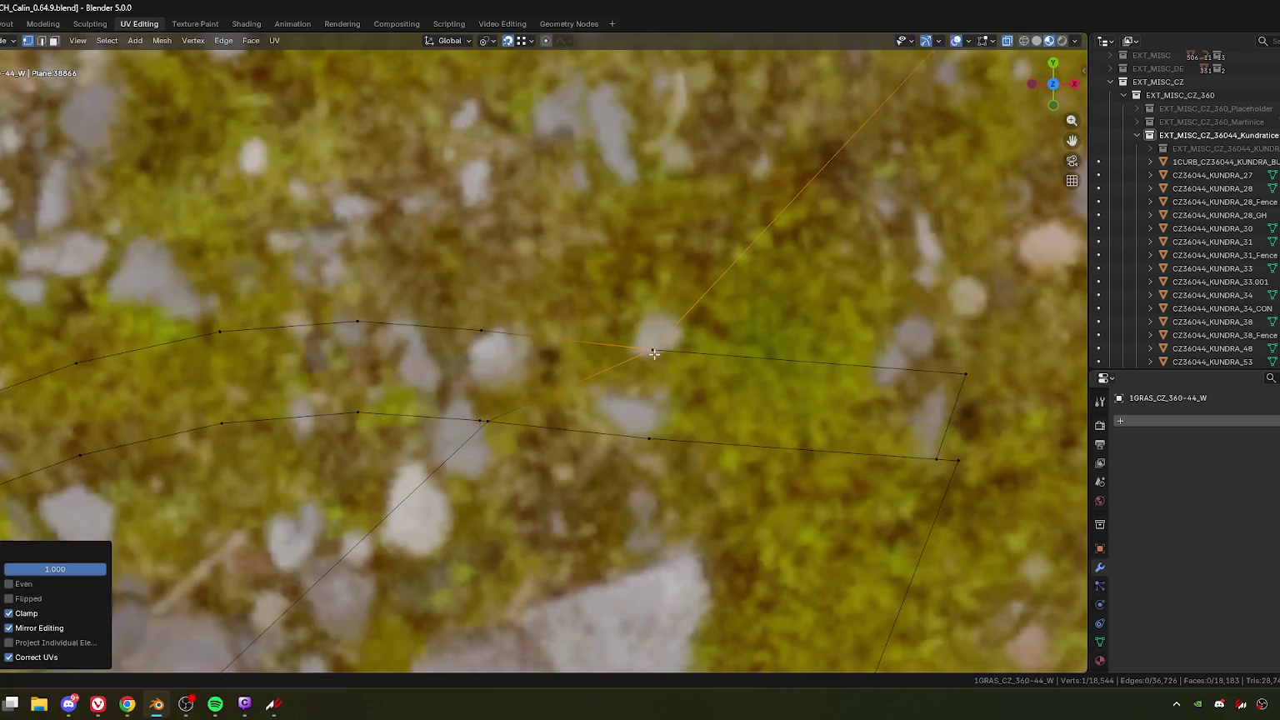
key("m")
left_click(665, 378)
middle_click_drag(967, 421, 729, 354, "shift")
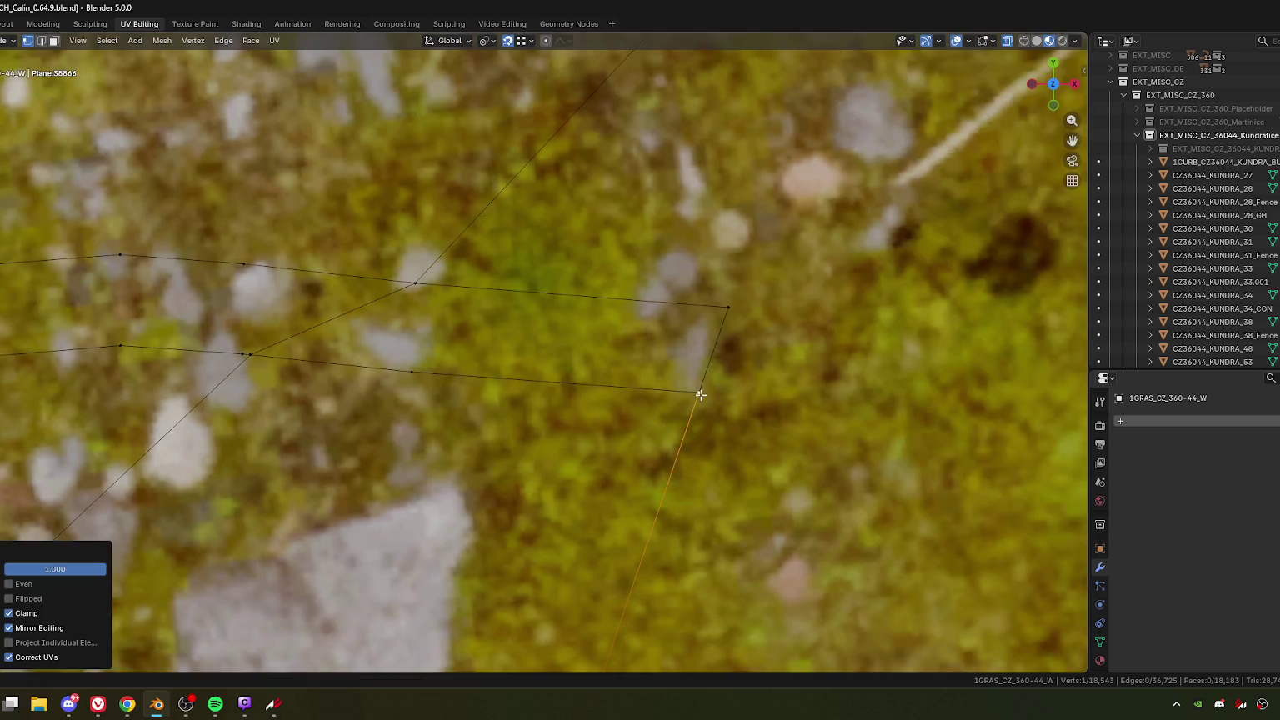
left_click(699, 392, "shift")
key("m")
left_click(650, 440)
Step: Merge a final neighbouring vertex pair near the road bend At Last
scroll(700, 390, "down", 2)
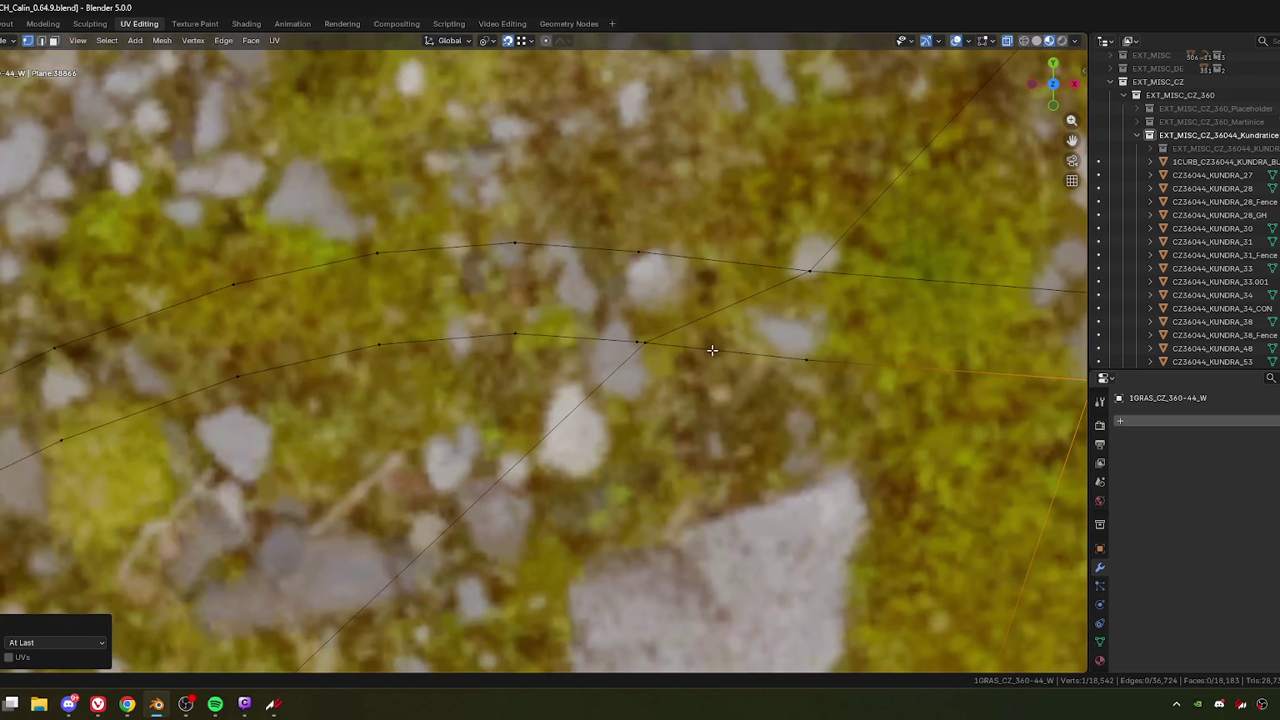
left_click(639, 342, "shift")
key("m")
left_click(558, 421)
scroll(557, 421, "down", 3)
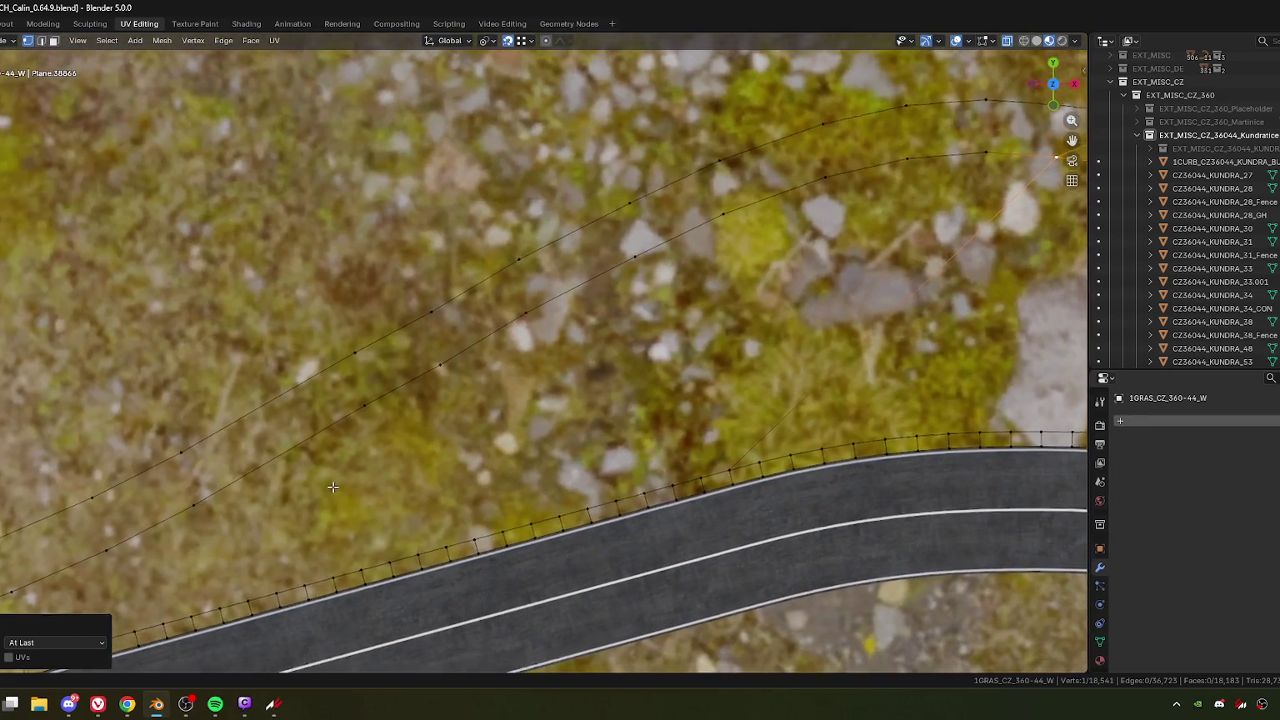
middle_click_drag(332, 487, 615, 412, "shift")
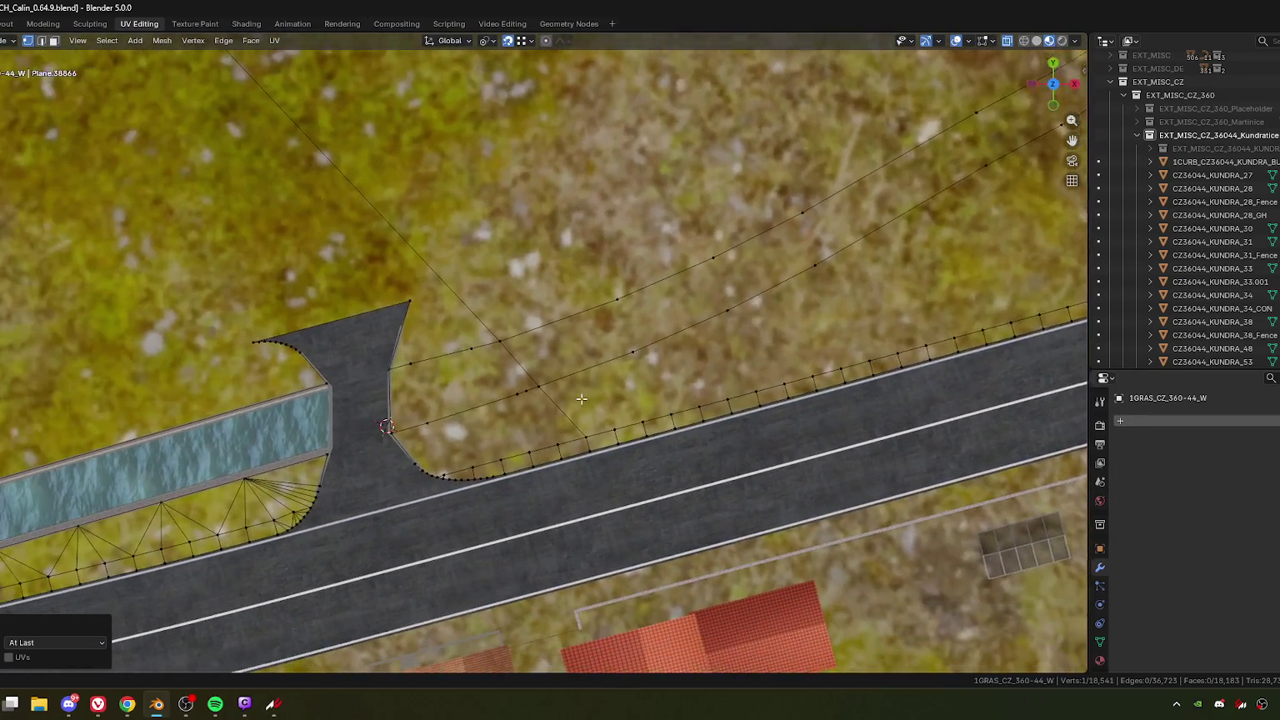
Step: Slide a stray vertex onto its neighbour and merge the two into one
scroll(615, 412, "up", 4)
key("g")
key("g")
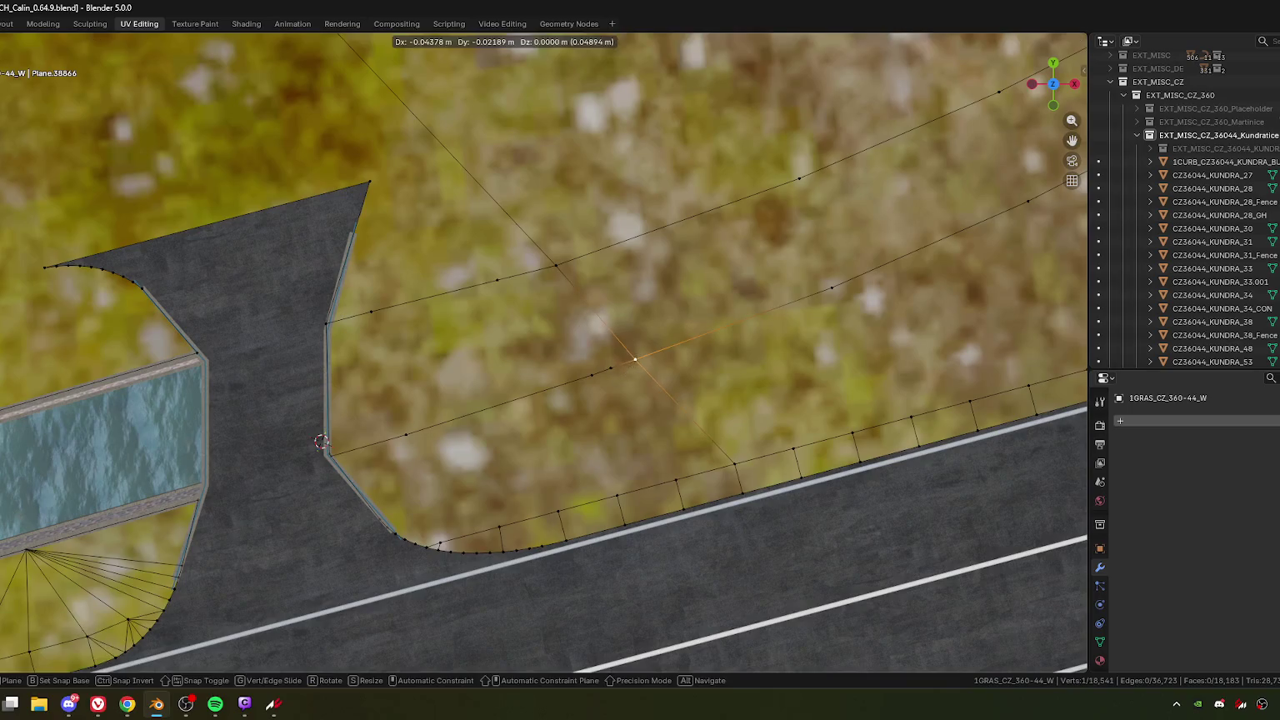
left_click(609, 377)
left_click(593, 376, "shift")
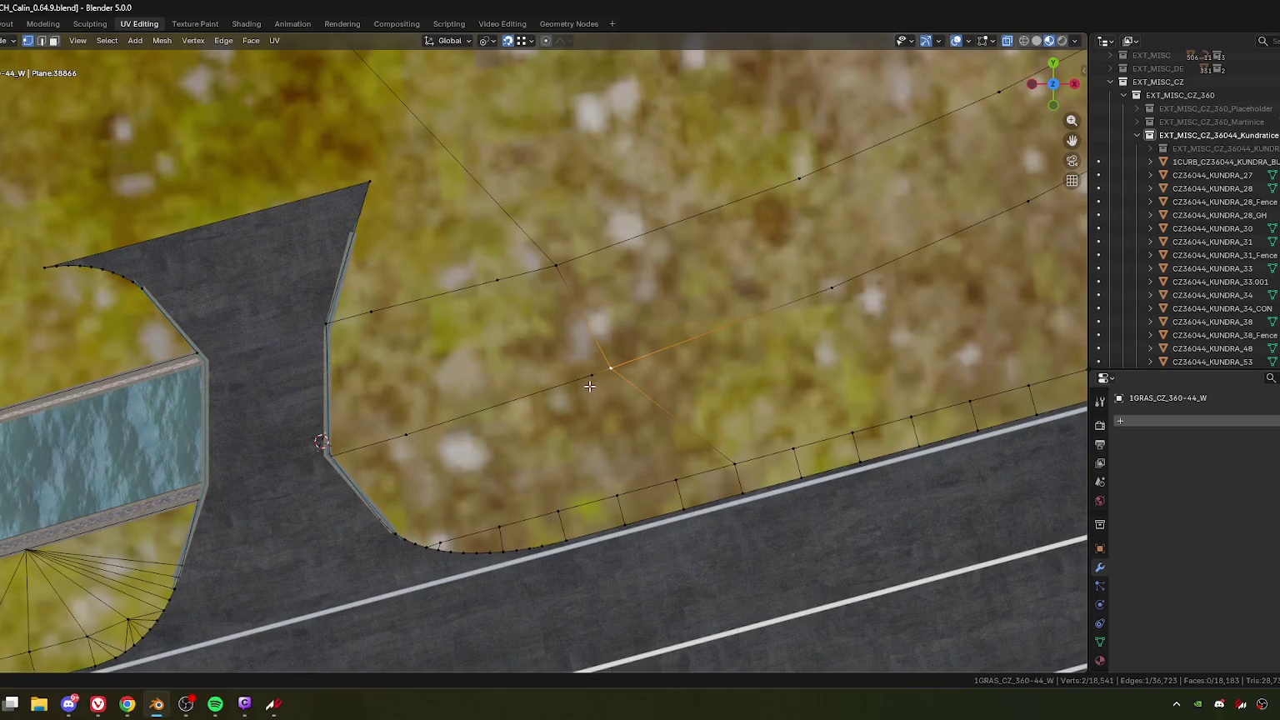
key("m")
left_click(590, 385)
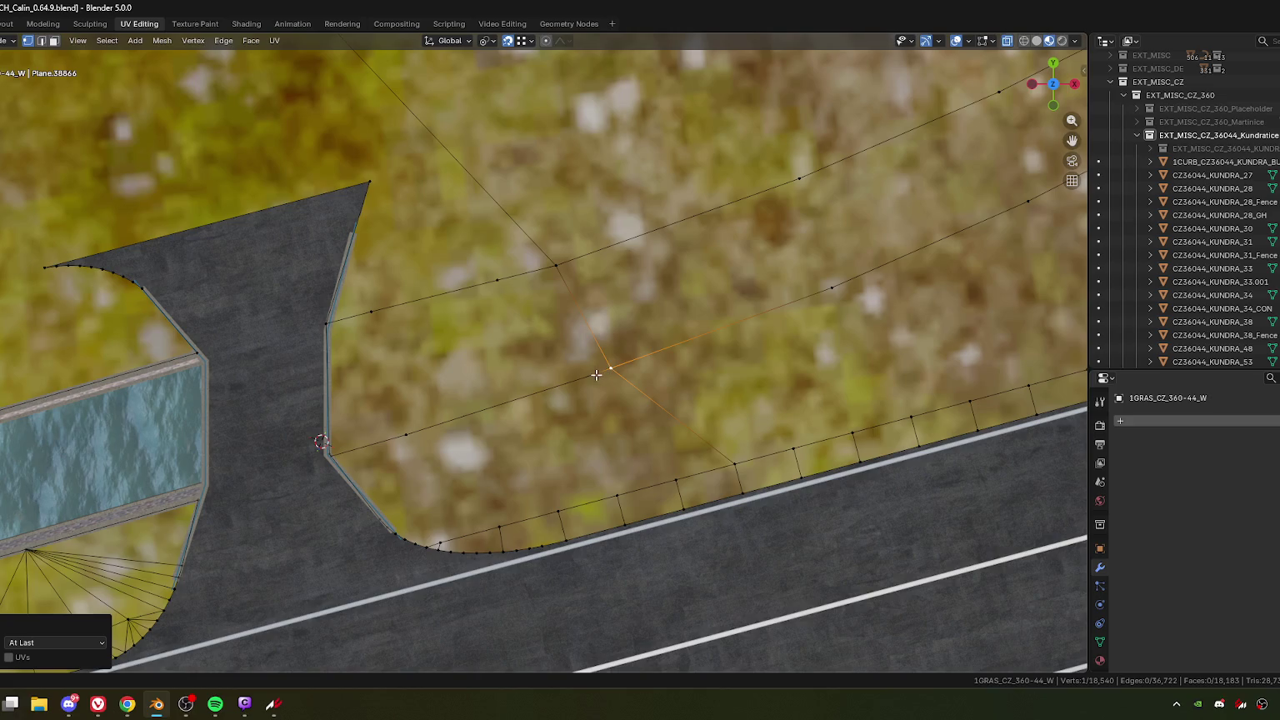
Step: In top view, reposition the cut-line vertices with slides and a free move
mouse_move(600, 376)
middle_mouse_down()
mouse_move(529, 318)
mouse_move(555, 436)
middle_mouse_up()
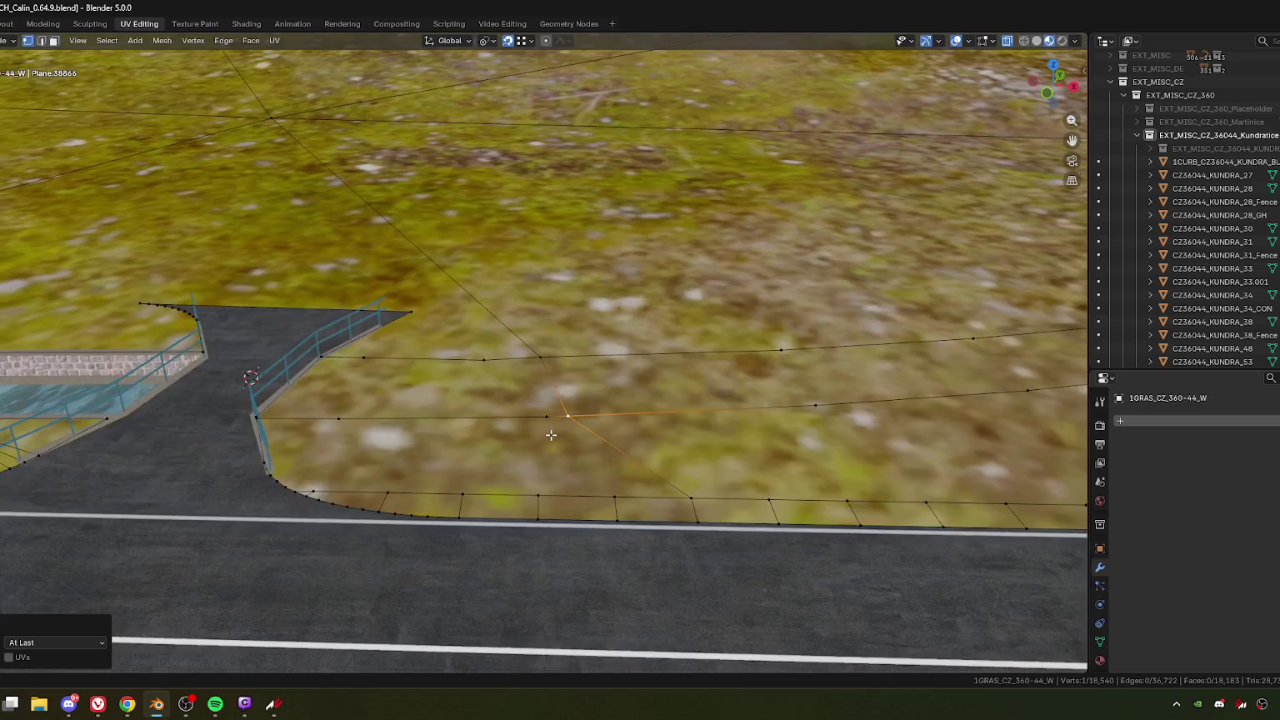
scroll(555, 436, "up", 2)
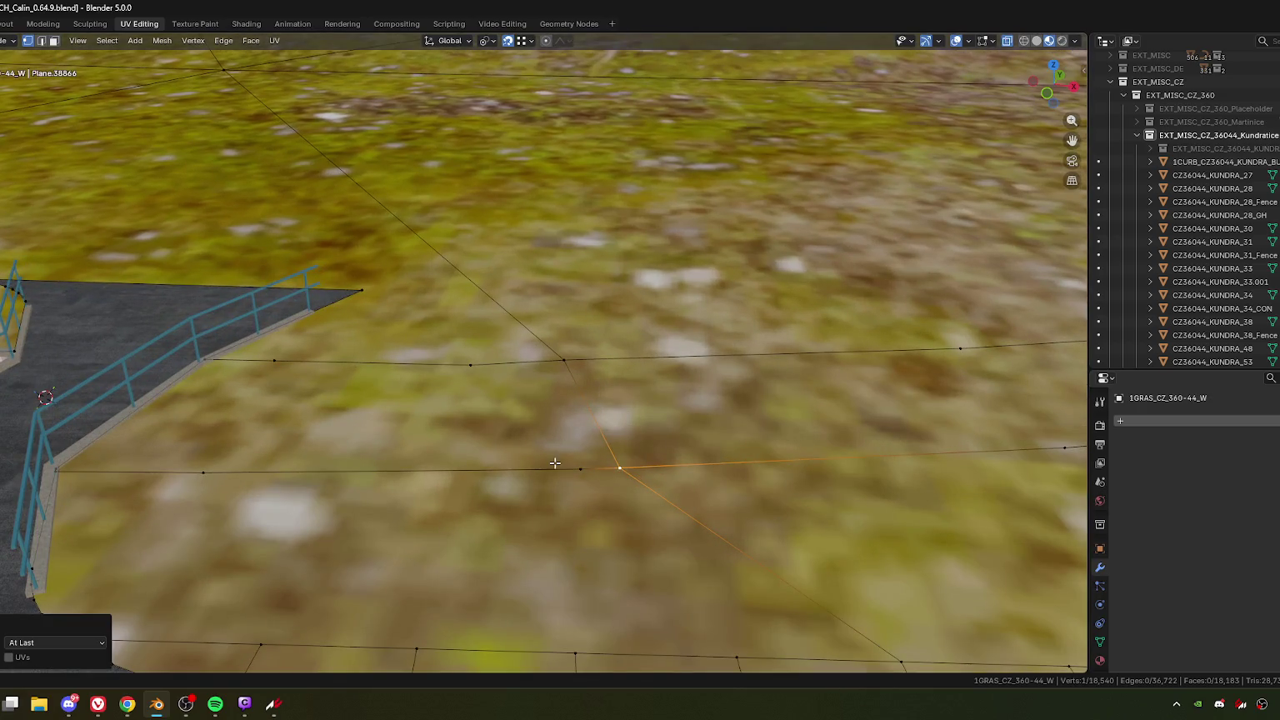
middle_click_drag(538, 472, 537, 494)
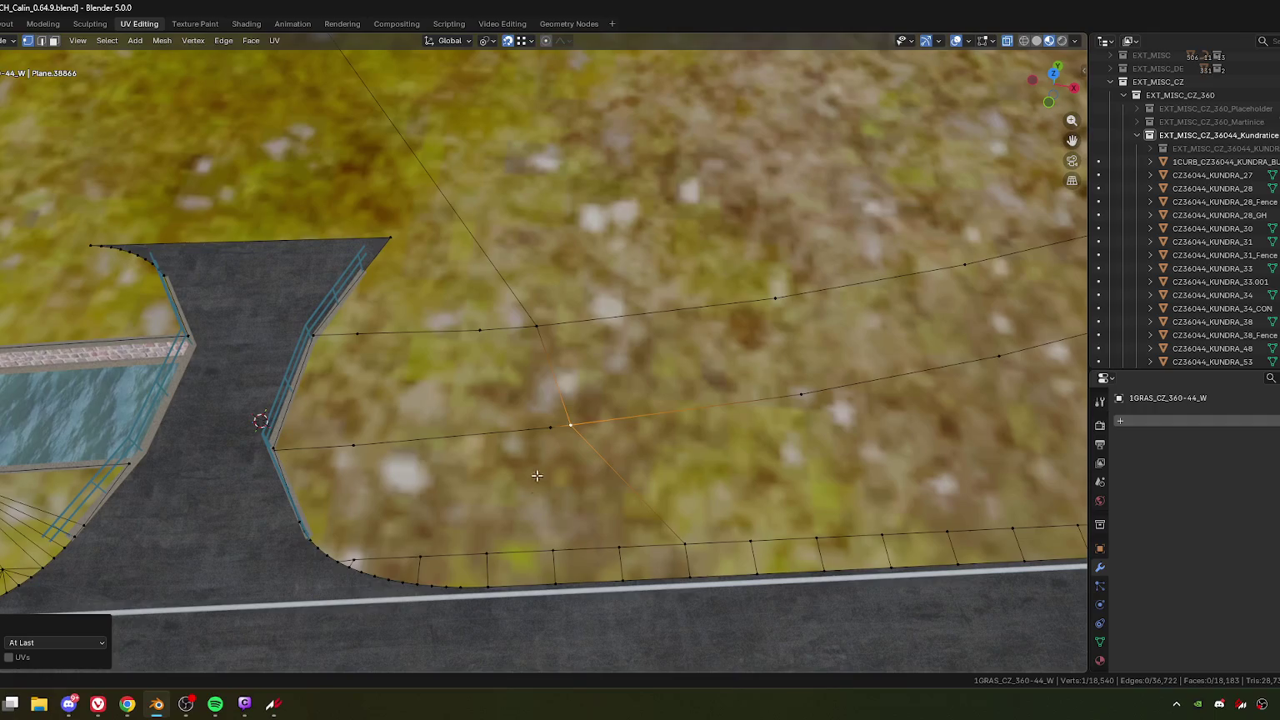
key("KP_7")
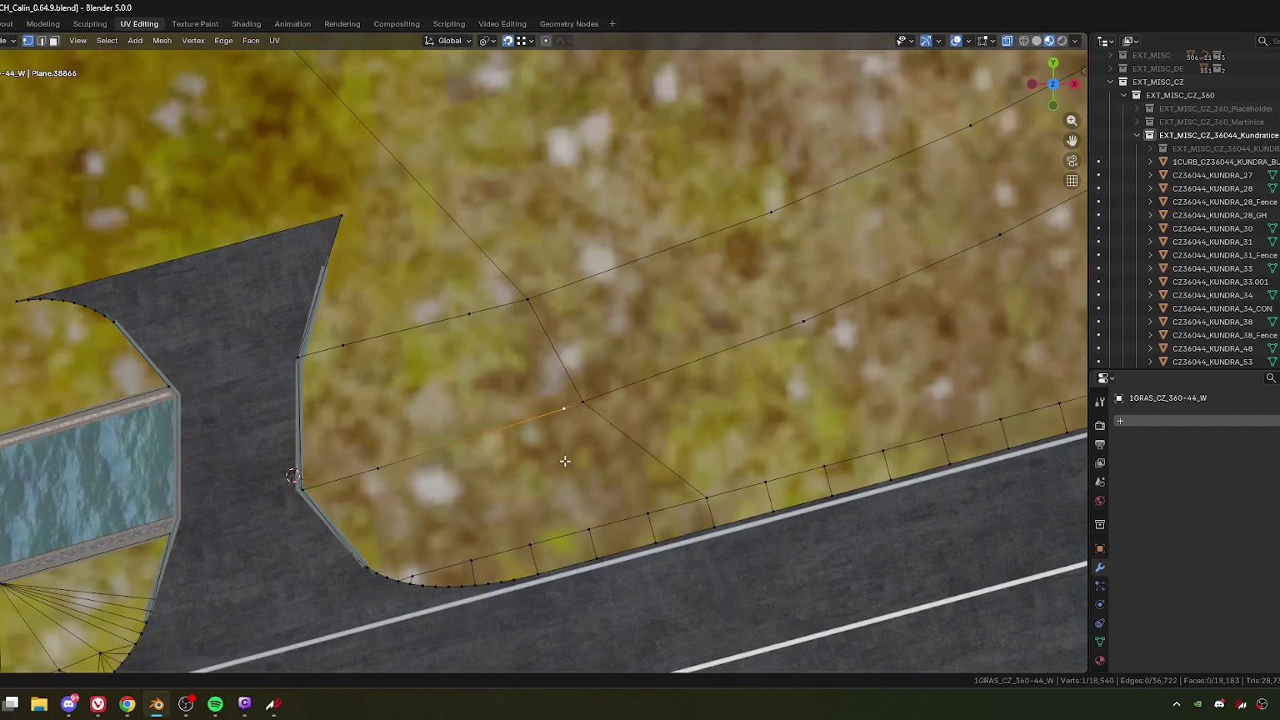
key("shift+v")
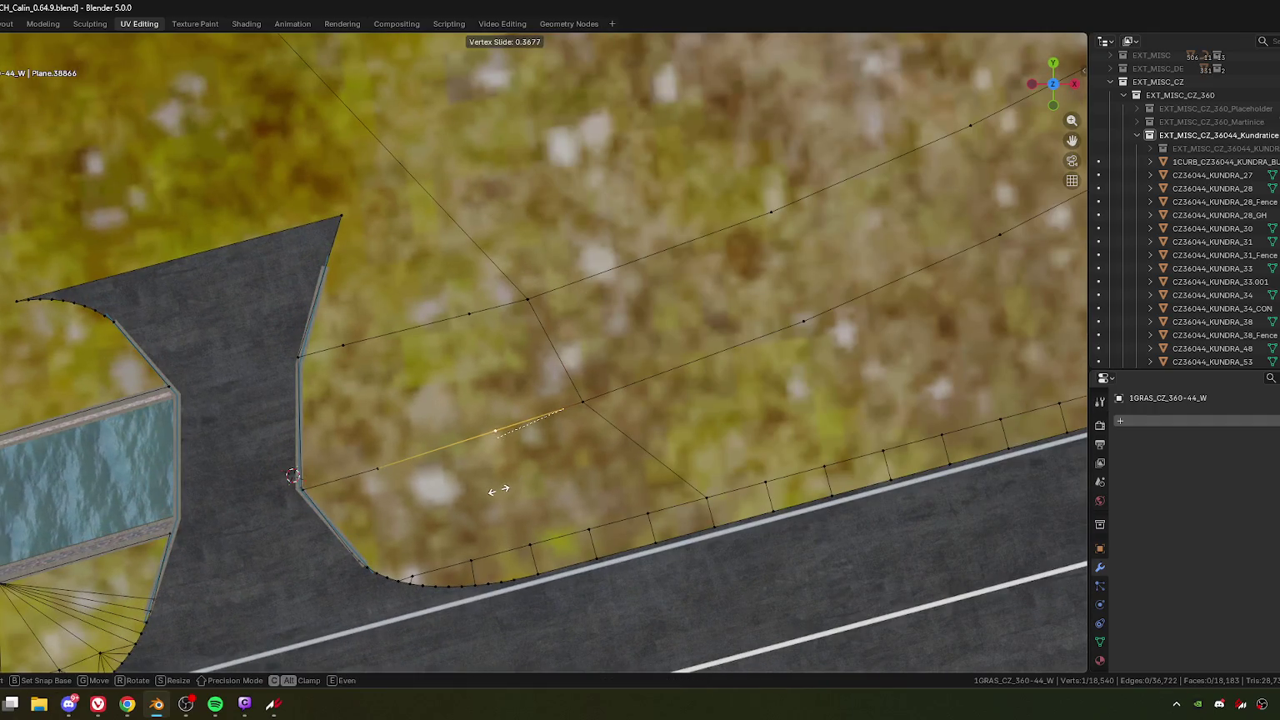
left_click(495, 491)
key("g")
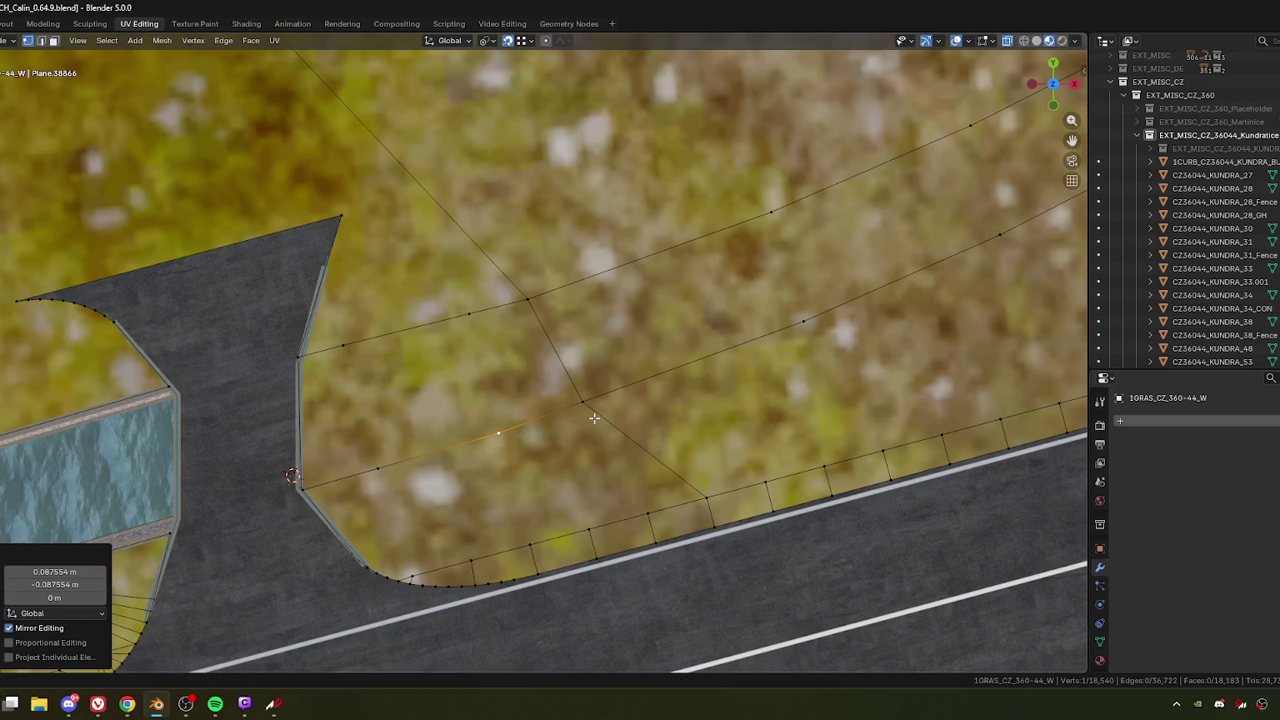
left_click(612, 425)
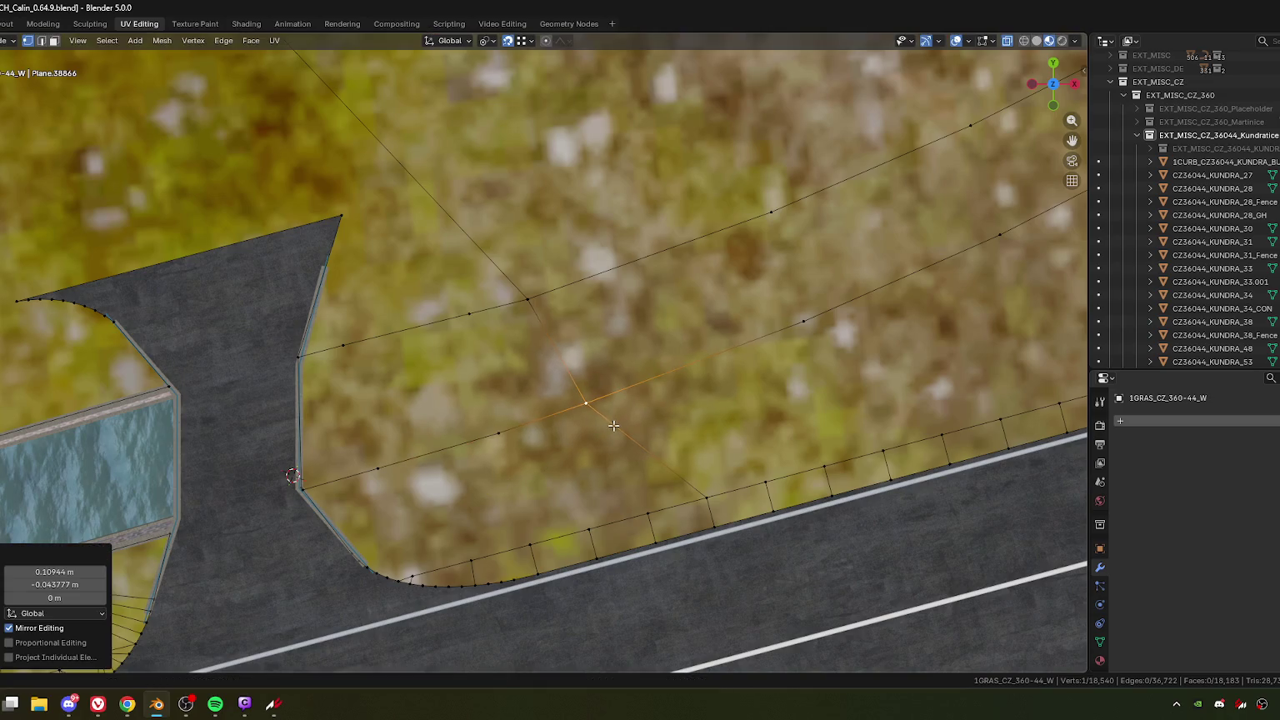
left_click(532, 298)
left_click(474, 320)
key("g")
key("g")
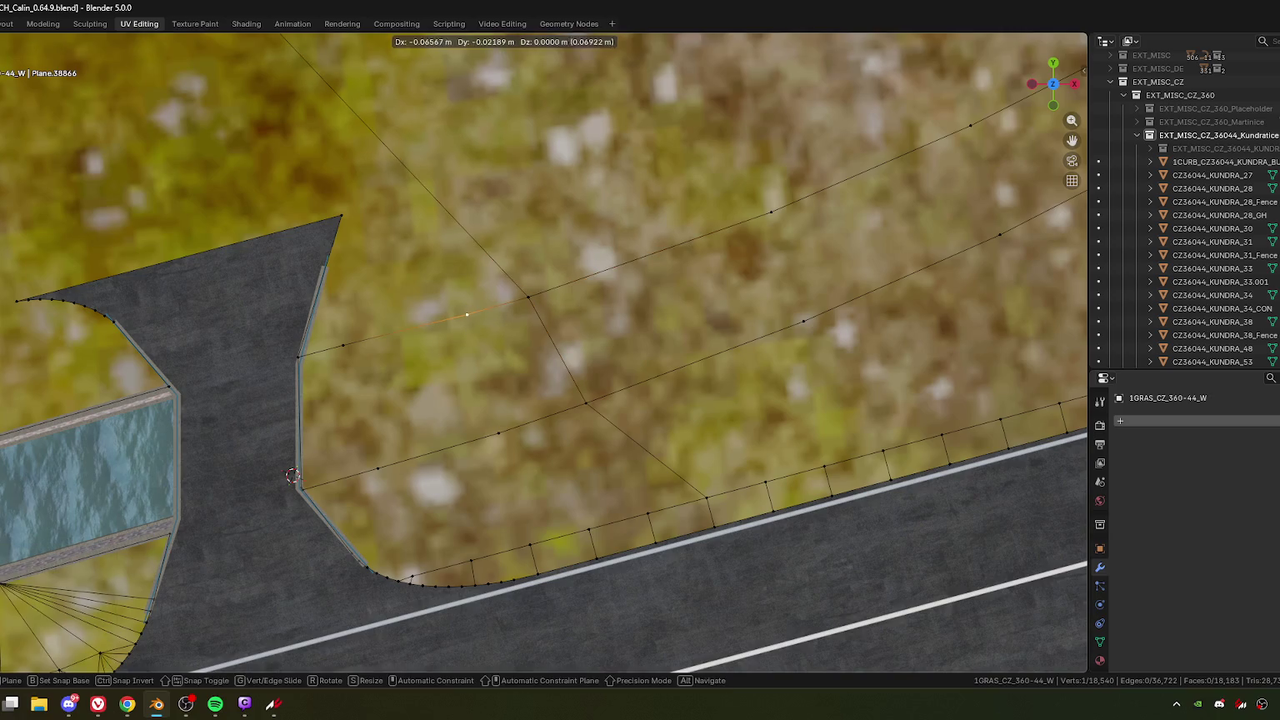
left_click(474, 338)
Step: Slide the fence-corner vertex onto the curb corner and merge it At Last
scroll(492, 367, "up", 4, "ctrl")
middle_click_drag(528, 512, 533, 419)
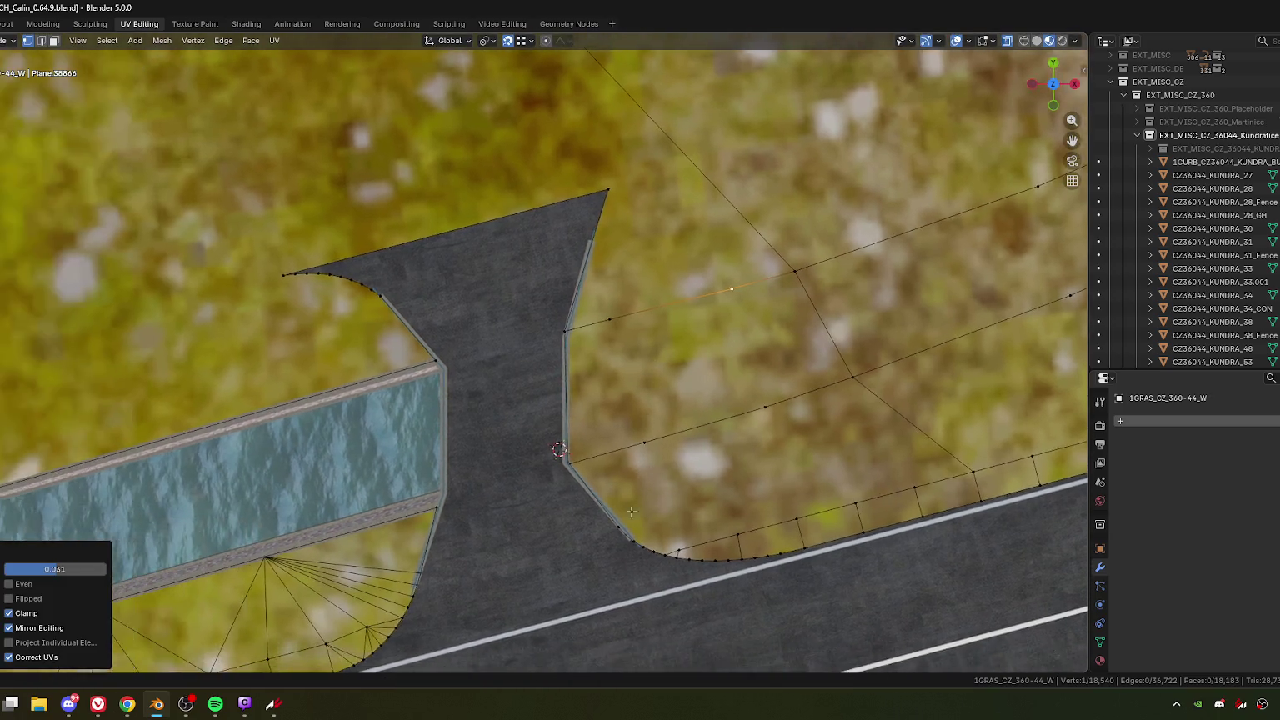
scroll(533, 419, "up", 4)
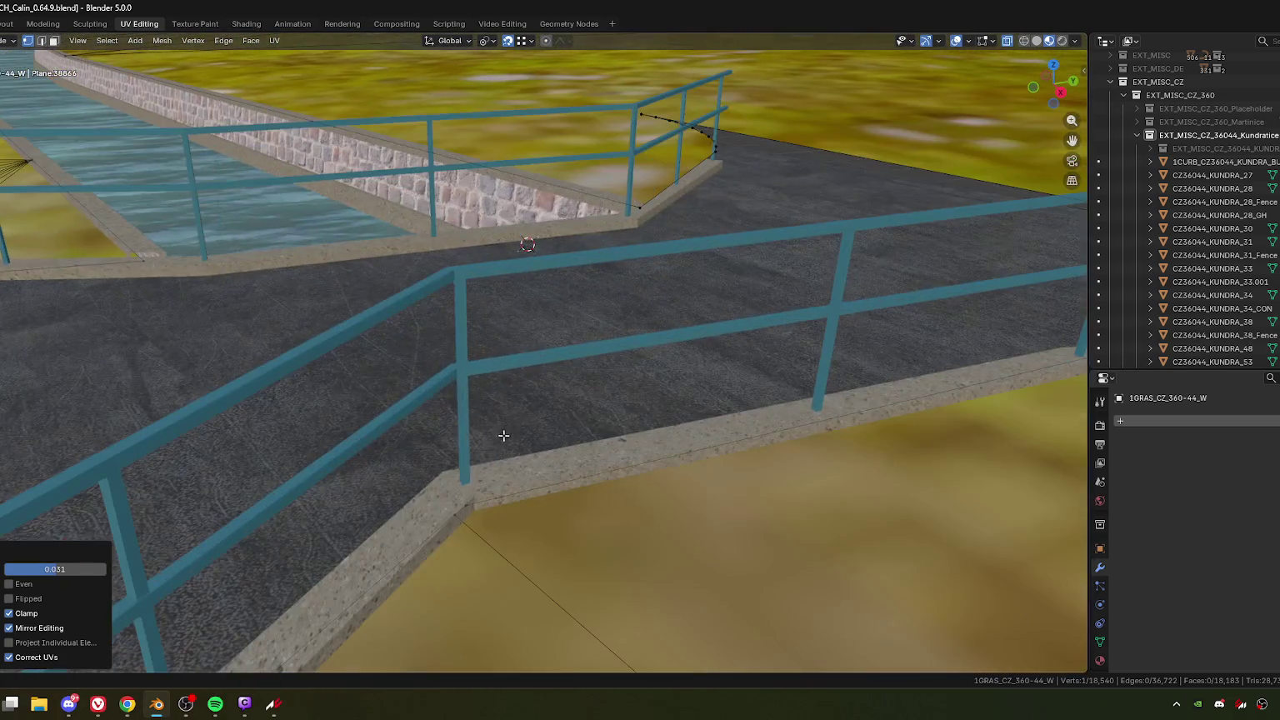
key("g")
key("g")
left_click(478, 500)
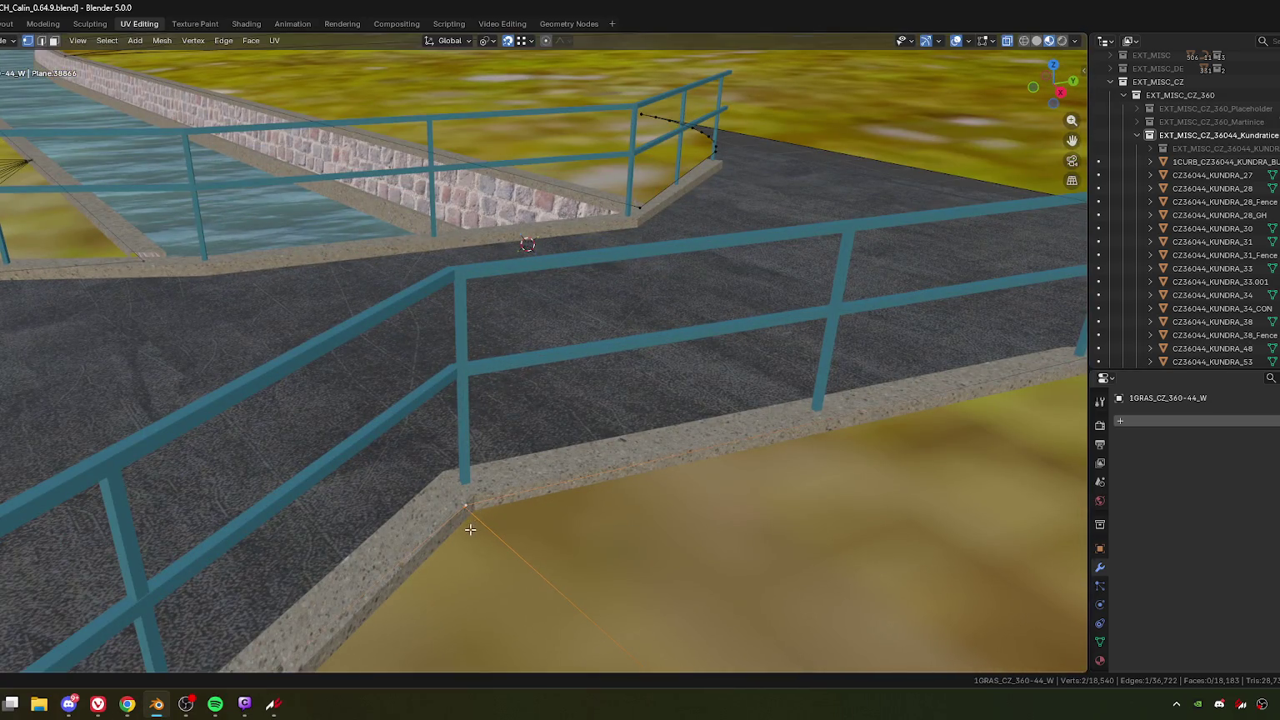
key("m")
key("l")
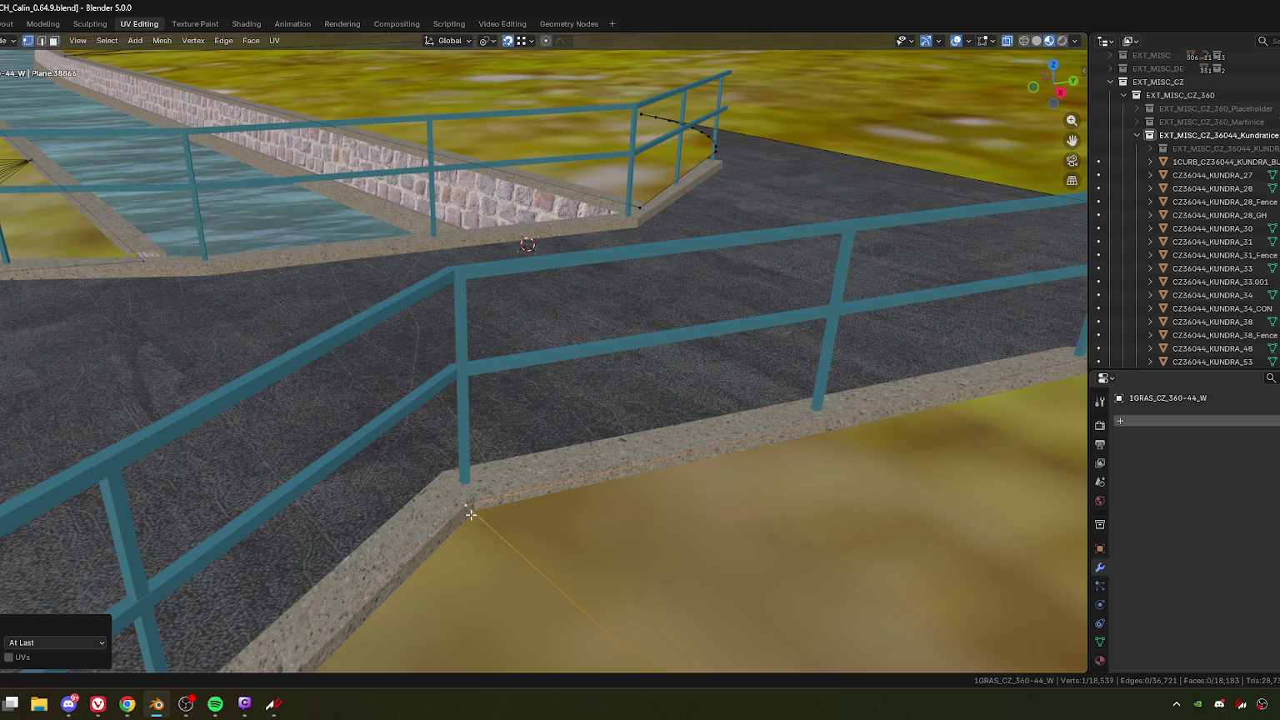
Step: Orbit around the junction to inspect the grass area and fence corner
scroll(485, 517, "down", 3)
scroll(540, 460, "down", 3)
scroll(484, 492, "down", 2)
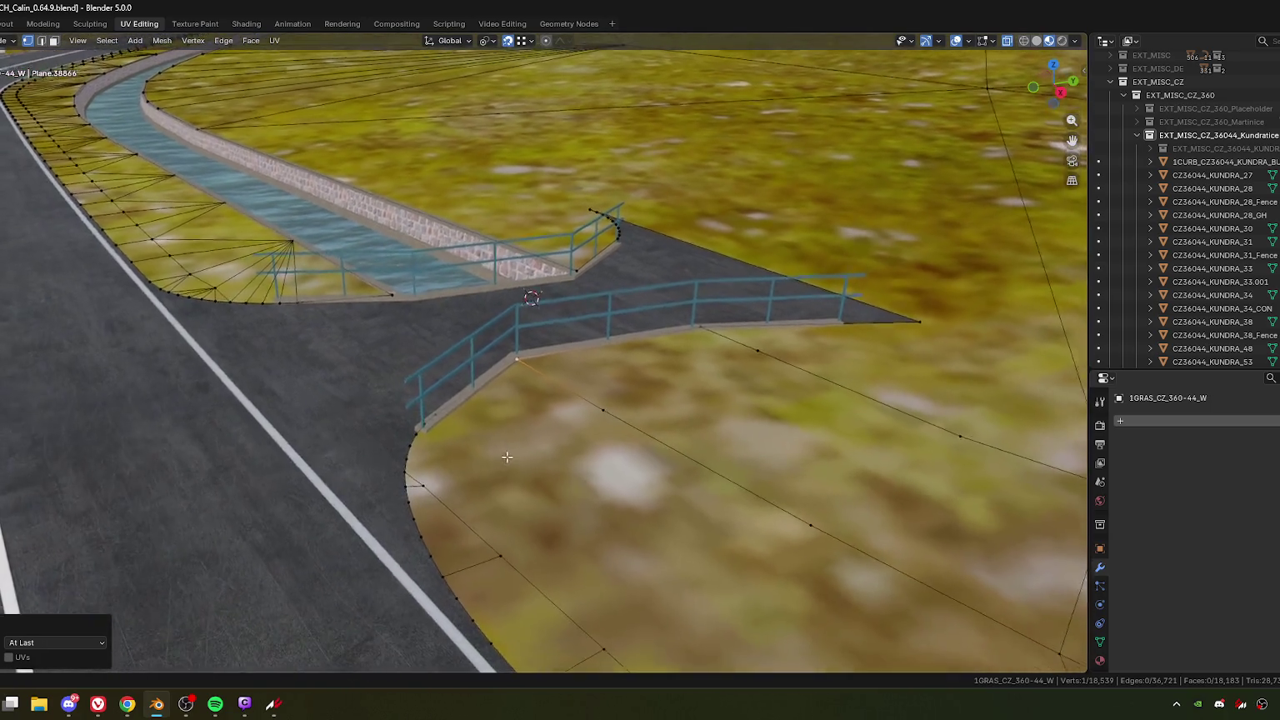
middle_click_drag(484, 493, 506, 446)
scroll(506, 446, "up", 2)
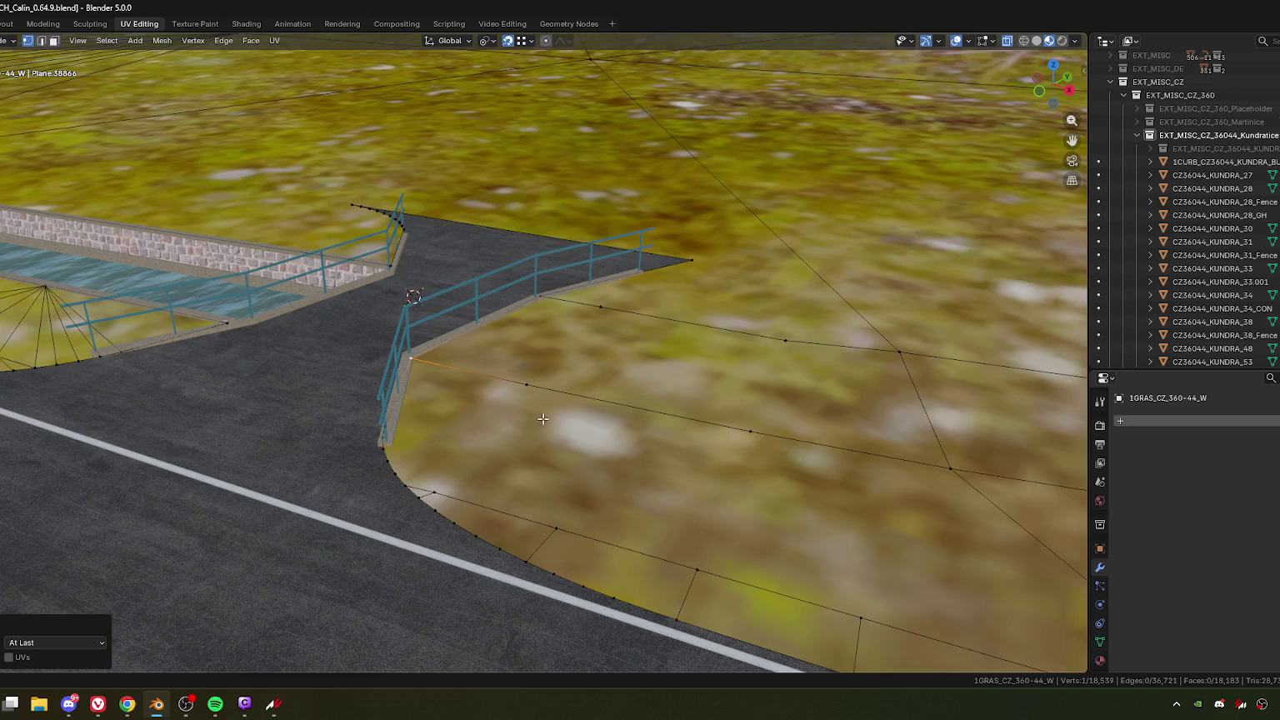
middle_click_drag(642, 412, 476, 371)
scroll(506, 377, "up", 1)
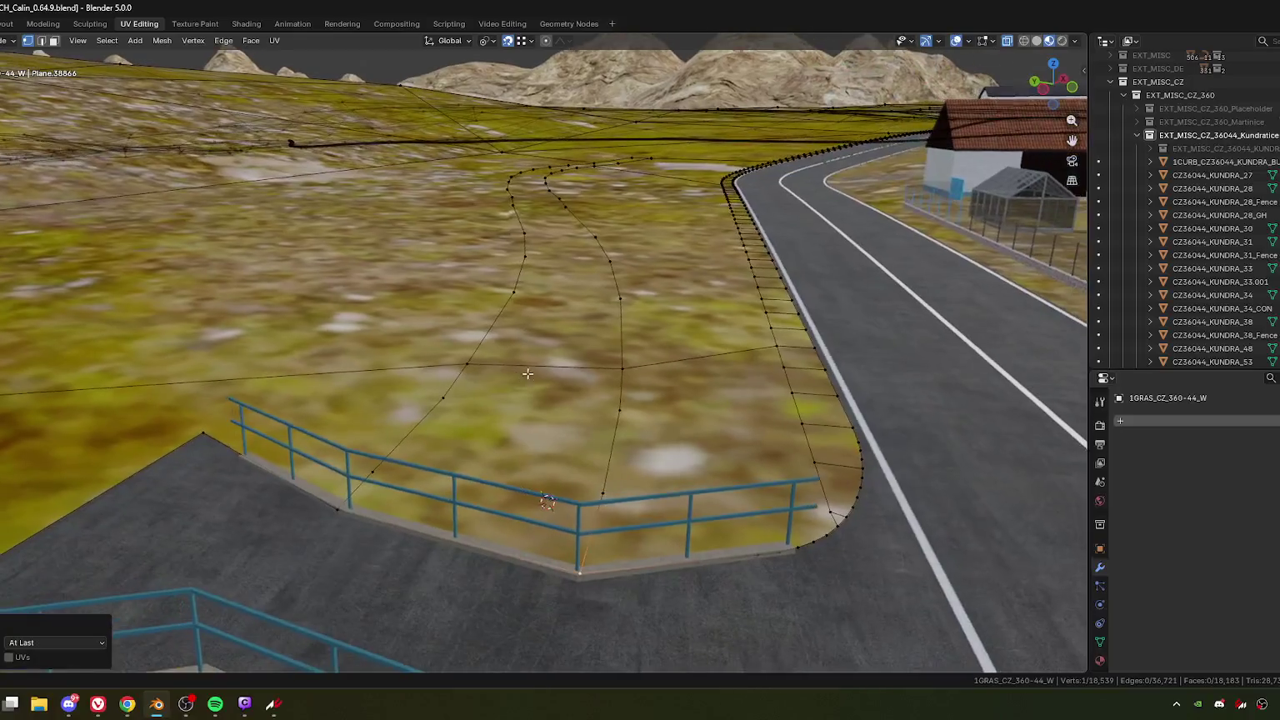
Step: In top view, slide the diagonal cut's crossing vertices along their edges
scroll(477, 371, "up", 1)
key("KP_7")
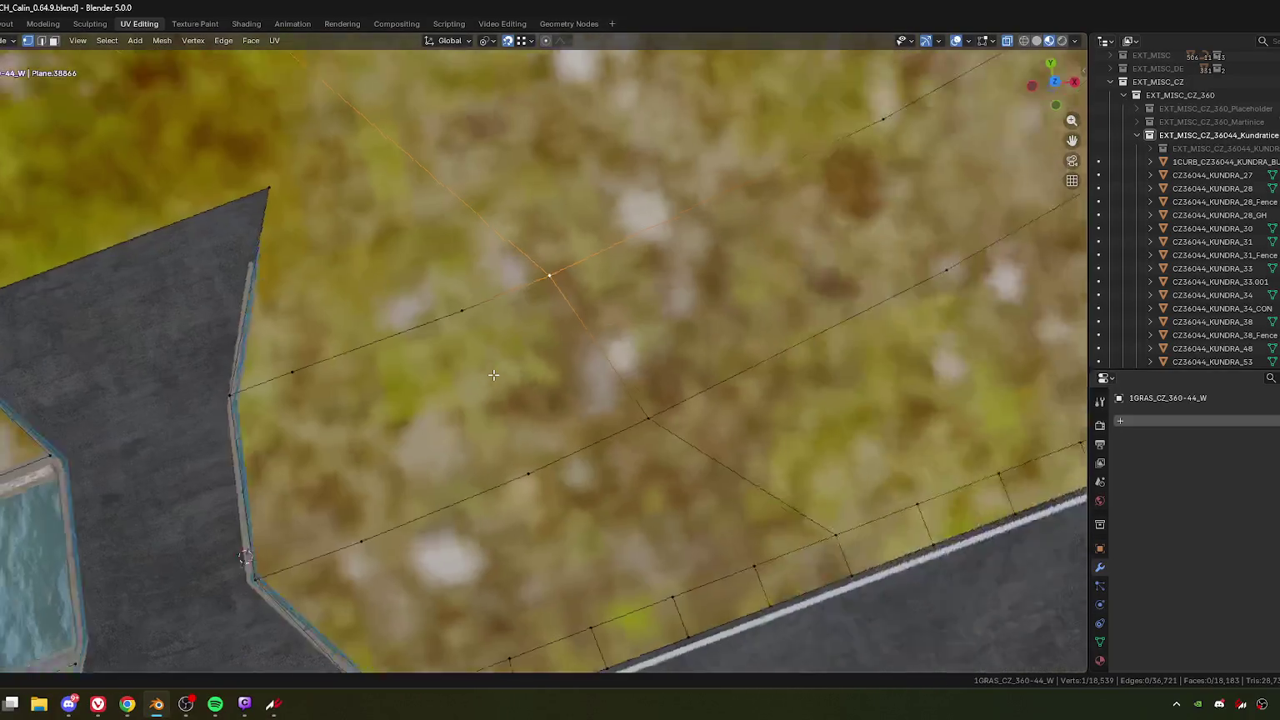
scroll(610, 321, "up", 1)
key("g")
key("g")
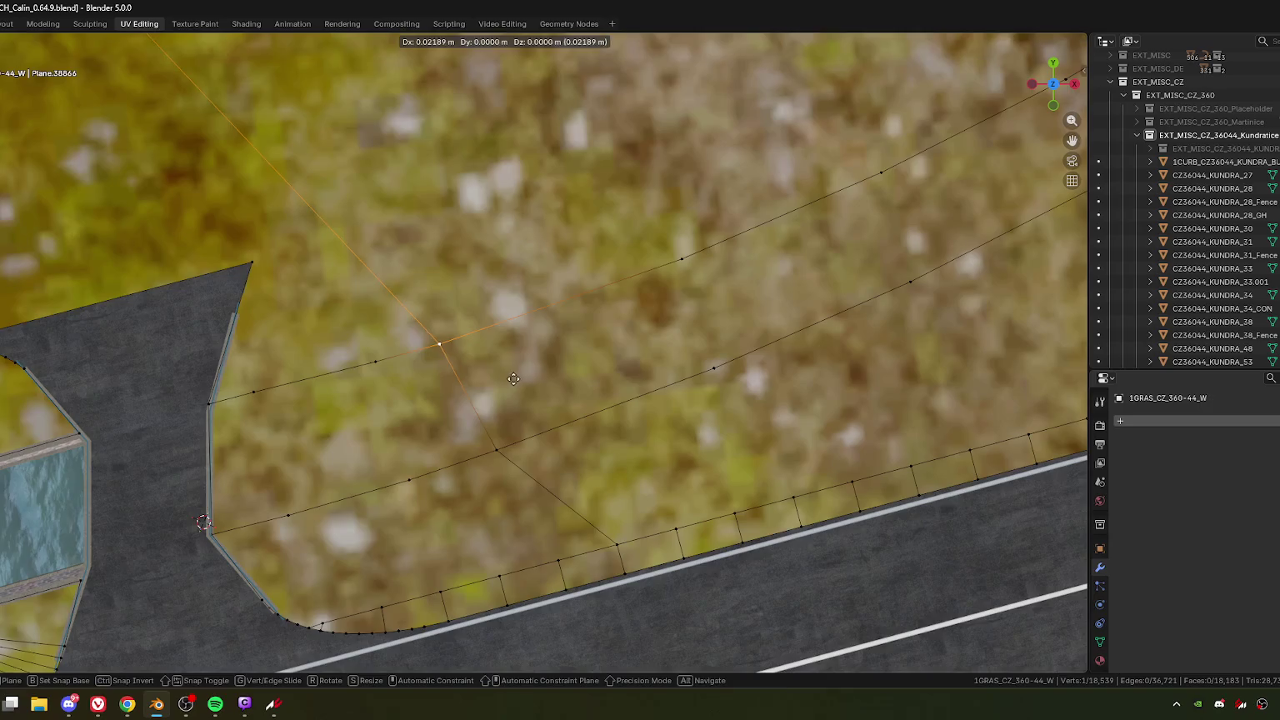
left_click(513, 363)
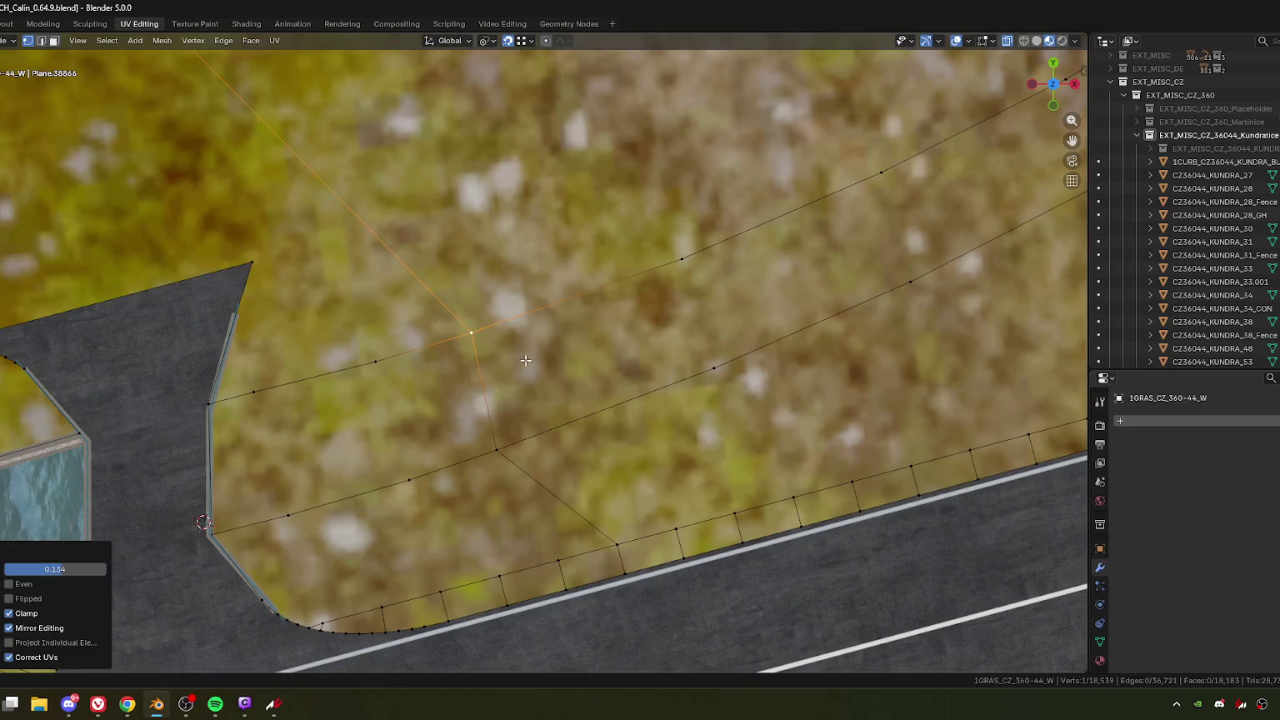
key("g")
key("g")
left_click(546, 360)
left_click(509, 448)
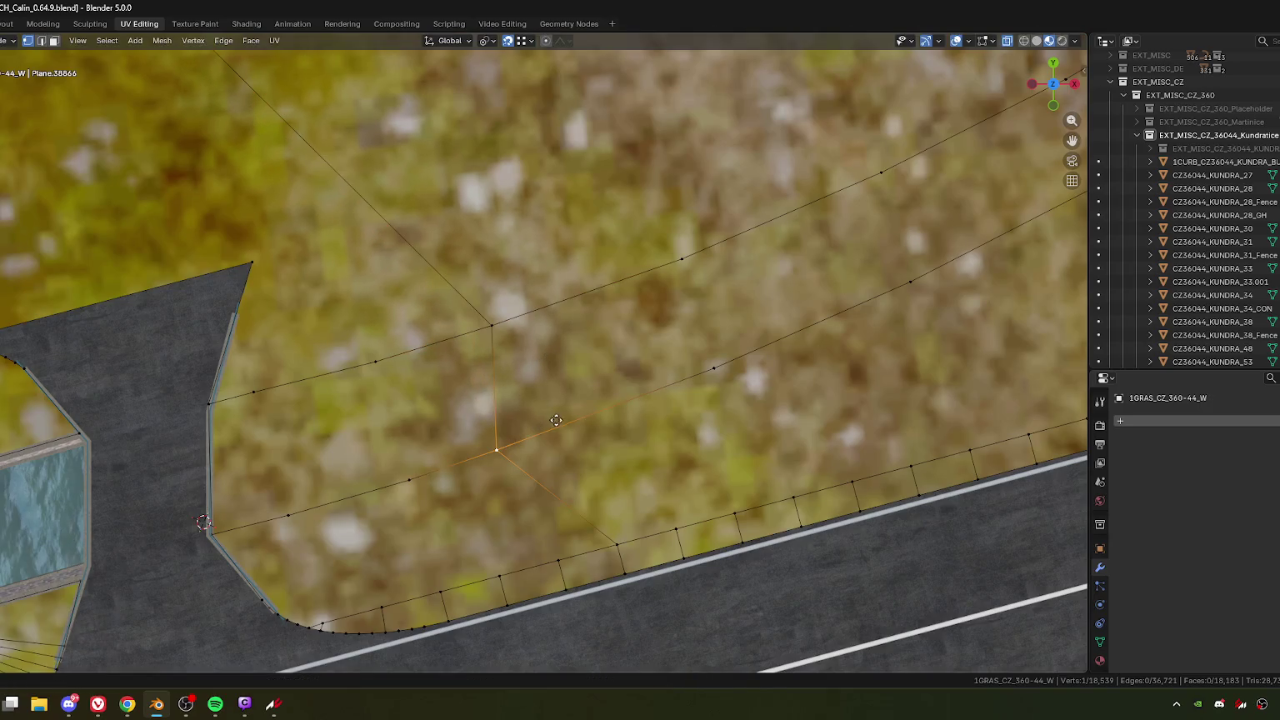
key("g")
key("g")
left_click(590, 408)
Step: Fine-tune the upper and lower diagonal-cut vertices with further short edge slides
left_click(511, 335)
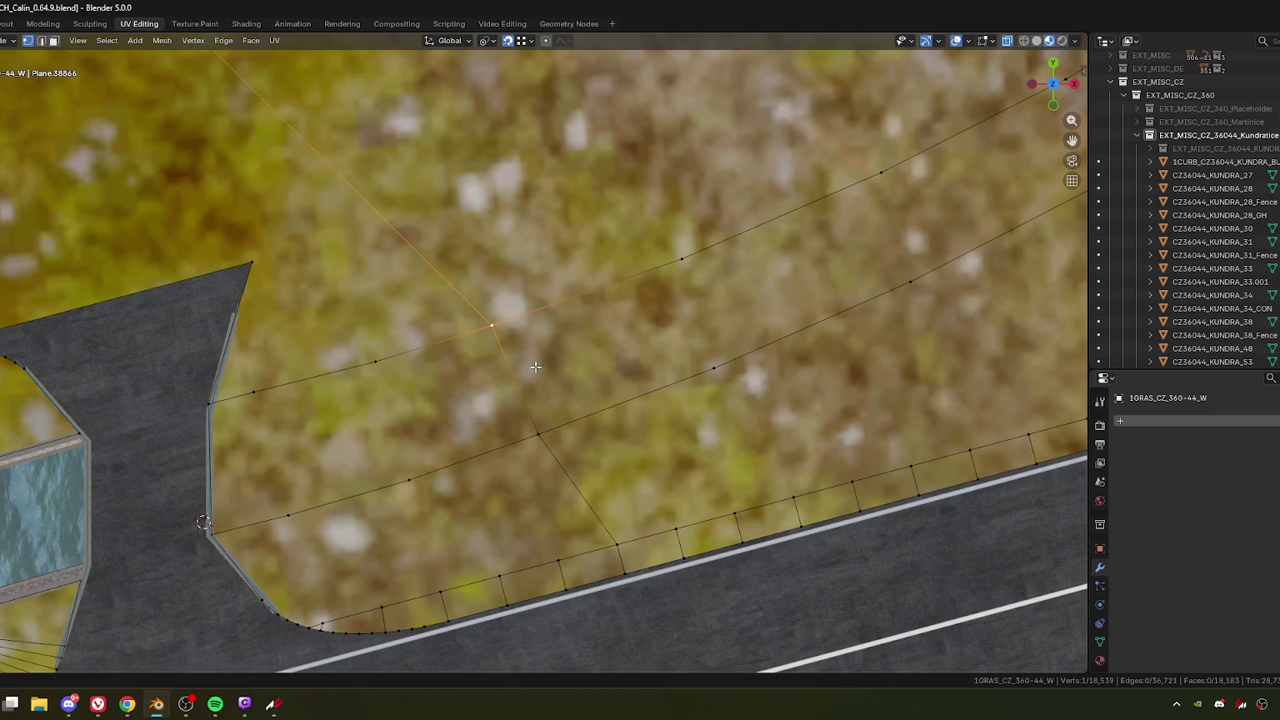
key("g")
key("g")
left_click(540, 380)
left_click(544, 428)
key("g")
key("g")
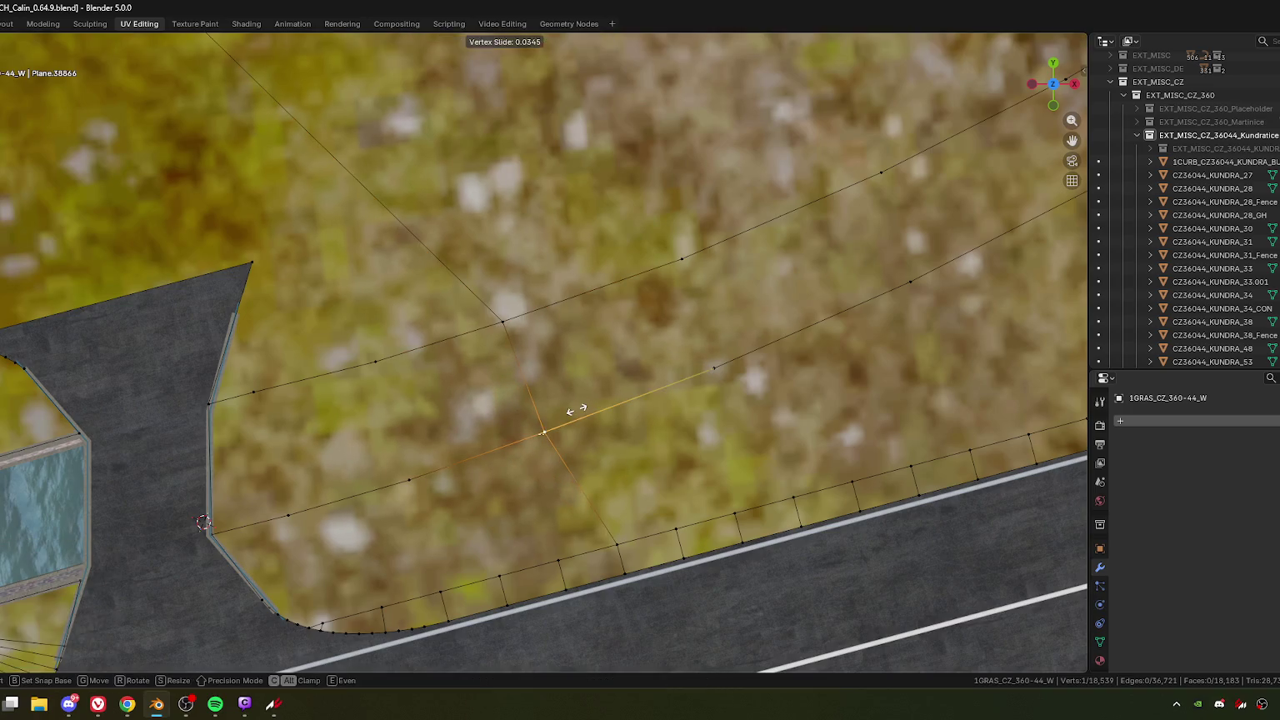
left_click(575, 408)
middle_click_drag(468, 382, 599, 354, "shift")
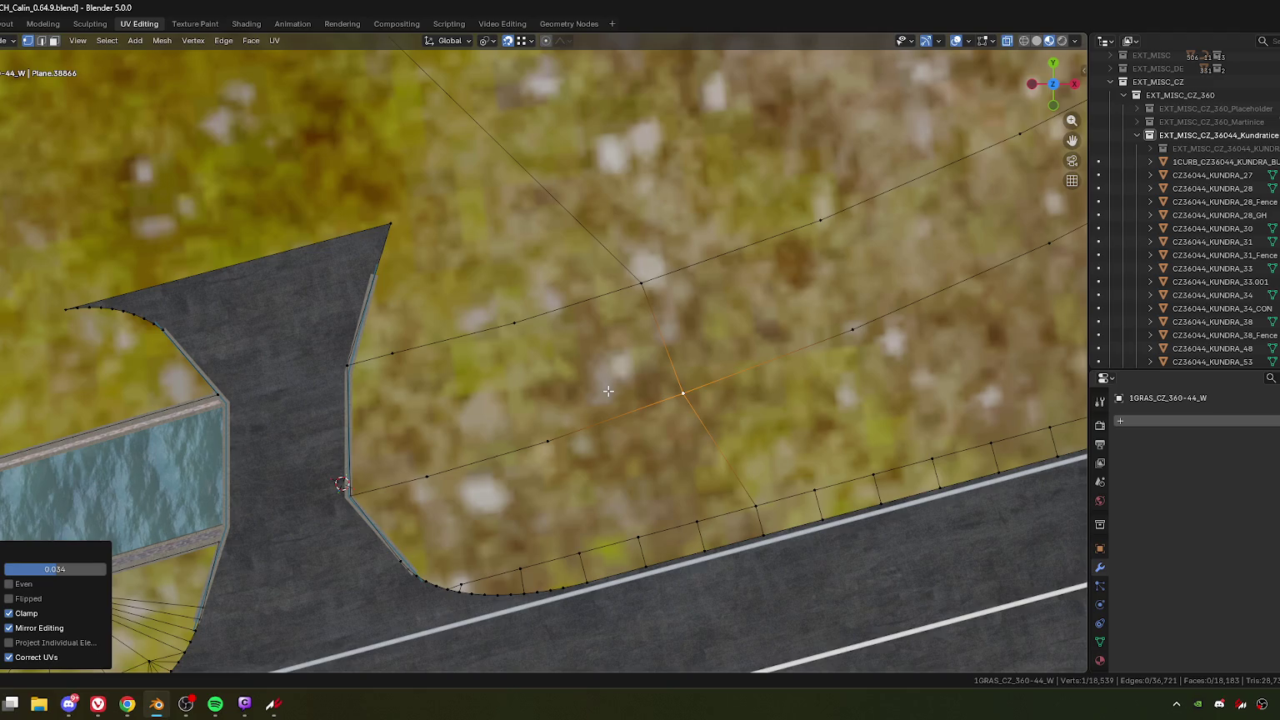
Step: Slide the lower grass-edge vertex slightly and select the upper grass-edge vertex
left_click(548, 442)
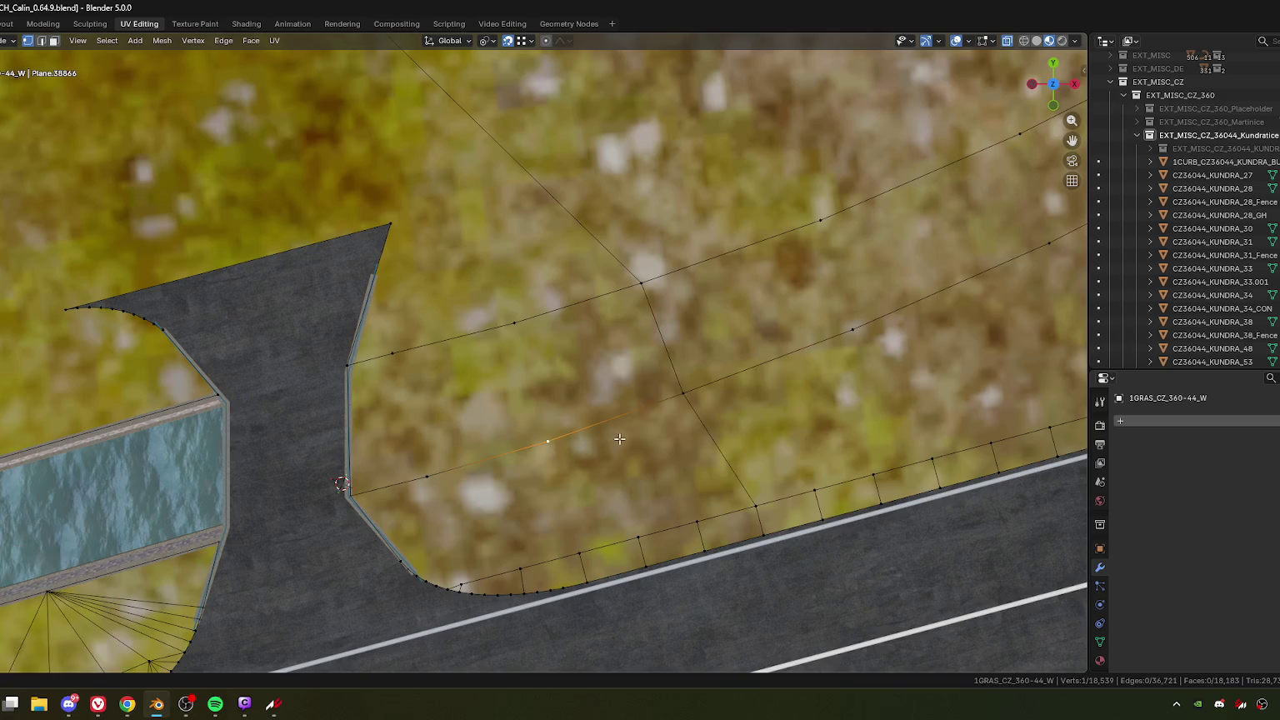
key("g")
key("g")
left_click(560, 410)
left_click(587, 352)
left_click(514, 323)
Step: Move both diagonal-cut vertices 0.044 m in X and -0.066 m in Y
left_click(486, 388)
middle_click_drag(698, 392, 595, 408, "shift")
left_click_drag(519, 279, 624, 448)
key("g")
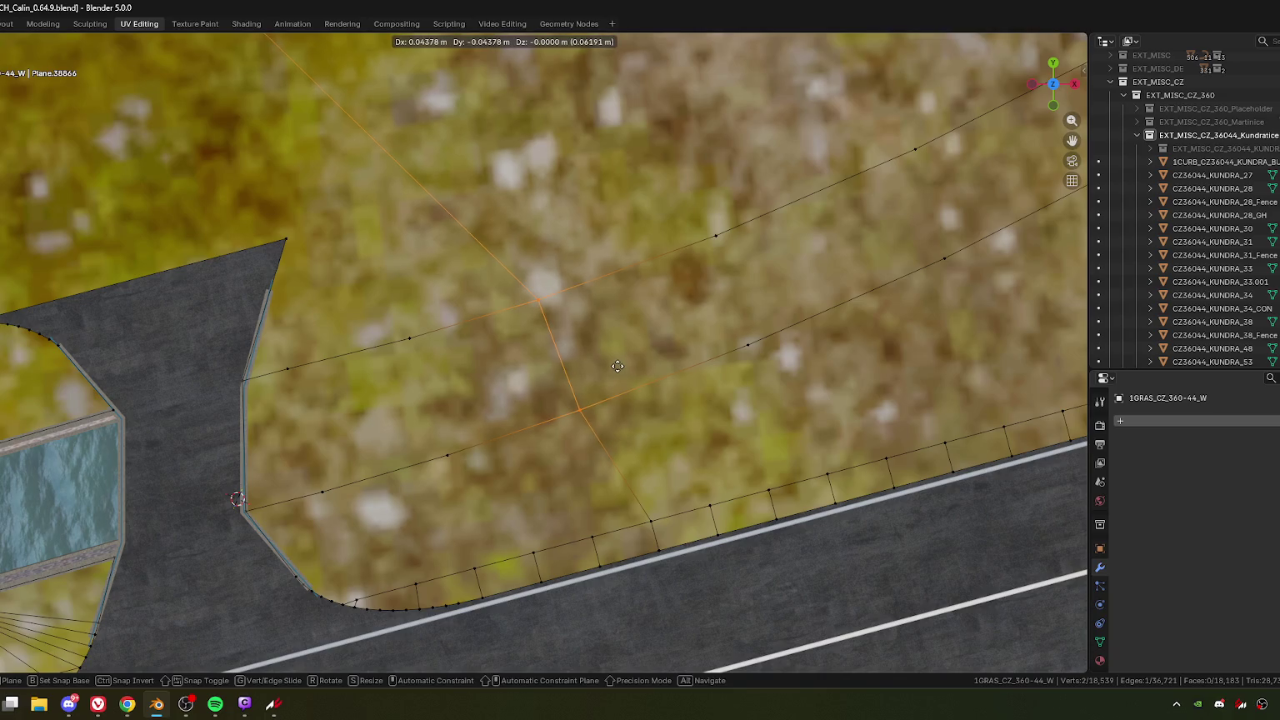
left_click(618, 366)
middle_click_drag(517, 387, 576, 371, "shift")
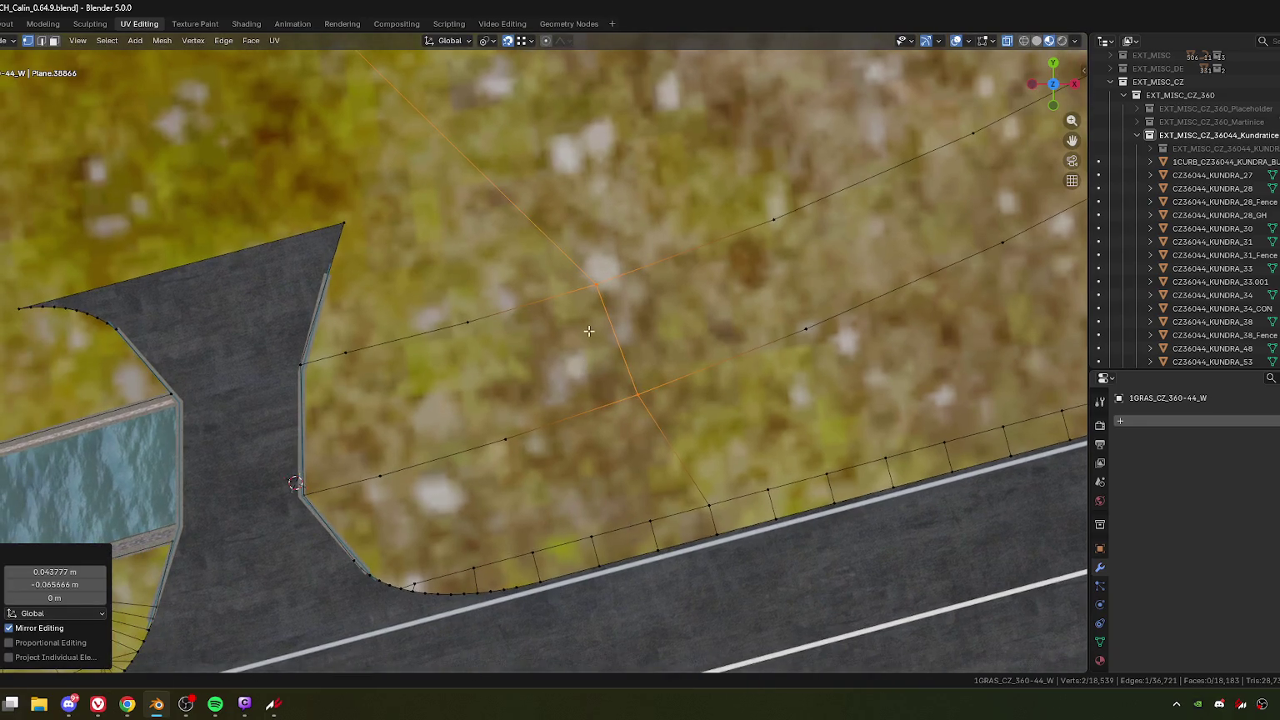
left_click(577, 342)
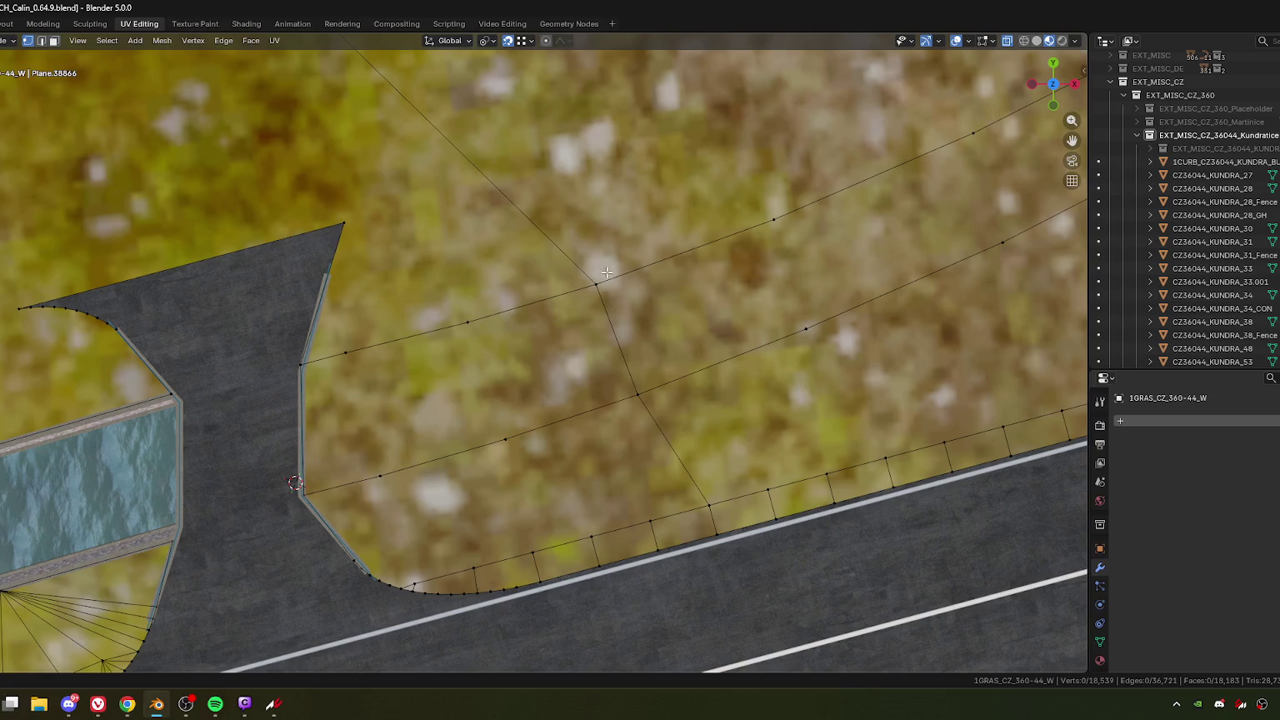
Step: Pan and zoom over the road and roofs, then back to the mesh corner
scroll(782, 300, "down", 2)
scroll(782, 338, "down", 2)
middle_click_drag(816, 280, 610, 354, "shift")
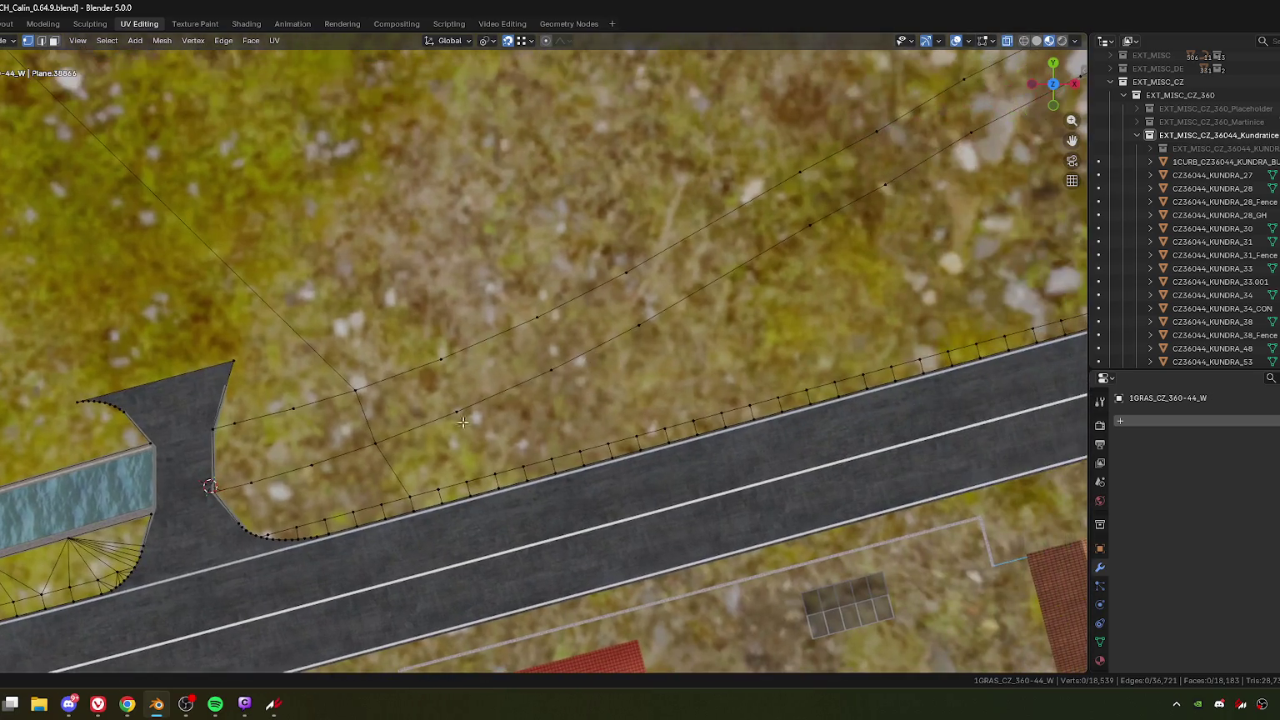
scroll(462, 422, "up", 1)
scroll(475, 417, "up", 2)
scroll(492, 408, "down", 2)
scroll(508, 396, "up", 1)
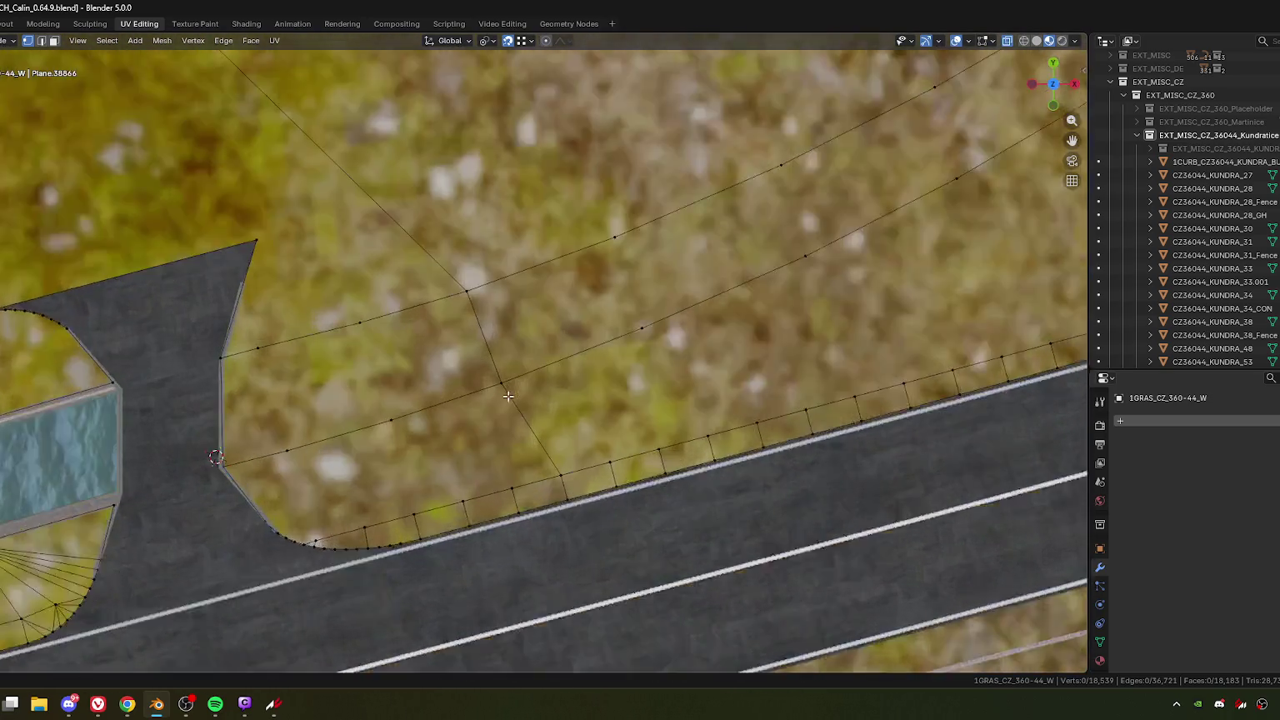
scroll(507, 396, "up", 1)
middle_click_drag(507, 396, 592, 374, "shift")
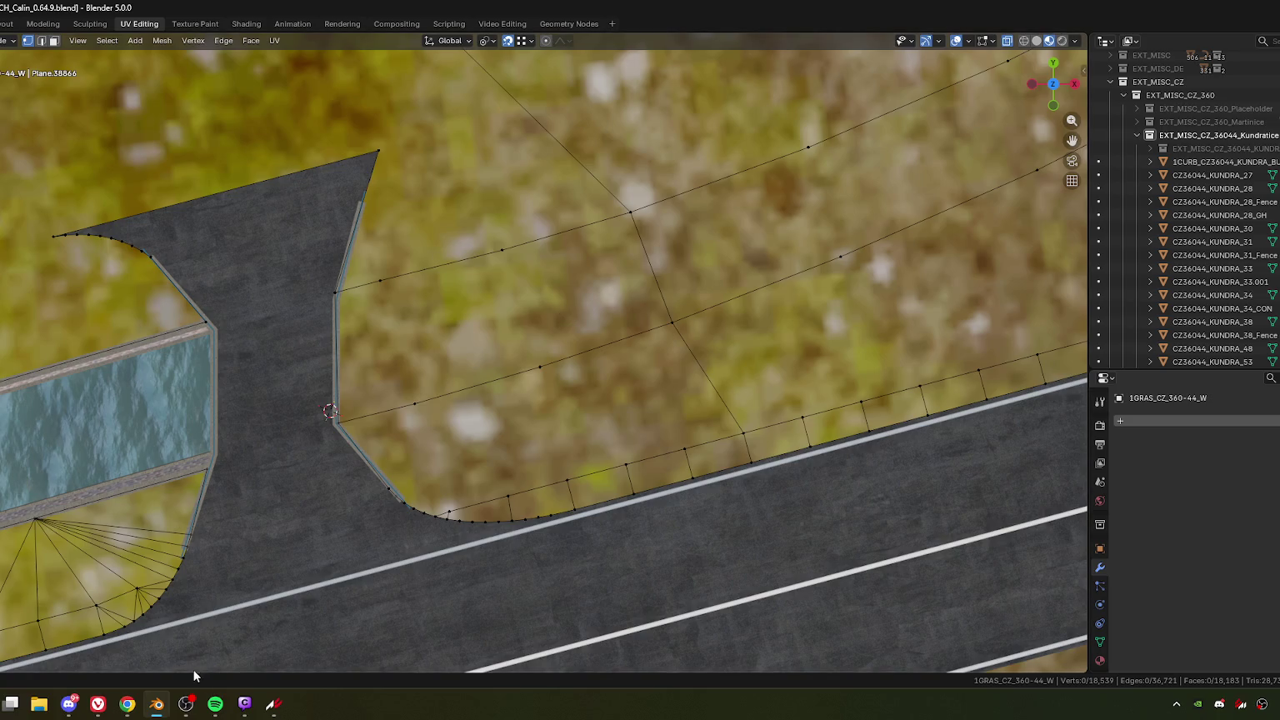
Step: In a new Chrome tab, search Google for 'mrt bedeutung'
left_click(128, 705)
left_click(479, 13)
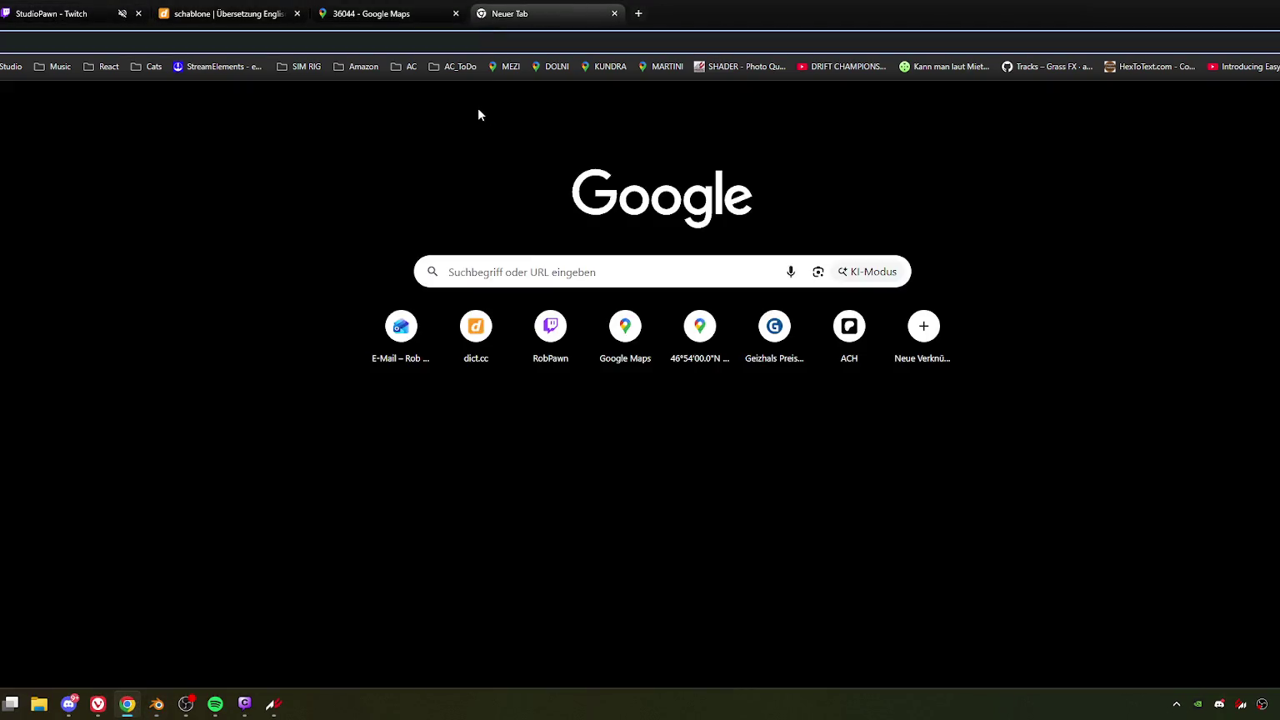
key("ctrl+l")
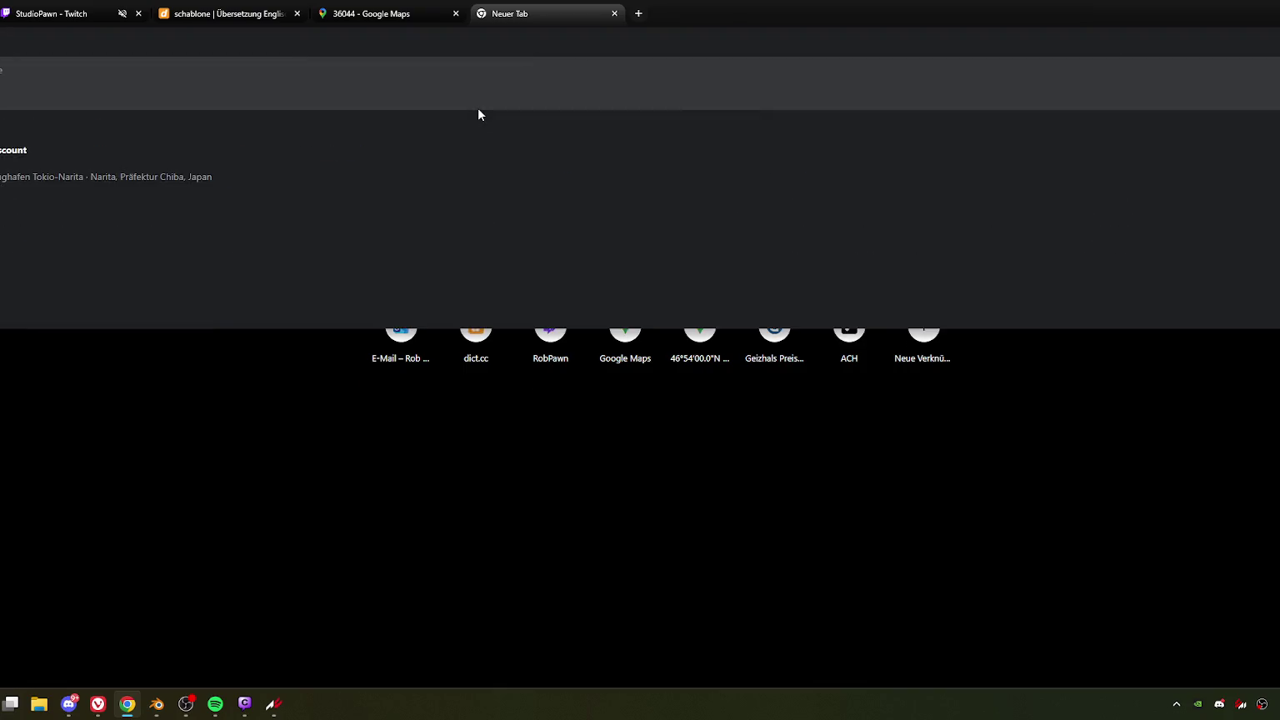
key("Escape")
type("radiologie")
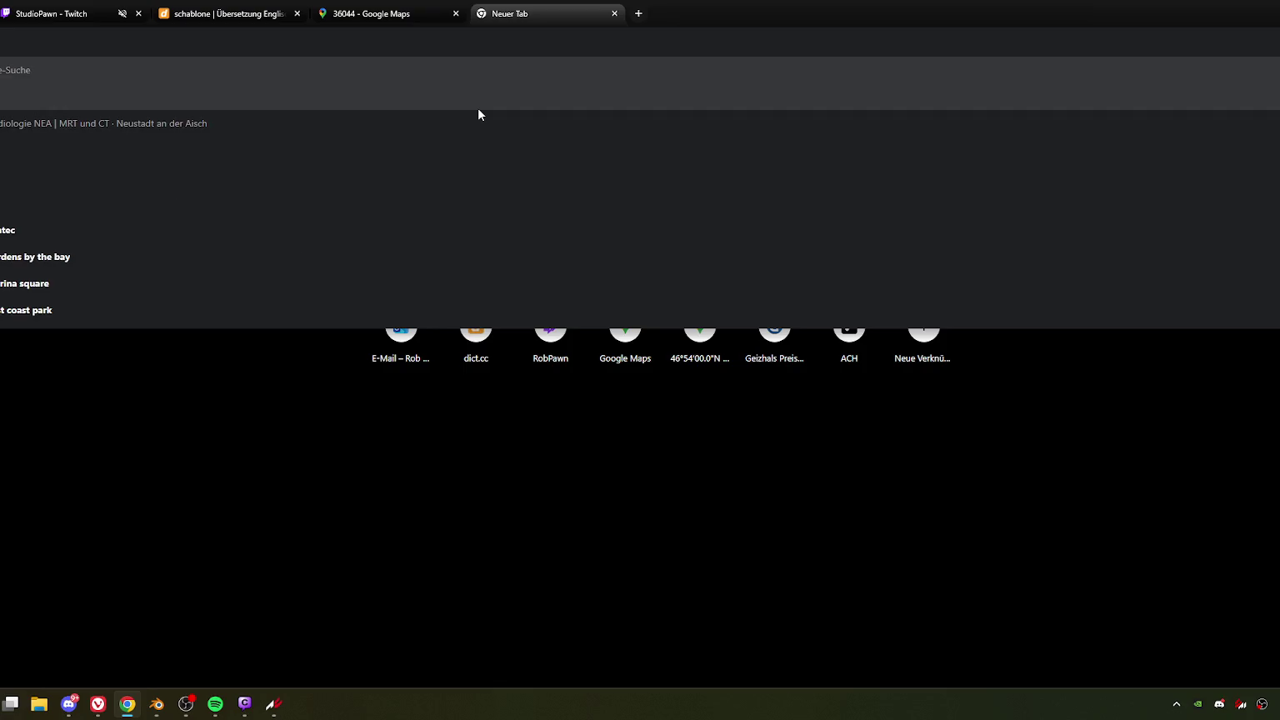
key("ctrl+BackSpace")
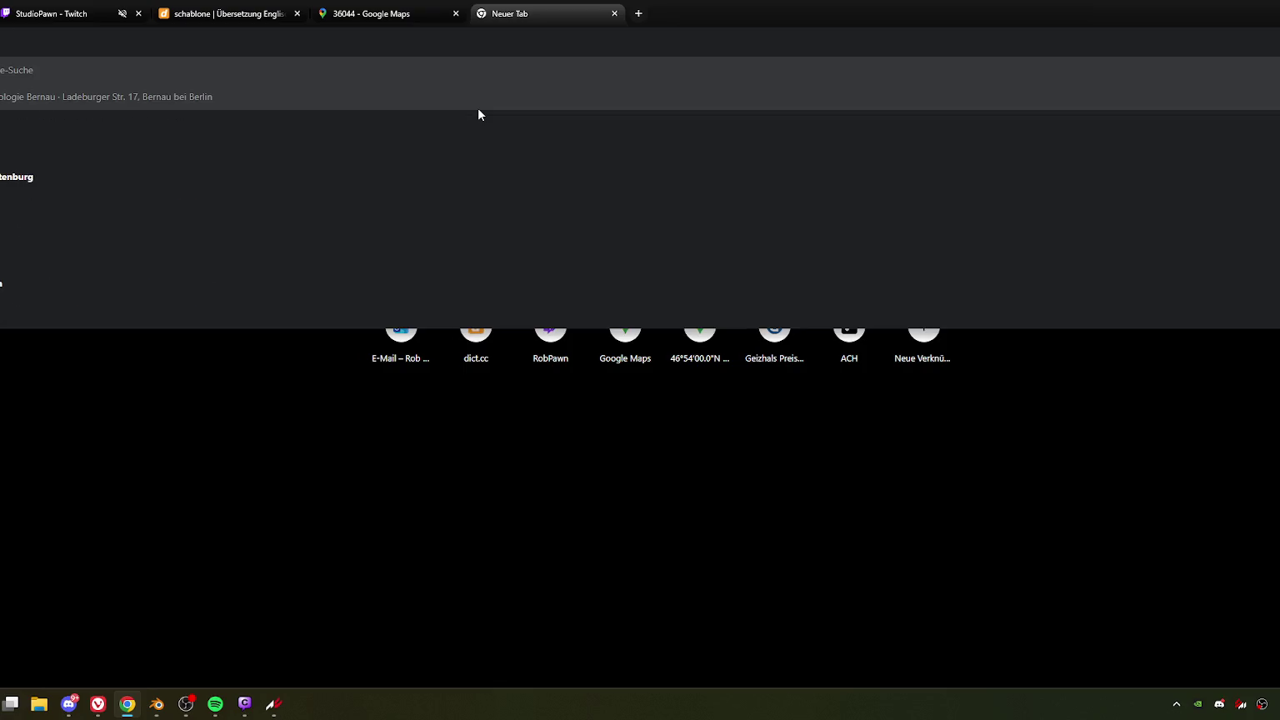
type("mrt bedeu")
key("Return")
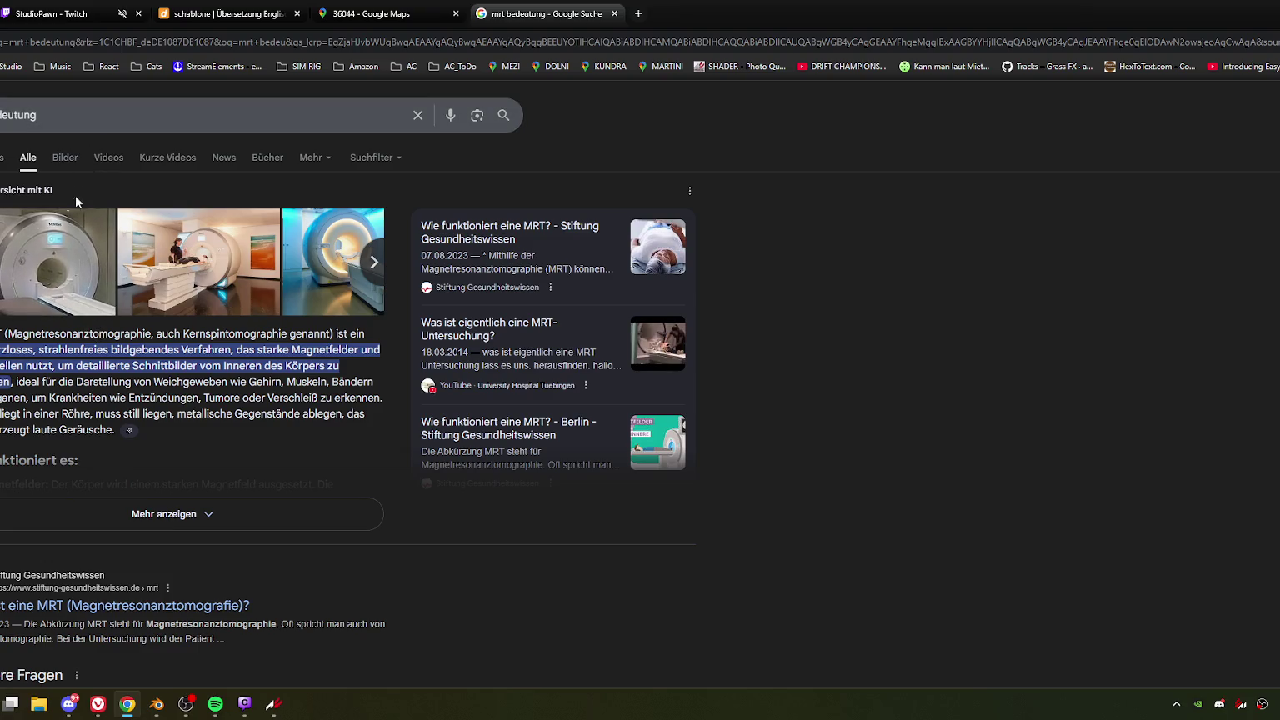
Step: Change the search to 'mri meaning'
left_click(48, 116)
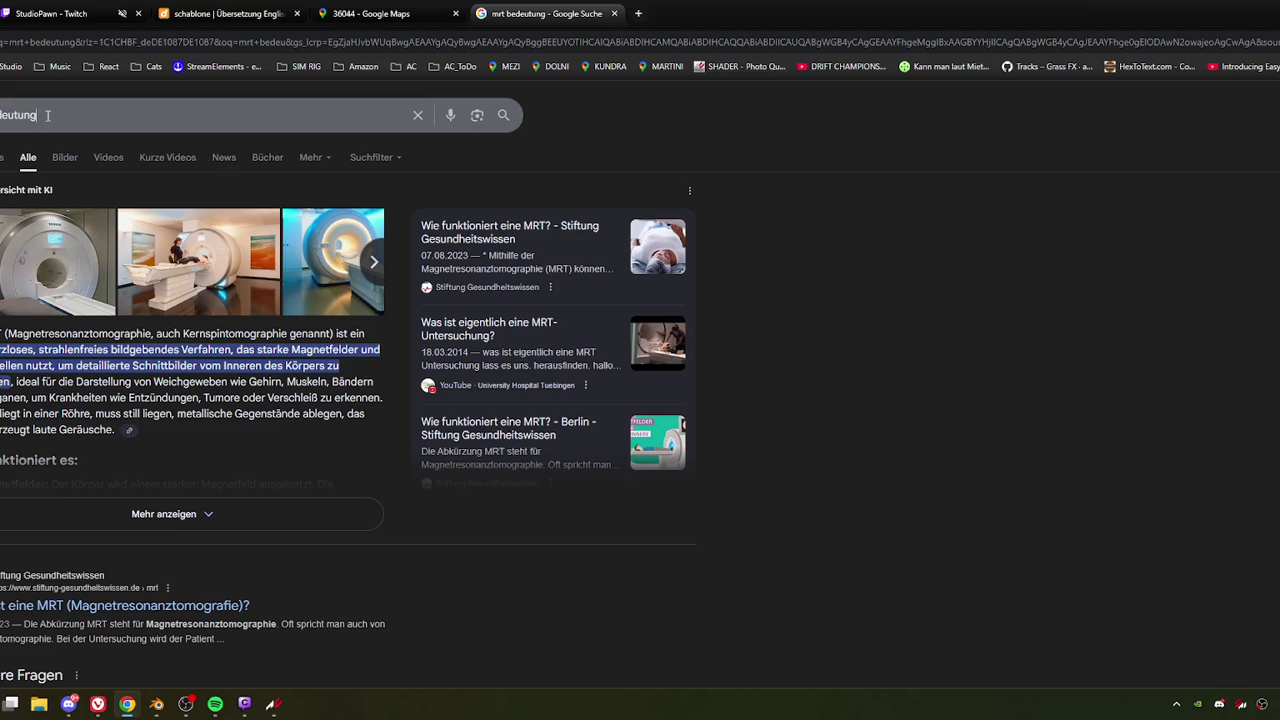
double_click(48, 116)
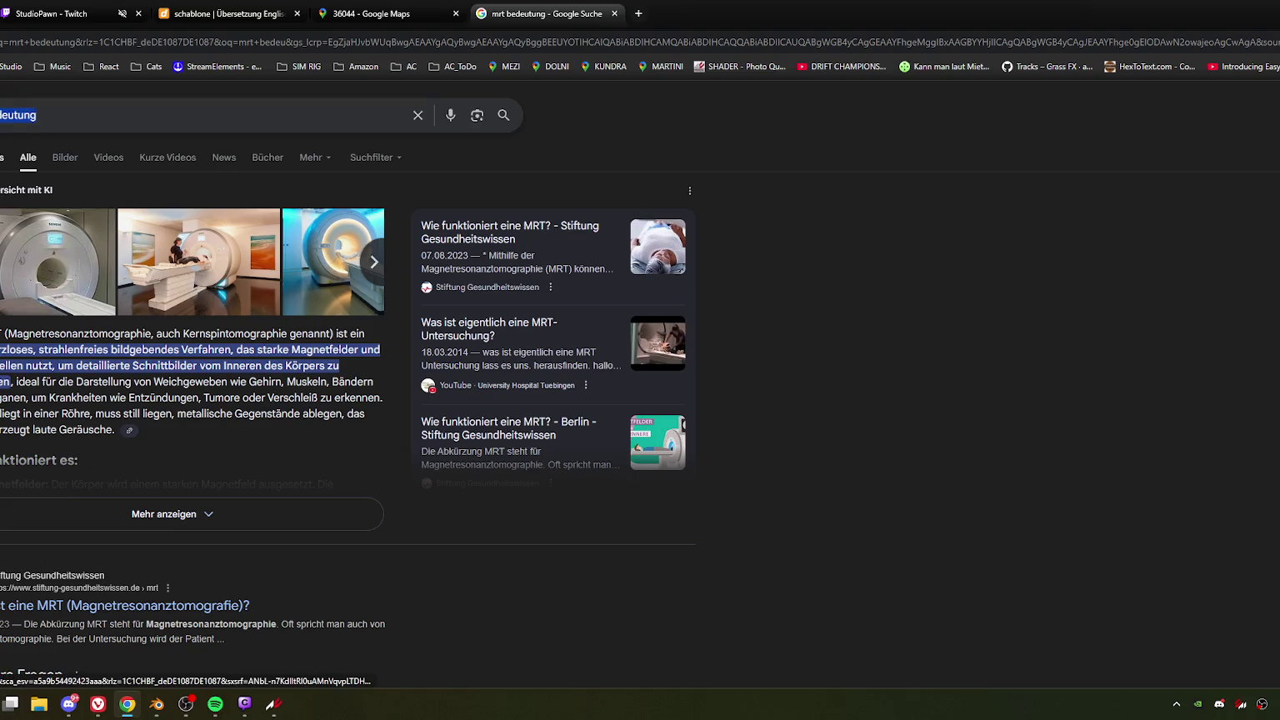
type("mean")
type("inhg")
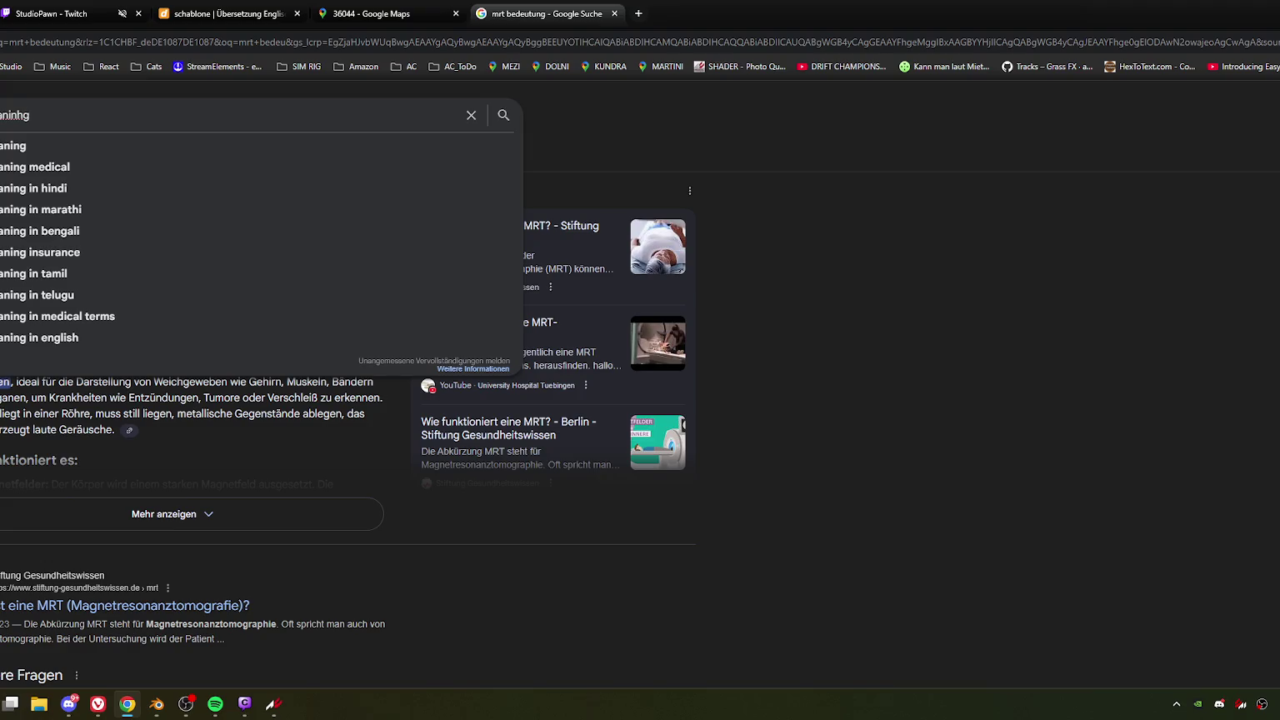
key("BackSpace")
key("BackSpace")
type("g")
key("Return")
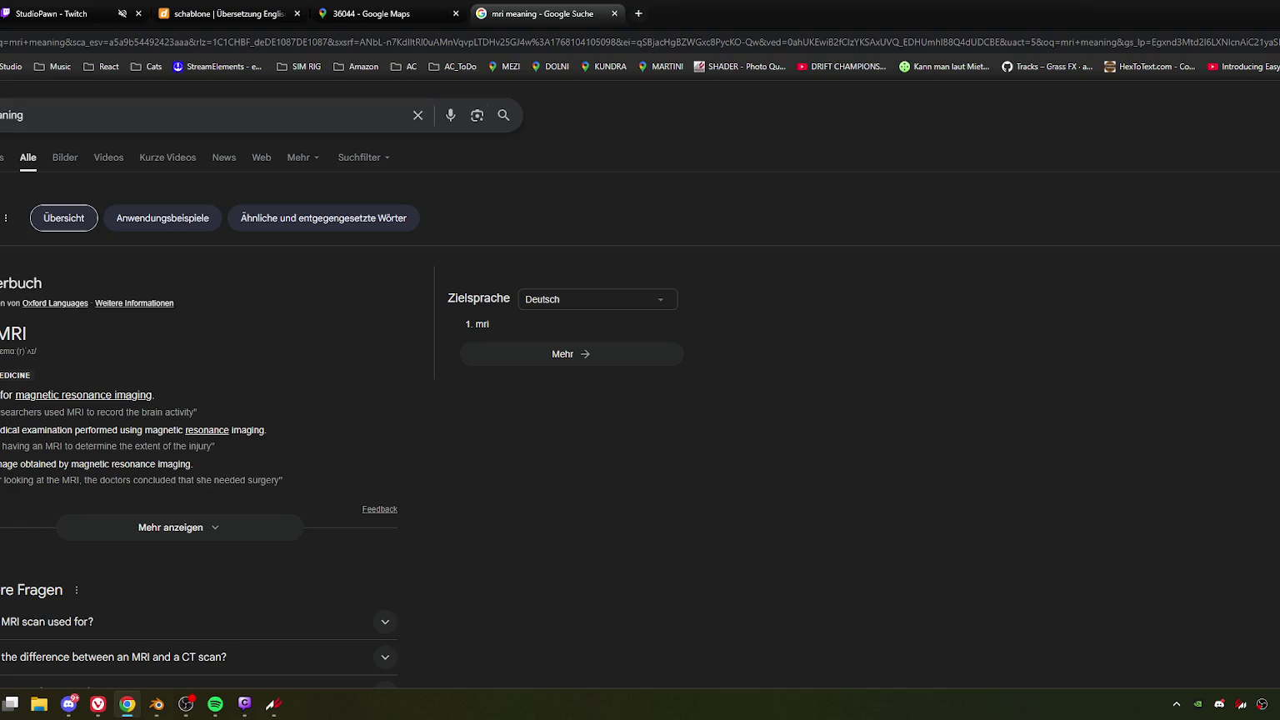
Step: Search 'mrt meaning', then return to the road 36044 Street View tab
left_click(209, 115)
type("t")
key("Return")
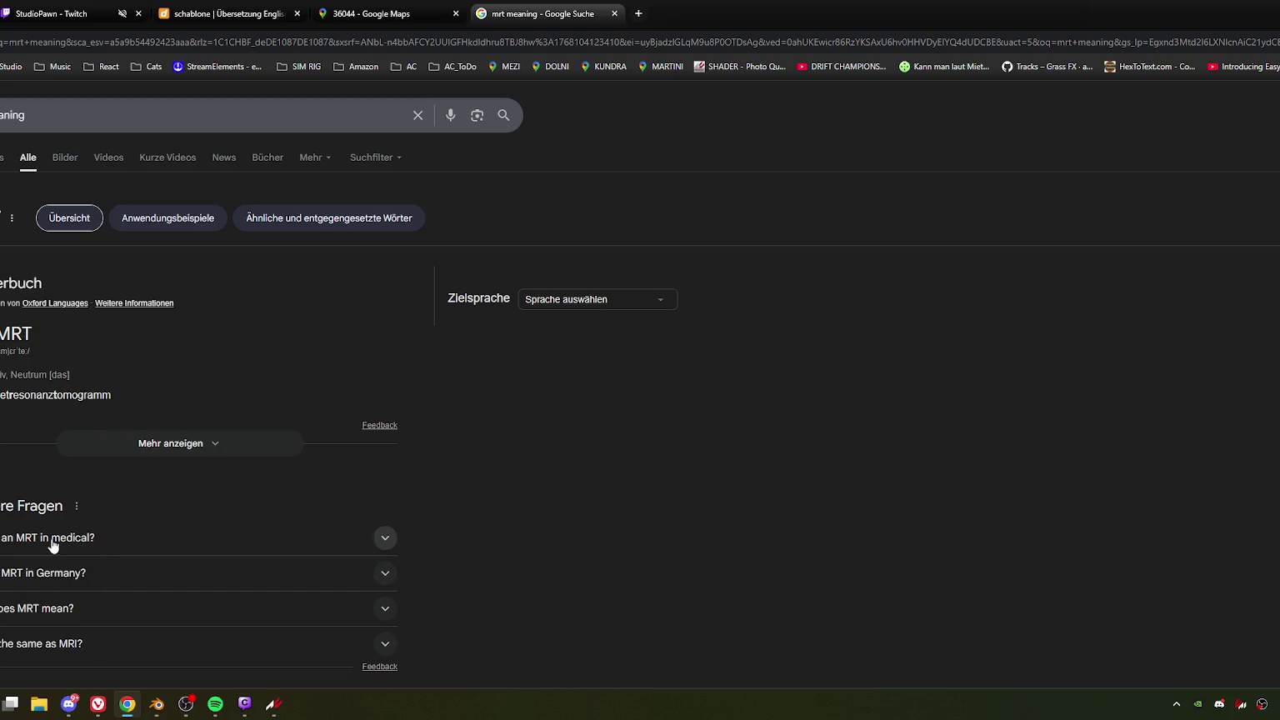
left_click(41, 115)
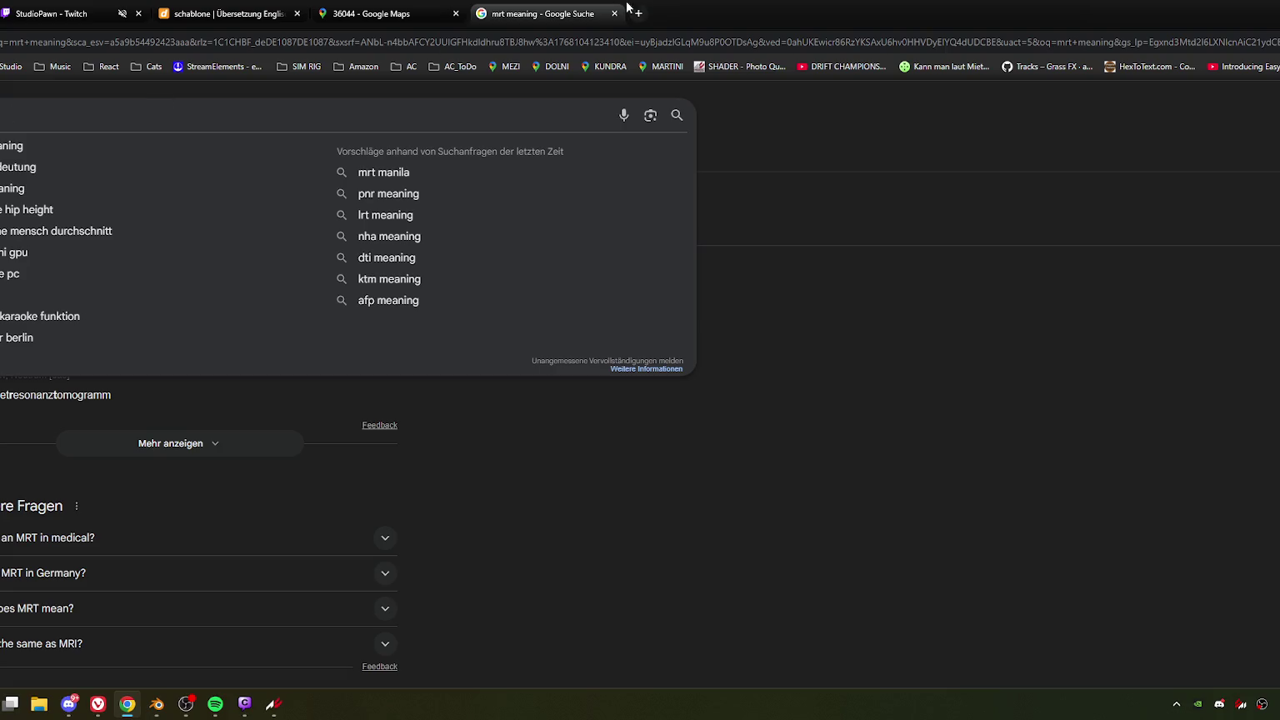
left_click(318, 18)
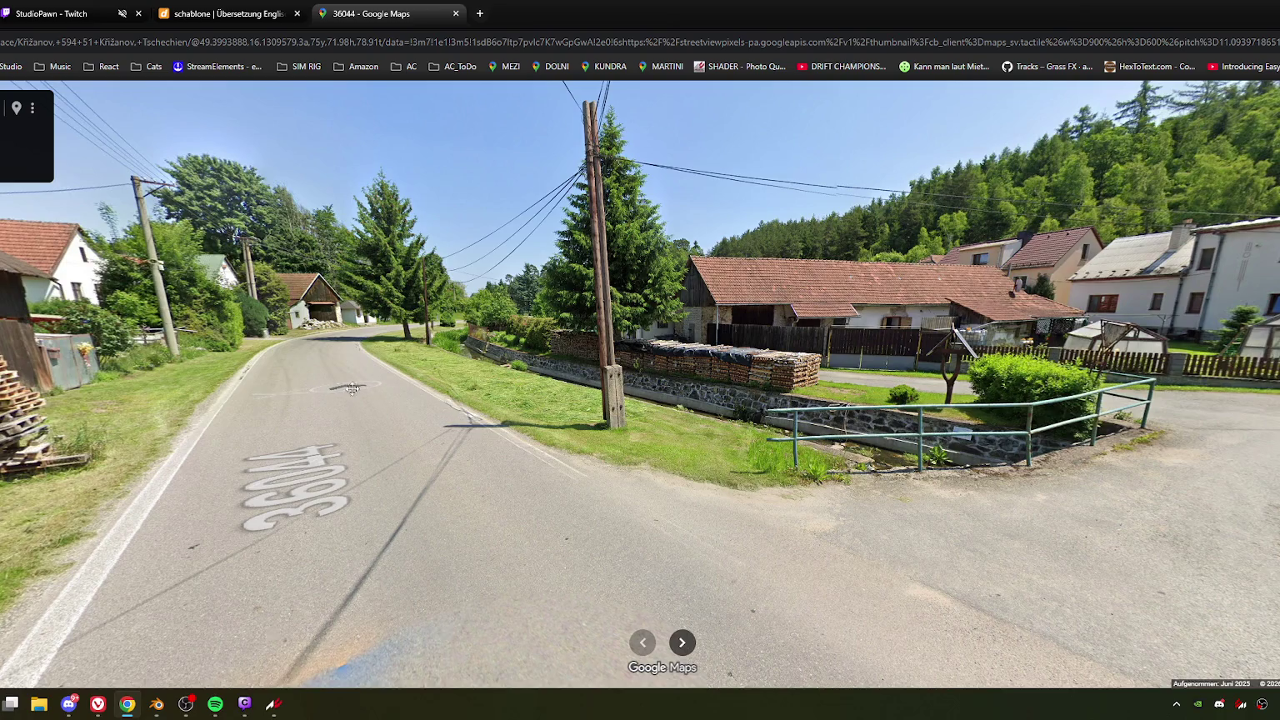
Step: Step Street View along road 36044 to the railed stream, then minimize Chrome
key("Right")
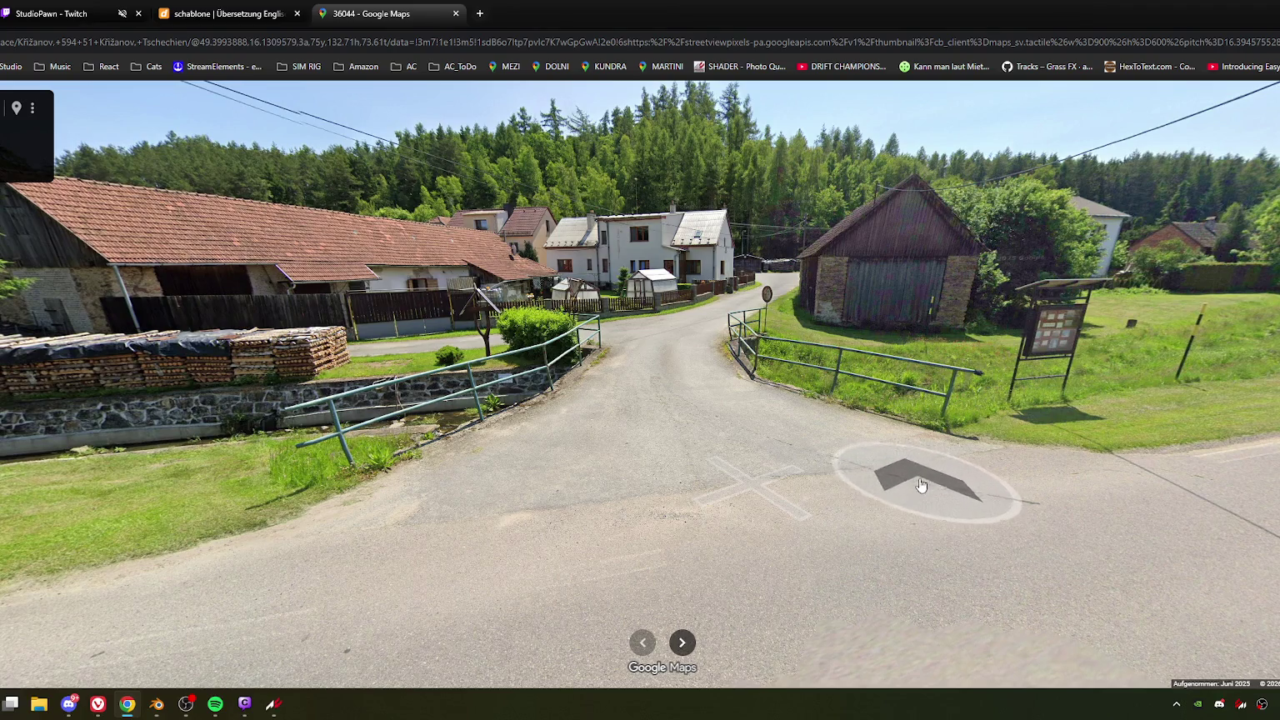
left_click(922, 486)
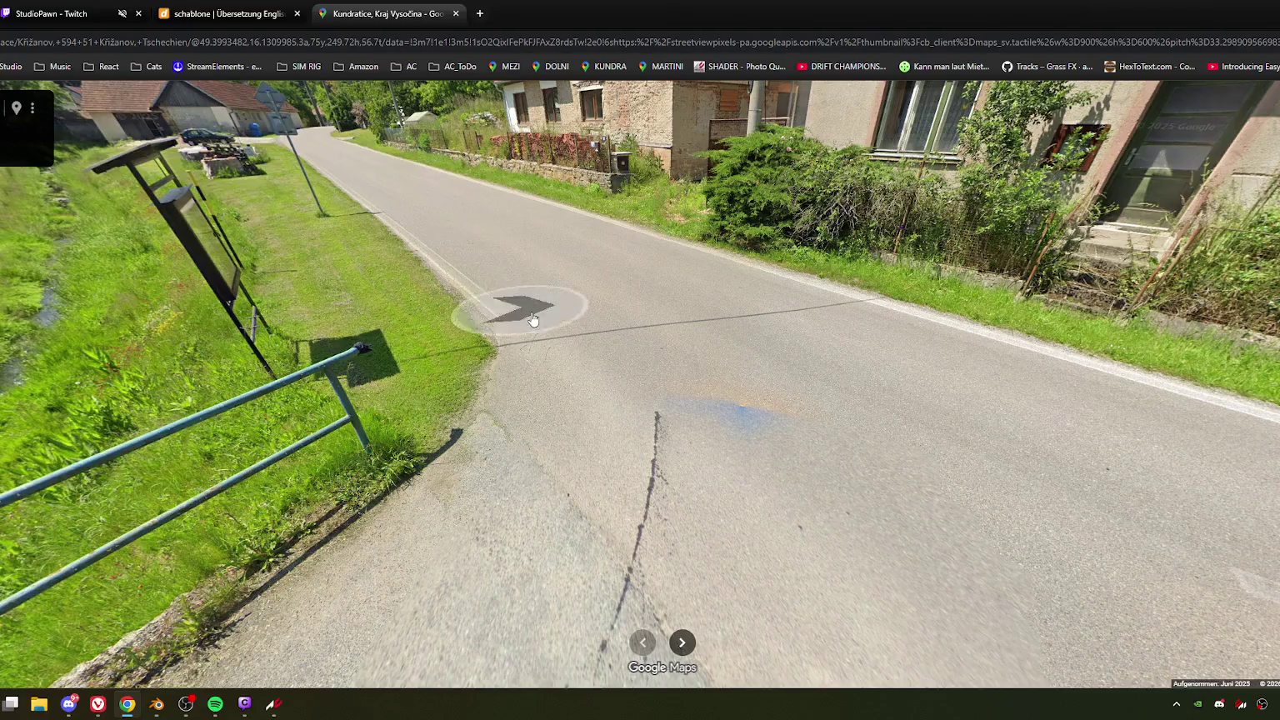
left_click(573, 302)
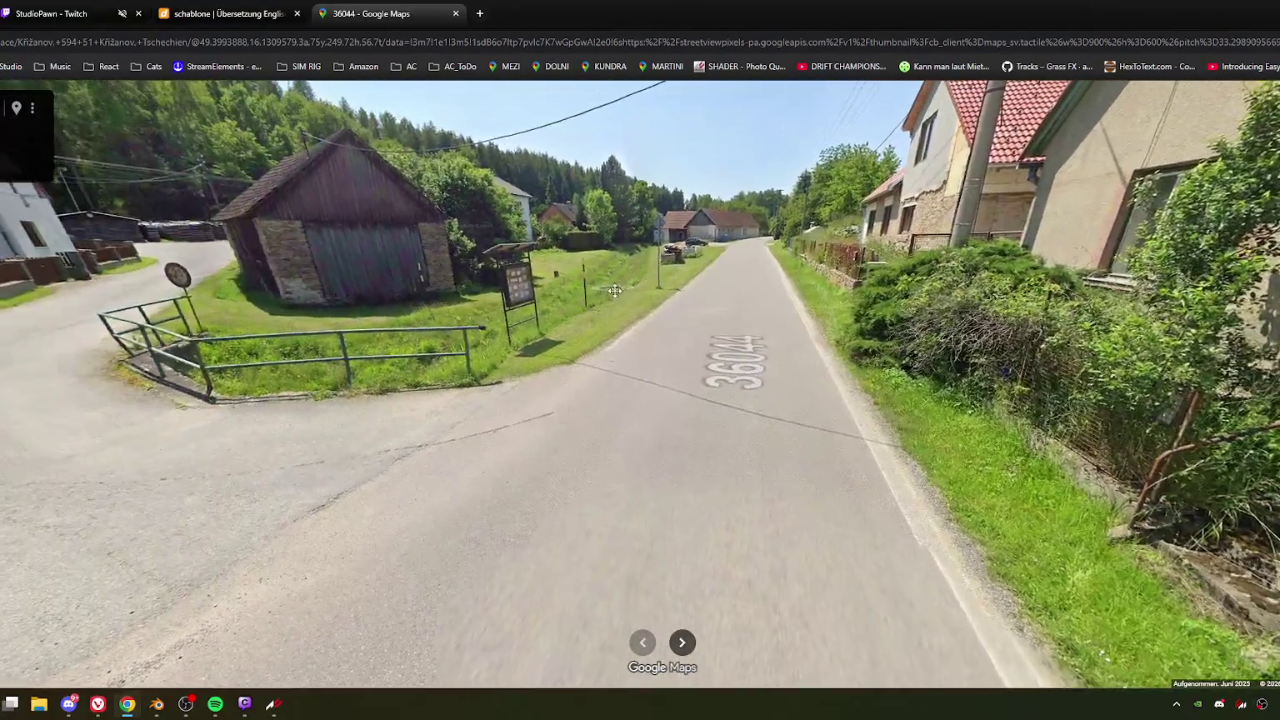
left_click(392, 427)
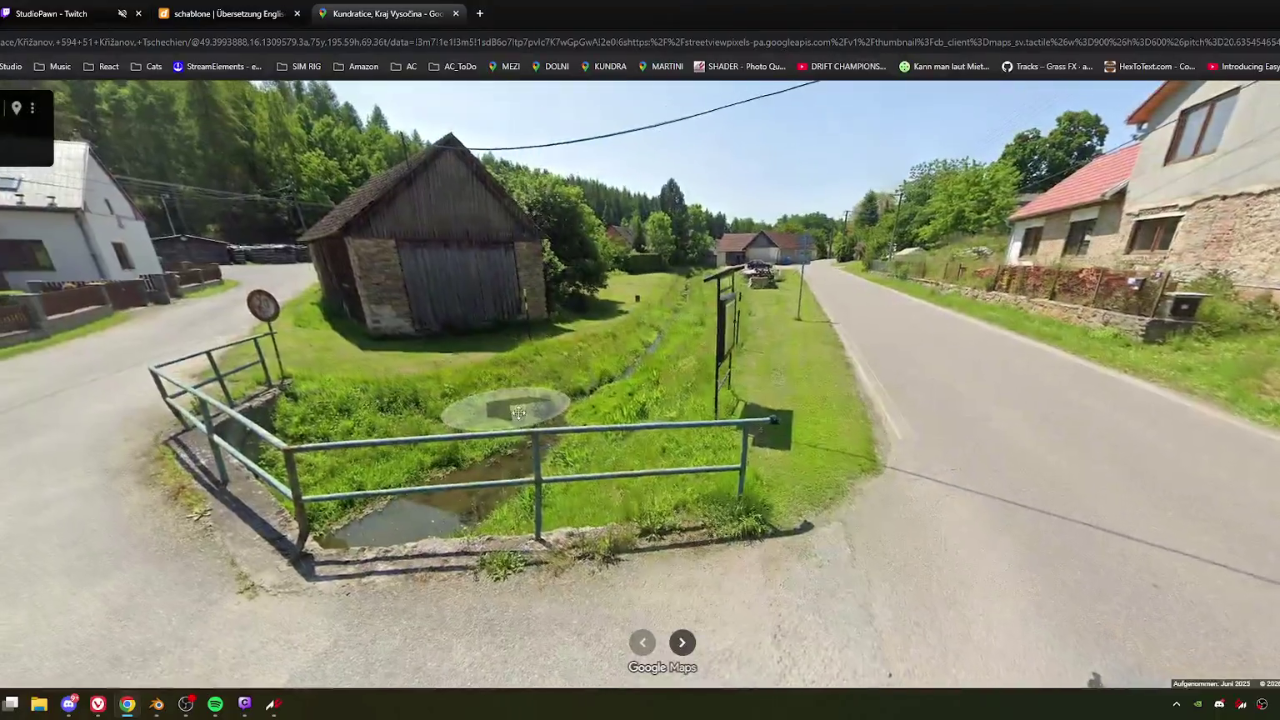
left_click(519, 412)
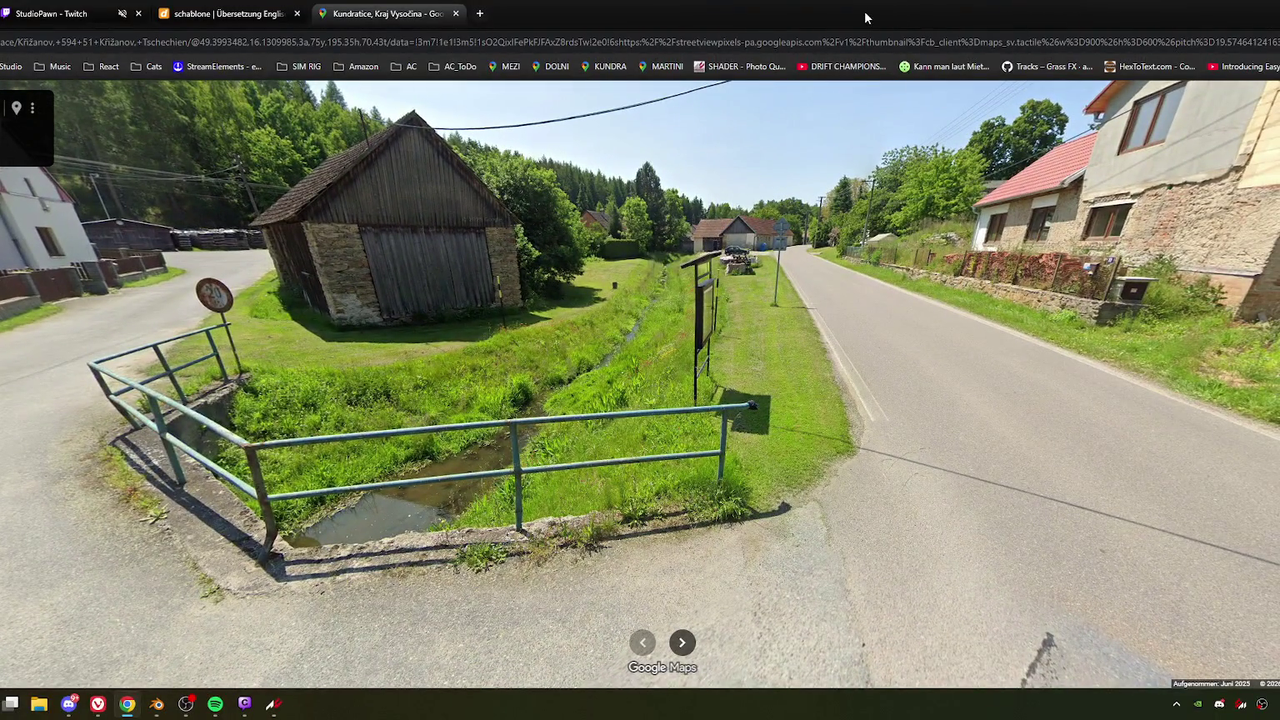
key("super+Down")
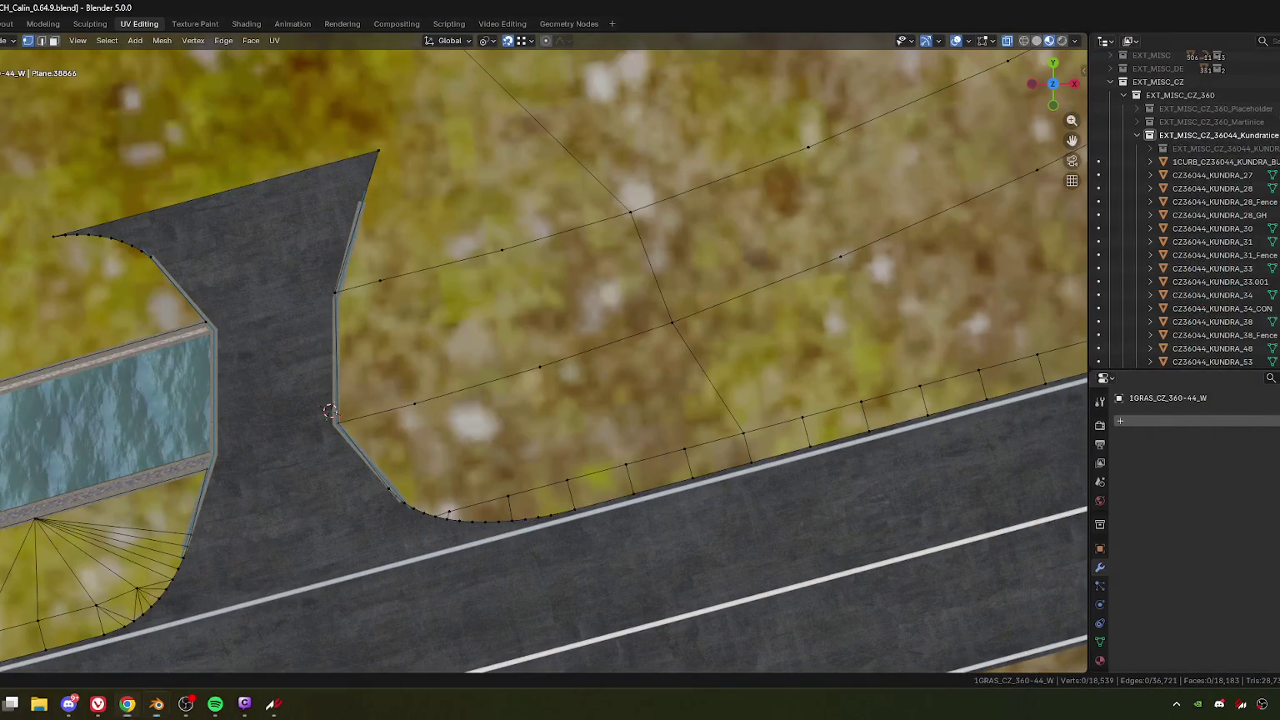
Step: Select the vertex where the upper grass edge meets the bridge-side curb and zoom in
middle_click_drag(516, 388, 451, 344)
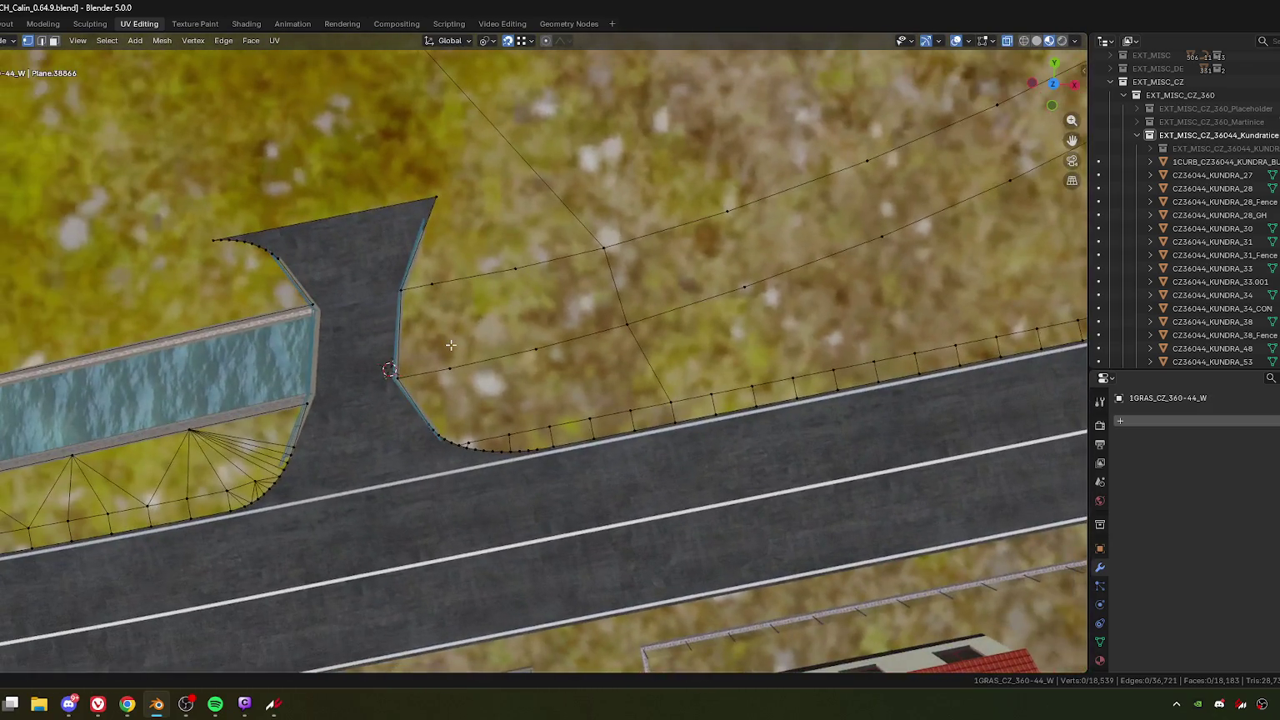
left_click(396, 336)
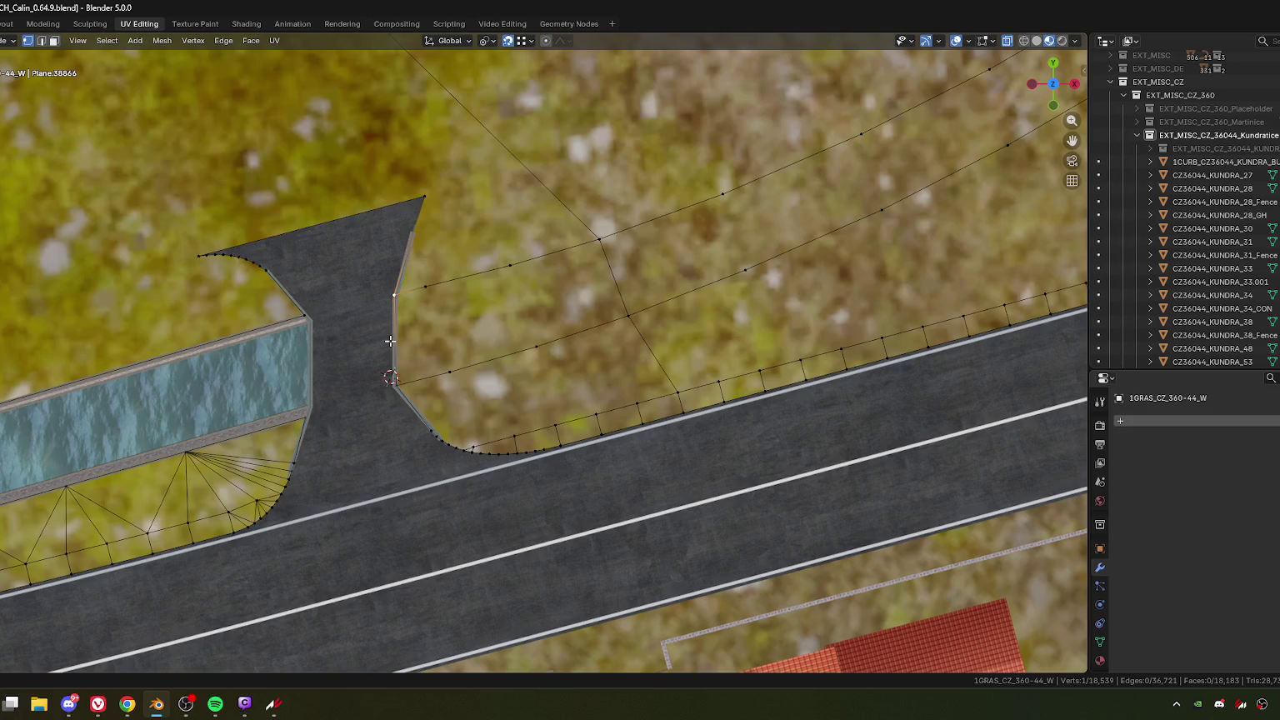
scroll(404, 360, "up", 1)
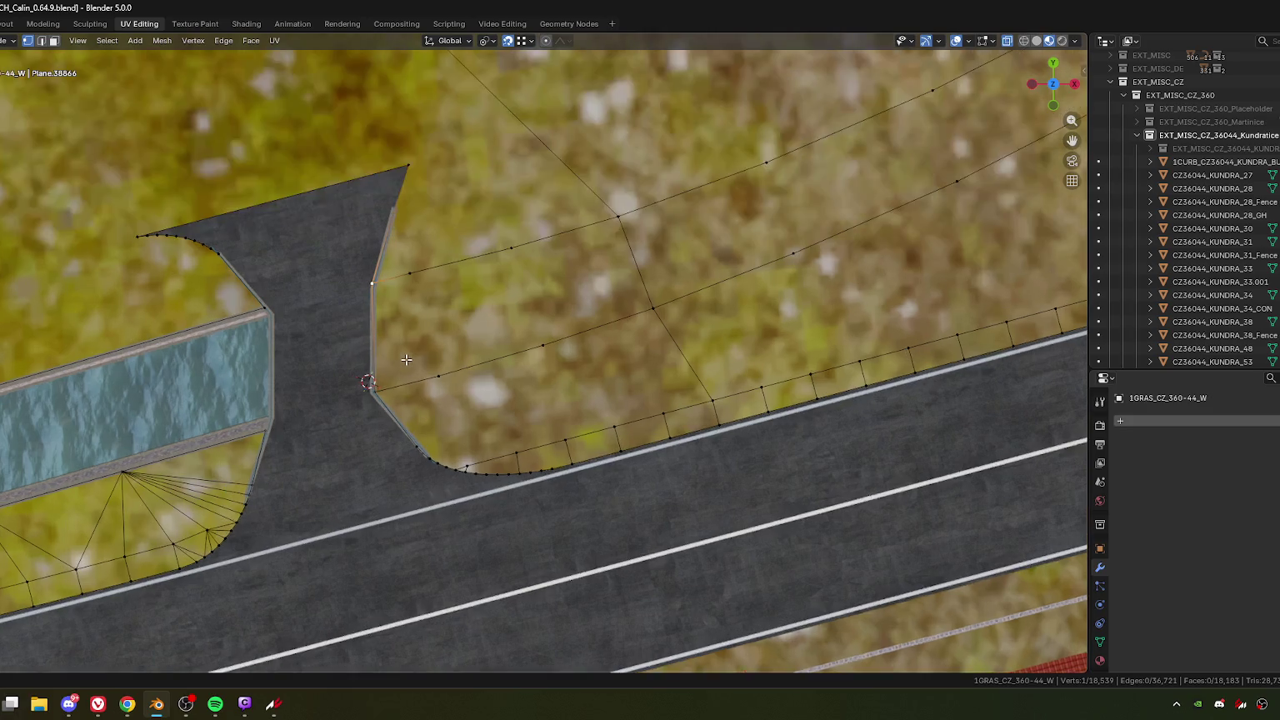
scroll(408, 361, "up", 1)
scroll(422, 349, "up", 1)
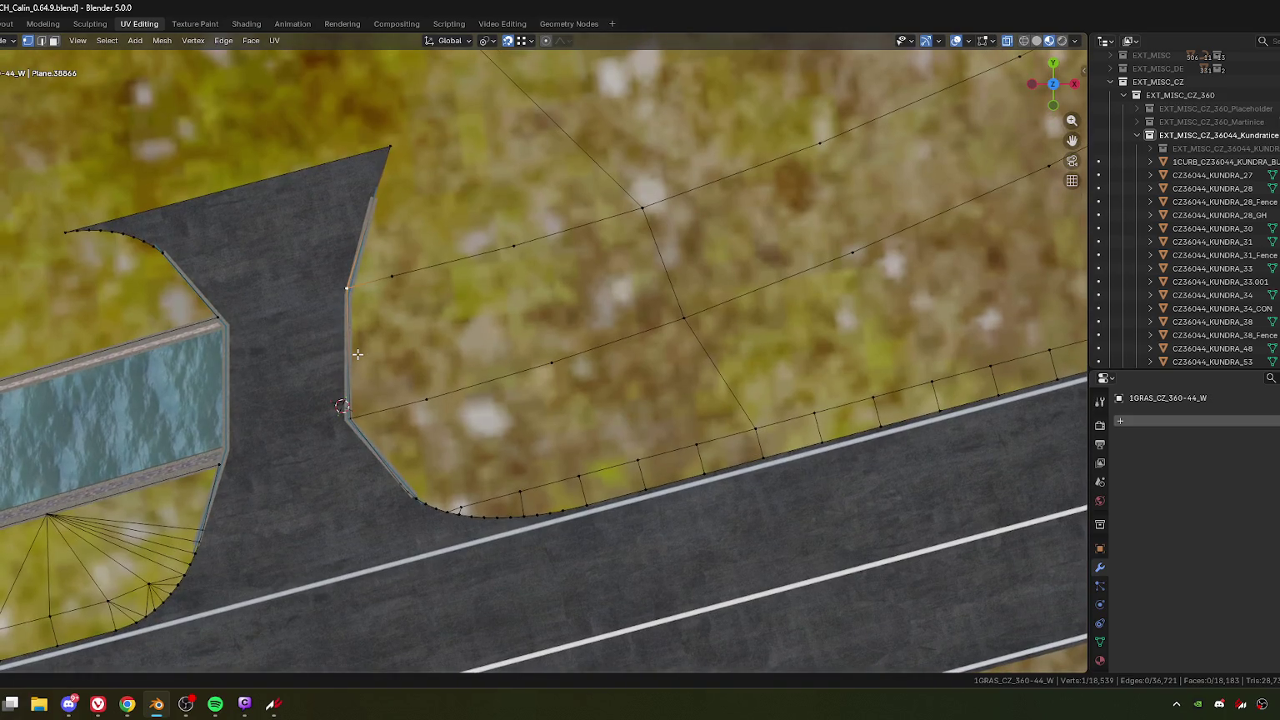
Step: Start a knife cut at the bridge-corner vertex, placing points along the grass strip
key("k")
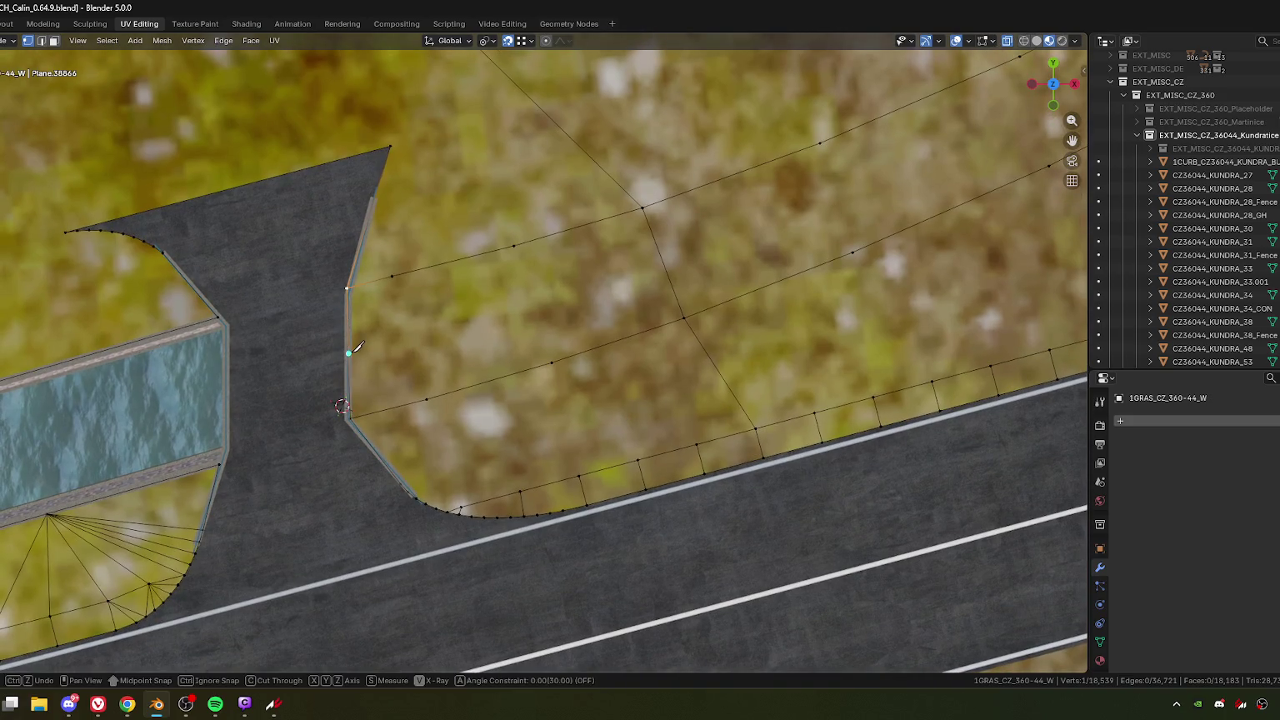
left_click(350, 353)
left_click(664, 263)
scroll(667, 267, "down", 1)
scroll(667, 268, "down", 1)
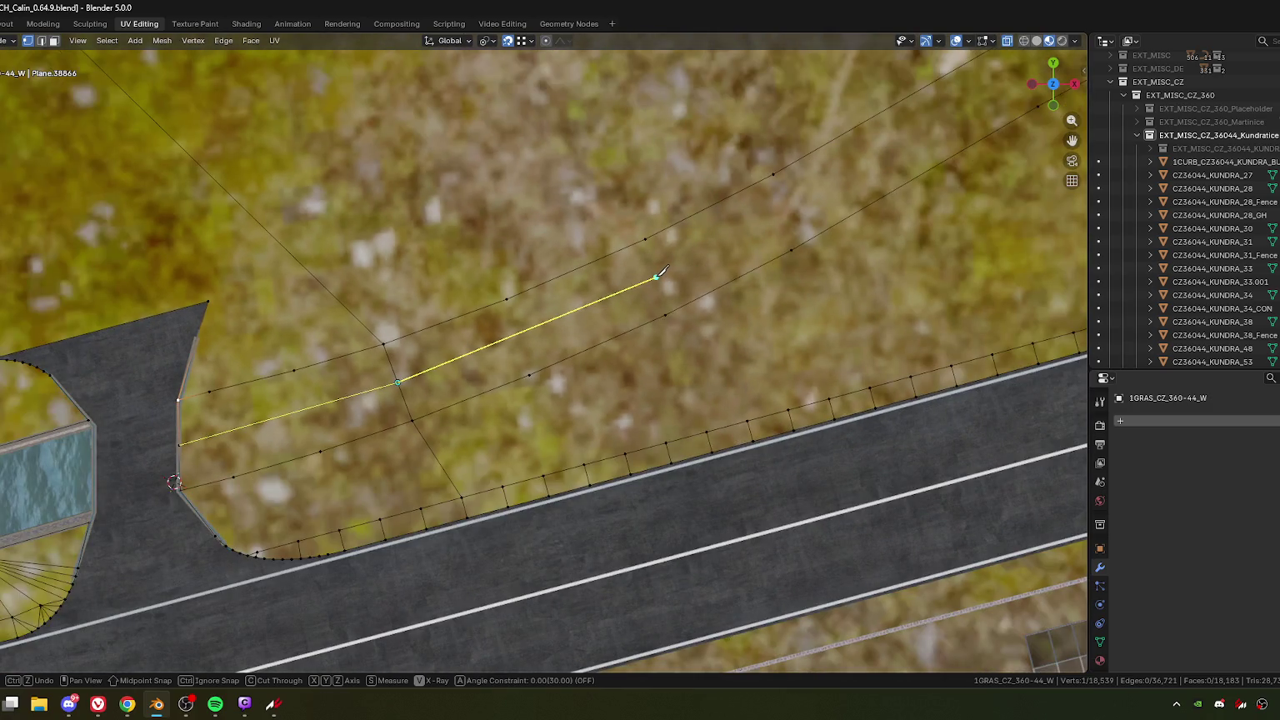
left_click(659, 274)
middle_click_drag(889, 150, 582, 318, "shift")
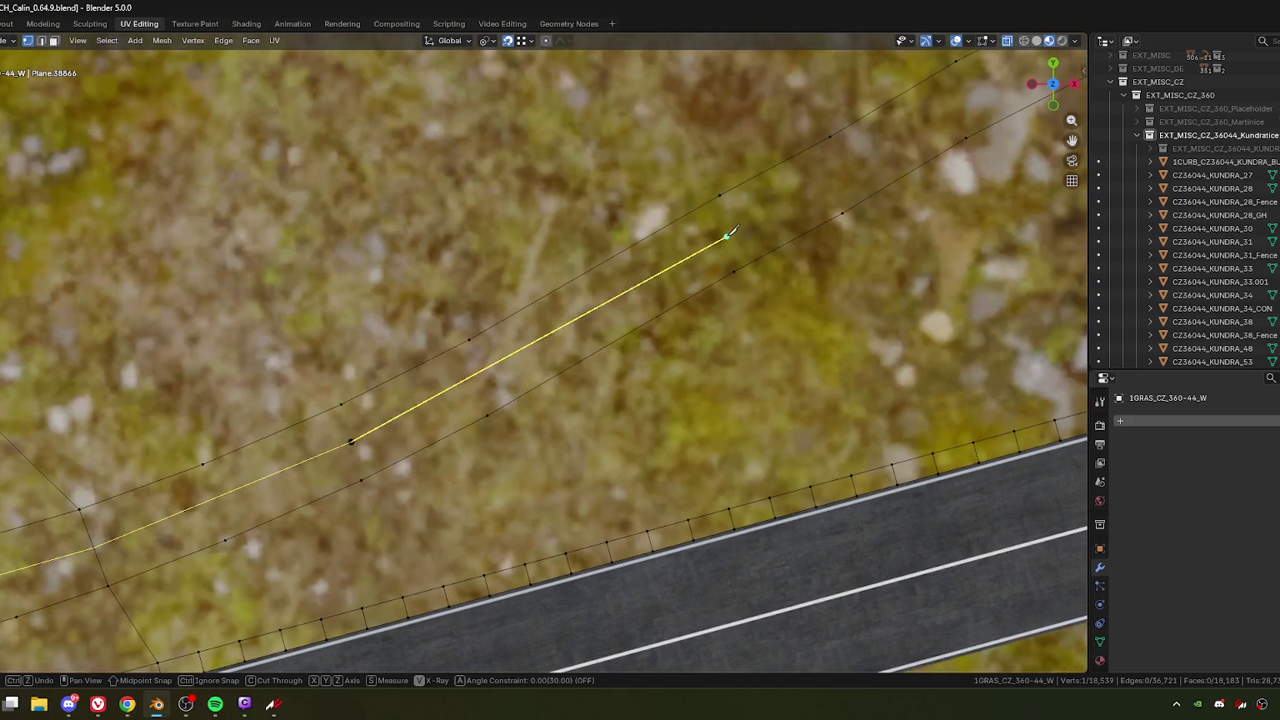
left_click(727, 236)
middle_click_drag(852, 164, 510, 355, "shift")
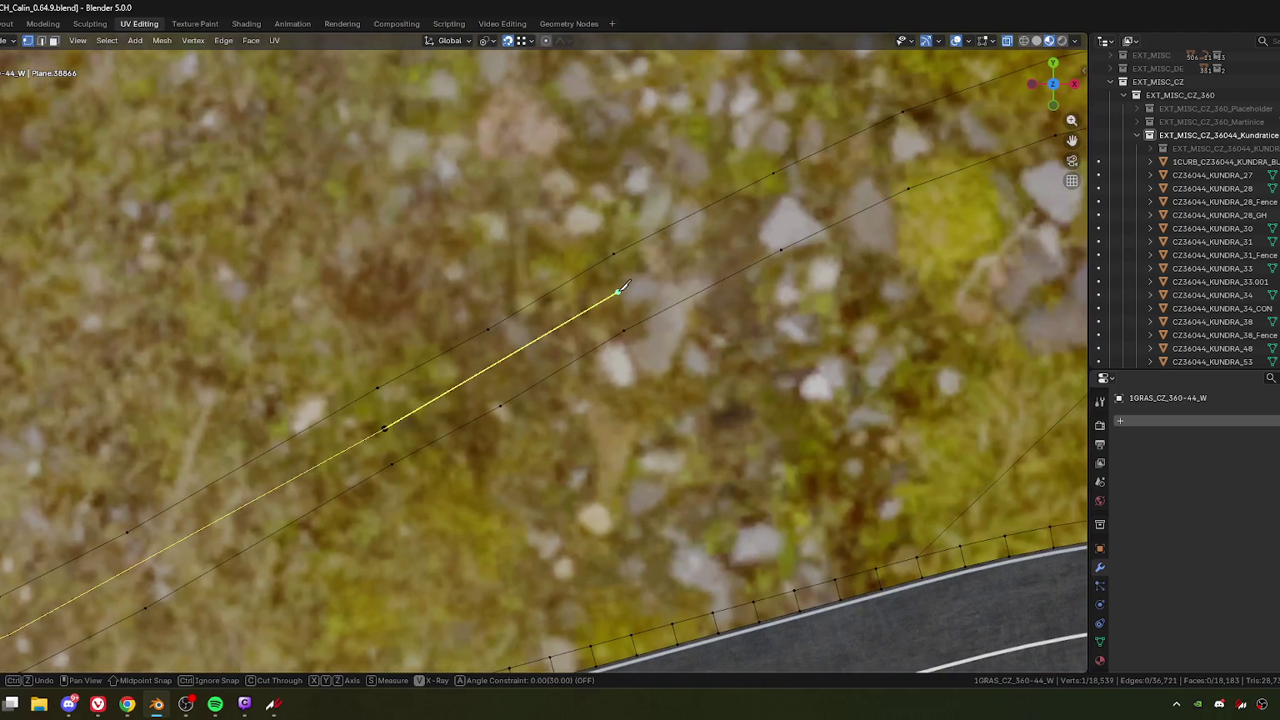
left_click(617, 292)
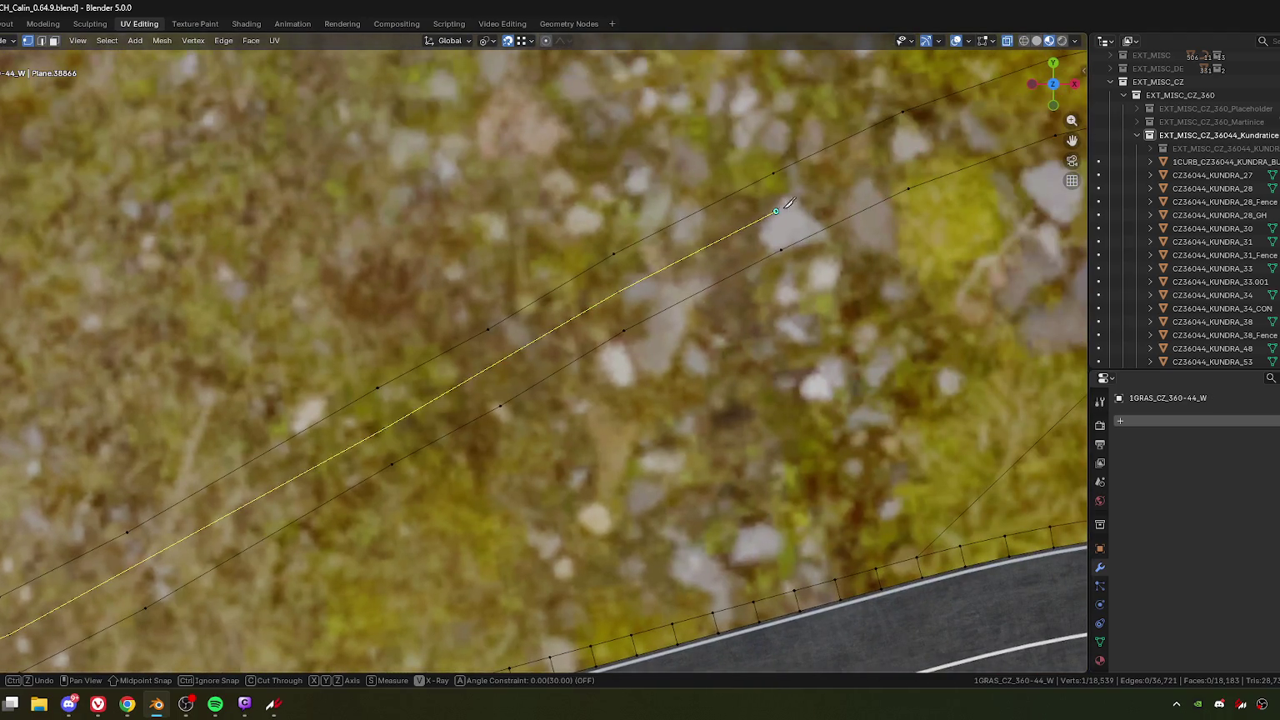
Step: Continue the cut along the strip's curve to its far edge, redoing one point
middle_click_drag(834, 180, 534, 307, "shift")
left_click(448, 358)
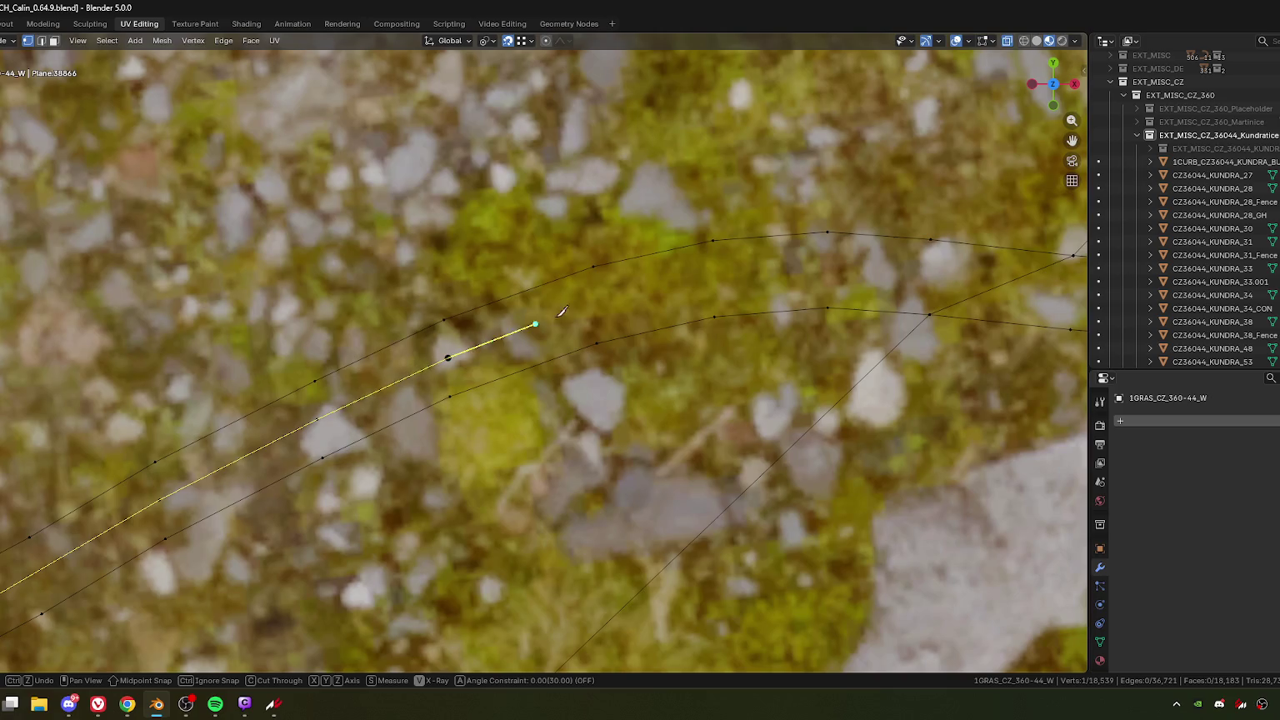
left_click(597, 306)
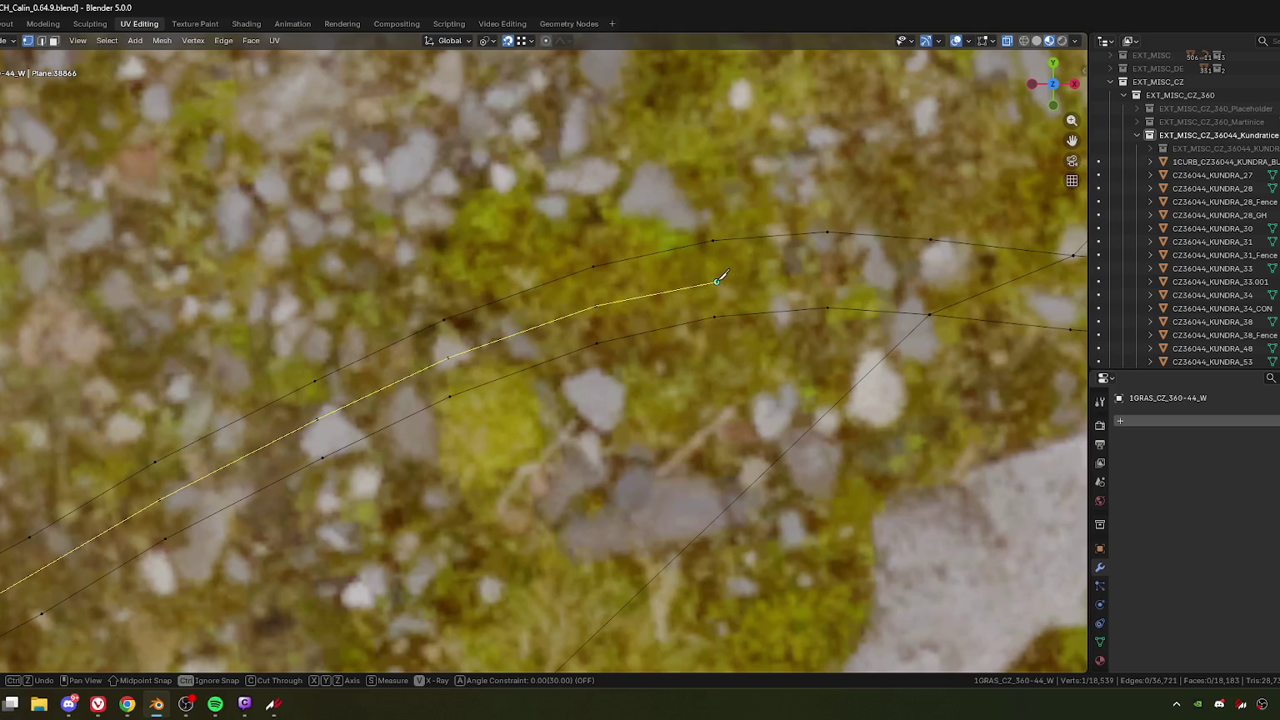
left_click(717, 281)
key("ctrl+z")
left_click(713, 279)
left_click(828, 273)
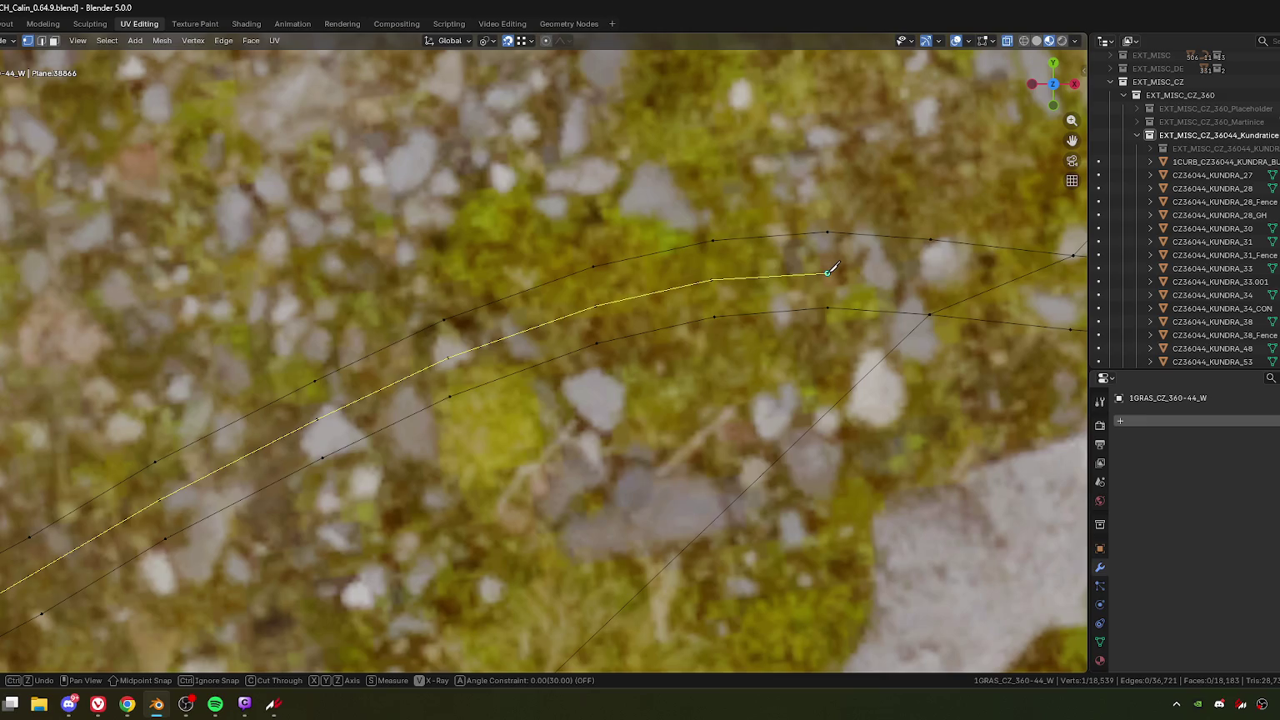
middle_click_drag(929, 283, 492, 307)
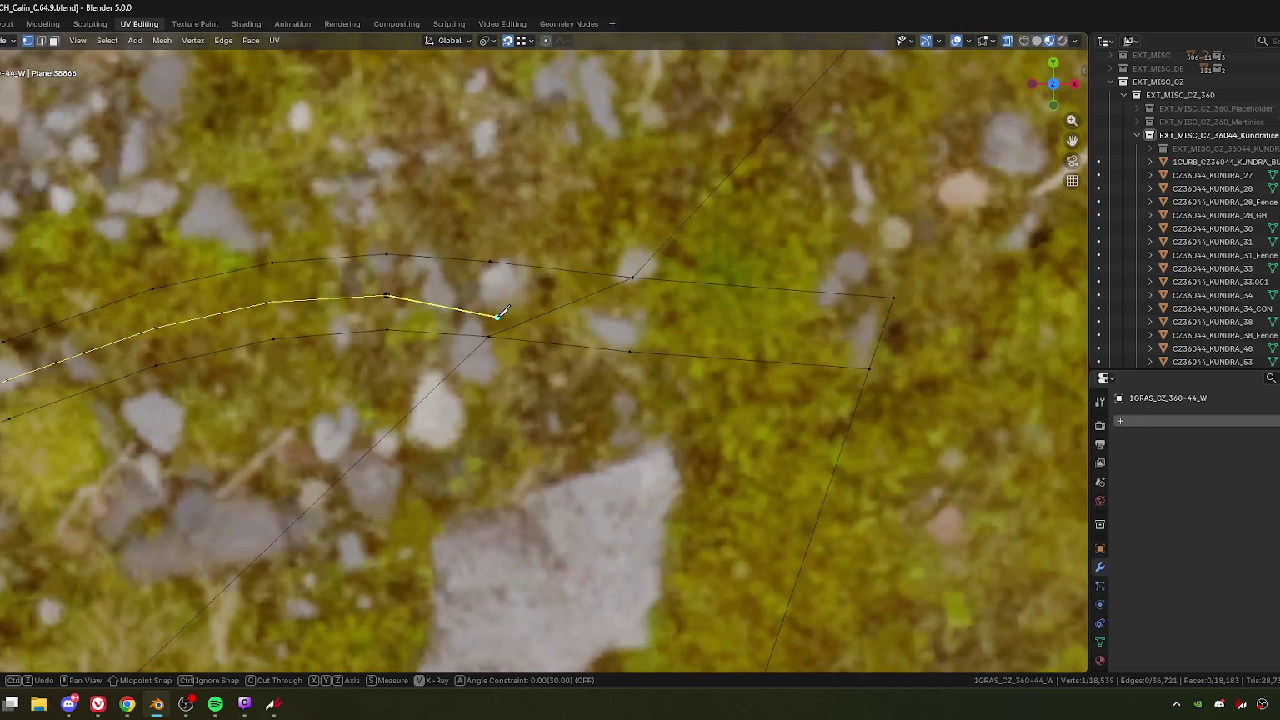
left_click(562, 307)
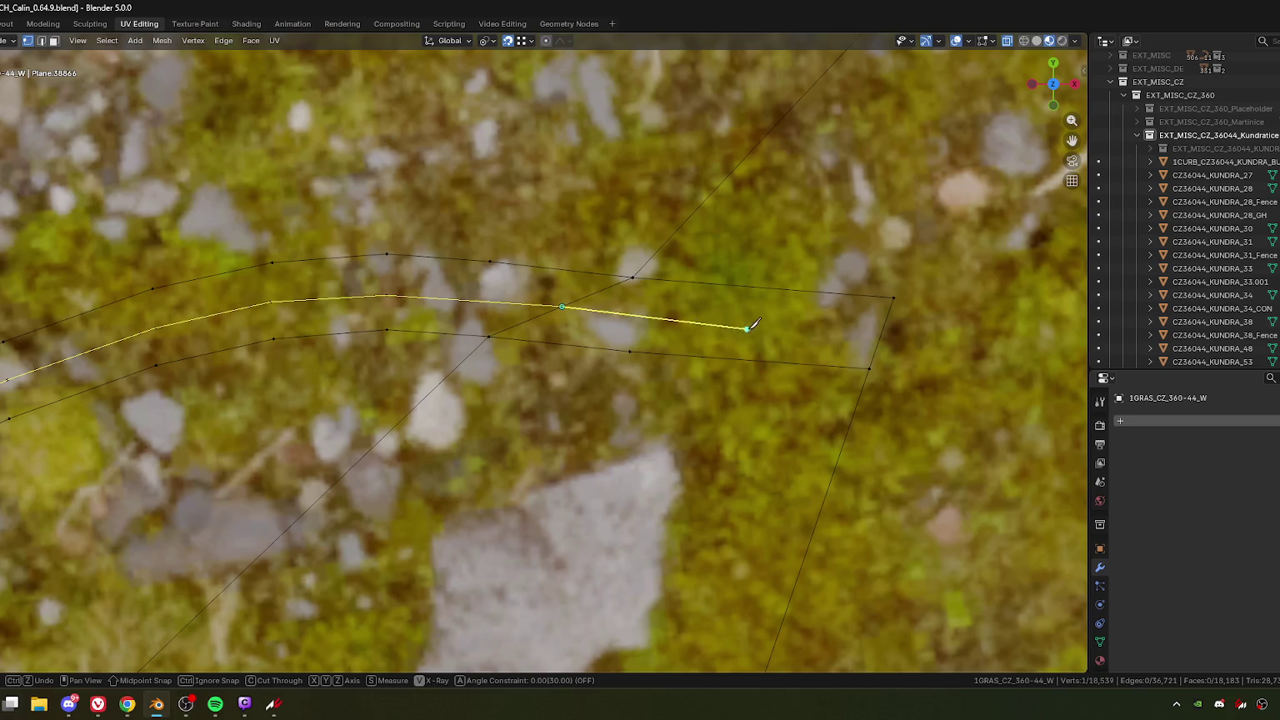
left_click(882, 331)
scroll(692, 364, "down", 1)
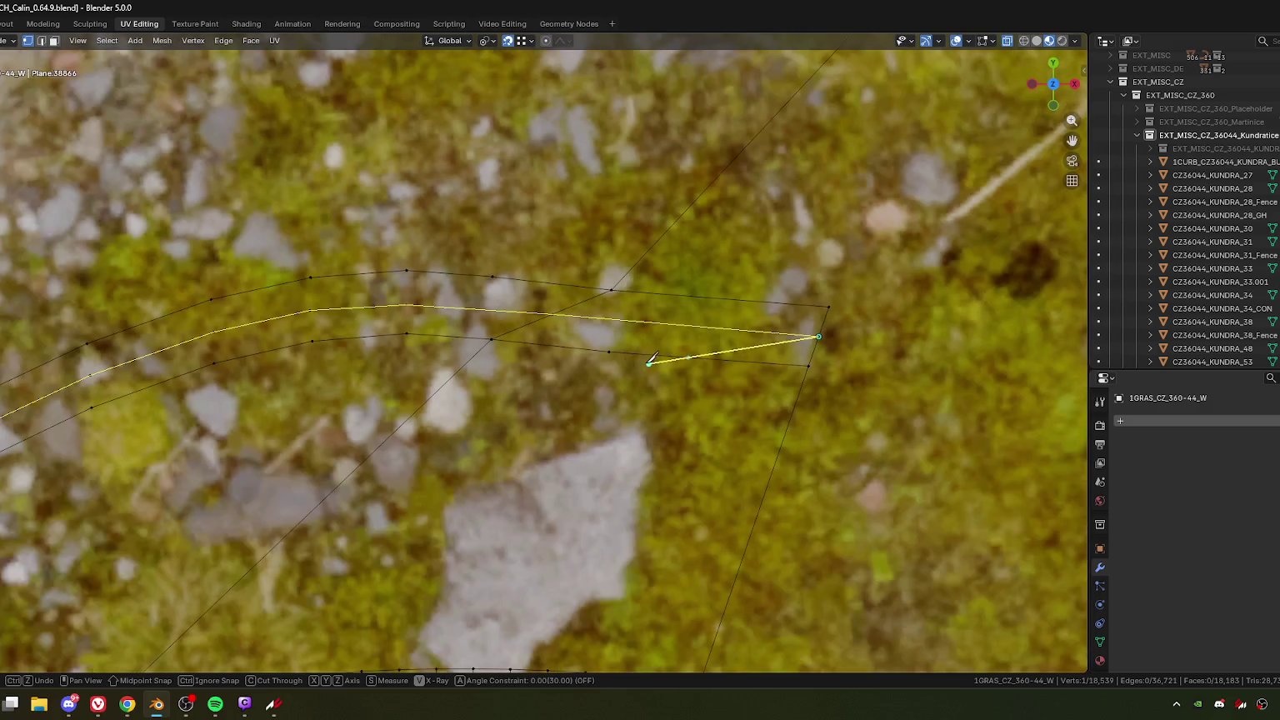
key("Return")
scroll(625, 417, "down", 2)
scroll(475, 427, "down", 2)
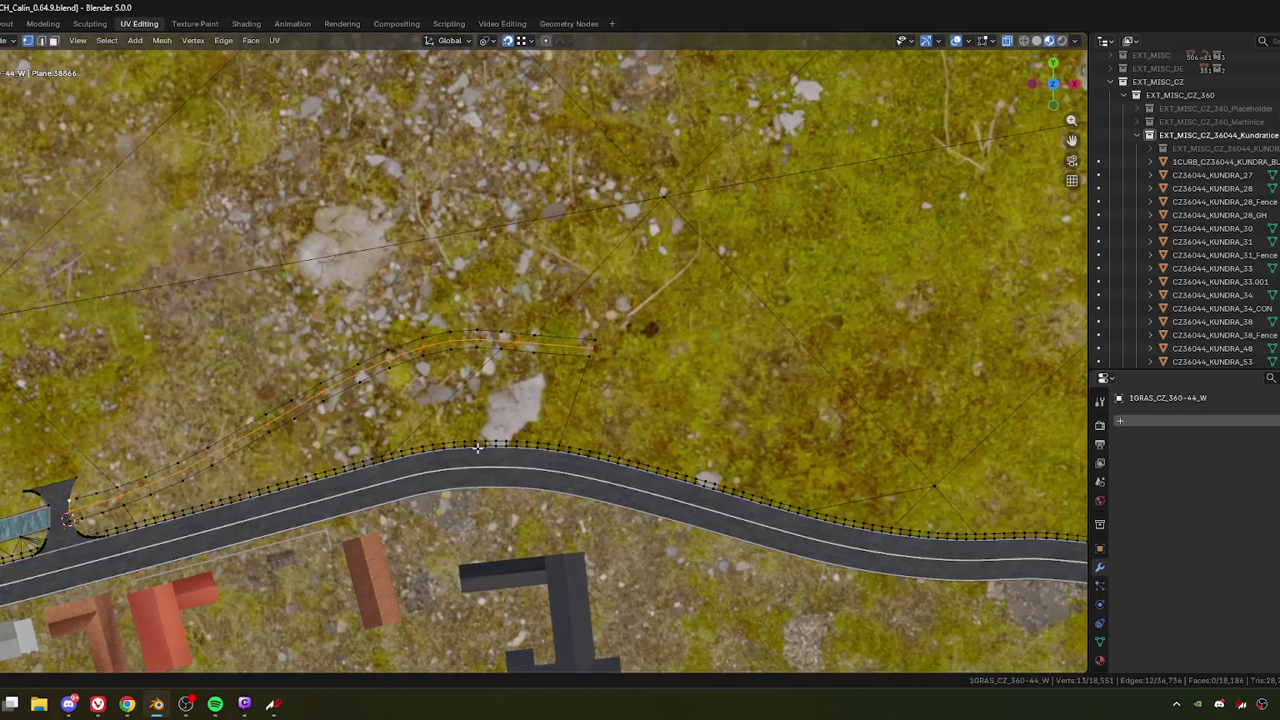
scroll(531, 449, "up", 1)
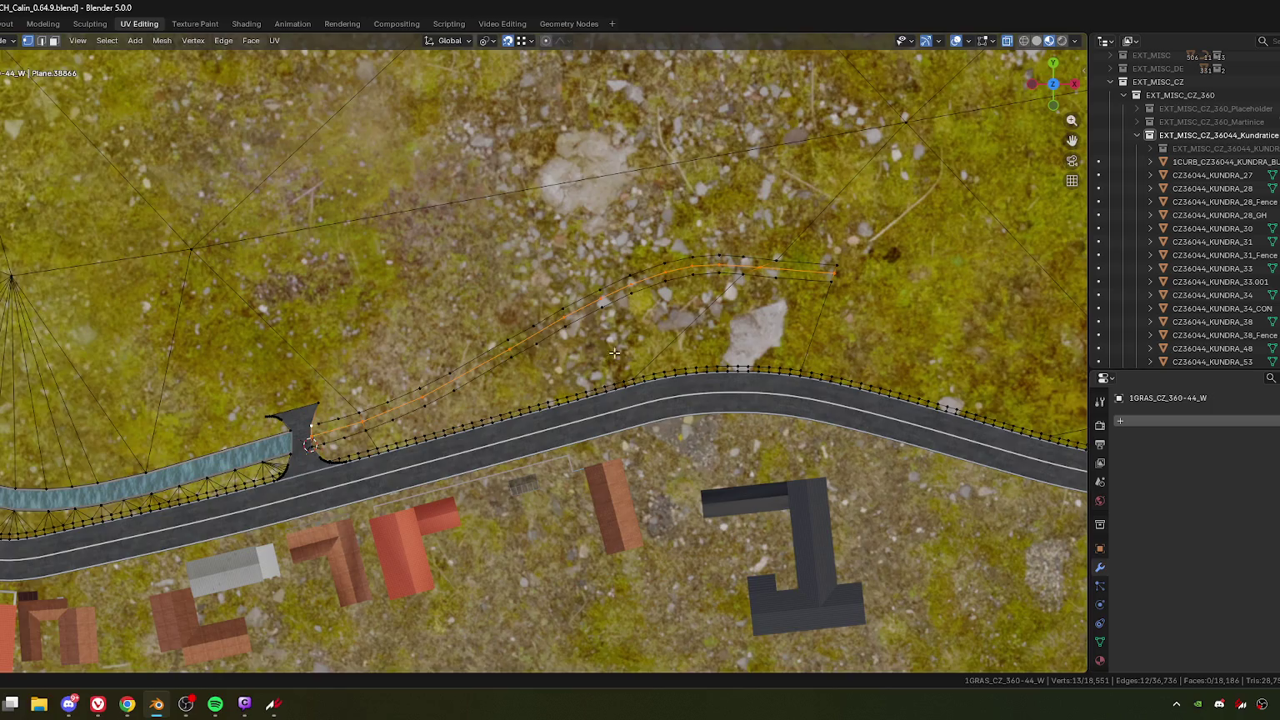
mouse_move(615, 354)
middle_mouse_down("shift")
mouse_move(527, 395)
mouse_move(500, 317)
mouse_move(409, 189)
middle_mouse_up("shift")
scroll(553, 358, "down", 2)
scroll(566, 396, "up", 2)
scroll(566, 397, "down", 3)
scroll(500, 317, "down", 1)
scroll(409, 188, "up", 1)
scroll(409, 189, "up", 1)
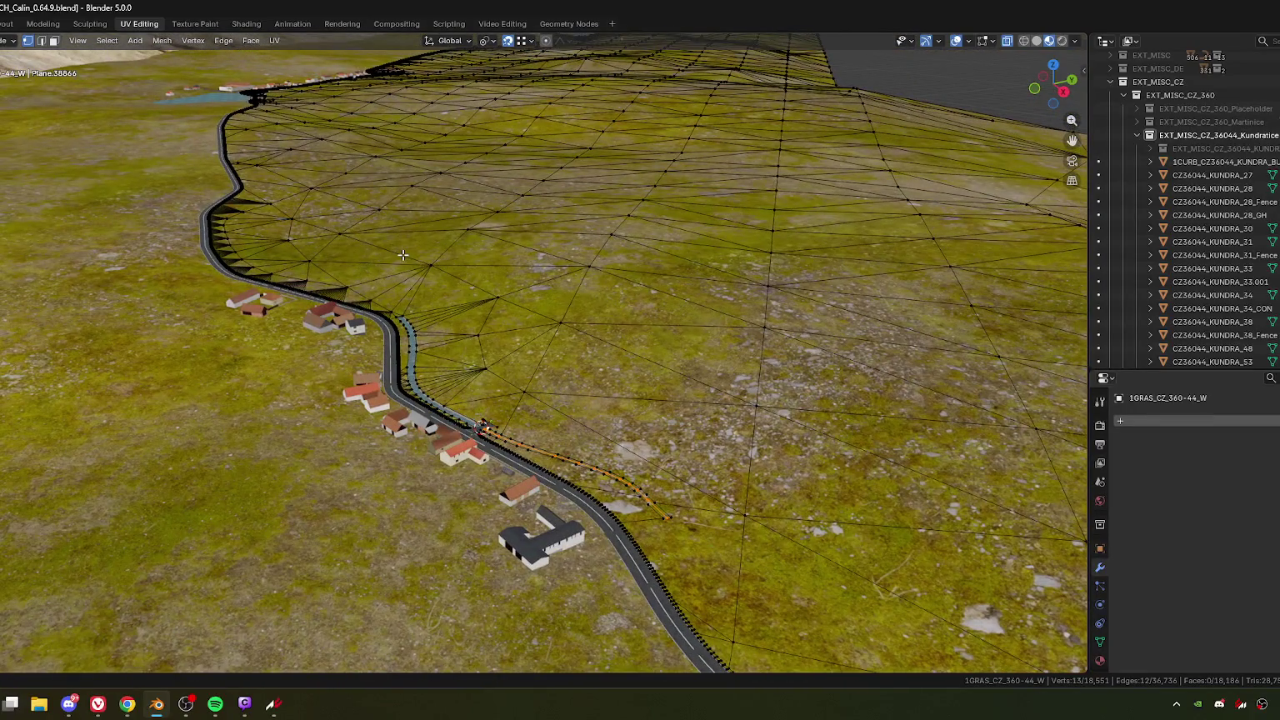
scroll(467, 317, "down", 1)
scroll(528, 434, "up", 4)
middle_click_drag(528, 433, 584, 455)
scroll(775, 516, "up", 3)
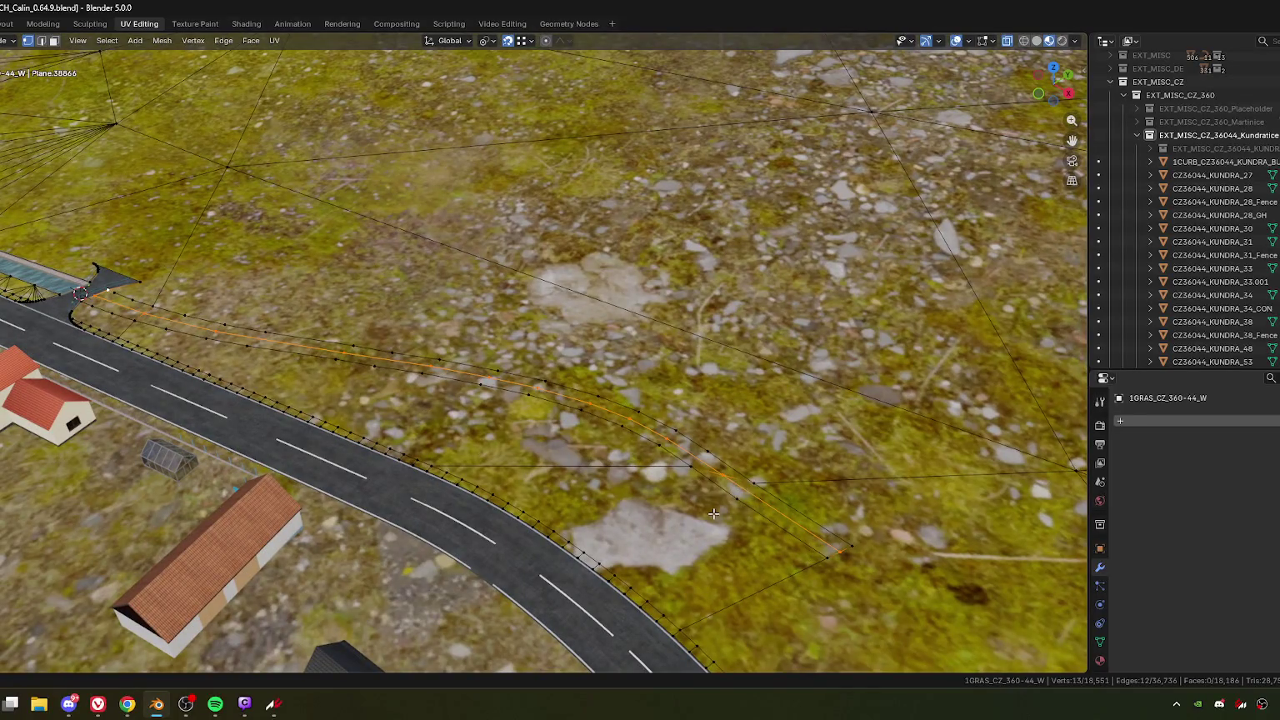
key("KP_7")
key("KP_Decimal")
scroll(536, 431, "up", 2)
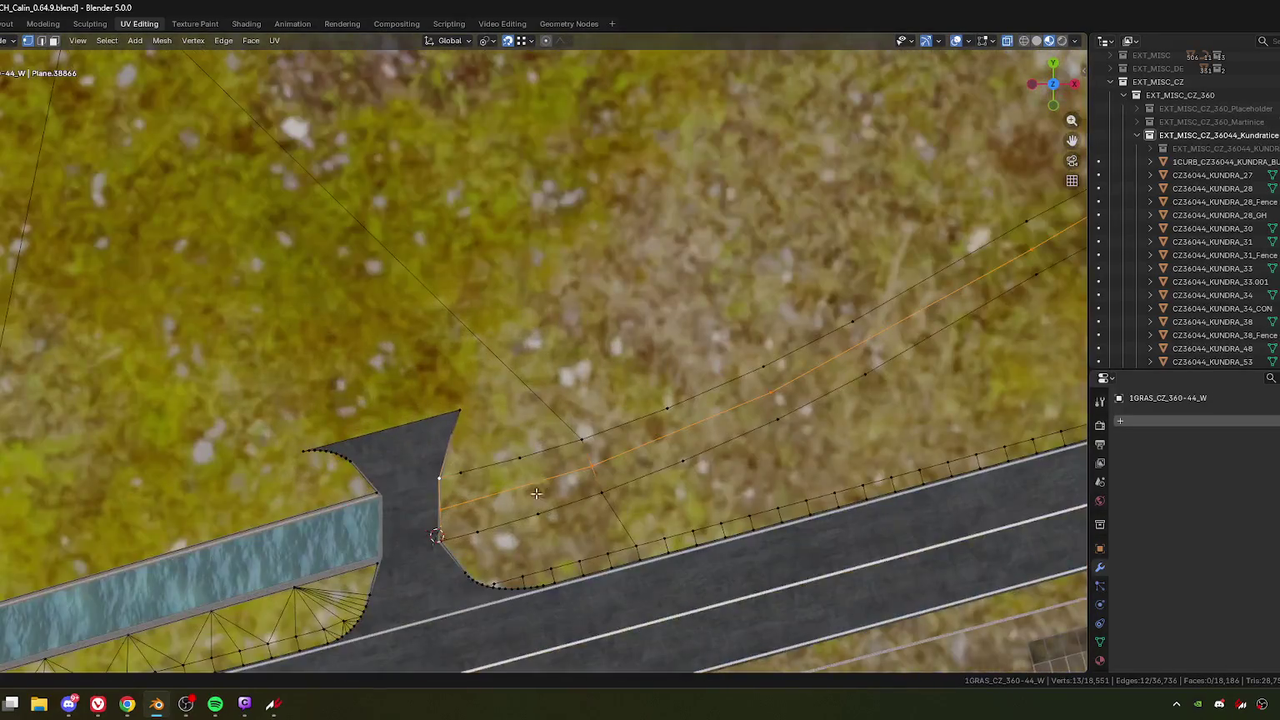
scroll(536, 432, "up", 2)
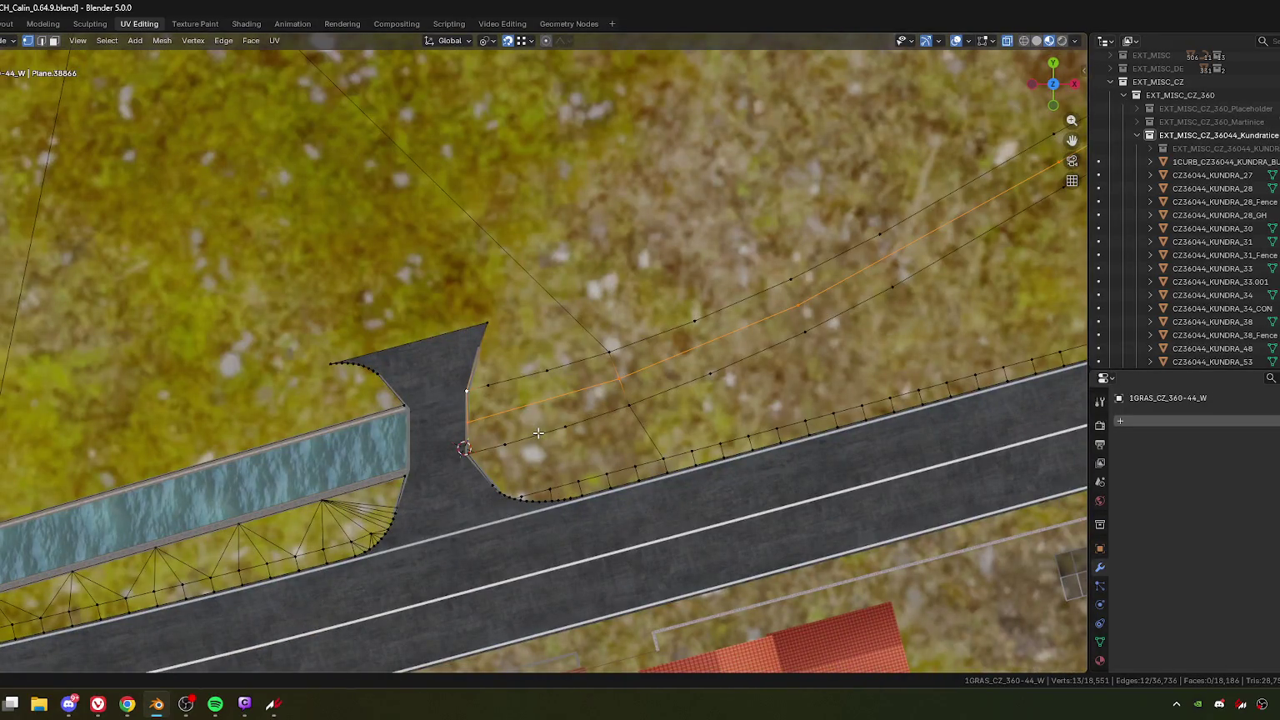
mouse_move(518, 433)
middle_mouse_down()
mouse_move(468, 516)
mouse_move(449, 380)
middle_mouse_up()
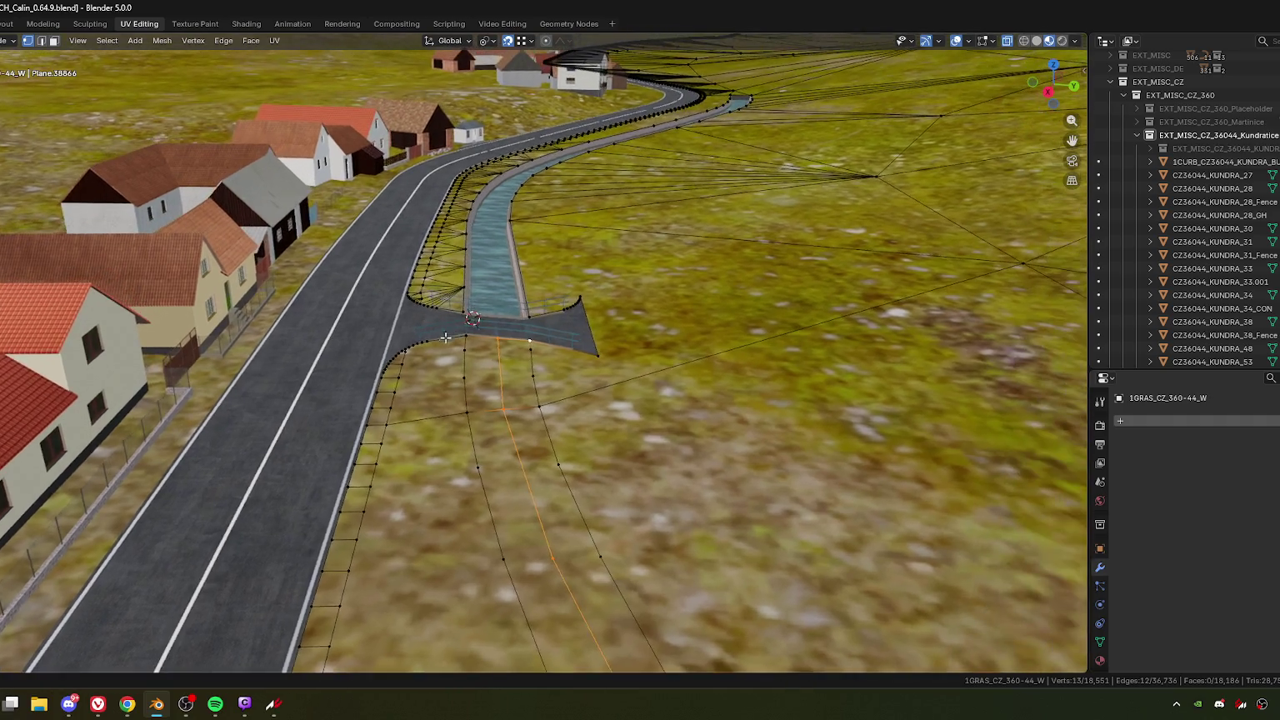
mouse_move(540, 253)
middle_mouse_down()
mouse_move(641, 425)
mouse_move(571, 364)
middle_mouse_up()
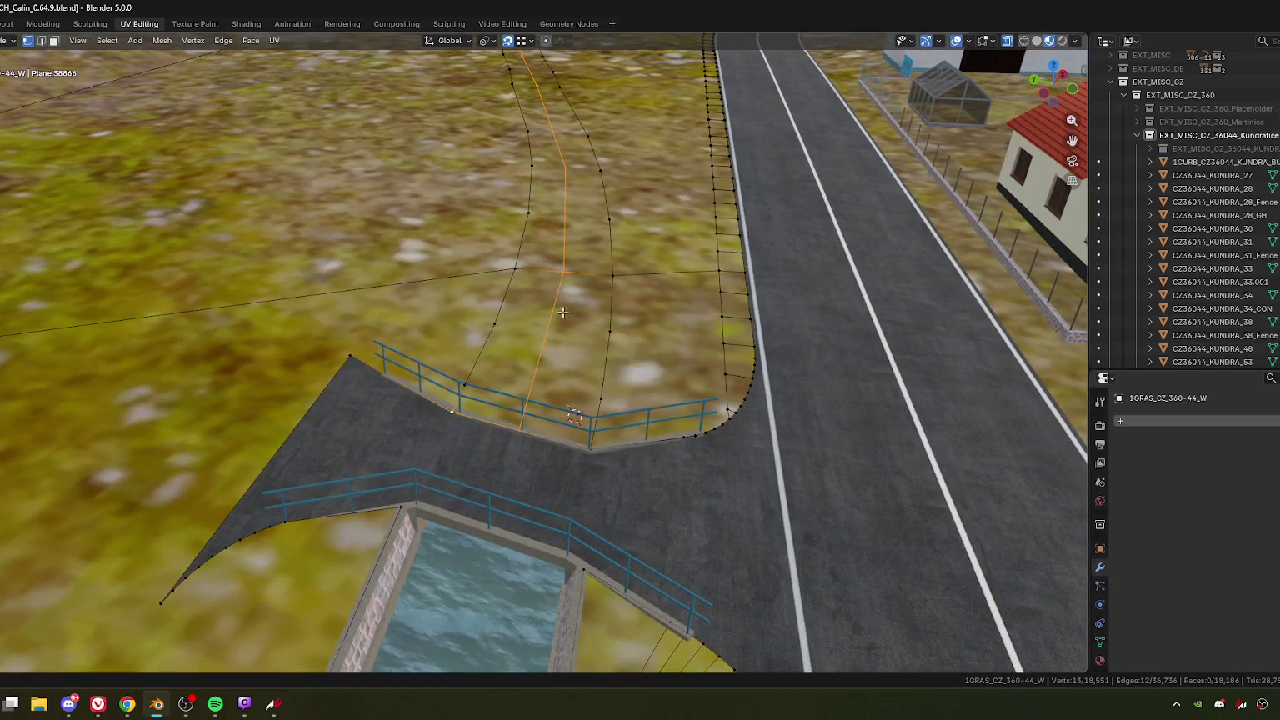
mouse_move(563, 312)
middle_mouse_down()
mouse_move(603, 100)
mouse_move(543, 392)
middle_mouse_up()
scroll(543, 392, "up", 3)
Step: Lower the 11-vertex mid-strip cut line 0.9336 m along global Z
key("g")
key("z")
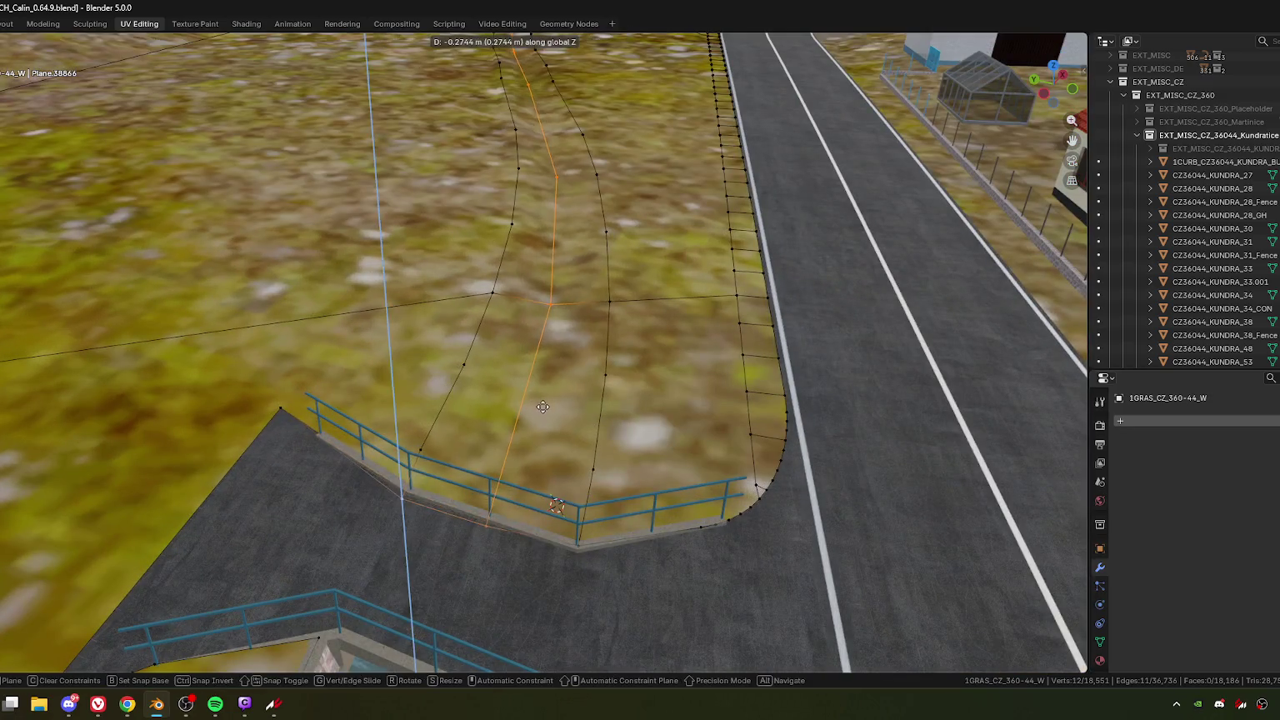
left_click(607, 421)
mouse_move(607, 417)
middle_mouse_down()
mouse_move(617, 409)
mouse_move(601, 442)
mouse_move(546, 403)
mouse_move(591, 488)
middle_mouse_up()
Step: Zoom in to inspect the lowered cut line in the channel
scroll(616, 408, "up", 3)
scroll(625, 407, "up", 3)
scroll(632, 405, "up", 3)
scroll(632, 405, "down", 3)
scroll(601, 441, "up", 3)
scroll(601, 442, "down", 5)
scroll(546, 403, "up", 5)
scroll(546, 404, "down", 4)
scroll(590, 487, "up", 3)
scroll(590, 487, "up", 3)
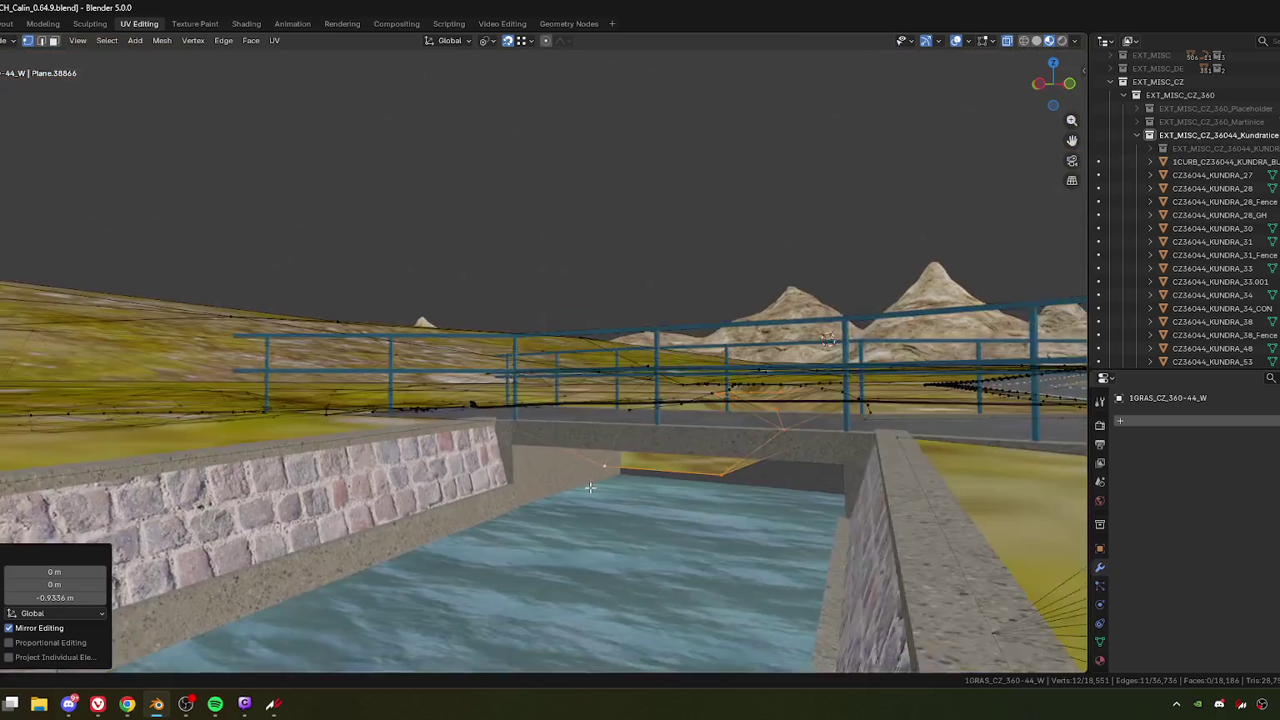
Step: Try a -0.13754 m vertical drop on the cut-line edges, then undo it and deselect one vertex
key("g")
key("z")
left_click(601, 474)
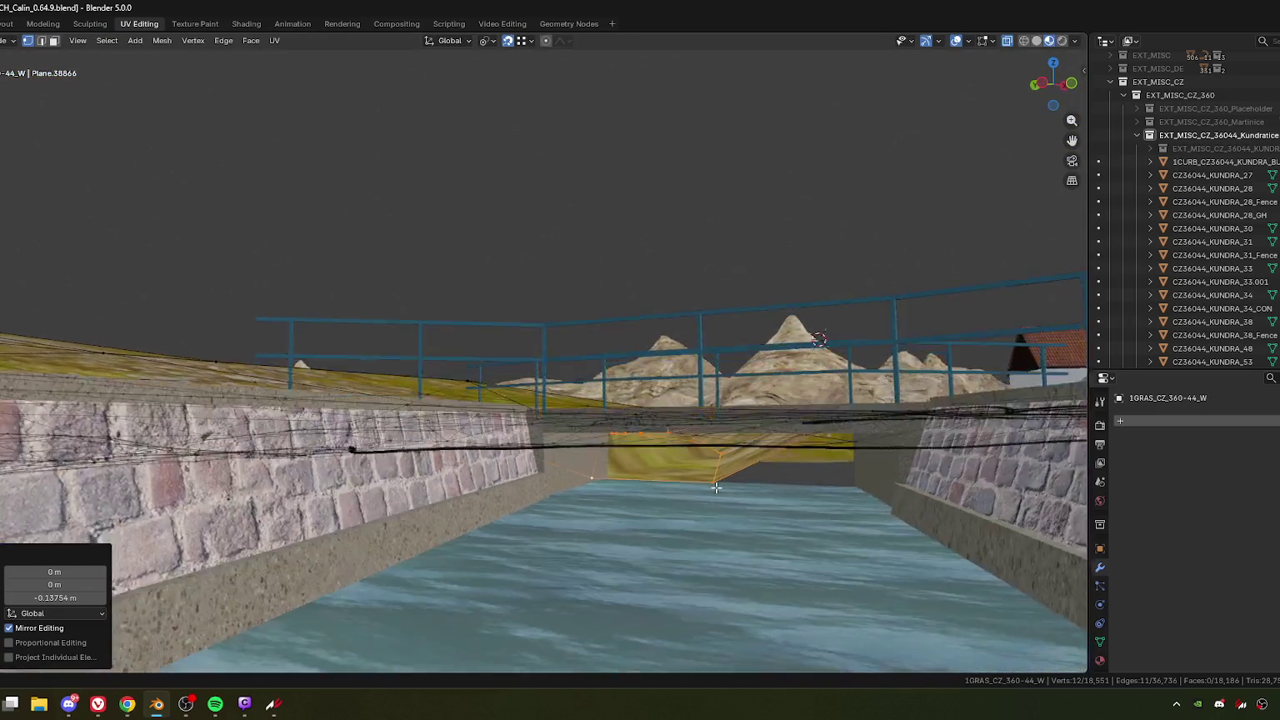
mouse_move(710, 495)
middle_mouse_down()
mouse_move(721, 507)
mouse_move(698, 507)
middle_mouse_up()
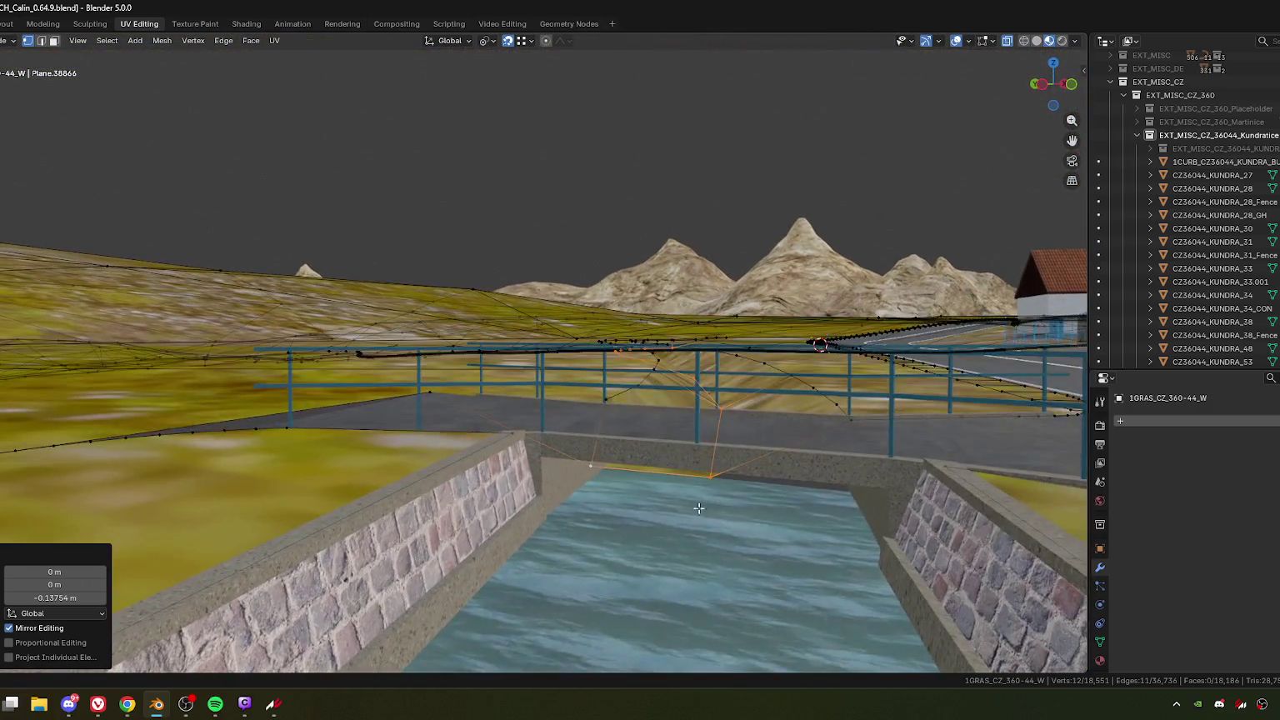
key("ctrl+z")
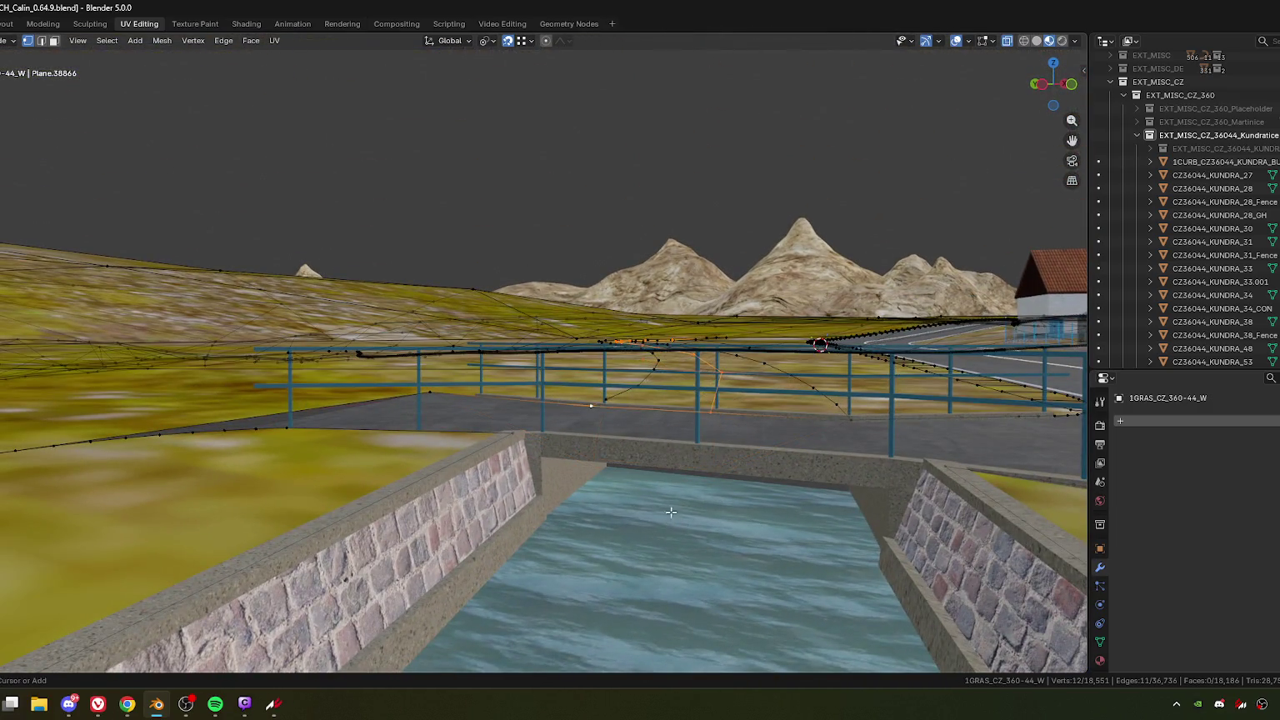
key("ctrl+z")
middle_click_drag(692, 509, 450, 513)
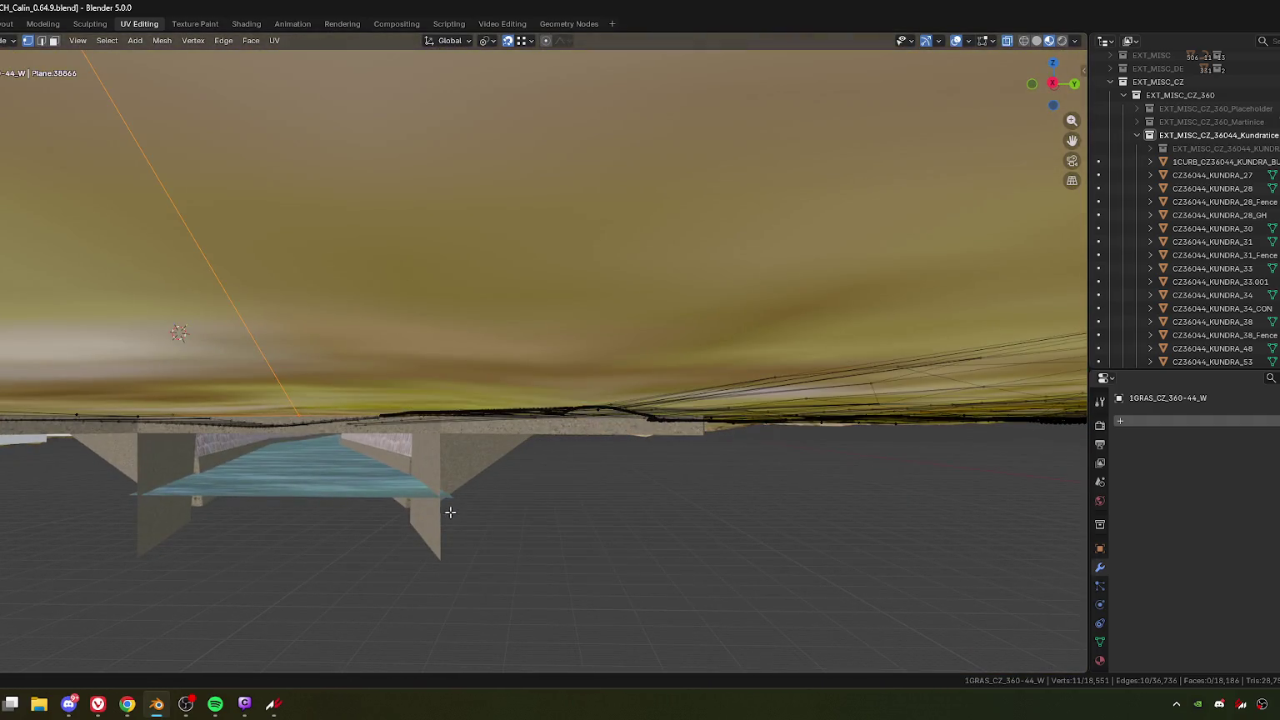
key("ctrl+z")
mouse_move(458, 496)
middle_mouse_down()
mouse_move(394, 528)
mouse_move(440, 515)
mouse_move(443, 596)
middle_mouse_up()
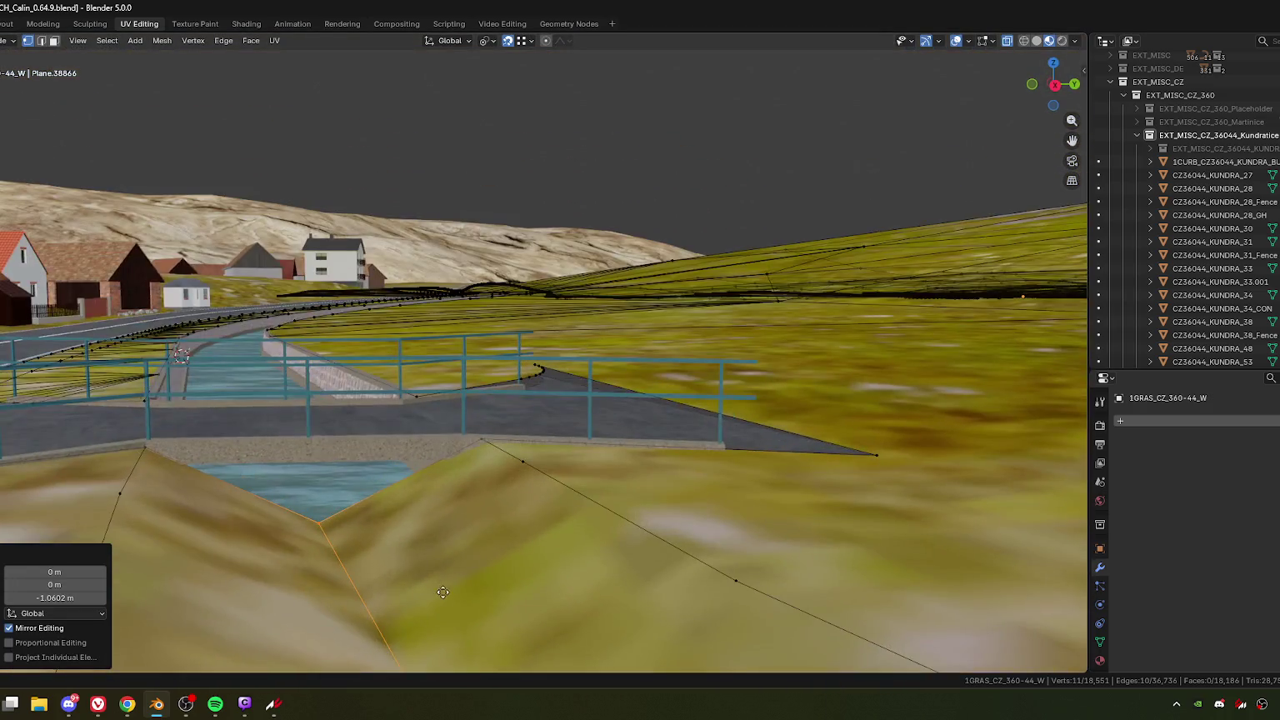
Step: Lower the 11-vertex cut line by -0.28093 m and inspect the ditch under the bridge
key("g")
key("z")
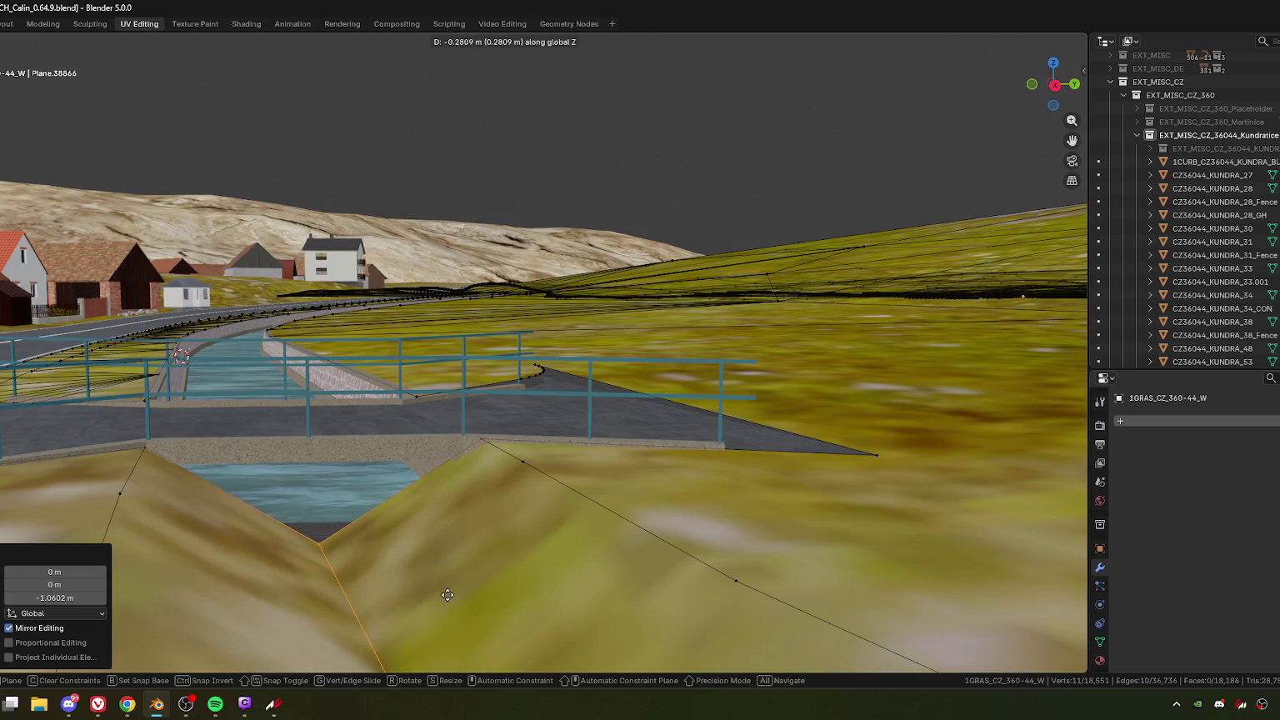
left_click(448, 594)
mouse_move(448, 595)
middle_mouse_down()
mouse_move(411, 492)
mouse_move(611, 555)
middle_mouse_up()
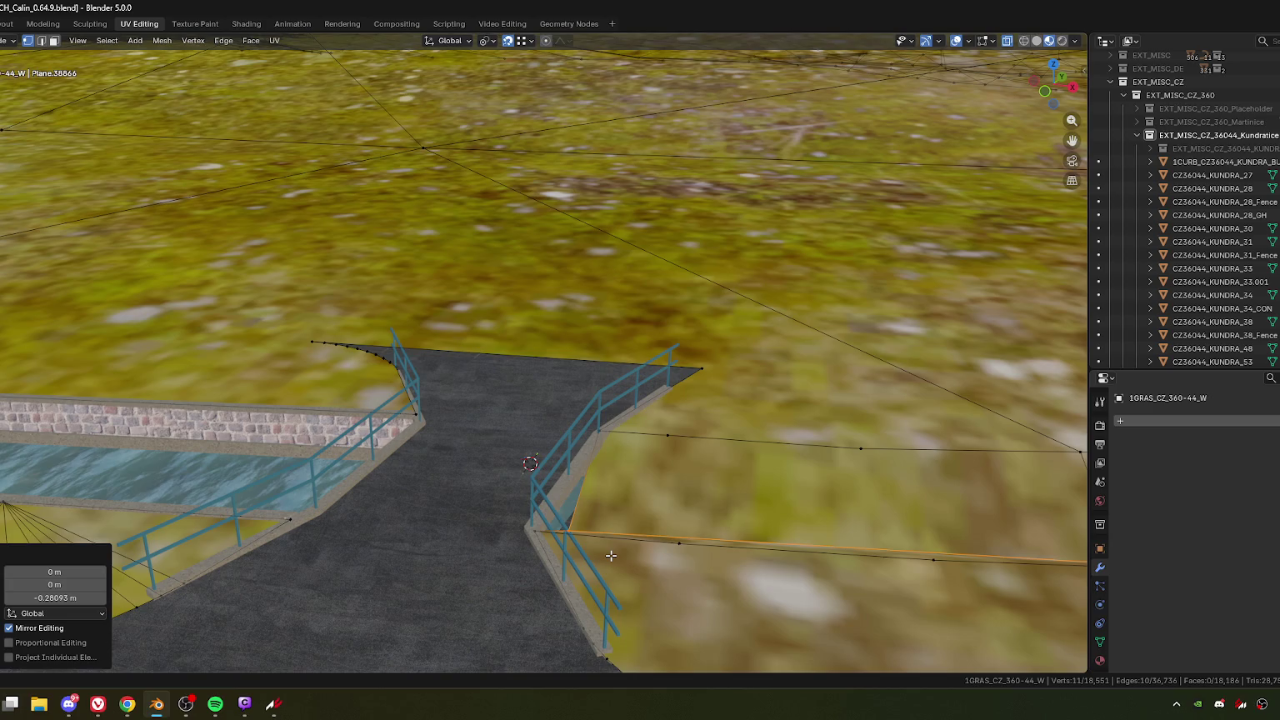
mouse_move(694, 435)
middle_mouse_down()
mouse_move(710, 500)
mouse_move(615, 539)
mouse_move(508, 384)
middle_mouse_up()
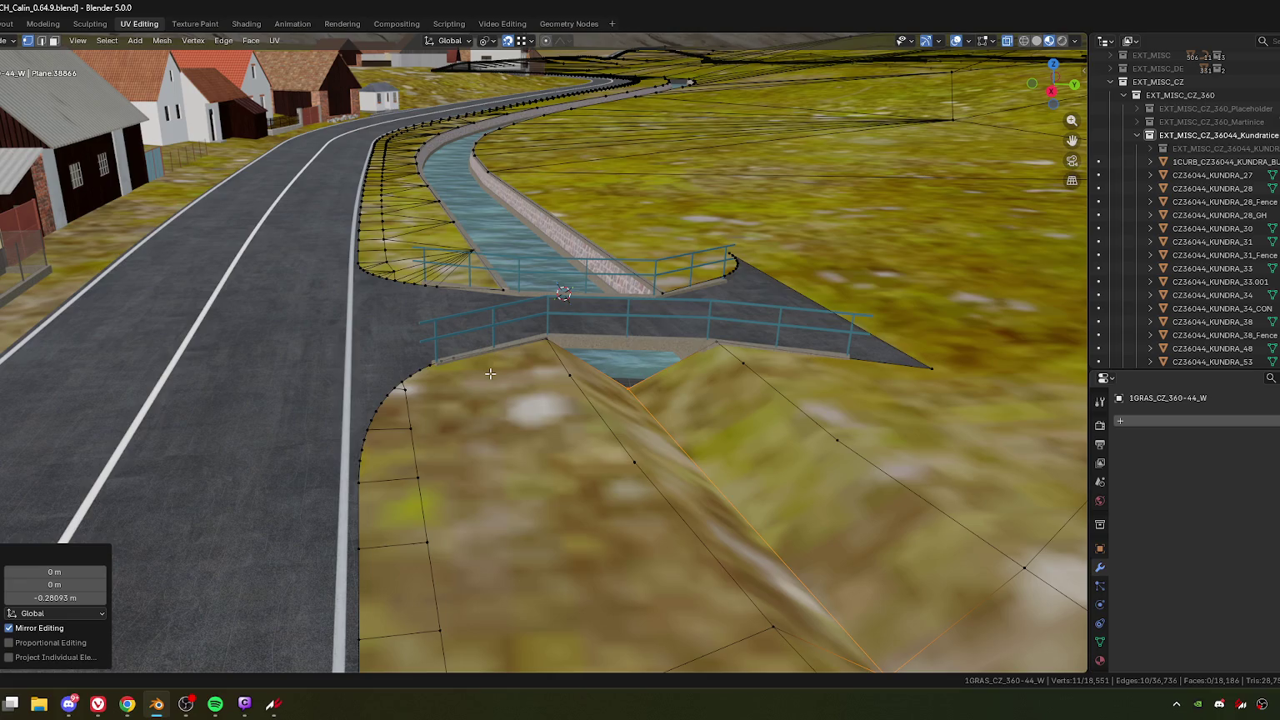
Step: From a top view, knife-cut from the road-edge corner across the grass strip
key("KP_7")
scroll(539, 361, "up", 2)
key("k")
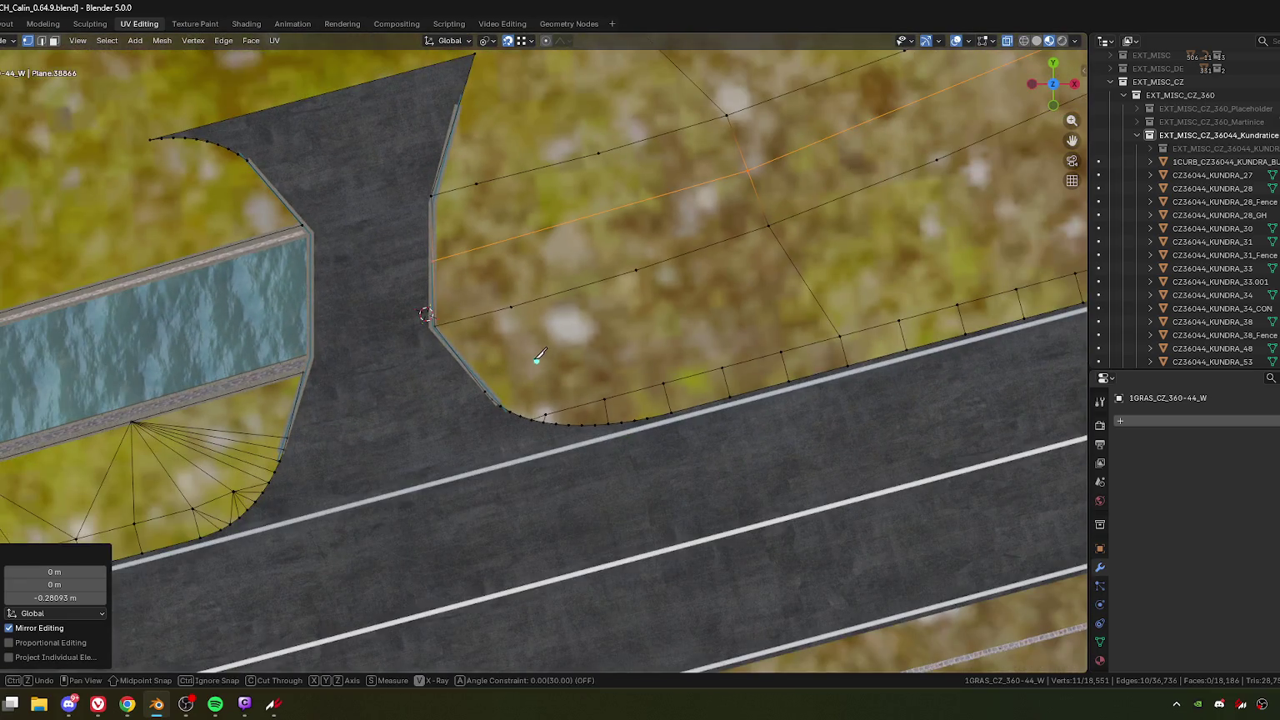
left_click(474, 374)
left_click(594, 340)
left_click(636, 270)
left_click(511, 307)
left_click(594, 341)
double_click(545, 414)
Step: Continue the knife cut, zigzagging between road-edge vertices and the upper line
left_click(666, 379)
left_click(768, 225)
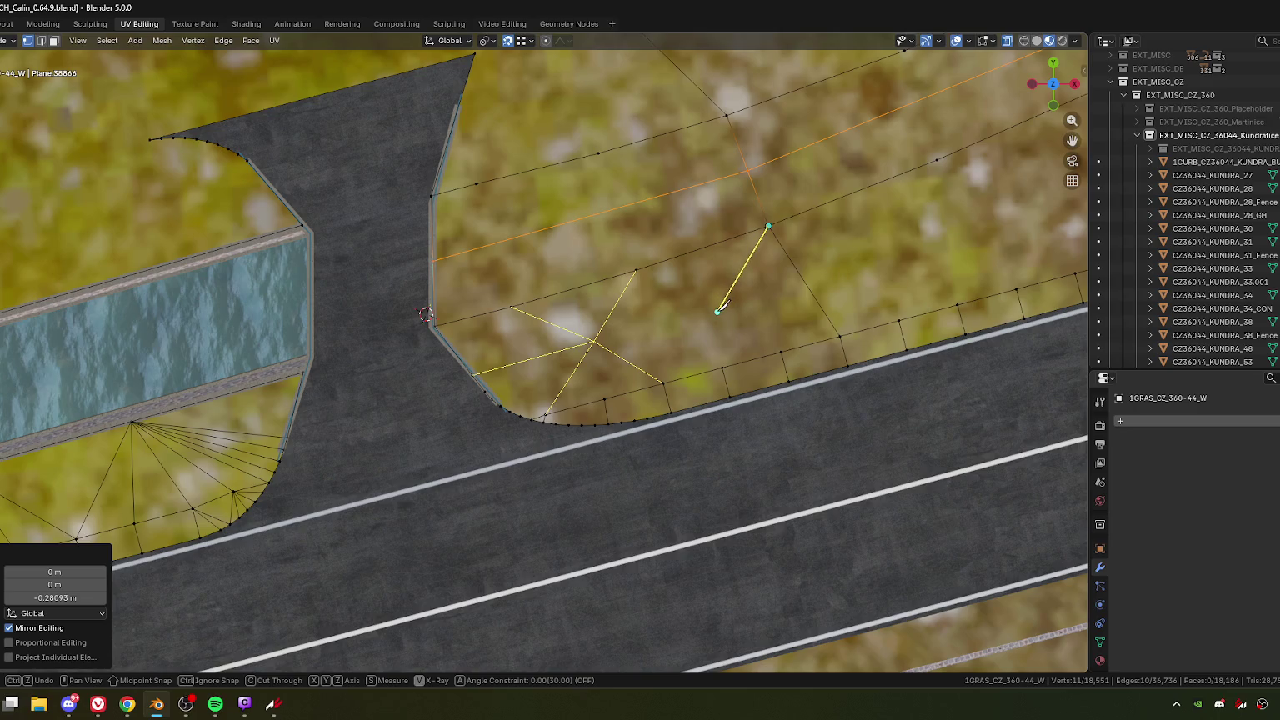
left_click(715, 310)
left_click(594, 341)
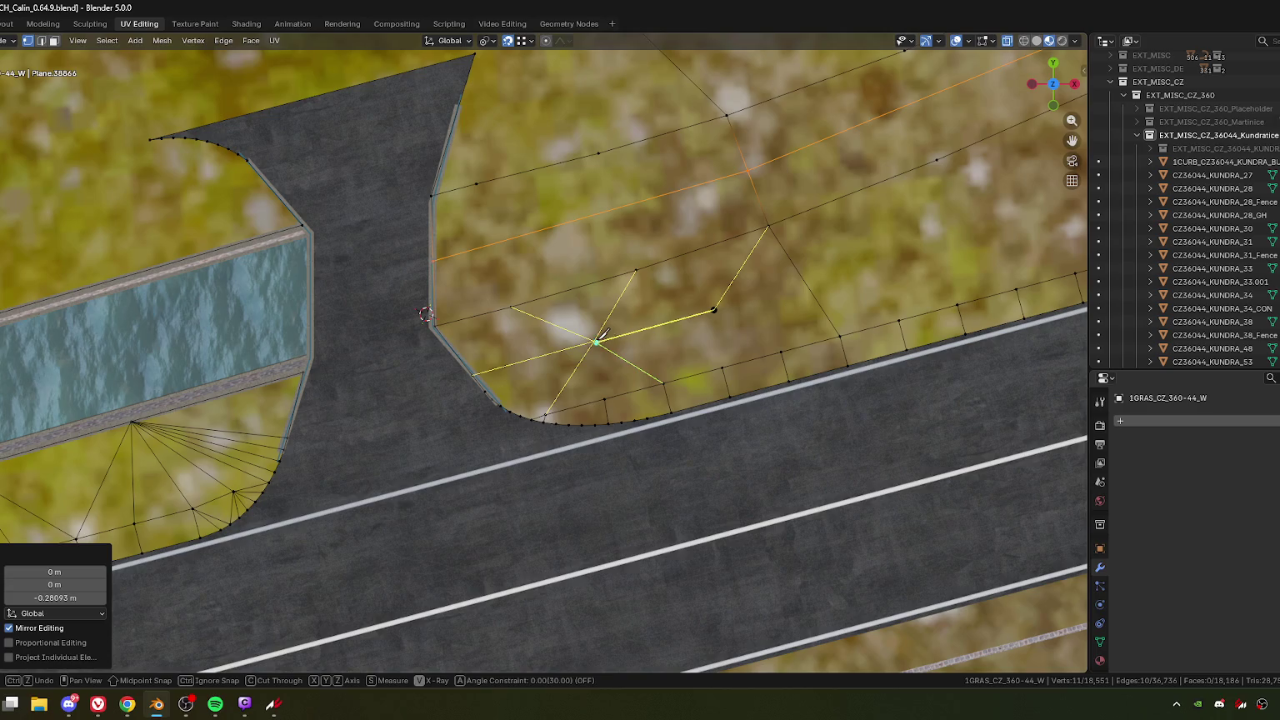
left_click(638, 268)
left_click(714, 309)
left_click(663, 383)
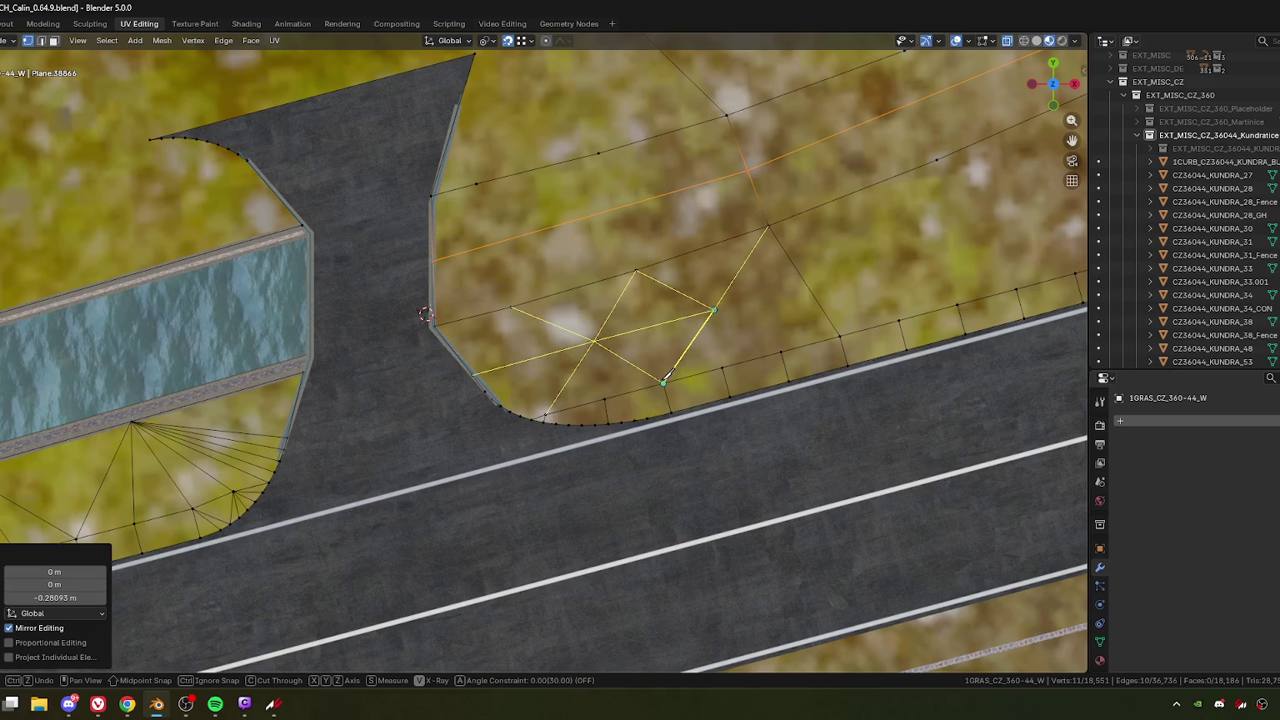
Step: Extend the zigzag further along the road, linking road-edge vertices to upper-line vertices
left_click(714, 309)
left_click(781, 351)
left_click(769, 225)
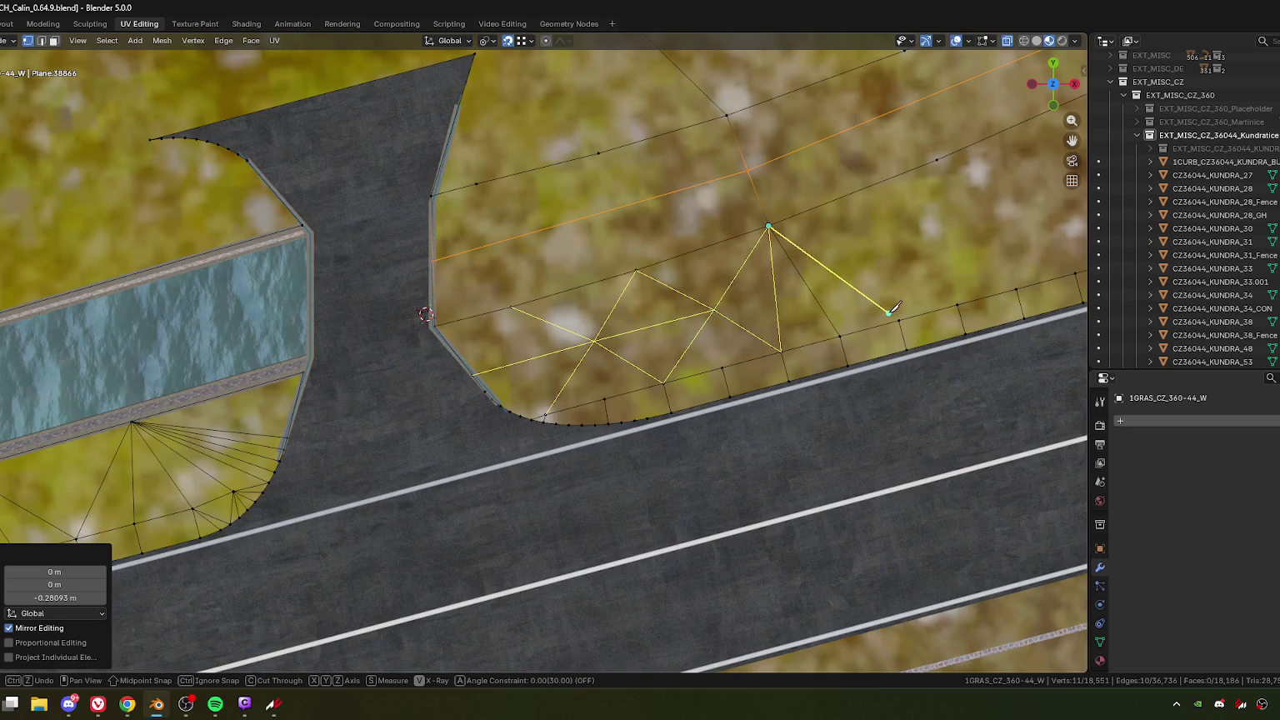
left_click(898, 320)
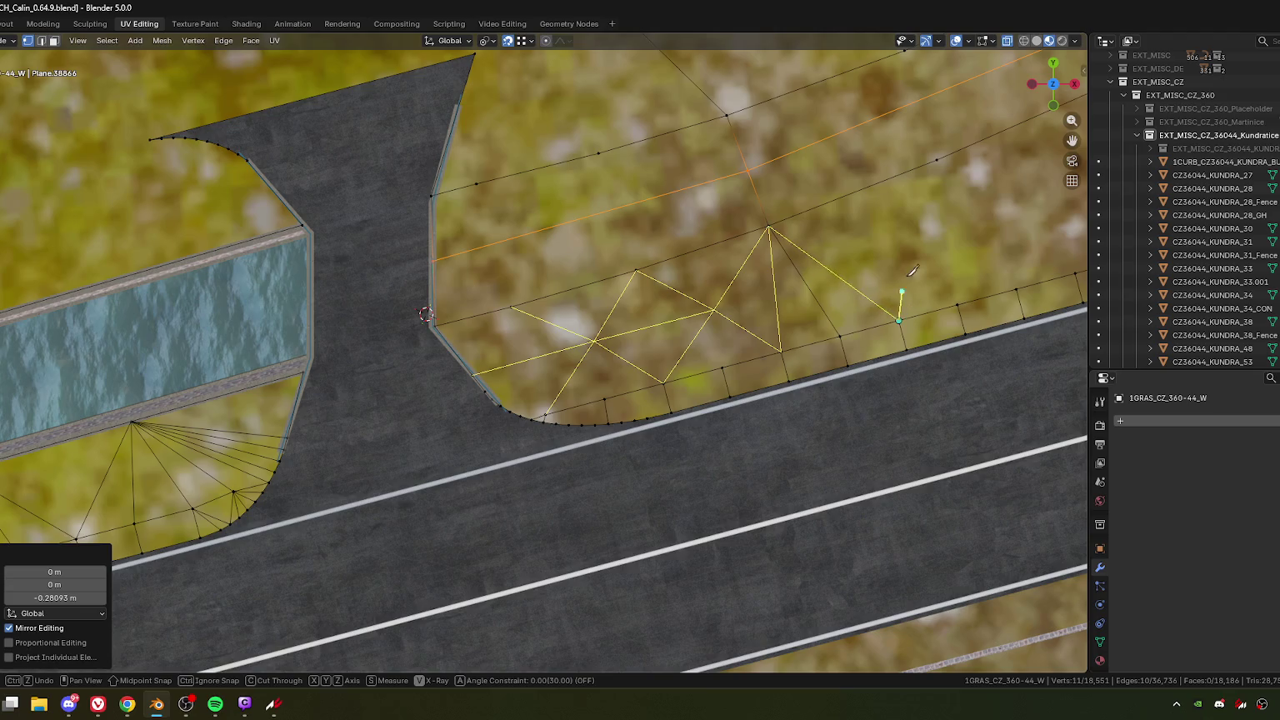
left_click(939, 159)
middle_click_drag(972, 223, 612, 337, "shift")
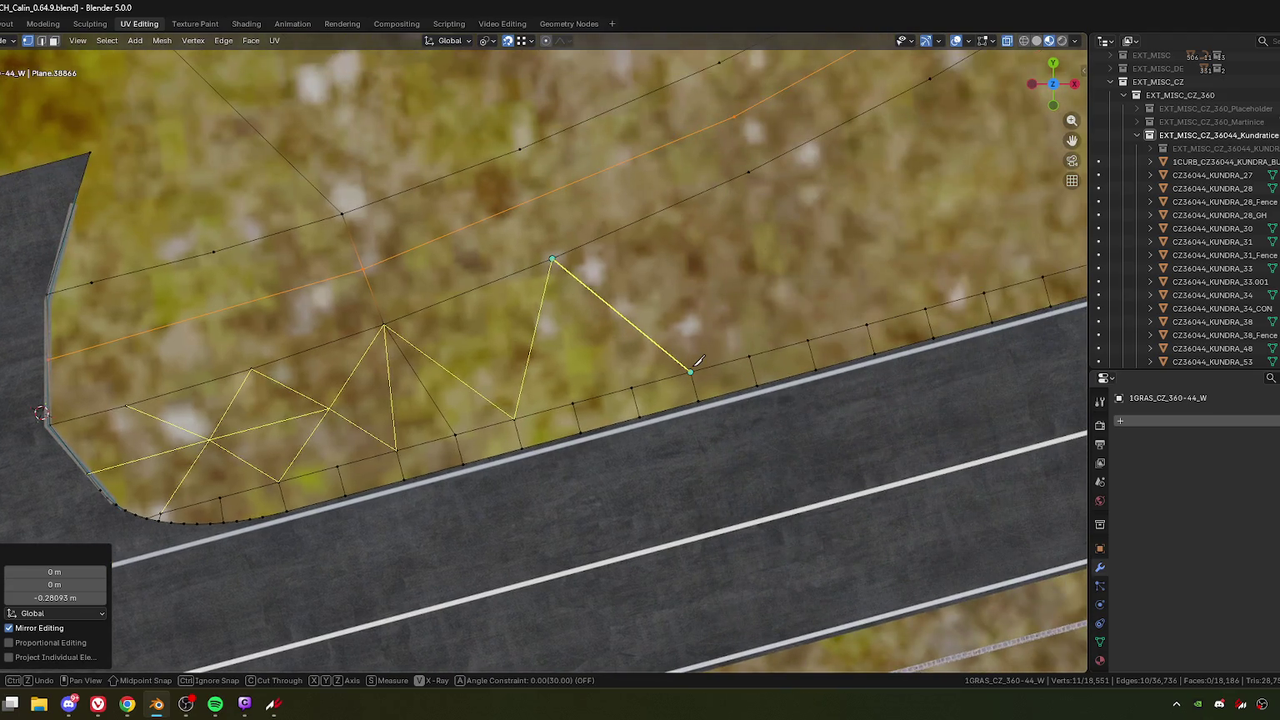
left_click(690, 372)
Step: Remove two stray points from the knife cut
scroll(734, 258, "down", 5)
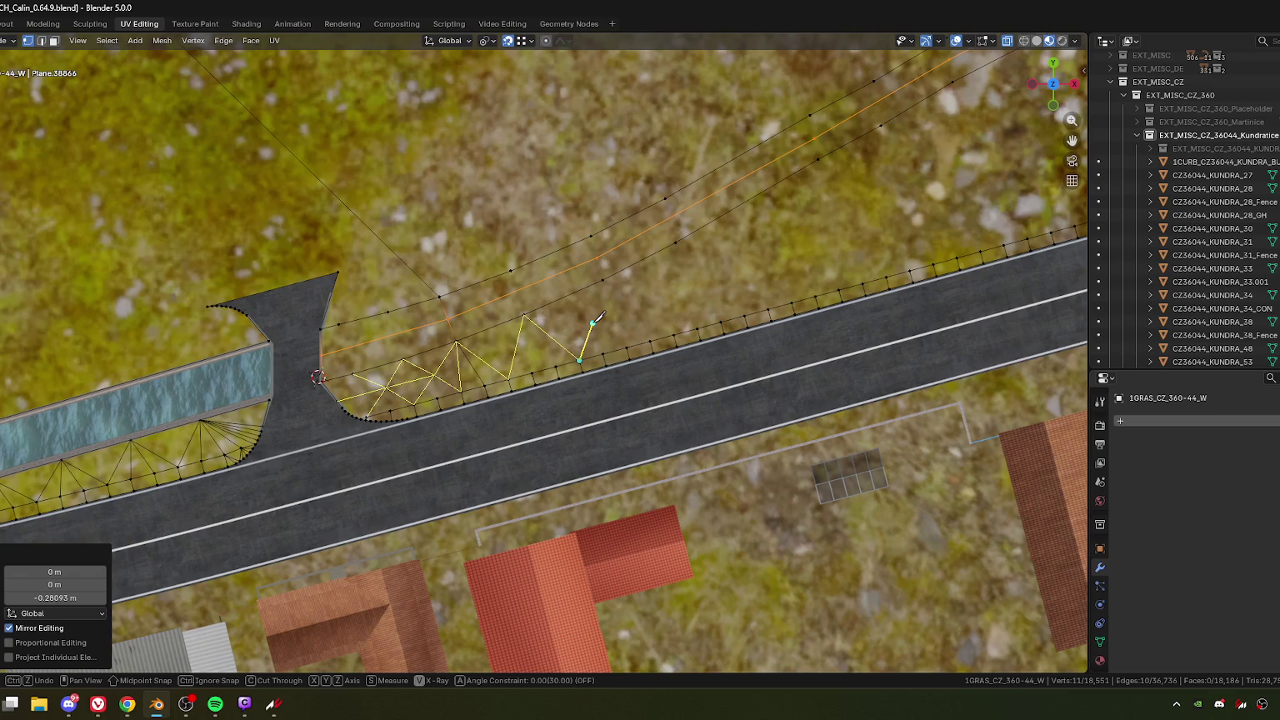
scroll(598, 315, "up", 1)
scroll(598, 316, "up", 1)
scroll(600, 318, "up", 1)
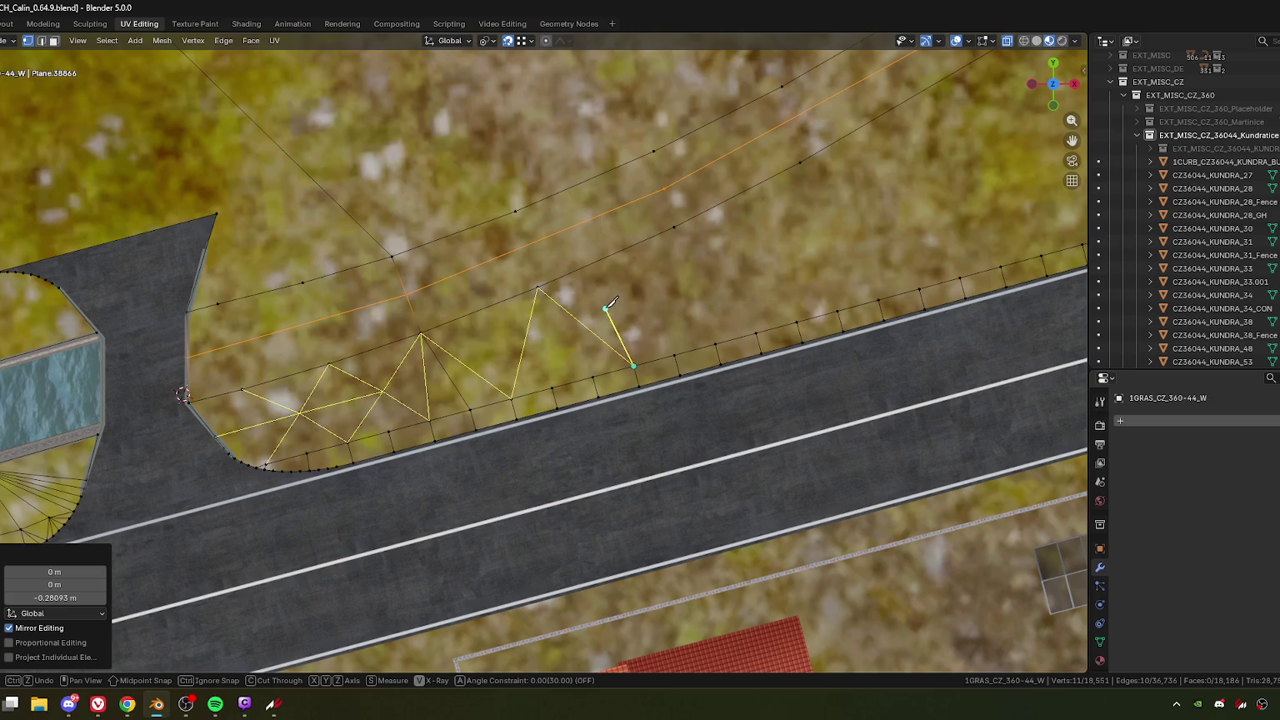
key("ctrl+z")
key("ctrl+z")
key("ctrl+z")
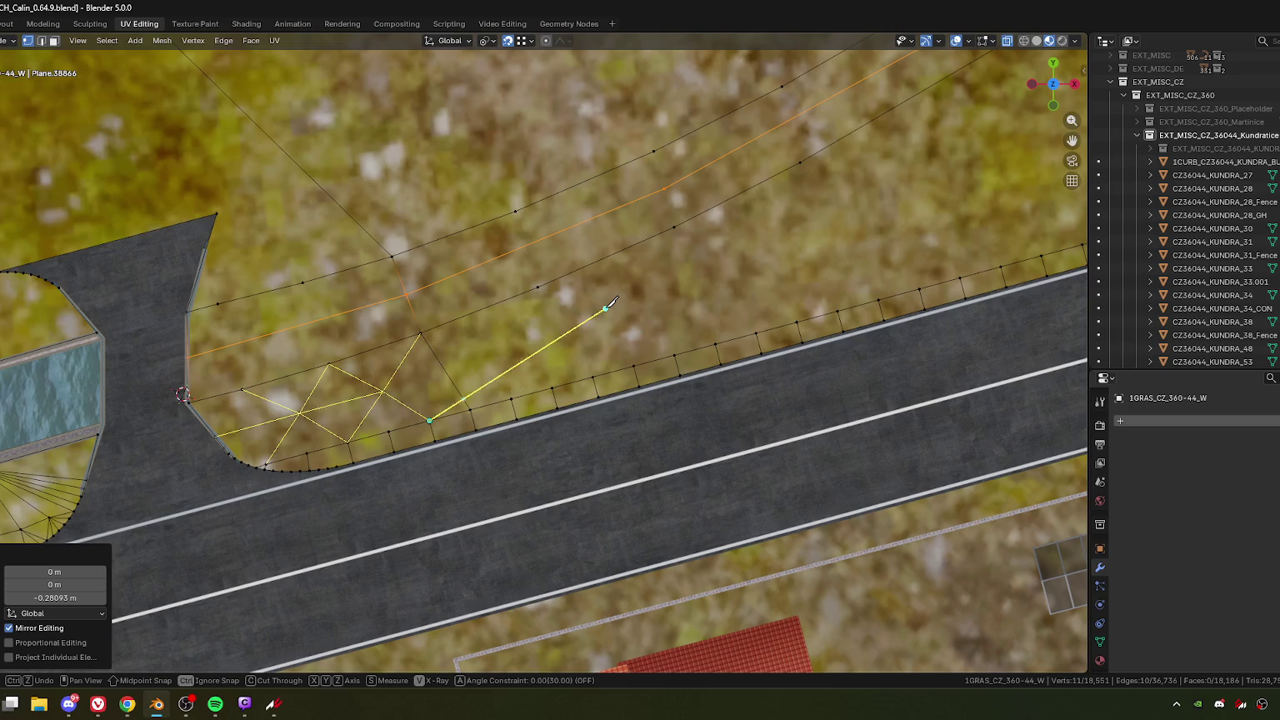
key("ctrl+z")
key("ctrl+z")
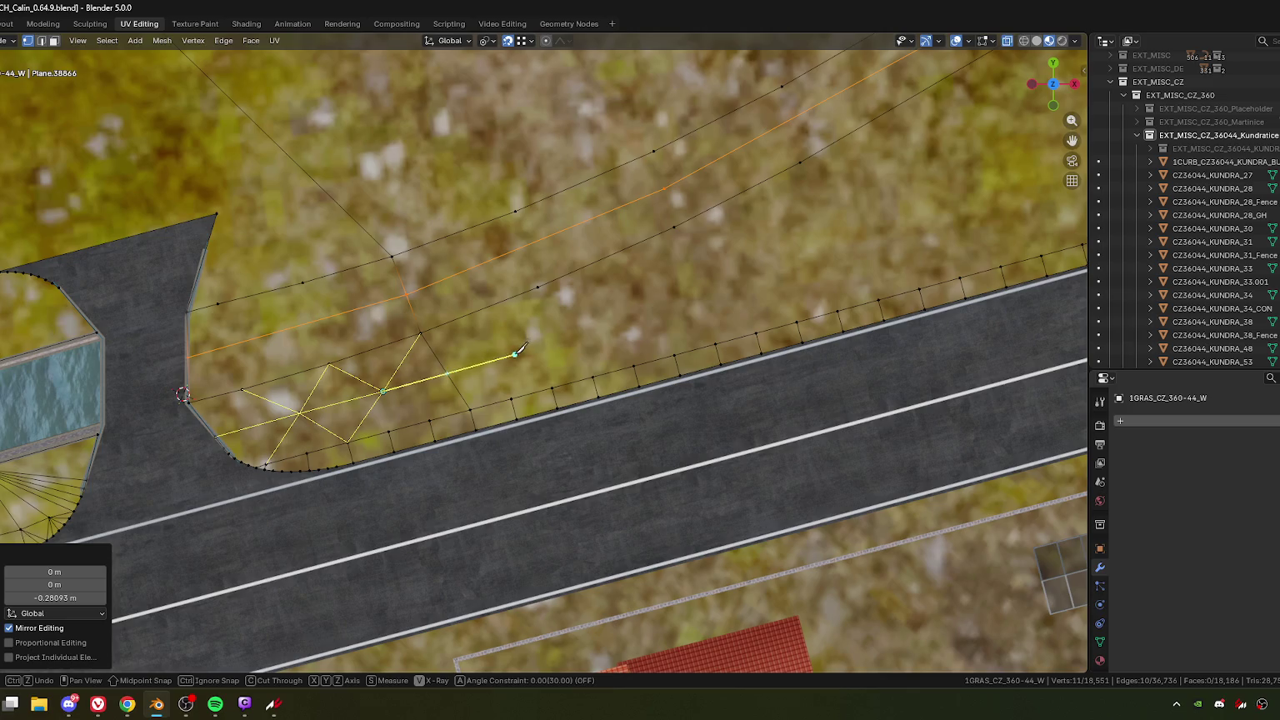
Step: Extend the knife cut along the strip to the far edge and confirm it
left_click(529, 351)
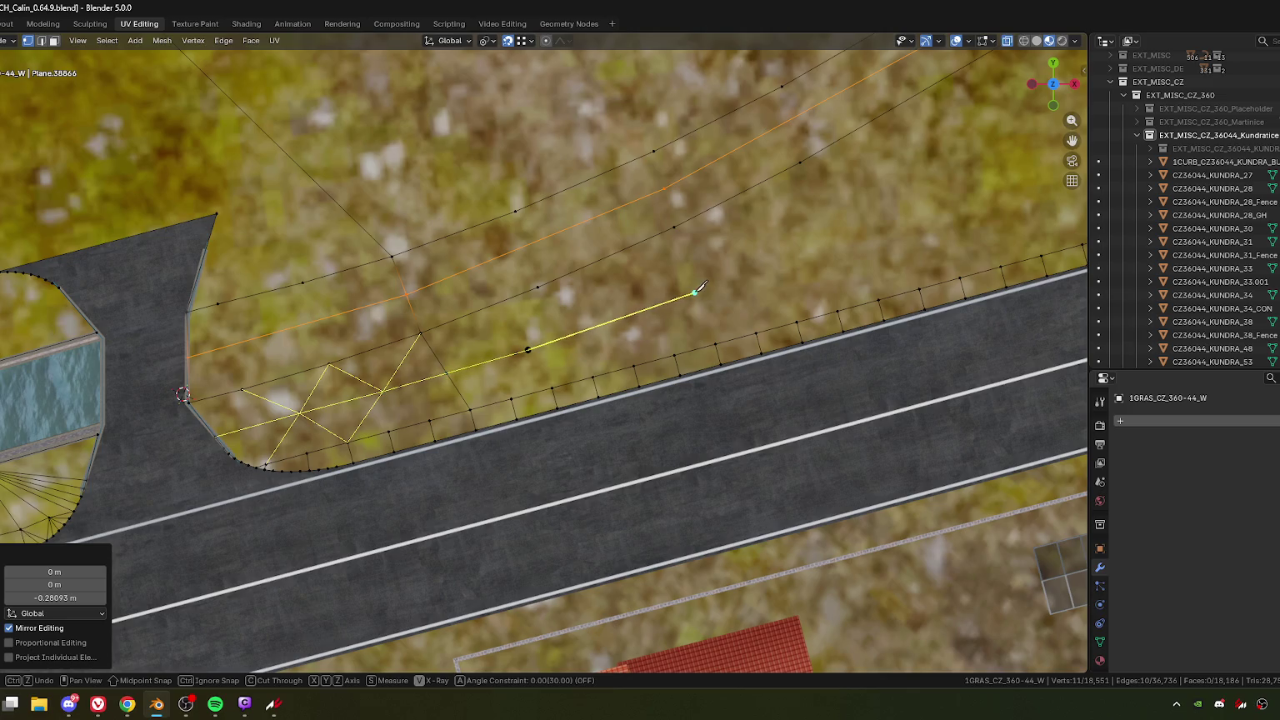
left_click(907, 221)
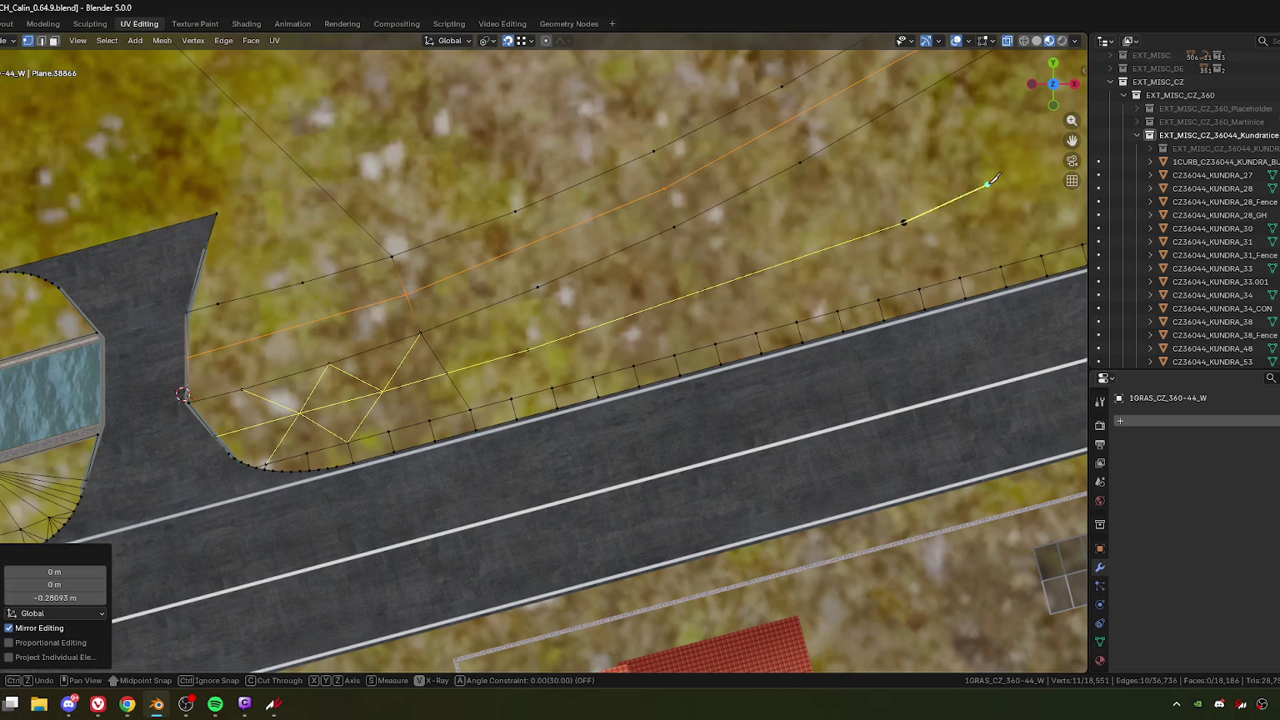
middle_click_drag(986, 184, 570, 369, "shift")
scroll(574, 367, "down", 1)
left_click(615, 321)
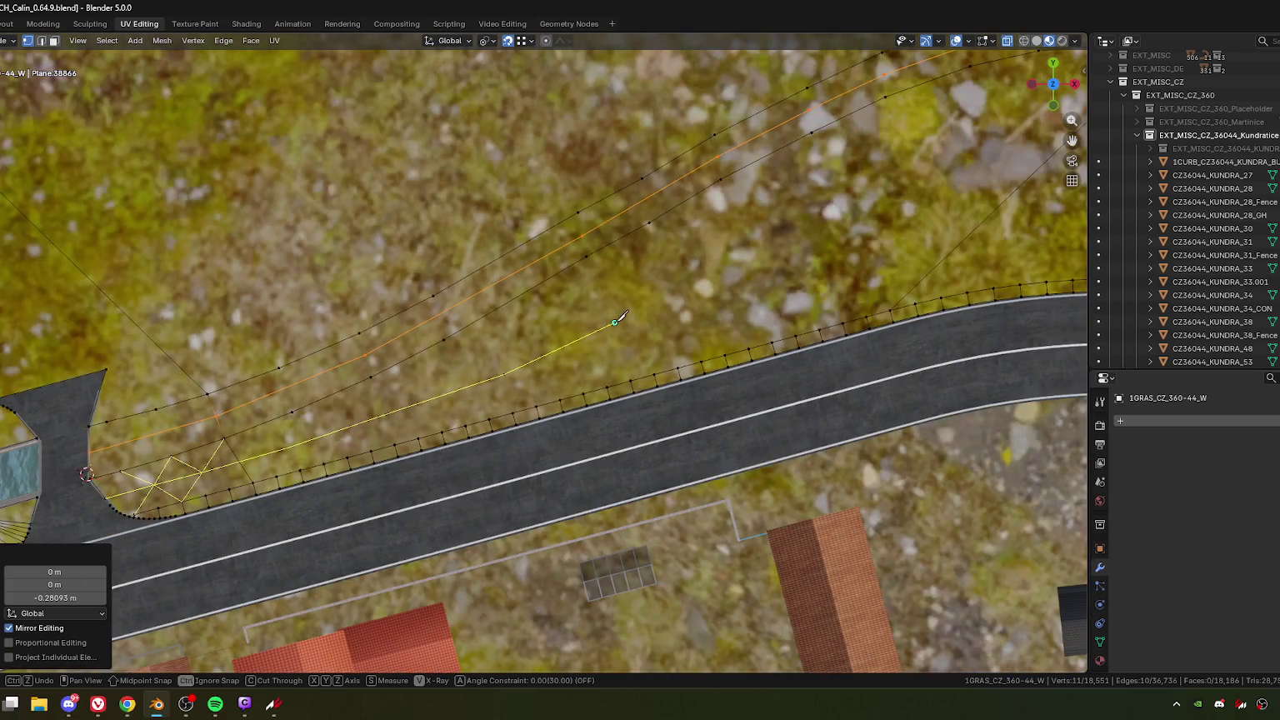
scroll(806, 242, "up", 2)
scroll(806, 242, "up", 2)
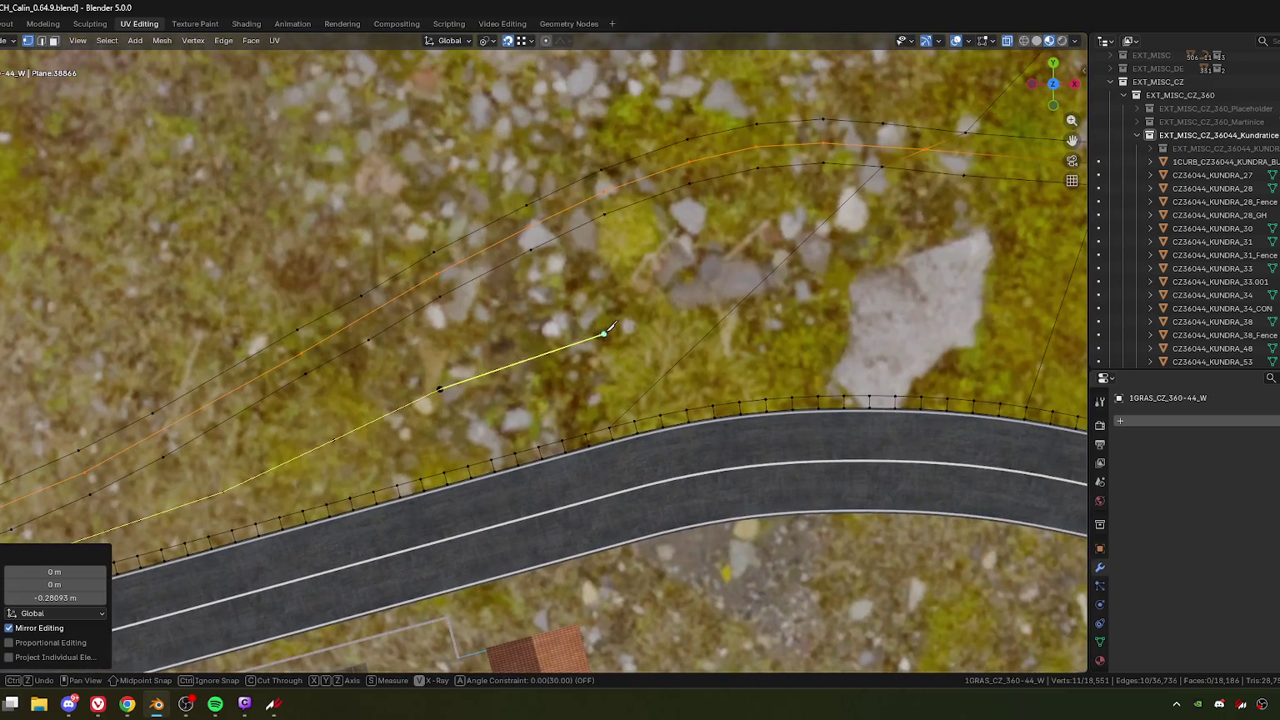
middle_click_drag(614, 324, 498, 347, "shift")
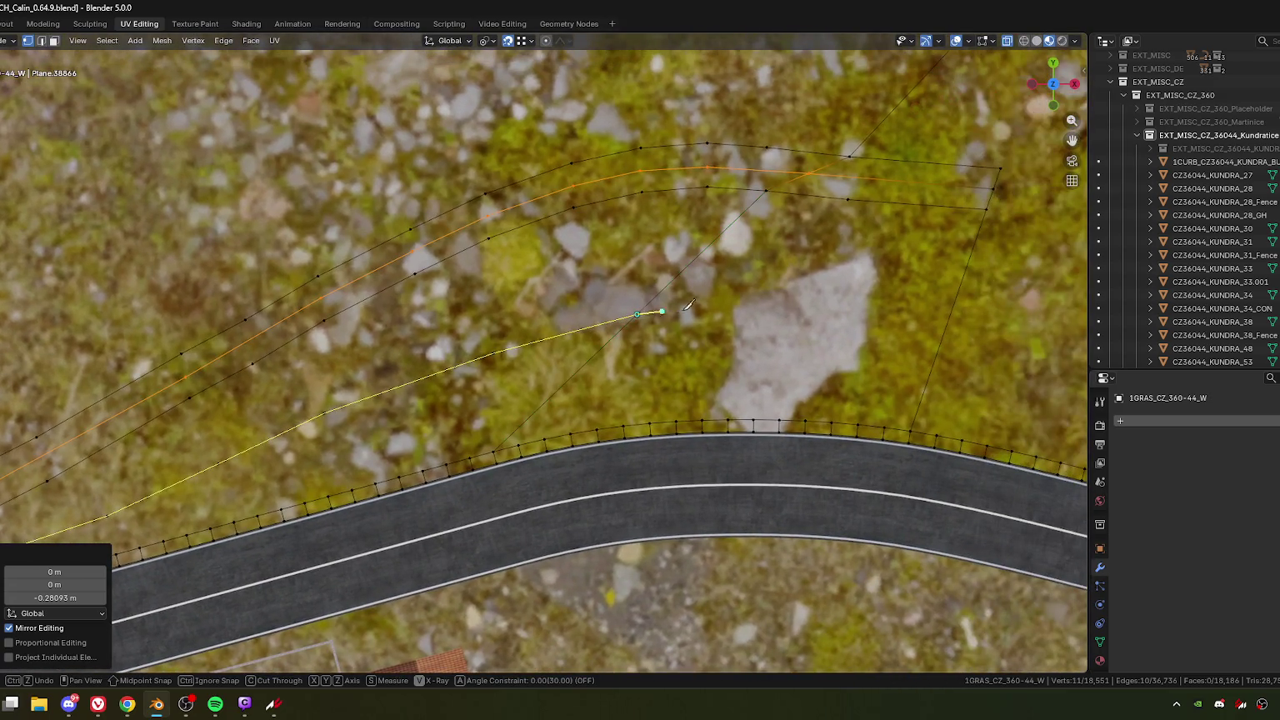
left_click(637, 315)
left_click(824, 315)
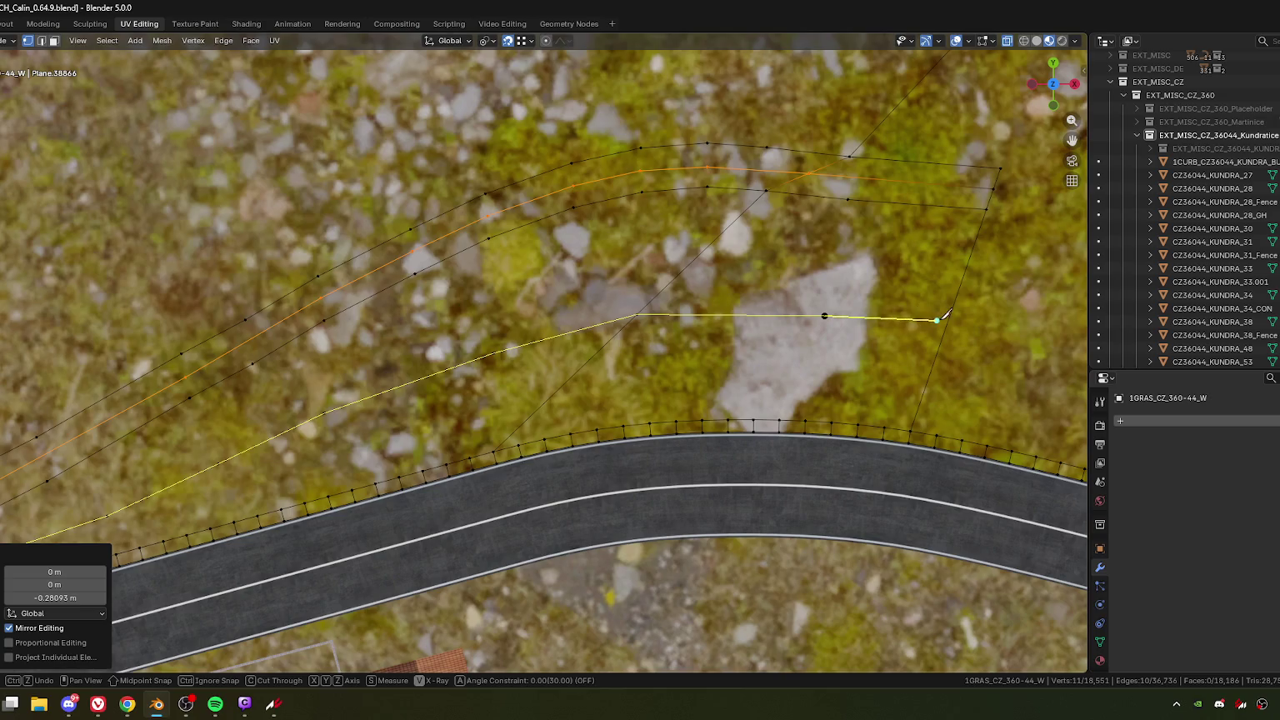
left_click(950, 317)
key("Return")
Step: Frame the new triangular faces by the bridge and start a fresh zigzag knife cut beside them
scroll(344, 425, "down", 3)
middle_click_drag(343, 425, 659, 325, "shift")
scroll(596, 389, "up", 3)
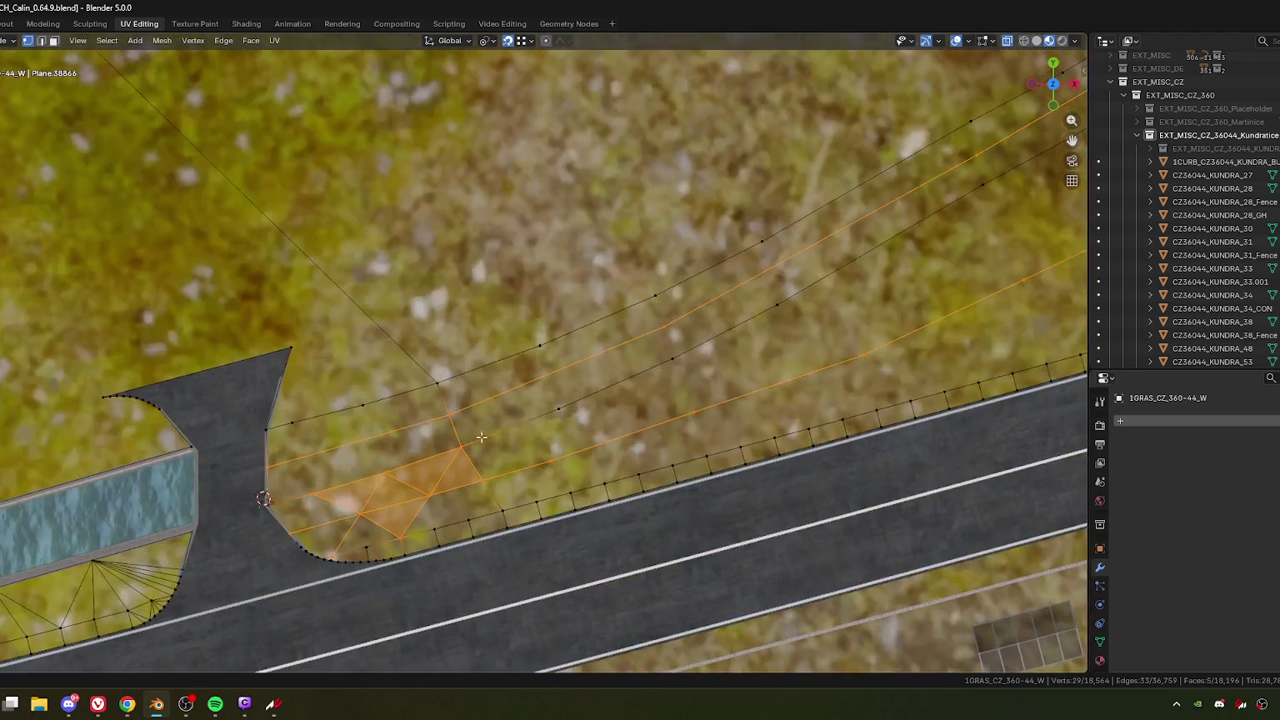
scroll(596, 389, "up", 3)
scroll(596, 388, "up", 2)
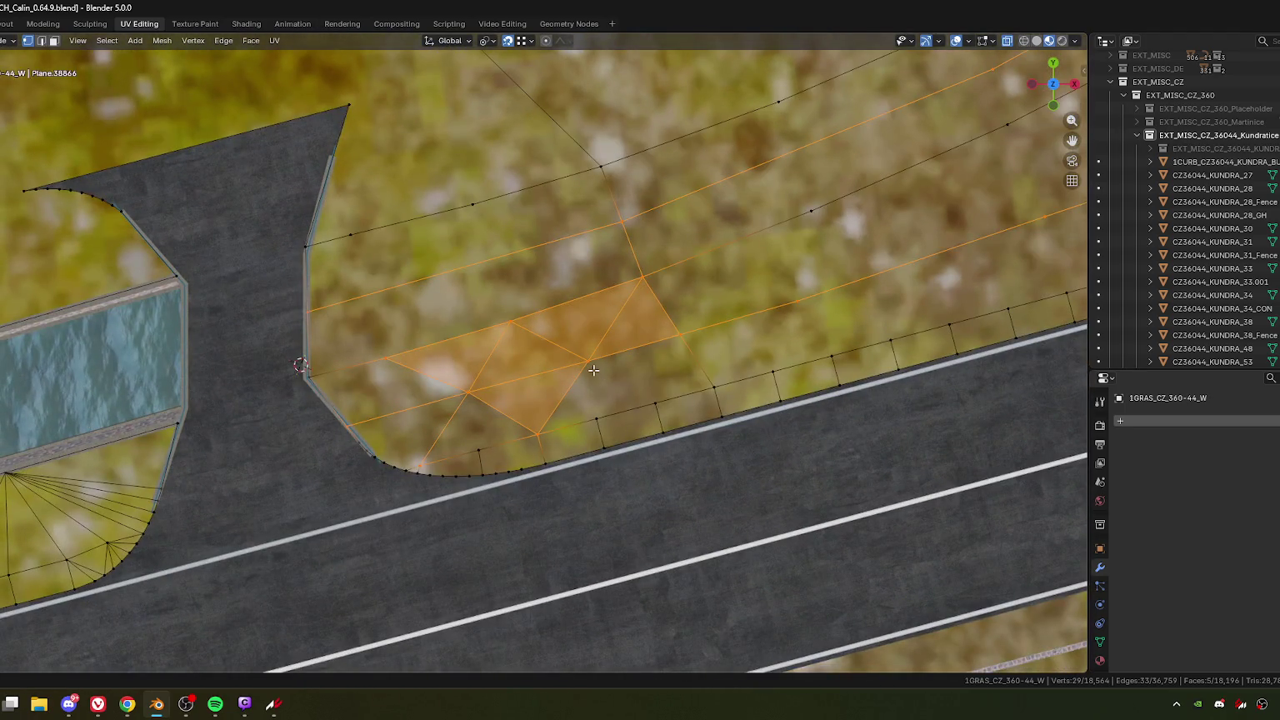
key("k")
left_click(588, 361)
left_click(656, 403)
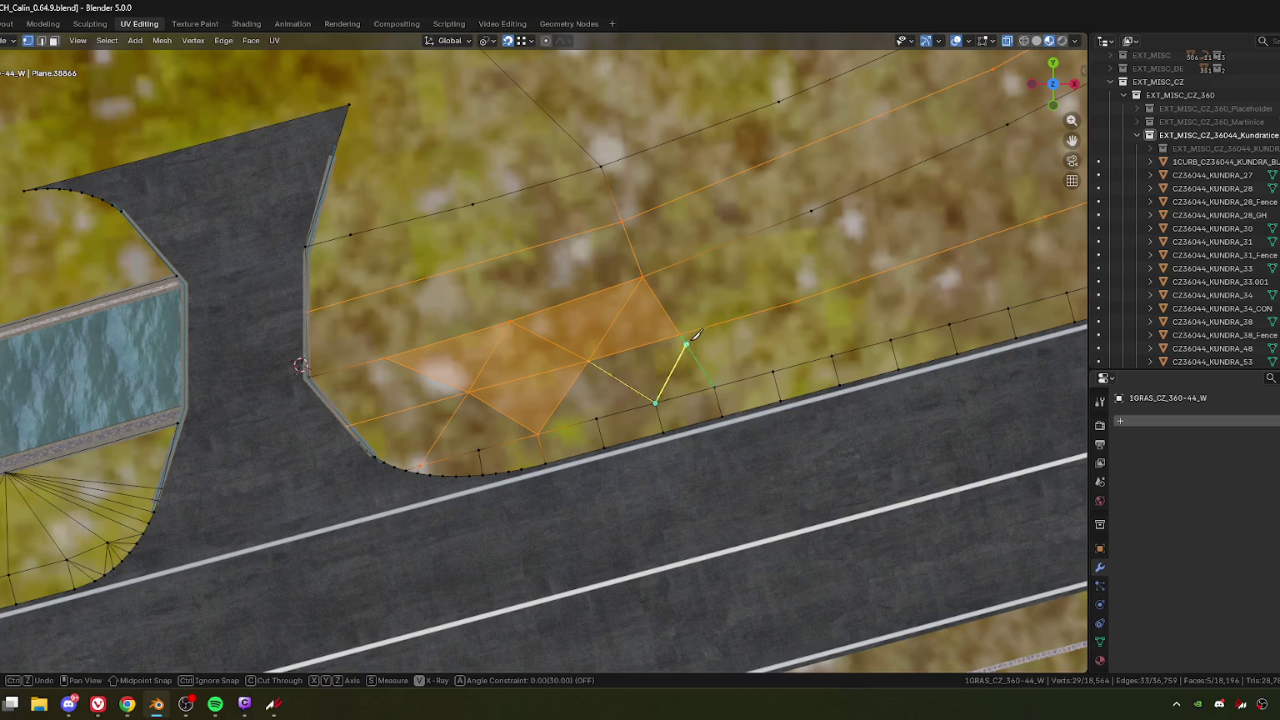
Step: Zigzag the knife cut between road-edge vertices and the orange line, moving along the road
left_click(680, 335)
left_click(774, 370)
left_click(798, 301)
left_click(885, 330)
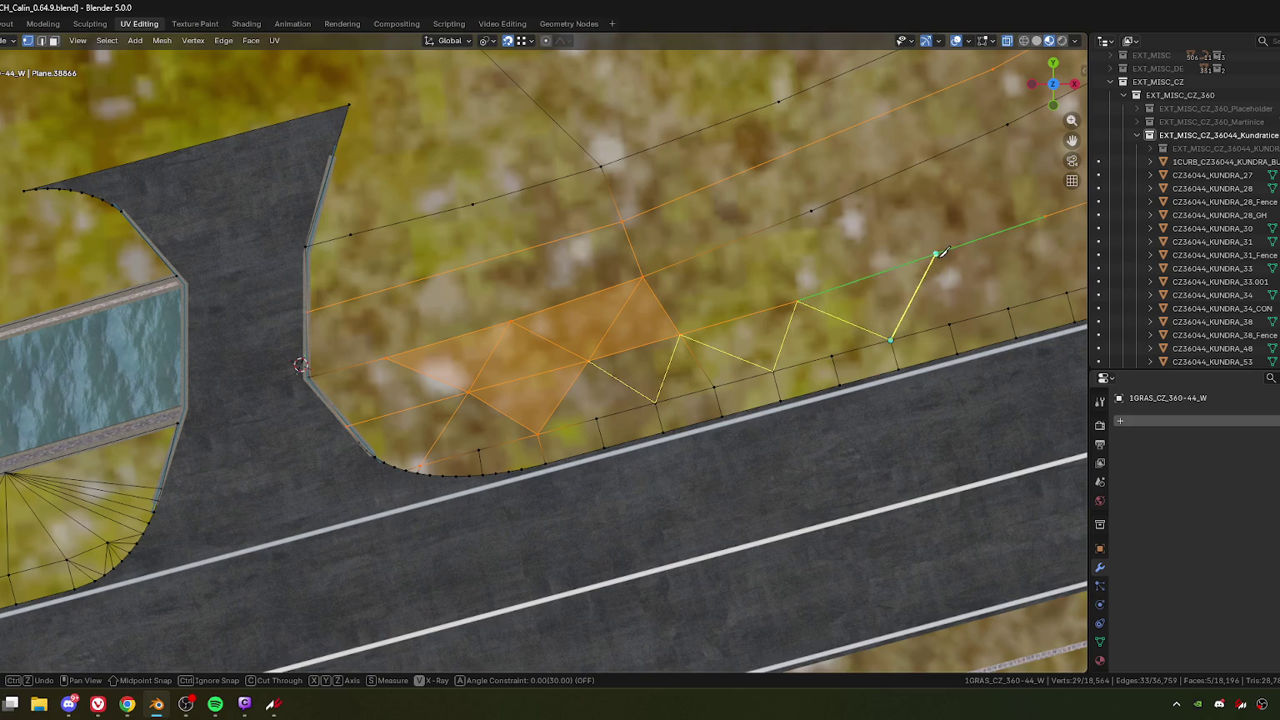
mouse_move(965, 255)
middle_mouse_down("shift")
mouse_move(711, 321)
mouse_move(667, 319)
middle_mouse_up("shift")
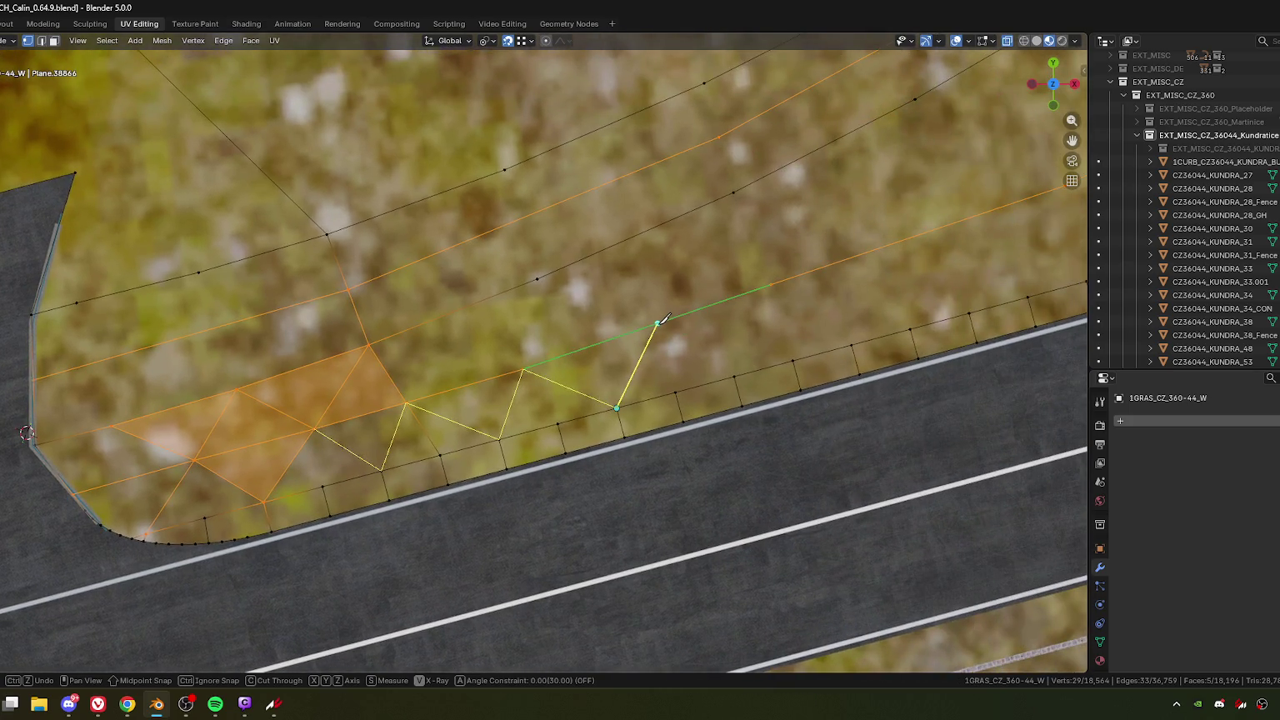
left_click(658, 322)
left_click(734, 375)
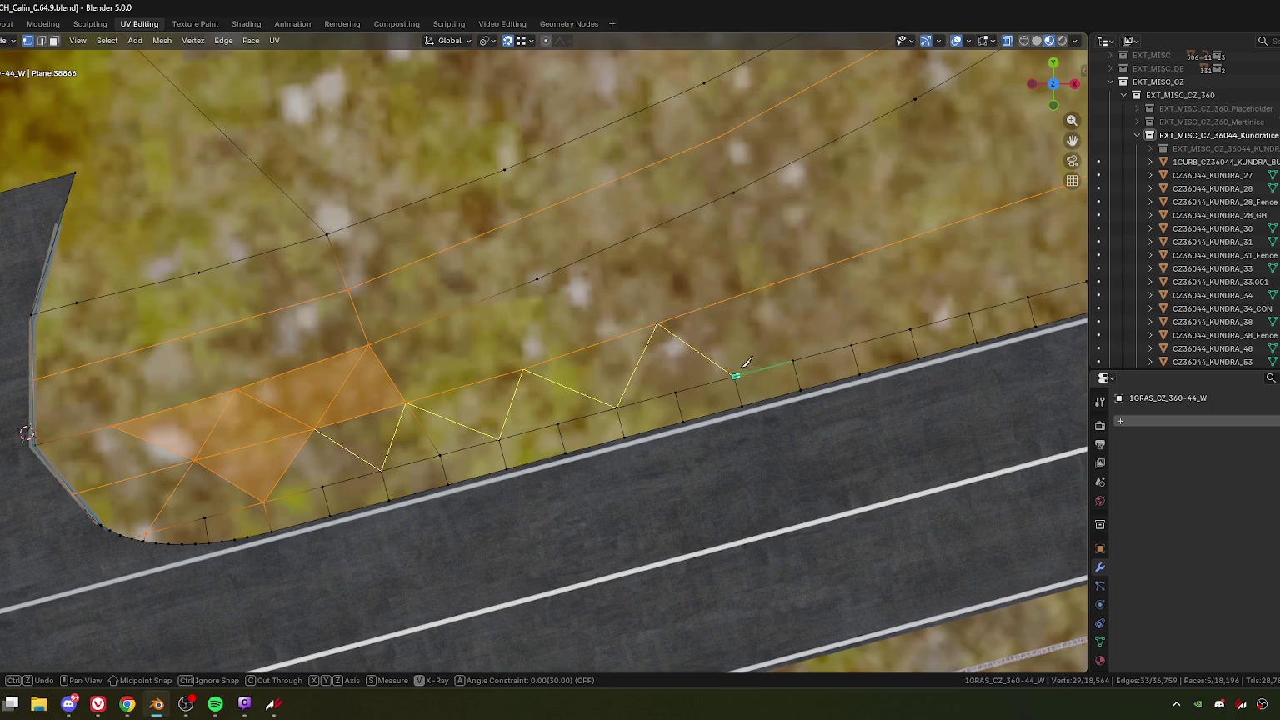
left_click(770, 285)
left_click(851, 343)
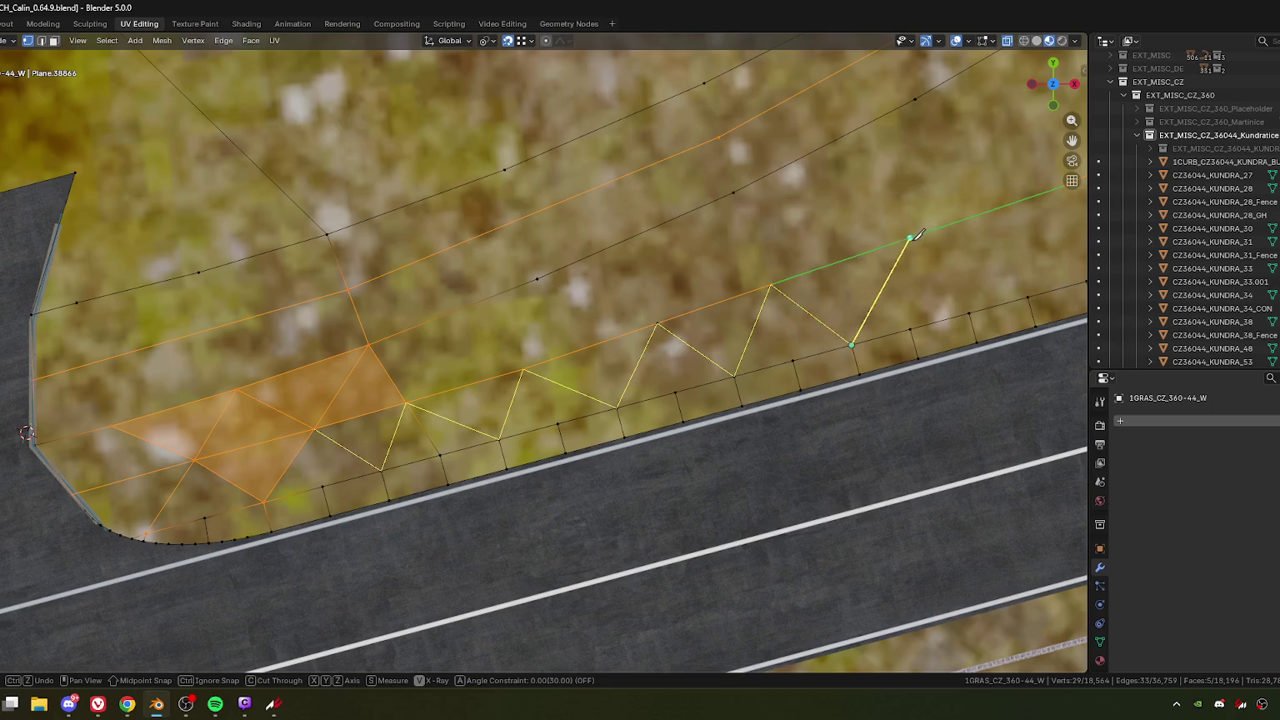
left_click(912, 239)
left_click(1029, 299)
middle_click_drag(1032, 288, 339, 428, "shift")
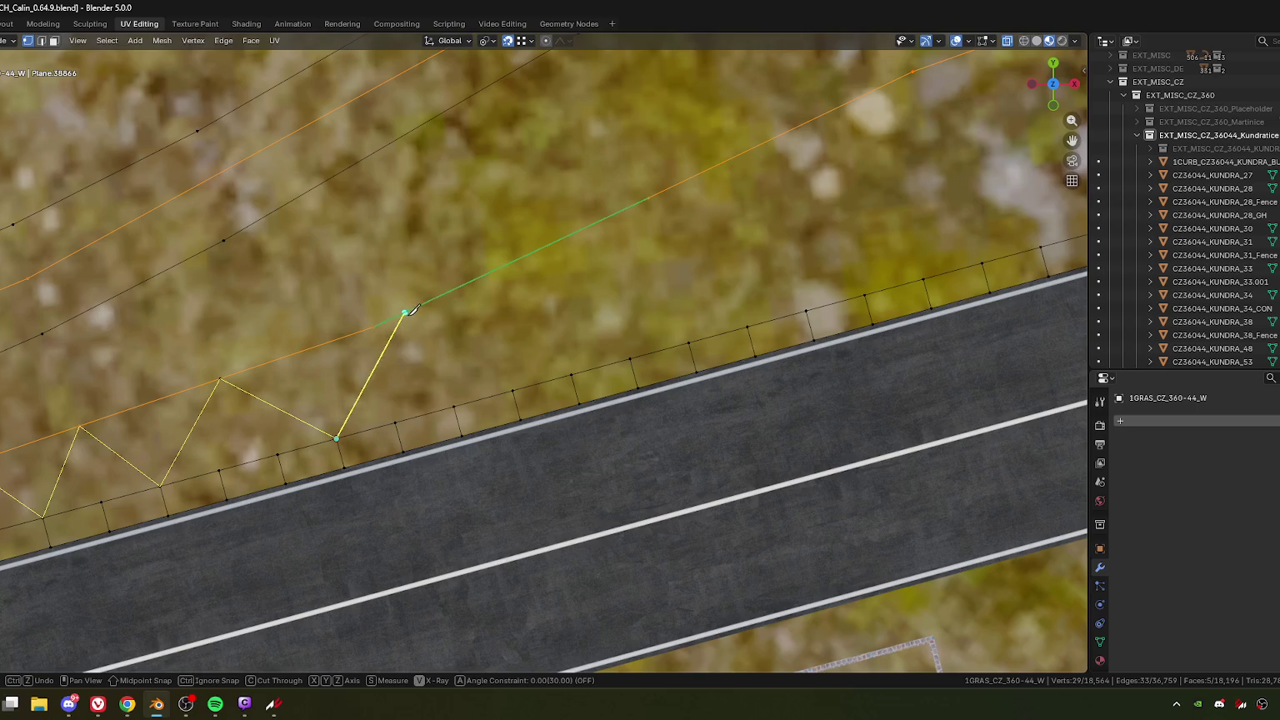
Step: Finish the zigzag further along the road and confirm the knife cut
left_click(406, 312)
left_click(513, 388)
scroll(510, 371, "down", 4)
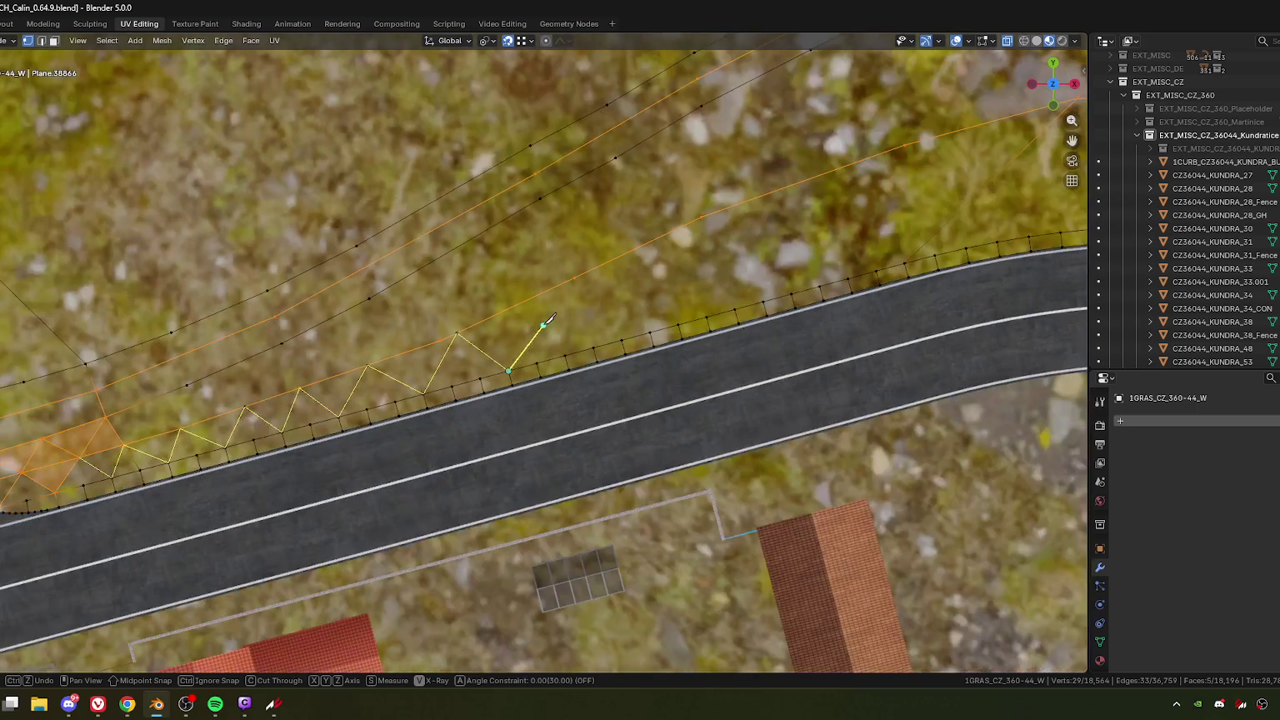
left_click(575, 276)
left_click(679, 323)
left_click(702, 218)
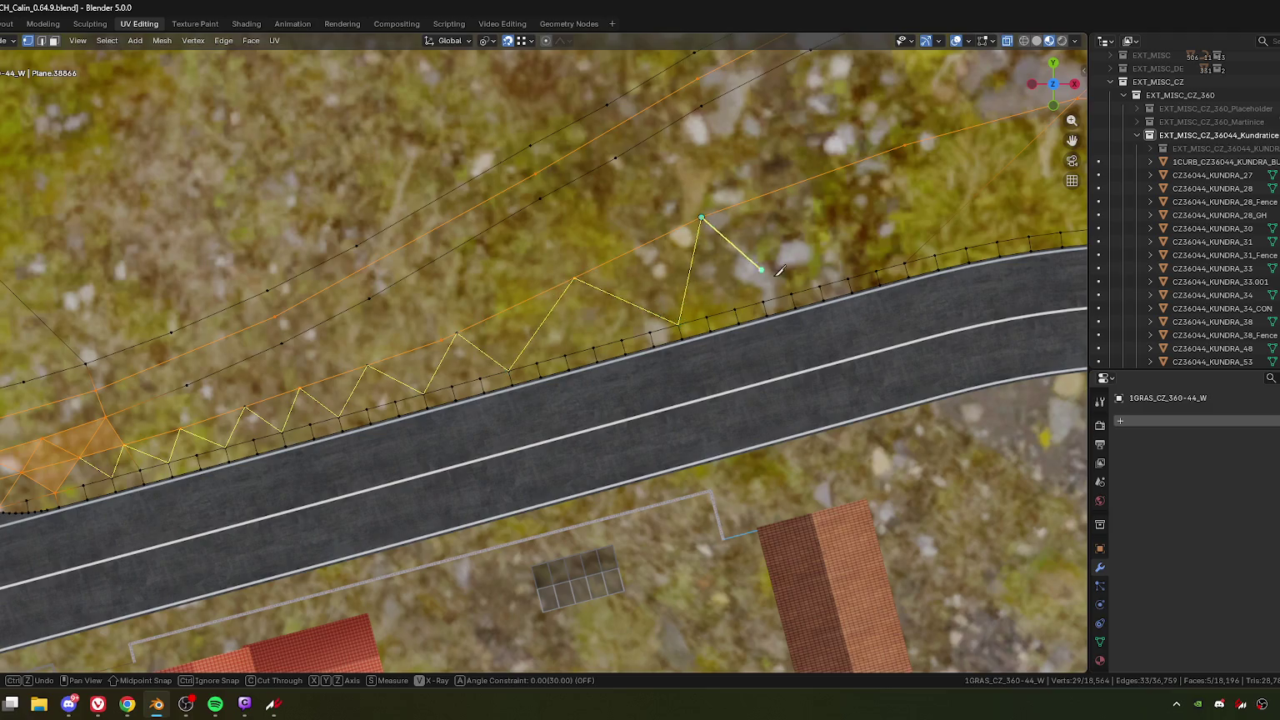
left_click(792, 293)
left_click(904, 146)
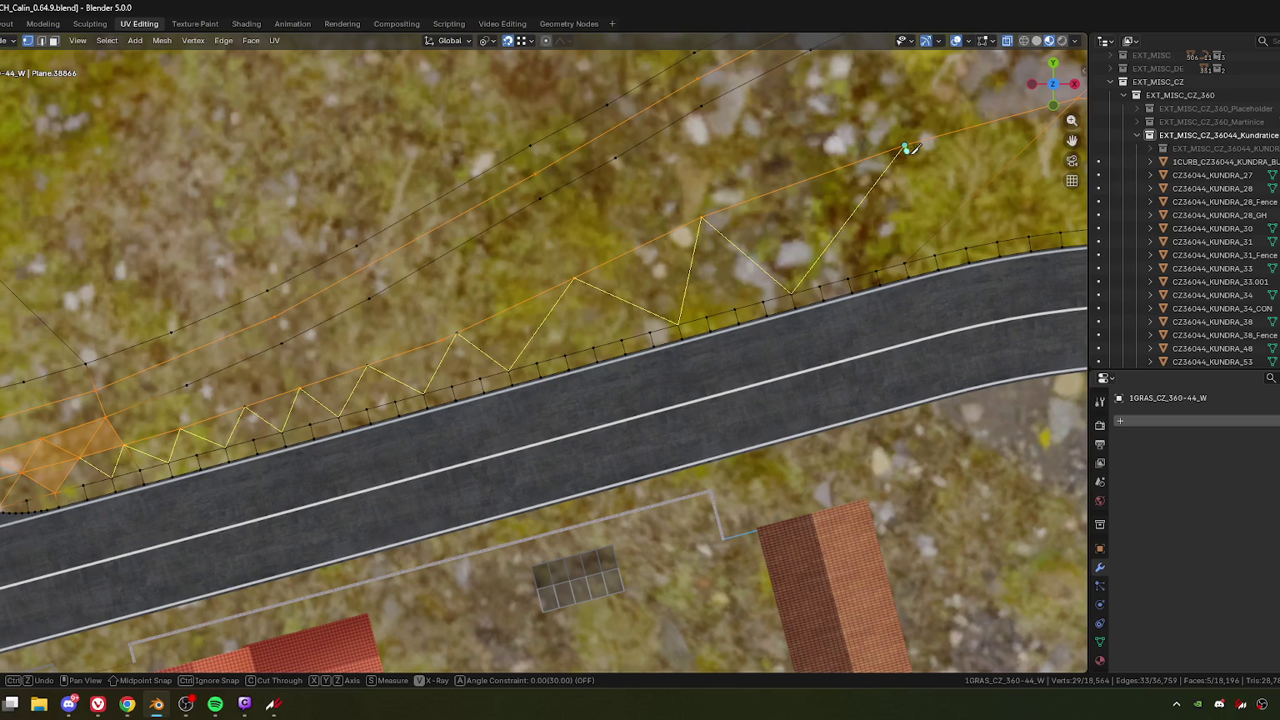
left_click(1031, 236)
key("Return")
Step: Merge the last zigzag peak vertex with its neighbouring vertex
key("3")
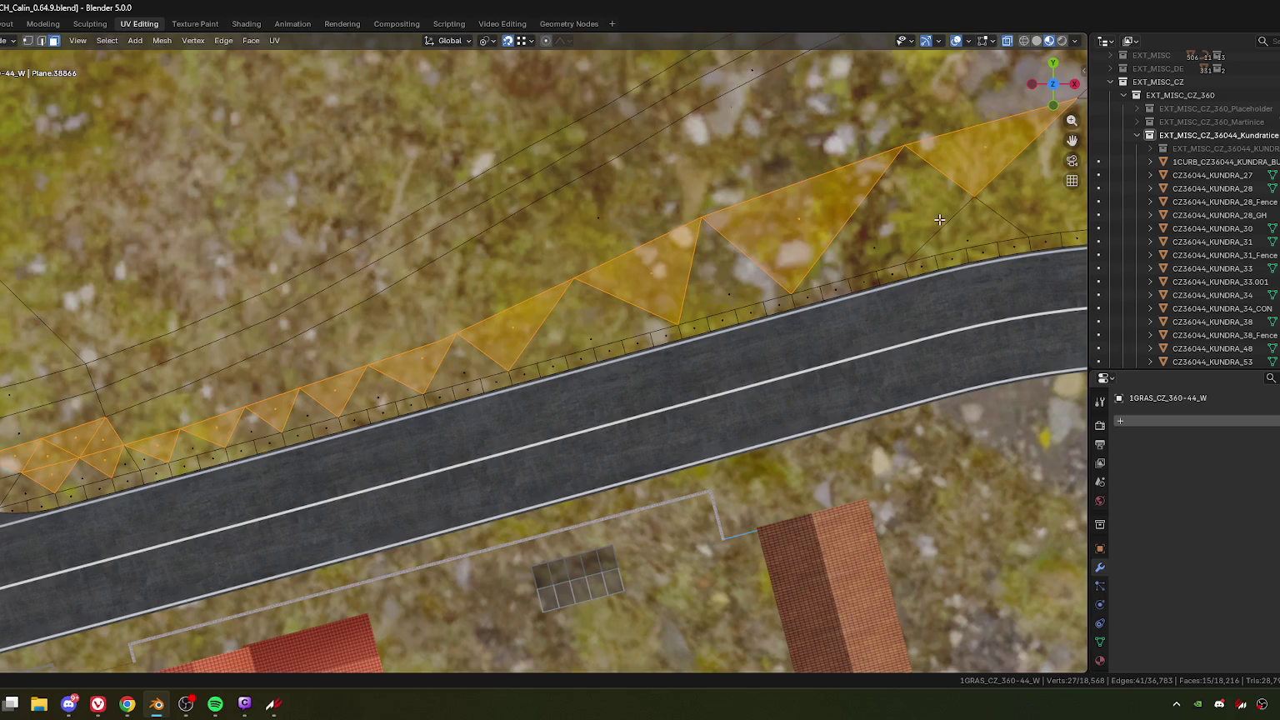
key("1")
left_click(905, 146)
key("shift+v")
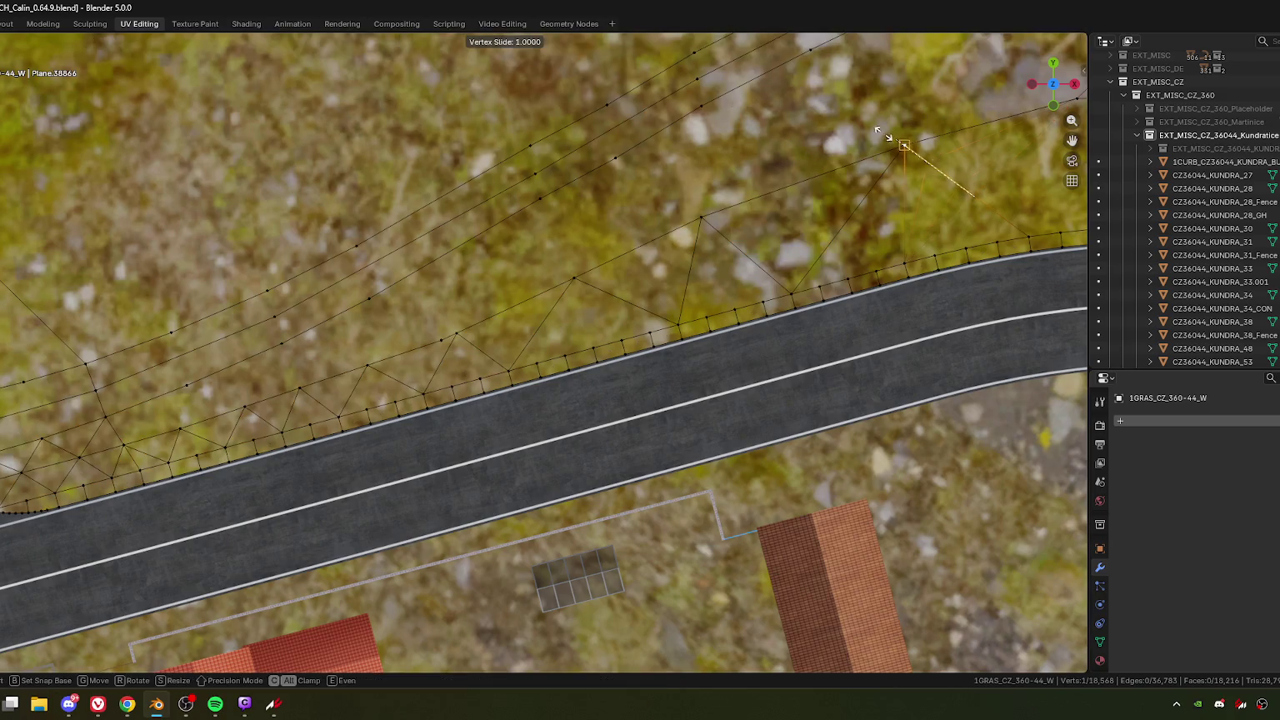
left_click(919, 150)
left_click(922, 145, "shift")
key("m")
left_click(864, 186)
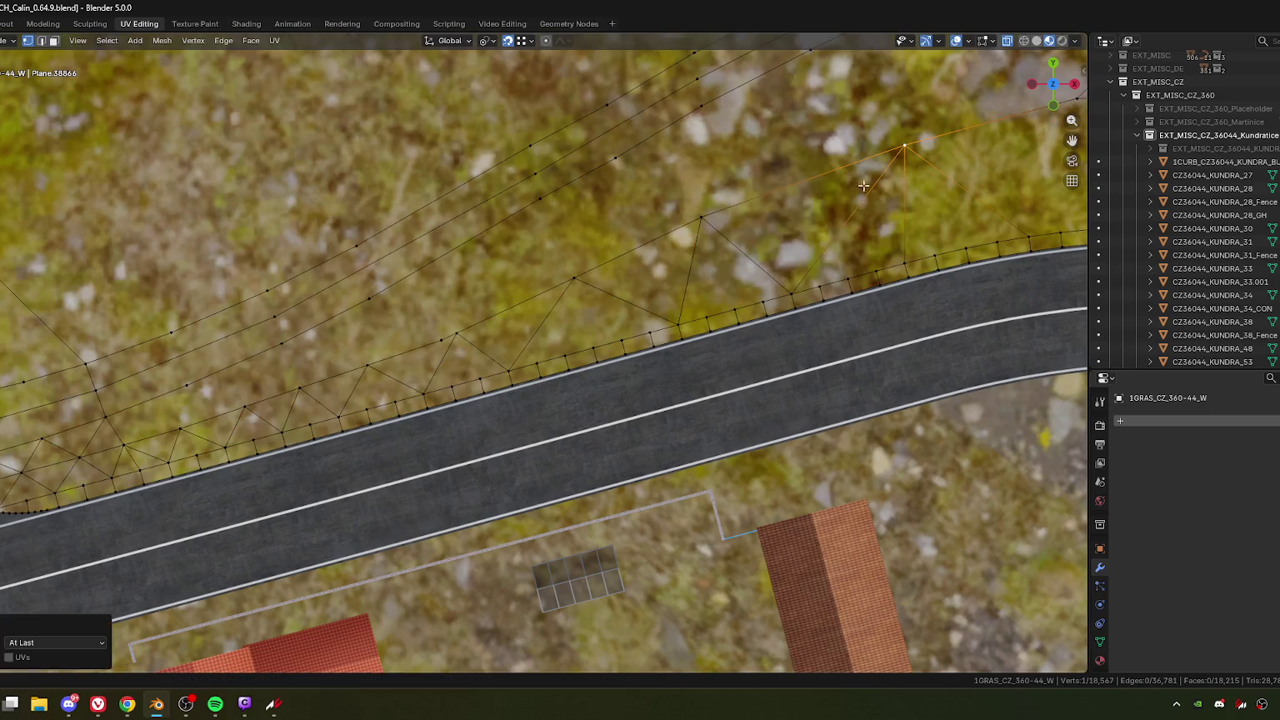
Step: Triangulate nine roadside triangles along the road edge into fans
key("3")
left_click(867, 254)
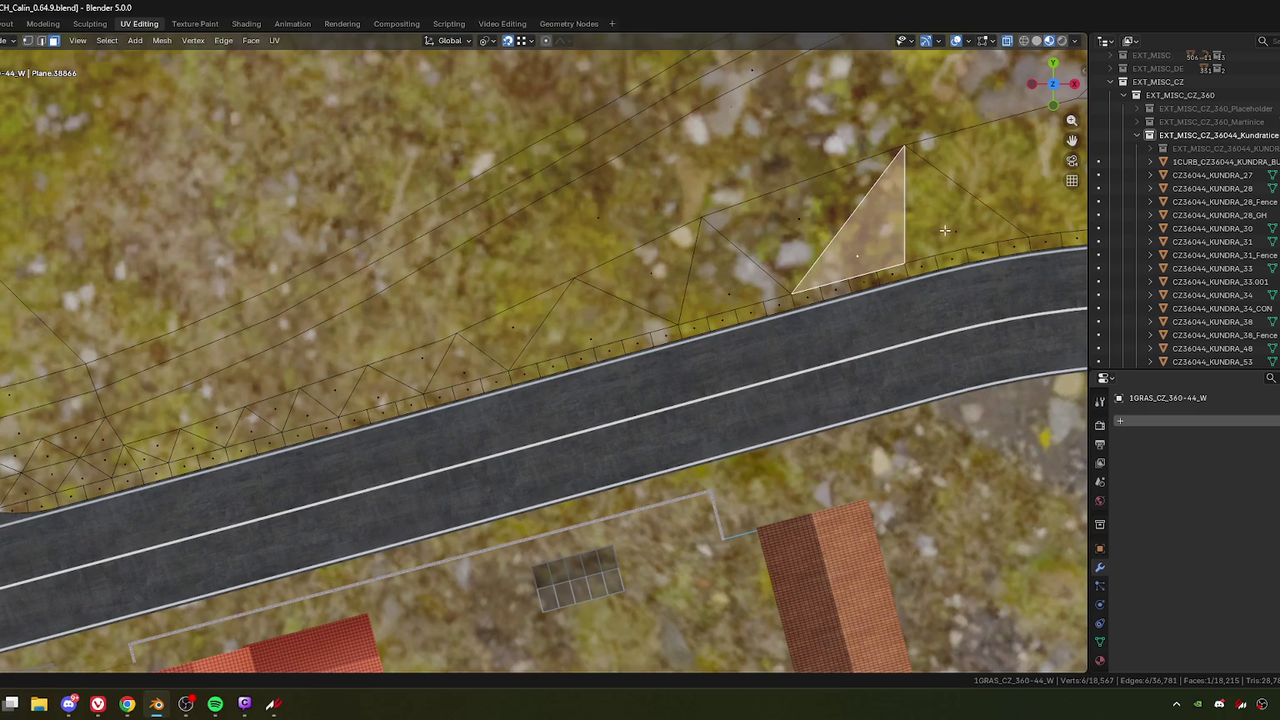
left_click(919, 238, "shift")
left_click(736, 288, "shift")
left_click(583, 336, "shift")
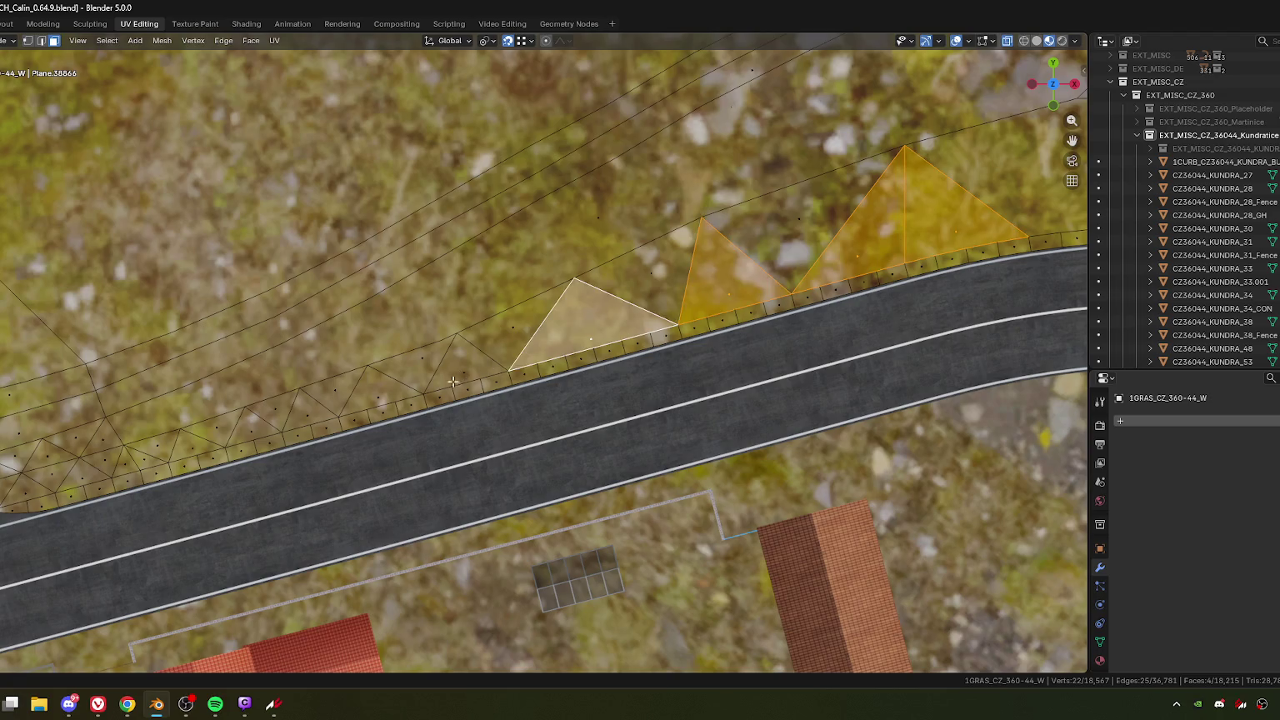
left_click(461, 377, "shift")
left_click(296, 419, "shift")
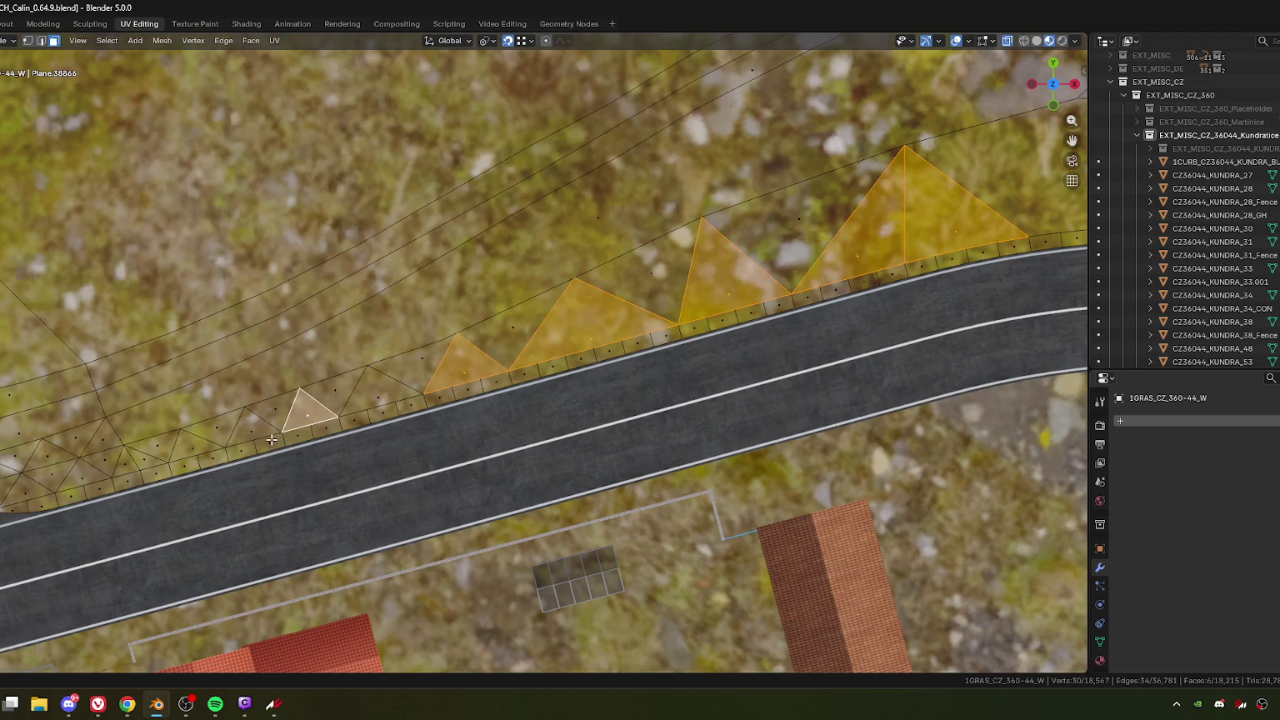
left_click(383, 393, "shift")
left_click(243, 434, "shift")
left_click(197, 447, "shift")
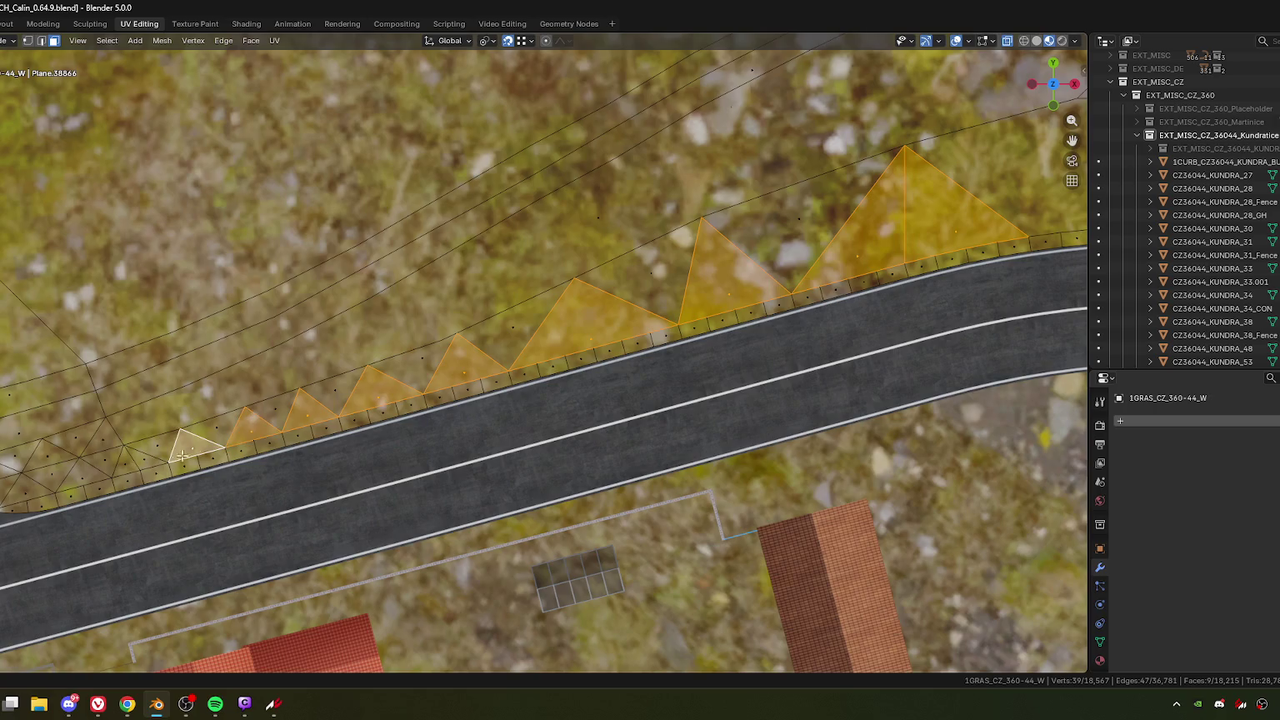
key("ctrl+t")
Step: Slide a road-edge vertex along its edge into place
key("1")
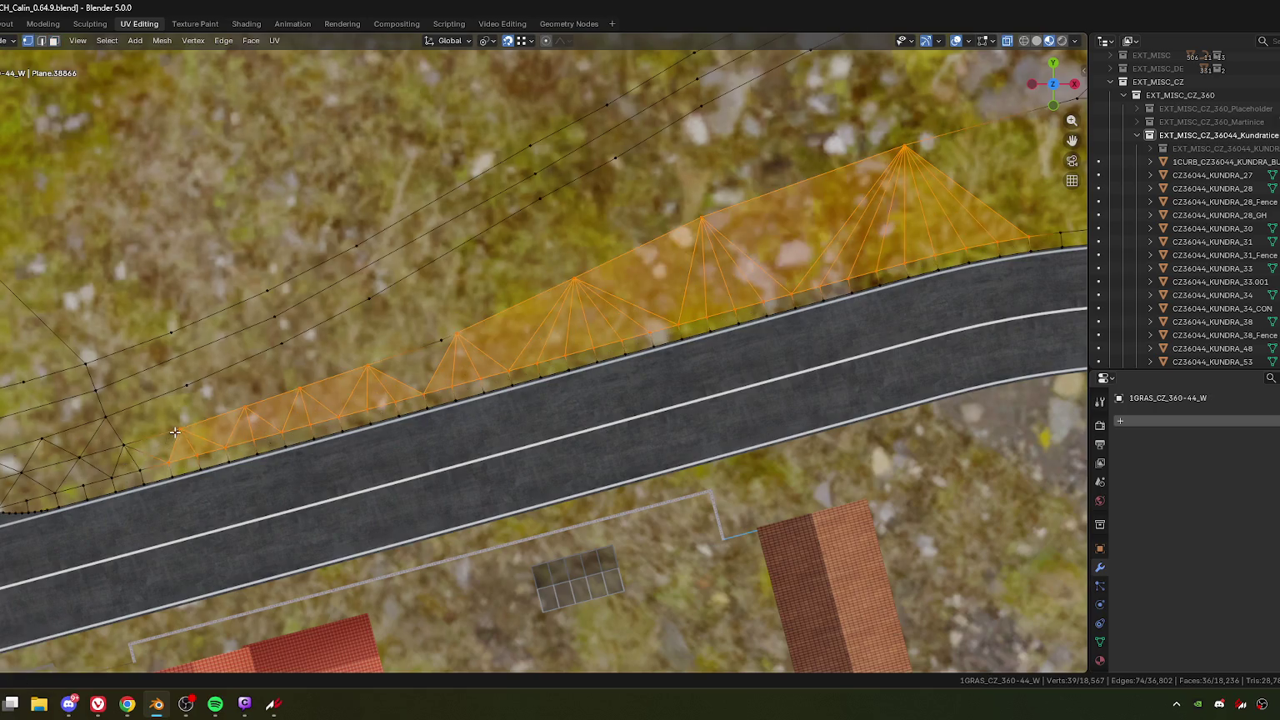
left_click(178, 432)
key("shift+v")
left_click(203, 407)
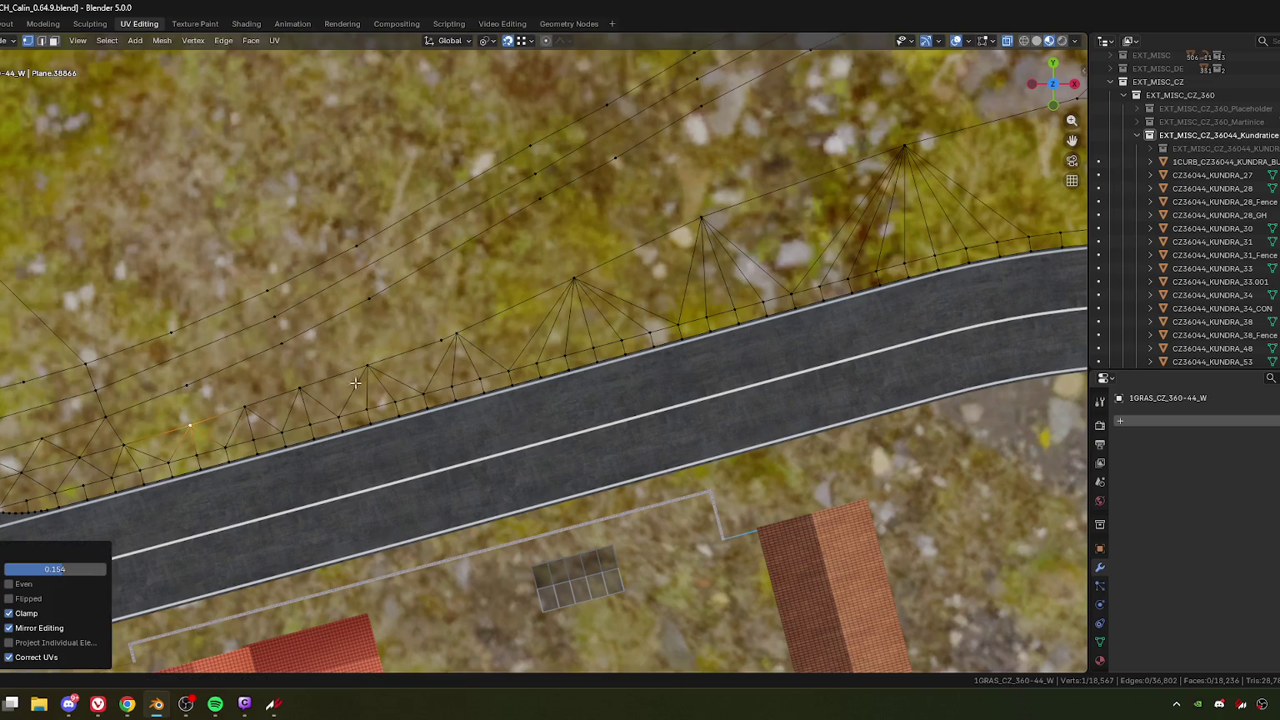
Step: Merge two vertices at the last one and rotate two edges clockwise
left_click(457, 334, "shift")
key("m")
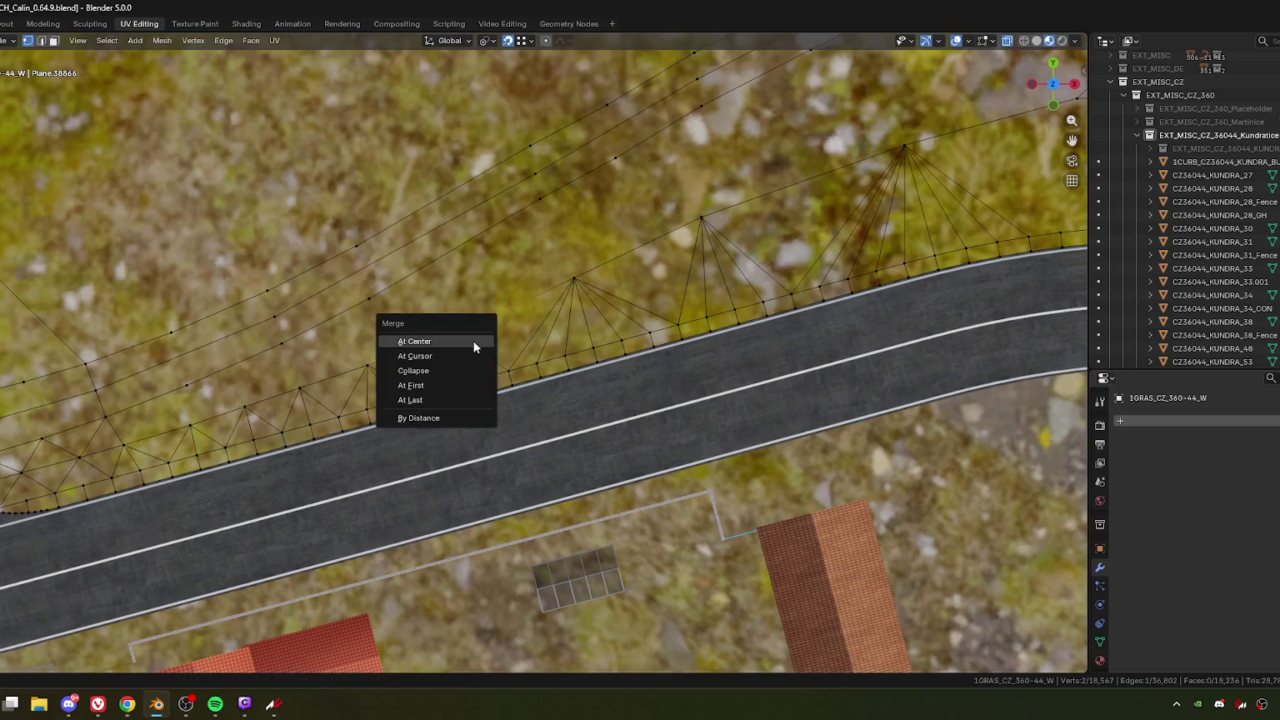
key("l")
key("2")
left_click(632, 304)
right_click(637, 299)
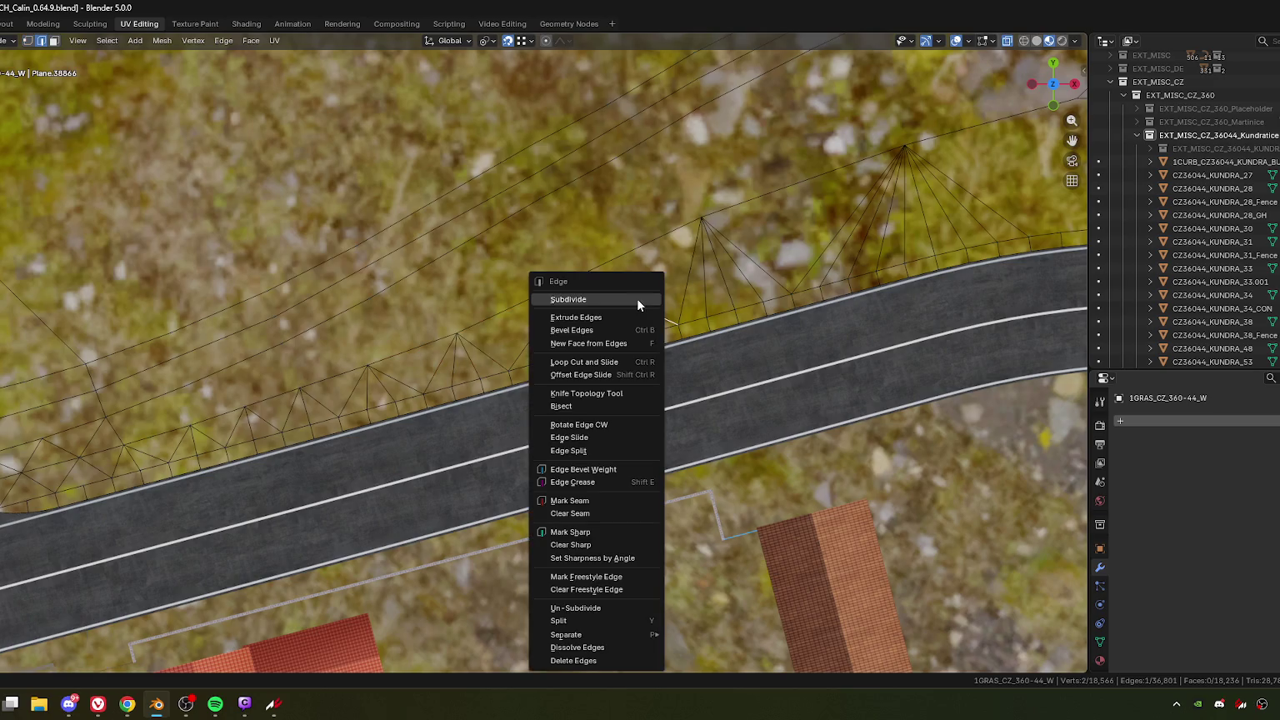
left_click(602, 423)
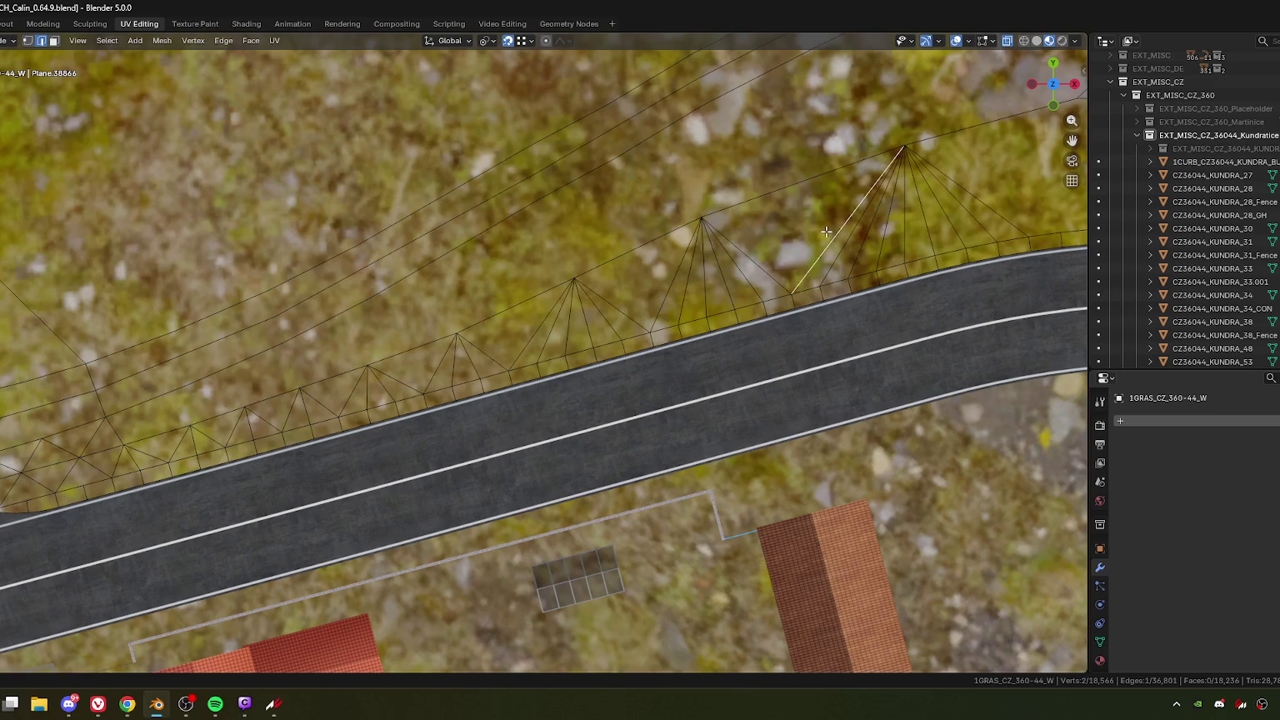
right_click(781, 234)
left_click(780, 236)
Step: Slide three triangle apex vertices along their edges into better positions
key("1")
left_click(701, 220)
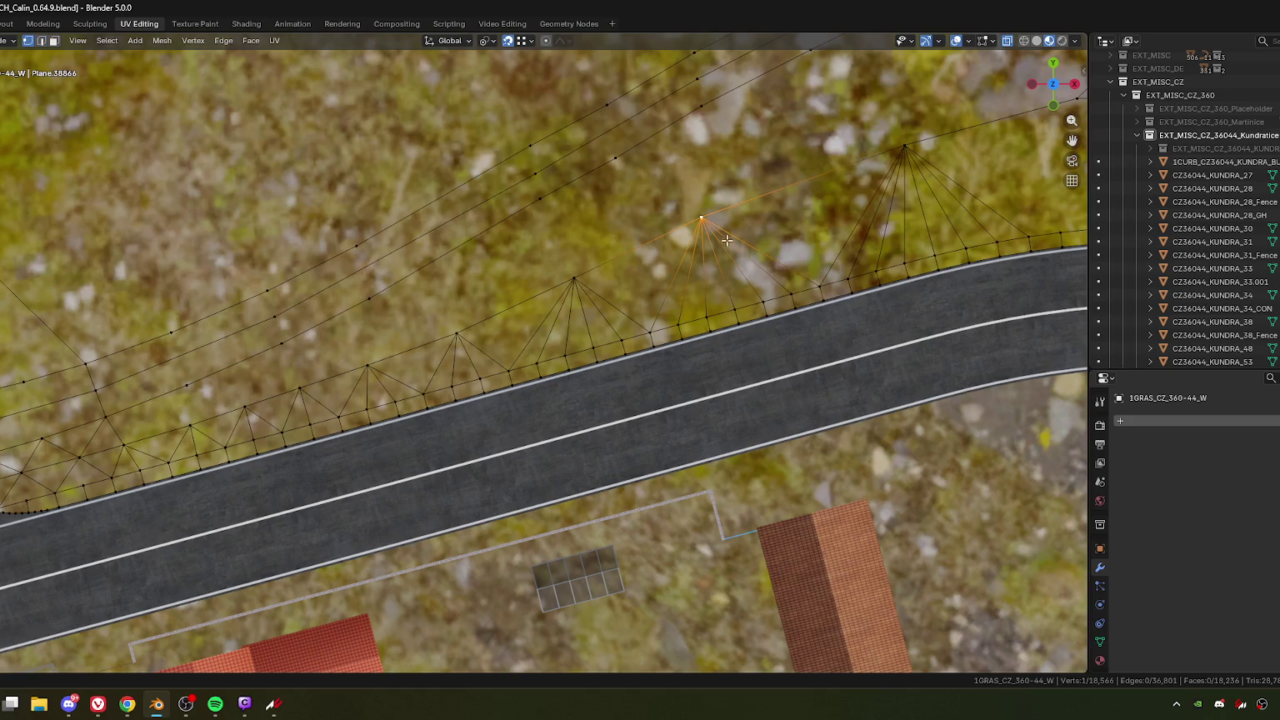
key("g")
key("g")
left_click(728, 253)
left_click(583, 282)
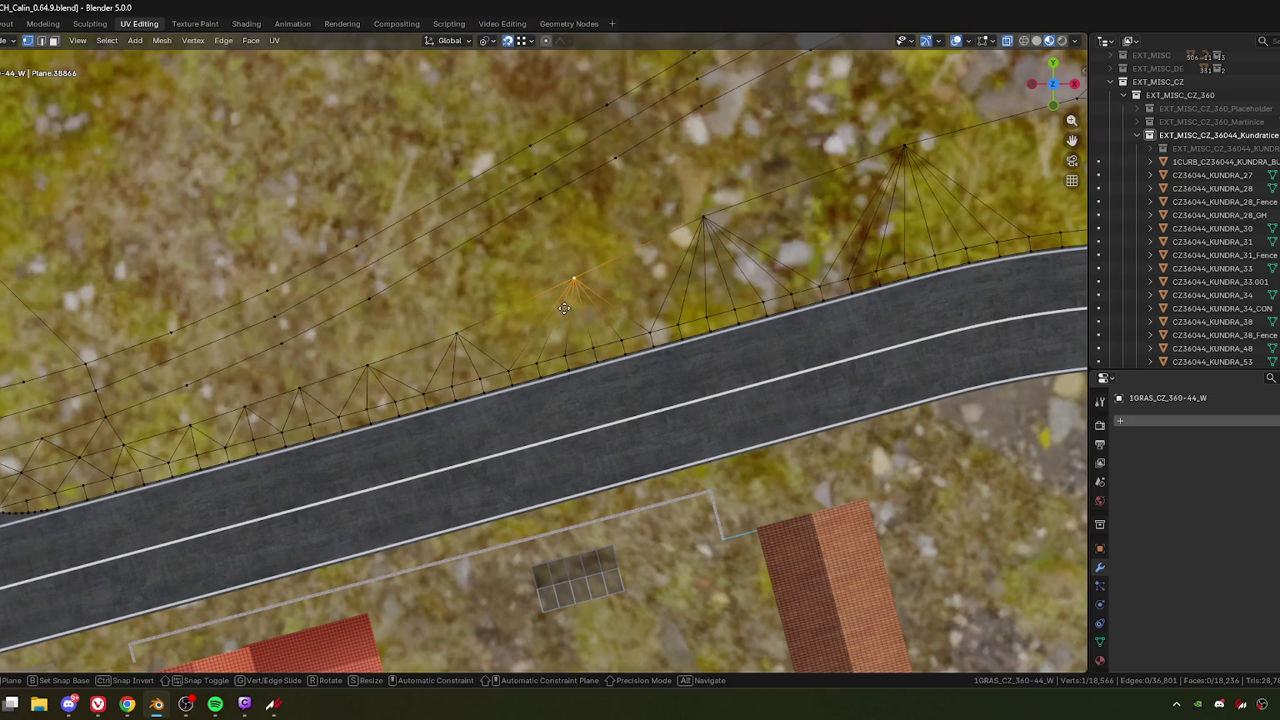
key("g")
key("g")
left_click(566, 289)
left_click(454, 335)
key("g")
key("g")
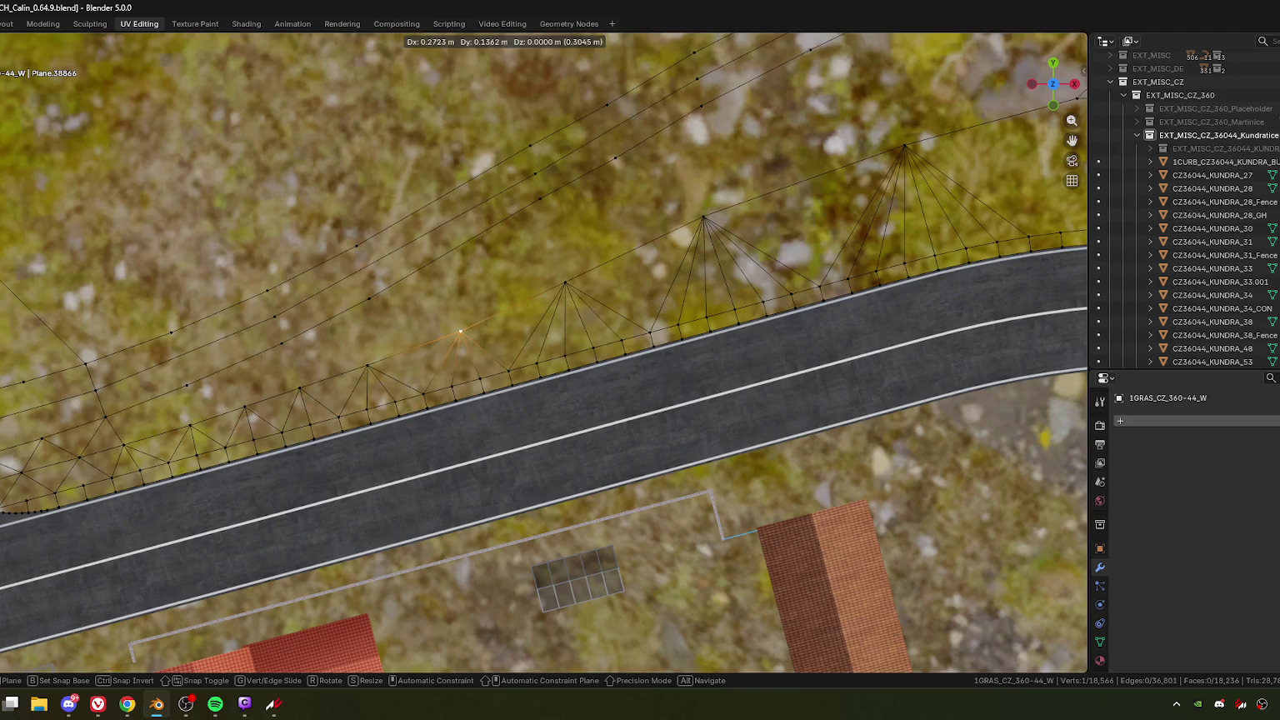
left_click(471, 325)
key("g")
key("g")
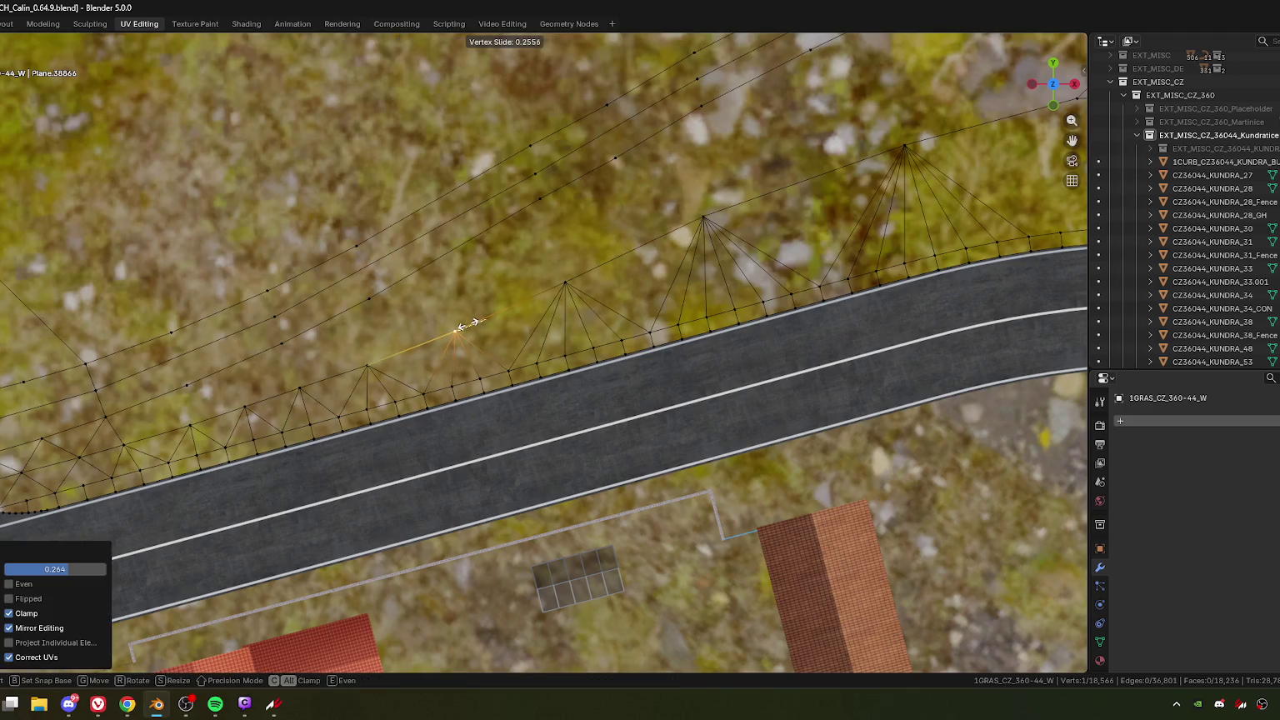
left_click(468, 323)
Step: Triangulate the two roadside faces near the side-road junction
scroll(472, 352, "down", 3)
scroll(705, 288, "up", 4)
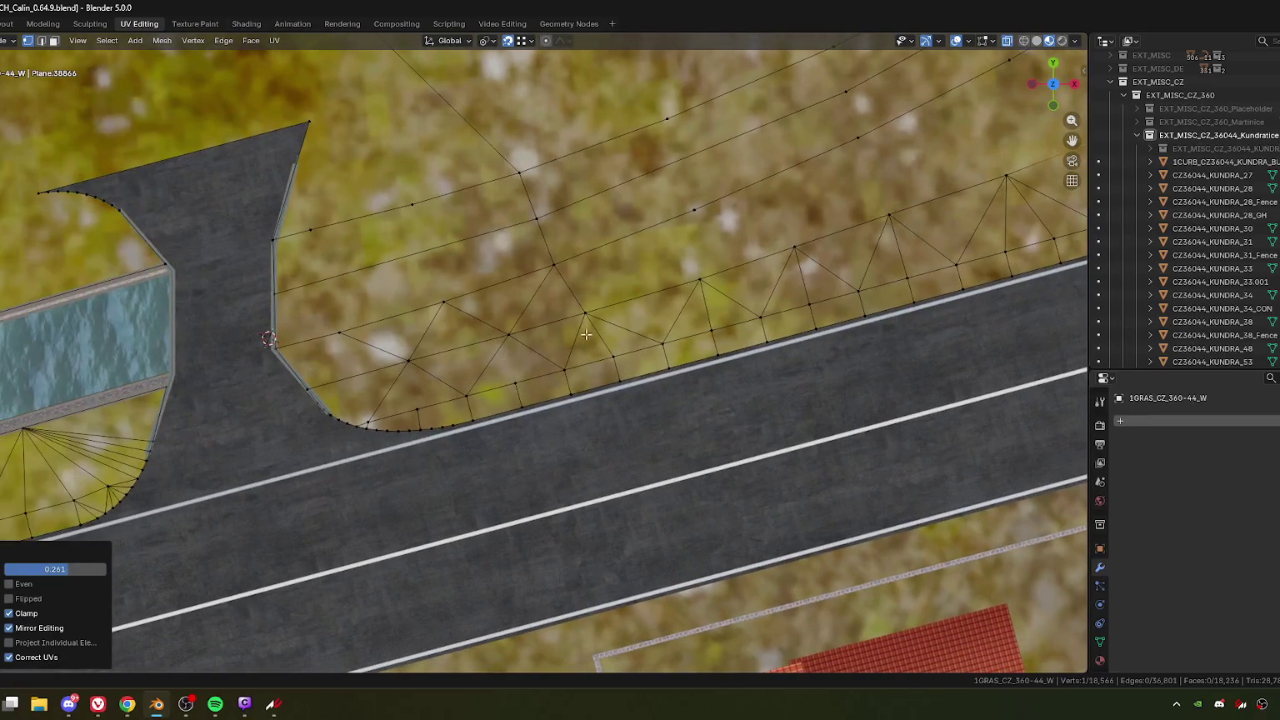
key("3")
left_click(510, 368)
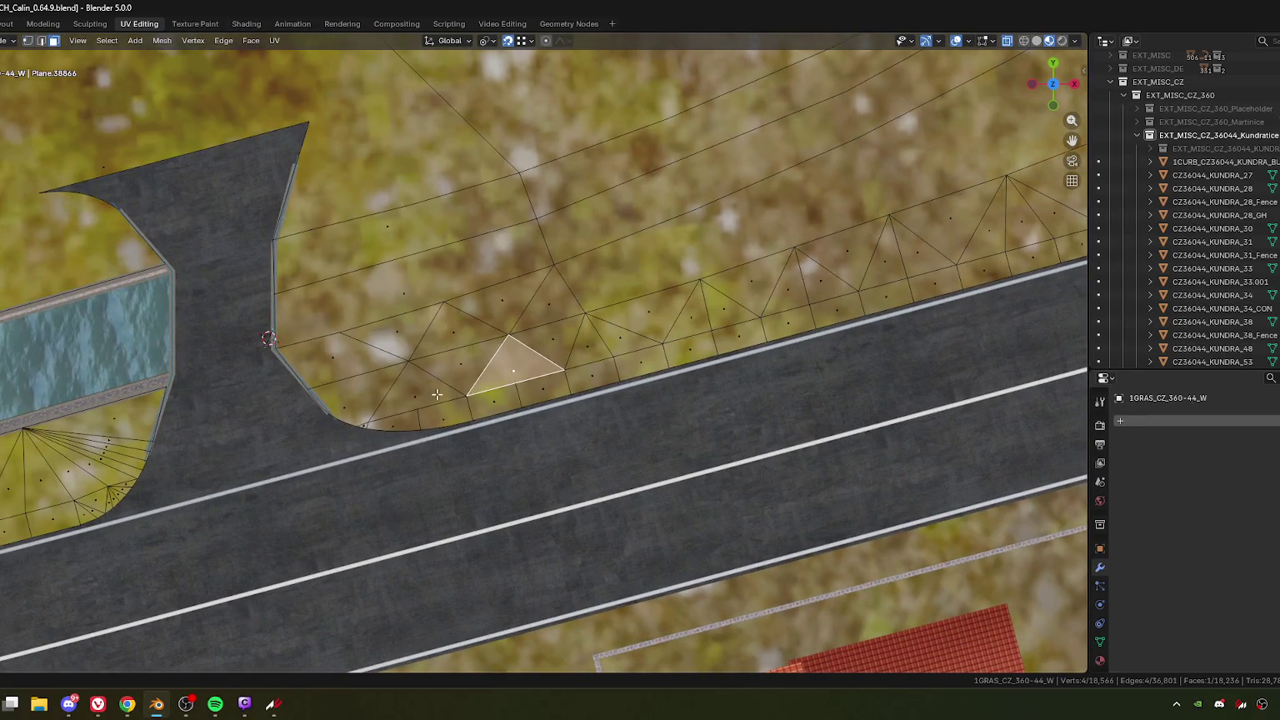
left_click(435, 395, "shift")
key("ctrl+t")
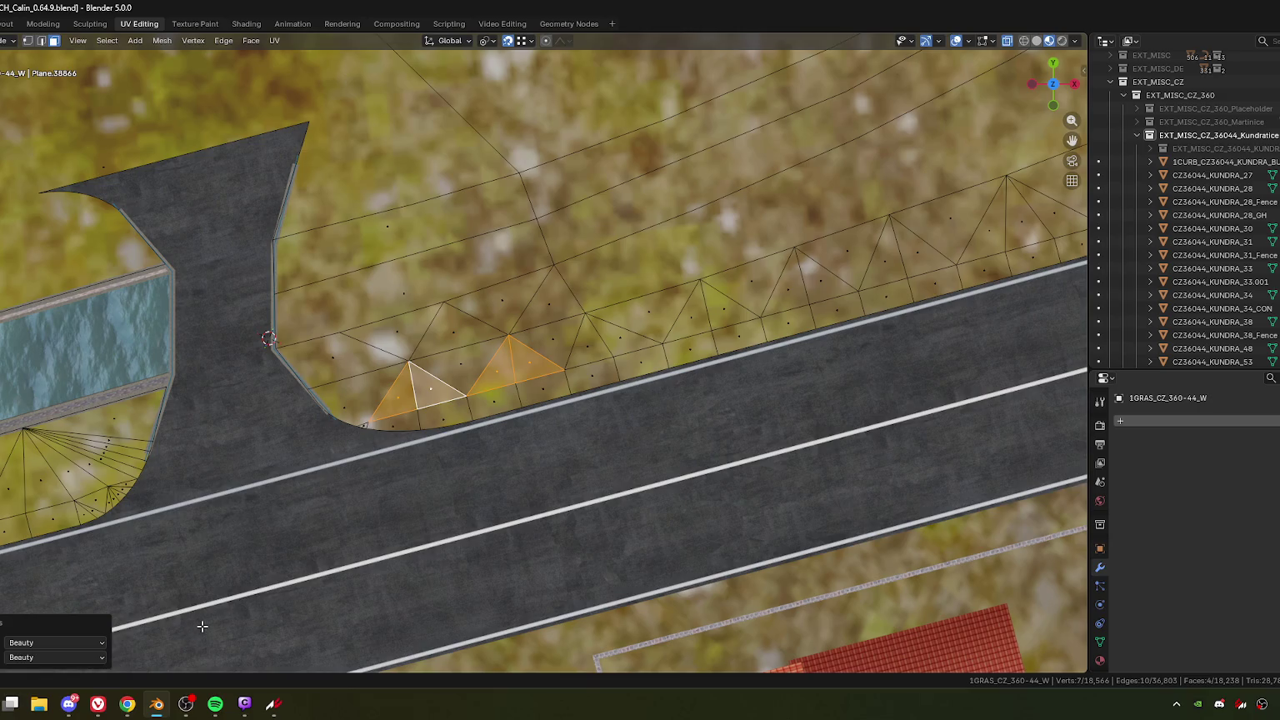
mouse_move(274, 704)
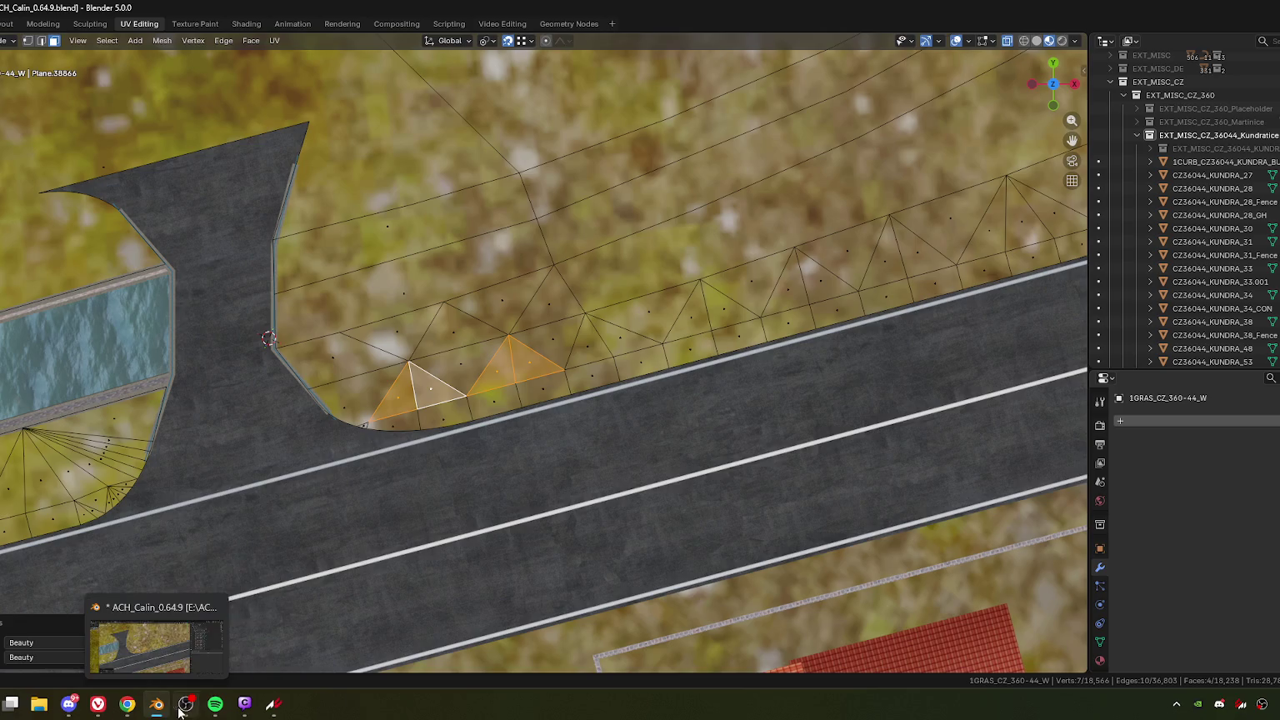
left_click(276, 707)
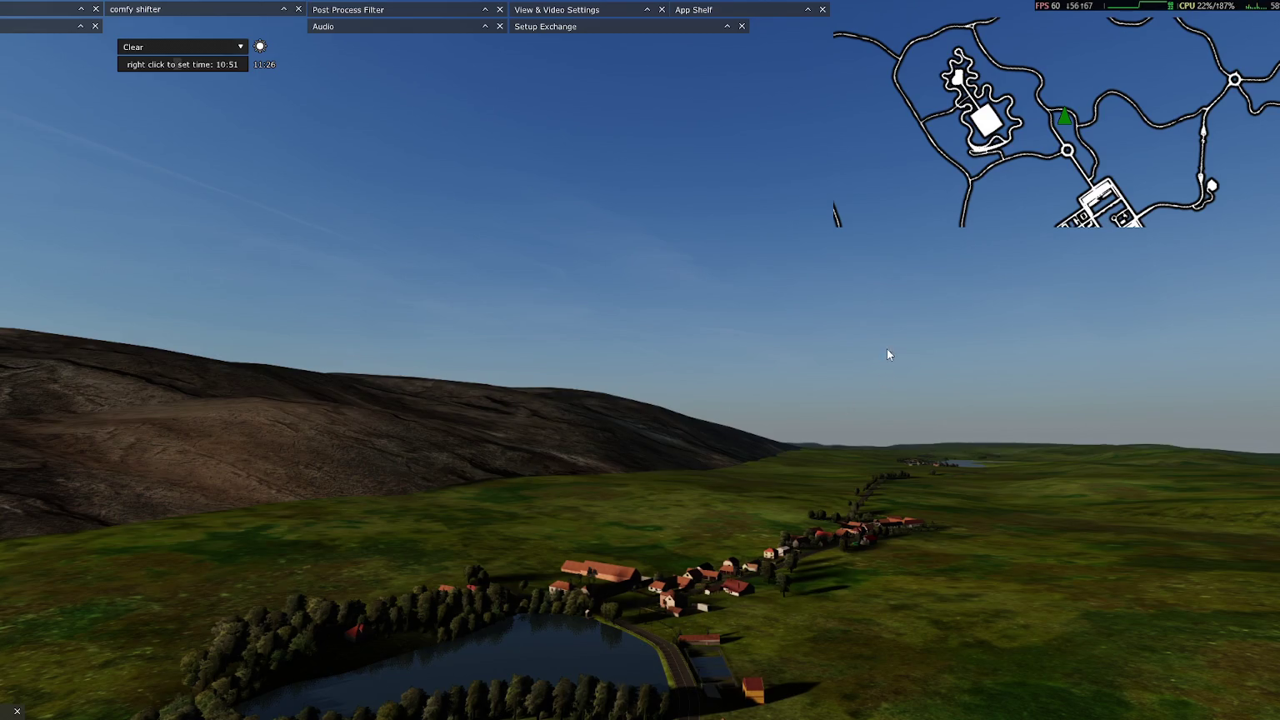
Step: Tilt the free camera up to the sky, then back down onto the lake and village
left_click_drag(856, 396, 840, 442)
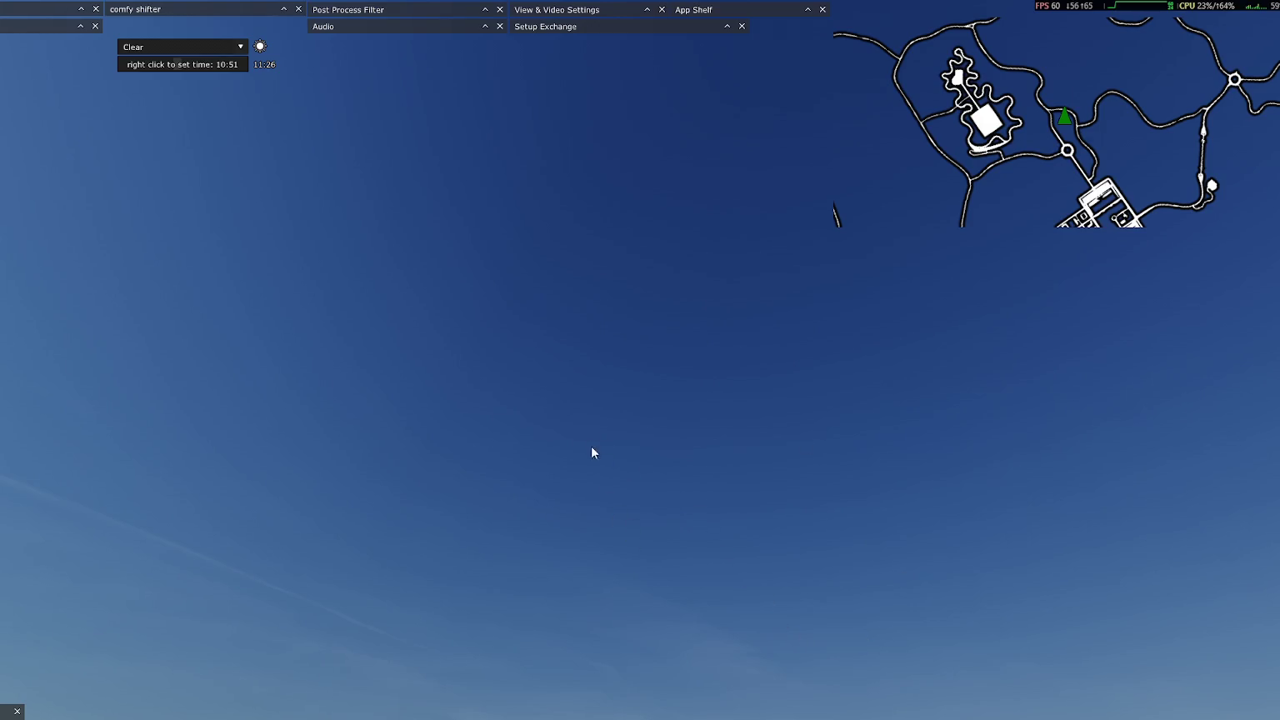
left_click_drag(592, 452, 600, 490)
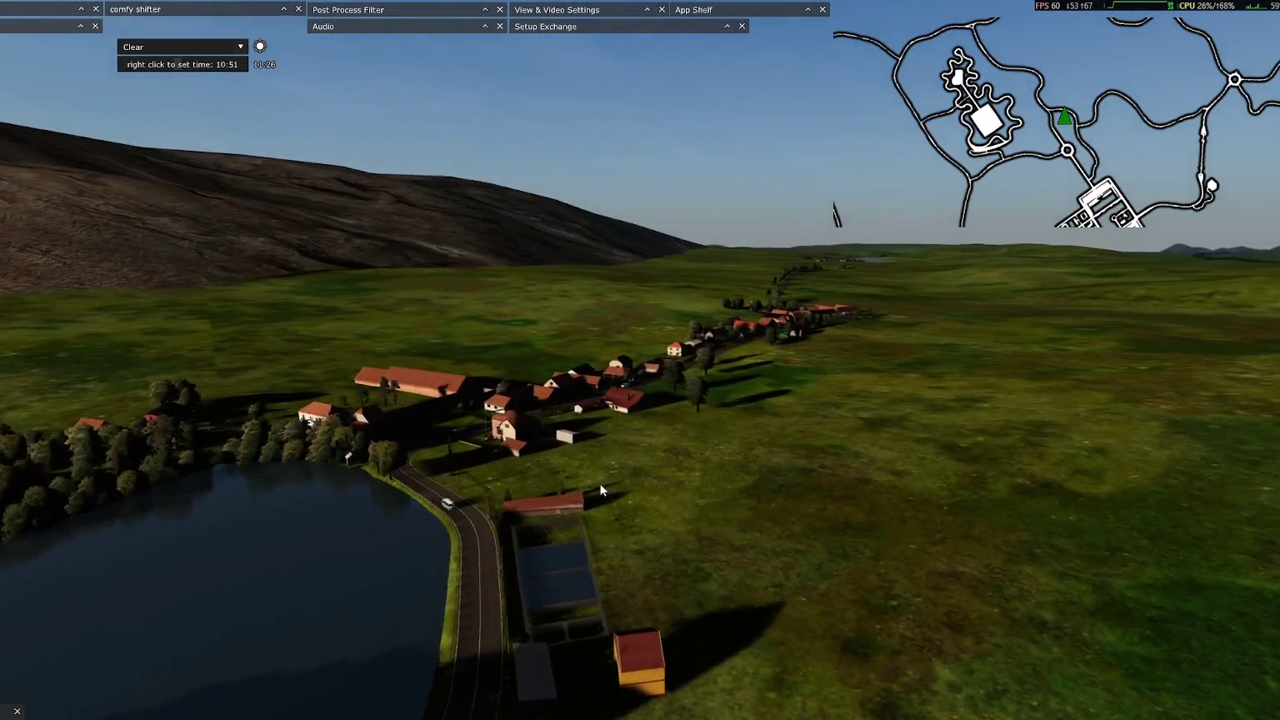
Step: Fly the free camera over the village and down toward the farmhouse by the road
key("w")
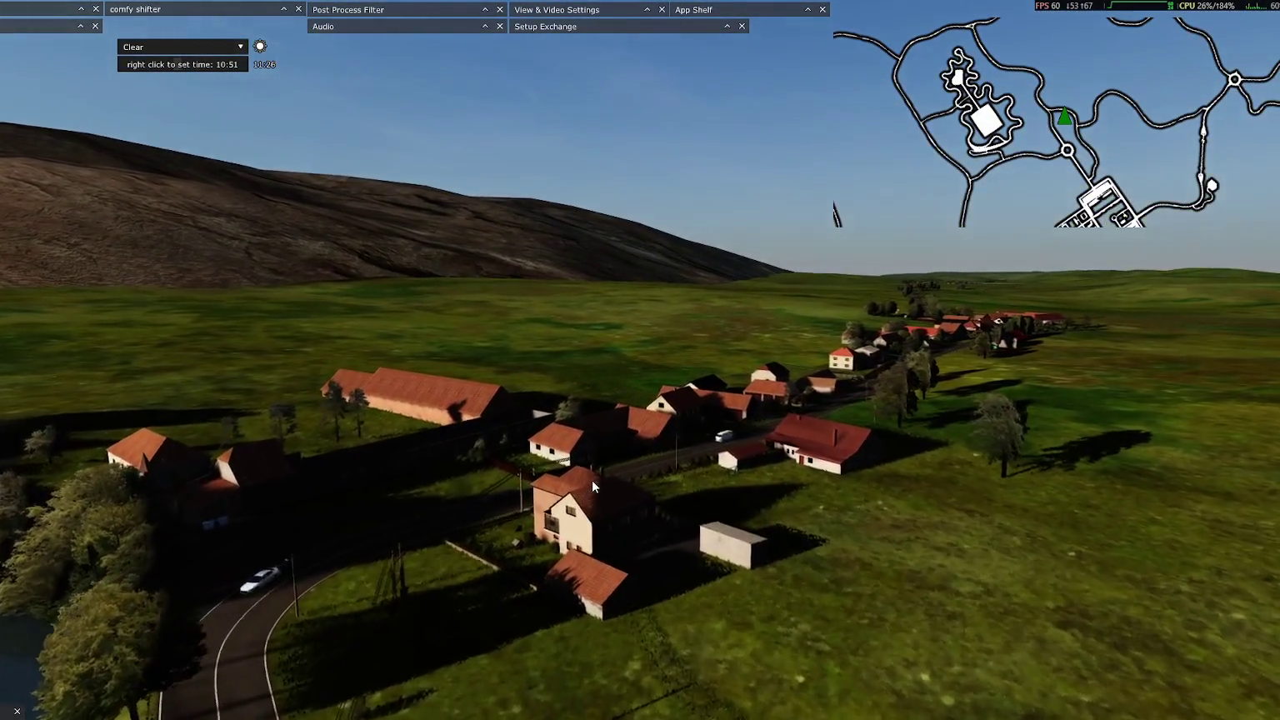
key("w")
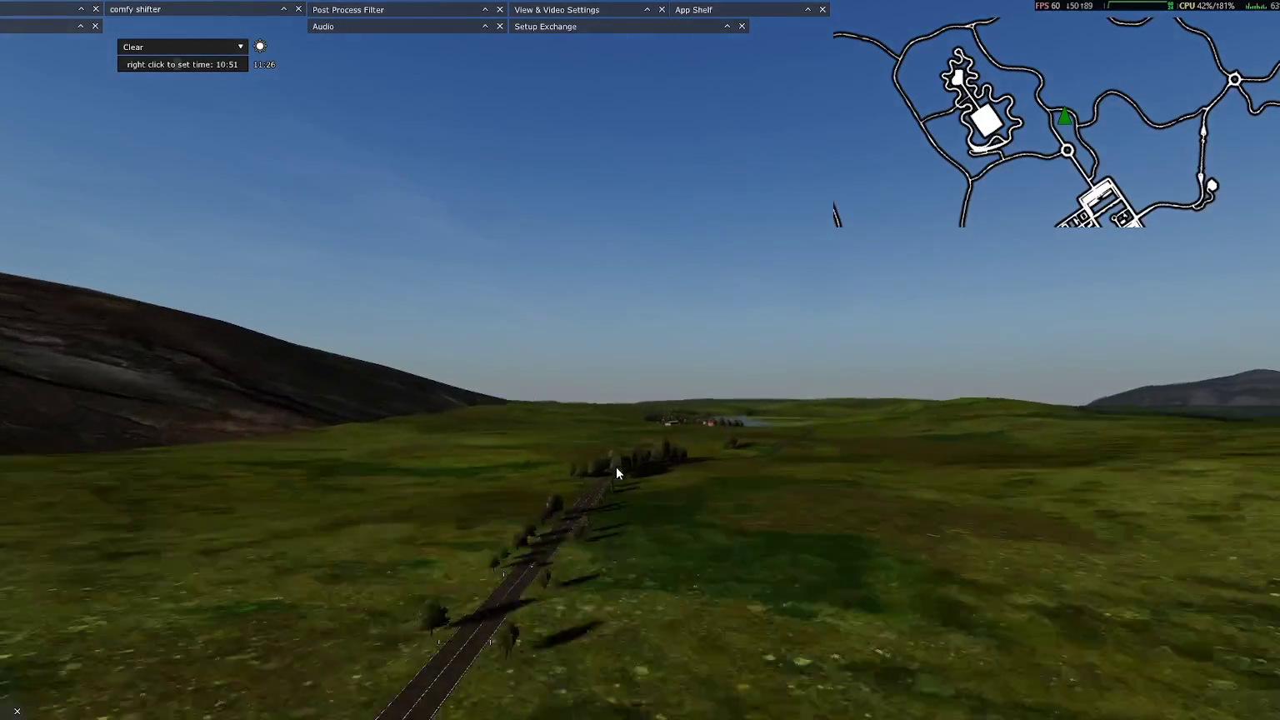
key("w")
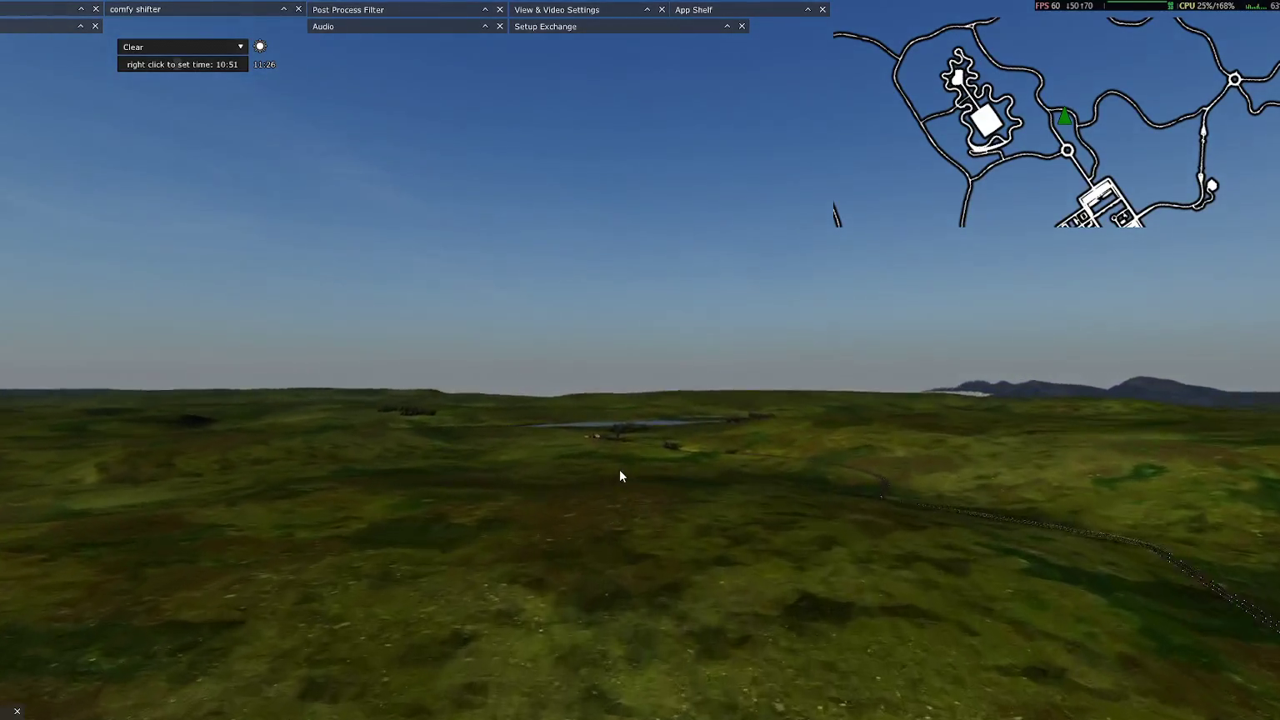
key("w")
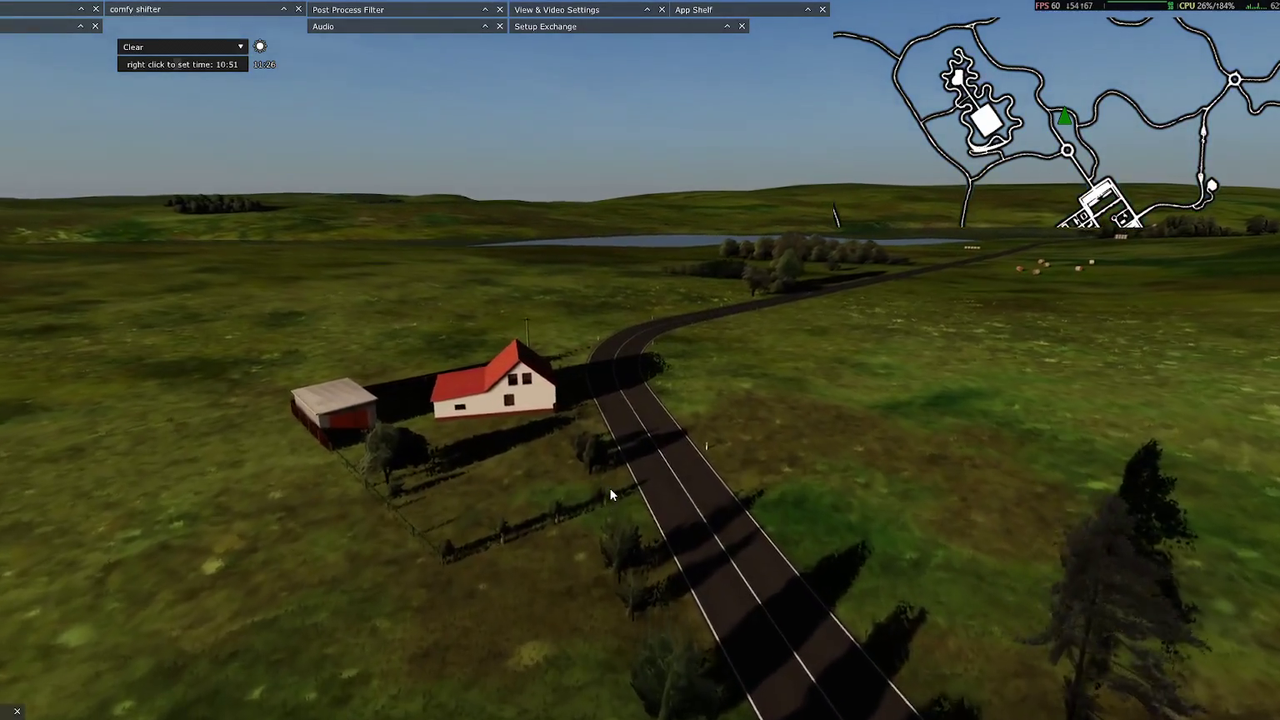
key("w")
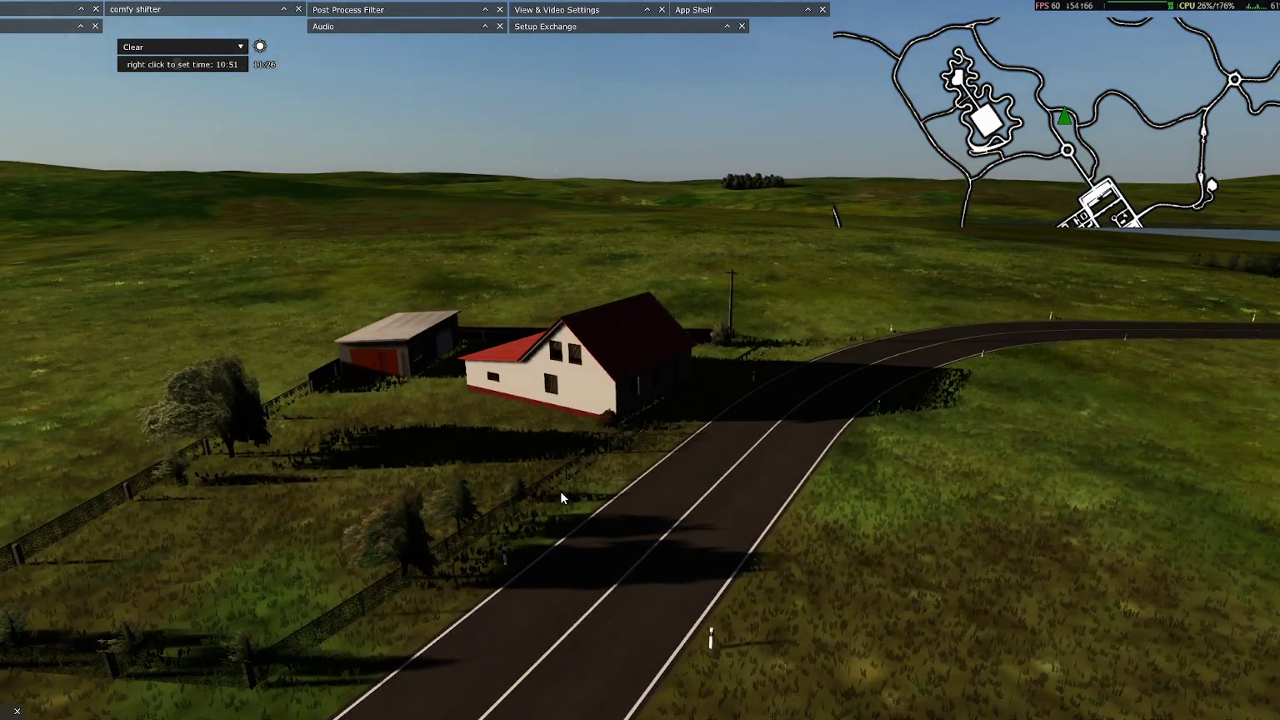
Step: Swing the camera back over the lake to the tree-lined road, then pause the session
mouse_move(561, 491)
right_mouse_down()
mouse_move(665, 460)
mouse_move(672, 476)
right_mouse_up()
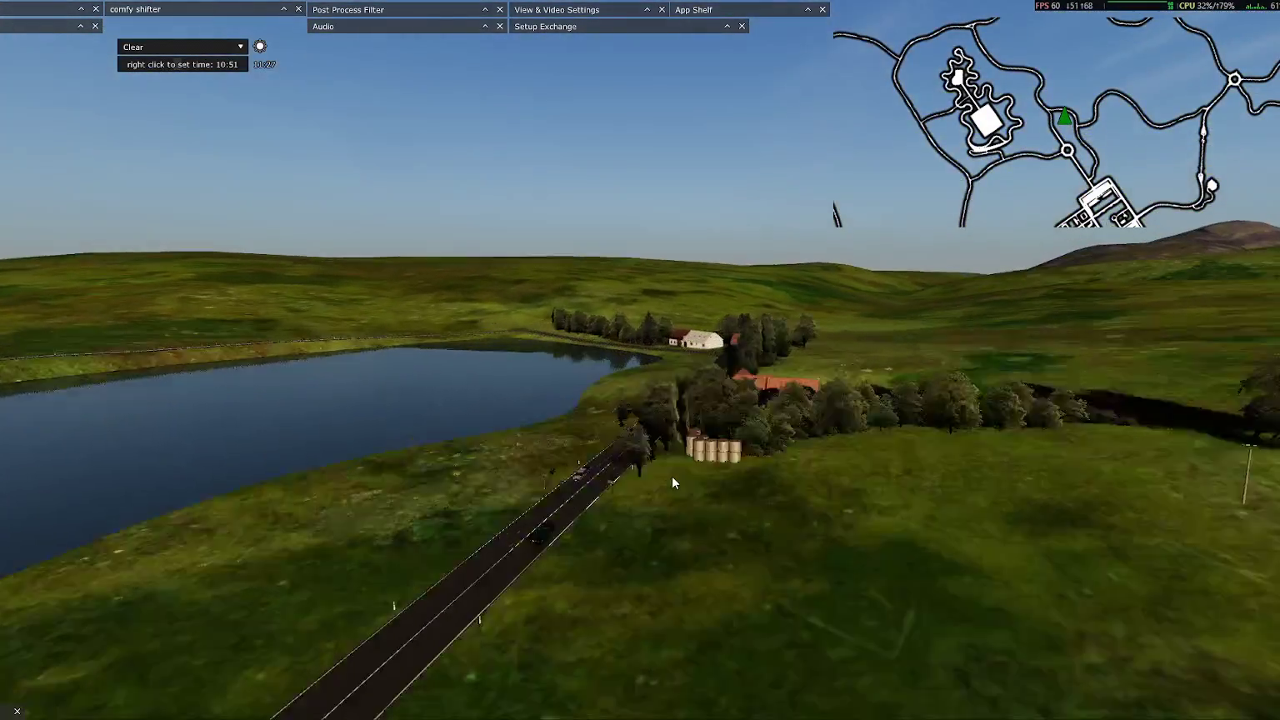
mouse_move(672, 476)
right_mouse_down()
mouse_move(674, 497)
mouse_move(645, 476)
mouse_move(691, 479)
right_mouse_up()
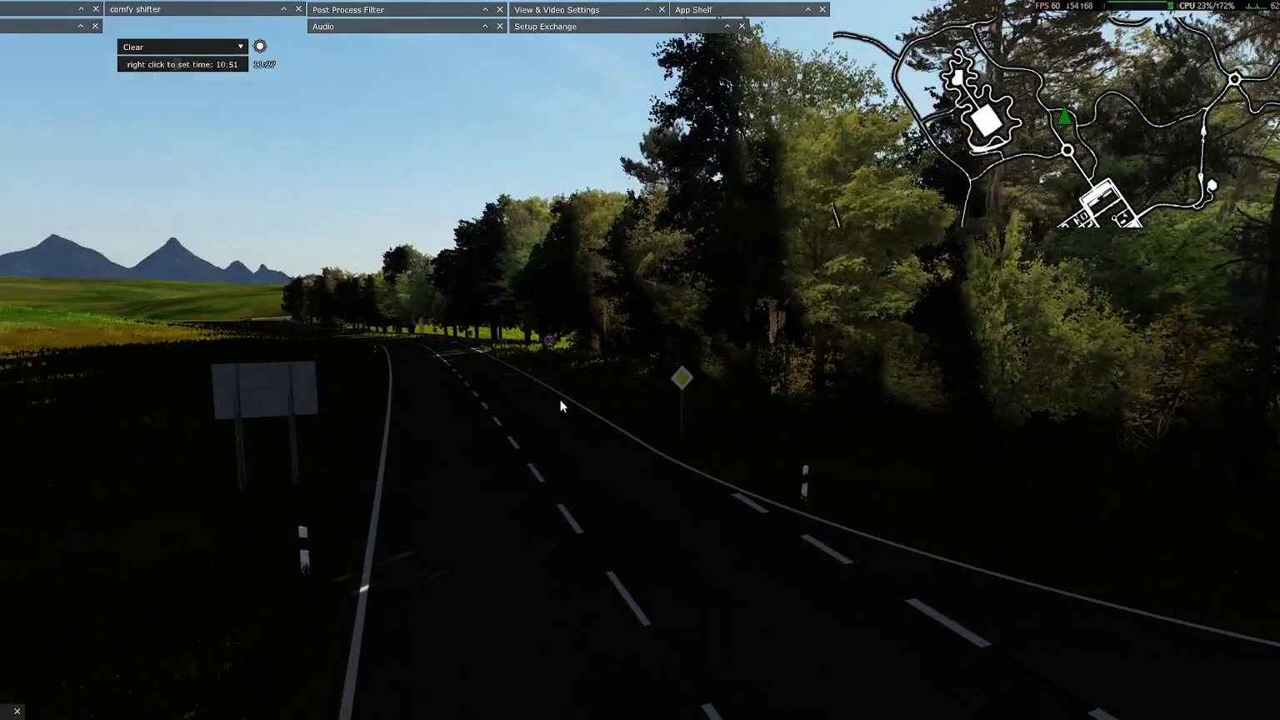
key("Escape")
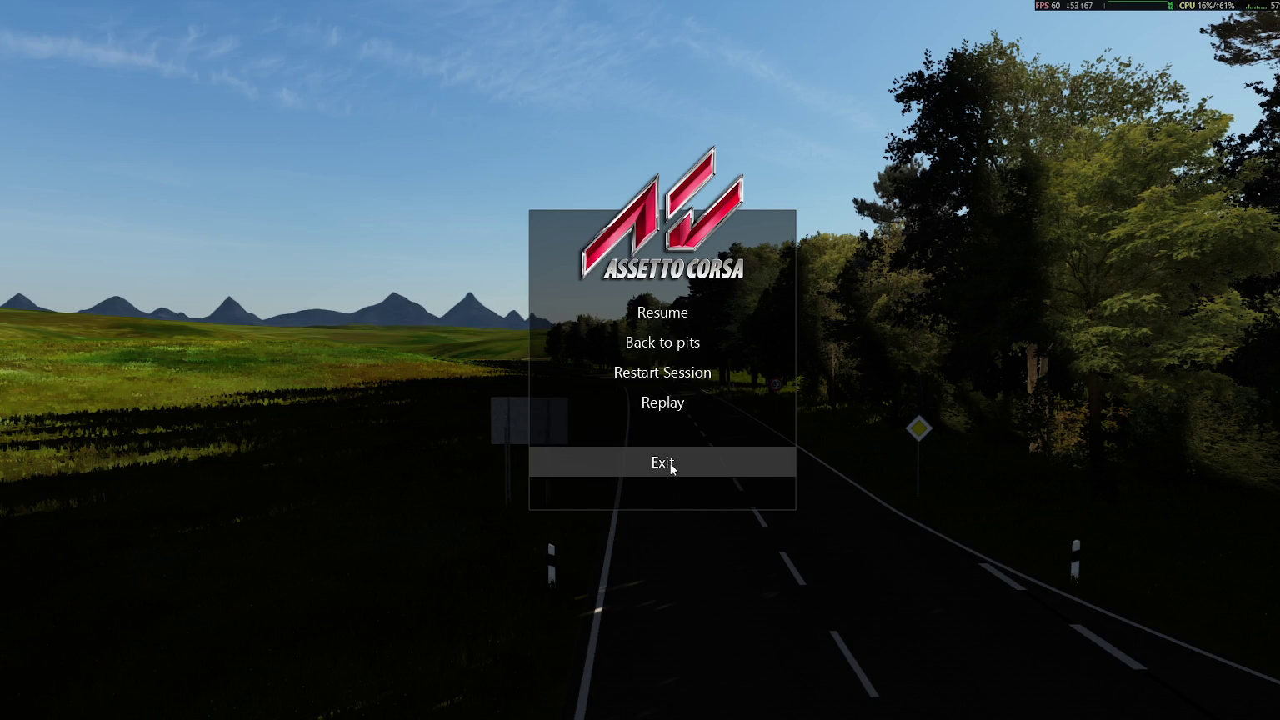
left_click(667, 312)
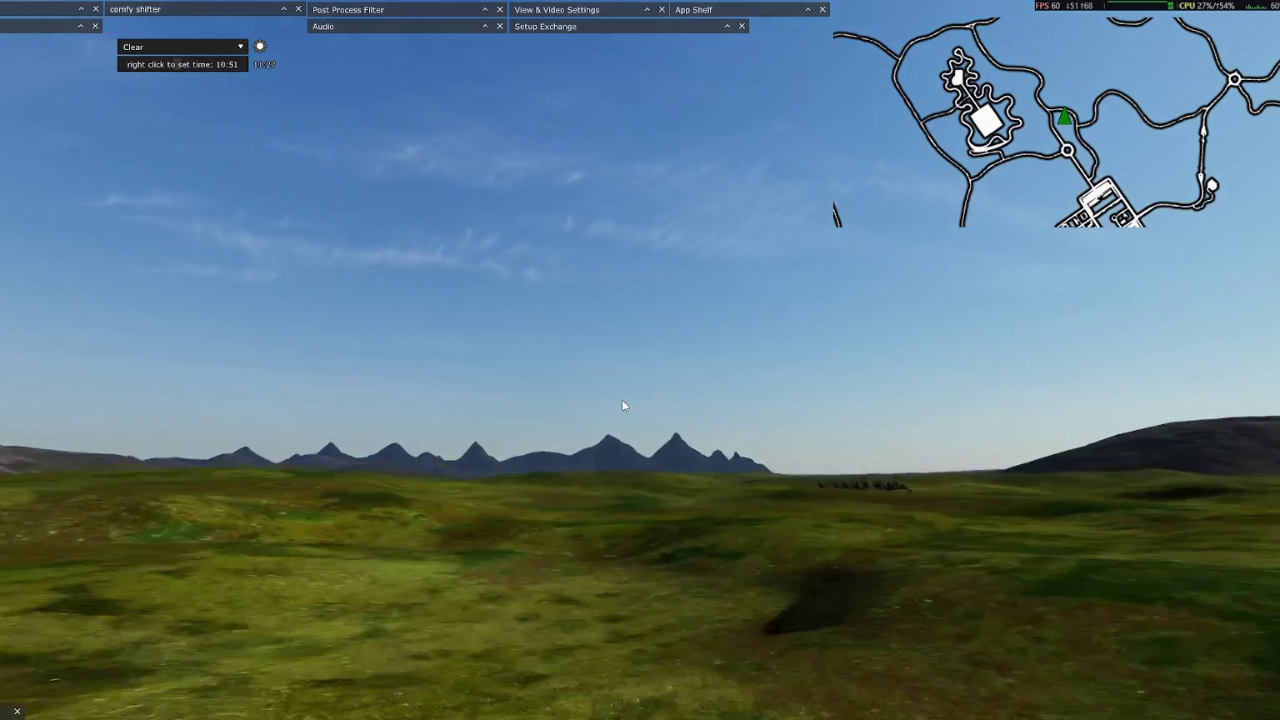
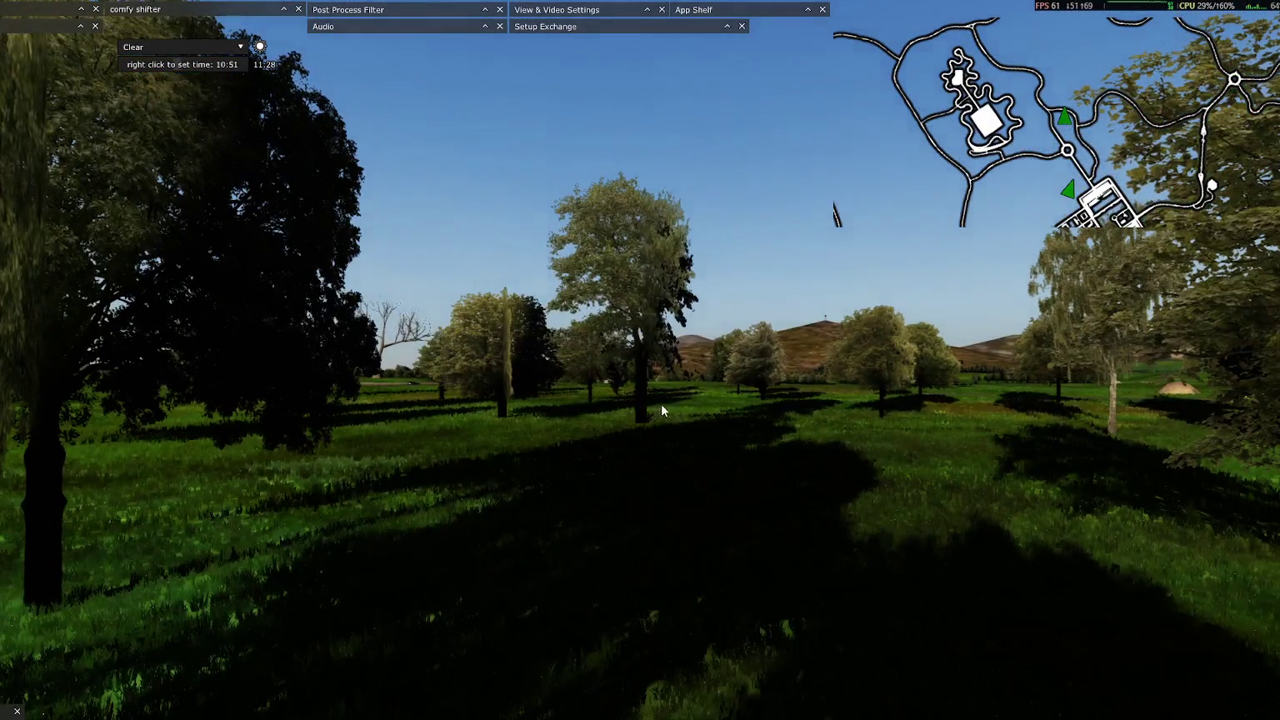
Step: Pause the countryside drive in Assetto Corsa with Escape to show the pause menu
key("Escape")
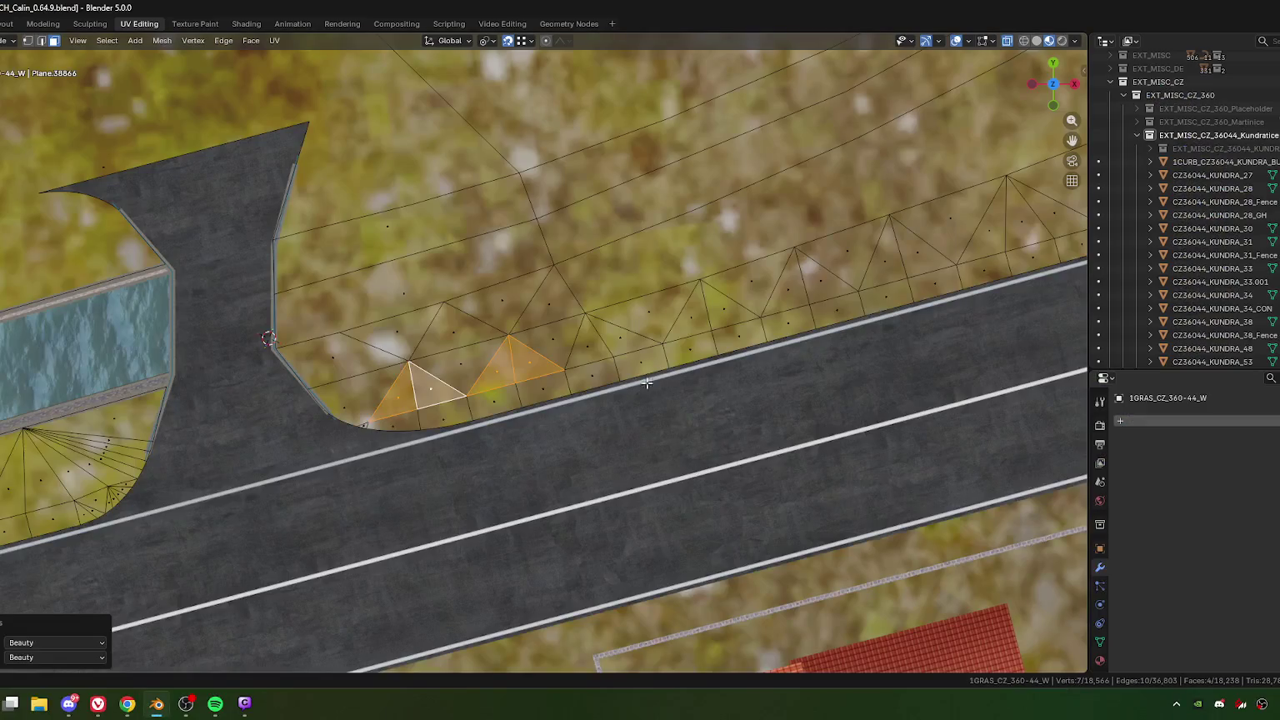
scroll(646, 382, "down", 2)
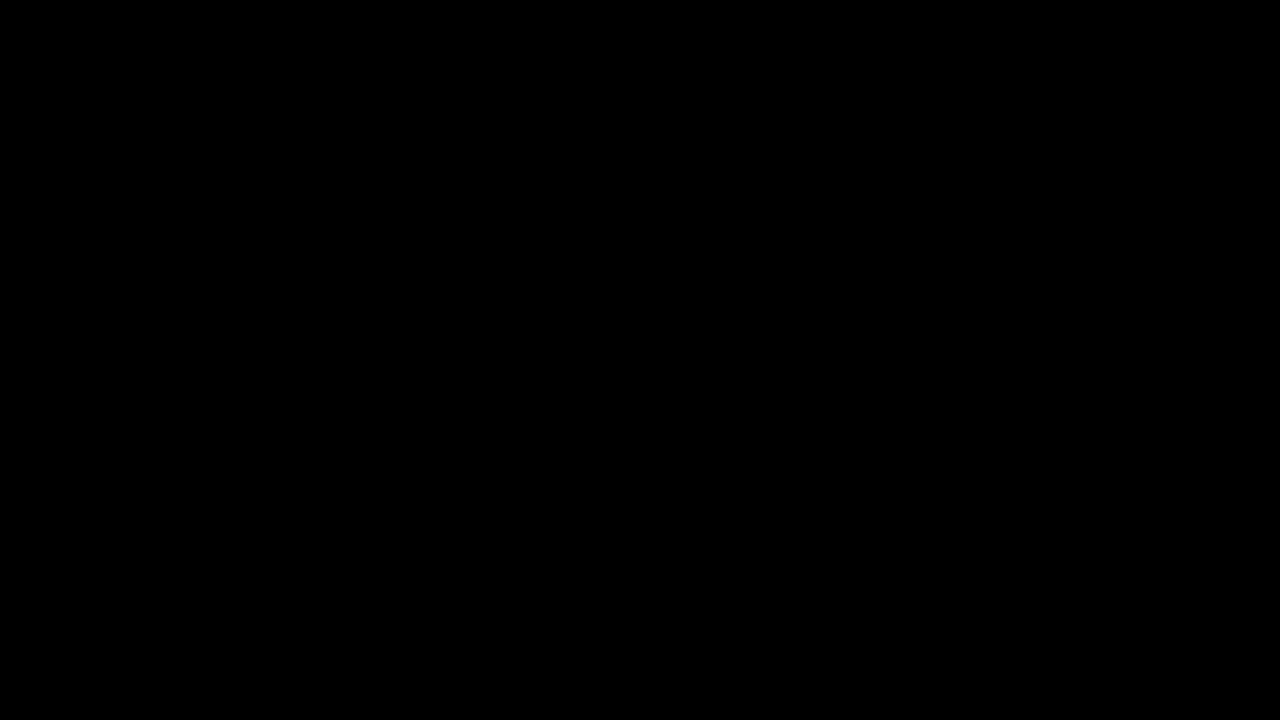
scroll(1117, 114, "up", 2)
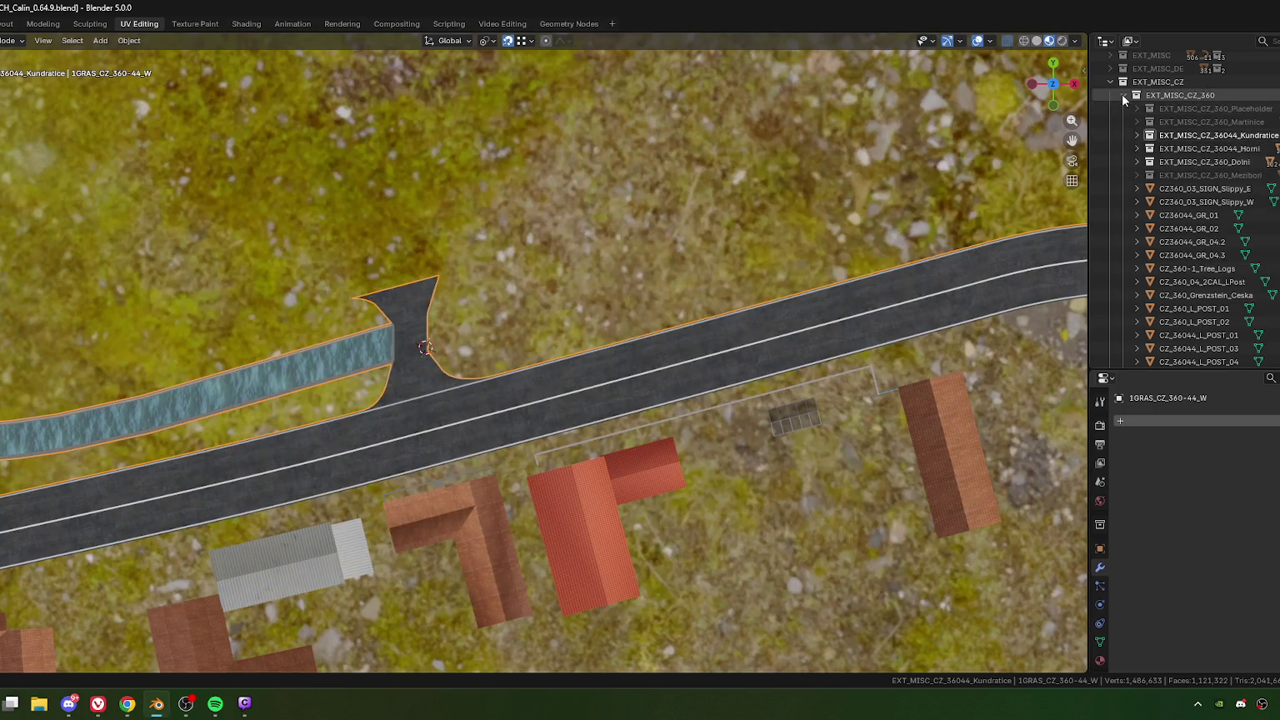
Step: Collapse EXT_MISC_CZ_360, then enable EXT_VEGETATION, CALIN_VEGETATION and CALIN in the Outliner
left_click(1124, 96)
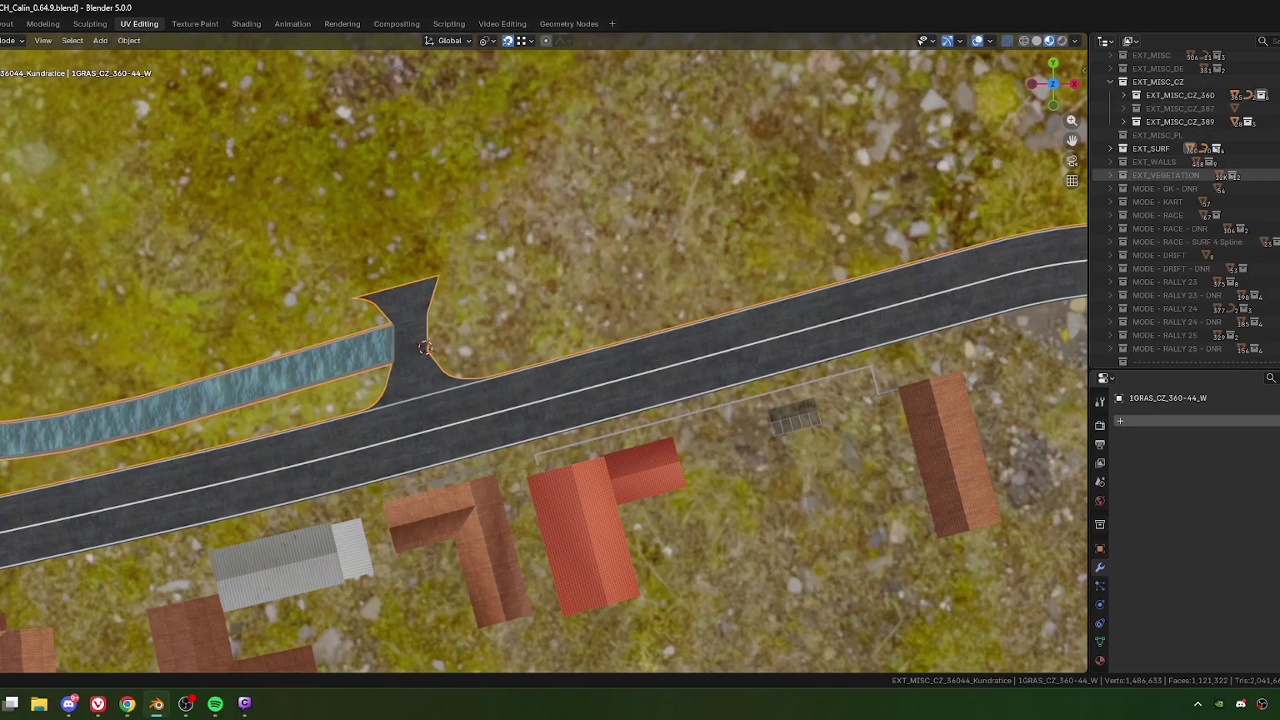
left_click(1279, 175)
left_click(1112, 175)
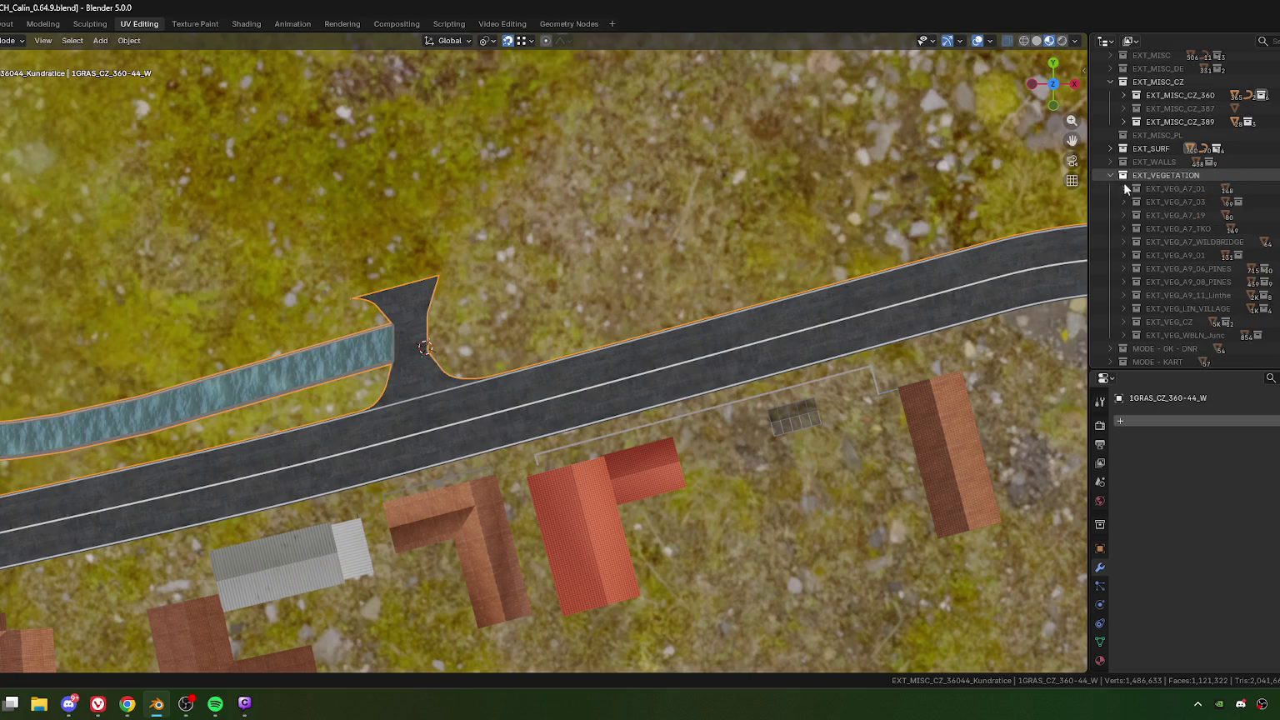
scroll(1171, 227, "down", 2)
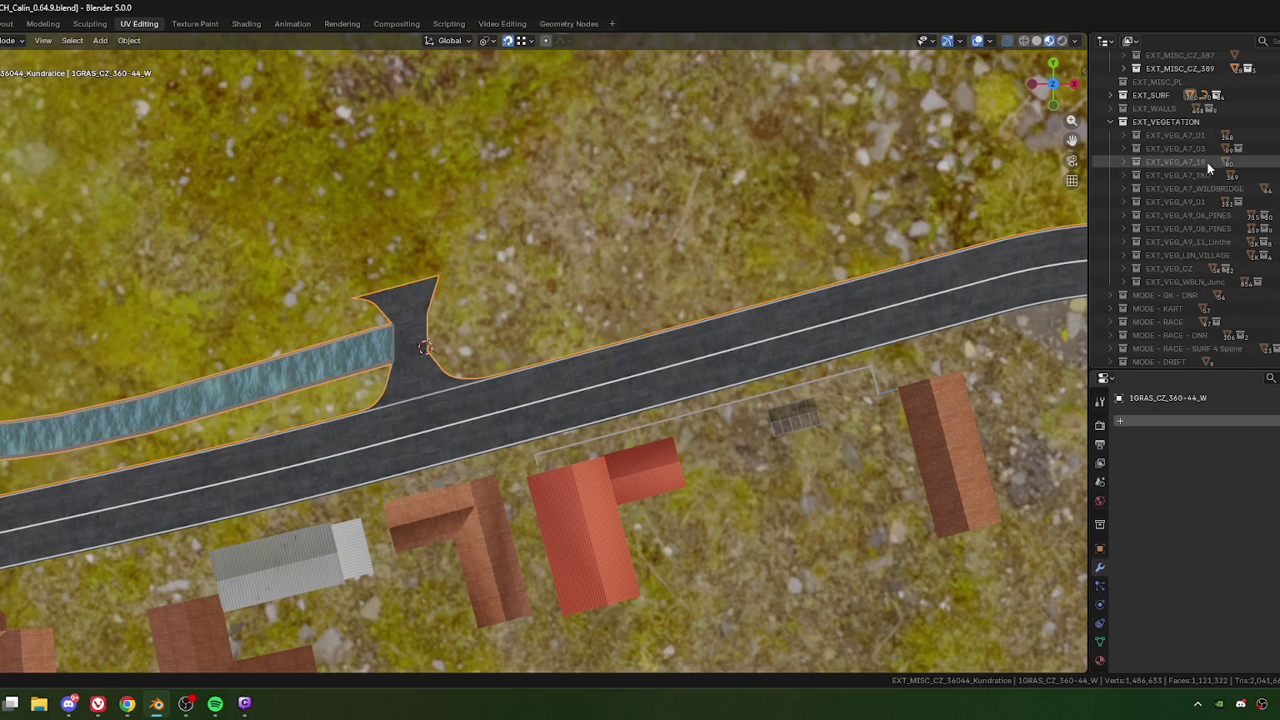
left_click(1112, 122)
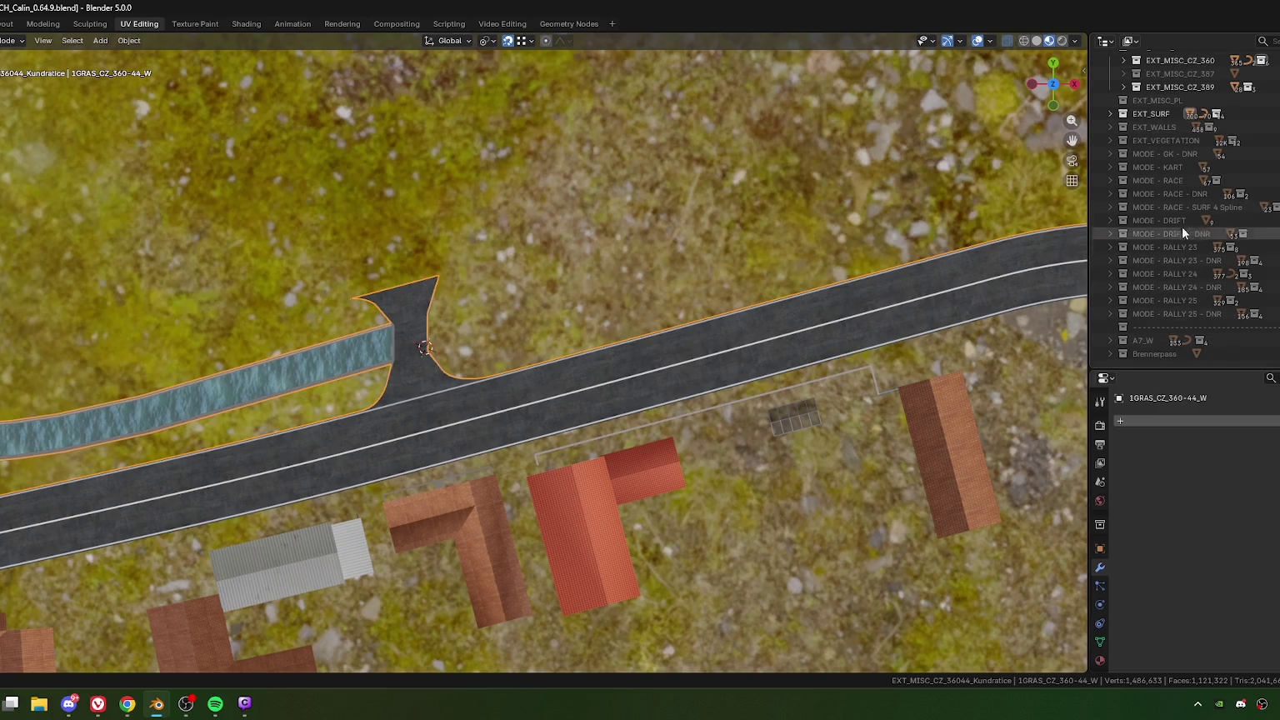
scroll(1180, 209, "up", 5)
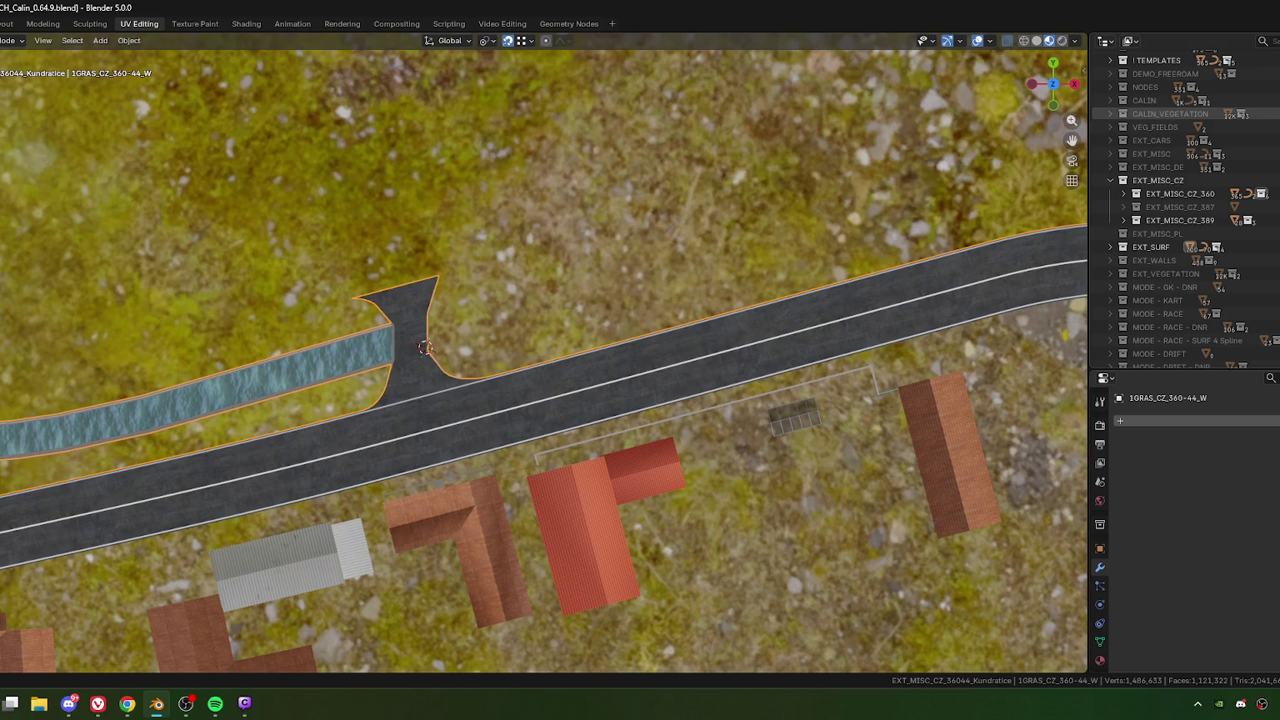
left_click(1123, 113)
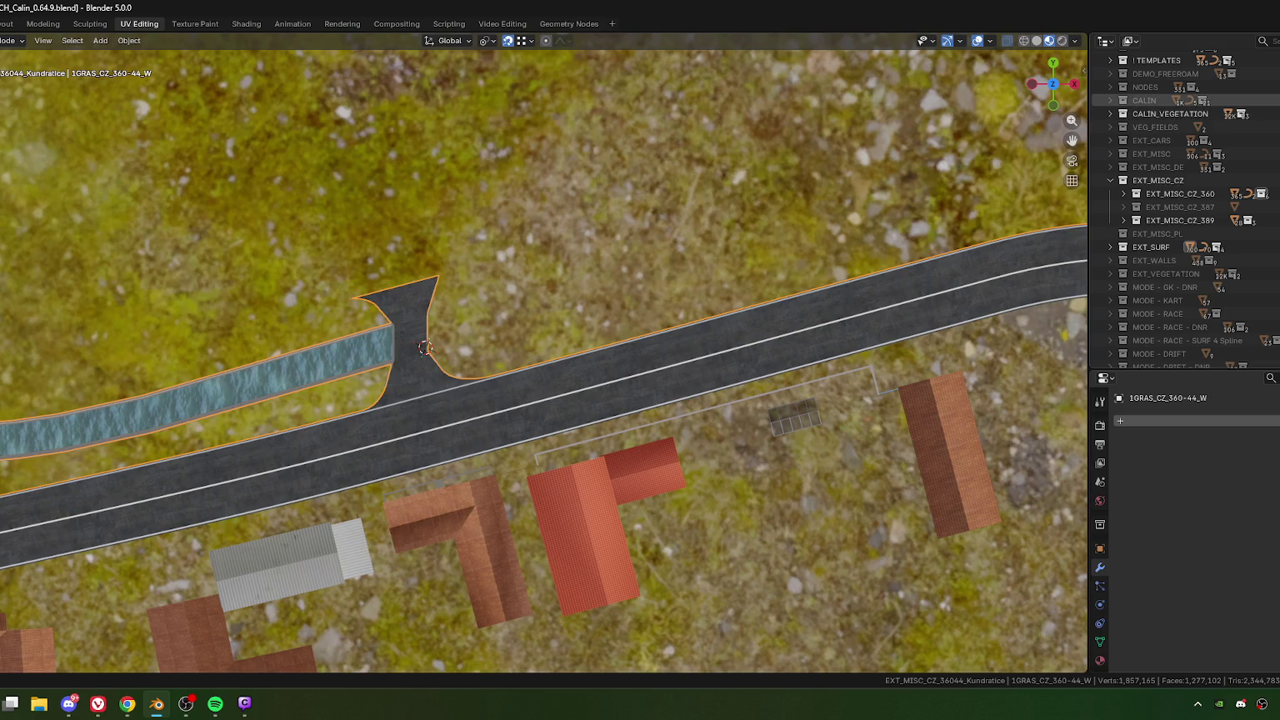
left_click(1123, 100)
scroll(615, 272, "down", 10)
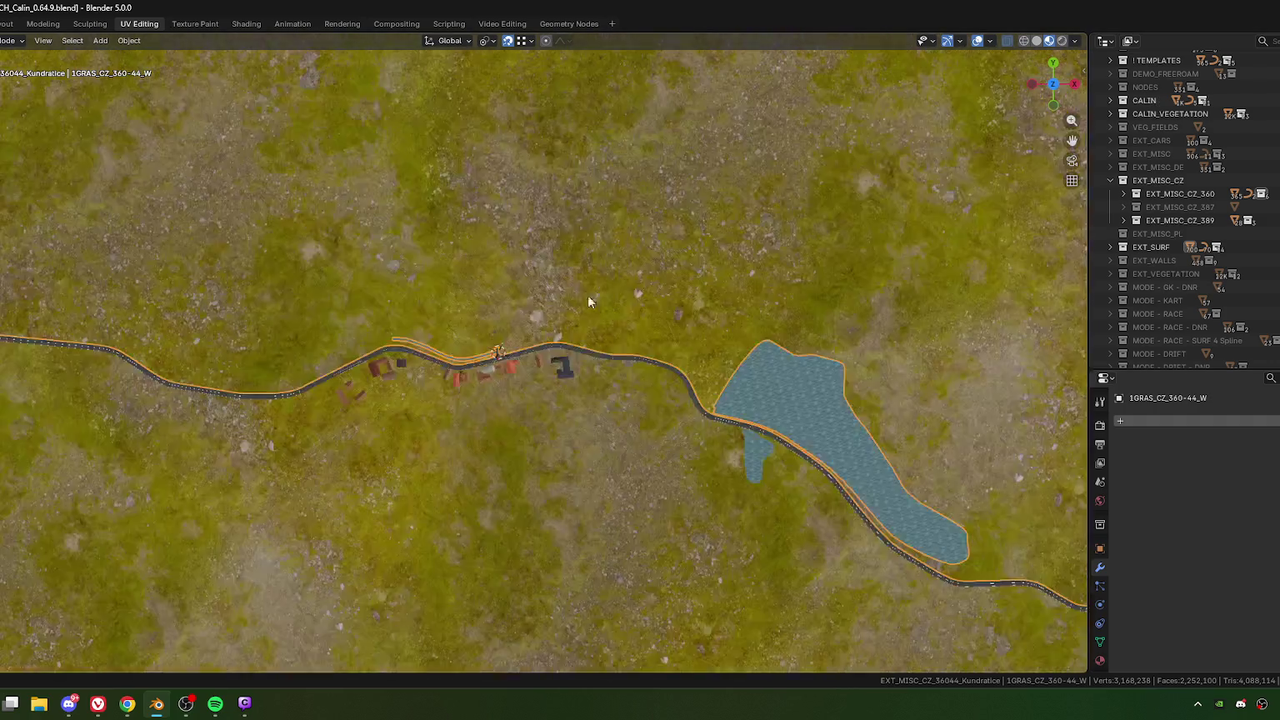
Step: Zoom toward the town, pick one of the nearby trees and frame the view on it
scroll(500, 209, "up", 8)
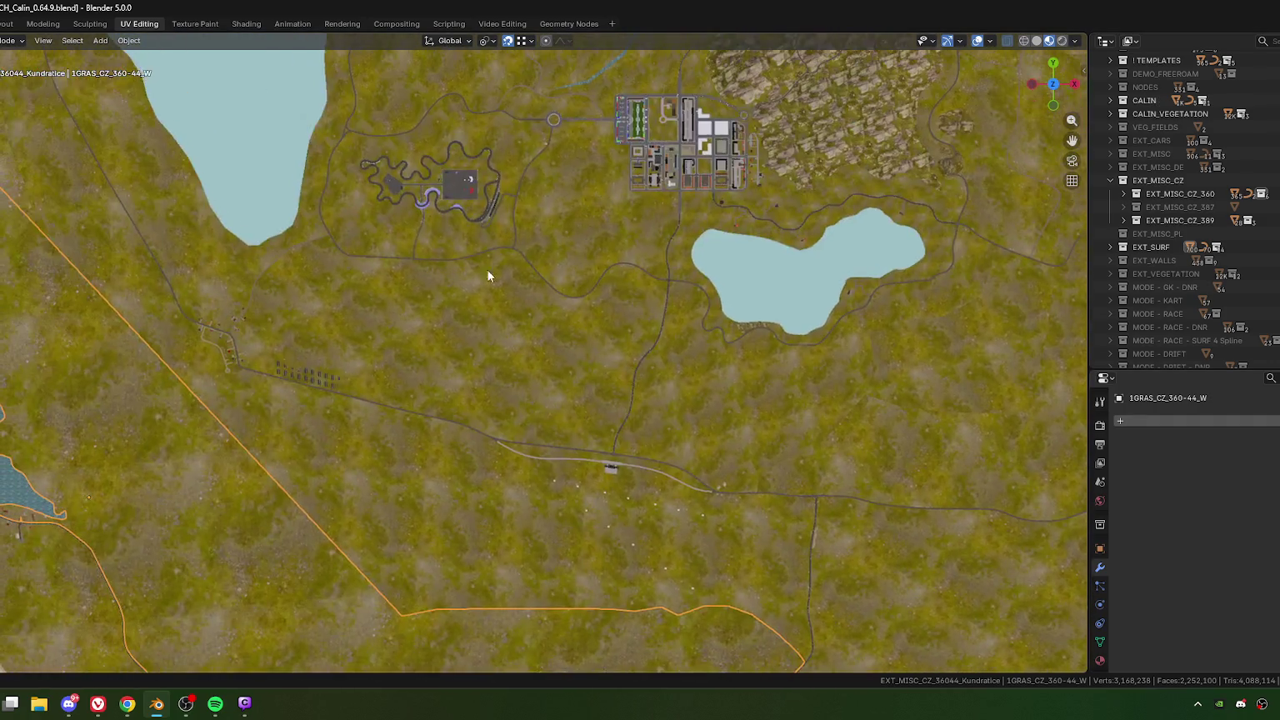
middle_click_drag(487, 269, 566, 372, "shift")
scroll(571, 375, "up", 1)
scroll(584, 386, "up", 4)
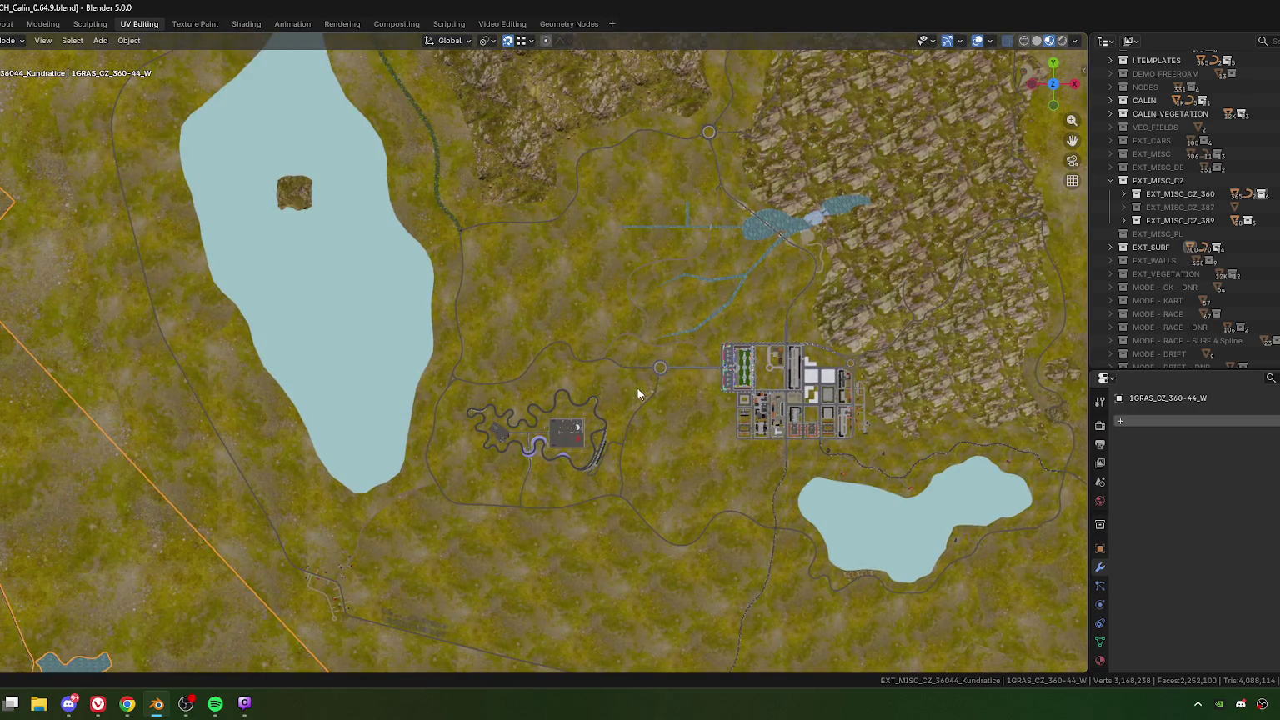
scroll(633, 438, "down", 1)
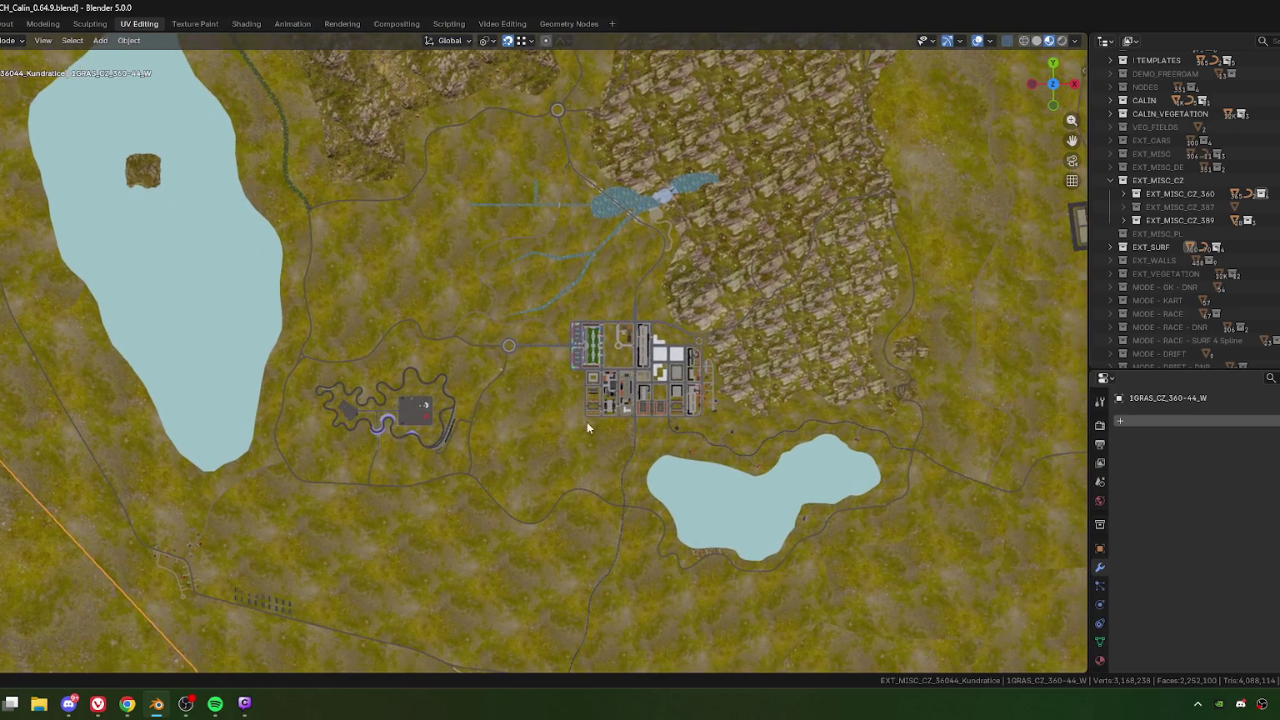
scroll(545, 421, "up", 5)
mouse_move(644, 454)
middle_mouse_down()
mouse_move(717, 383)
mouse_move(632, 324)
middle_mouse_up()
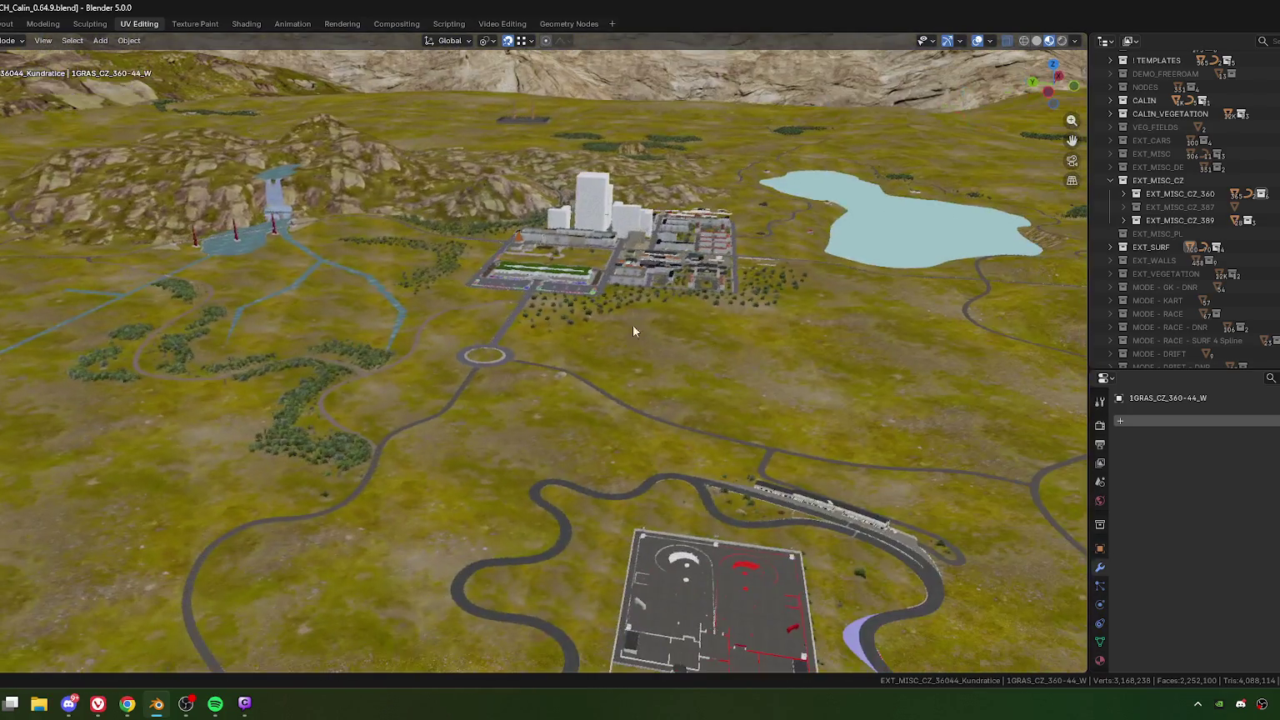
left_click(637, 357)
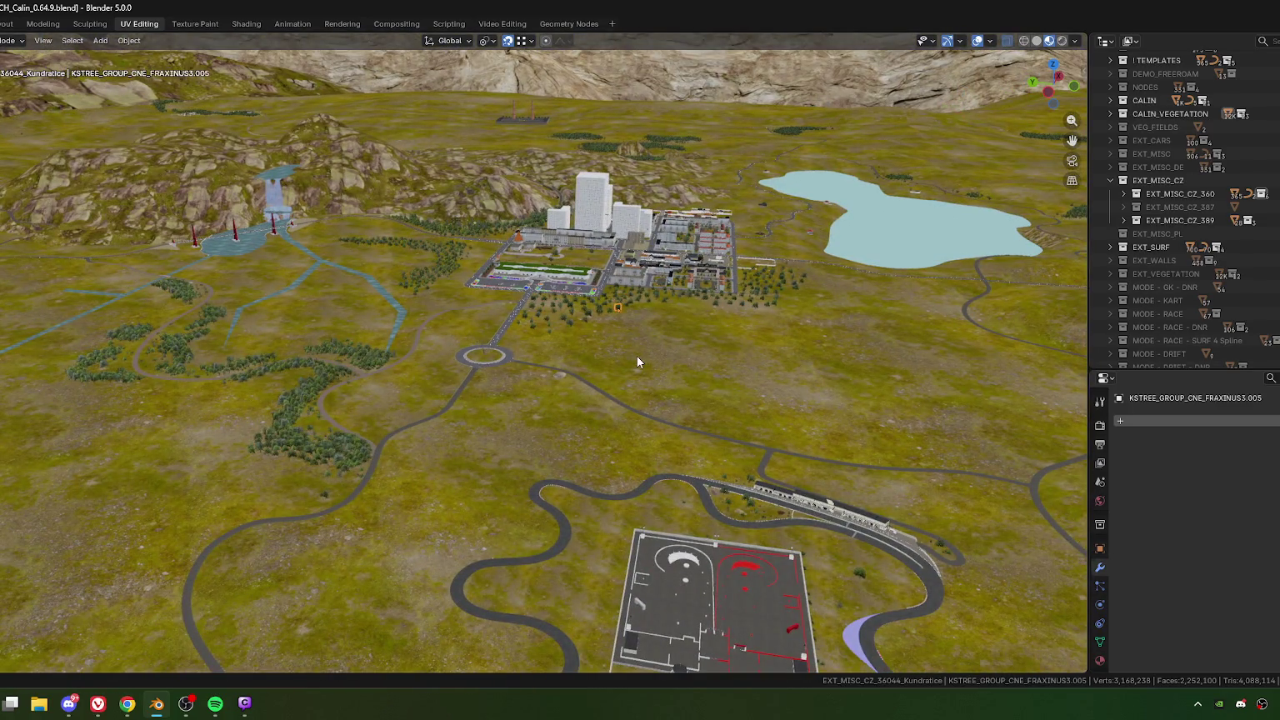
key("KP_Decimal")
Step: Box-select the young trees on the grass south of the car park and switch to top view
scroll(604, 319, "down", 5)
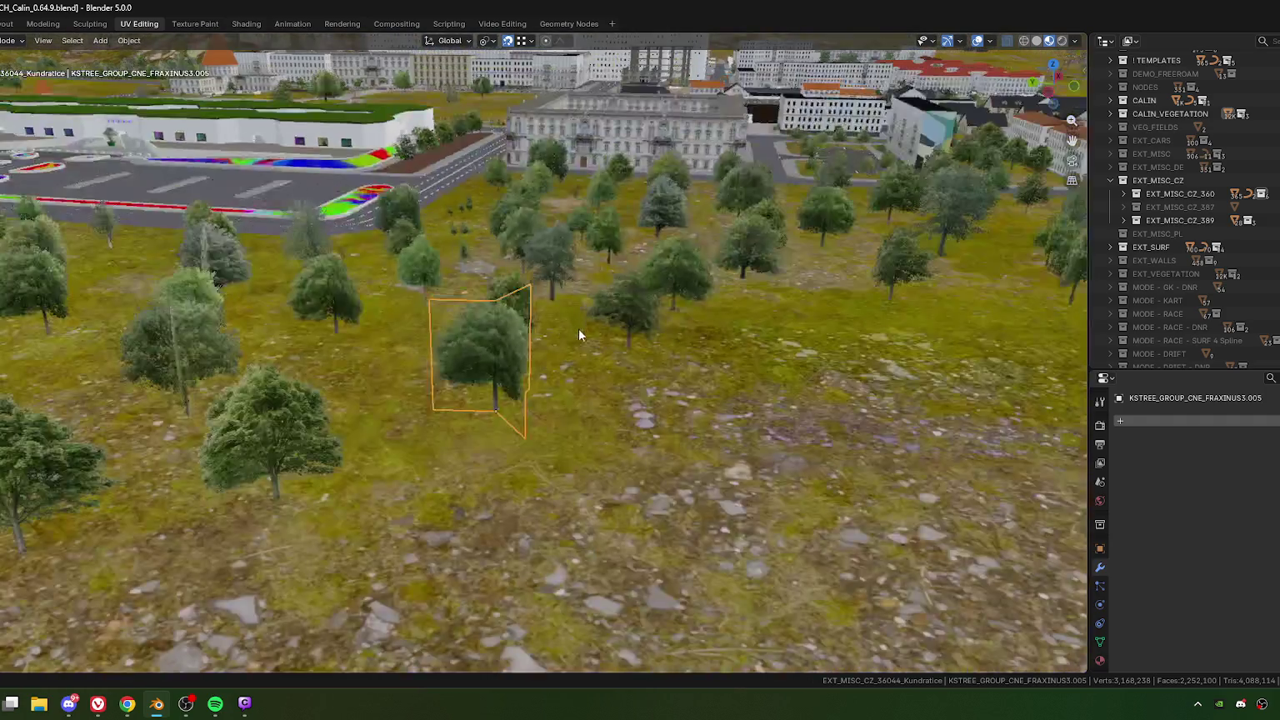
scroll(578, 328, "down", 2)
scroll(517, 351, "down", 3)
middle_click_drag(477, 361, 476, 374)
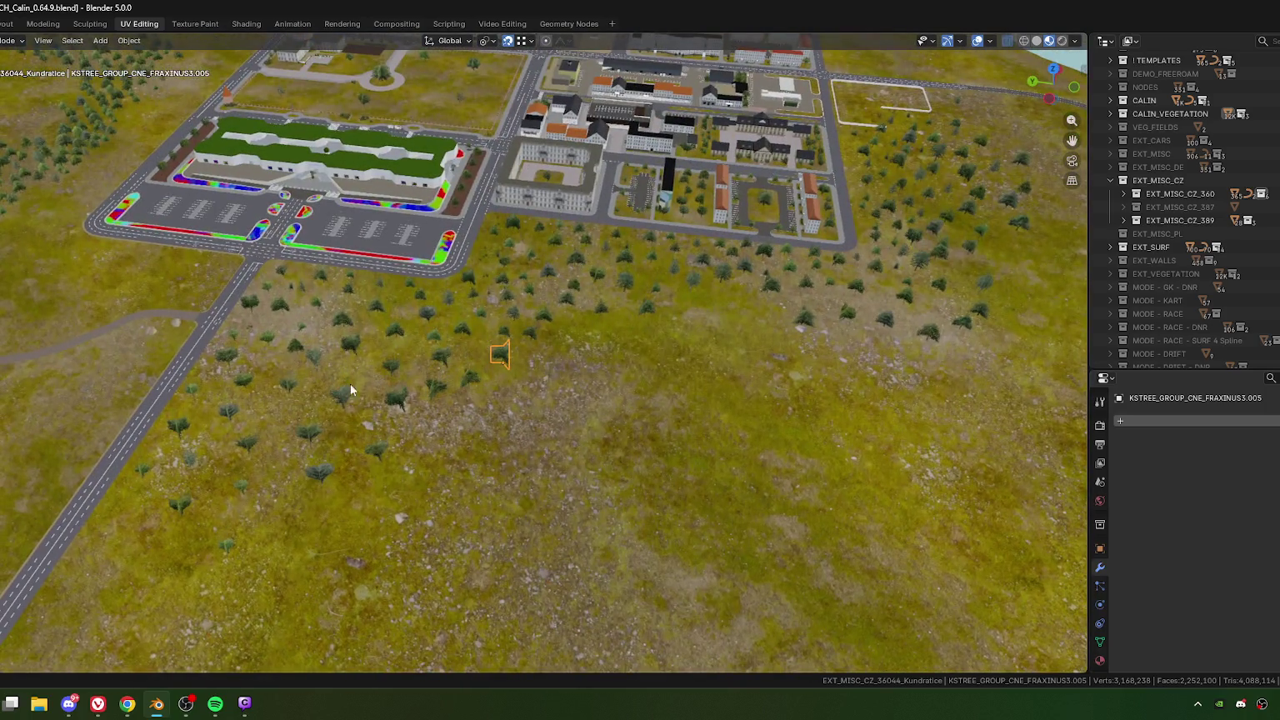
middle_click_drag(310, 405, 455, 382)
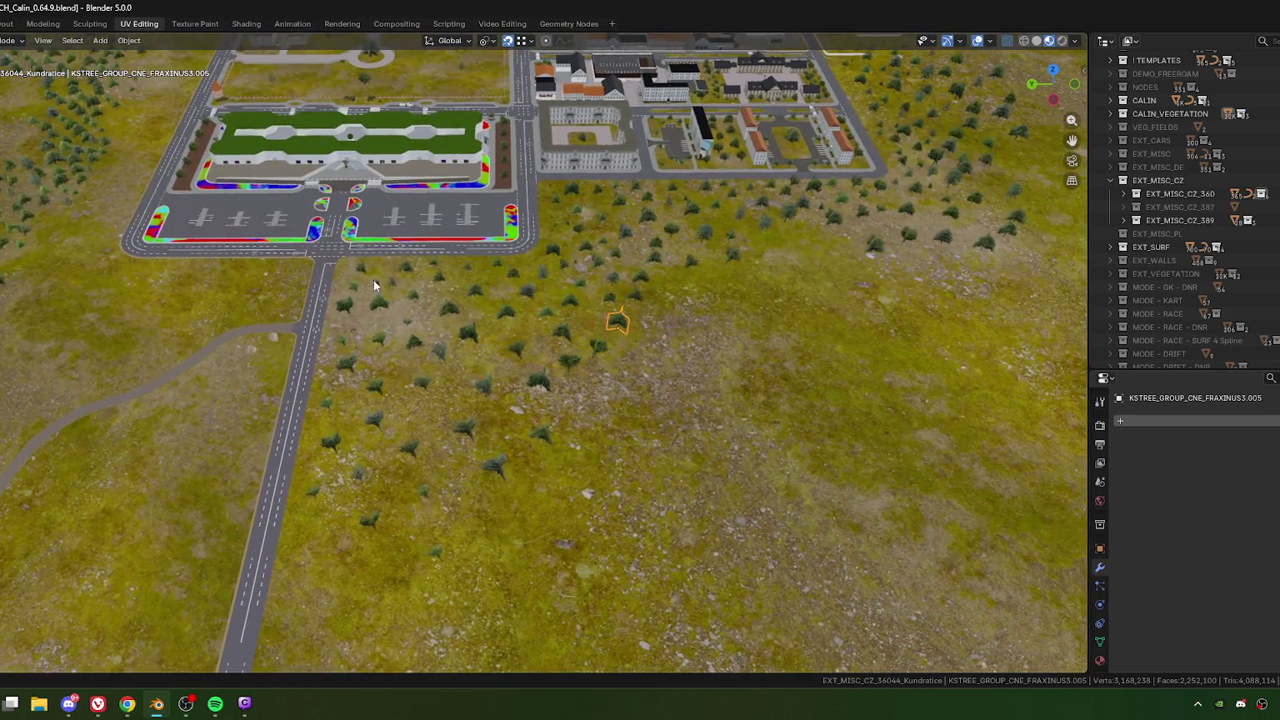
left_click_drag(371, 269, 414, 315)
left_click_drag(520, 400, 776, 567)
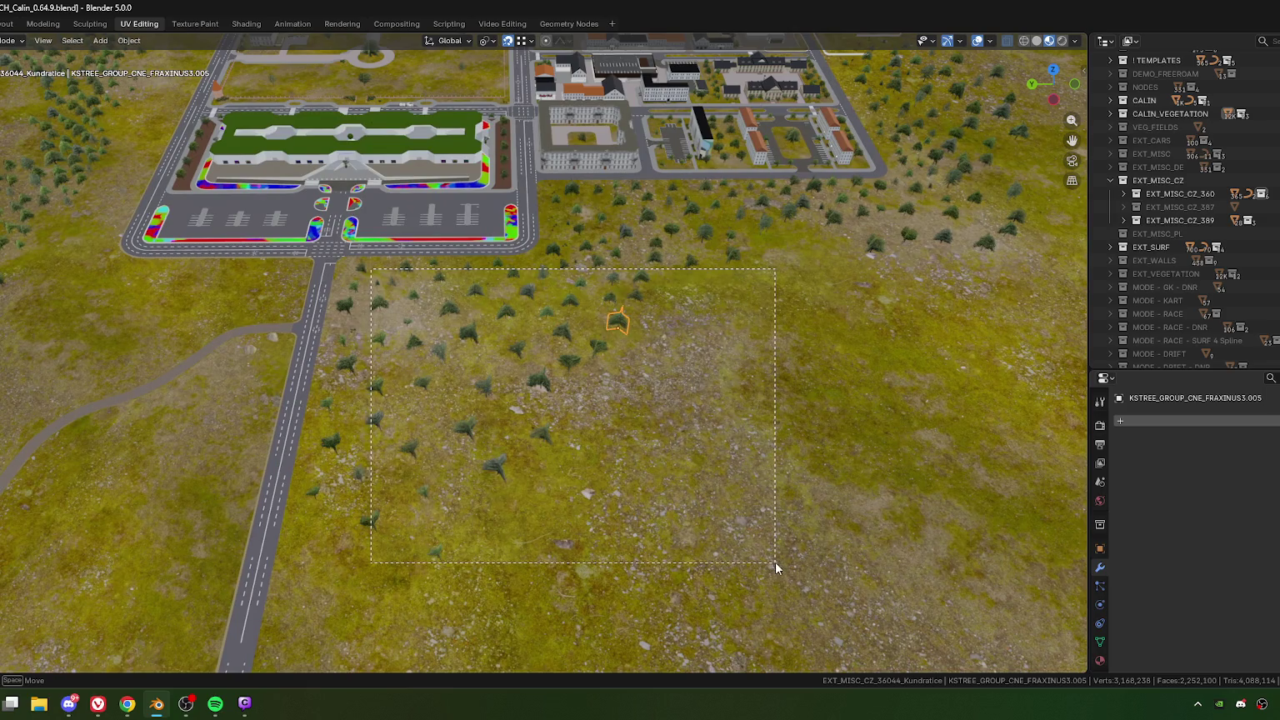
left_click_drag(711, 438, 711, 438)
left_click_drag(550, 192, 824, 366)
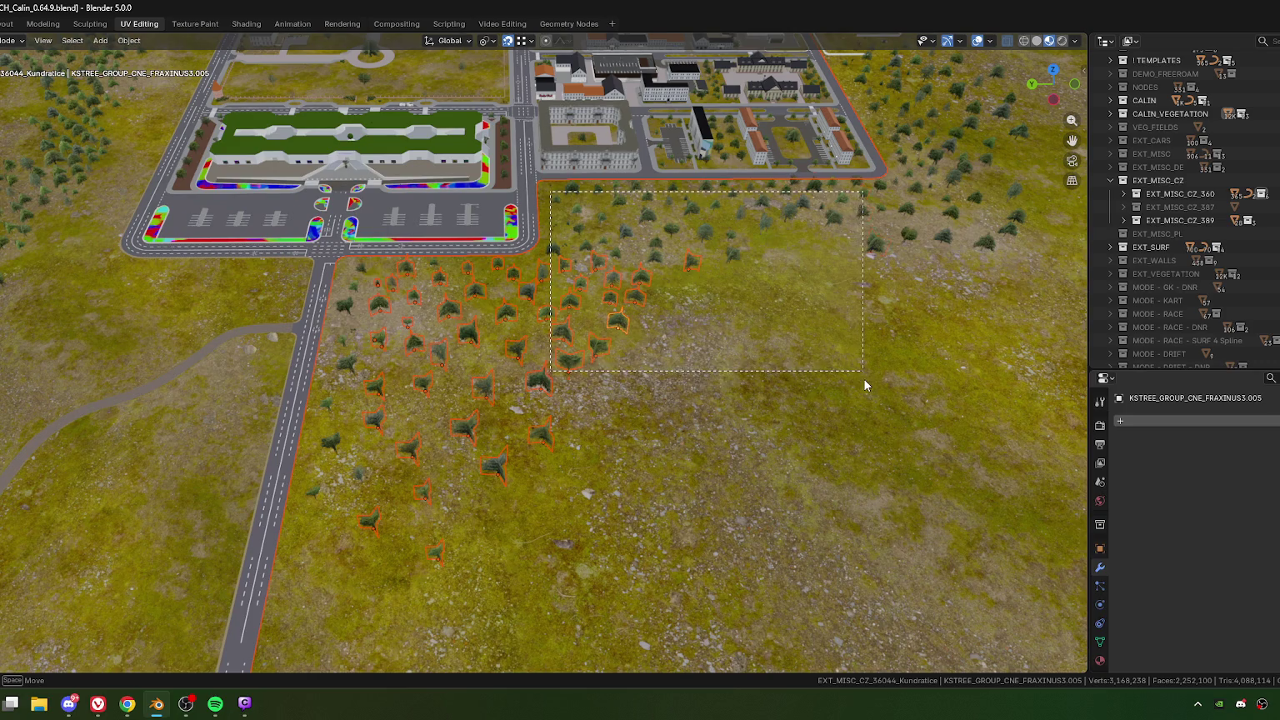
left_click_drag(823, 366, 864, 378)
left_click_drag(662, 350, 635, 391)
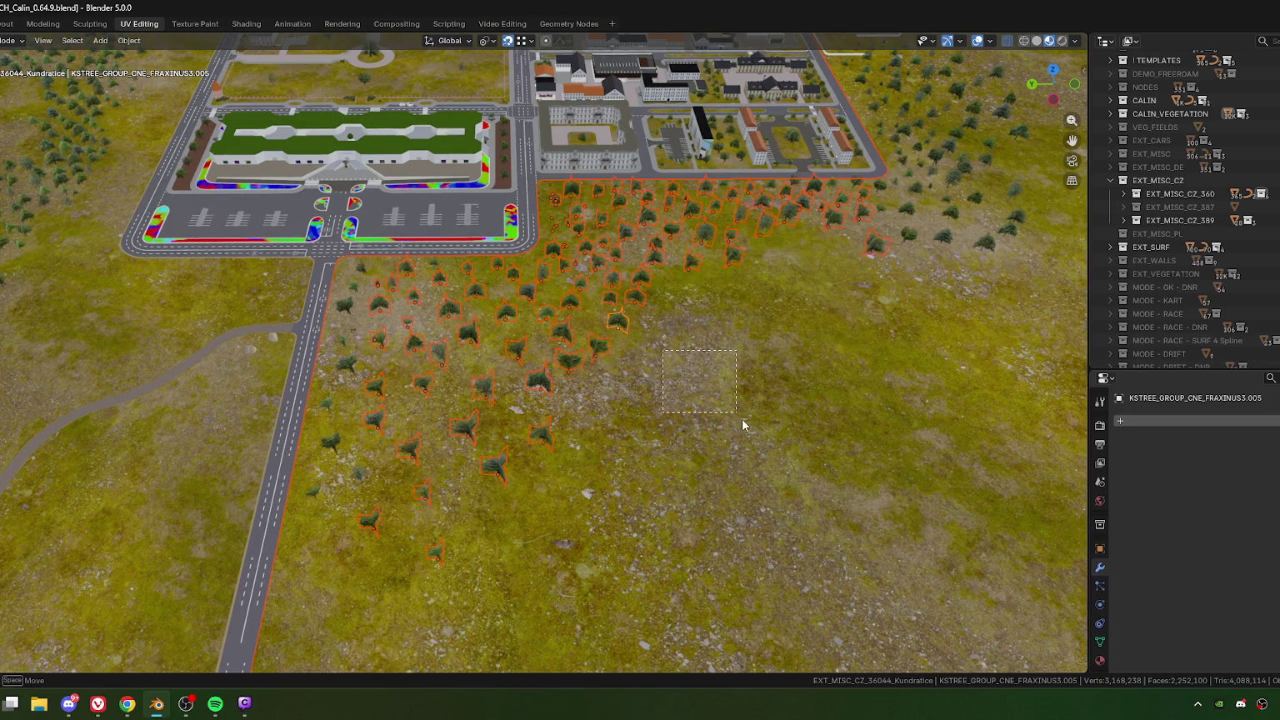
left_click(618, 325, "shift")
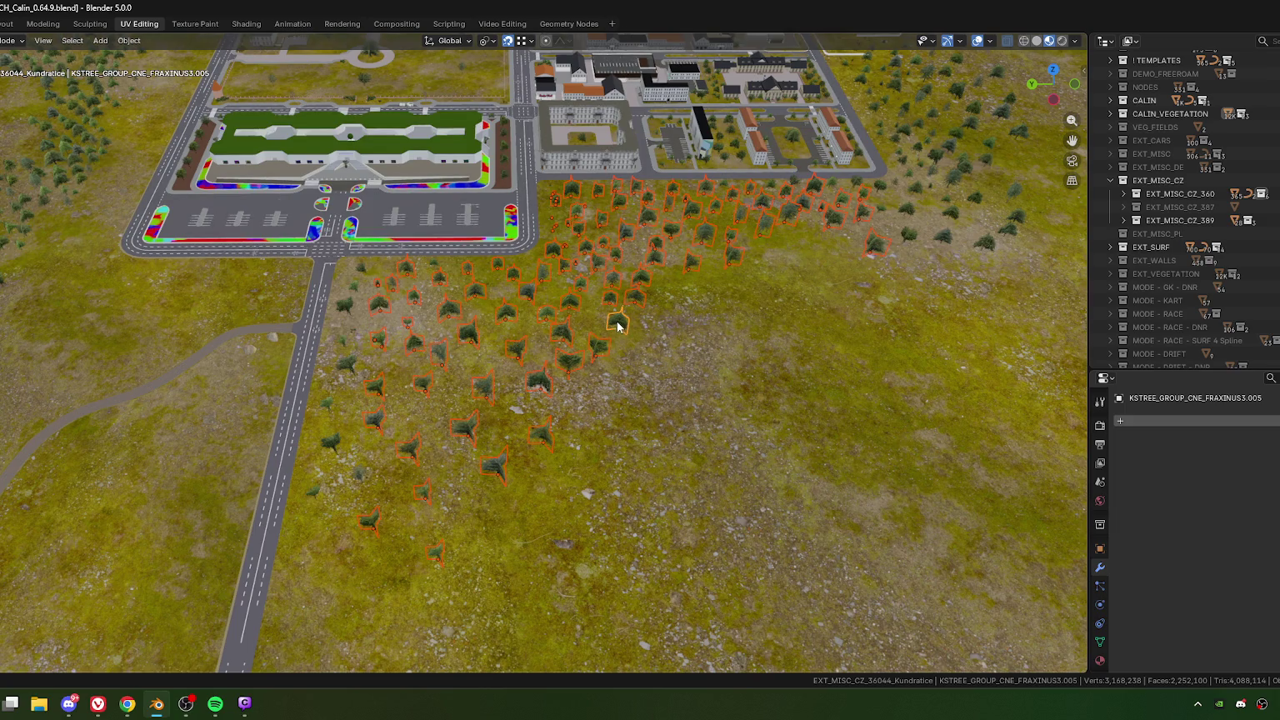
key("KP_7")
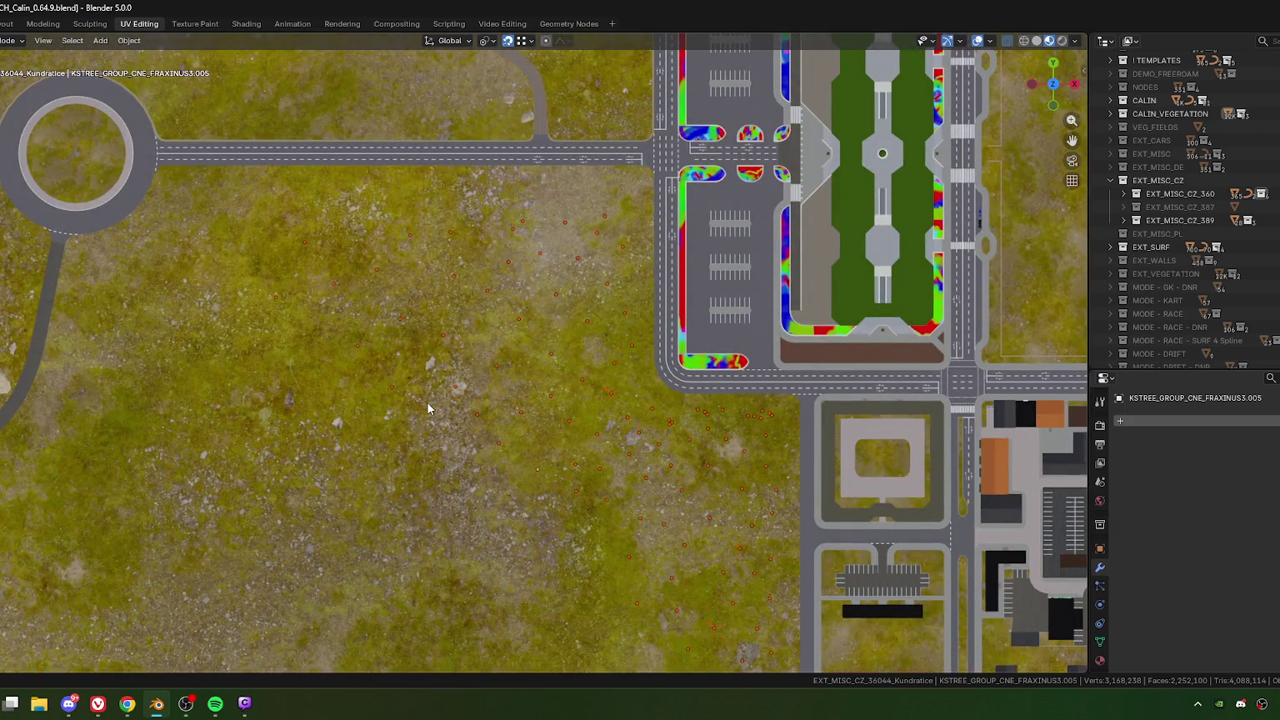
Step: Set snapping to Median base with Face Nearest for individual elements, then start moving the trees
scroll(559, 534, "up", 3)
scroll(527, 392, "up", 2)
scroll(545, 397, "up", 1)
scroll(546, 400, "up", 2)
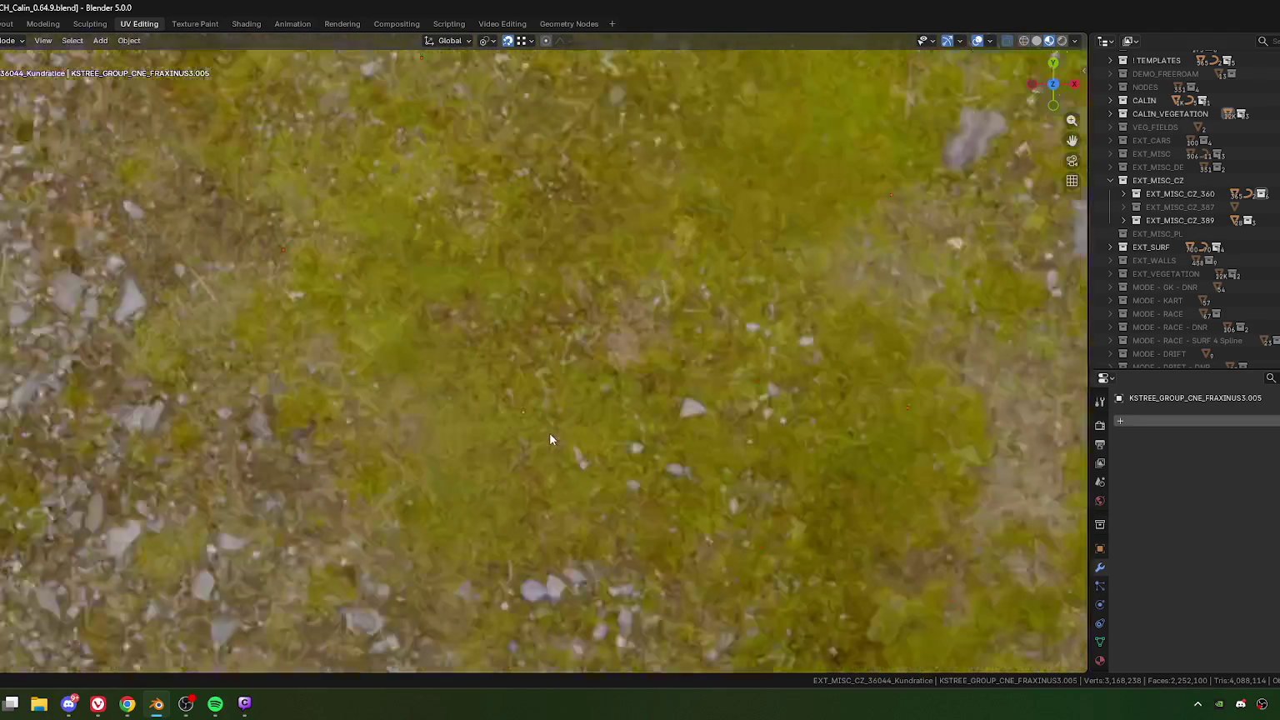
scroll(552, 417, "up", 2)
scroll(554, 400, "up", 2)
scroll(554, 400, "up", 2)
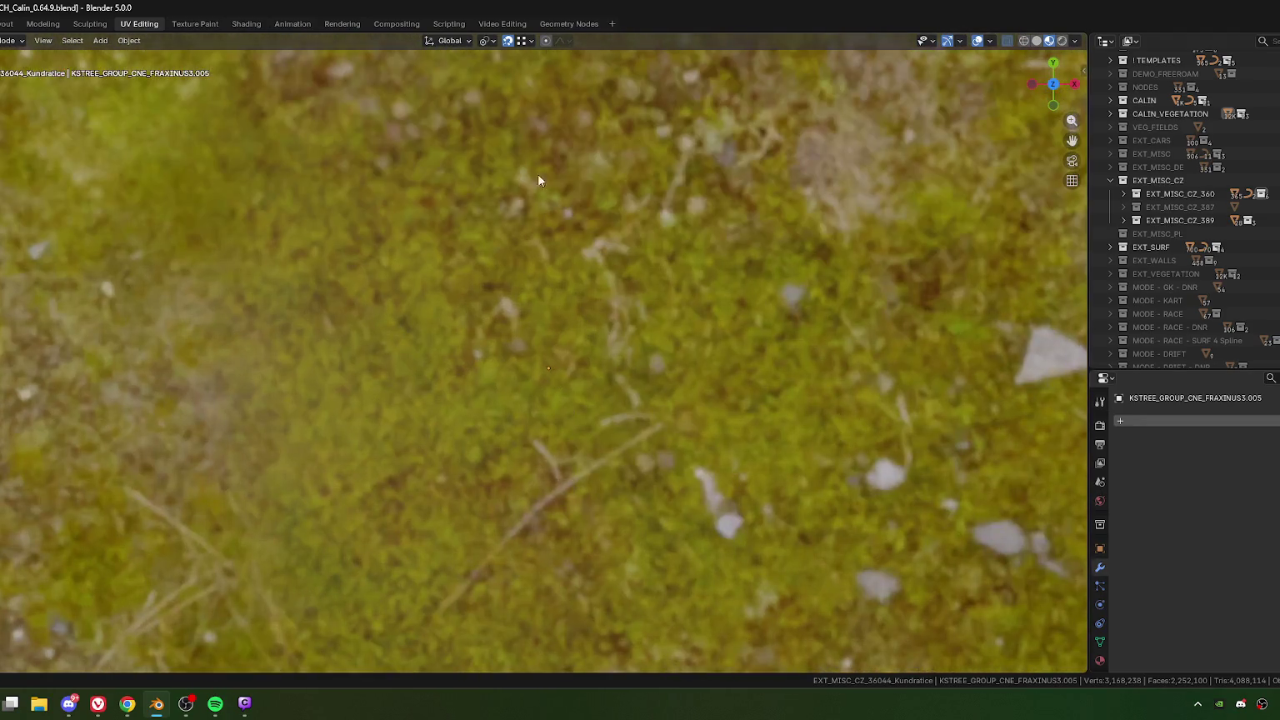
left_click(531, 40)
left_click(540, 83)
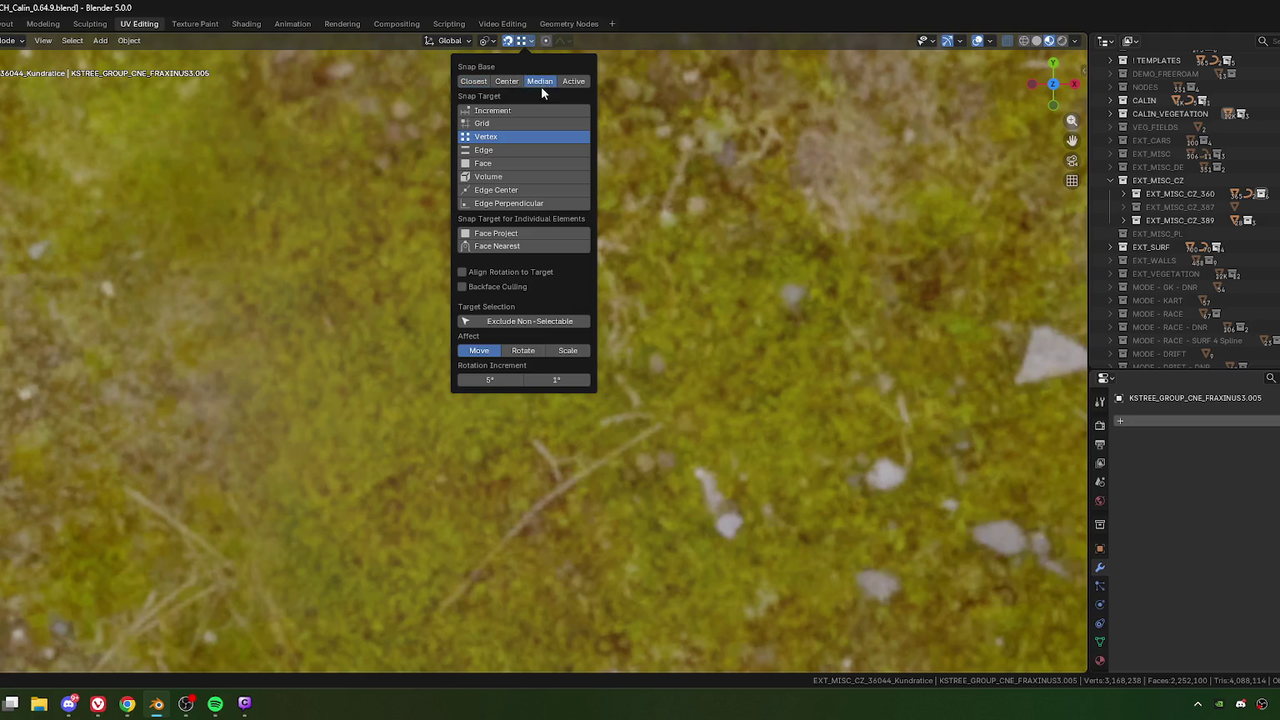
left_click(487, 164)
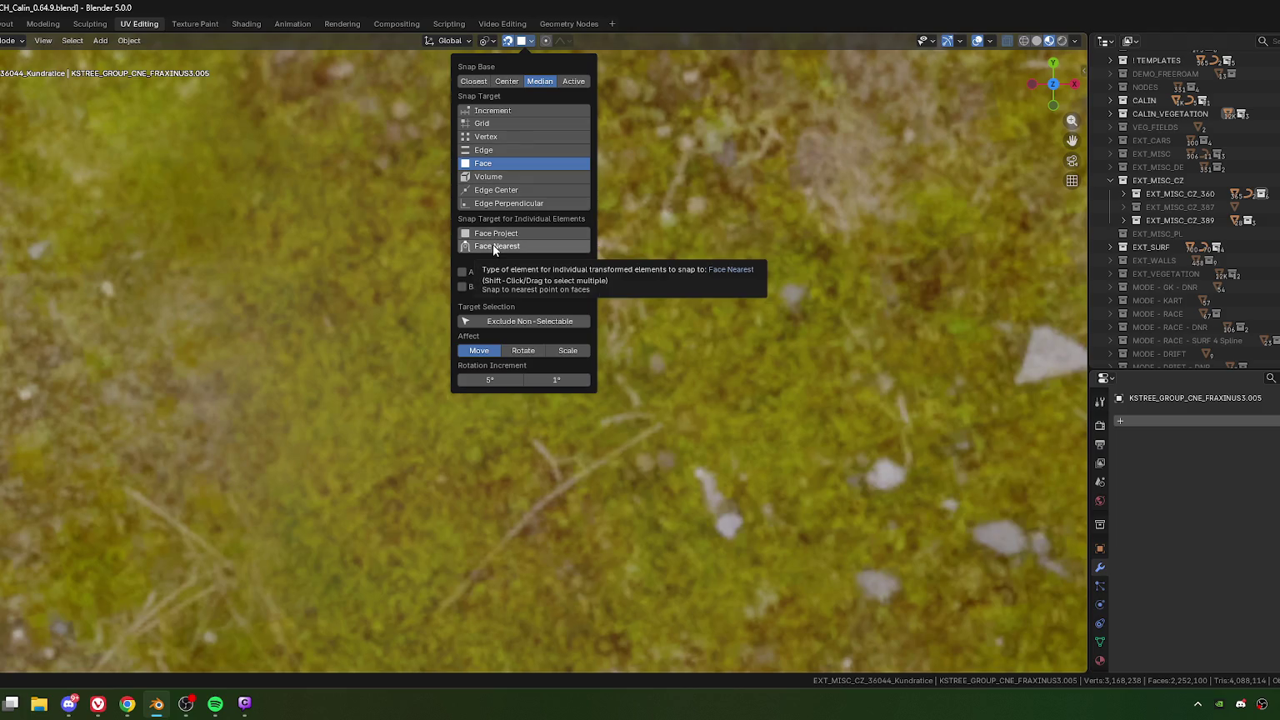
left_click(494, 247)
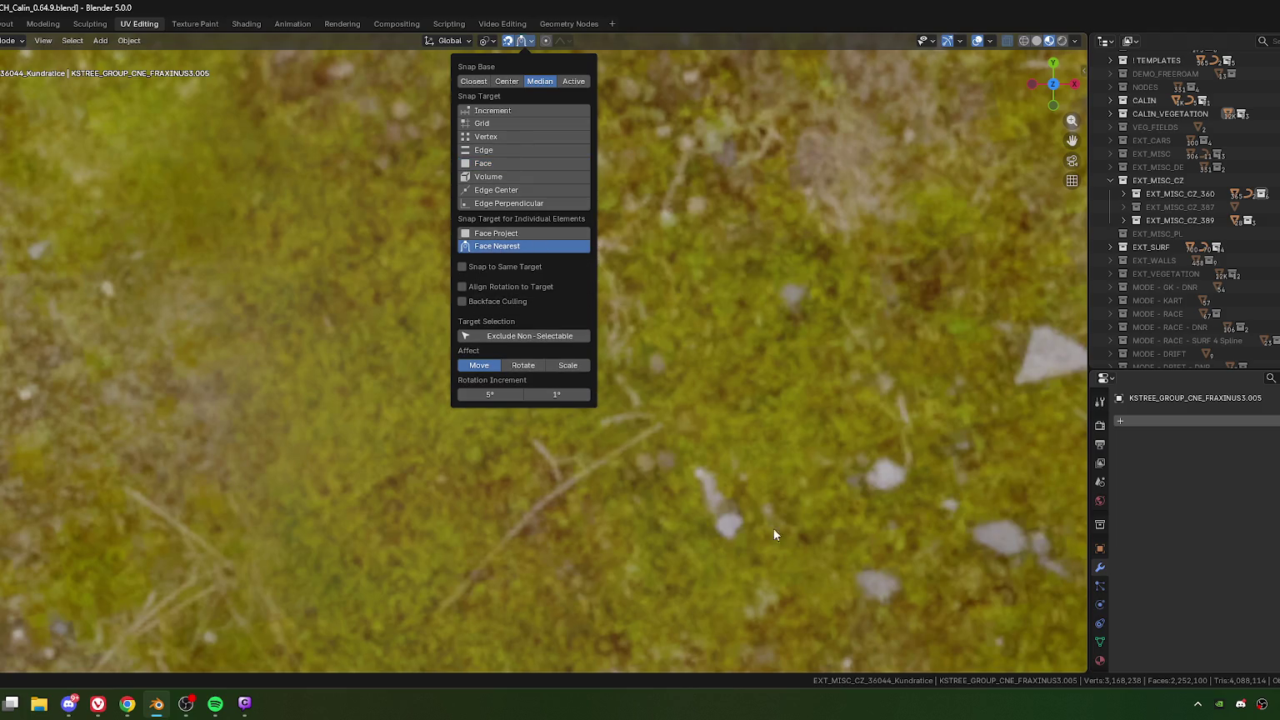
left_click(572, 513)
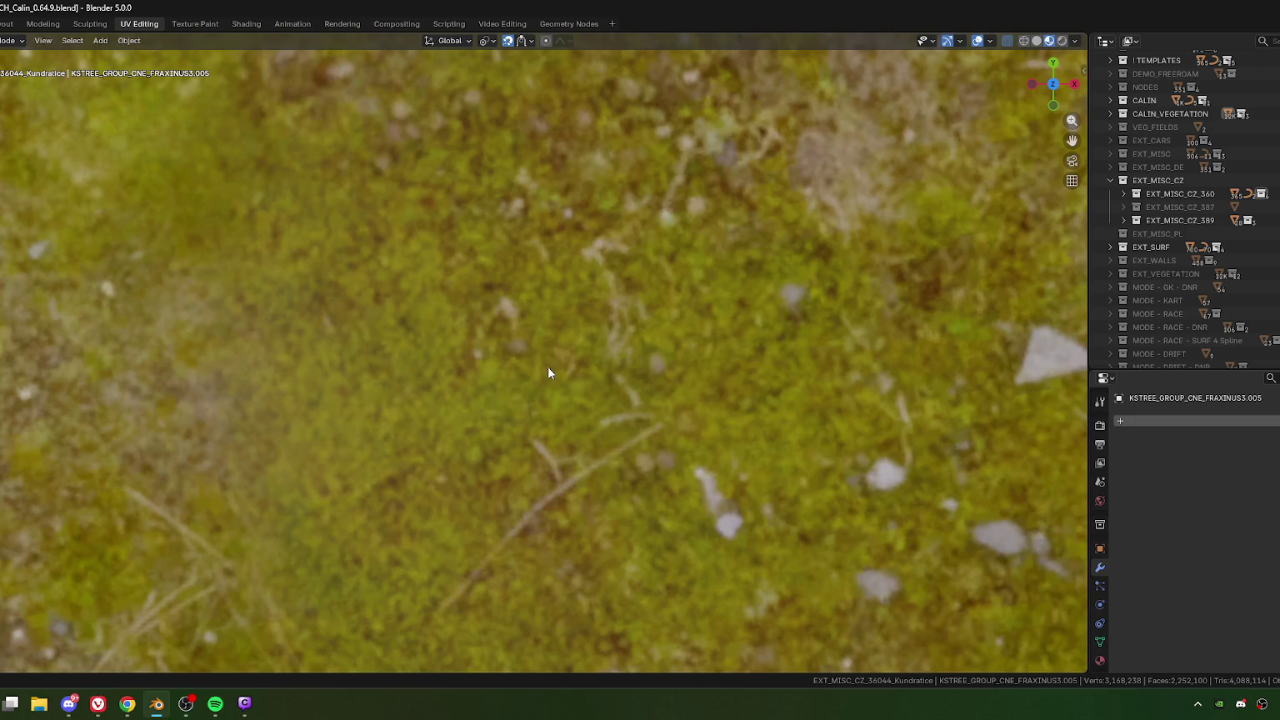
key("g")
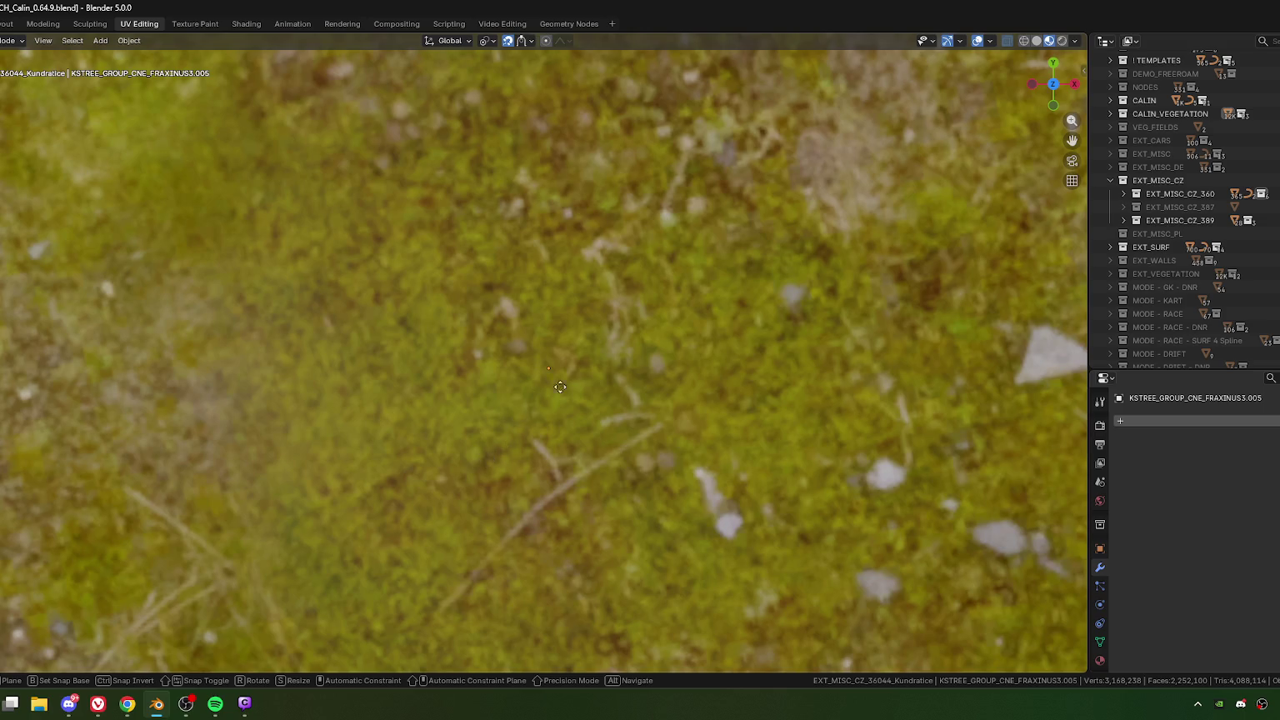
Step: Lock the tree move to the Z axis and drop the trees onto the ground
key("z")
left_click(536, 396)
scroll(452, 435, "down", 5)
scroll(454, 381, "down", 3)
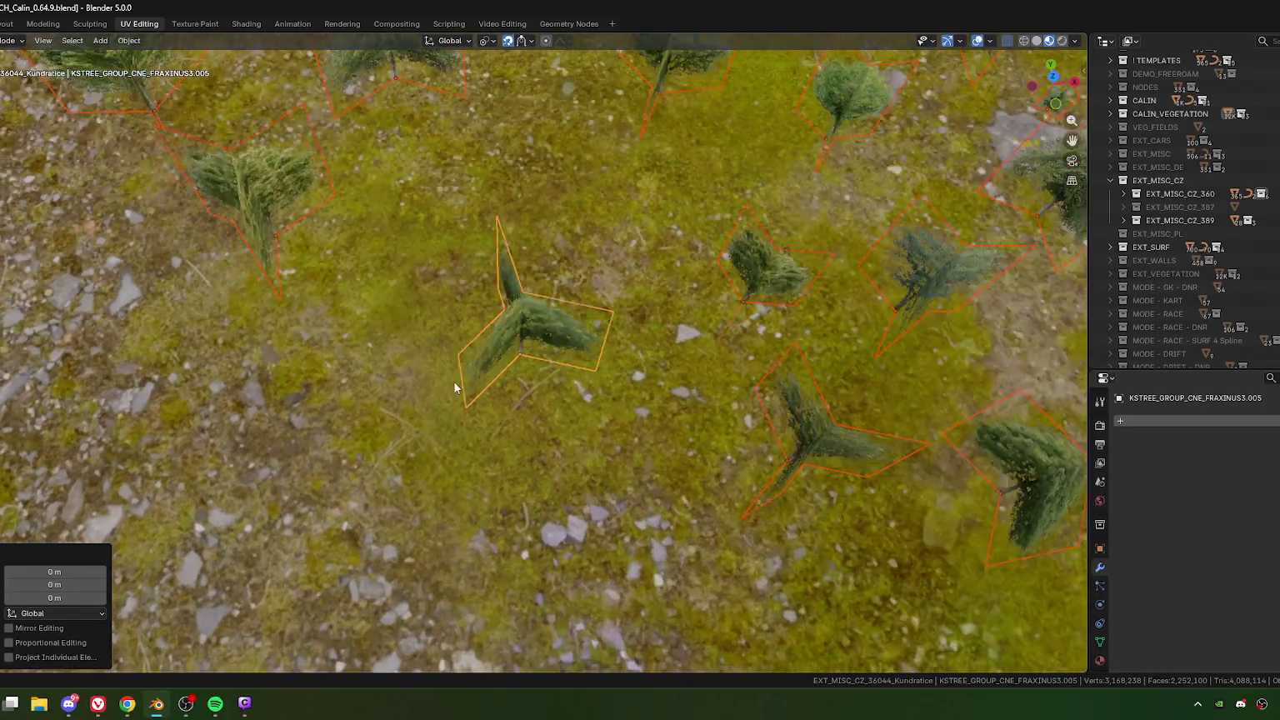
mouse_move(453, 381)
middle_mouse_down()
mouse_move(537, 311)
mouse_move(340, 387)
mouse_move(662, 364)
mouse_move(333, 419)
mouse_move(602, 389)
middle_mouse_up()
scroll(602, 389, "up", 3)
scroll(383, 370, "down", 5)
middle_click_drag(383, 371, 403, 383)
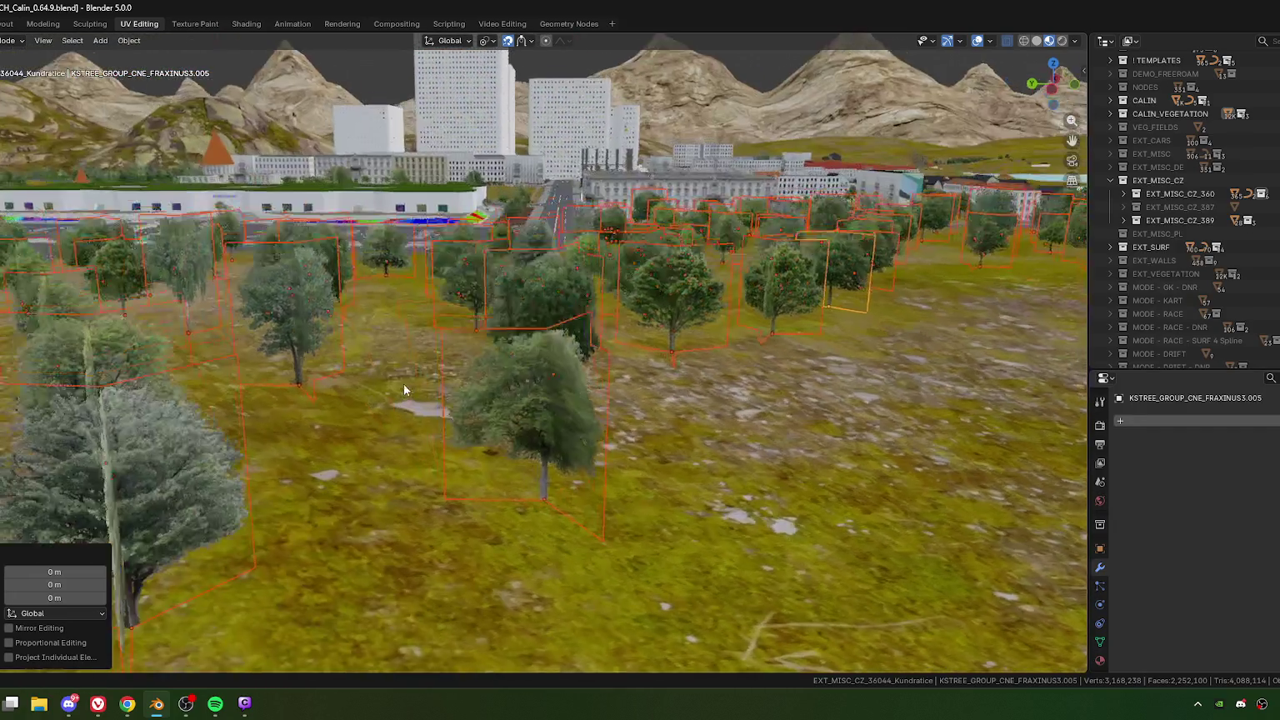
scroll(367, 389, "up", 2)
Step: Select the alder tree ALNUS.003 and scale it up to 1.28
left_click(373, 442)
scroll(371, 441, "down", 5)
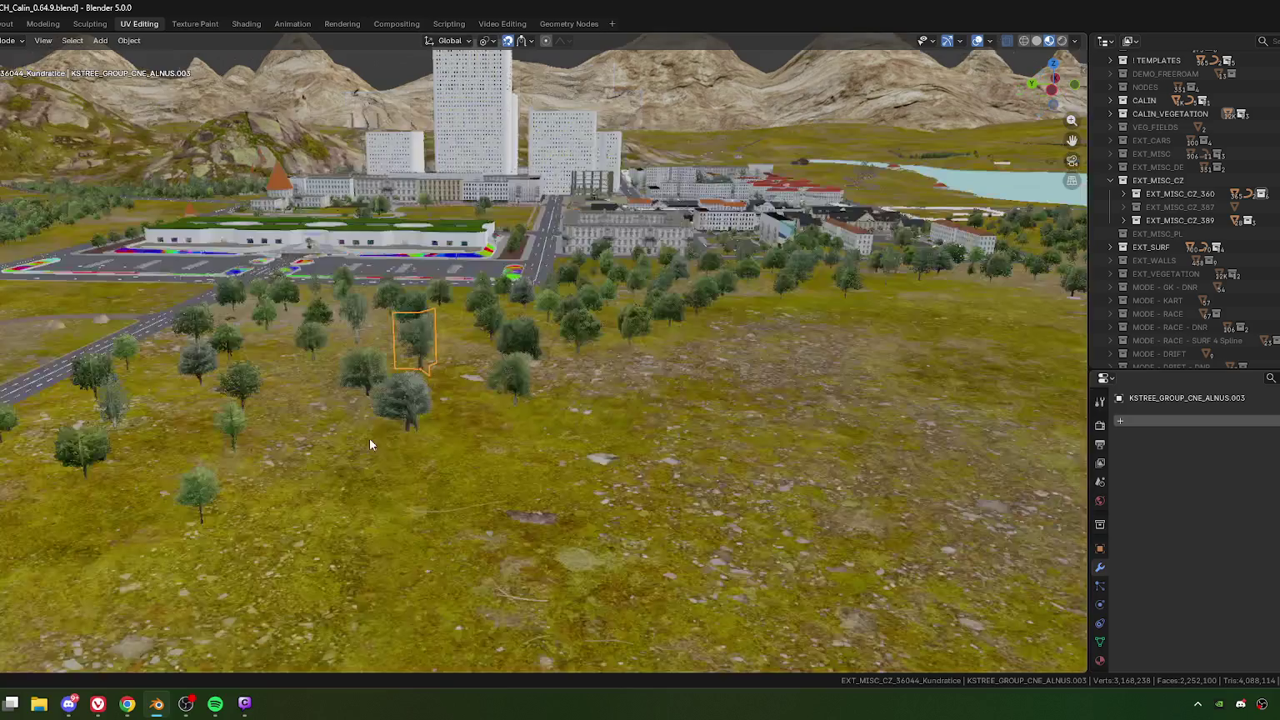
mouse_move(369, 439)
middle_mouse_down()
mouse_move(524, 399)
mouse_move(494, 413)
middle_mouse_up()
scroll(517, 408, "up", 2)
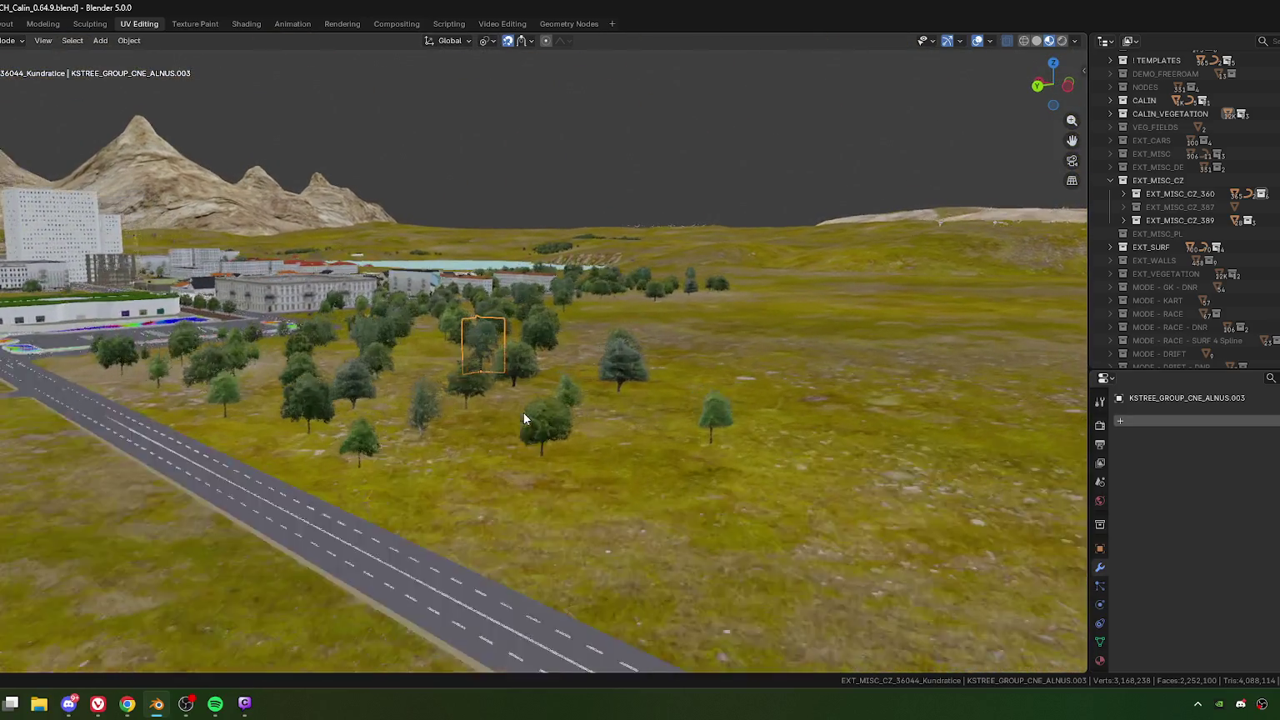
scroll(570, 398, "up", 3)
scroll(581, 400, "up", 2)
key("s")
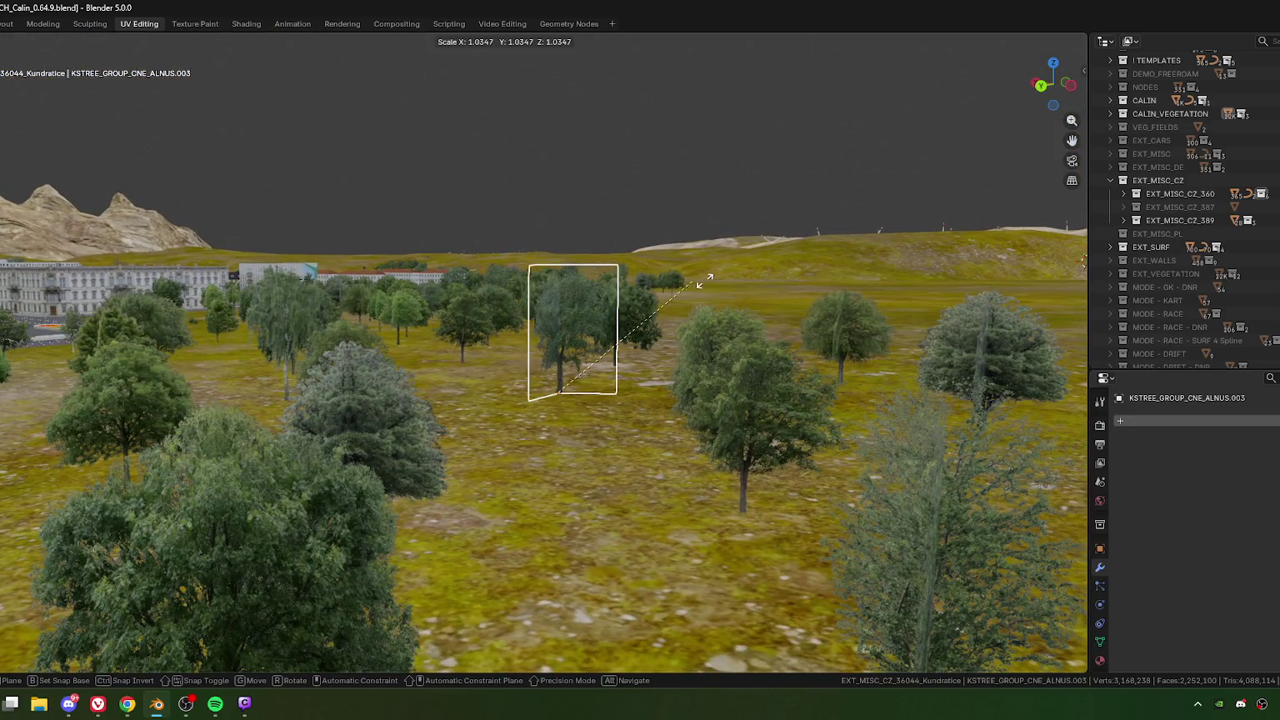
left_click(666, 326)
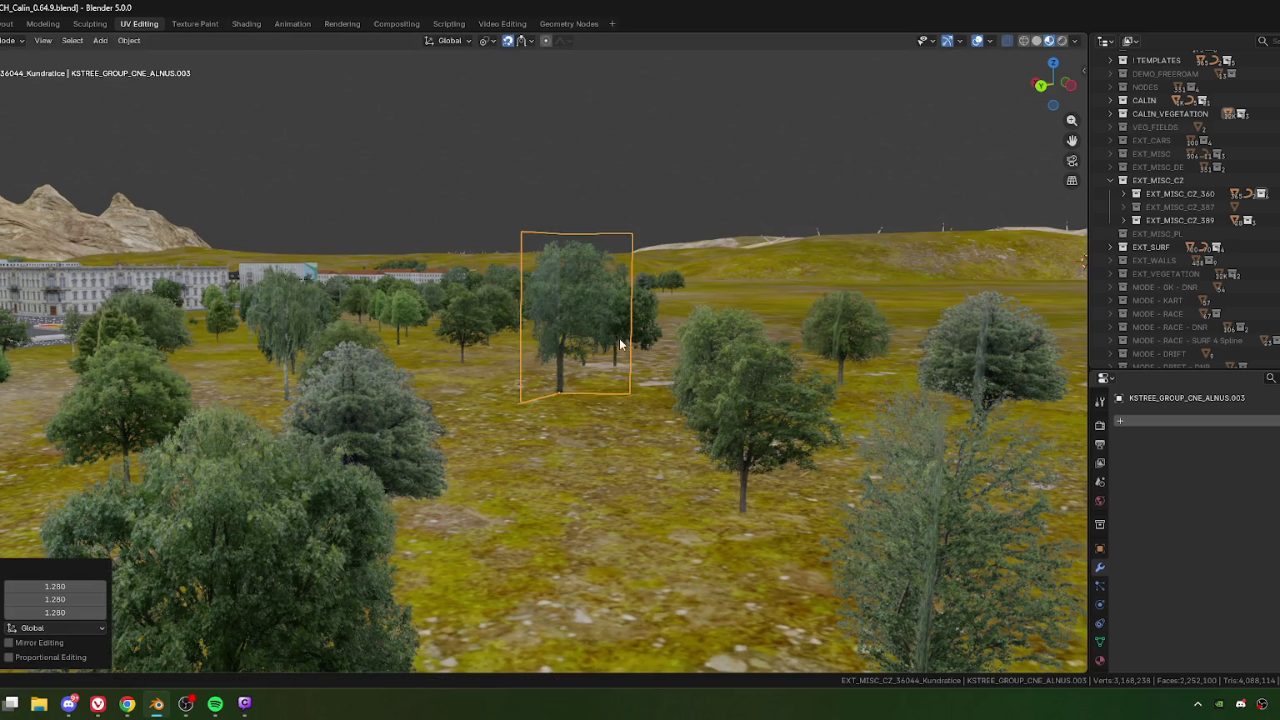
Step: Orbit and zoom around the enlarged tree and road, then exclude the CALIN collection
scroll(622, 350, "up", 2)
scroll(568, 331, "up", 1)
scroll(553, 328, "up", 2)
scroll(554, 332, "down", 1)
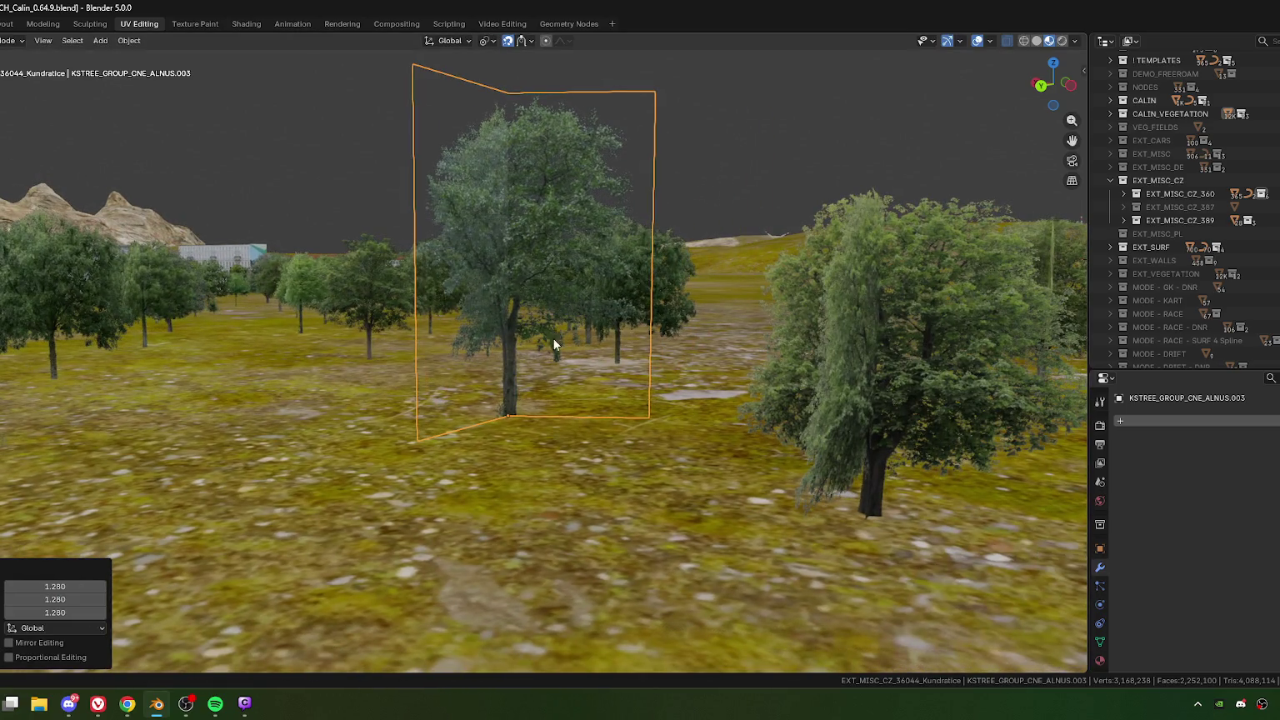
scroll(554, 338, "down", 3)
scroll(534, 359, "down", 2)
scroll(492, 367, "down", 2)
scroll(482, 366, "down", 2)
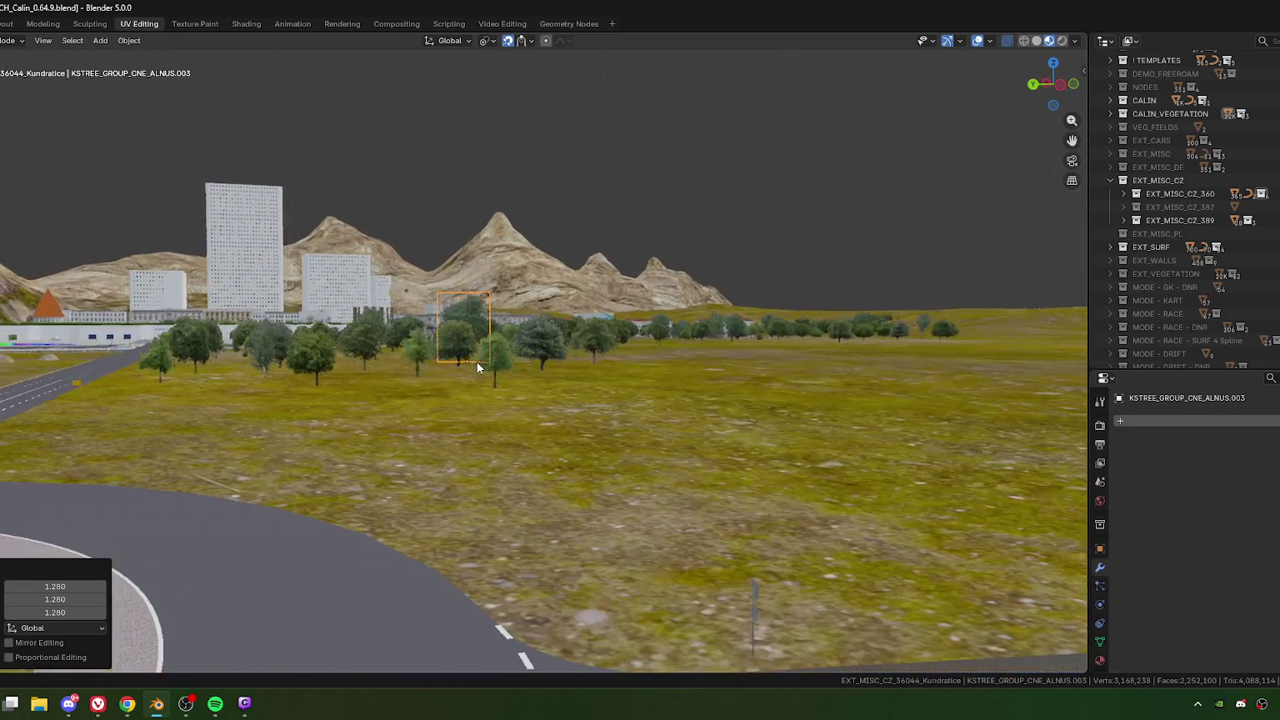
middle_click_drag(477, 361, 512, 369)
scroll(510, 365, "up", 2)
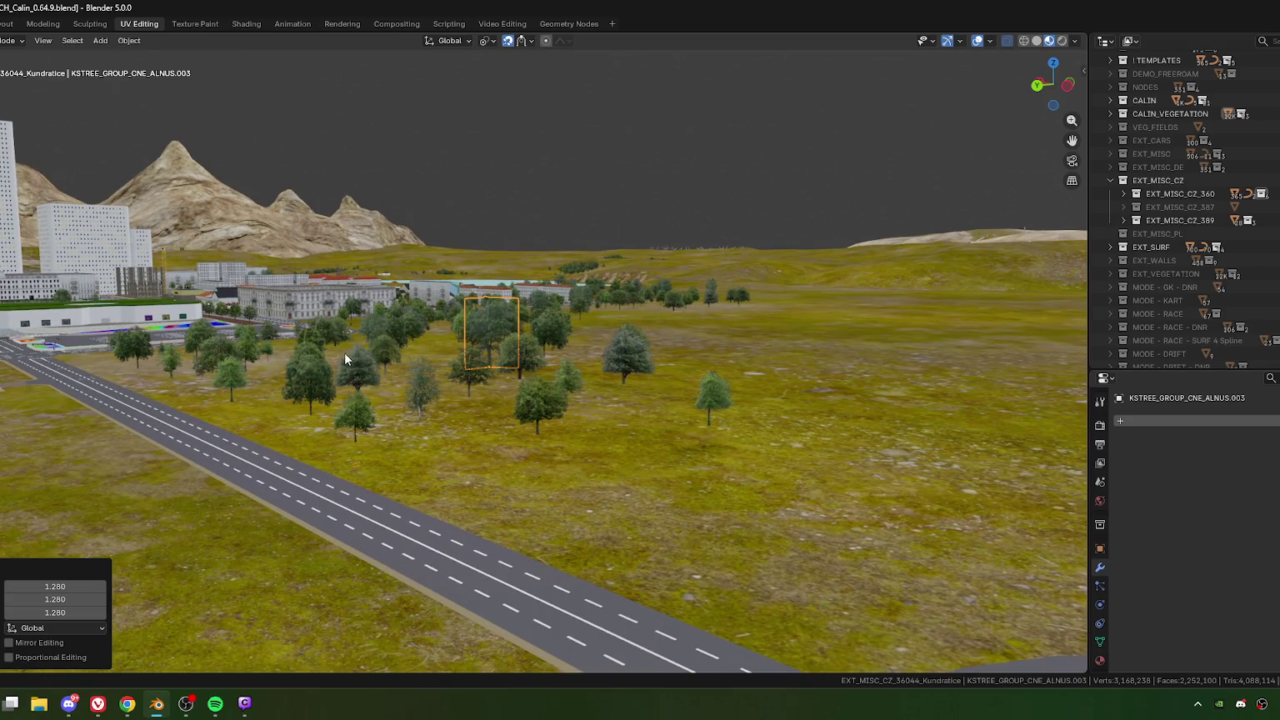
scroll(375, 350, "down", 3)
scroll(425, 358, "down", 2)
mouse_move(461, 400)
middle_mouse_down()
mouse_move(400, 417)
mouse_move(451, 362)
mouse_move(457, 406)
middle_mouse_up()
scroll(400, 408, "down", 2)
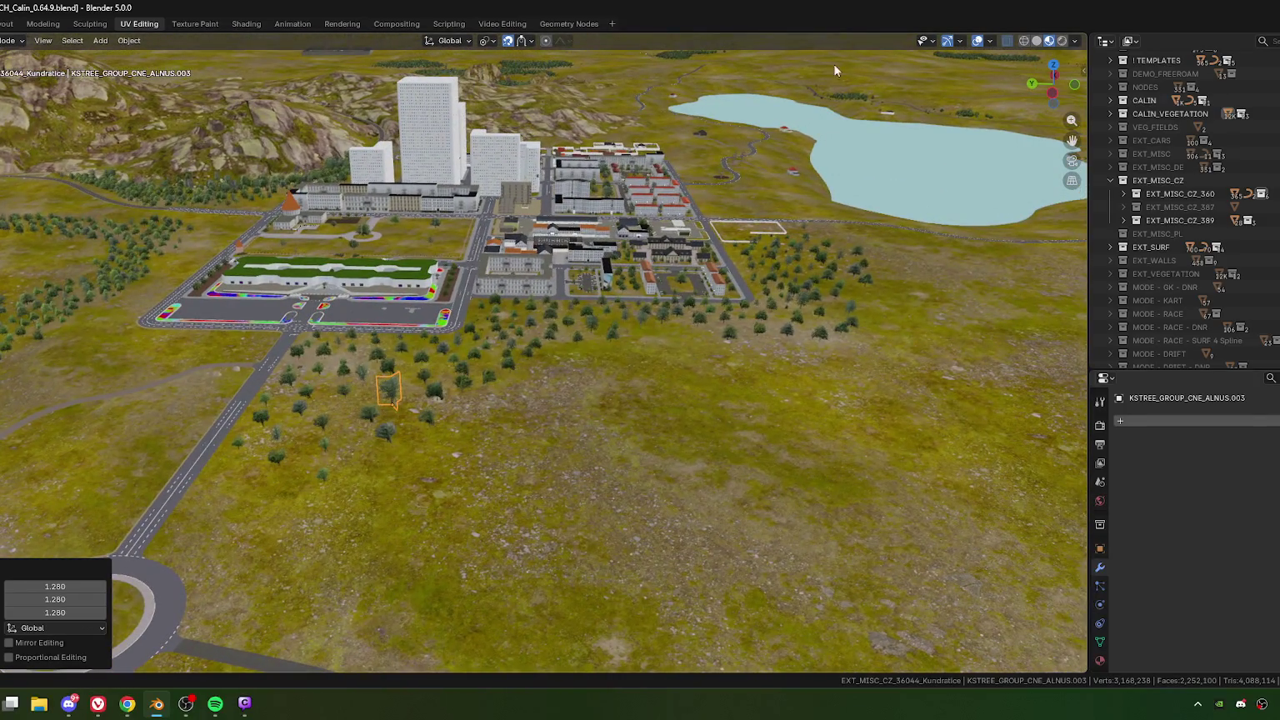
left_click(1123, 100)
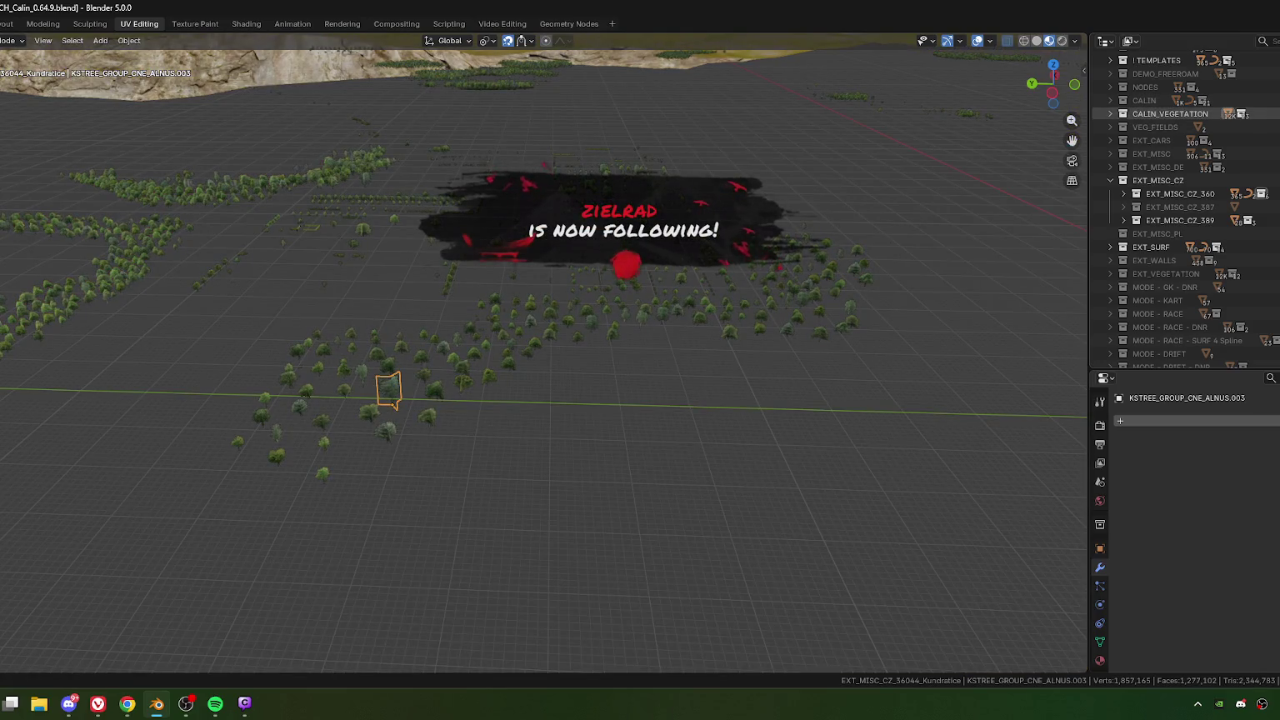
Step: Exclude CALIN_VEGETATION as well and orbit over the bare terrain and lake
left_click(1122, 113)
middle_click_drag(445, 368, 428, 363)
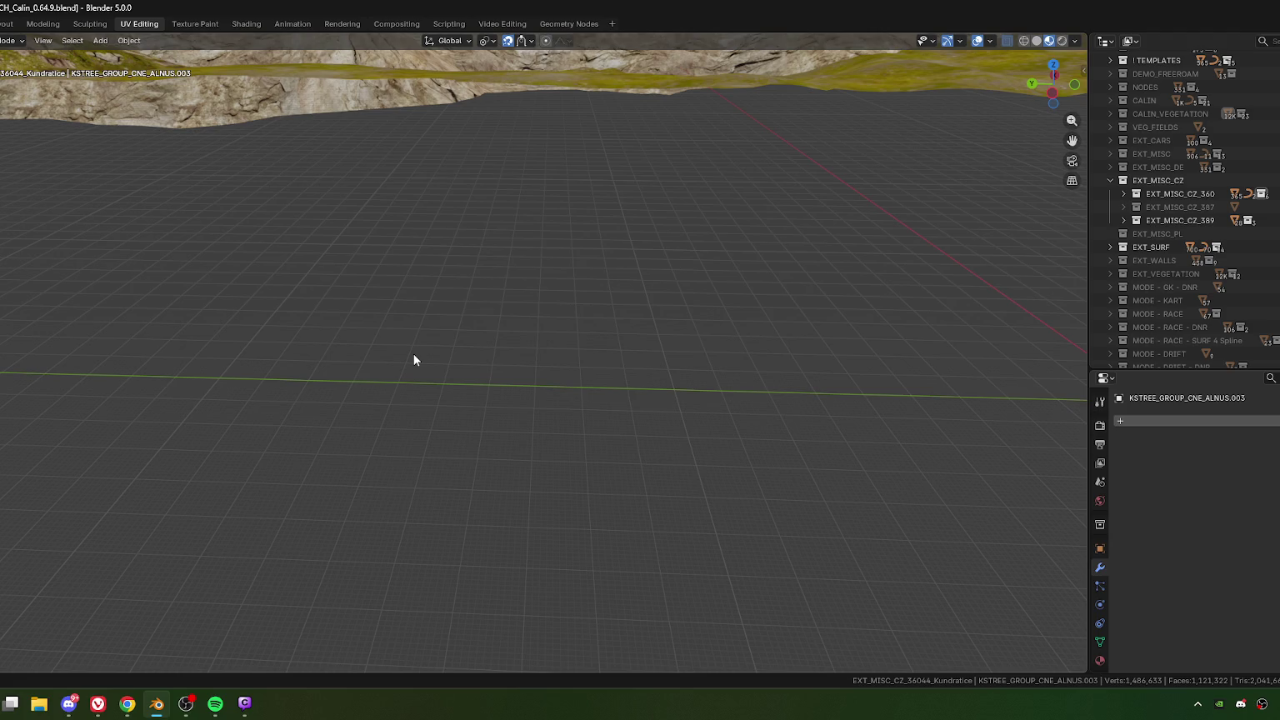
middle_click_drag(415, 360, 535, 426)
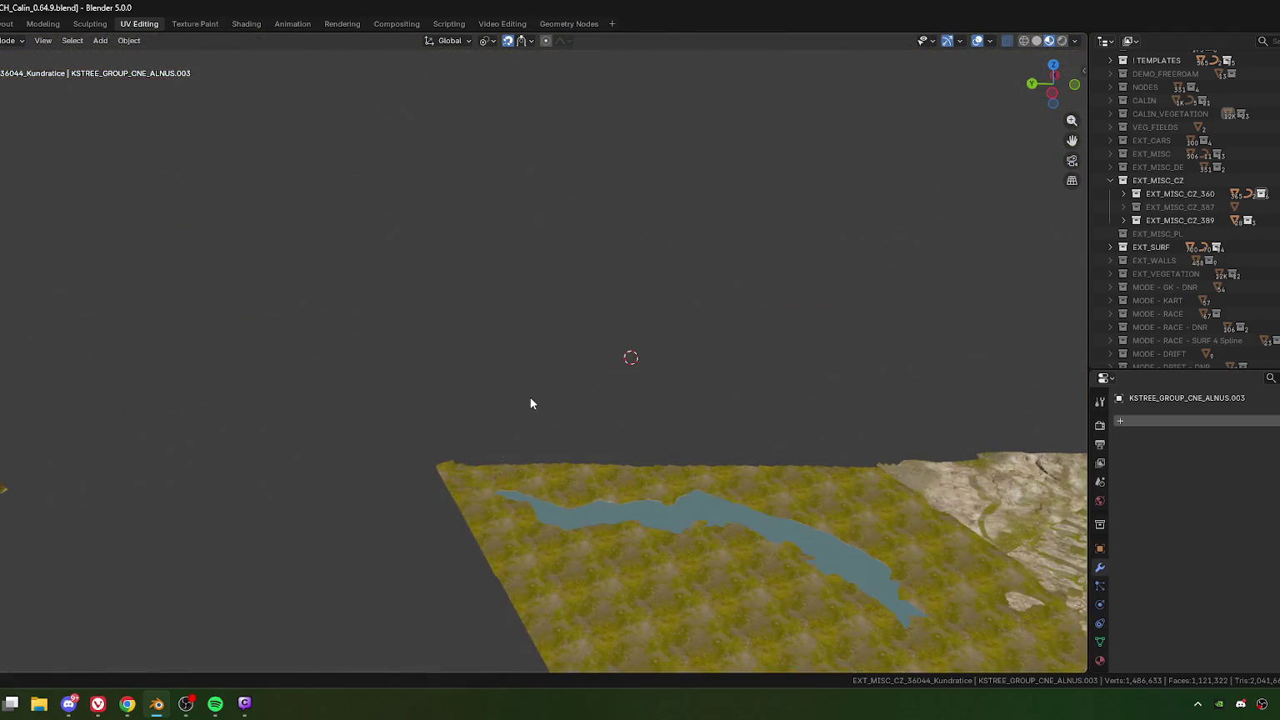
Step: Switch to top view and pan onto the road junction spur by the bridge
key("KP_7")
scroll(508, 405, "down", 5)
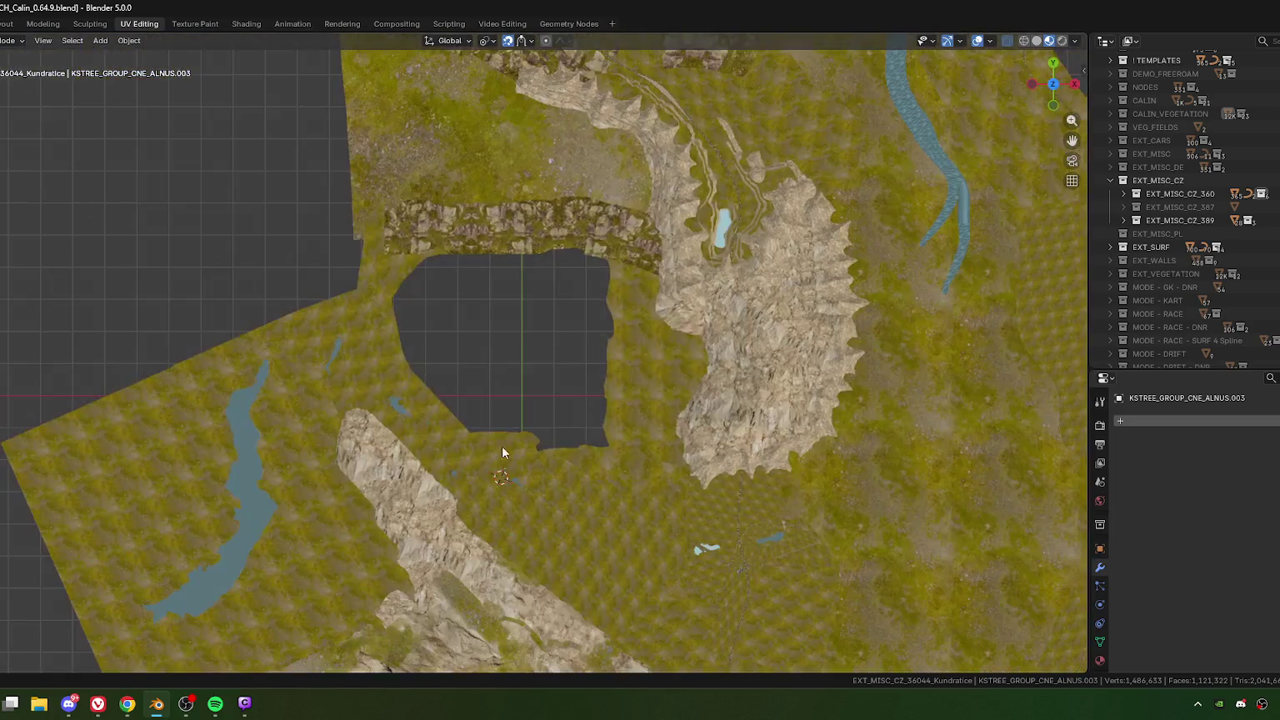
scroll(501, 431, "down", 4)
scroll(502, 434, "up", 4)
scroll(506, 398, "up", 2)
scroll(506, 399, "up", 4)
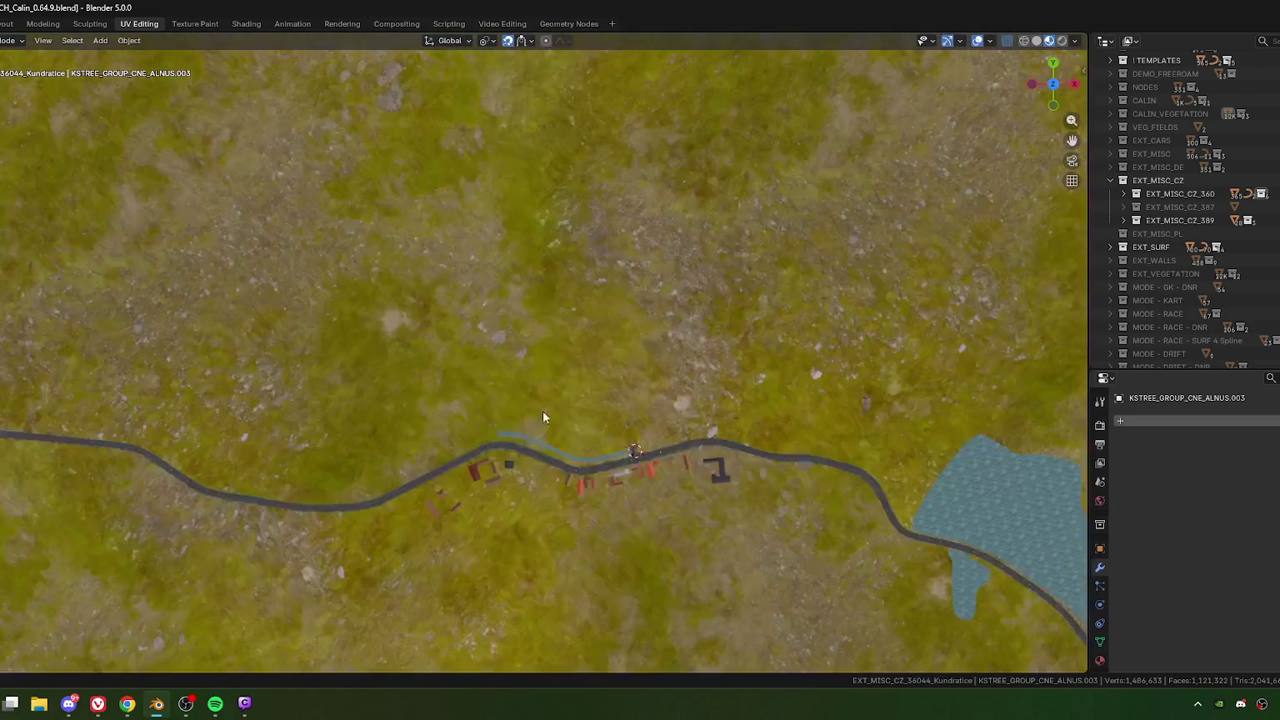
scroll(524, 404, "up", 1)
scroll(524, 407, "up", 3)
middle_click_drag(377, 406, 477, 408, "shift")
Step: Select the grass terrain 1GRAS_CZ_360-44_W and view it from directly above
scroll(485, 409, "up", 5)
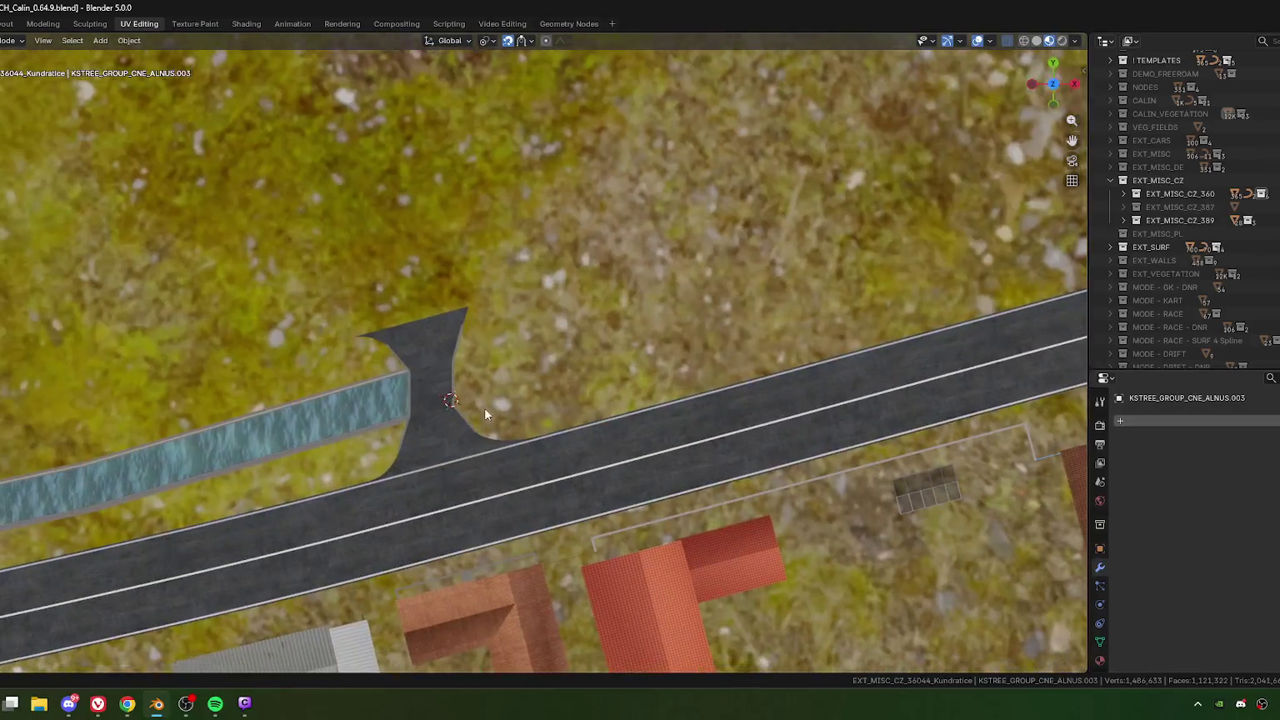
scroll(464, 471, "up", 2)
mouse_move(464, 471)
middle_mouse_down()
mouse_move(557, 343)
mouse_move(624, 467)
mouse_move(494, 412)
mouse_move(582, 396)
mouse_move(689, 415)
middle_mouse_up()
left_click(689, 425)
key("KP_7")
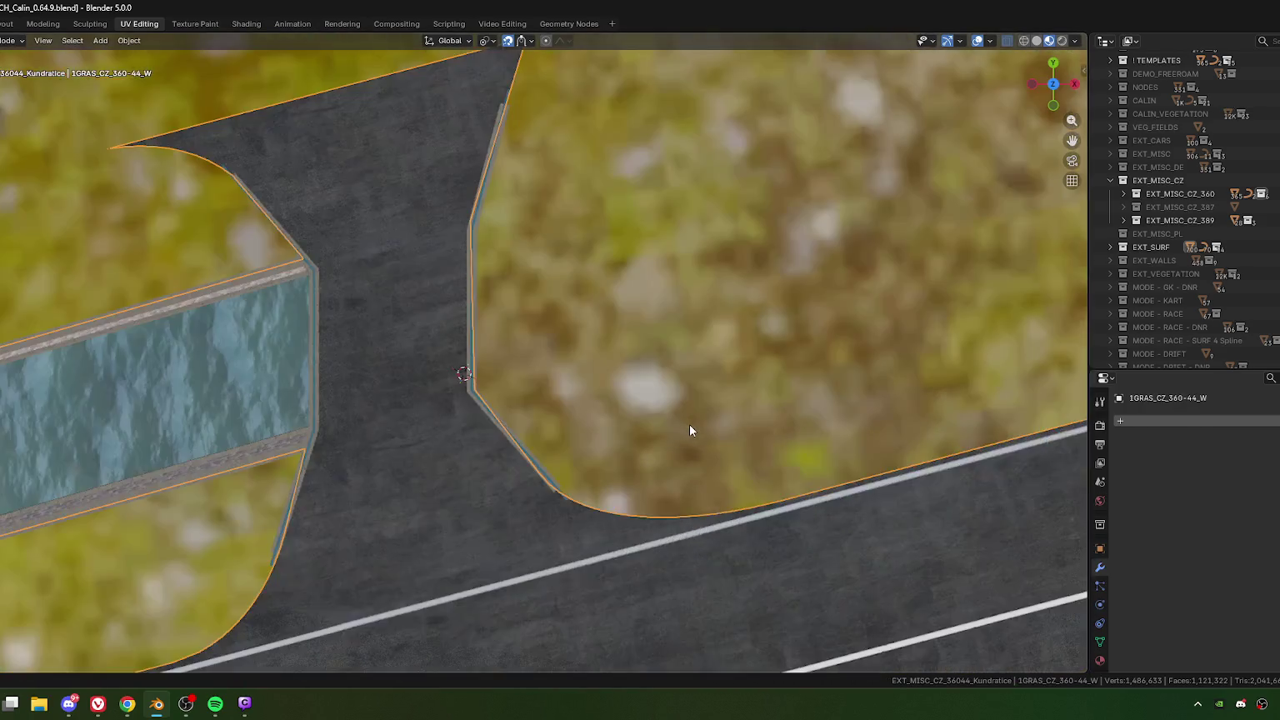
scroll(697, 376, "down", 4)
key("Tab")
scroll(524, 423, "up", 3)
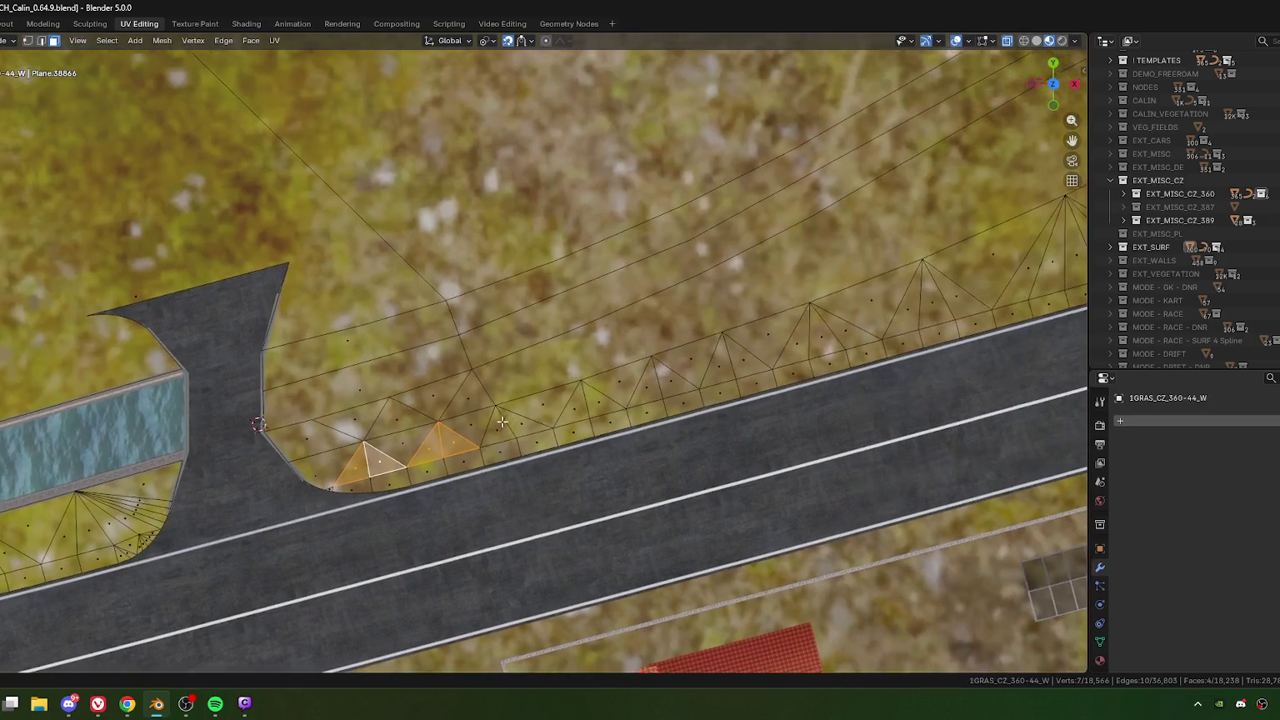
scroll(450, 438, "down", 1)
scroll(675, 381, "down", 1)
scroll(597, 408, "down", 1)
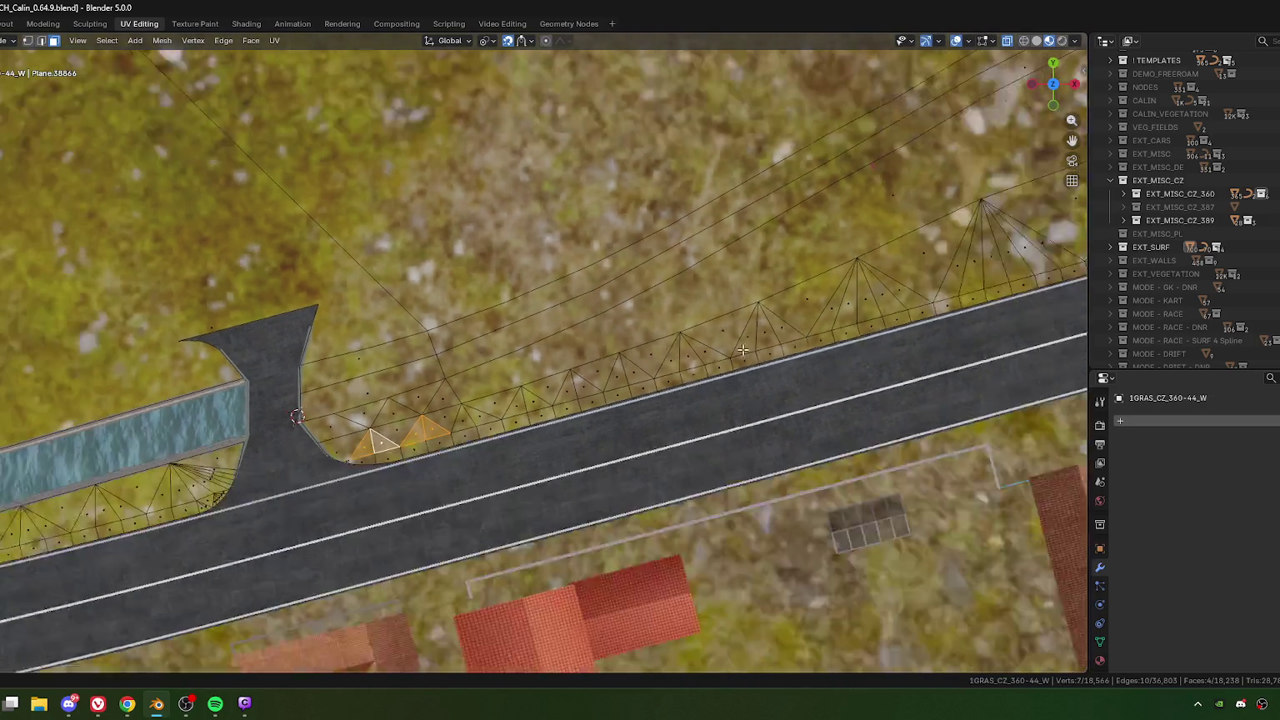
scroll(744, 346, "down", 1)
mouse_move(802, 305)
middle_mouse_down("shift")
mouse_move(591, 380)
mouse_move(654, 420)
mouse_move(567, 450)
middle_mouse_up("shift")
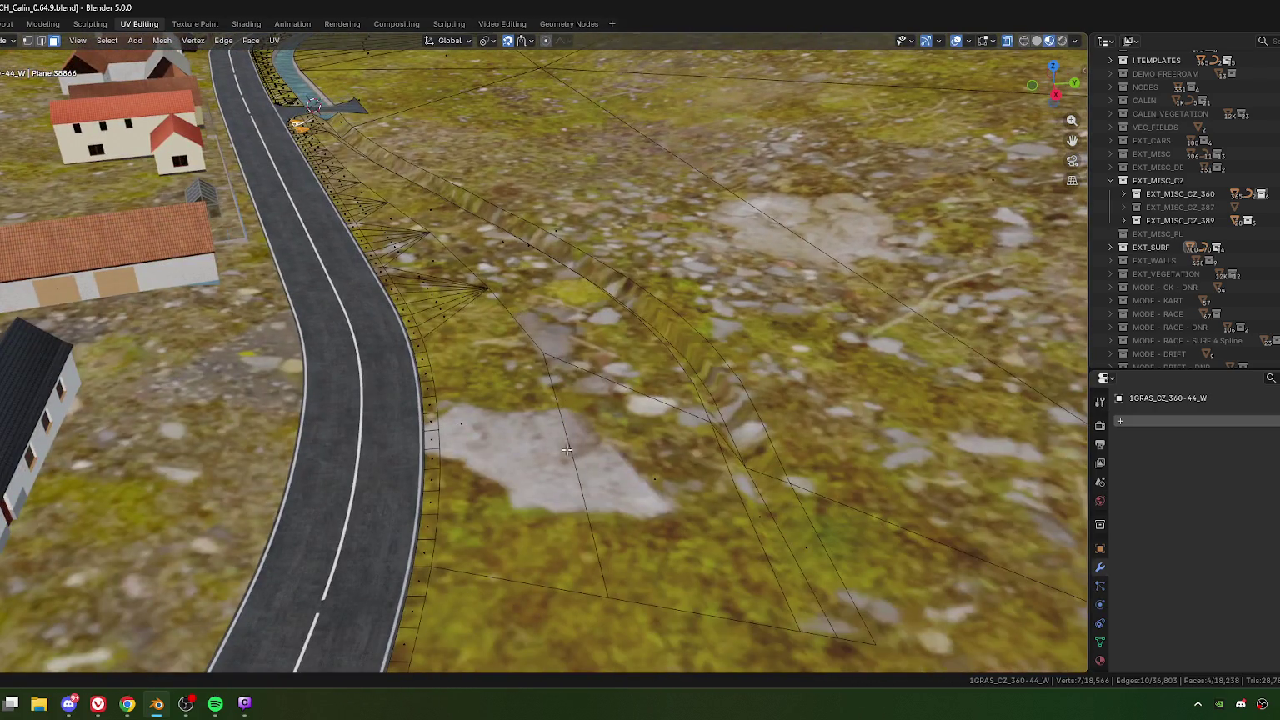
left_click(126, 704)
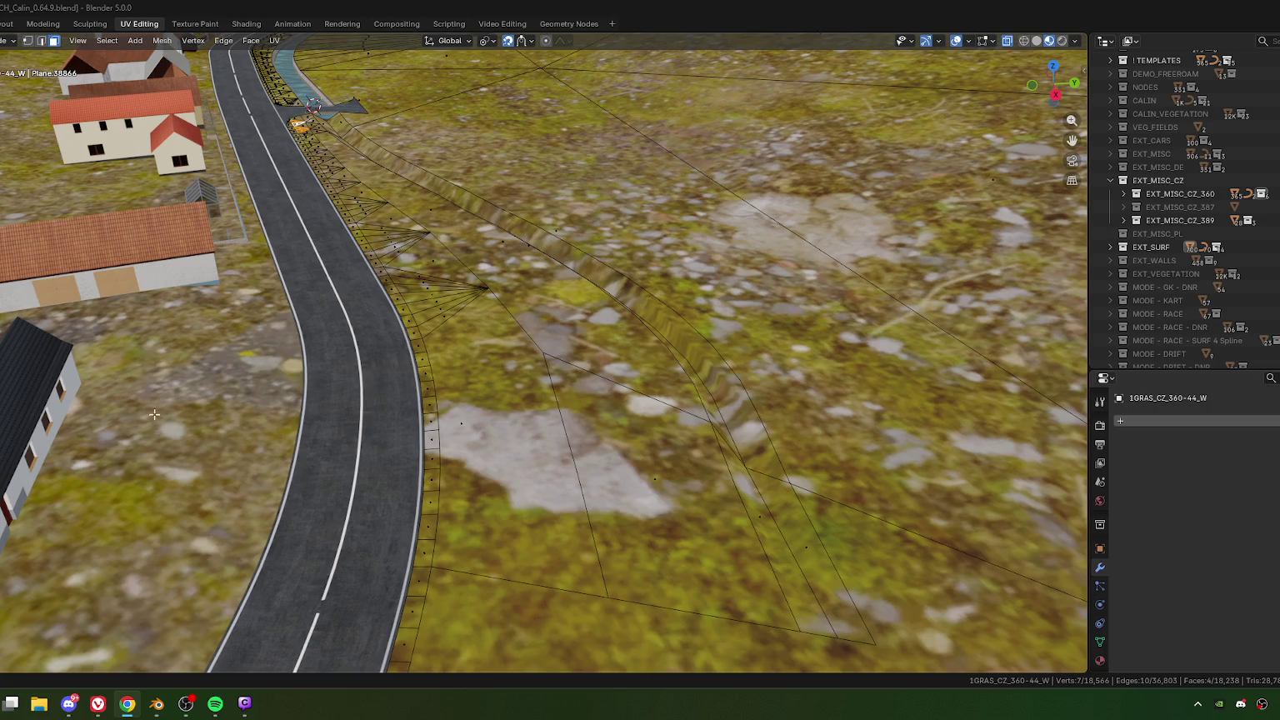
mouse_move(338, 417)
middle_mouse_down()
mouse_move(294, 365)
mouse_move(513, 434)
mouse_move(346, 423)
middle_mouse_up()
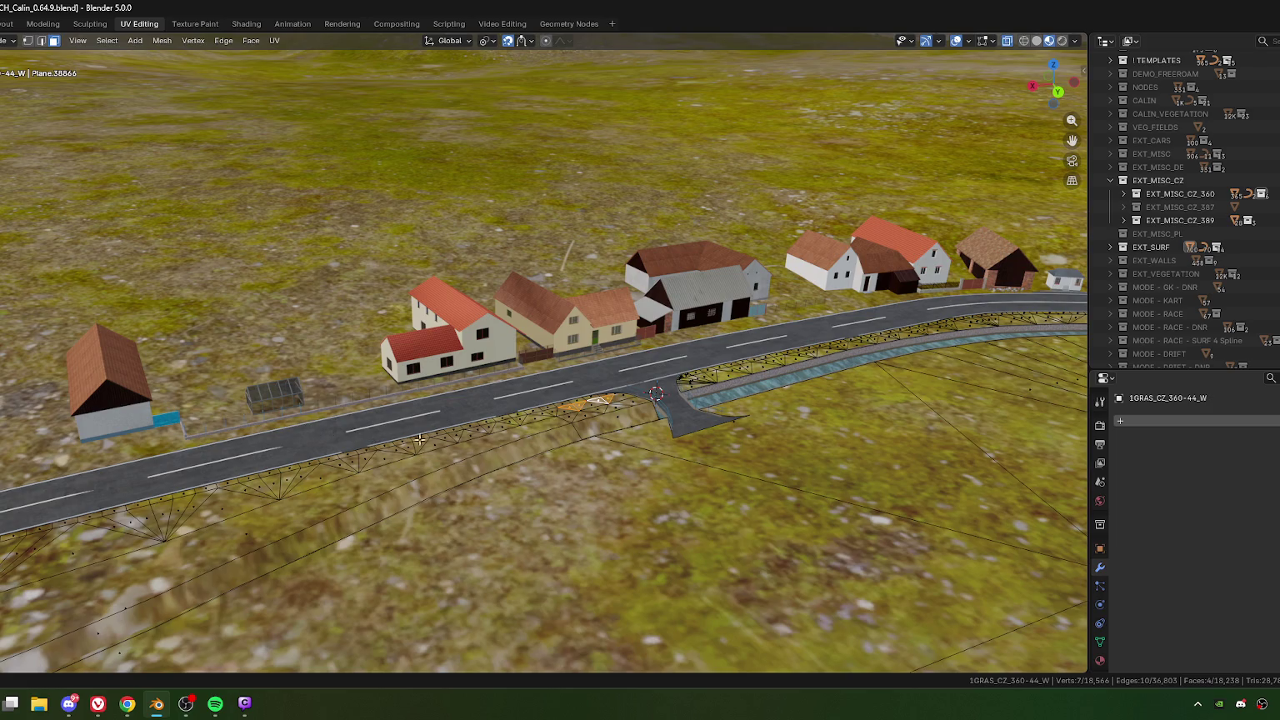
mouse_move(576, 441)
middle_mouse_down()
mouse_move(551, 427)
mouse_move(567, 412)
middle_mouse_up()
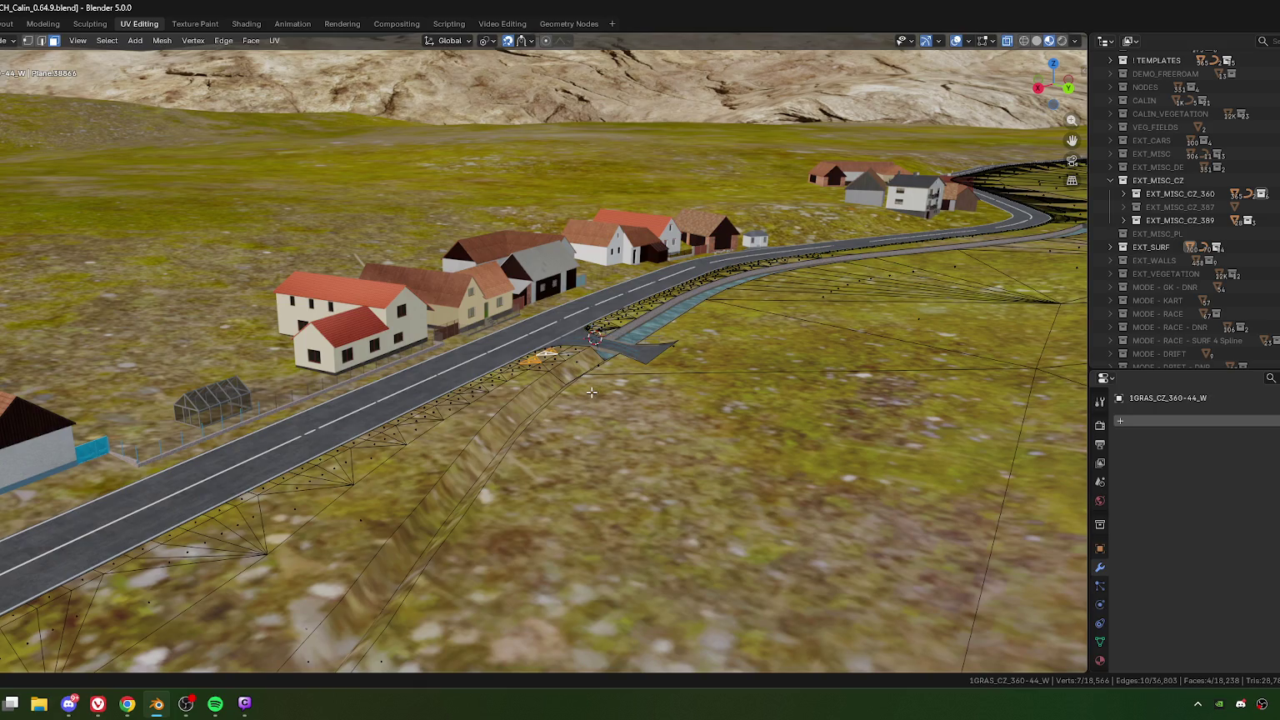
mouse_move(640, 408)
middle_mouse_down()
mouse_move(721, 376)
mouse_move(512, 406)
mouse_move(534, 422)
middle_mouse_up()
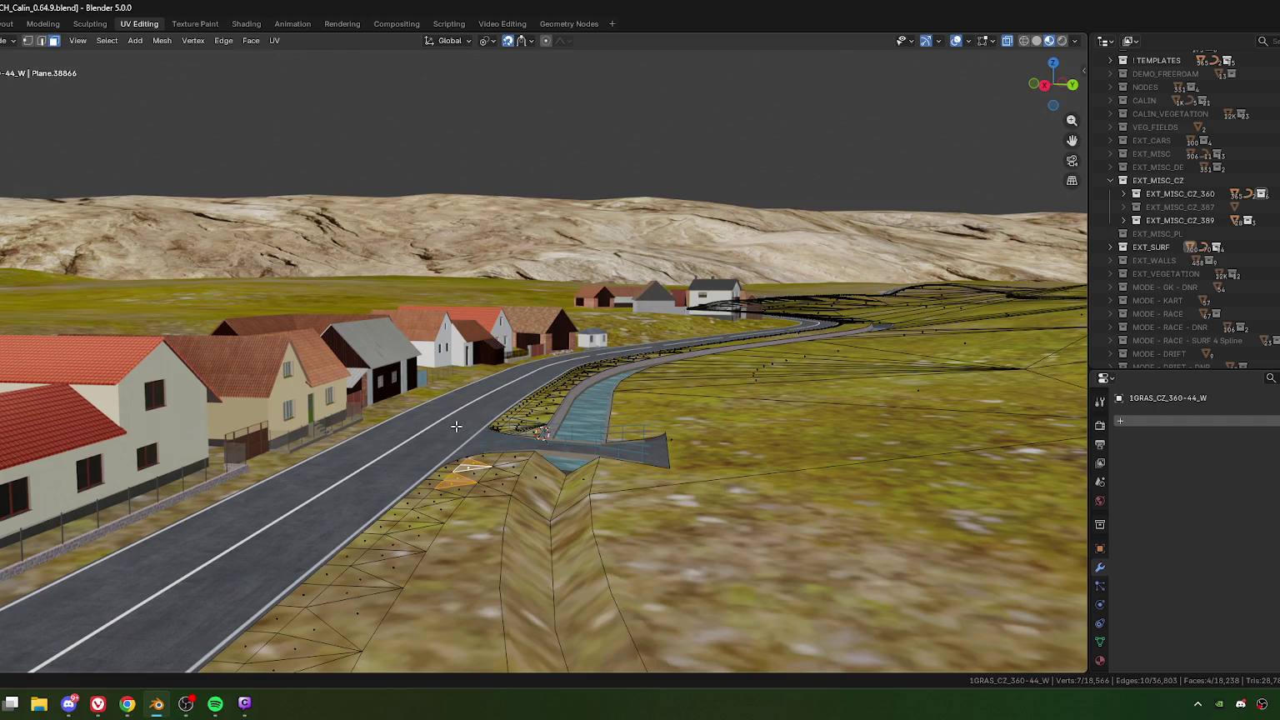
mouse_move(553, 428)
middle_mouse_down()
mouse_move(646, 450)
mouse_move(526, 379)
mouse_move(518, 403)
mouse_move(534, 332)
middle_mouse_up()
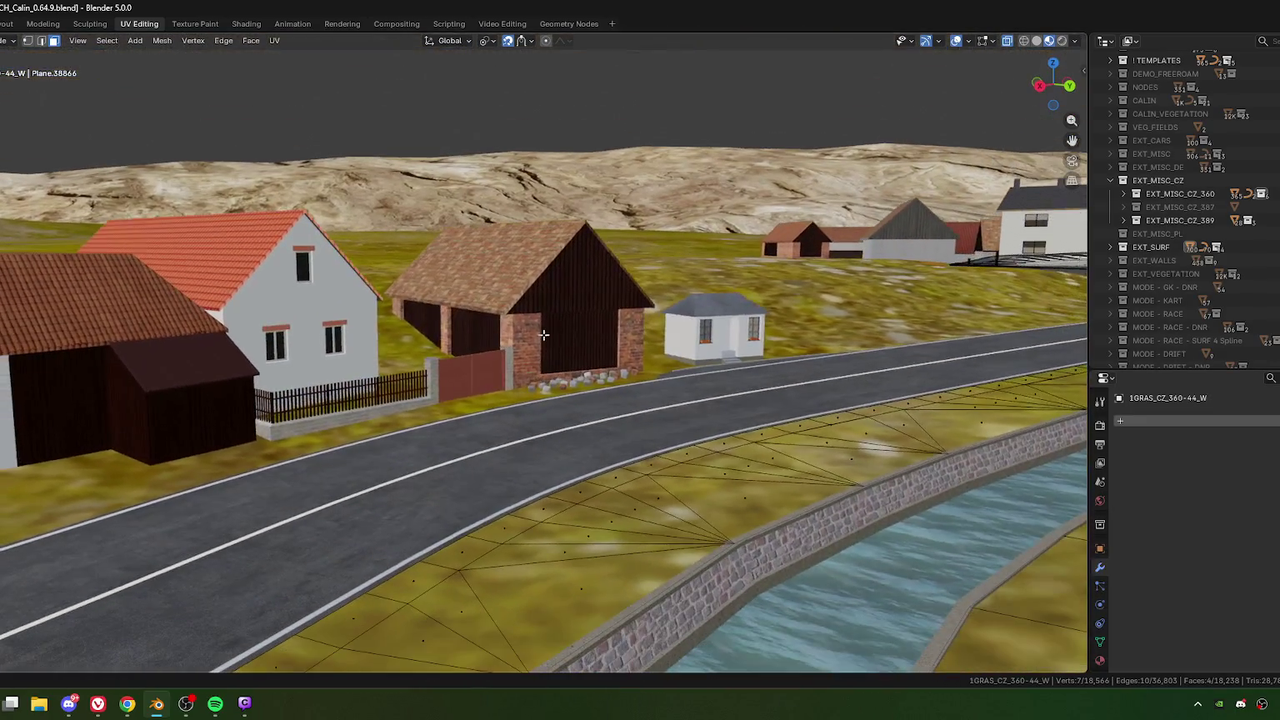
key("Tab")
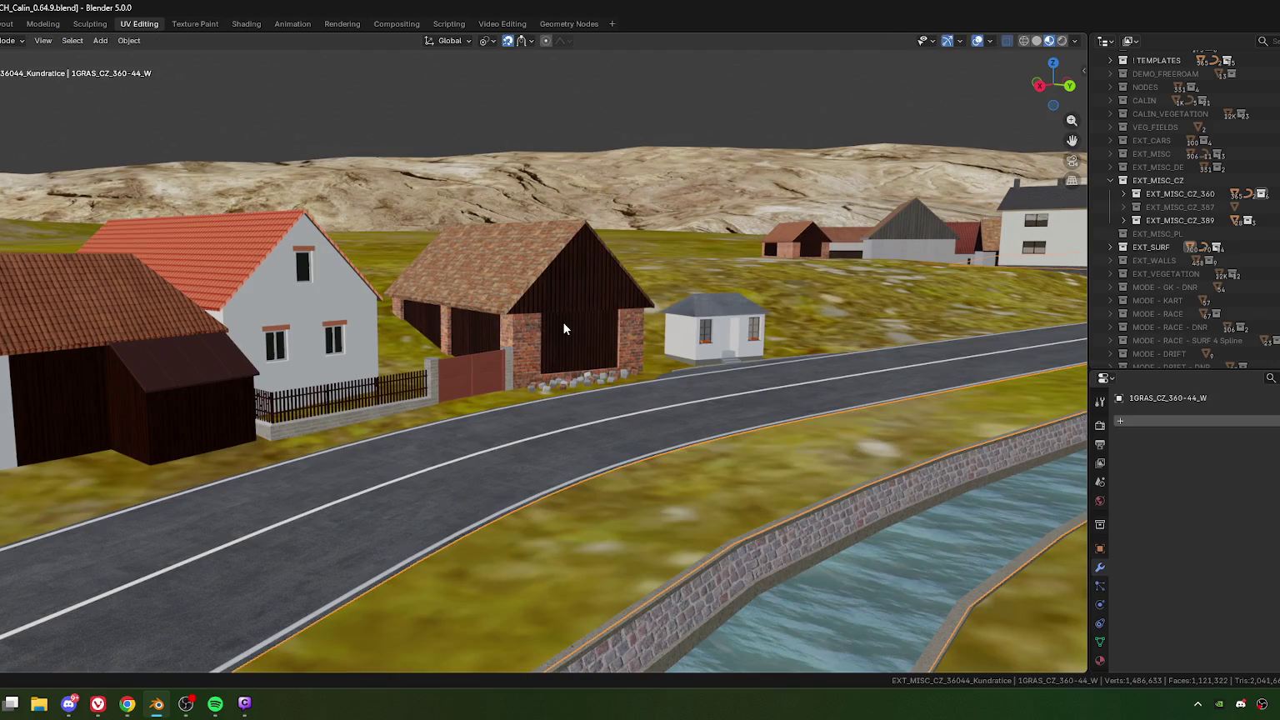
Step: Select the brick shed, view it from the top, and show EXT_MISC_CZ_360's placeholder building blocks
left_click(564, 328)
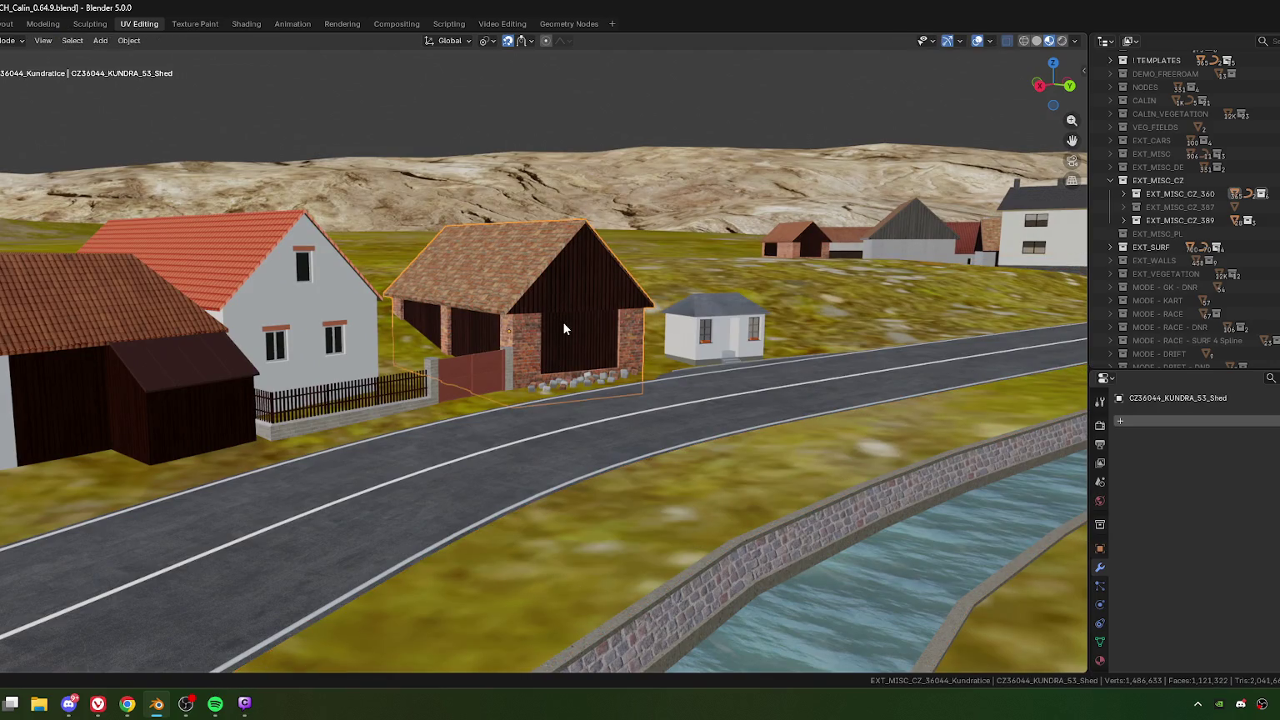
middle_click_drag(569, 323, 549, 386)
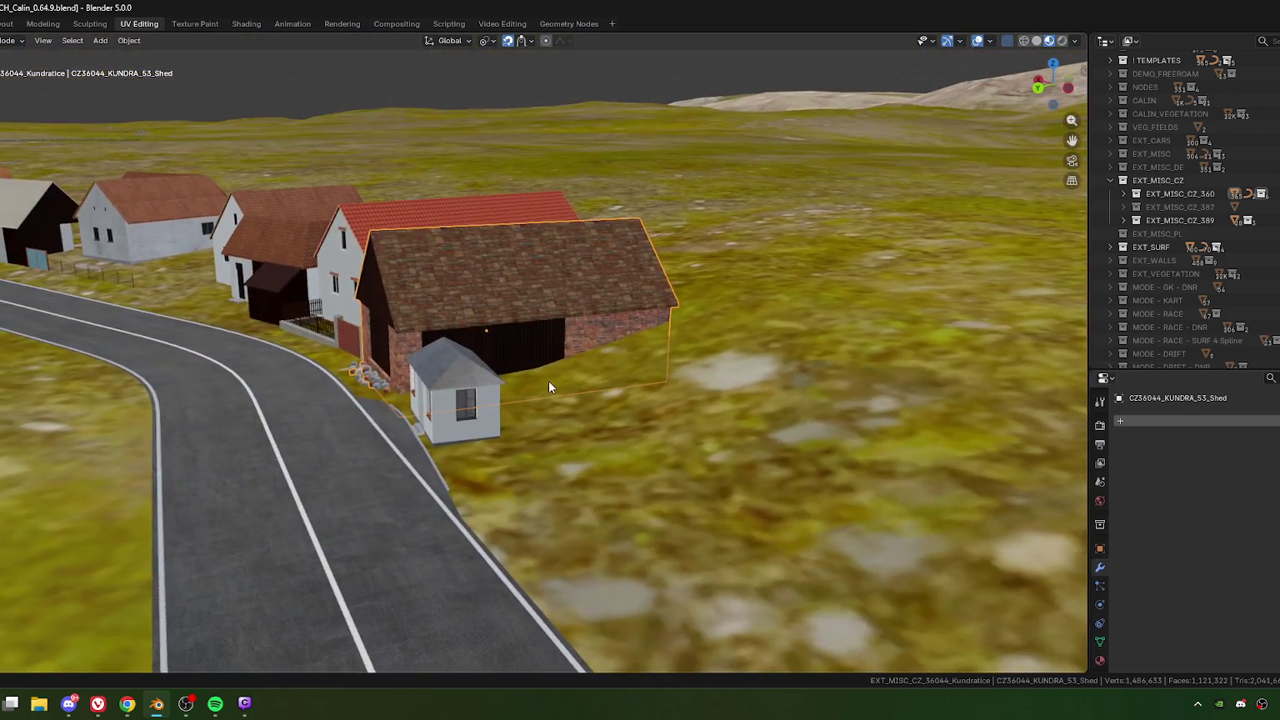
scroll(548, 387, "down", 3)
scroll(548, 392, "up", 1)
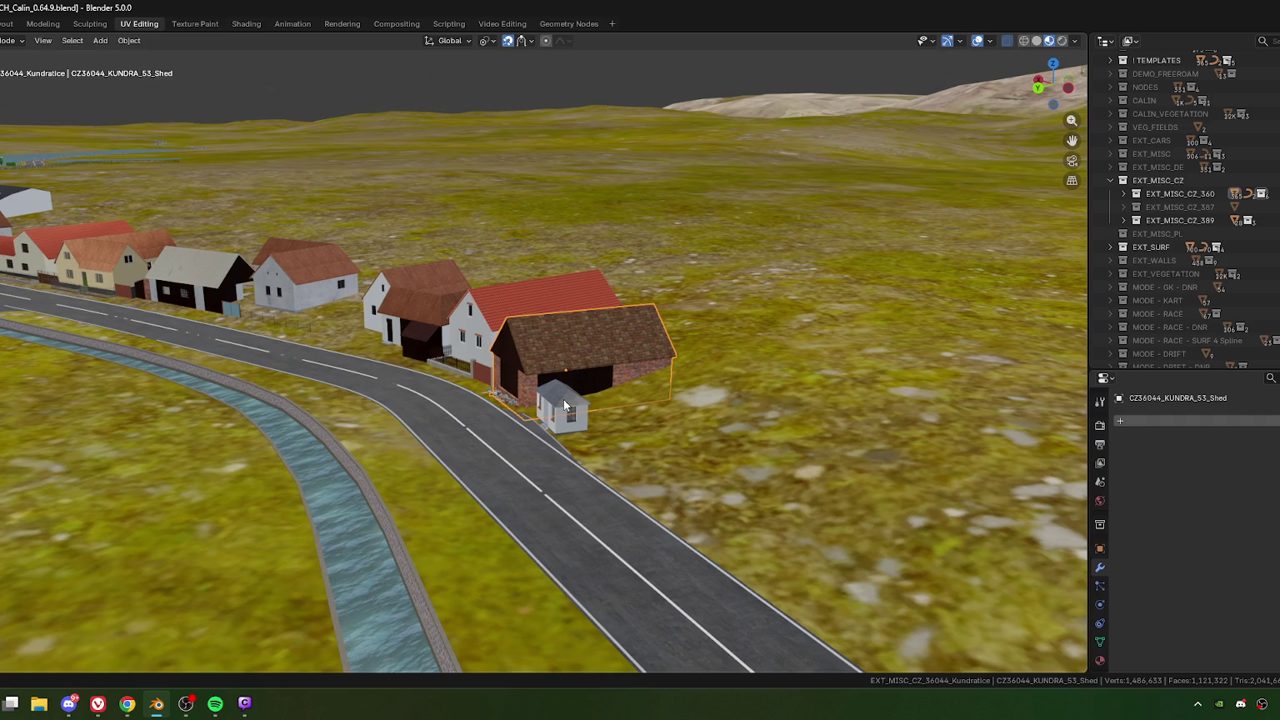
scroll(563, 399, "down", 3)
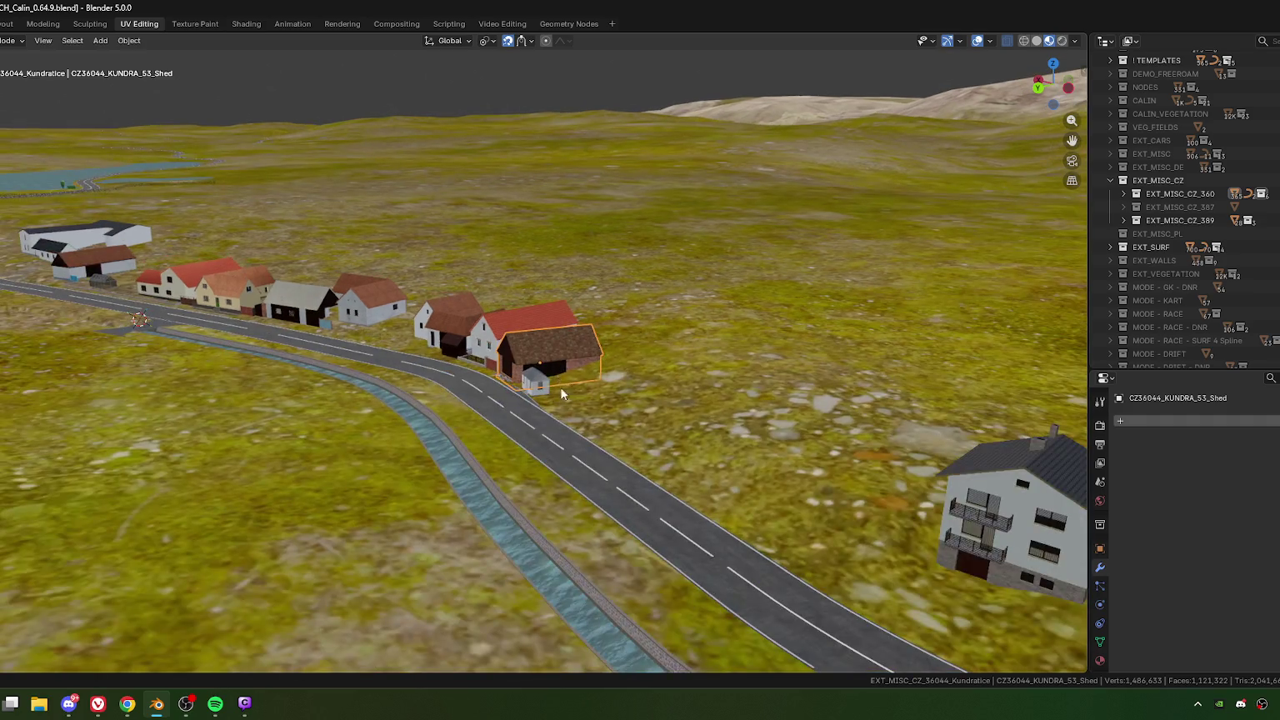
scroll(560, 387, "up", 1)
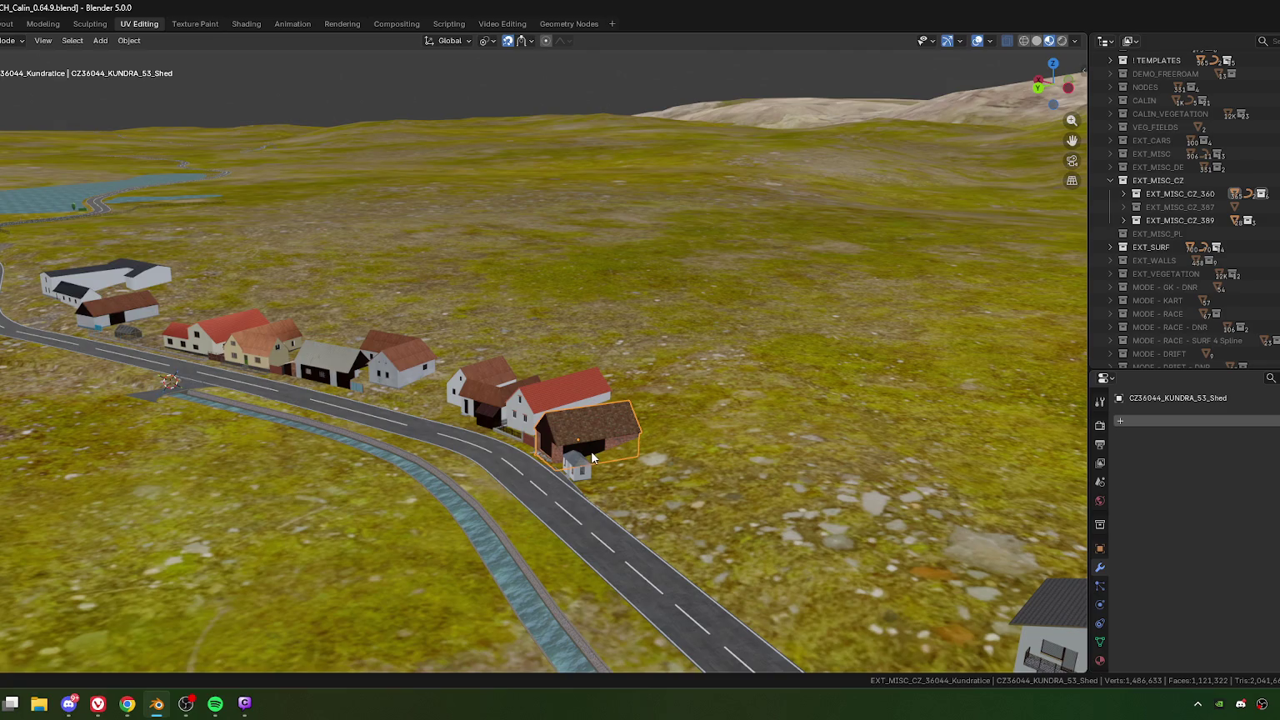
key("KP_7")
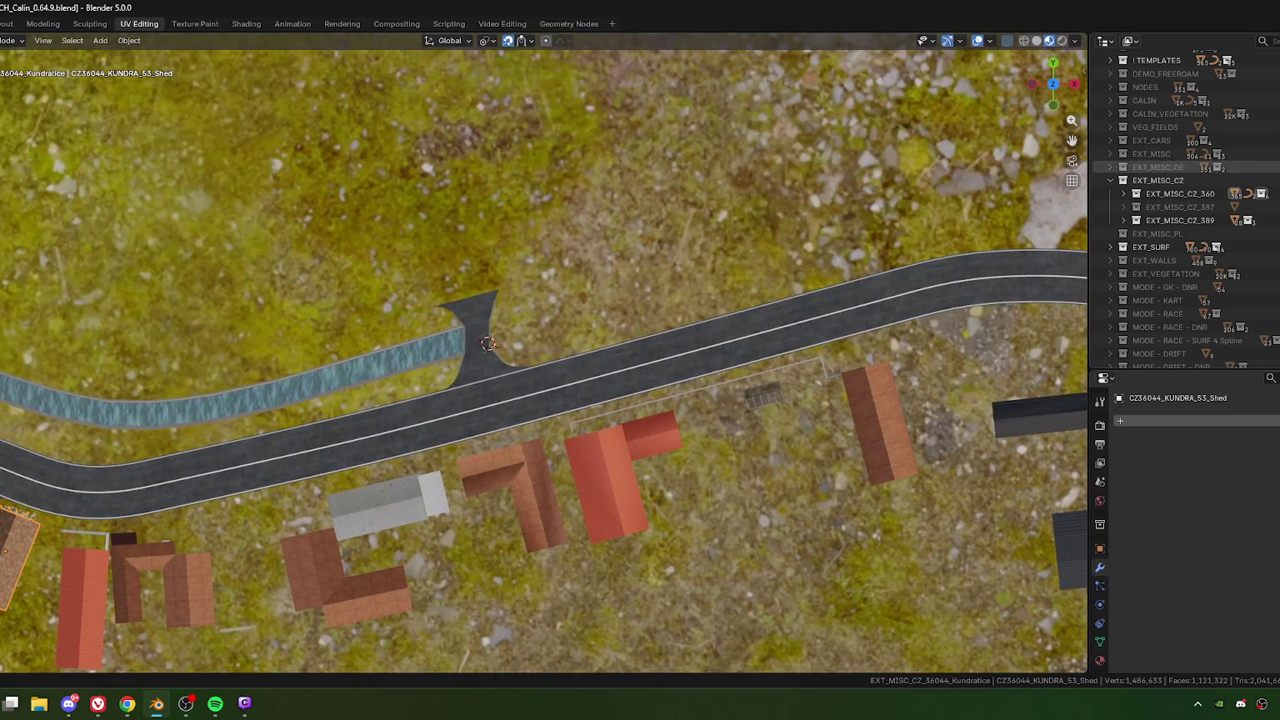
left_click(1123, 193)
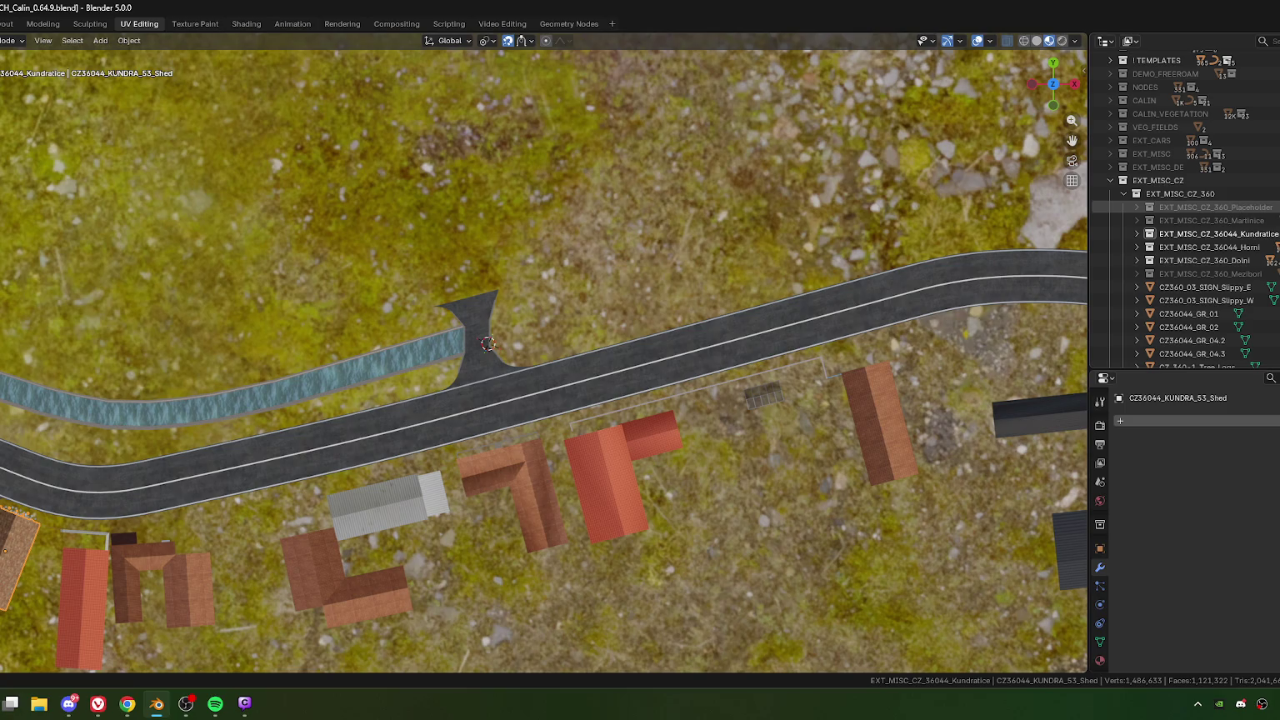
left_click(1150, 207)
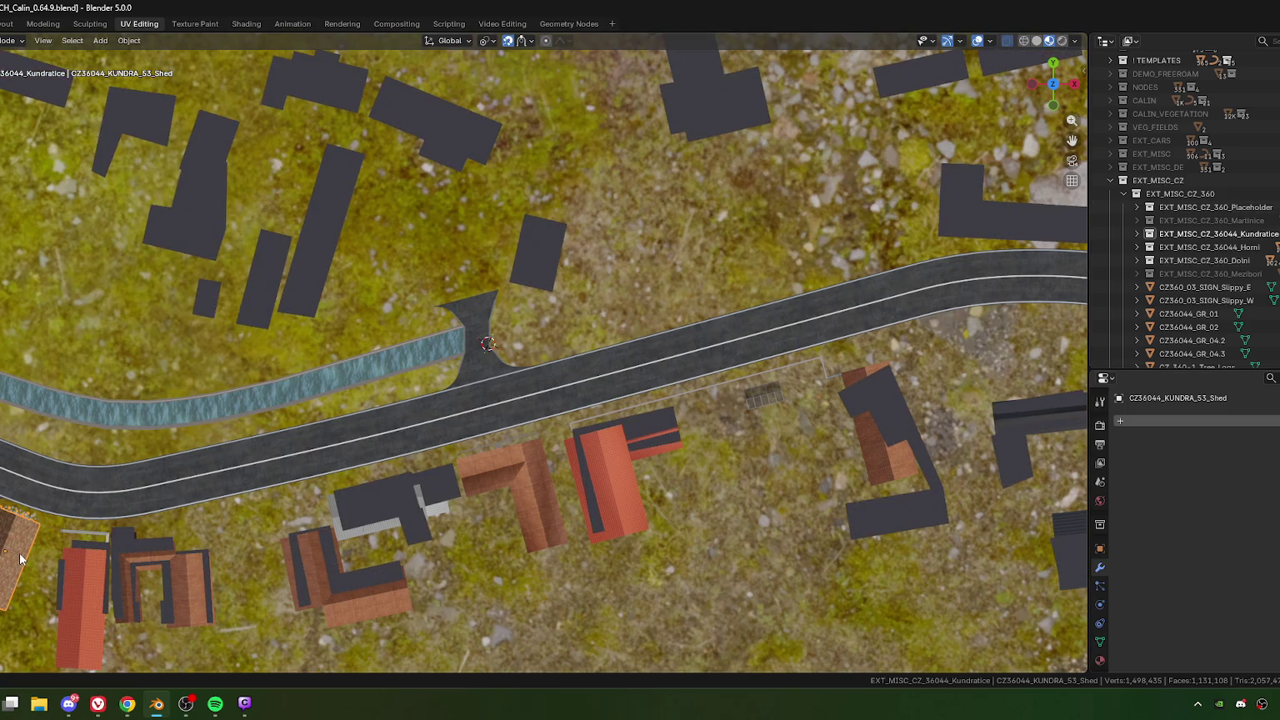
Step: Duplicate the shed, switch snapping to Vertex, and turn the copy about -169° and move it
key("shift+d")
left_click(617, 241)
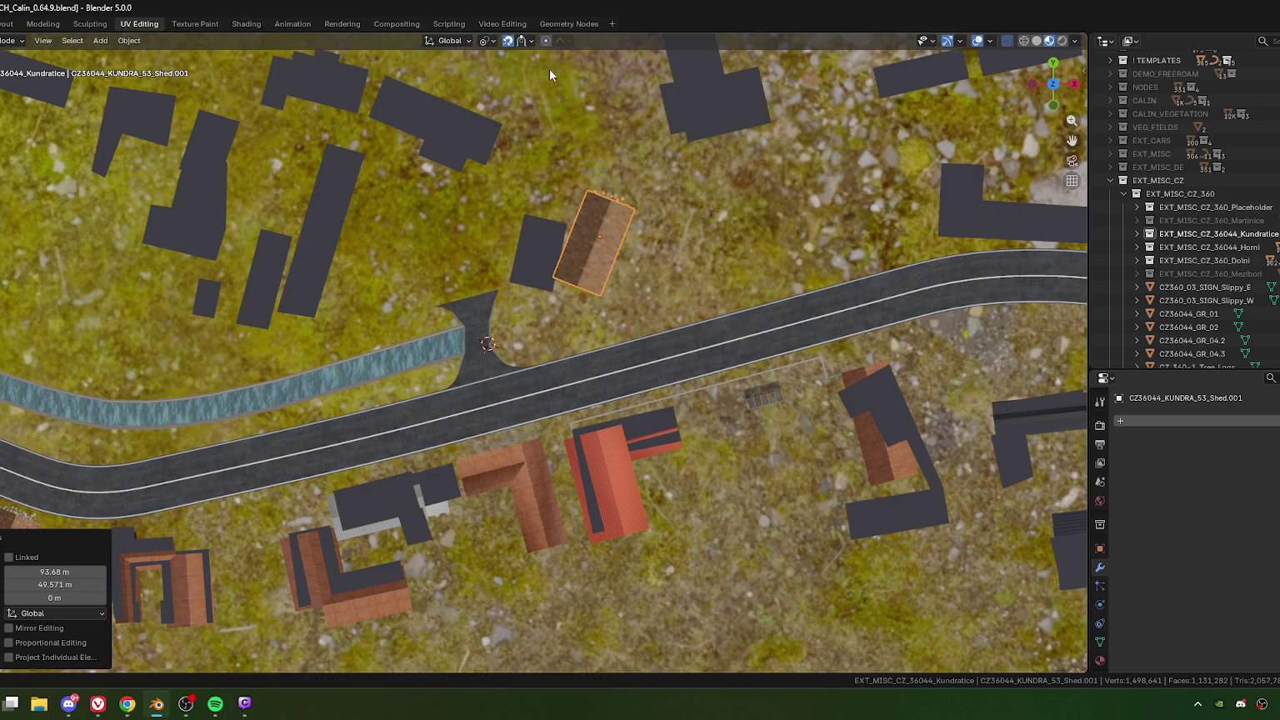
left_click(523, 42)
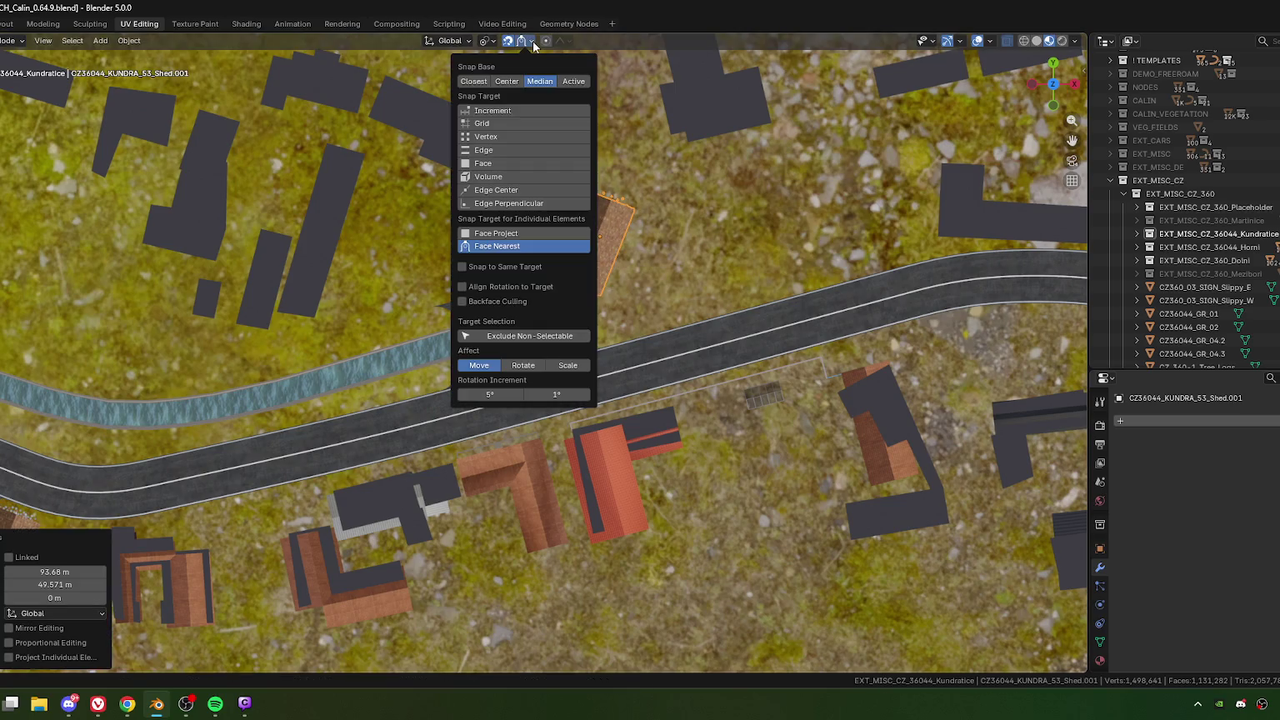
left_click(487, 138)
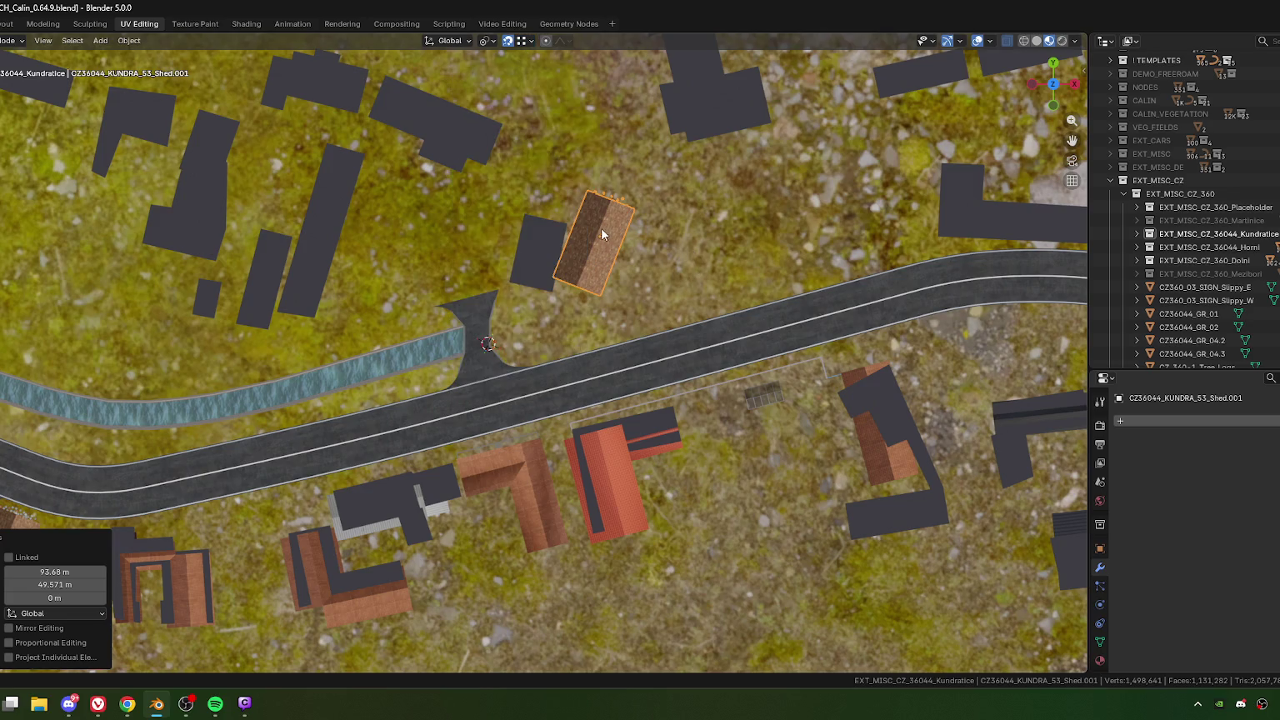
key("r")
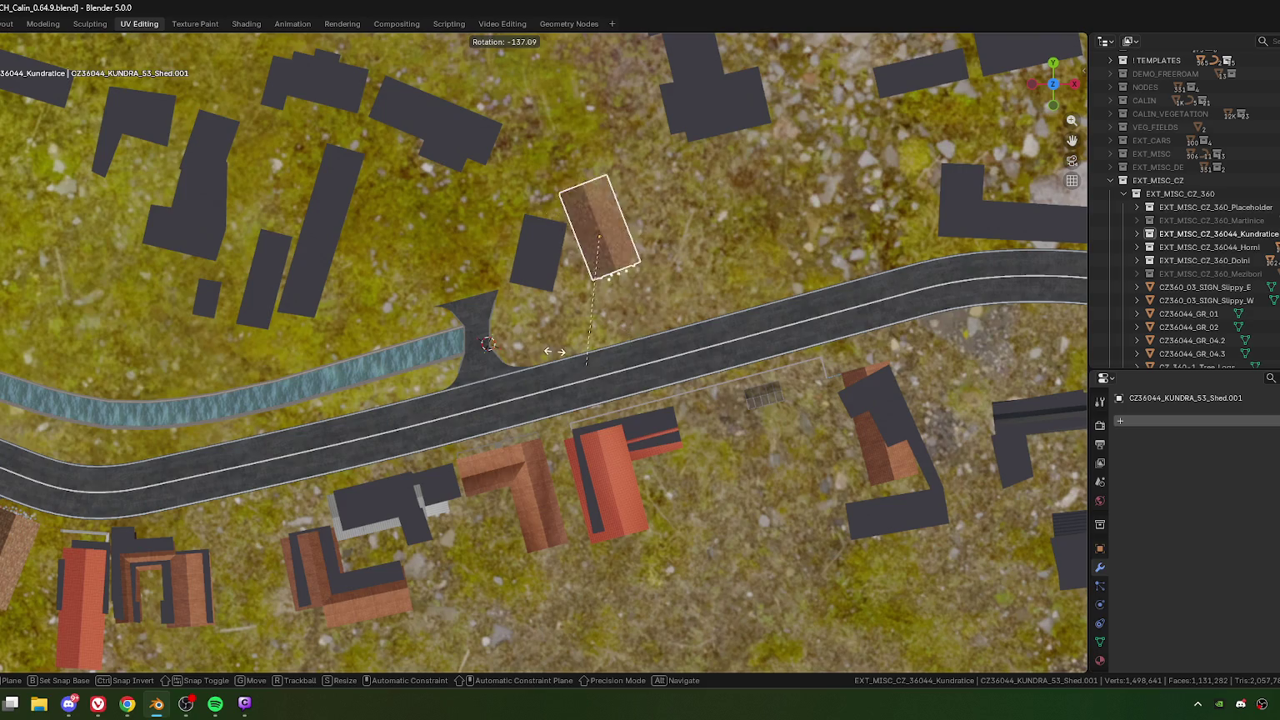
left_click(538, 330)
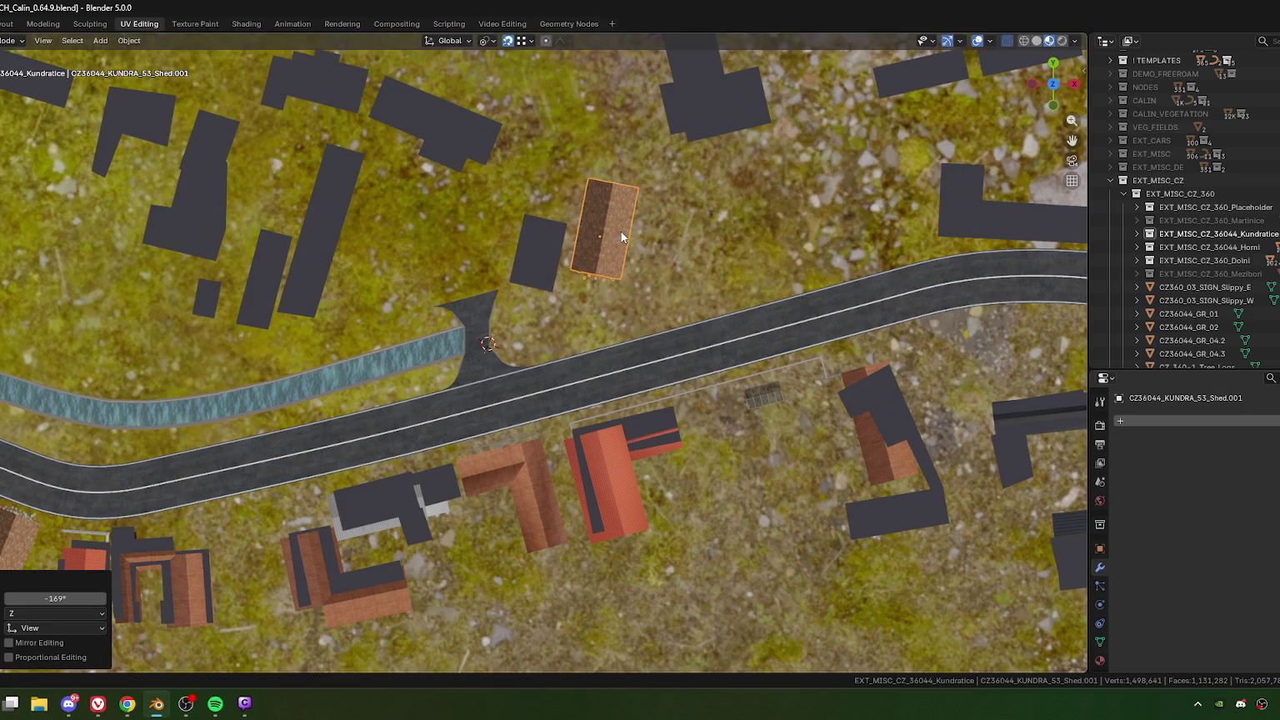
scroll(621, 232, "up", 5)
key("KP_Decimal")
key("g")
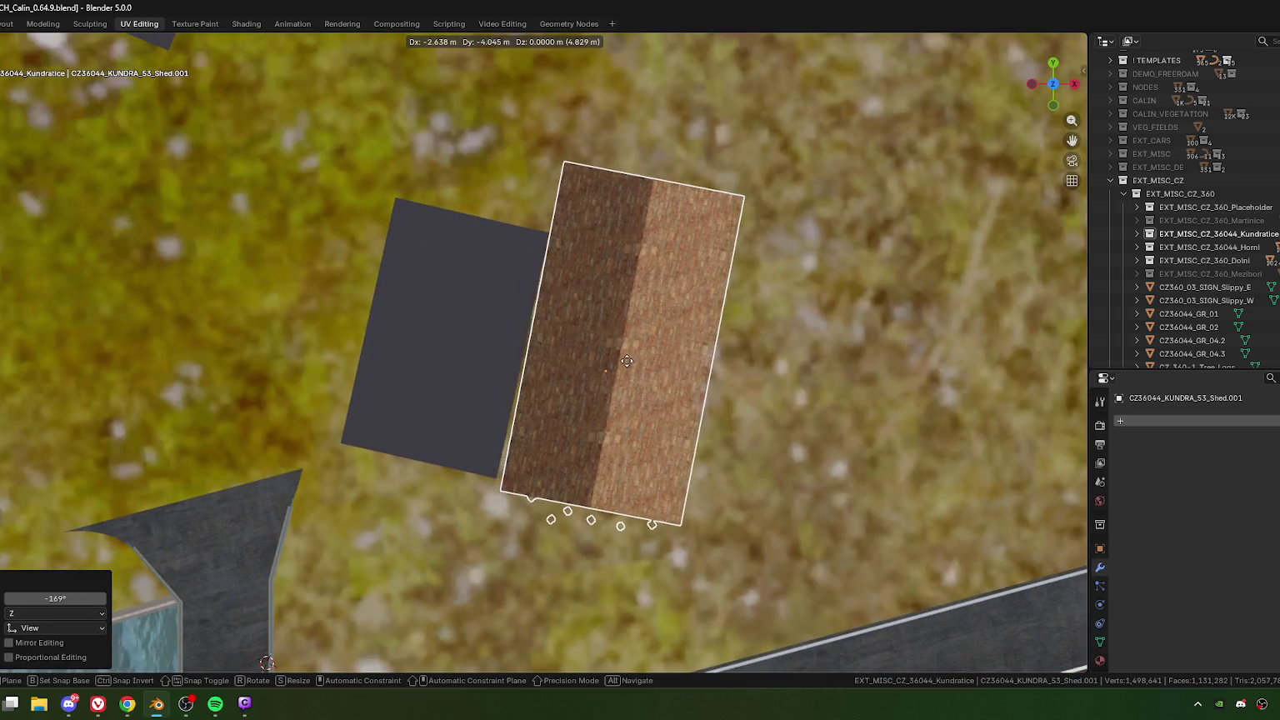
left_click(650, 318)
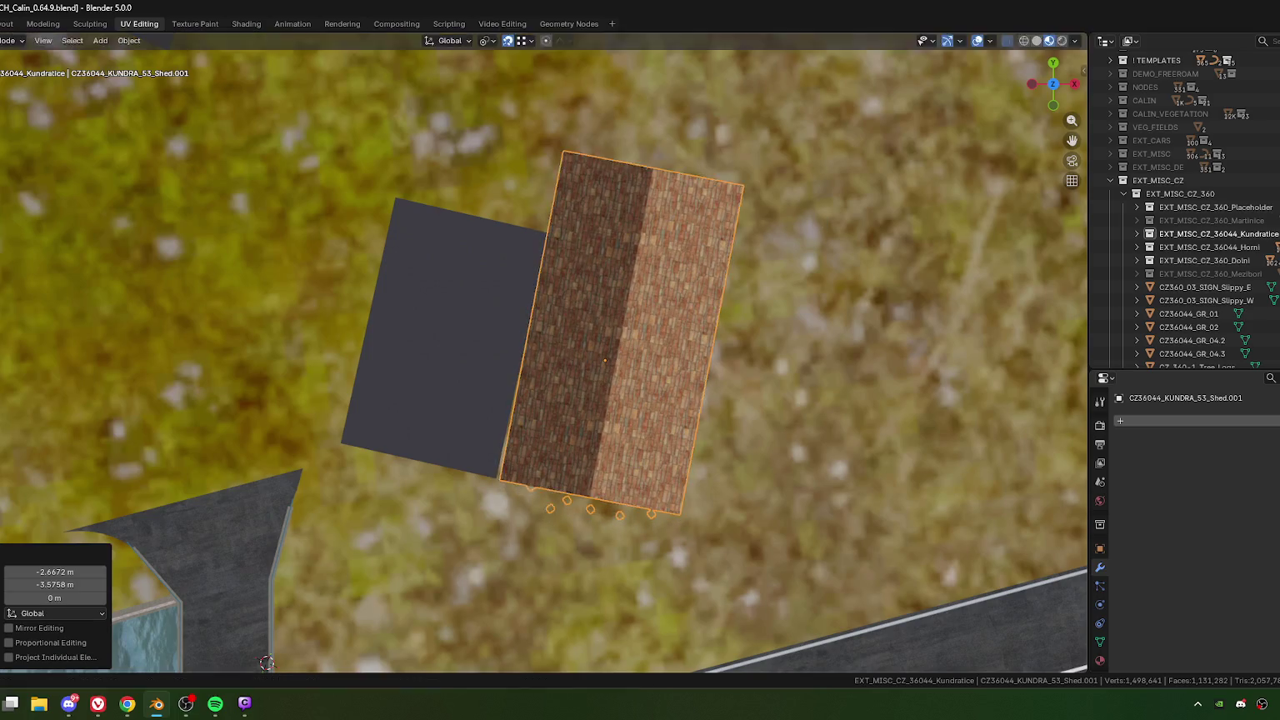
Step: Fine-rotate the copy by -1.04° and set it onto the dark building footprint
key("r")
left_click(818, 219)
key("r")
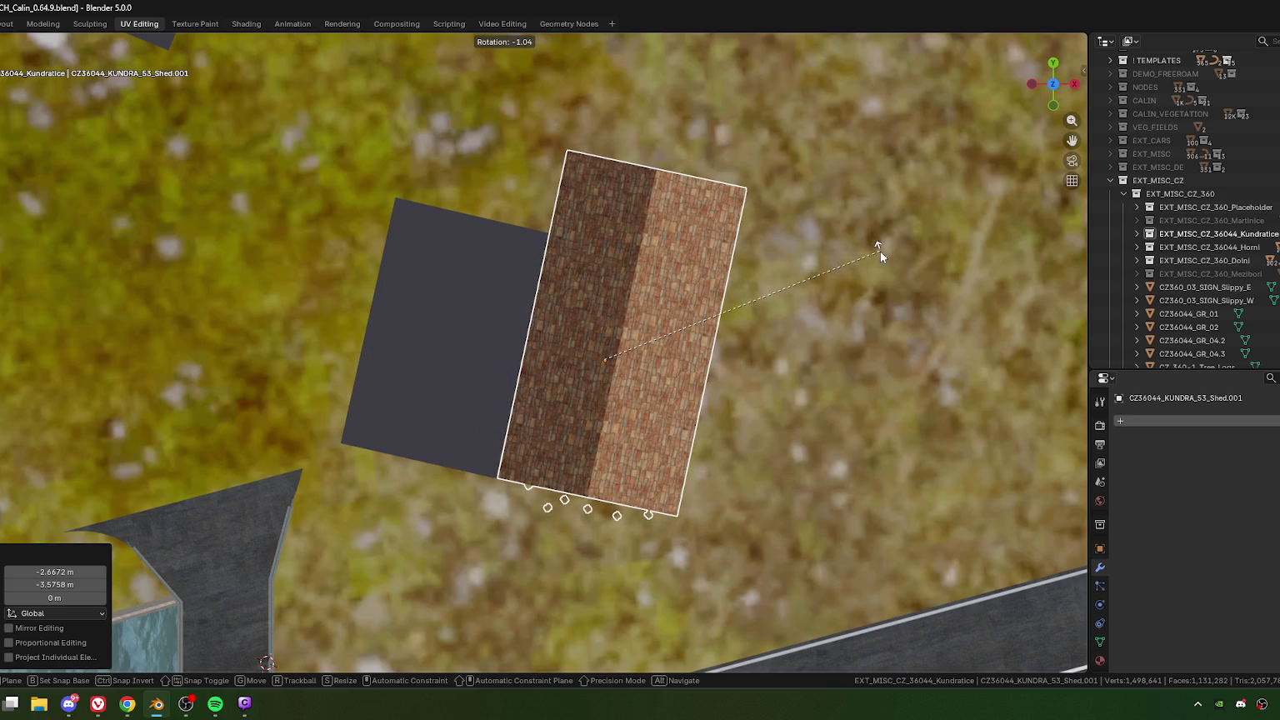
left_click(759, 300)
key("g")
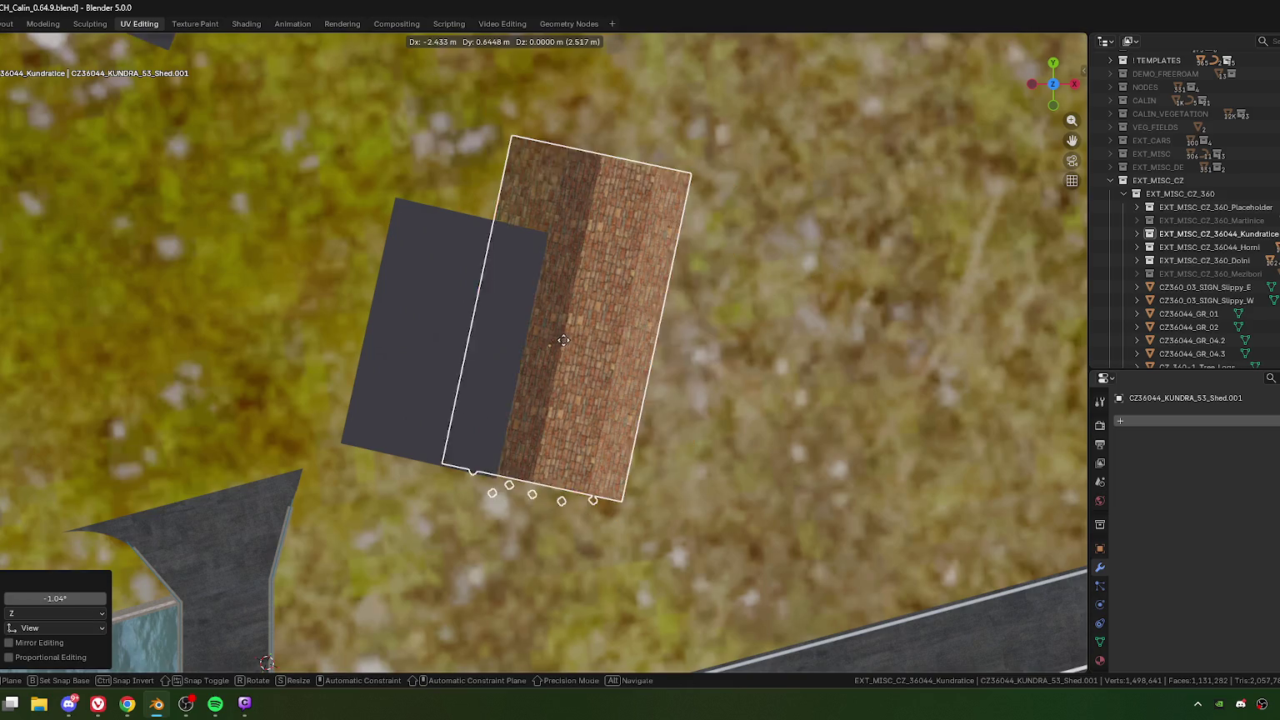
left_click(487, 328)
left_click(1099, 549)
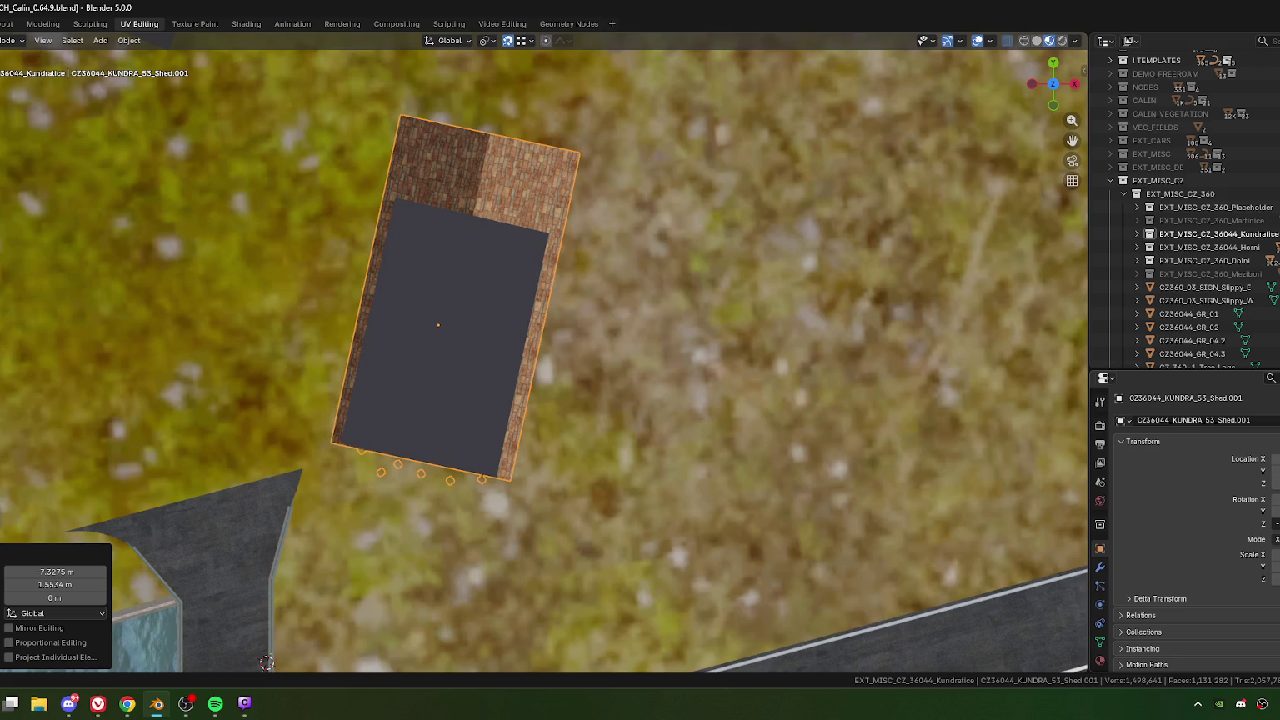
middle_click_drag(429, 469, 532, 462, "shift")
key("Tab")
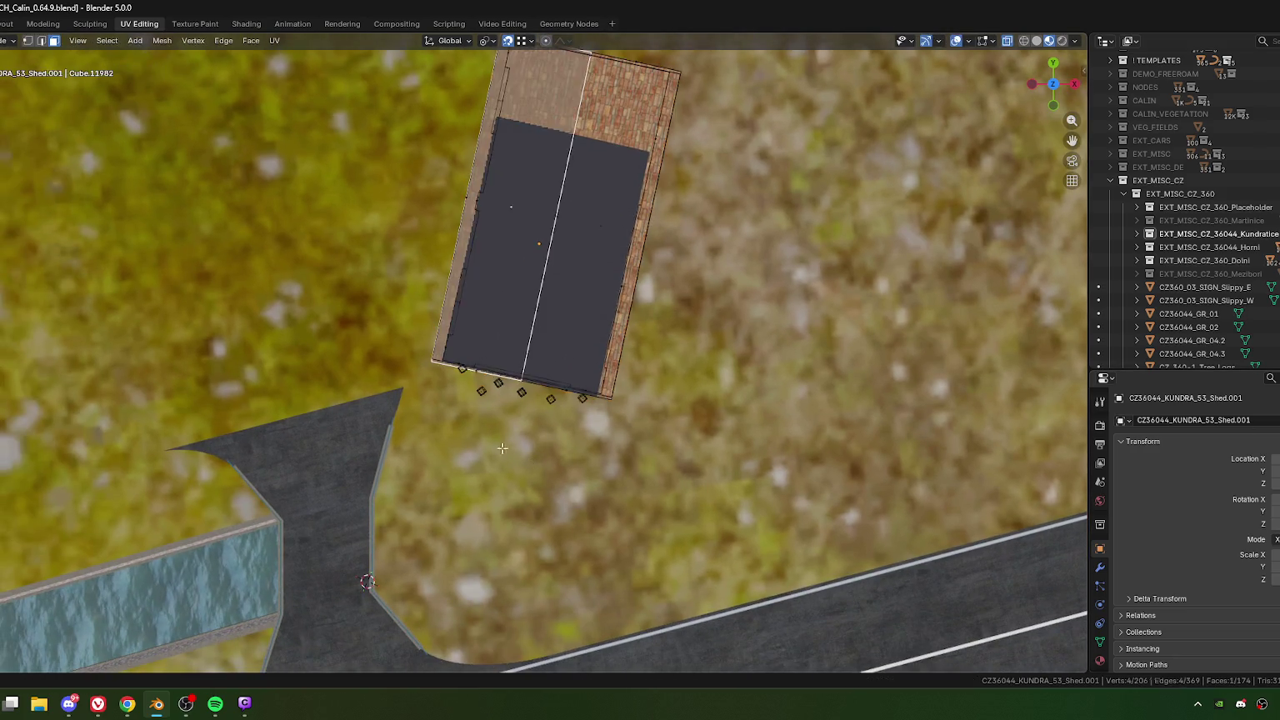
Step: Box-select the stray diamond vertices along the shed's front edge and delete them
scroll(391, 400, "up", 4)
left_click_drag(372, 364, 517, 495)
left_click_drag(534, 434, 613, 496, "shift")
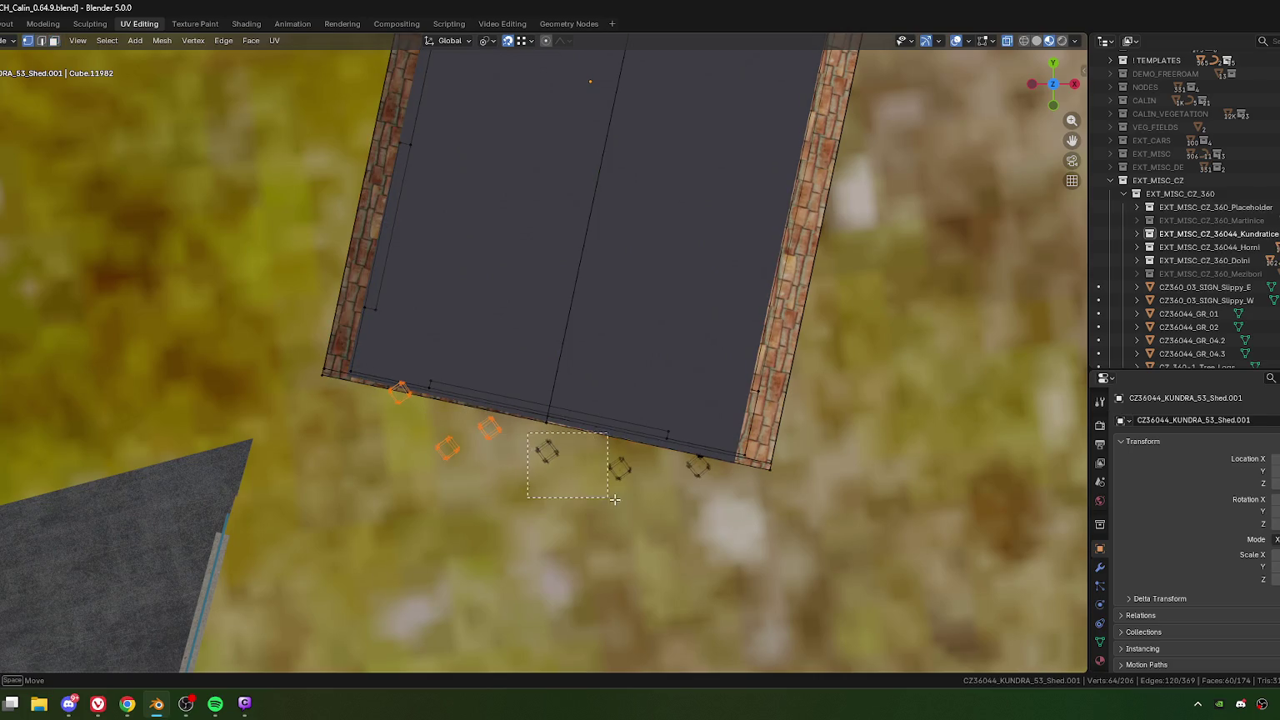
left_click_drag(589, 434, 686, 501, "shift")
left_click(699, 466, "shift")
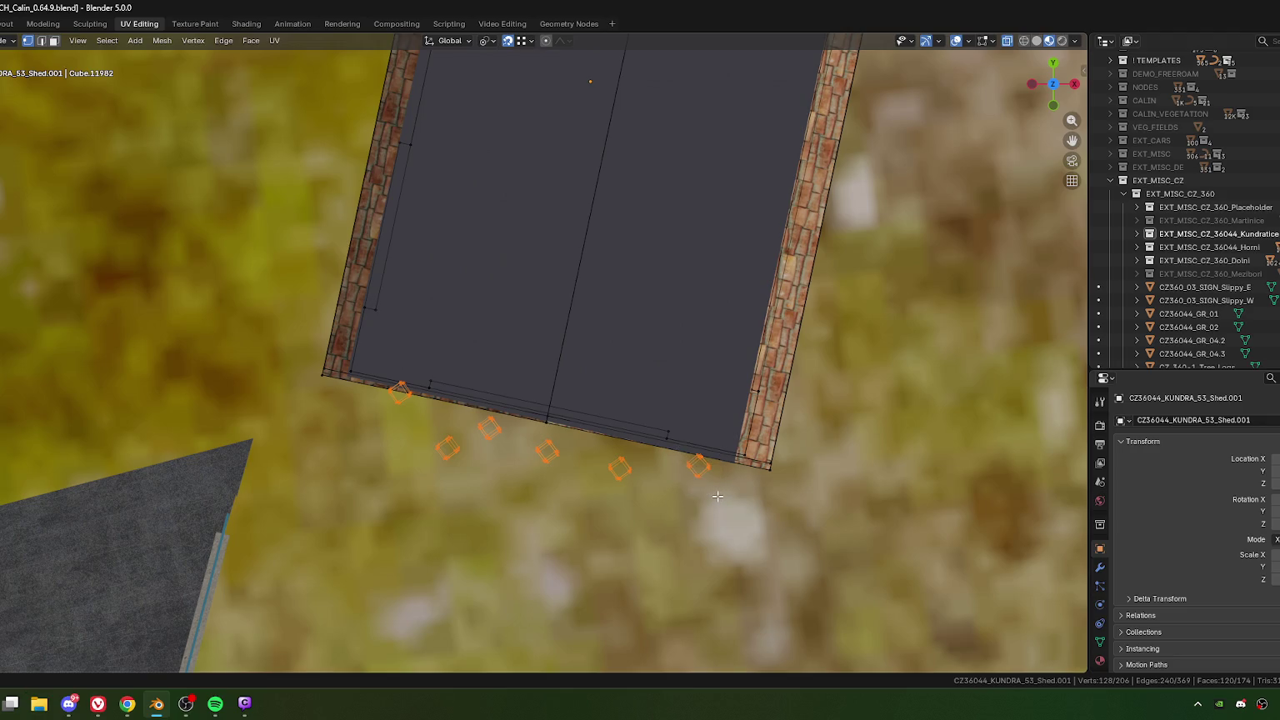
key("x")
left_click(655, 483)
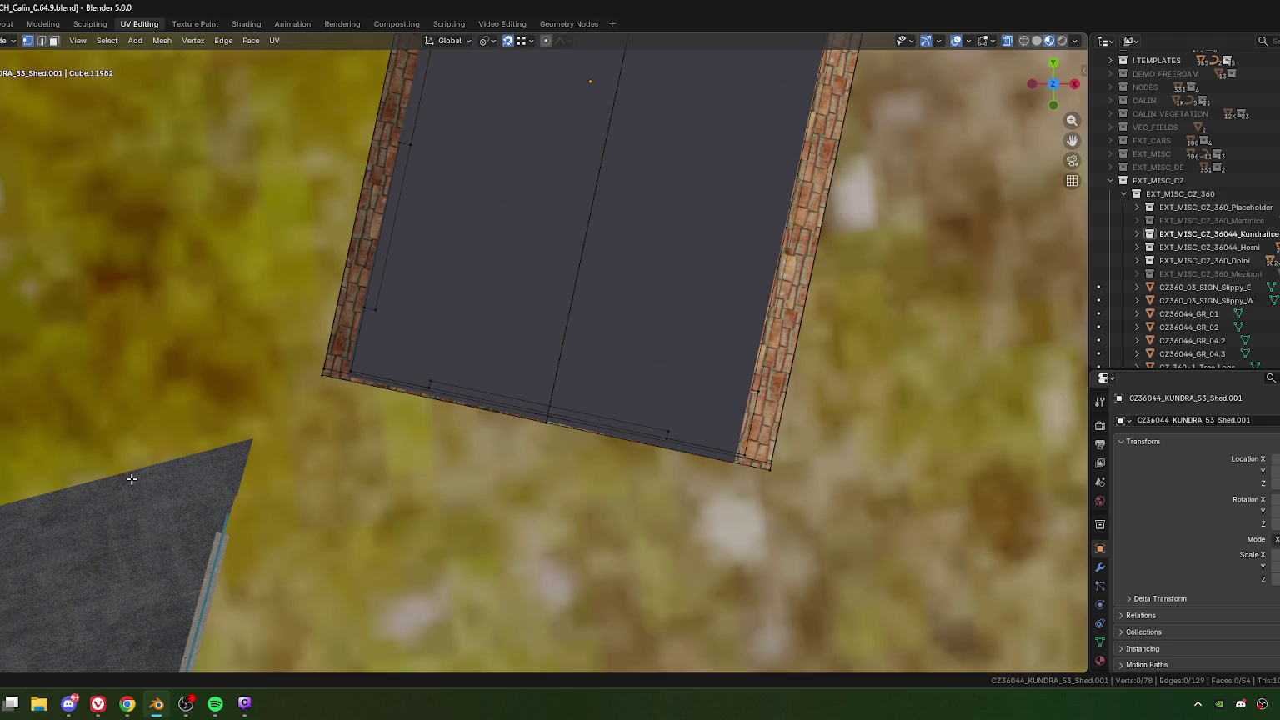
mouse_move(434, 466)
middle_mouse_down()
mouse_move(490, 376)
mouse_move(544, 350)
mouse_move(567, 411)
middle_mouse_up()
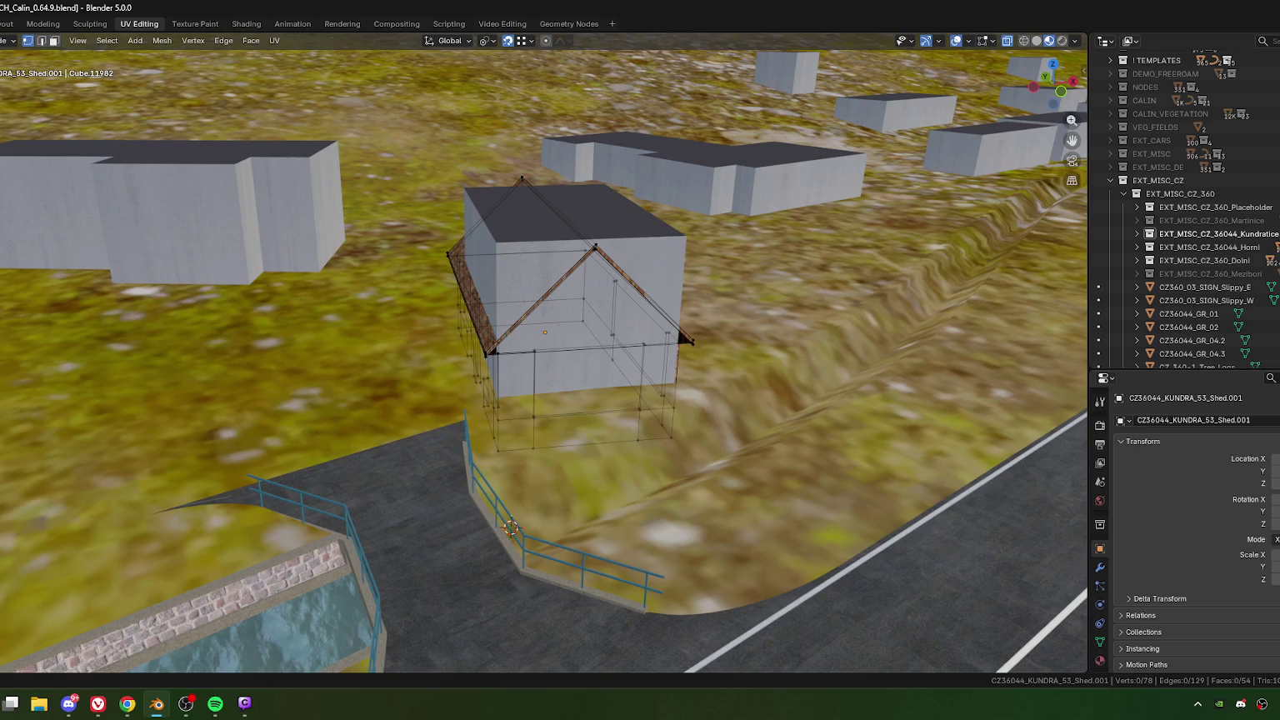
key("alt+Tab")
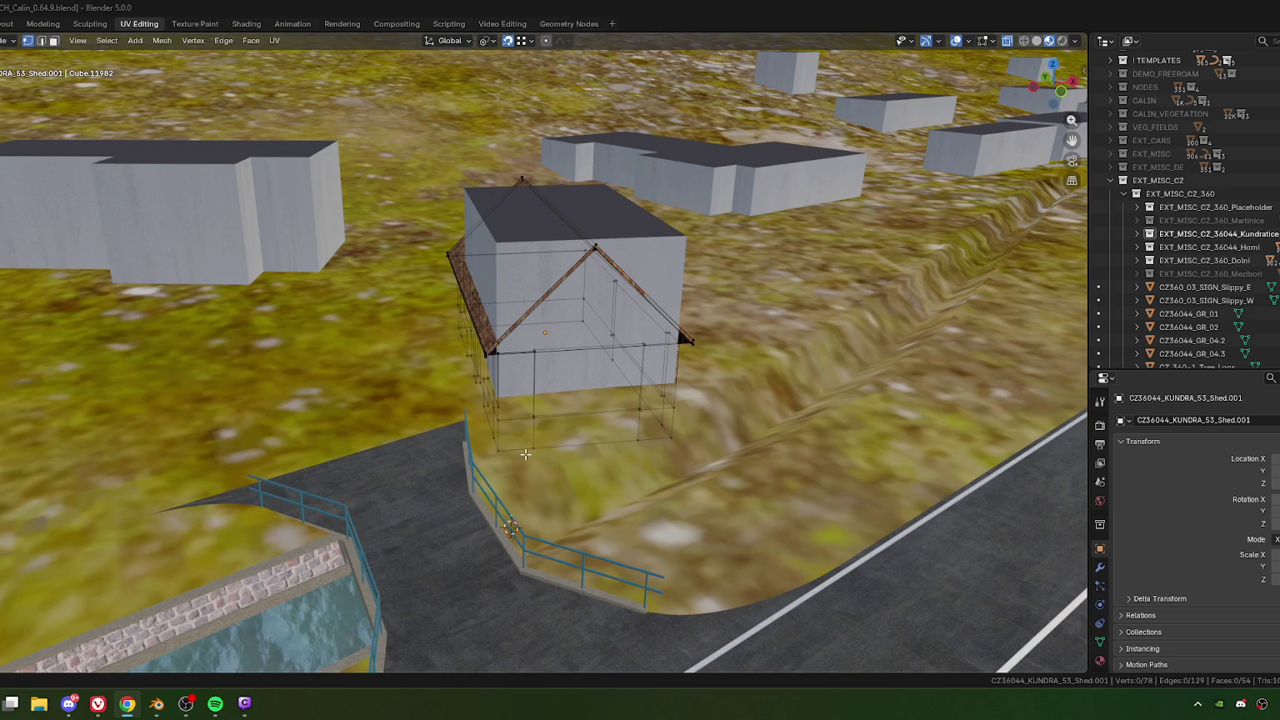
middle_click_drag(638, 452, 754, 492)
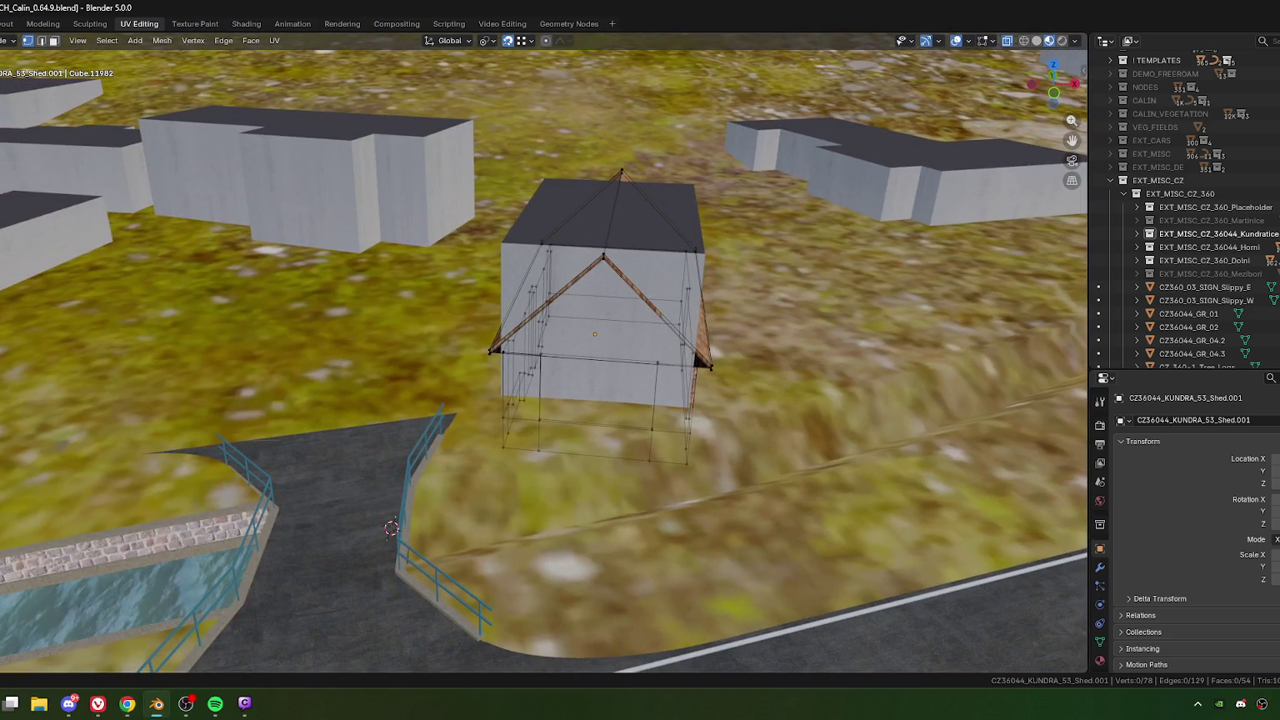
key("alt+Tab")
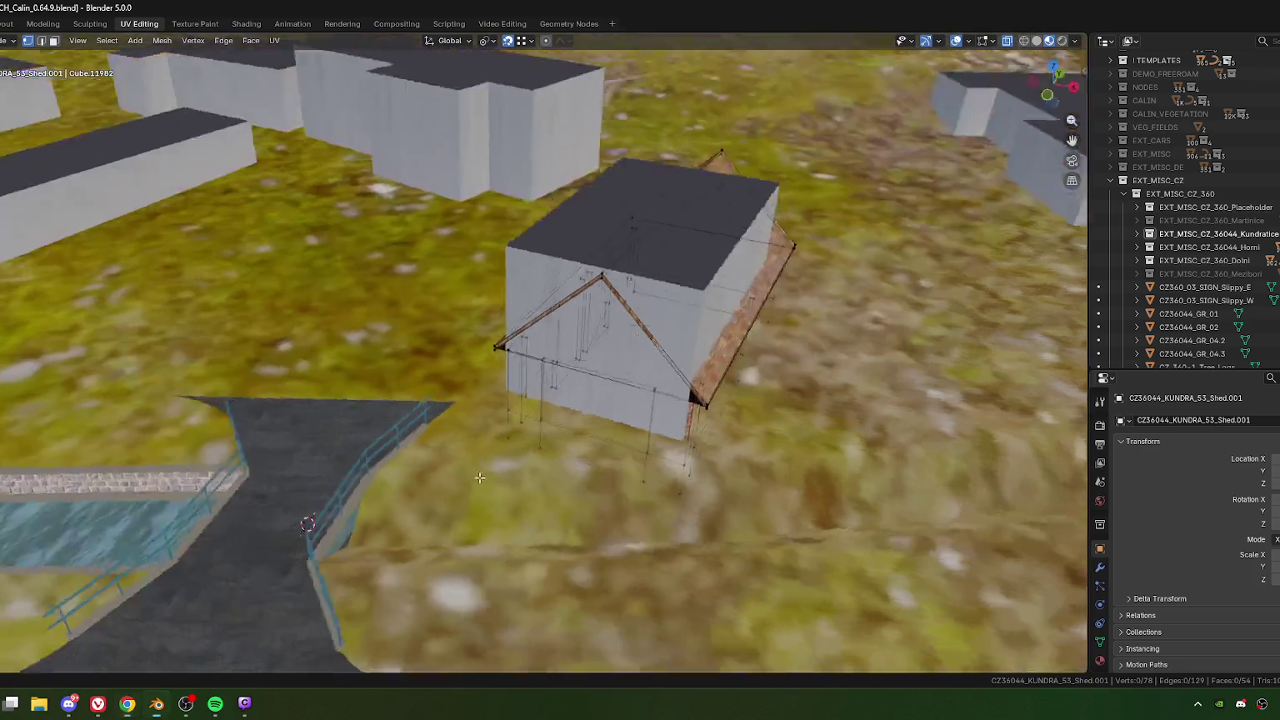
mouse_move(419, 448)
middle_mouse_down()
mouse_move(336, 415)
mouse_move(296, 368)
middle_mouse_up()
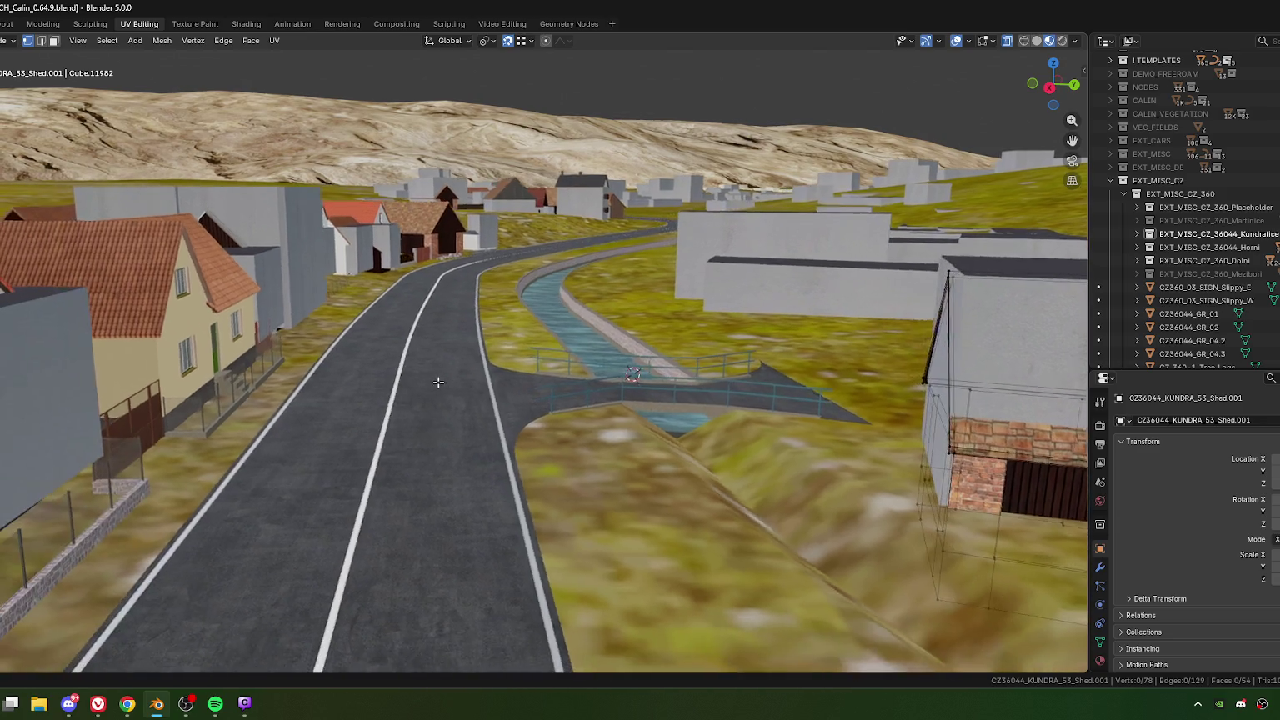
scroll(315, 411, "up", 3)
mouse_move(404, 445)
middle_mouse_down()
mouse_move(400, 420)
mouse_move(548, 438)
mouse_move(540, 458)
mouse_move(446, 431)
middle_mouse_up()
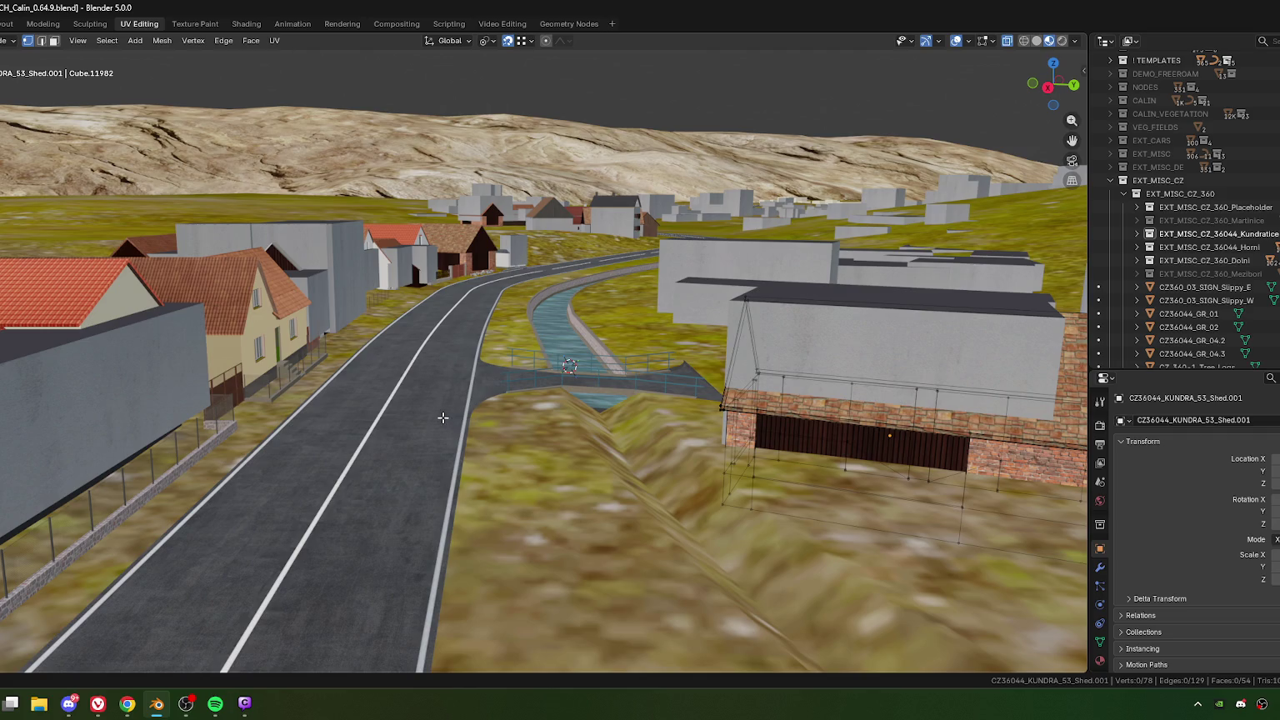
mouse_move(443, 418)
middle_mouse_down()
mouse_move(444, 405)
mouse_move(398, 455)
middle_mouse_up()
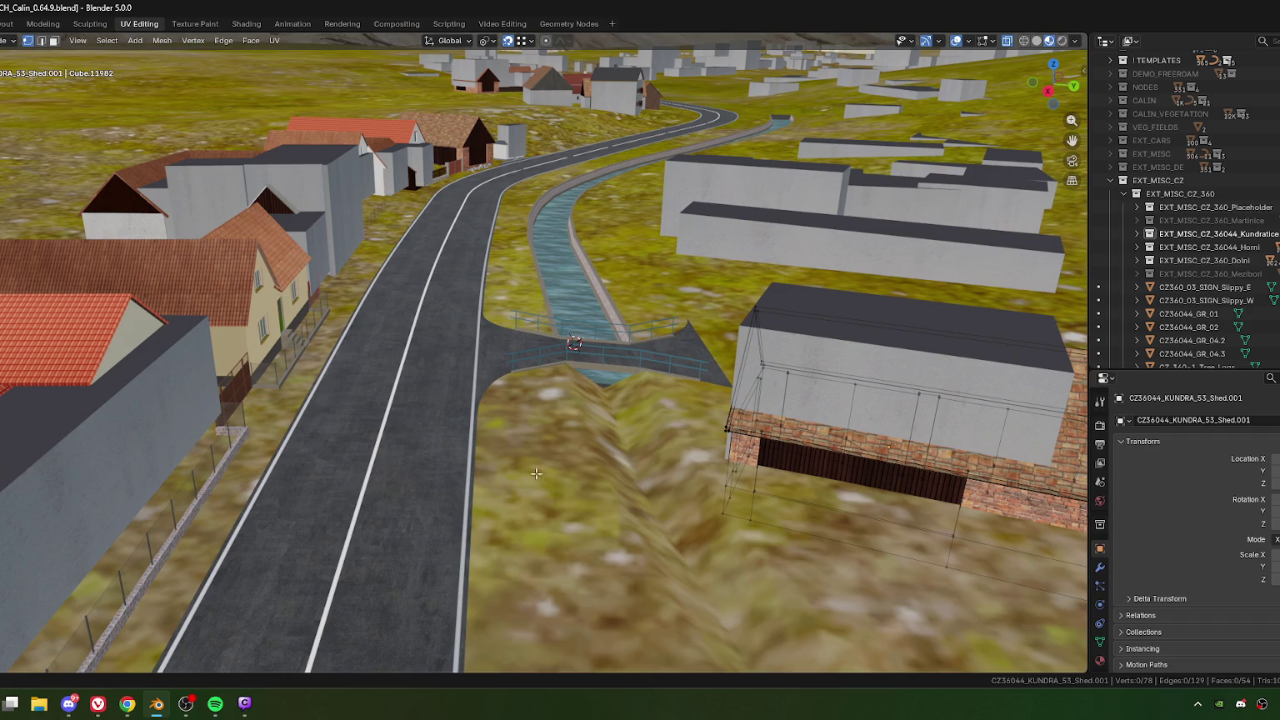
Step: In Object Mode, raise the whole shed 1.2838 m straight up along Z
mouse_move(536, 473)
middle_mouse_down()
mouse_move(548, 456)
mouse_move(560, 463)
middle_mouse_up()
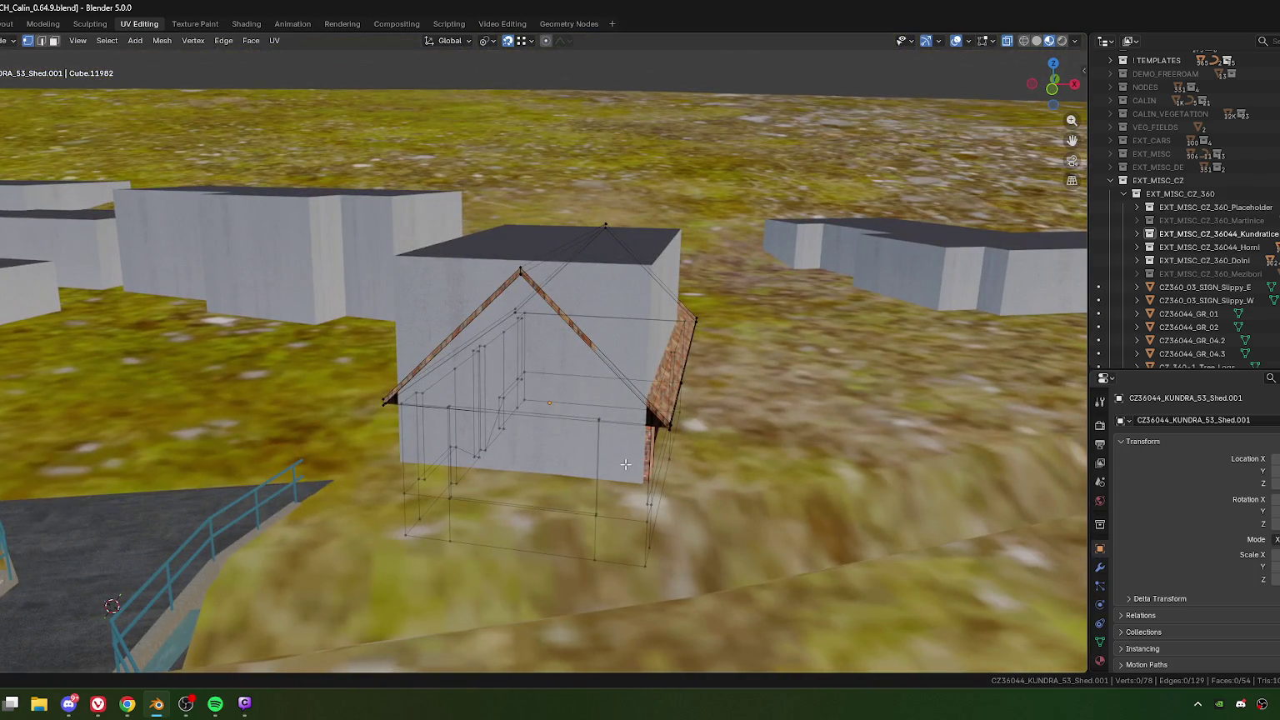
key("Tab")
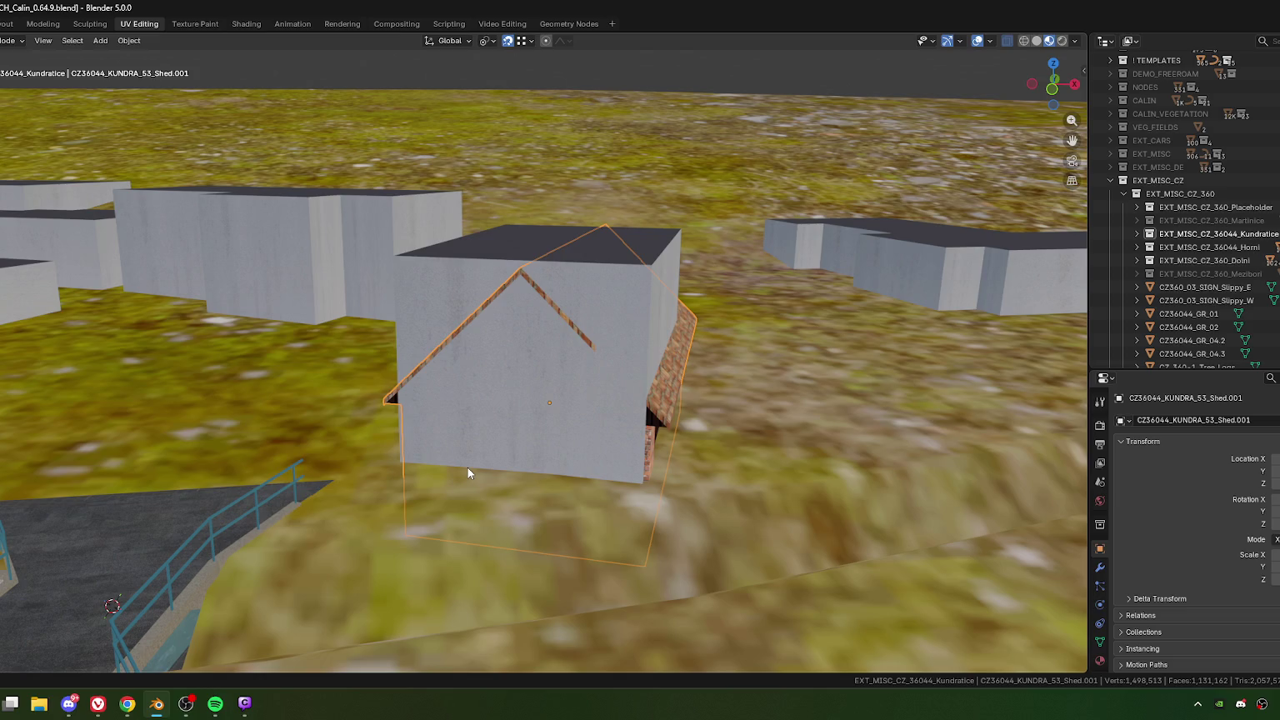
mouse_move(469, 473)
middle_mouse_down()
mouse_move(481, 464)
mouse_move(389, 493)
middle_mouse_up()
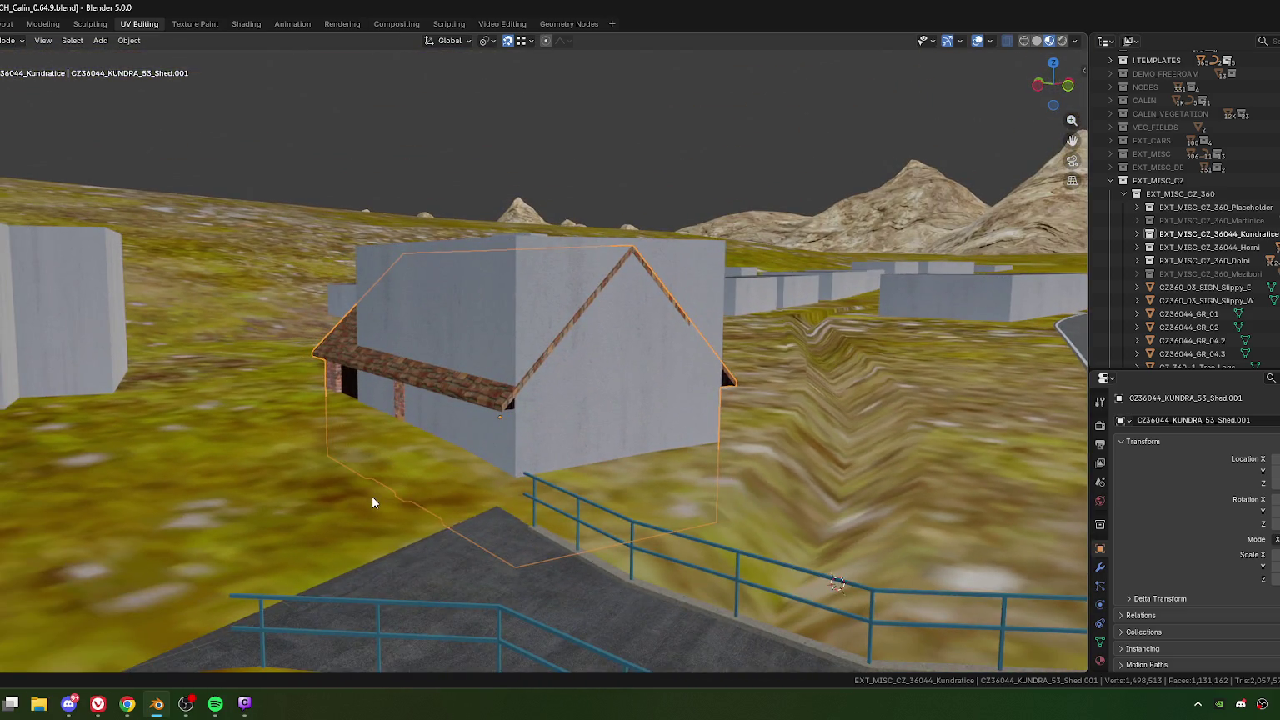
key("g")
key("z")
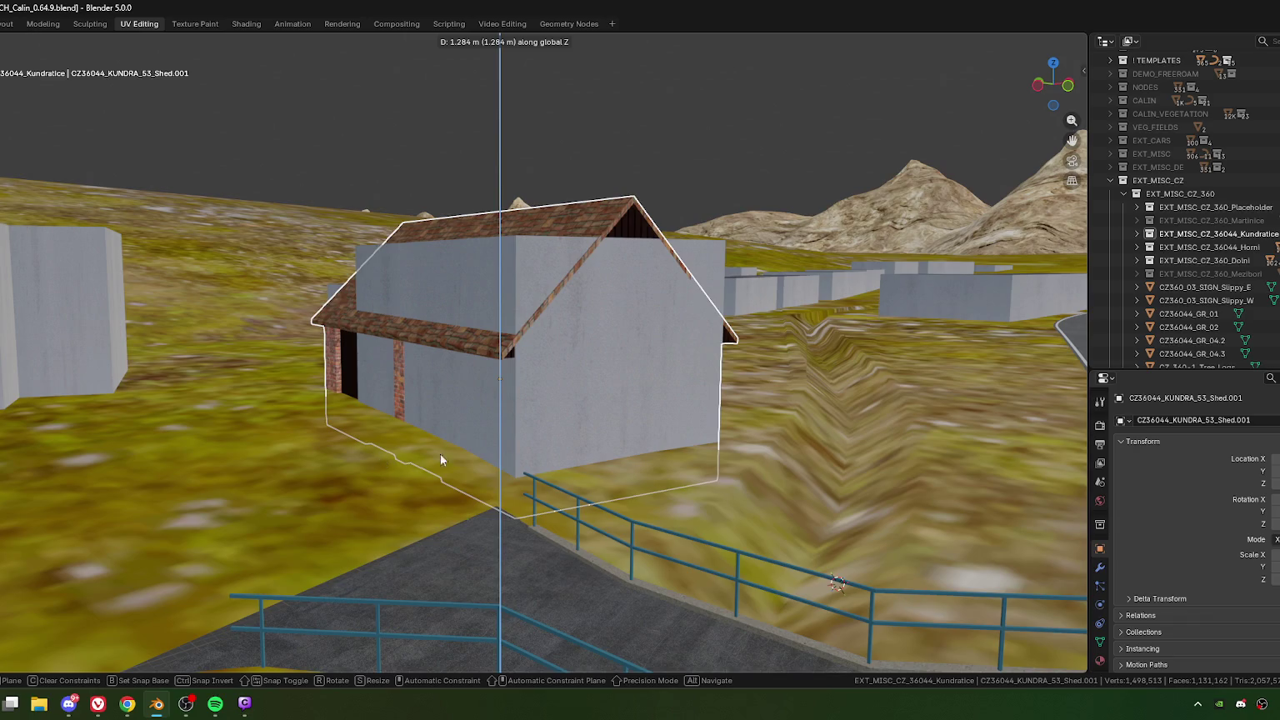
left_click(440, 459)
Step: From top view, shift the shed sideways along its X axis, then undo the shift
mouse_move(440, 459)
middle_mouse_down()
mouse_move(644, 472)
mouse_move(580, 471)
mouse_move(617, 492)
middle_mouse_up()
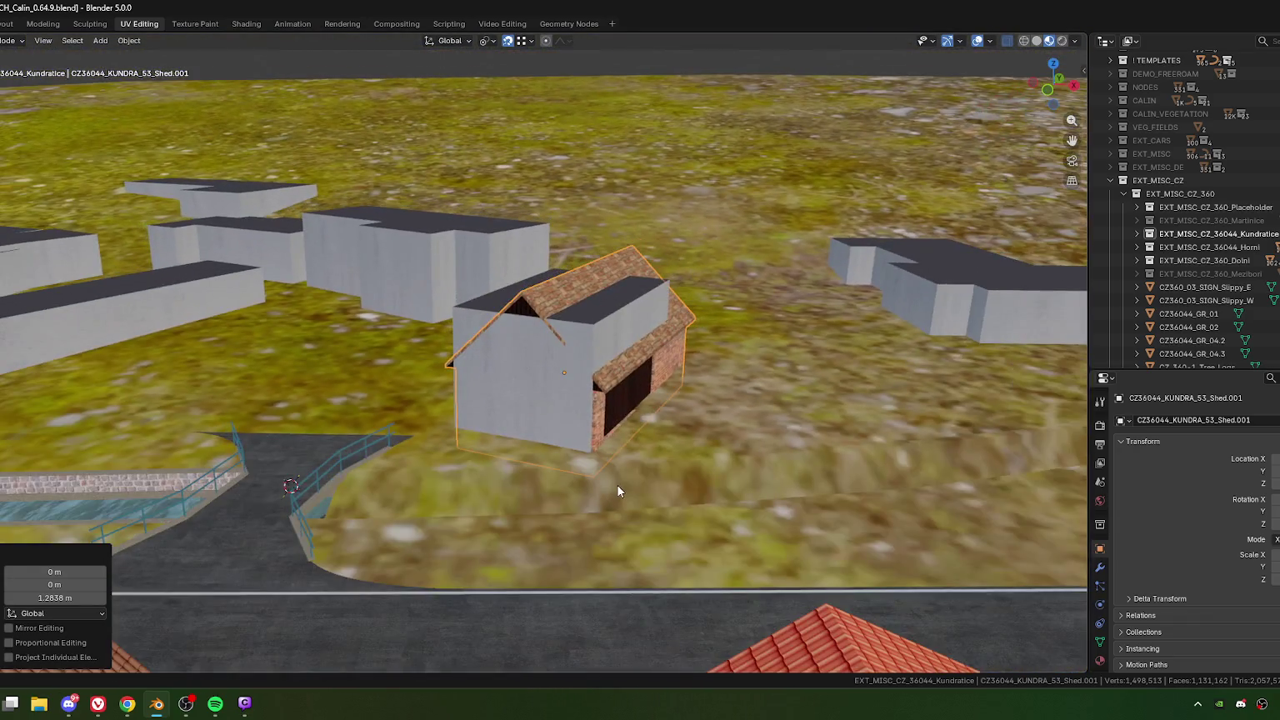
key("KP_7")
scroll(676, 344, "up", 1)
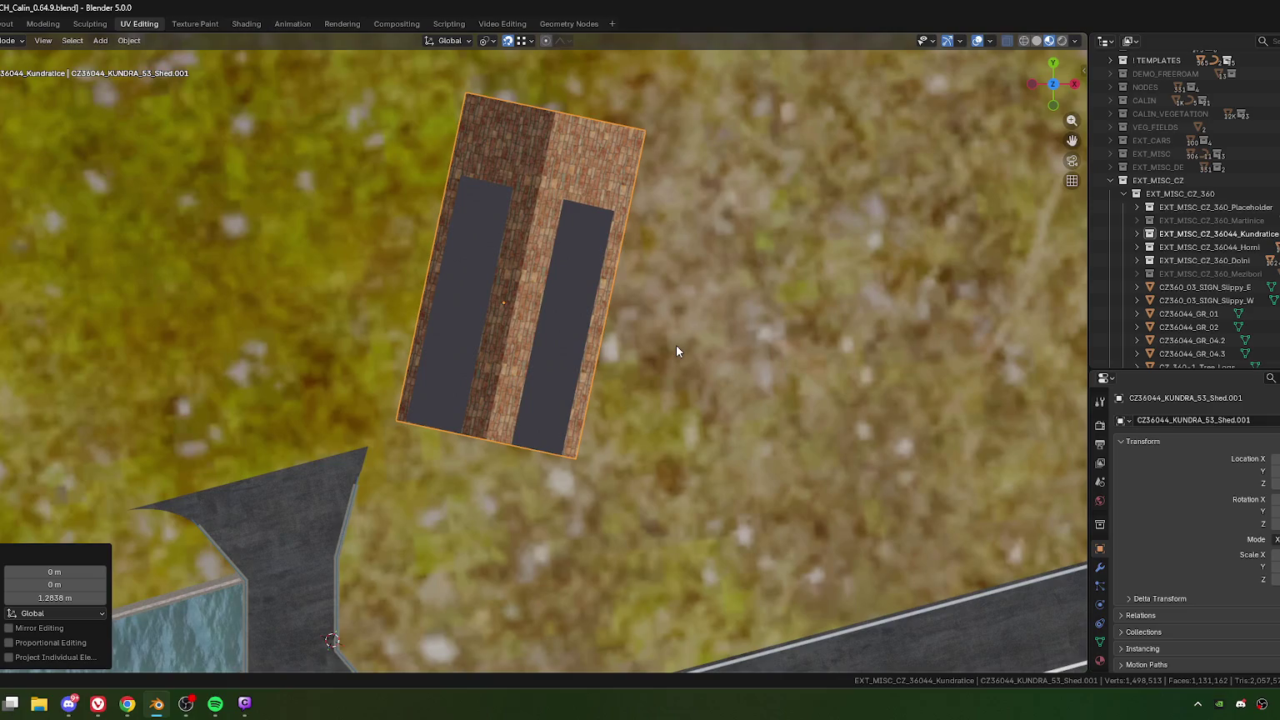
key("g")
key("x")
key("x")
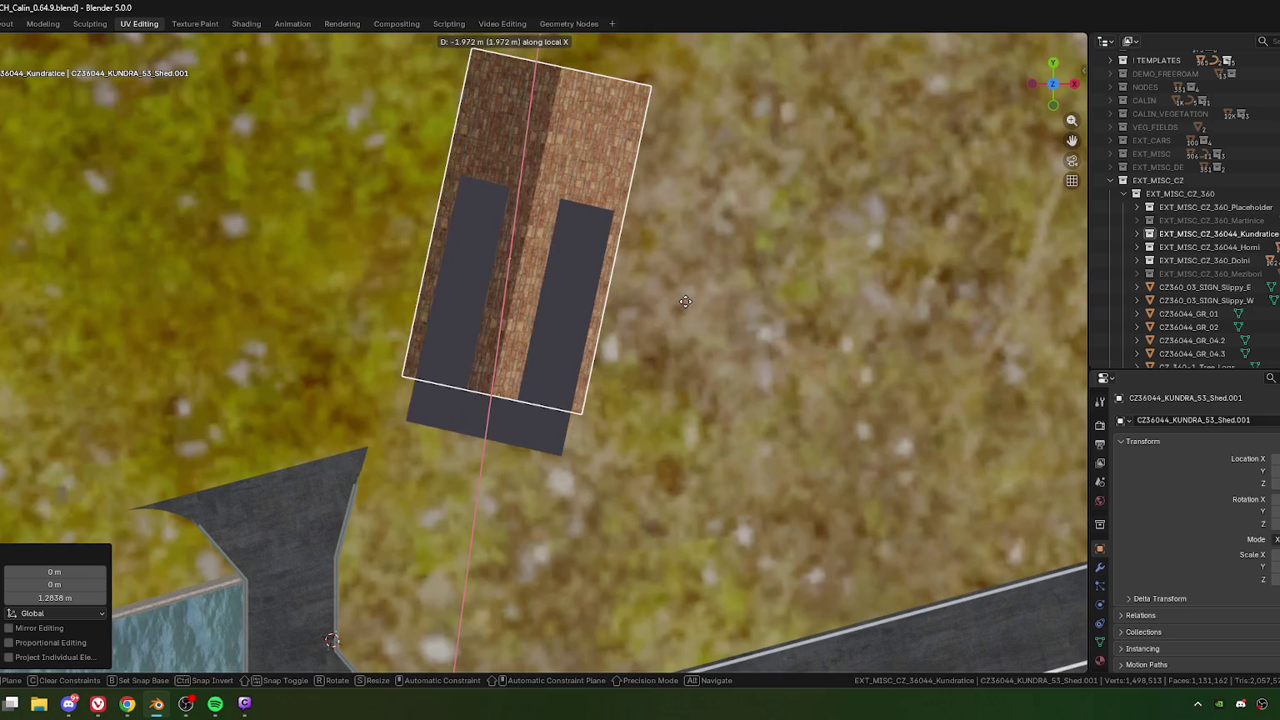
left_click(665, 334)
scroll(654, 341, "down", 5)
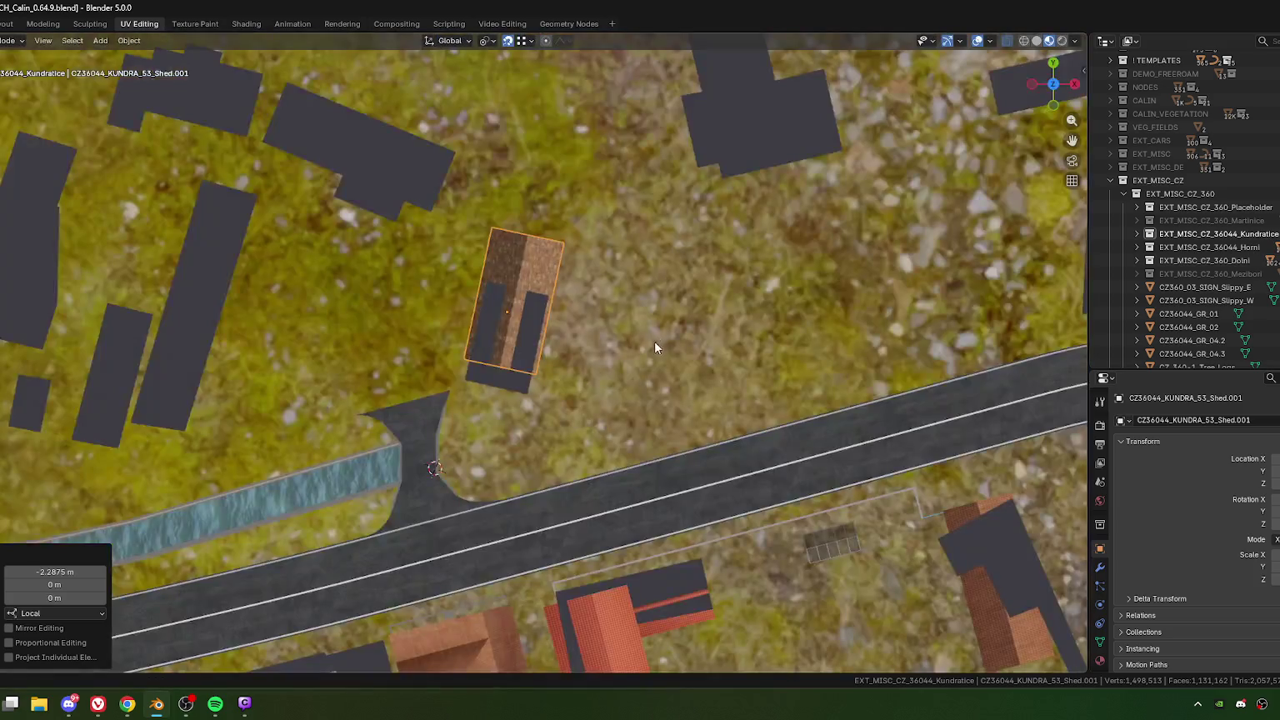
middle_click_drag(661, 410, 476, 394)
scroll(482, 398, "up", 2)
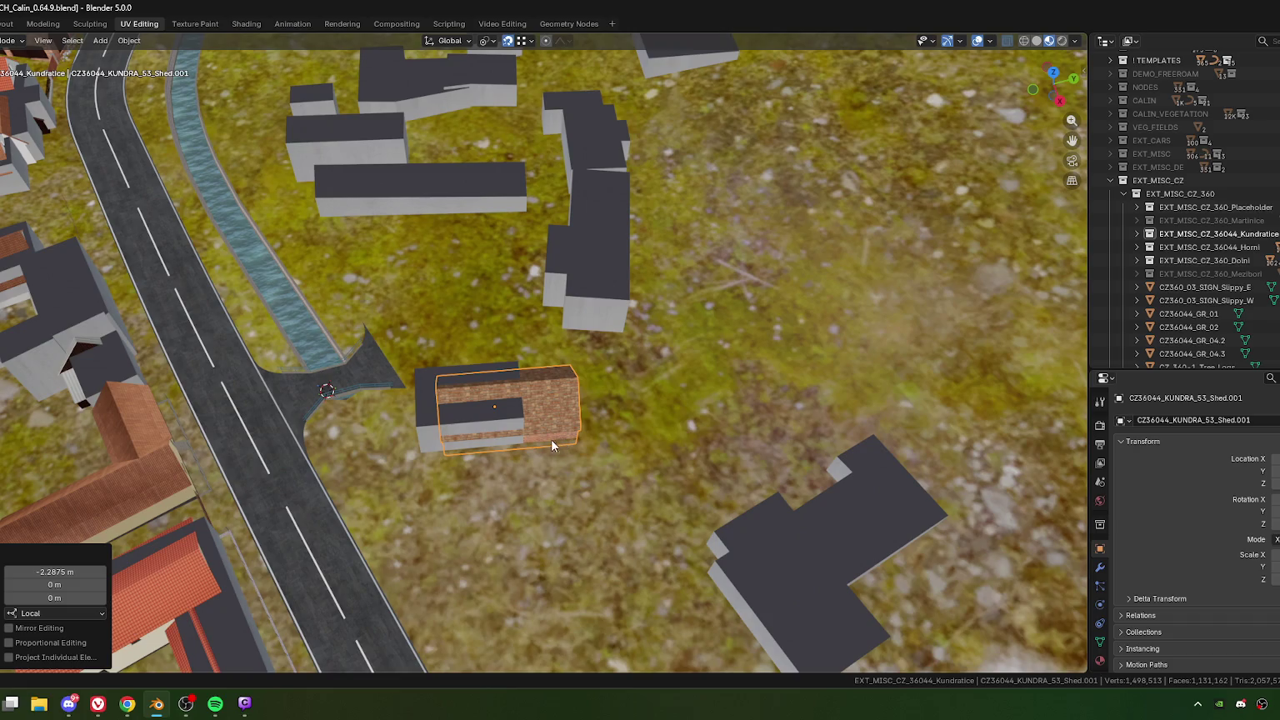
key("ctrl+z")
Step: In Edit Mode, select a group of shed faces and trial a corner-vertex X move, cancelled
middle_click_drag(541, 448, 531, 424)
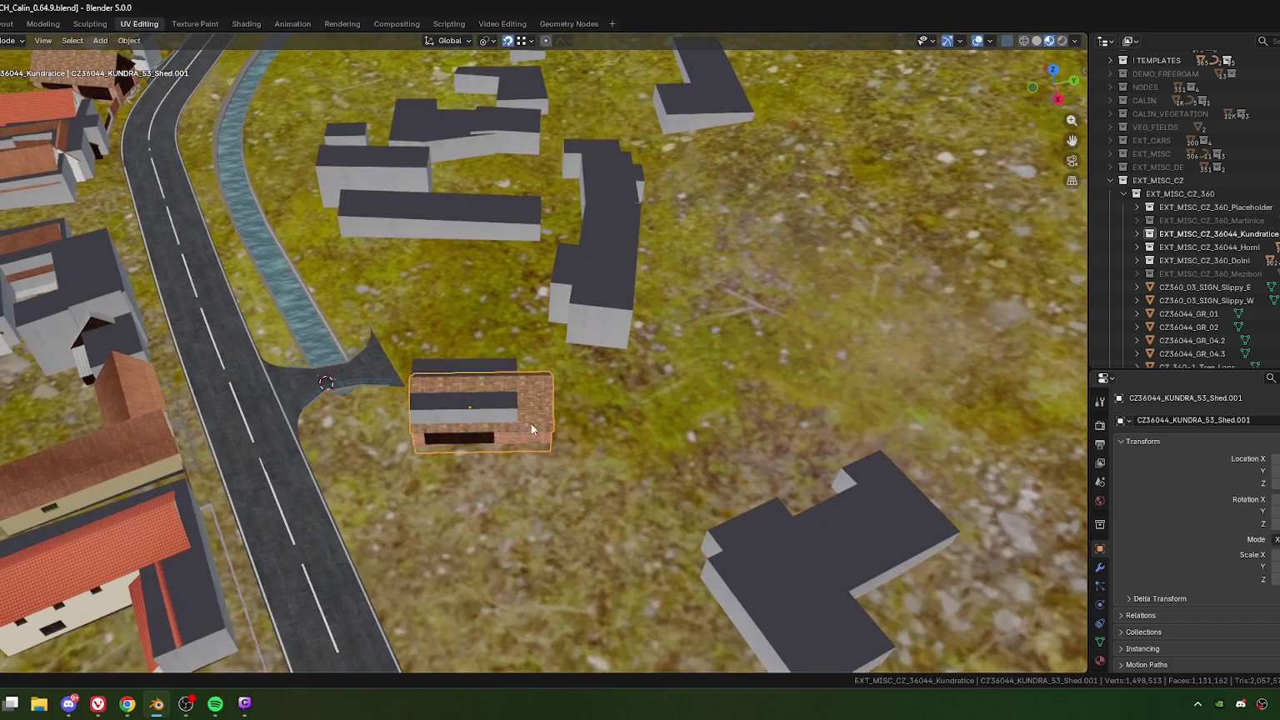
key("Tab")
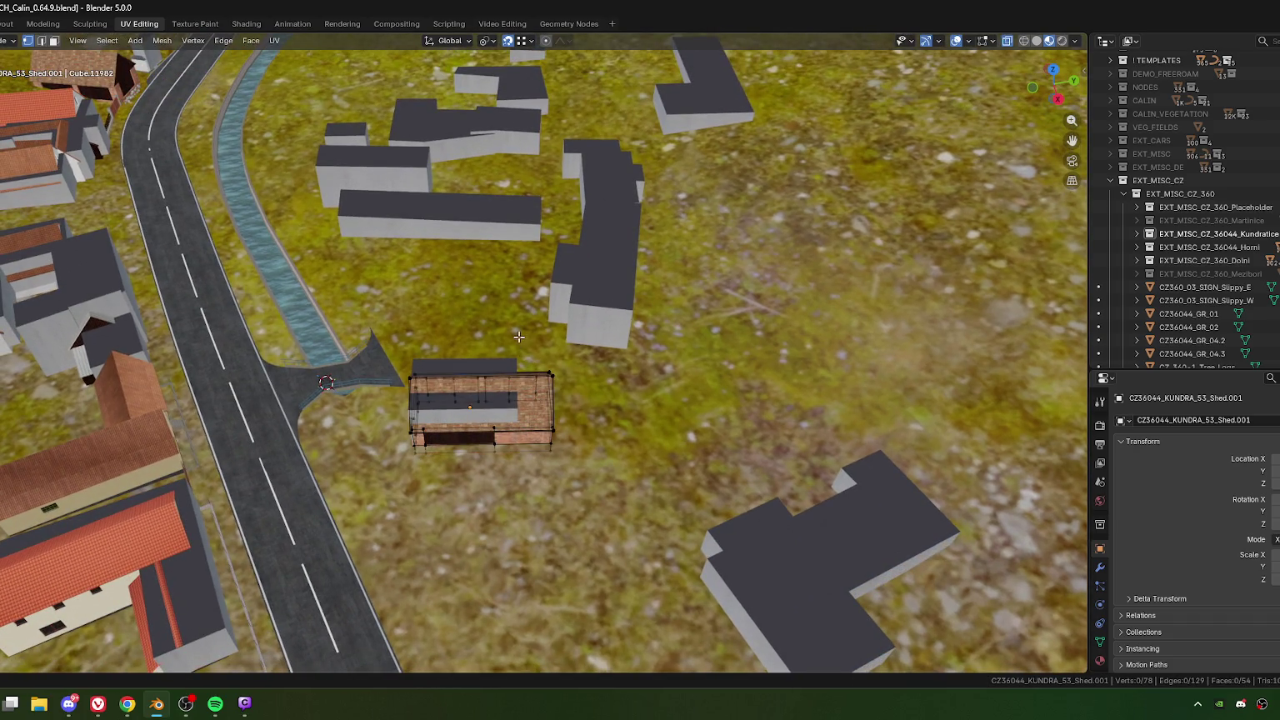
key("l")
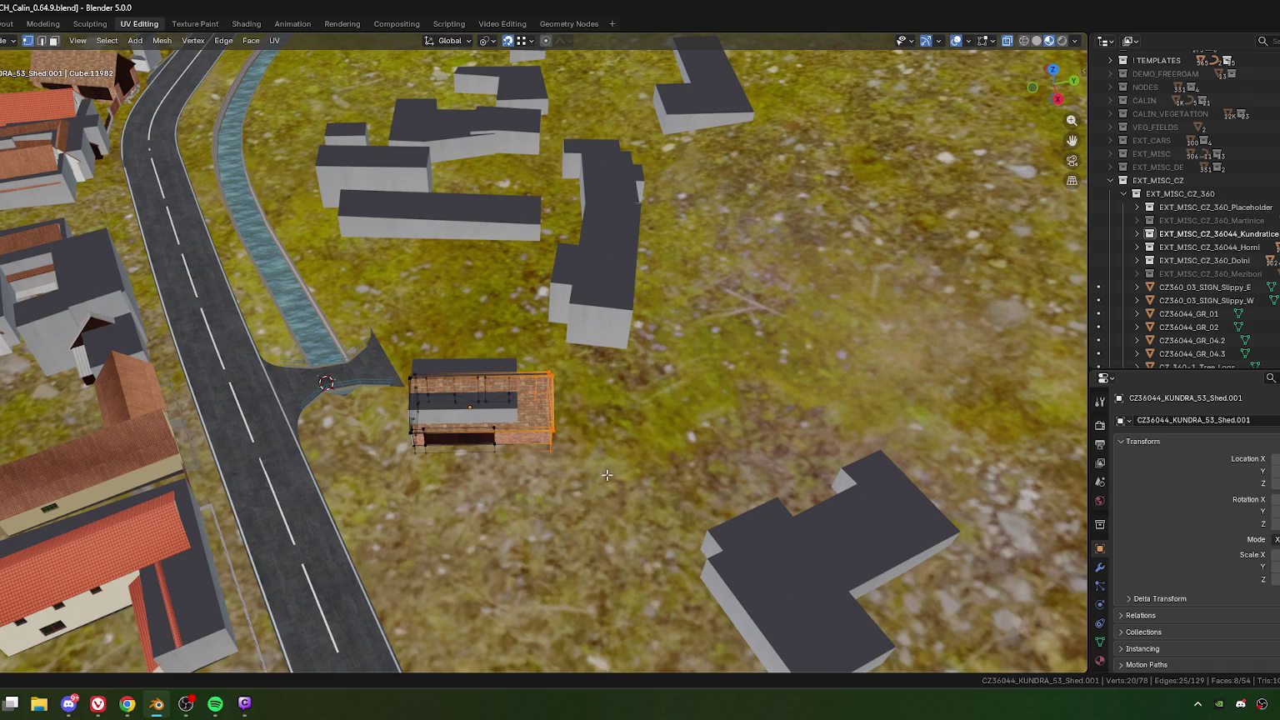
mouse_move(533, 375)
middle_mouse_down()
mouse_move(475, 434)
mouse_move(515, 556)
middle_mouse_up()
scroll(474, 434, "up", 3)
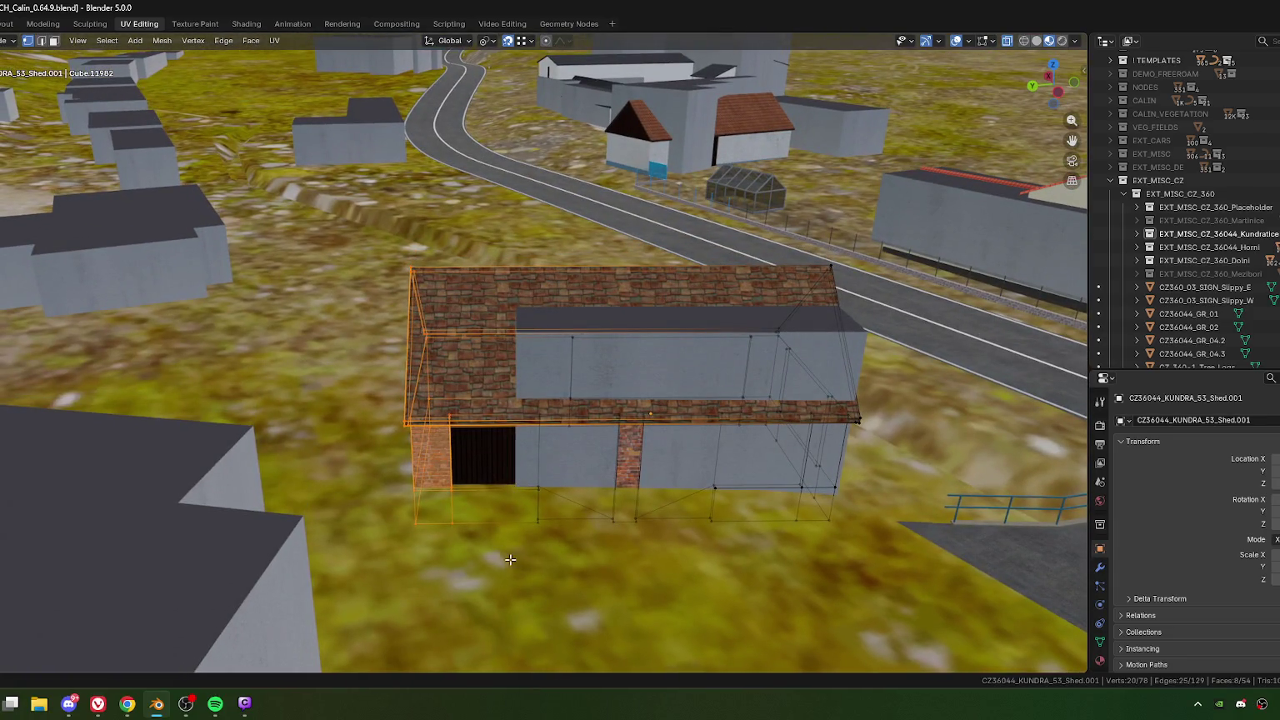
key("KP_7")
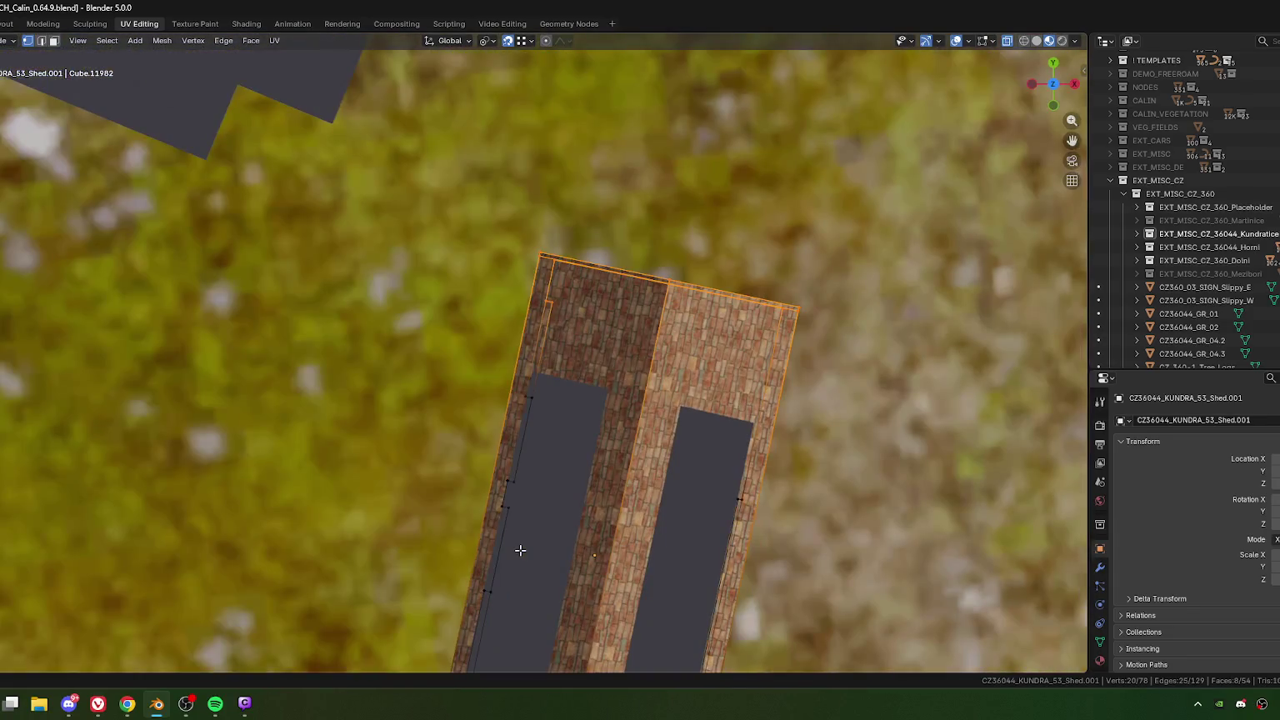
left_click(671, 281)
key("g")
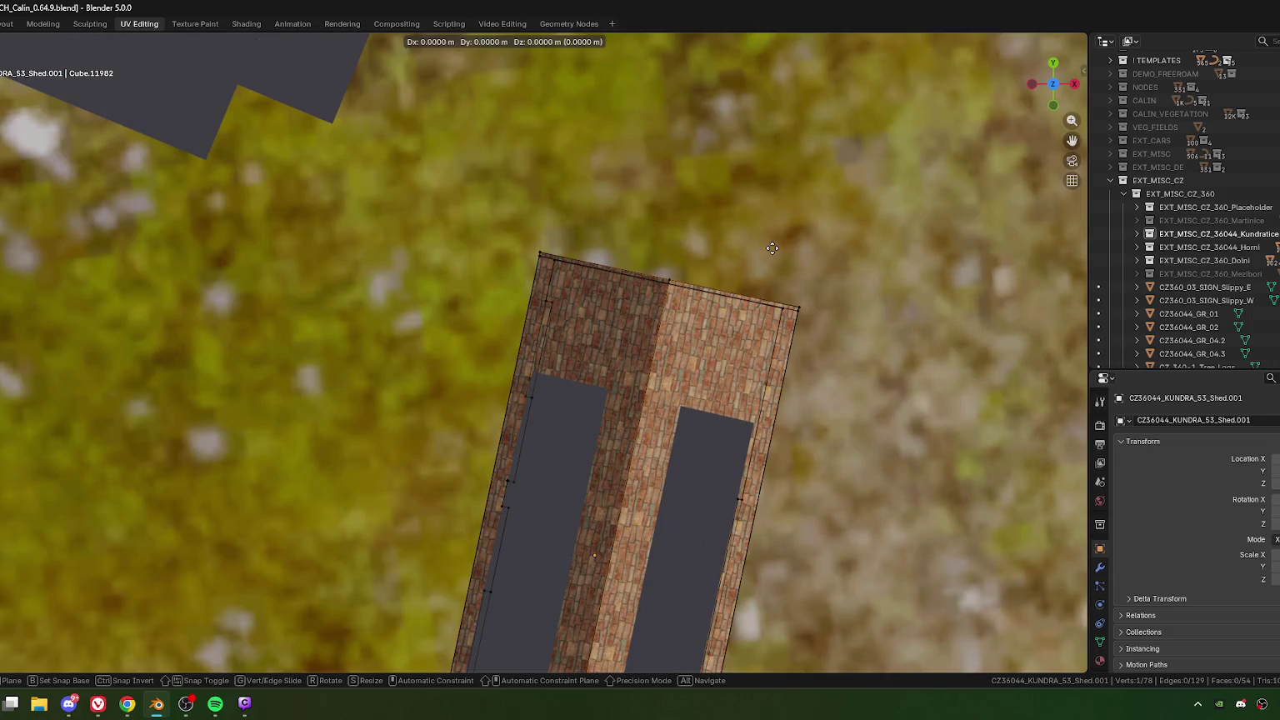
key("x")
key("x")
key("Escape")
Step: Select all of the shed mesh and frame it in the top-down view
scroll(637, 432, "down", 5)
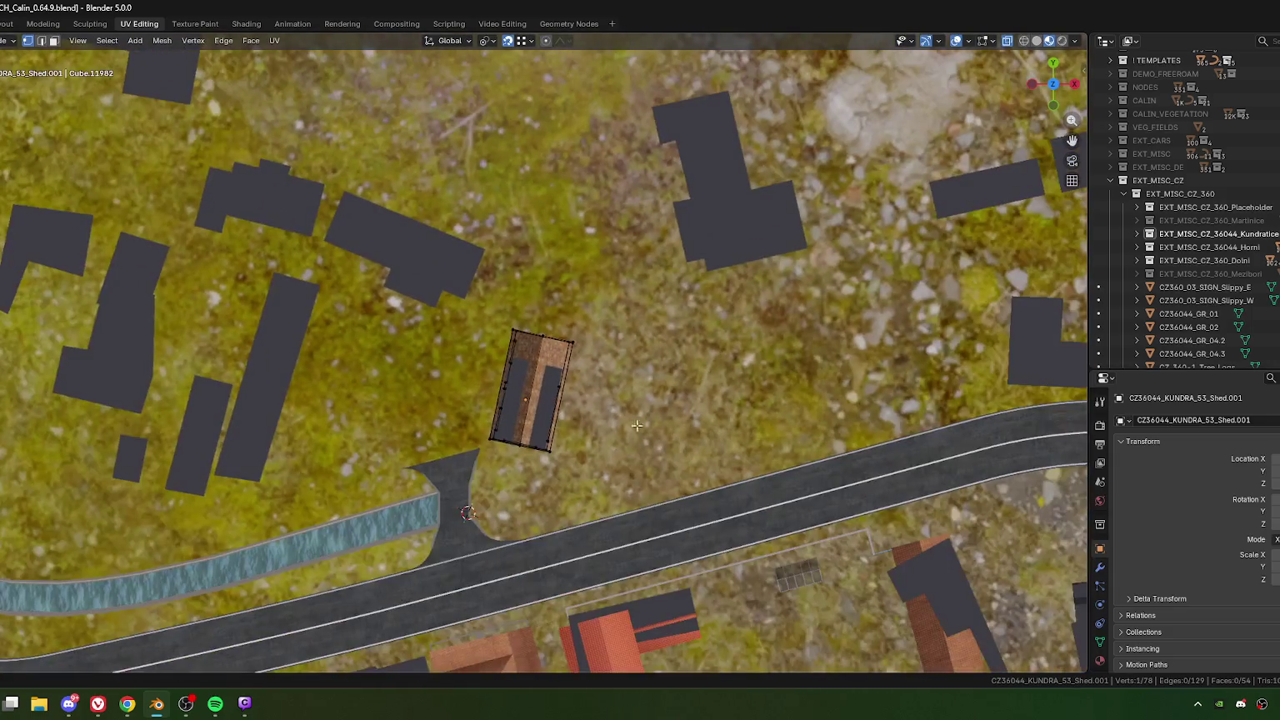
scroll(637, 431, "down", 3)
key("a")
key("KP_Decimal")
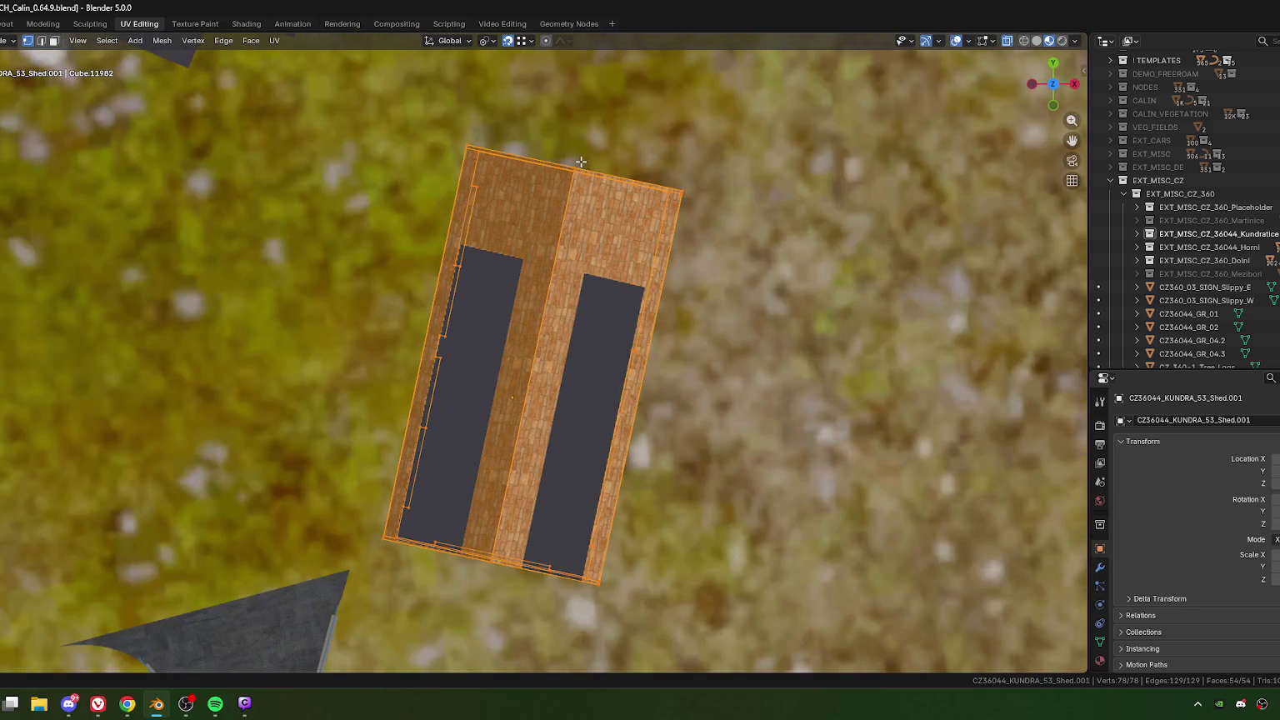
Step: Rotate the shed about 4 degrees around its vertical axis
key("r")
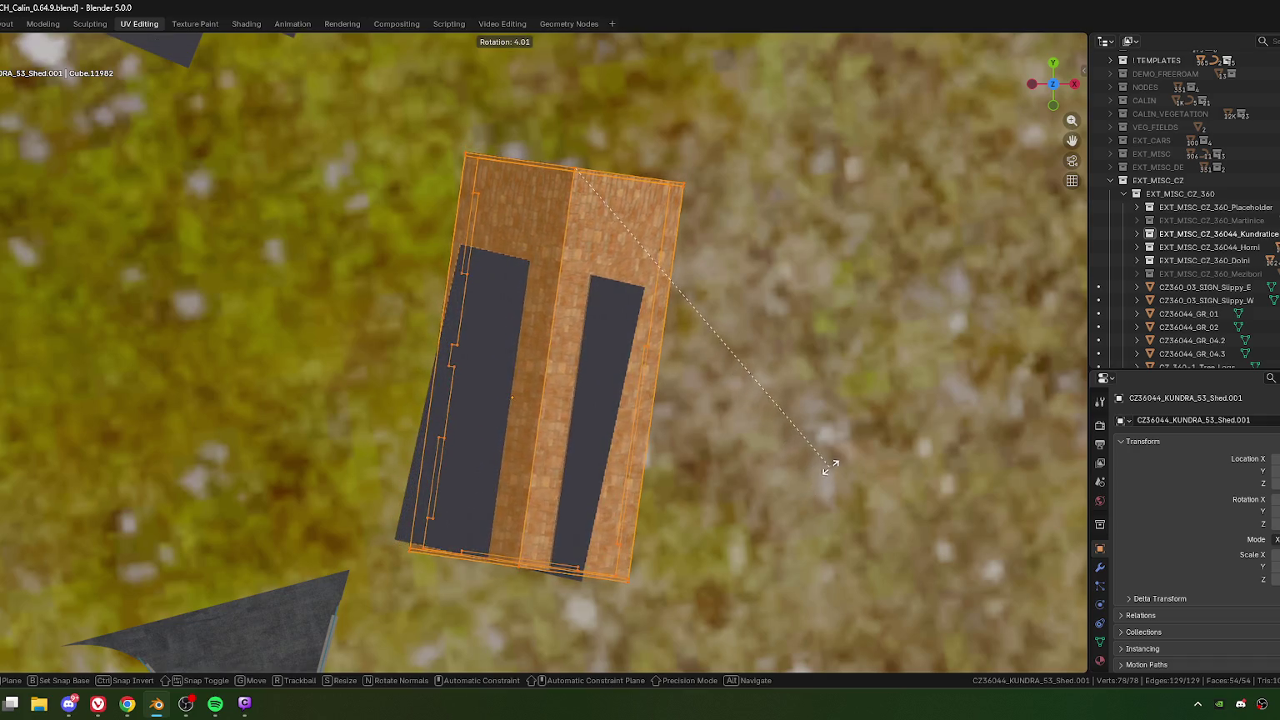
left_click(821, 467)
key("r")
key("y")
key("y")
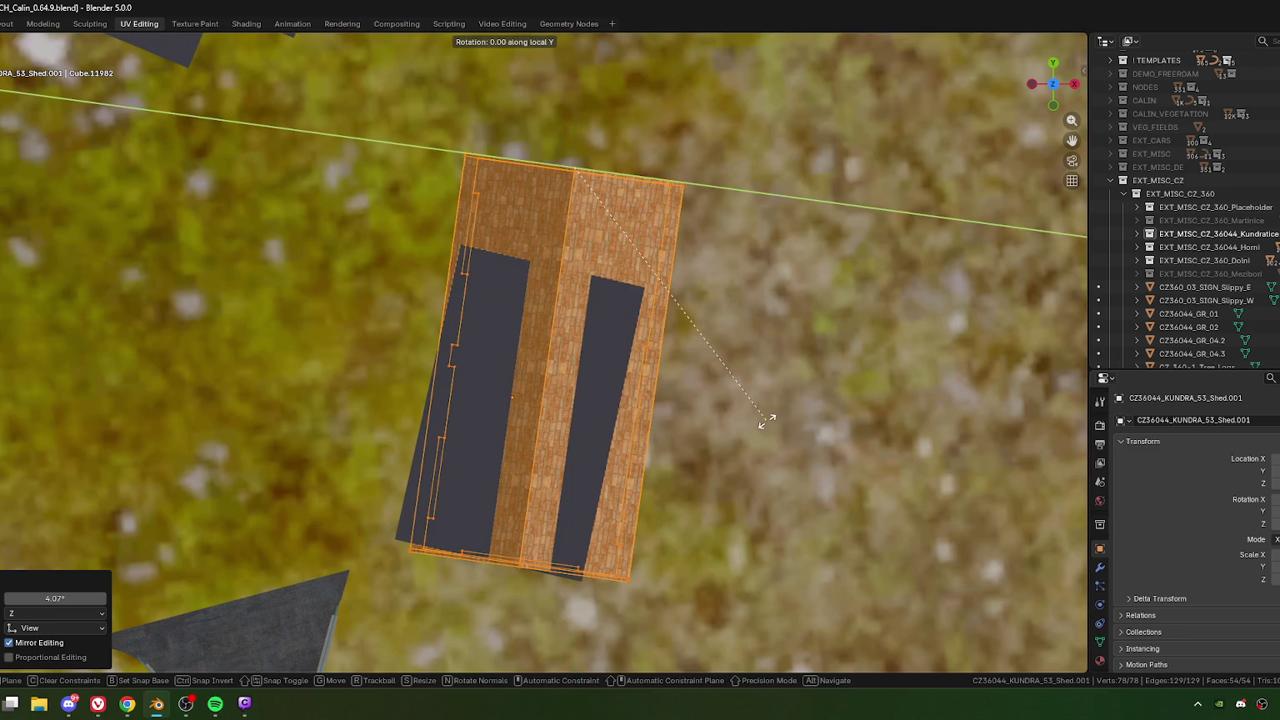
key("x")
key("x")
key("Escape")
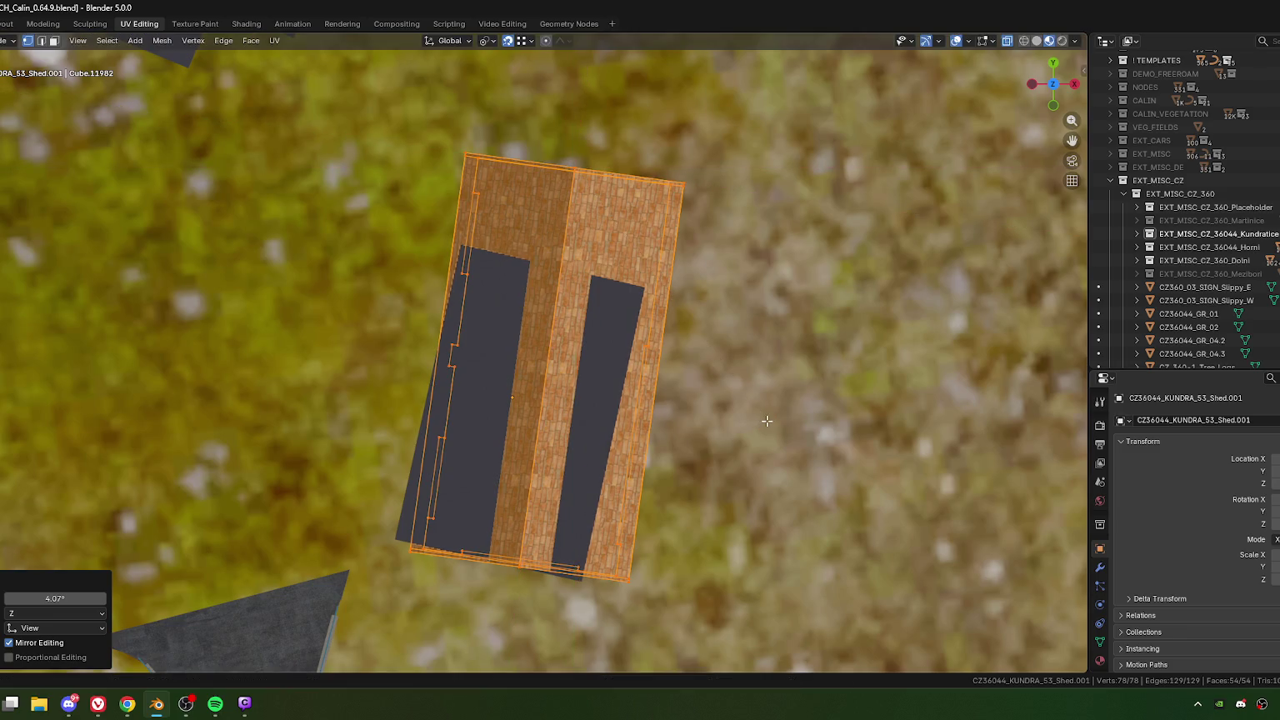
Step: Zoom in on the shed and try a local-X rotation, cancelling it
scroll(522, 439, "up", 6)
scroll(523, 439, "up", 2)
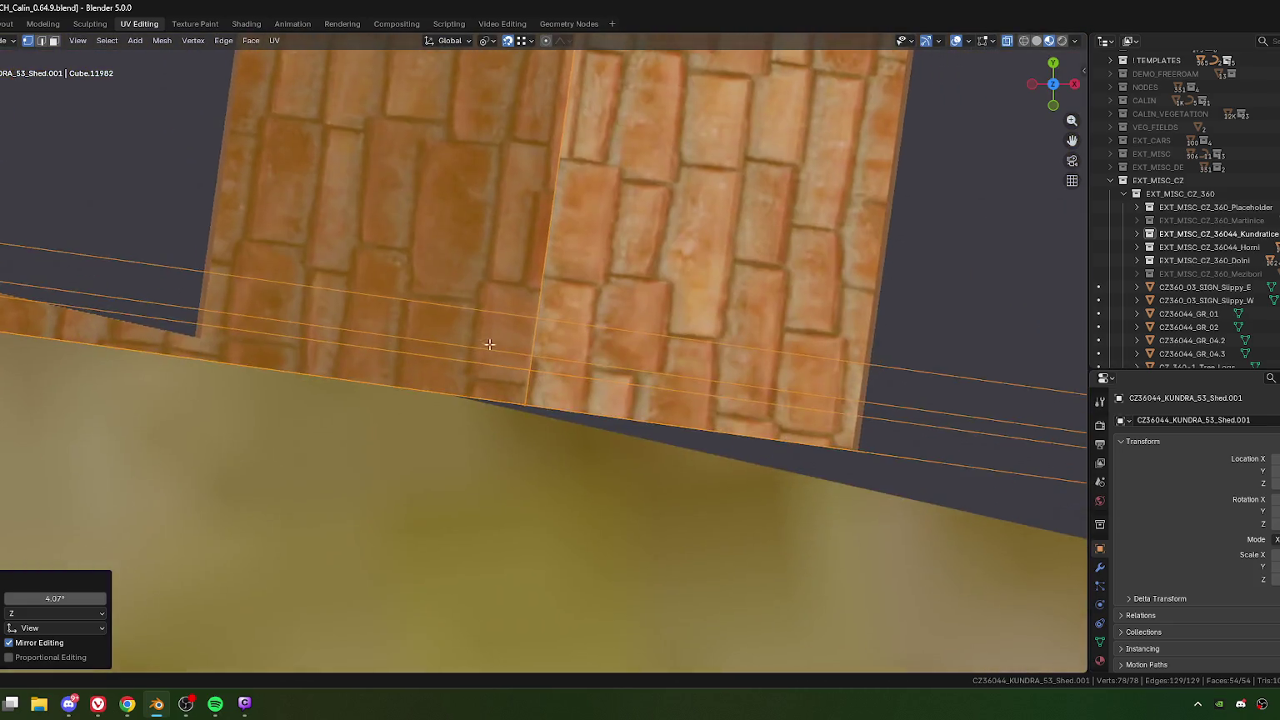
scroll(531, 426, "up", 2)
scroll(575, 516, "up", 2)
scroll(547, 461, "up", 1)
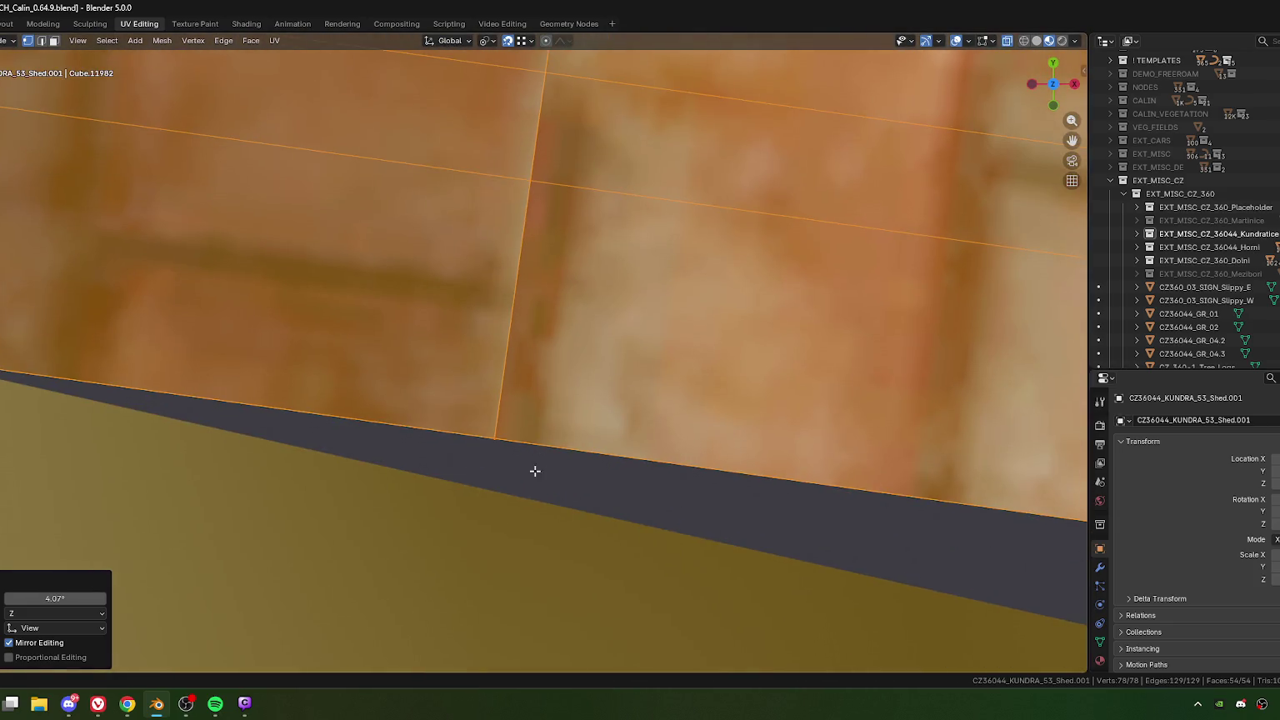
scroll(532, 469, "up", 1)
key("r")
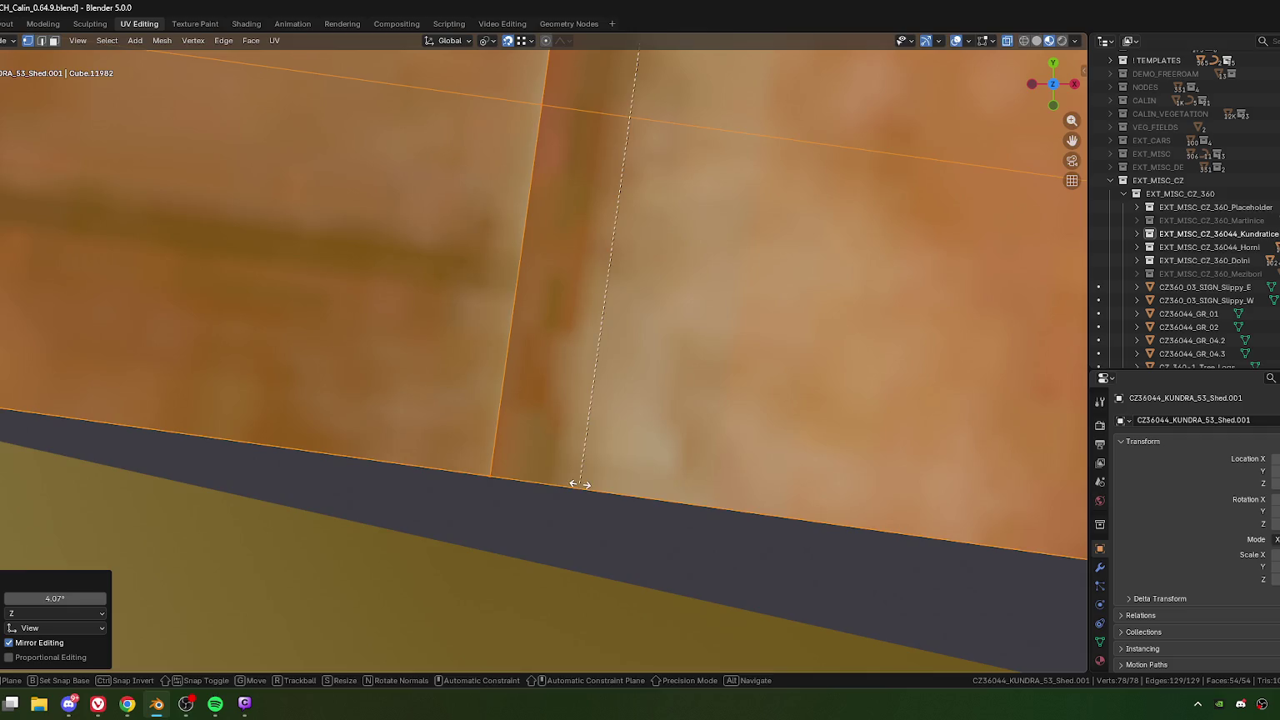
key("x")
key("x")
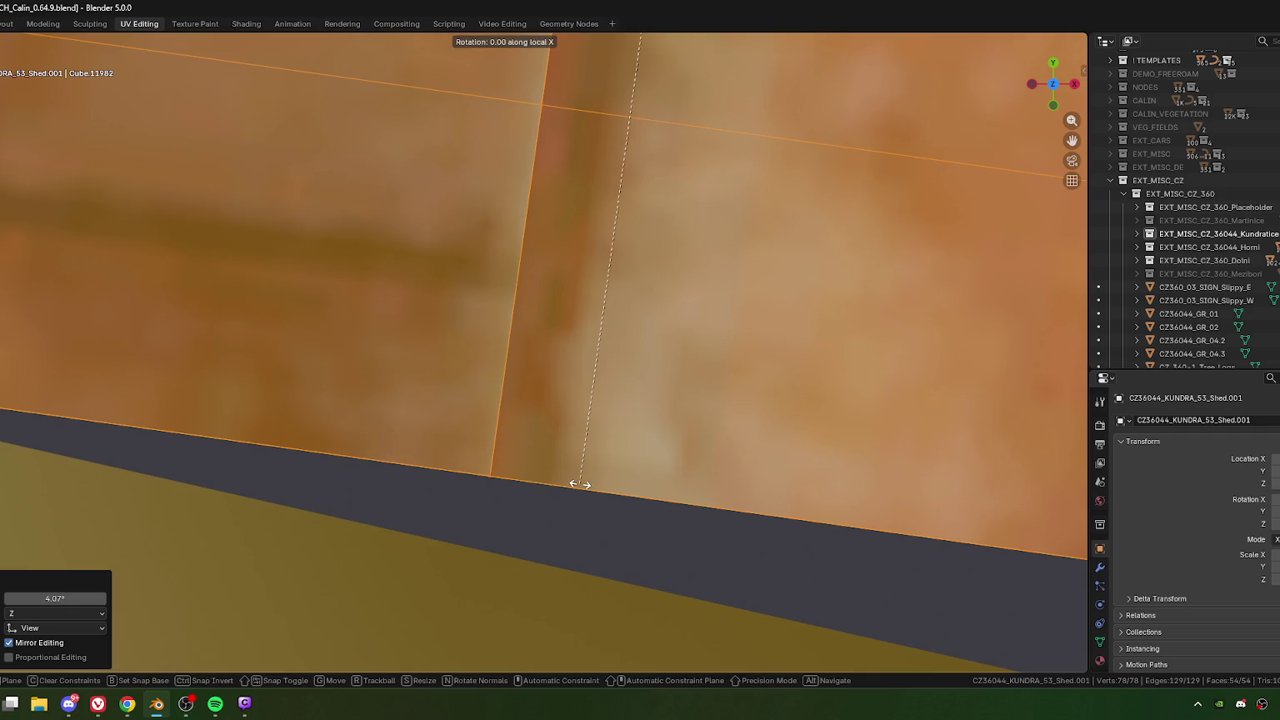
key("Escape")
Step: Fine-tune the shed's turn by 0.194° around the vertical axis
scroll(581, 486, "down", 2)
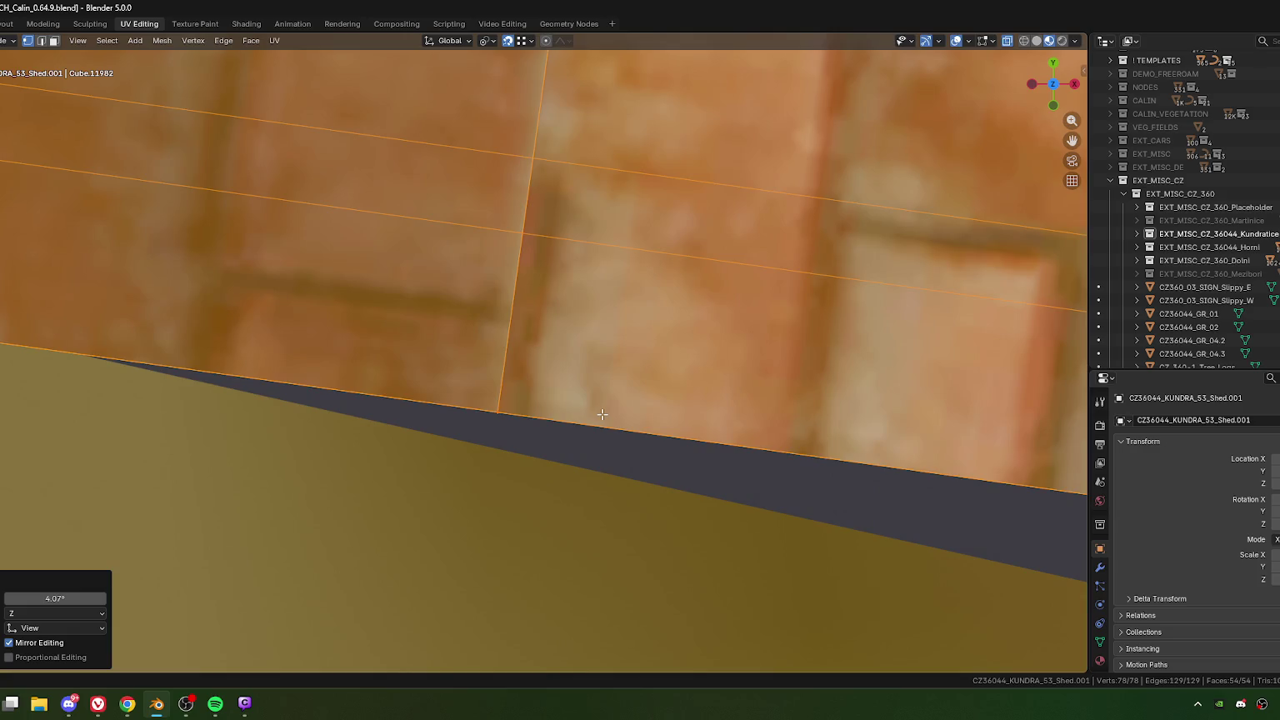
key("r")
key("x")
key("x")
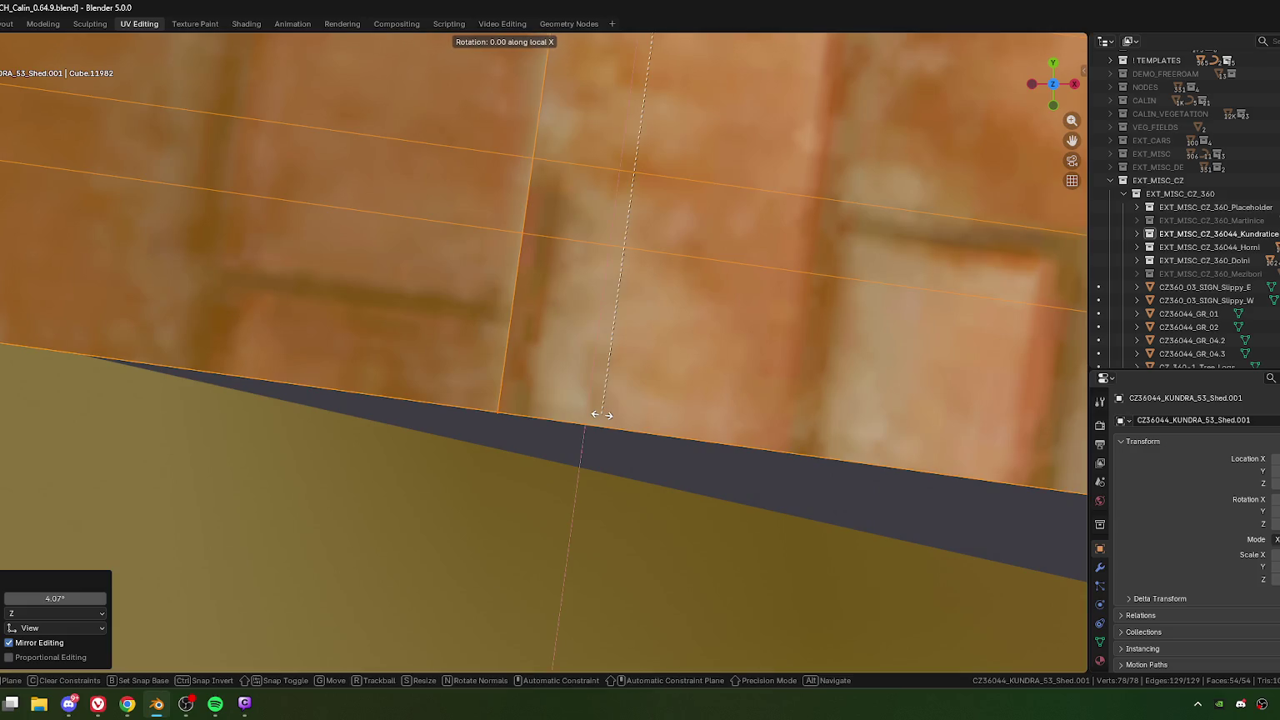
key("Escape")
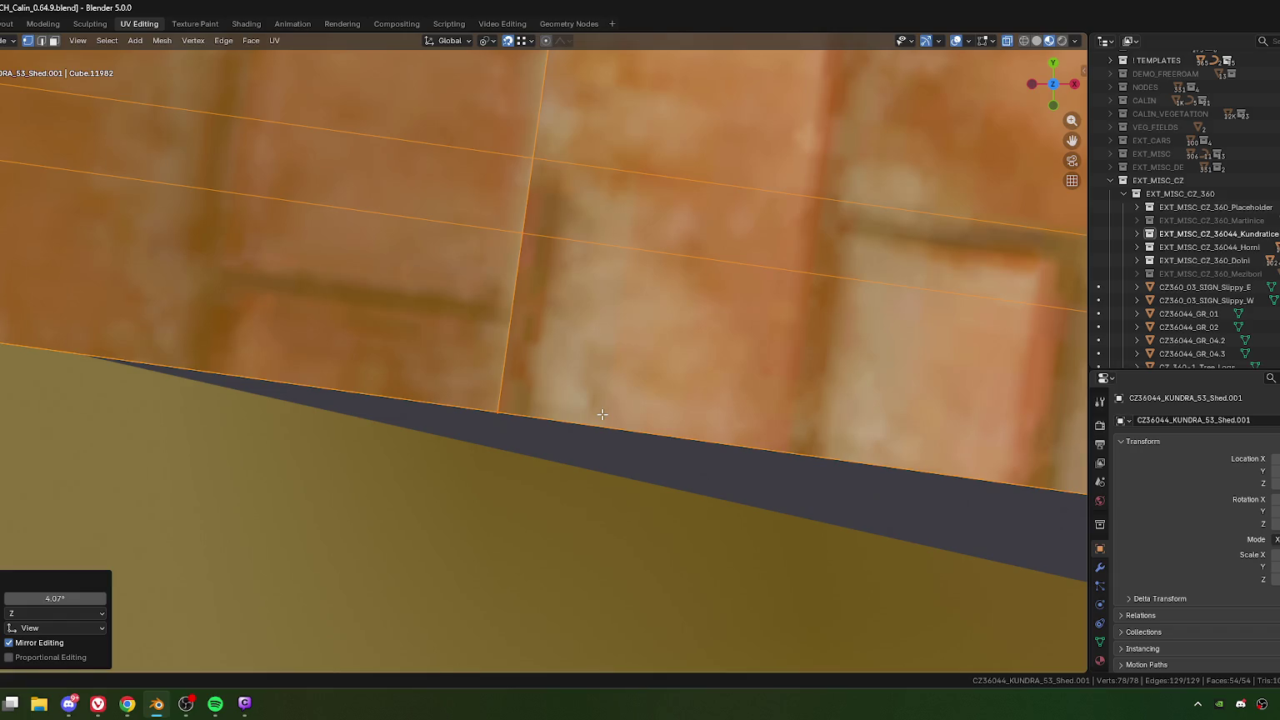
key("r")
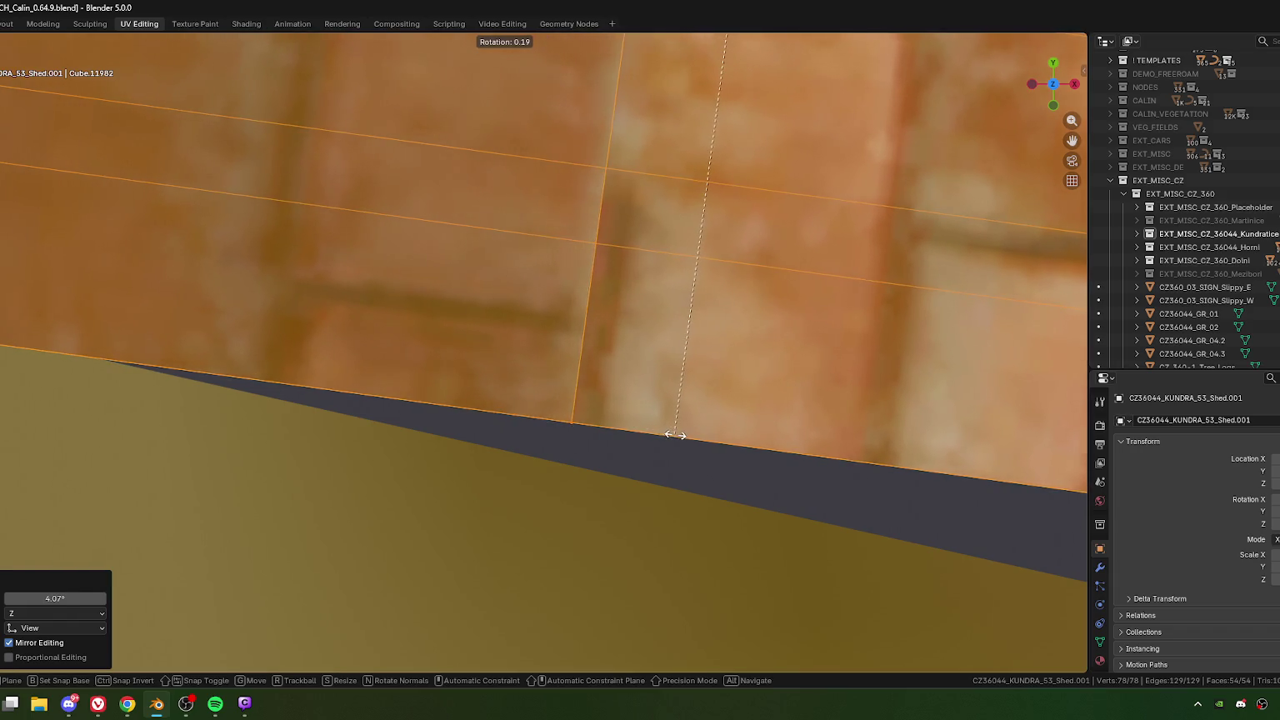
left_click(676, 434)
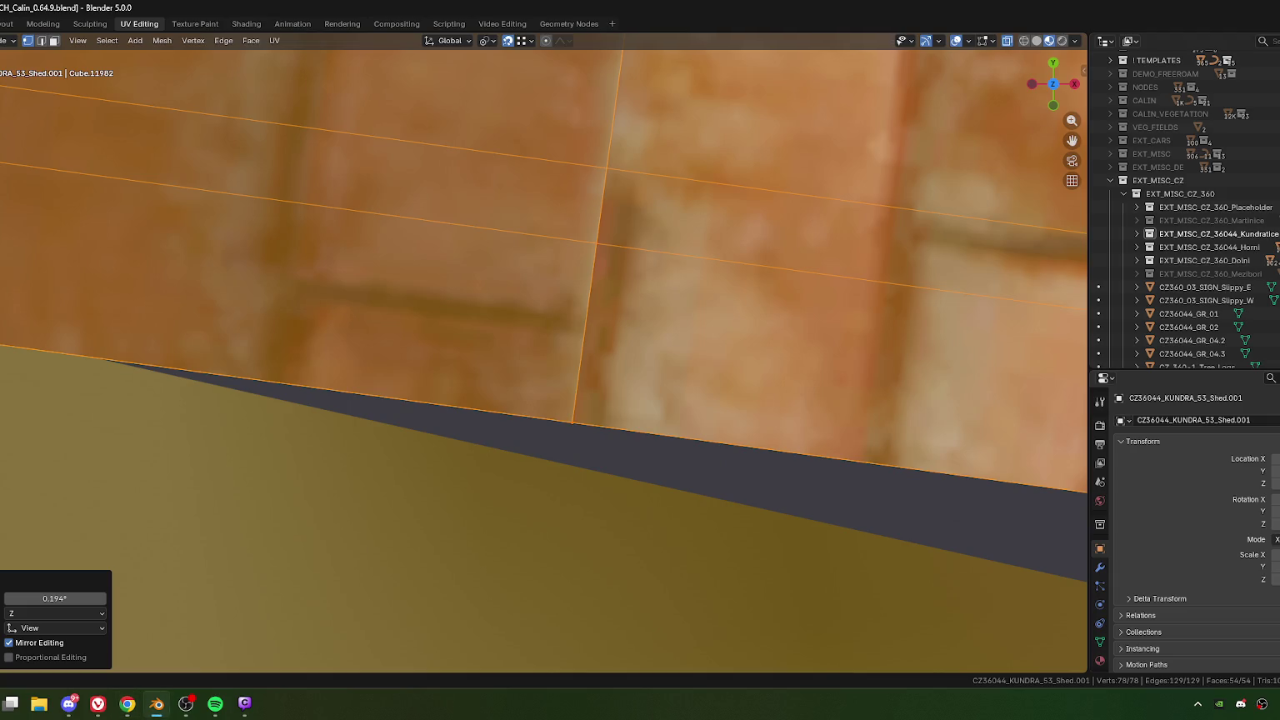
Step: Deselect and then reselect the entire shed mesh
key("alt+Tab")
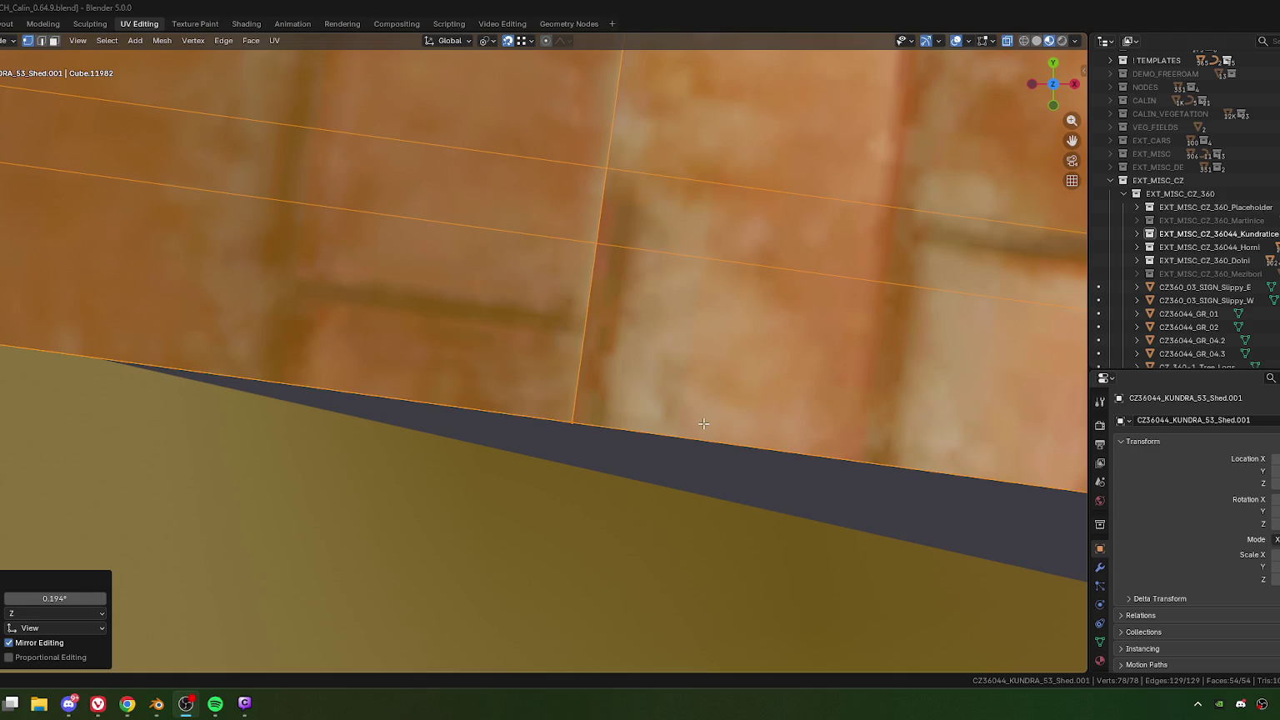
key("alt+a")
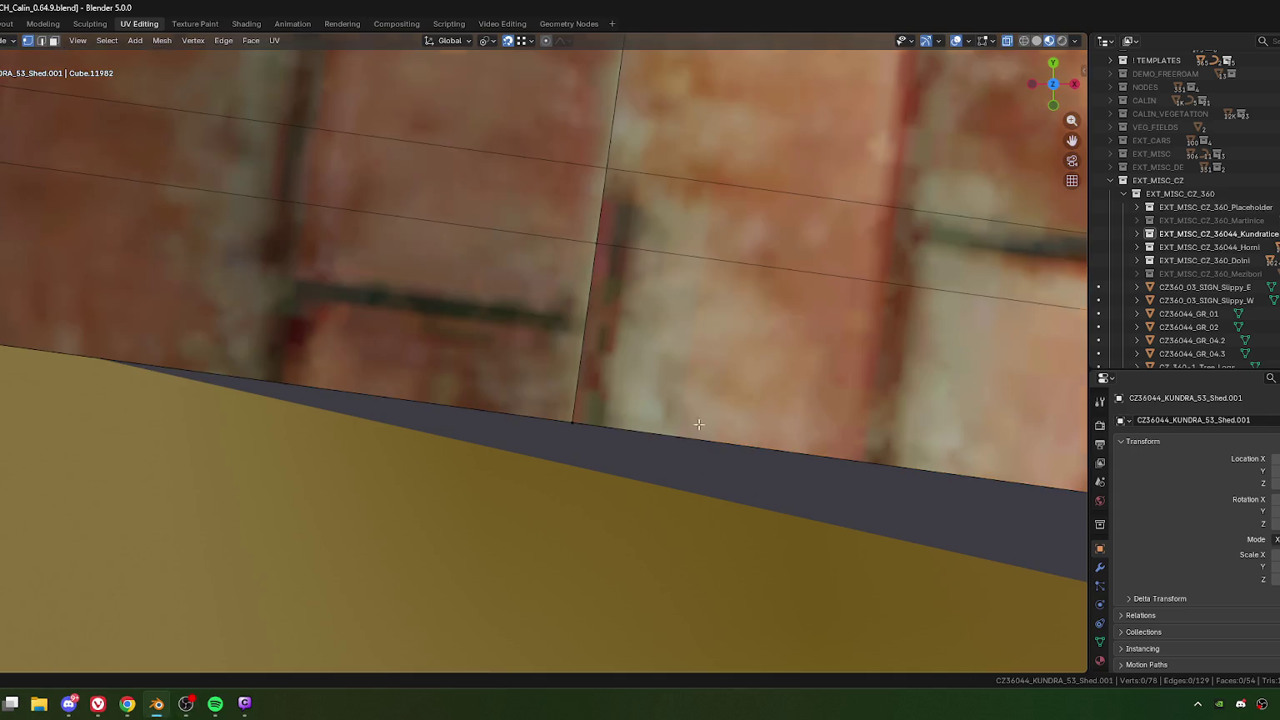
scroll(611, 427, "down", 3)
scroll(641, 416, "down", 4)
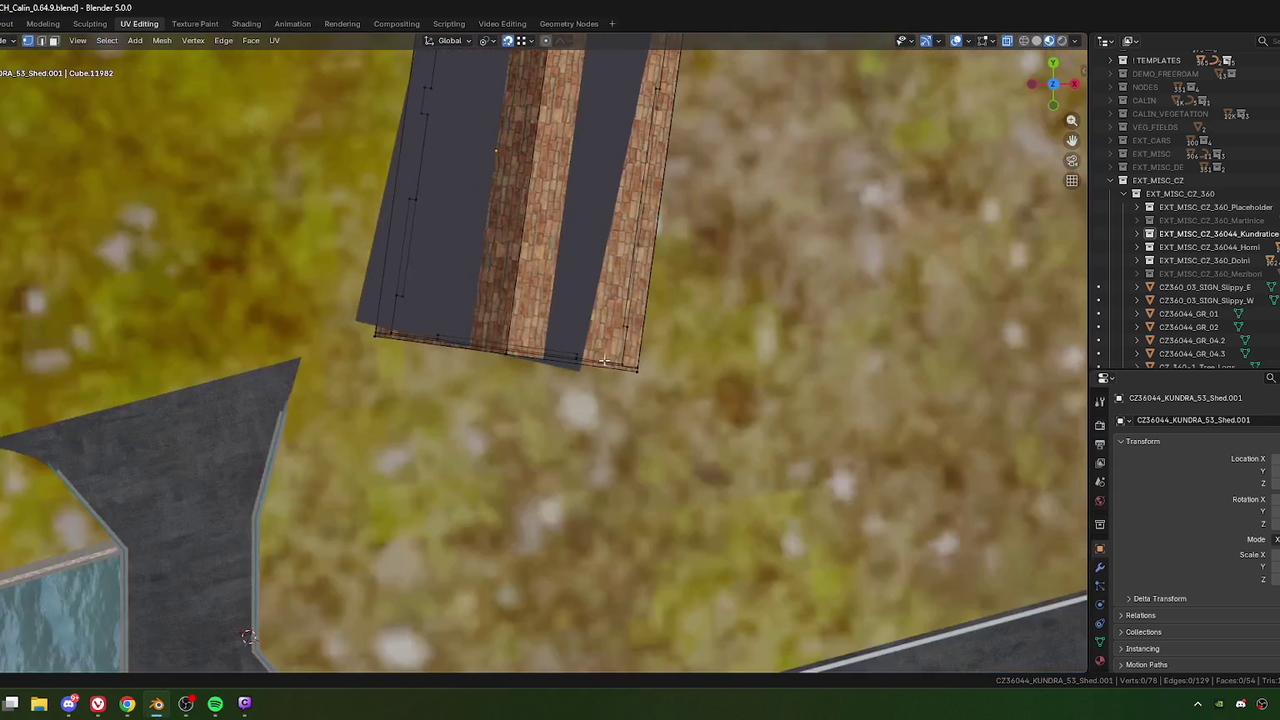
key("a")
scroll(571, 181, "up", 5, "shift")
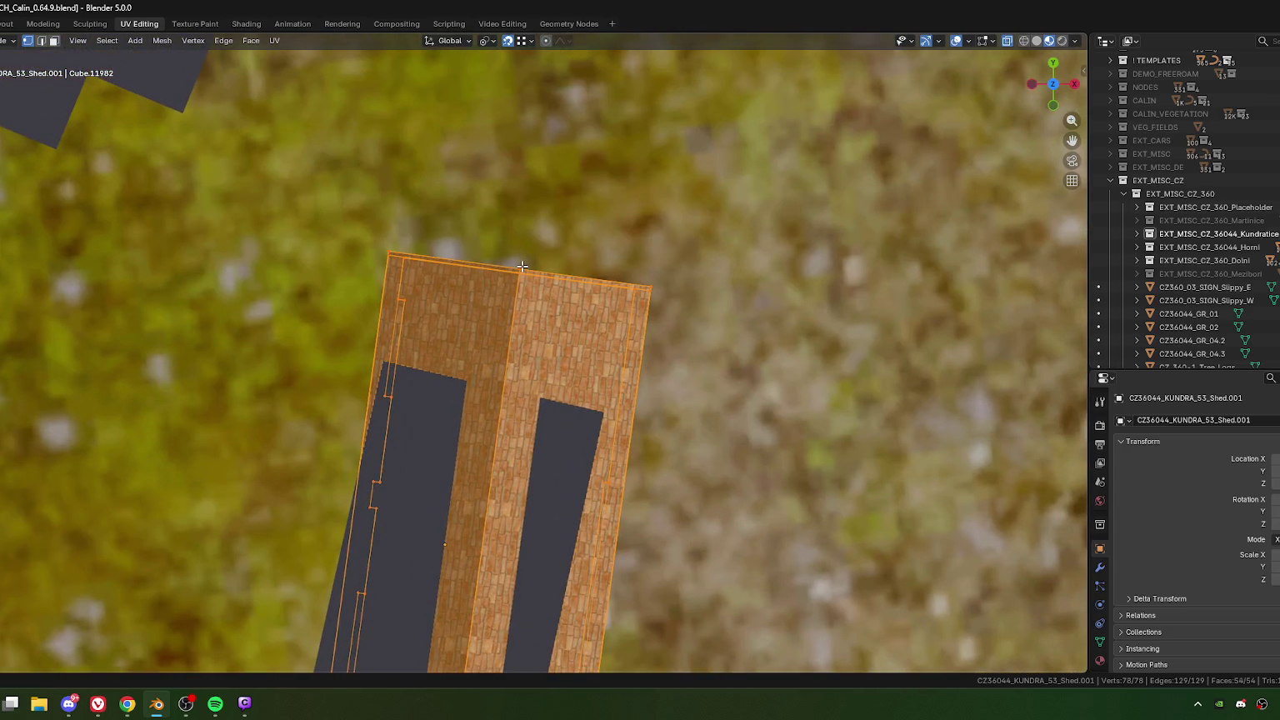
Step: Zoom in on the shed's brick wall edge and try a local-X move, cancelling it
middle_click_drag(524, 500, 544, 391)
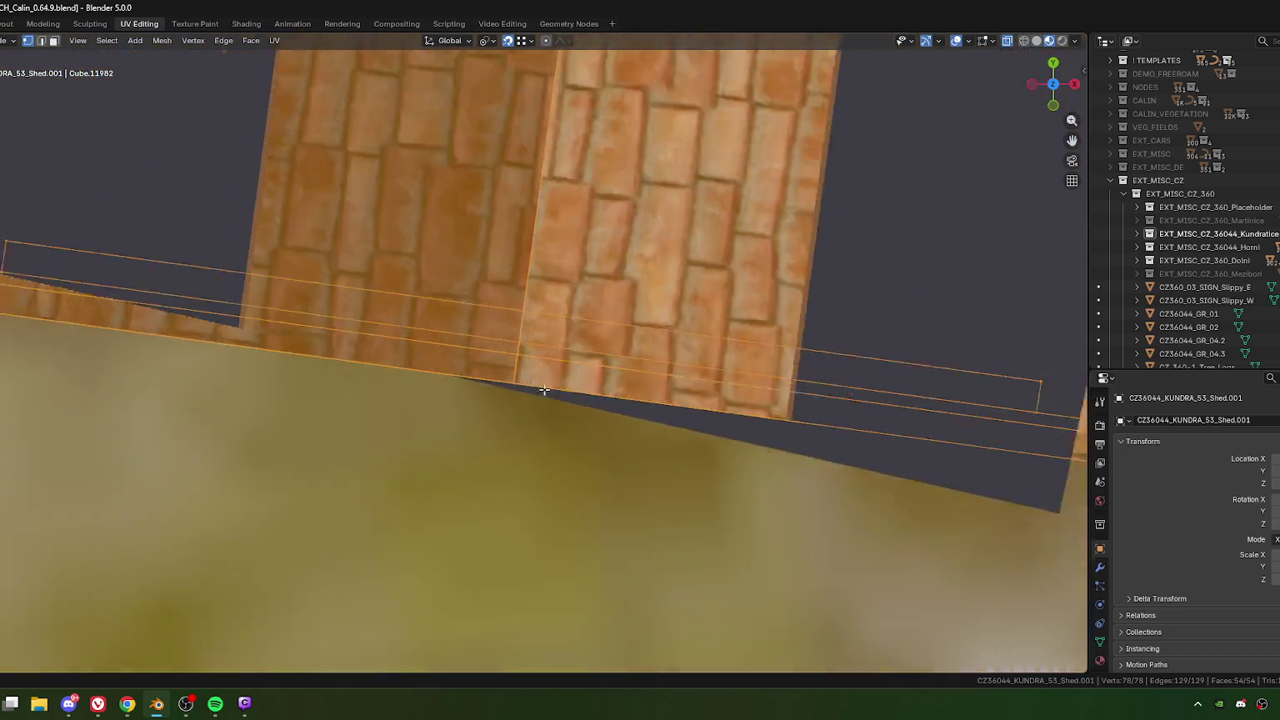
scroll(546, 394, "up", 2)
scroll(554, 400, "up", 2)
scroll(562, 407, "up", 1)
scroll(577, 415, "up", 2)
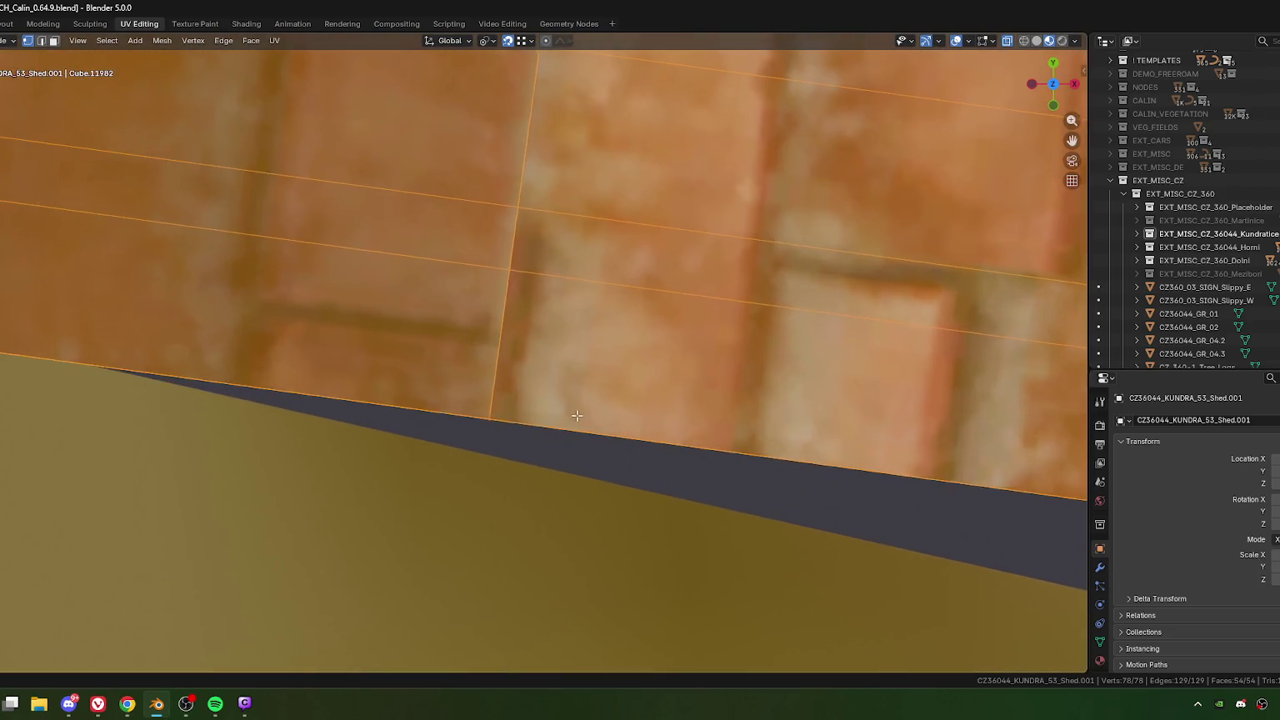
scroll(577, 416, "up", 1)
key("g")
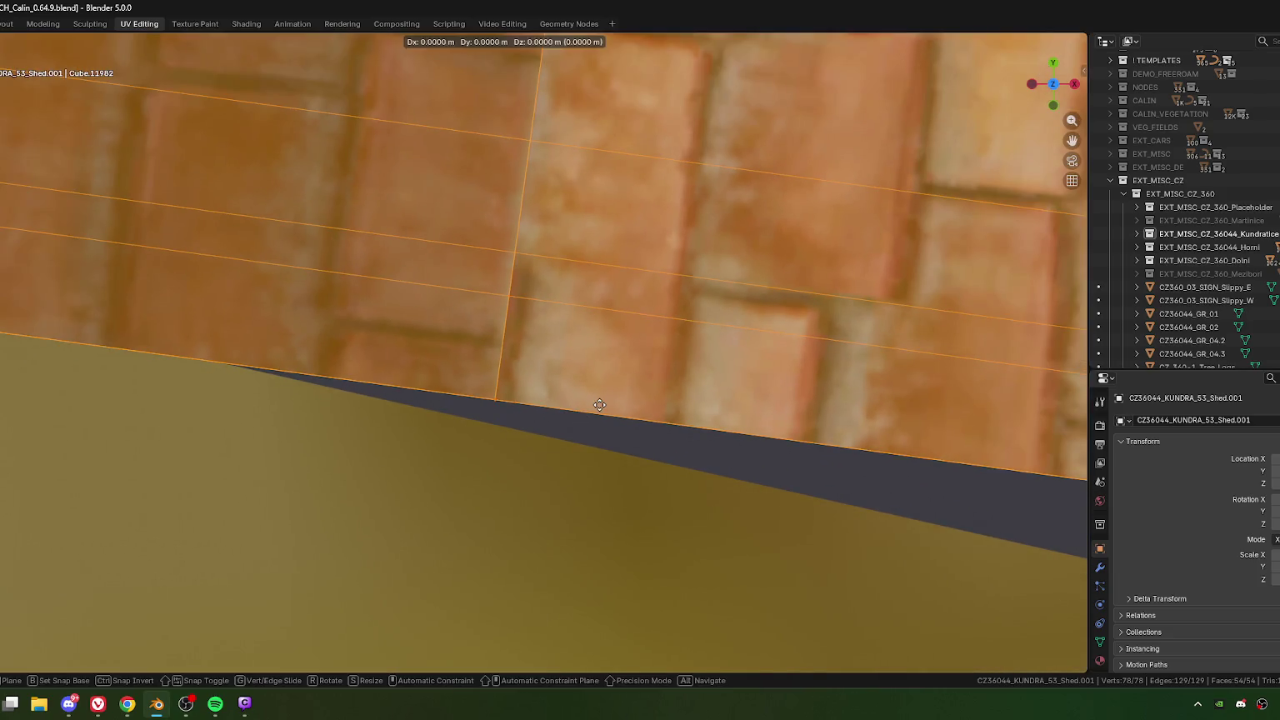
key("x")
key("x")
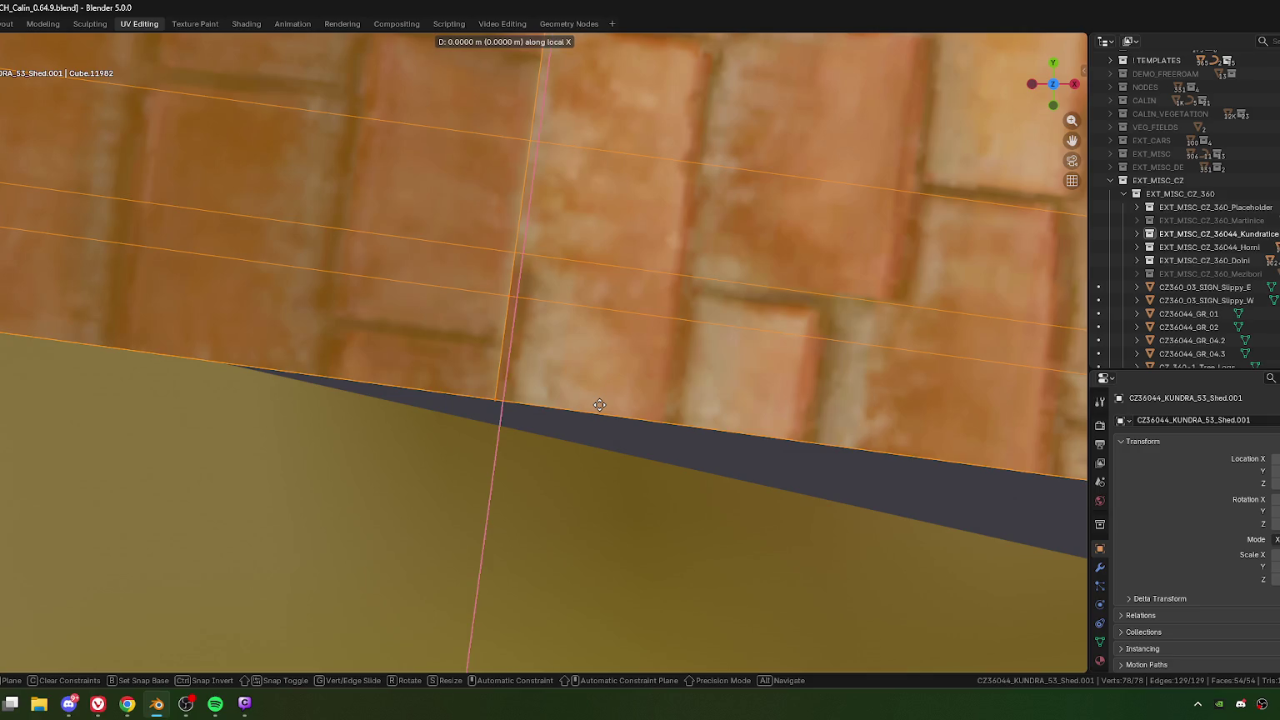
key("Escape")
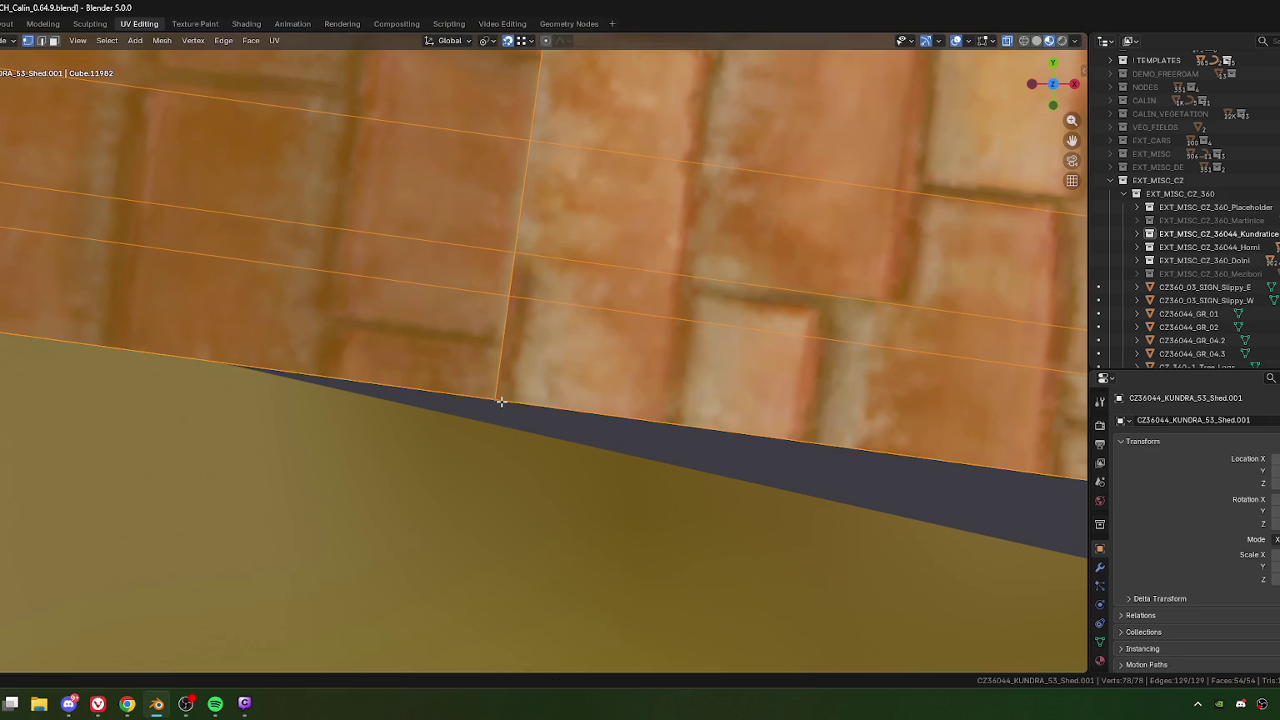
scroll(501, 402, "up", 2)
scroll(542, 421, "up", 1)
Step: Align the shed's bottom edge with two tiny rotations and show the sidebar transform values
key("r")
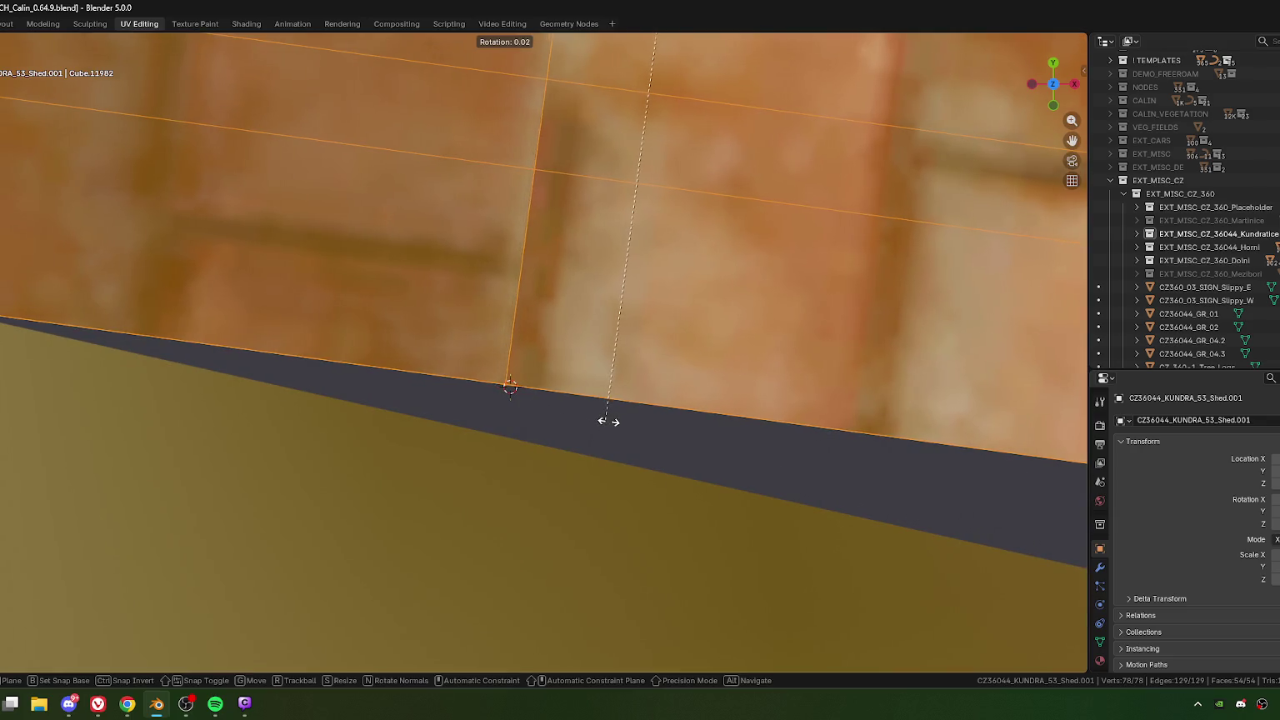
left_click(610, 421)
key("r")
key("x")
key("x")
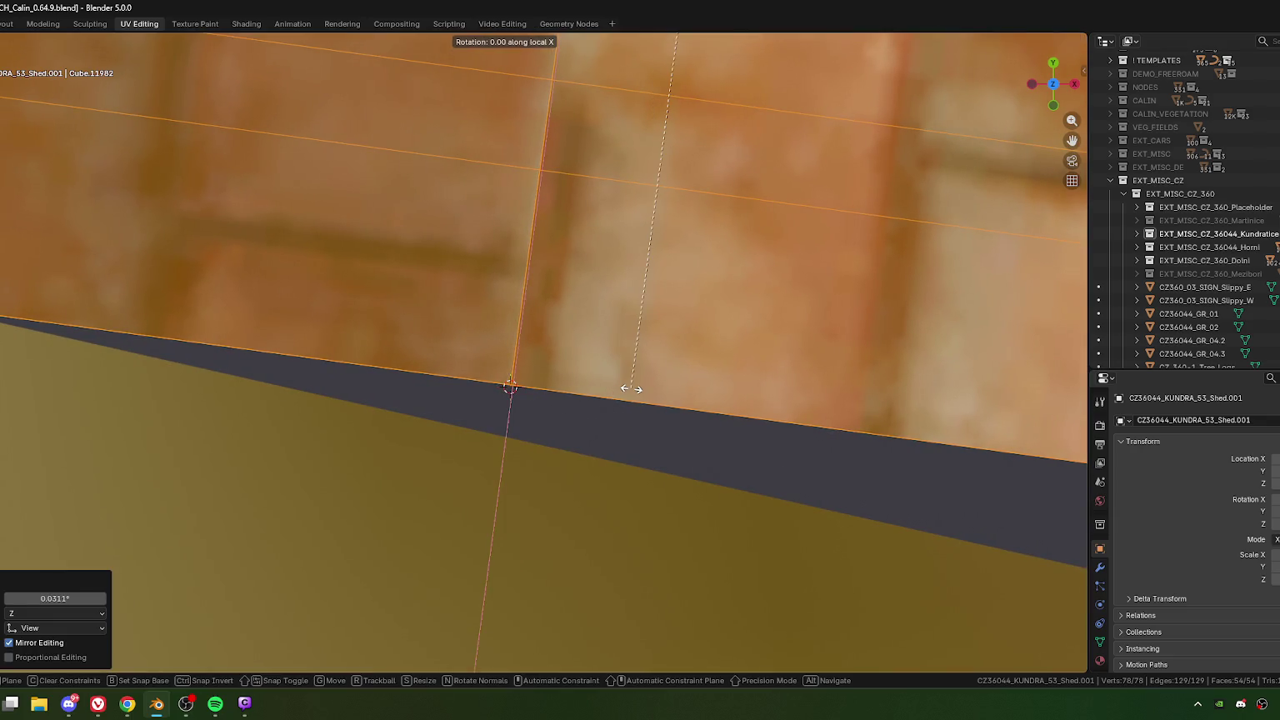
key("x")
scroll(625, 387, "up", 1)
scroll(613, 386, "up", 2)
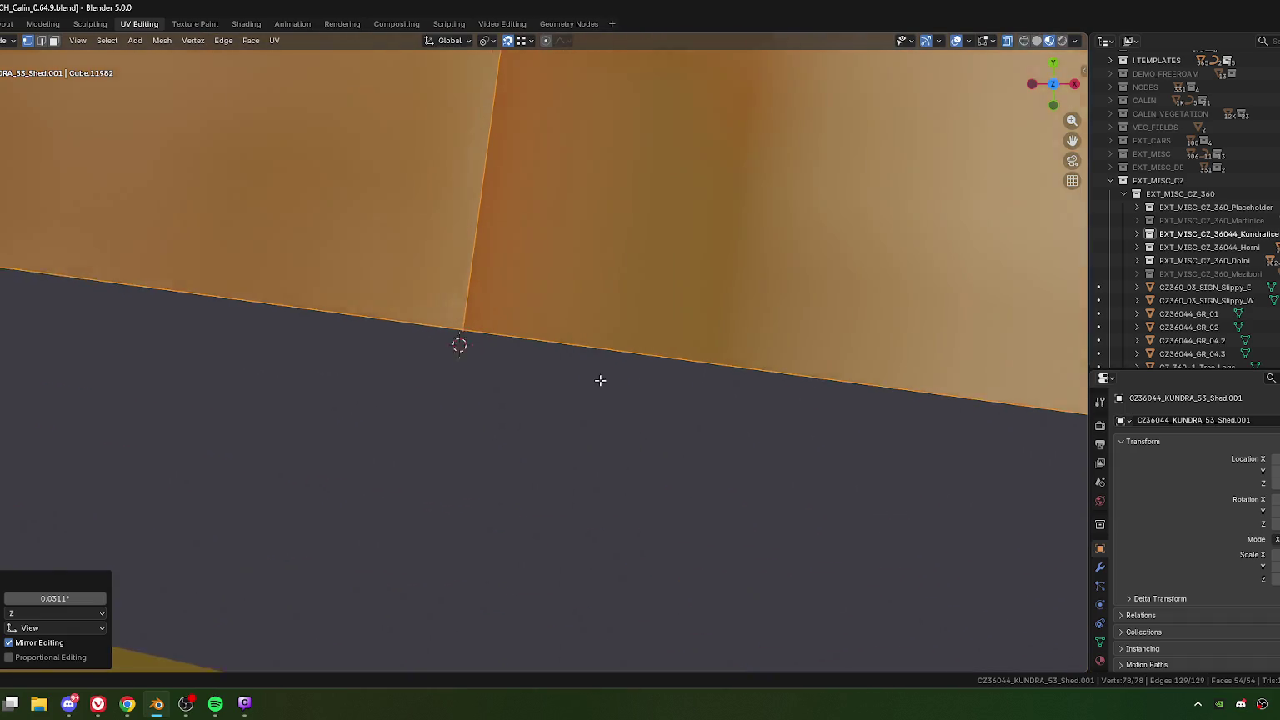
left_click(603, 382)
middle_click_drag(603, 380, 546, 369)
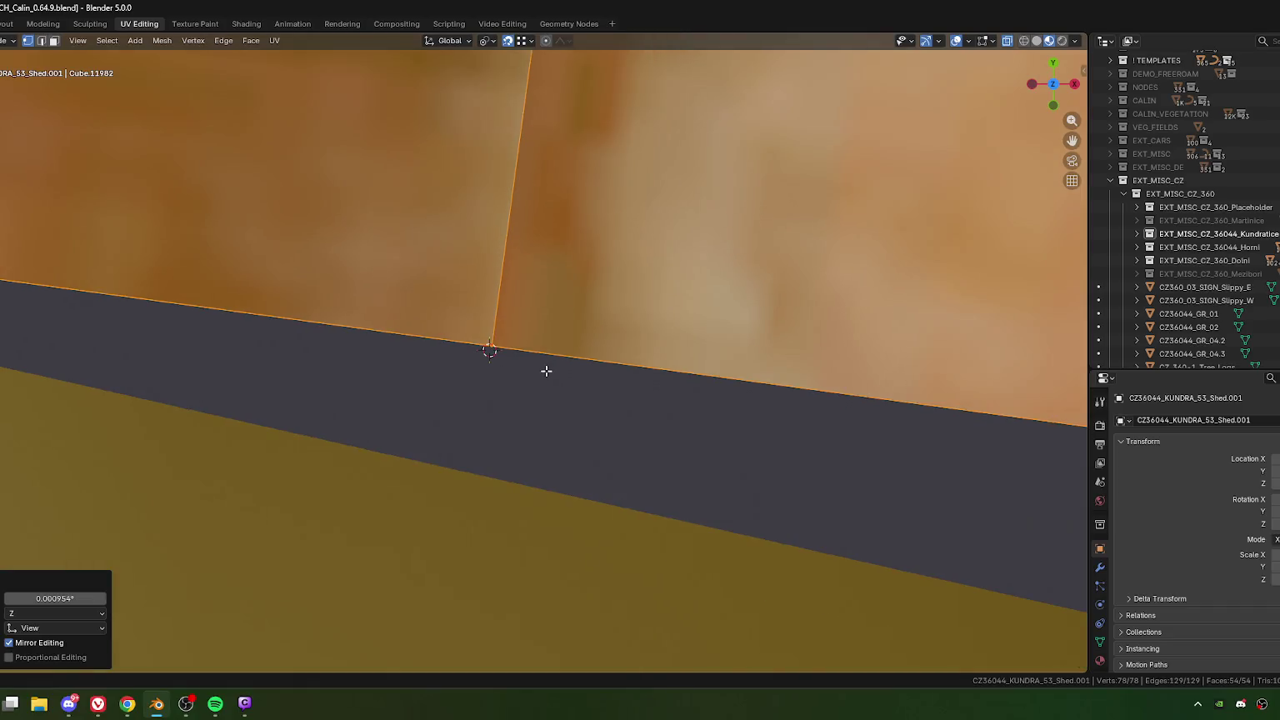
left_click(1084, 71)
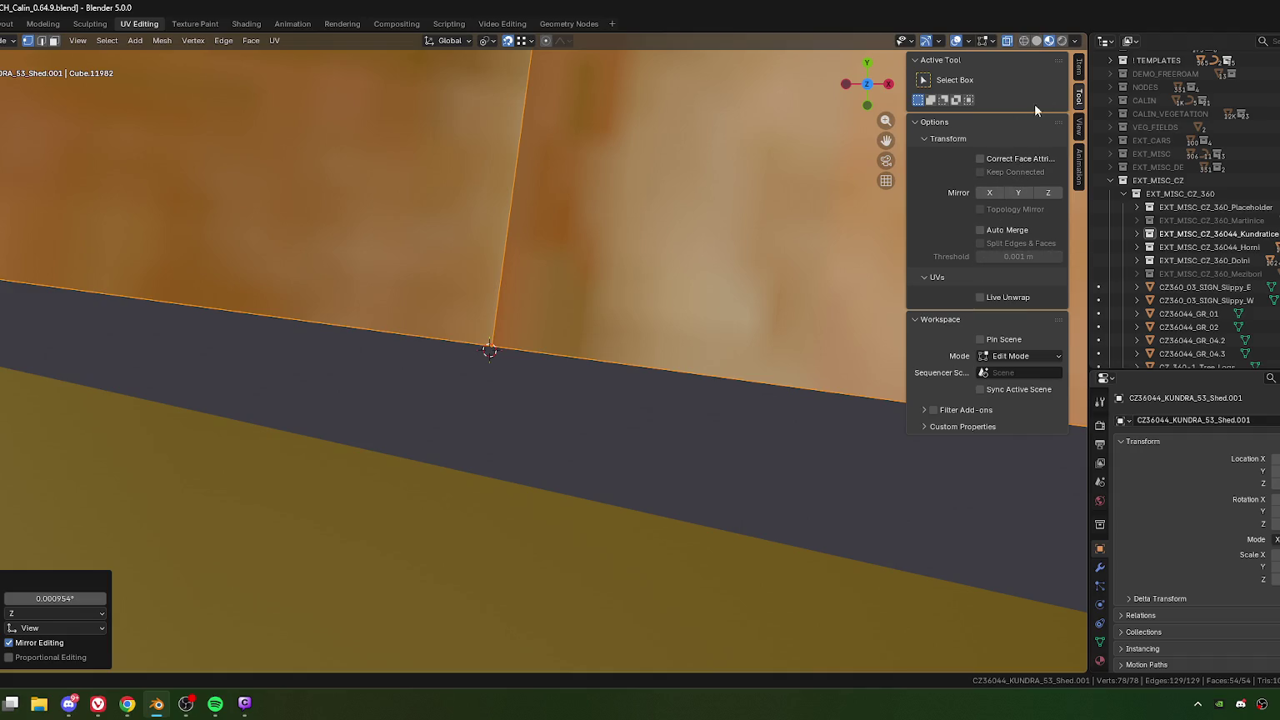
left_click(1080, 71)
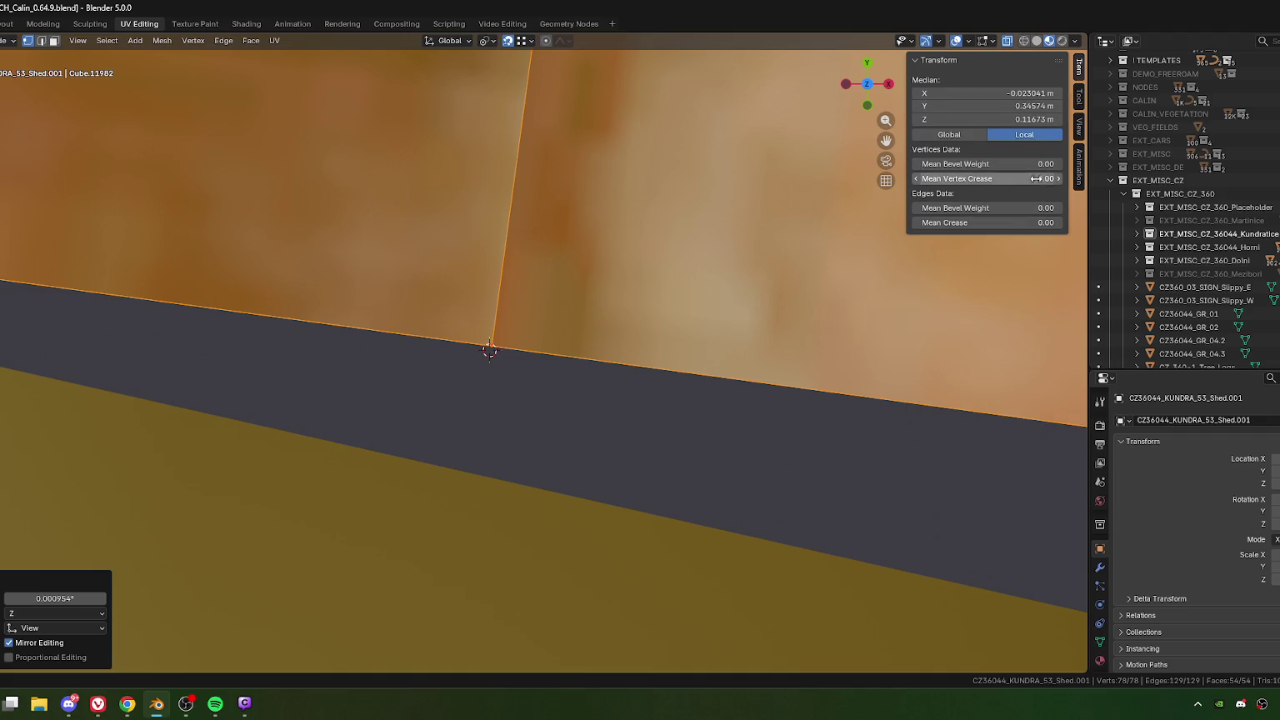
Step: Set the view's Clip Start to 0.001 m in the sidebar View settings
left_click(1082, 127)
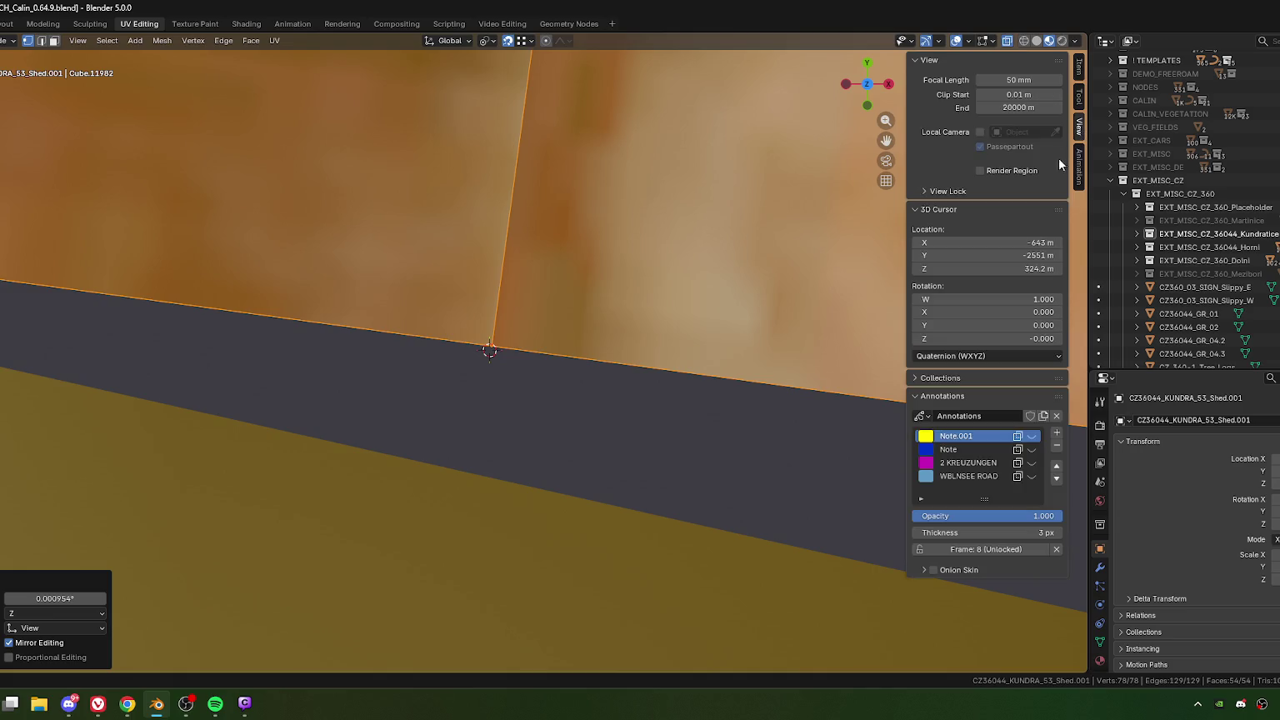
left_click(1026, 95)
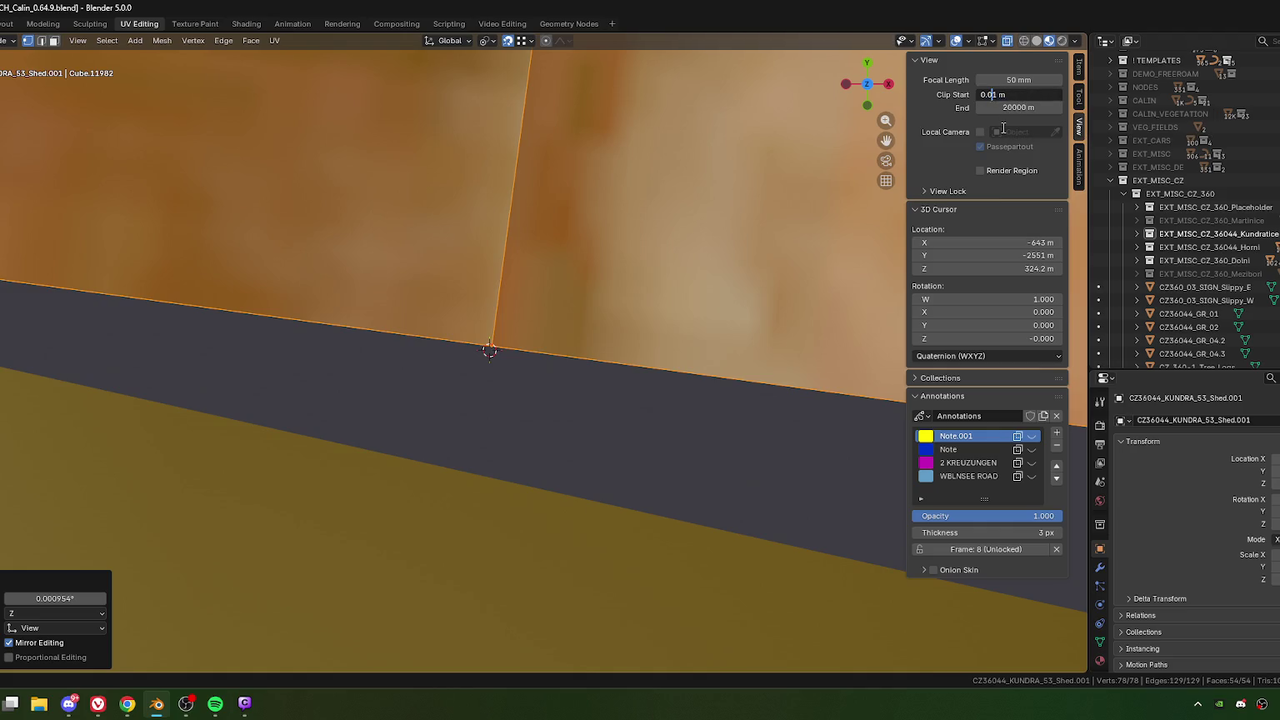
type("0")
key("Return")
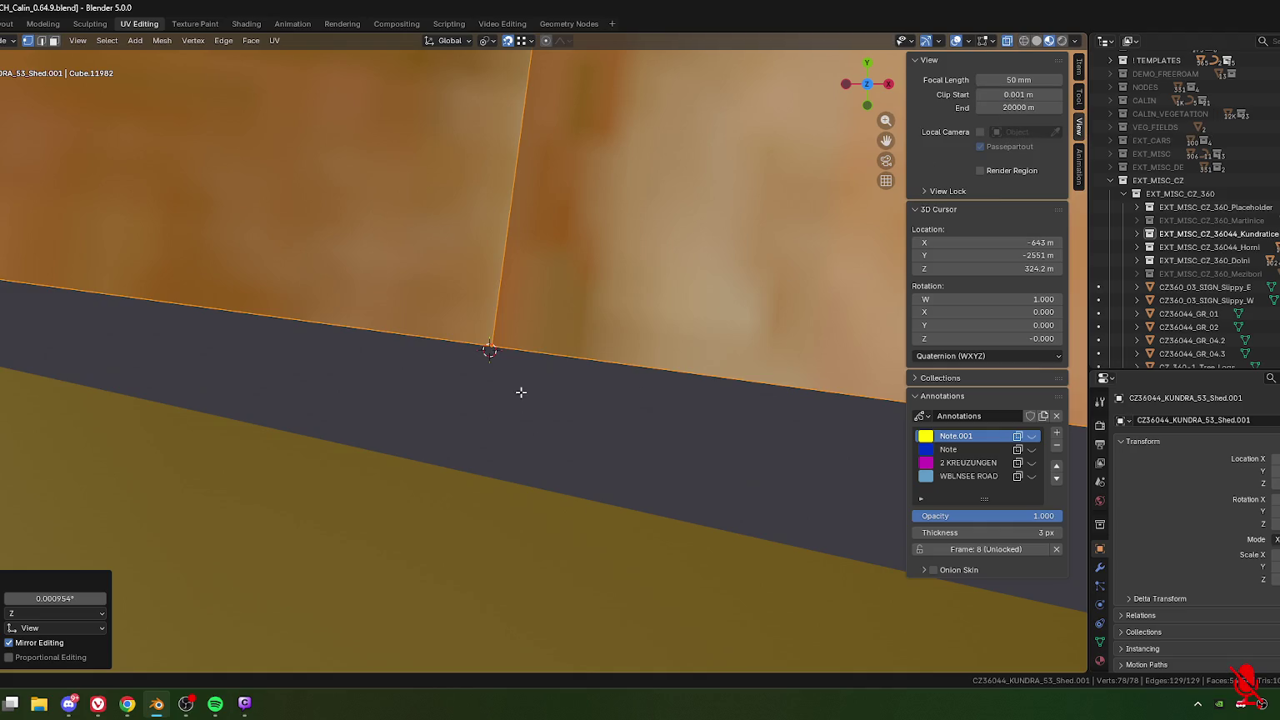
Step: Orbit to the shed corner and trial an X-axis move of the vertex, cancelled
middle_click_drag(521, 392, 463, 332)
key("g")
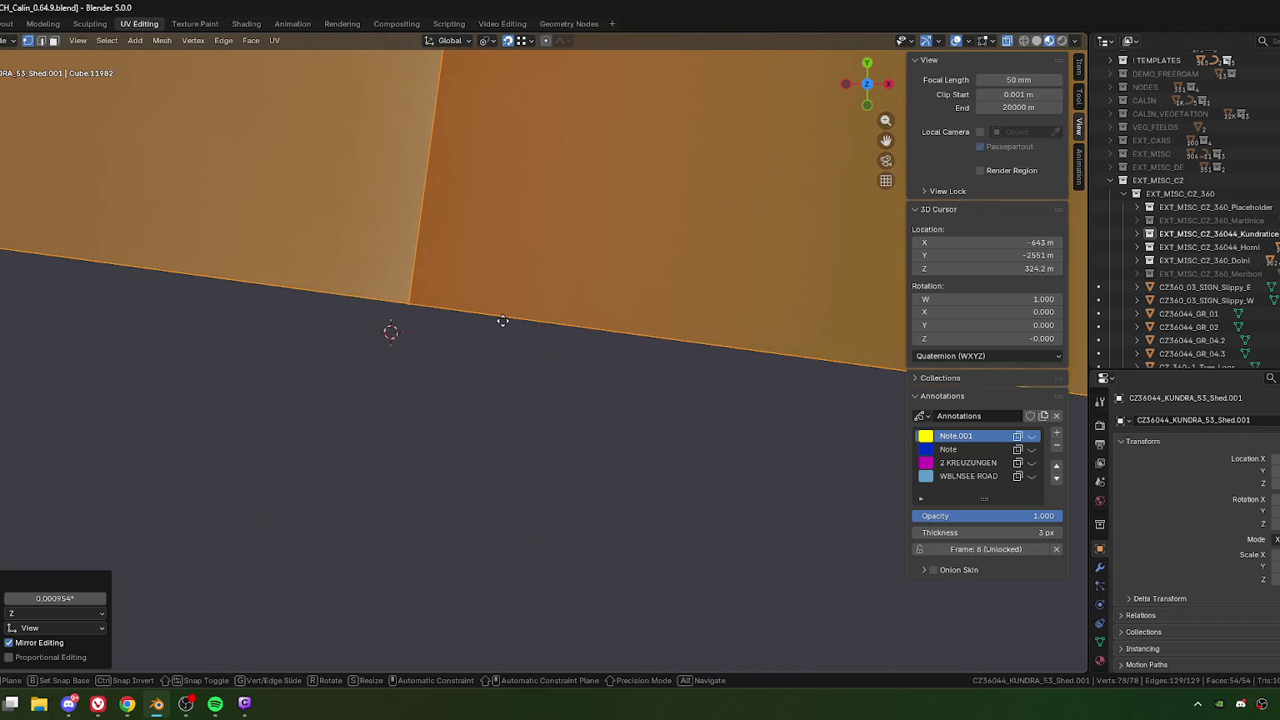
key("x")
key("x")
scroll(503, 322, "up", 1)
scroll(507, 325, "up", 1)
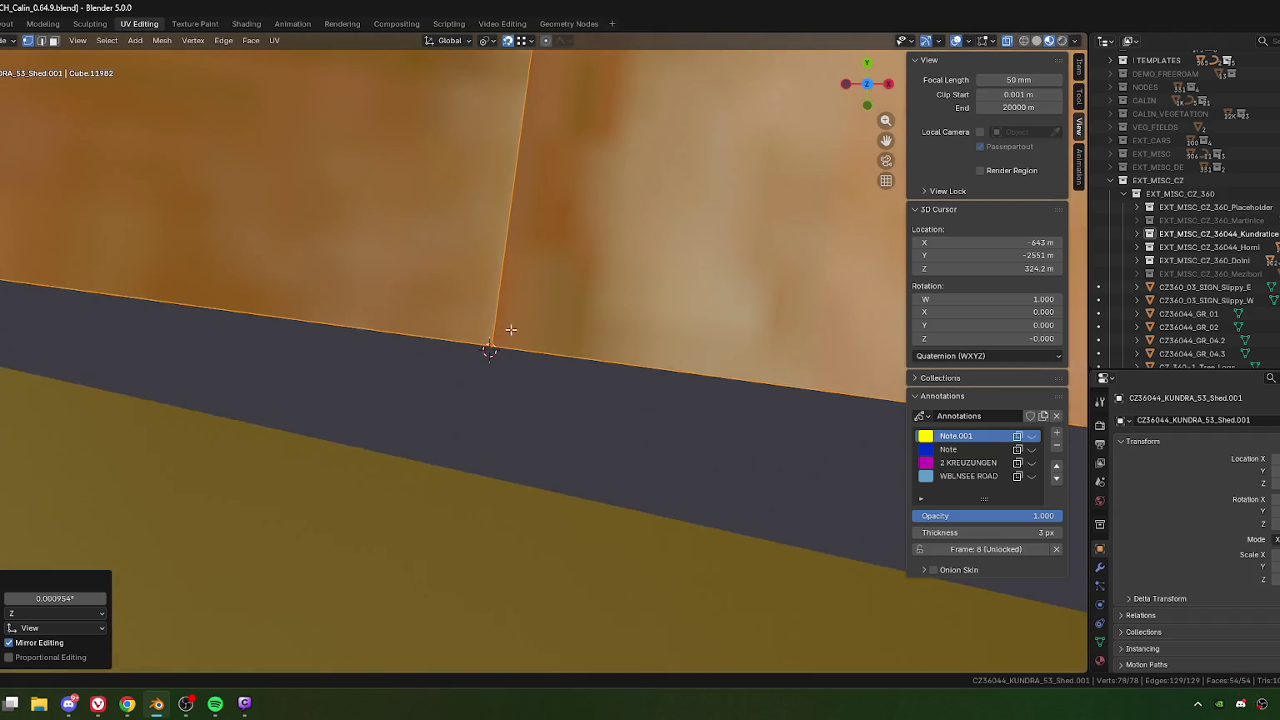
scroll(517, 338, "up", 1)
key("x")
key("x")
key("x")
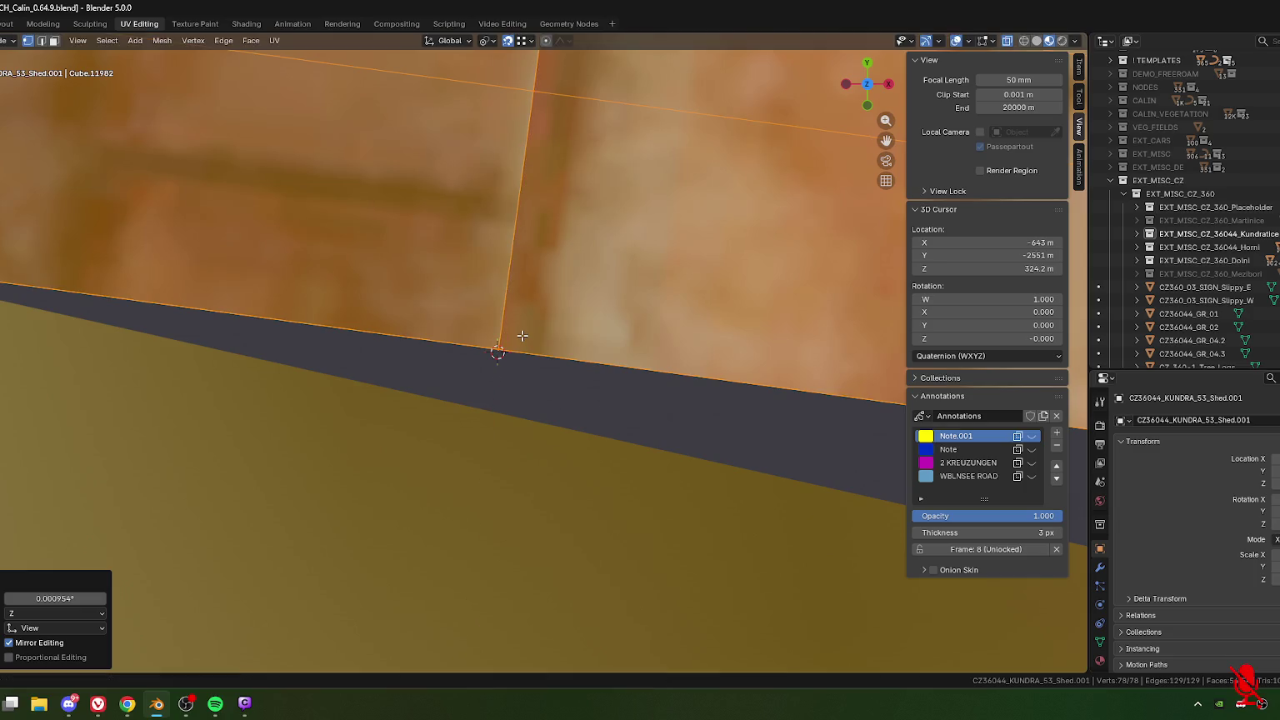
scroll(522, 335, "up", 2)
scroll(522, 335, "up", 1)
key("x")
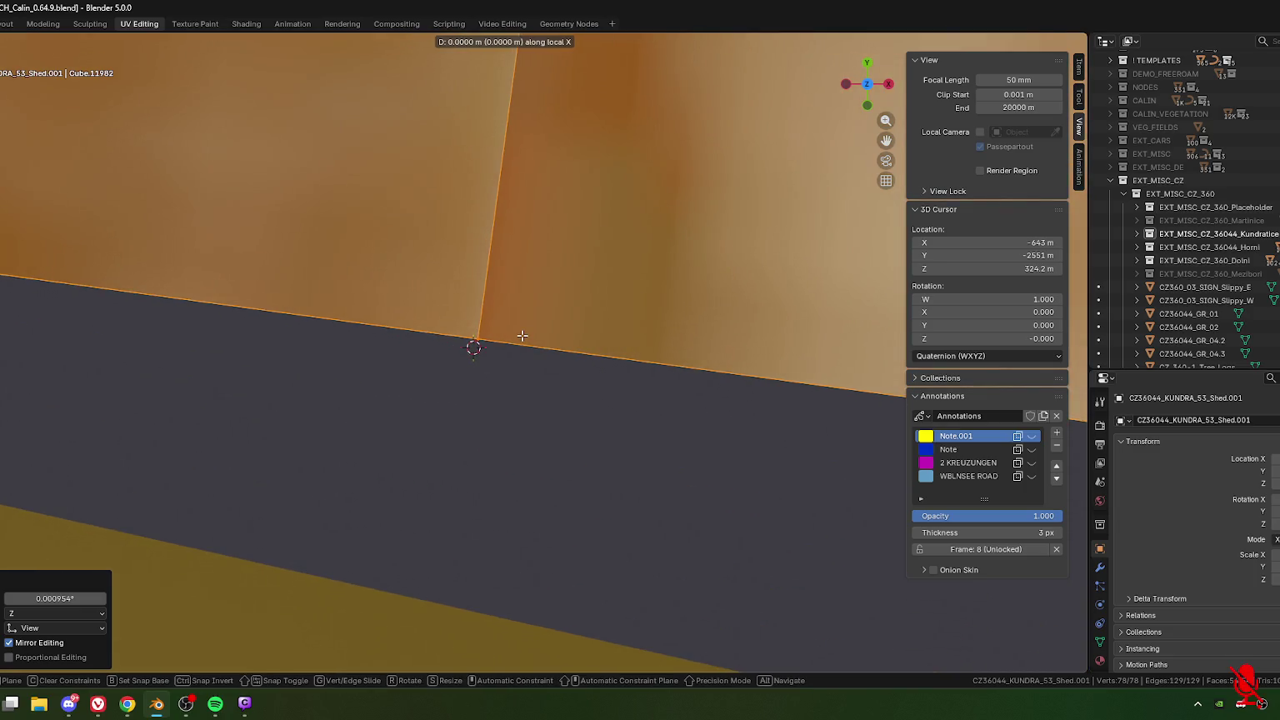
key("Escape")
Step: Reset Clip Start to 0.01 m and hide the sidebar
left_click(1010, 95)
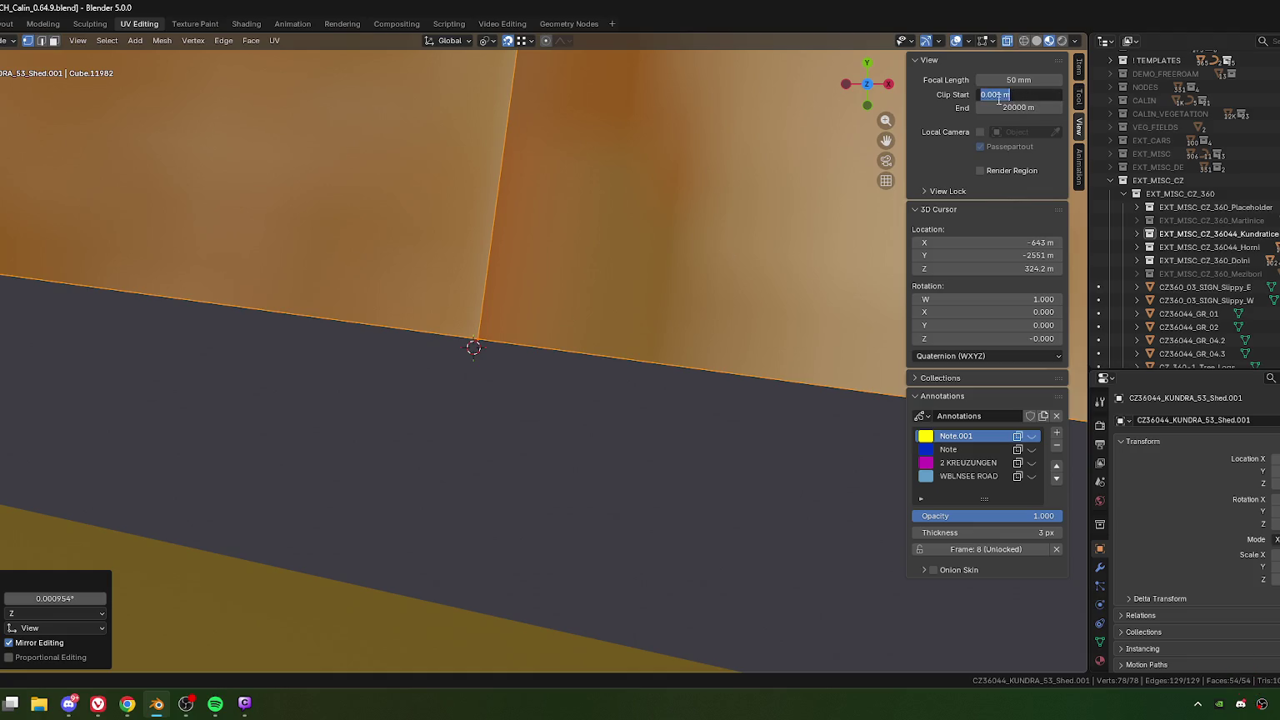
type("0.01")
key("Return")
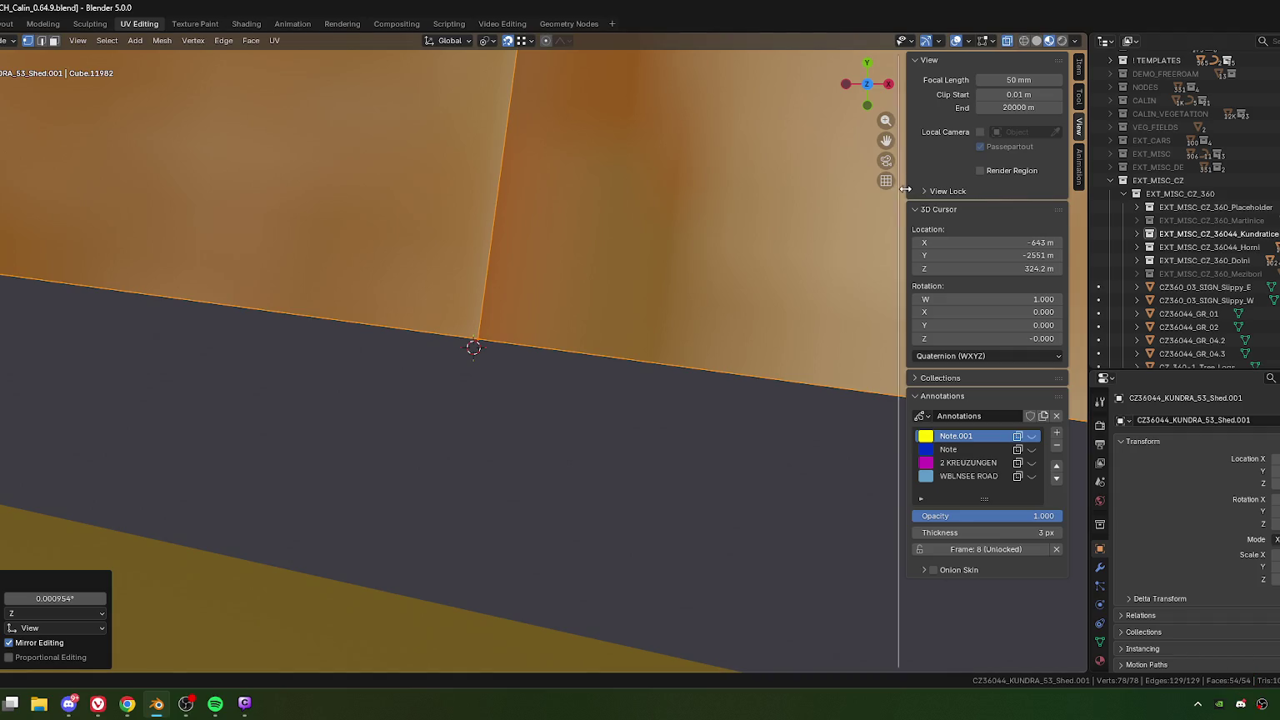
key("n")
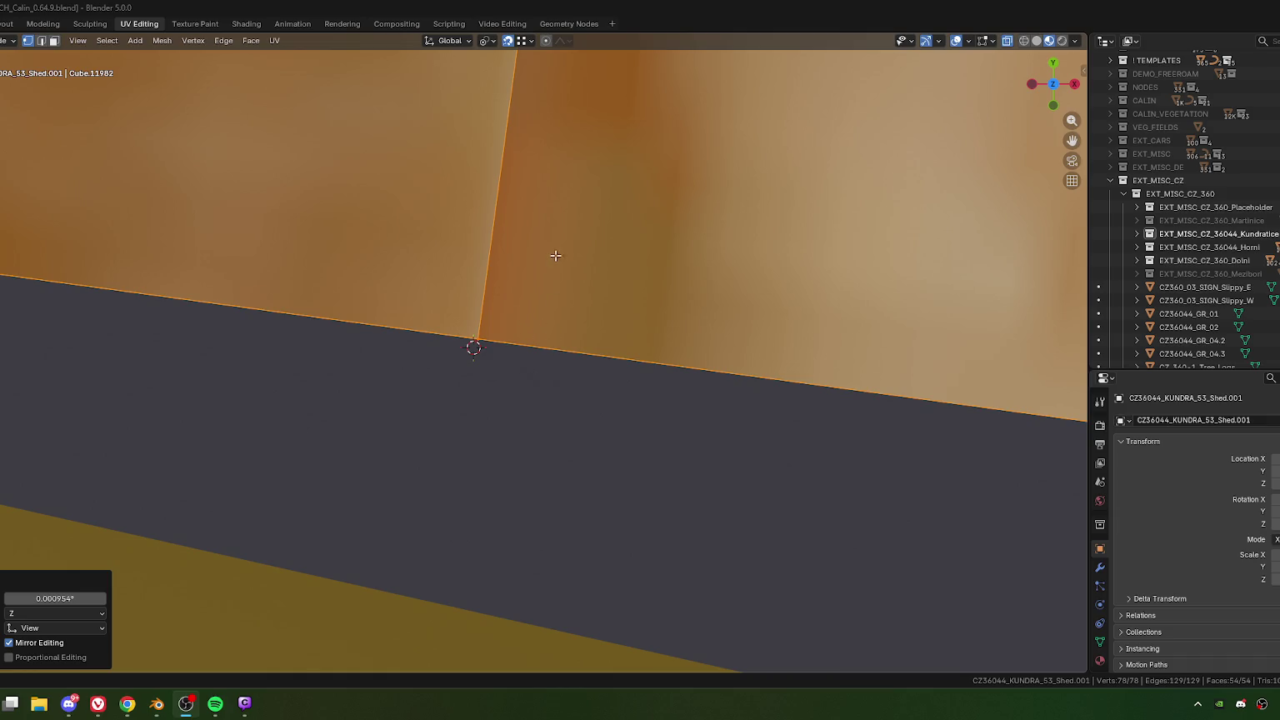
left_click(589, 14)
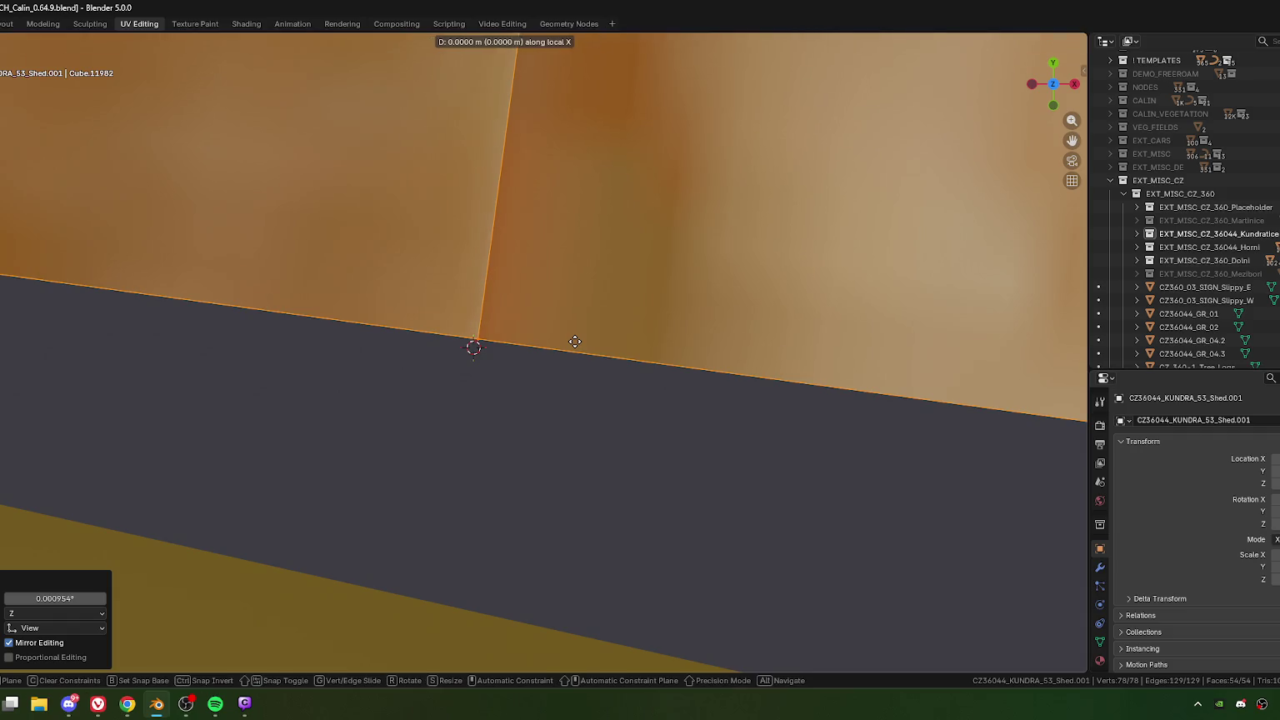
Step: Dismiss the delete menu and cancel a local-X move, leaving the shed unchanged
scroll(576, 342, "down", 1)
key("x")
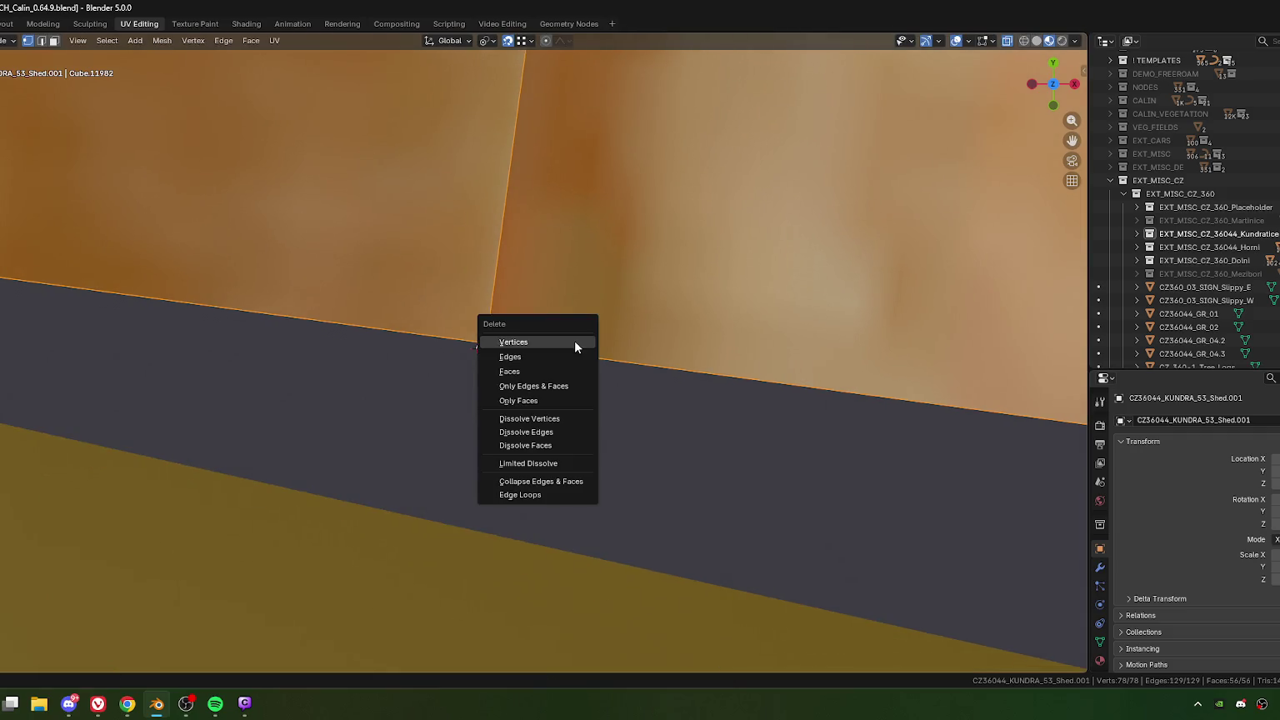
key("Escape")
key("g")
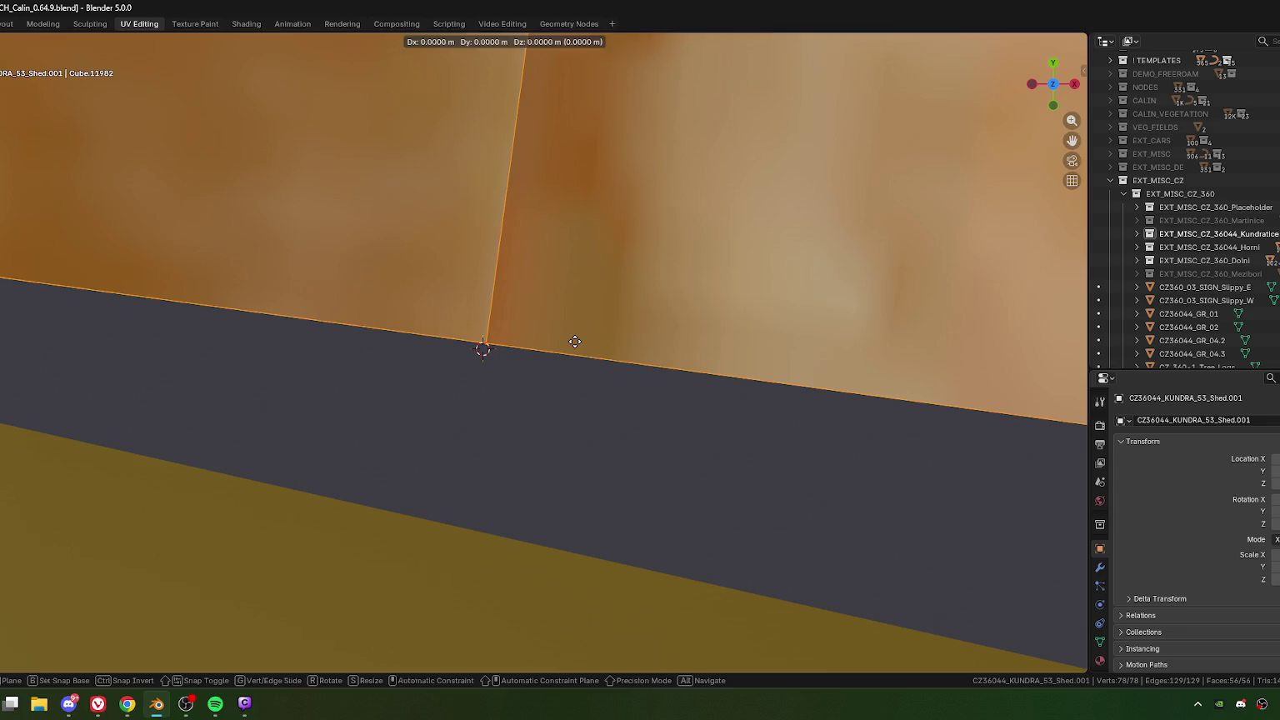
key("x")
key("x")
key("Escape")
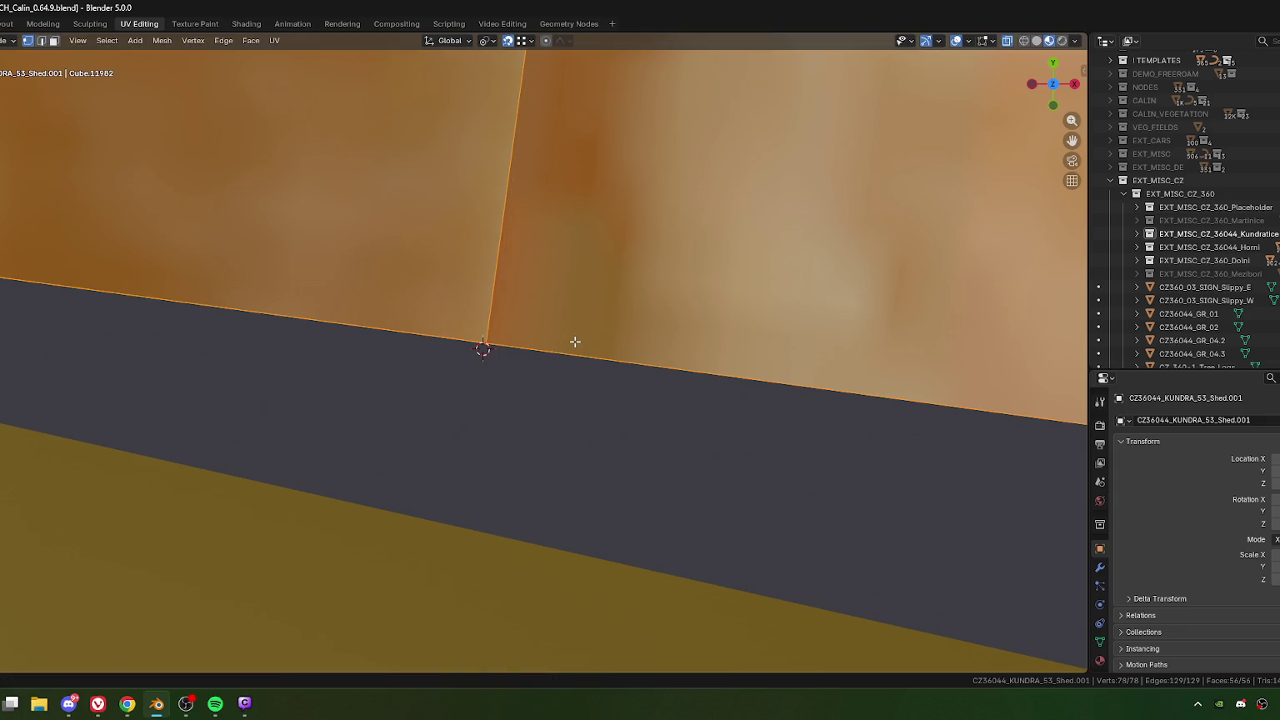
Step: Apply a negligible 0.00277° rotation and zoom out to an overhead view of the shed
key("r")
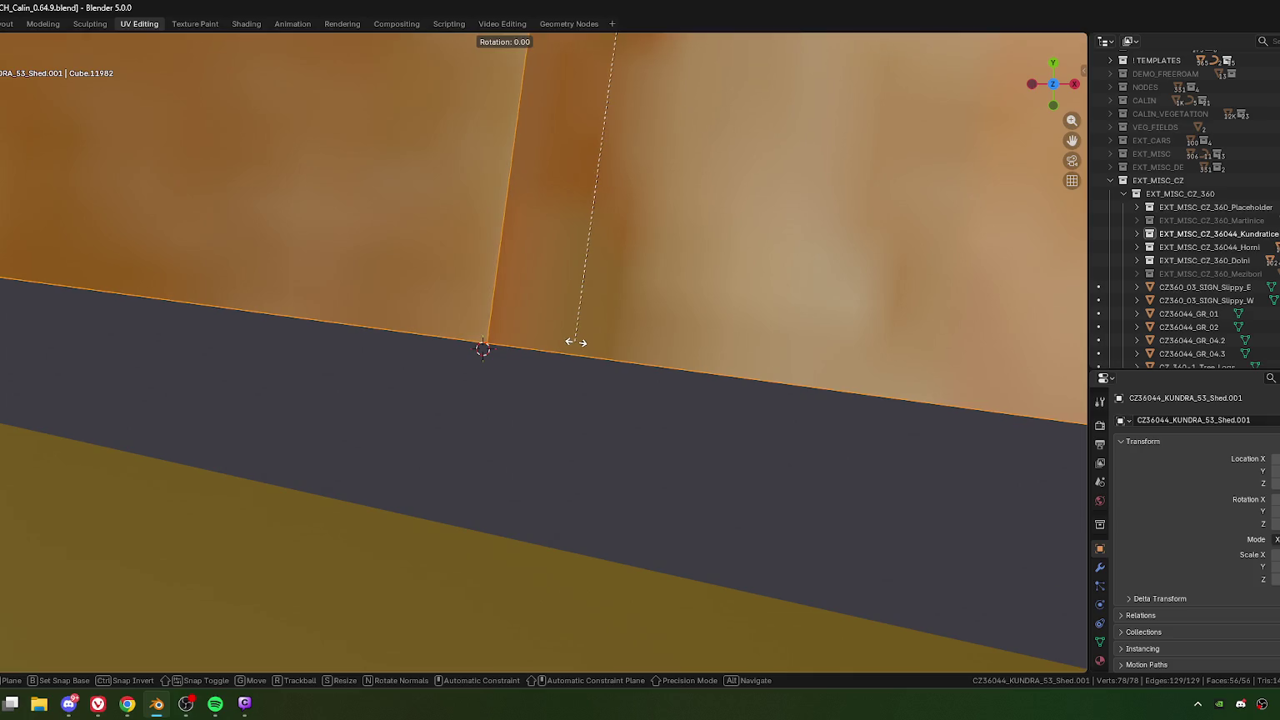
left_click(580, 341)
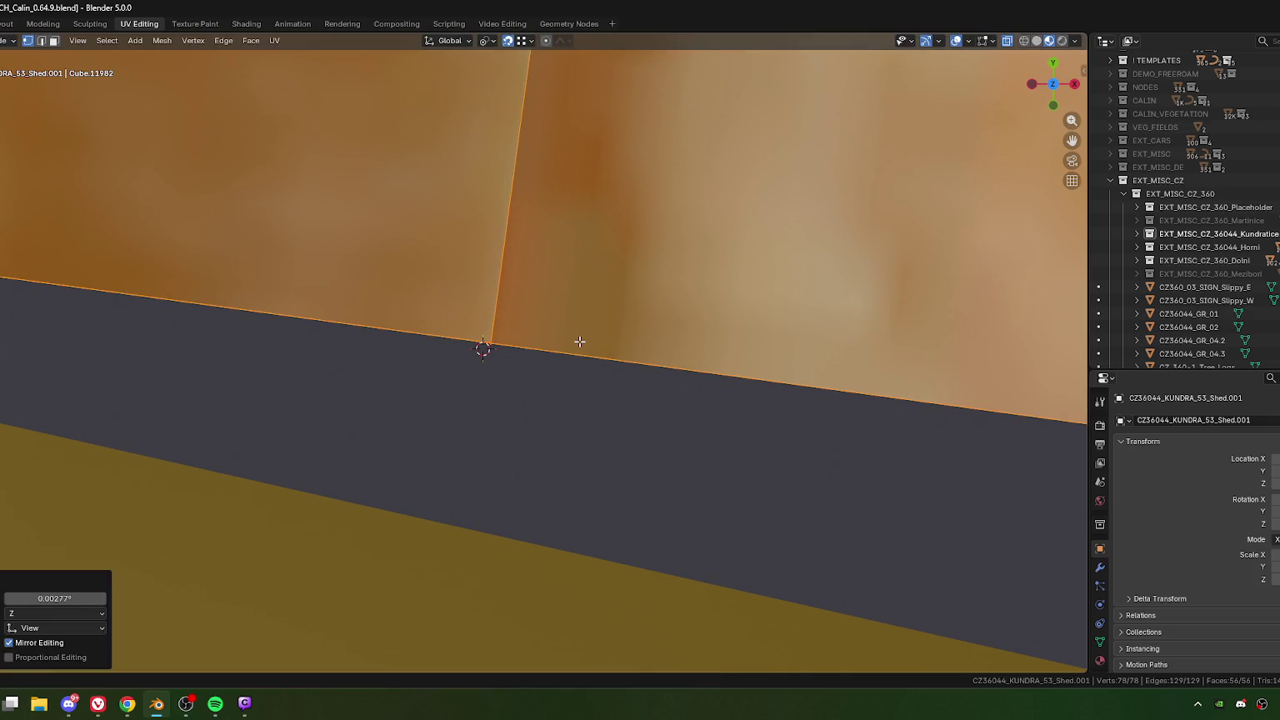
key("g")
key("x")
key("x")
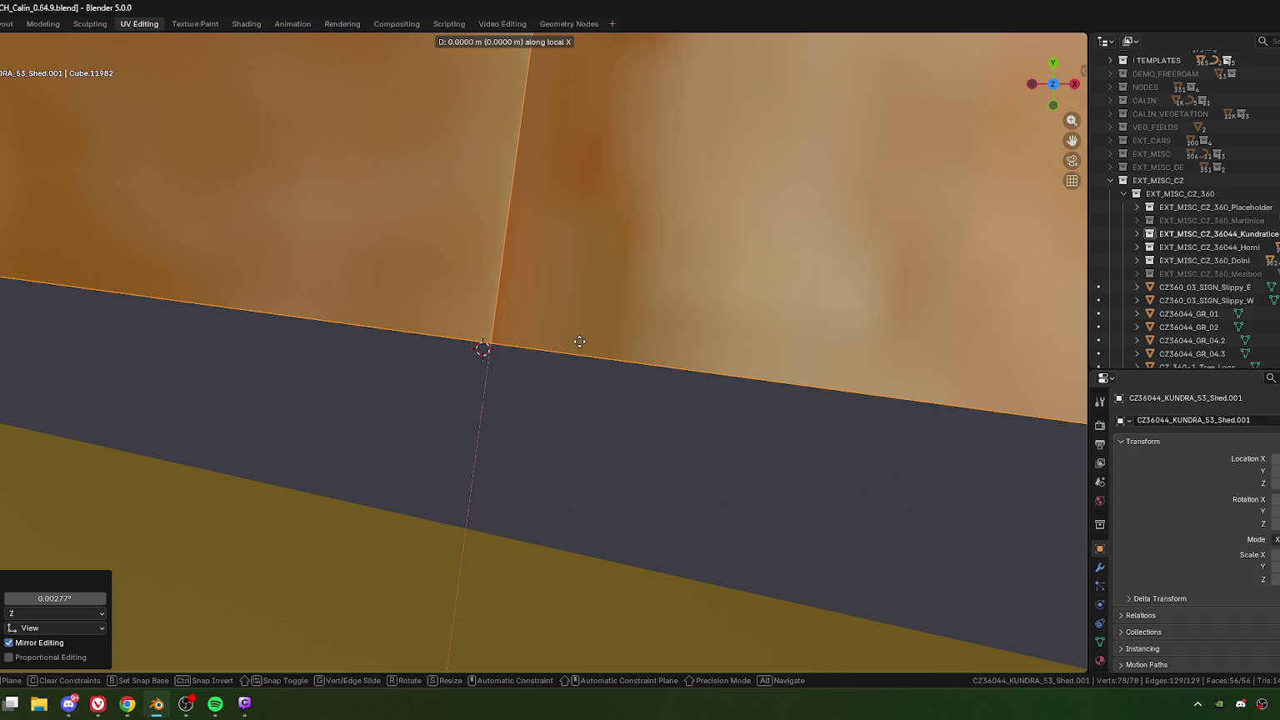
key("Escape")
scroll(576, 349, "down", 2)
scroll(571, 356, "down", 3)
scroll(565, 367, "down", 3)
scroll(558, 378, "down", 3)
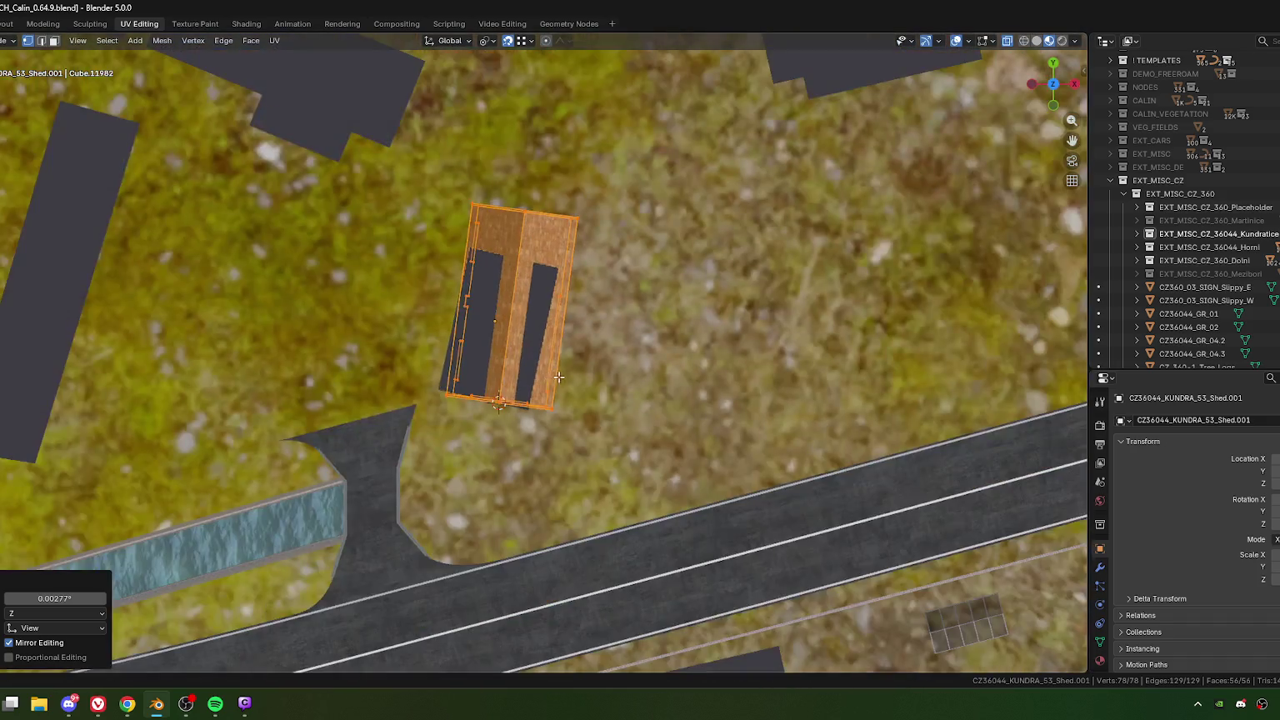
Step: In Object Mode, rotate the whole shed to -4.86° around Z
middle_click_drag(553, 393, 556, 357, "shift")
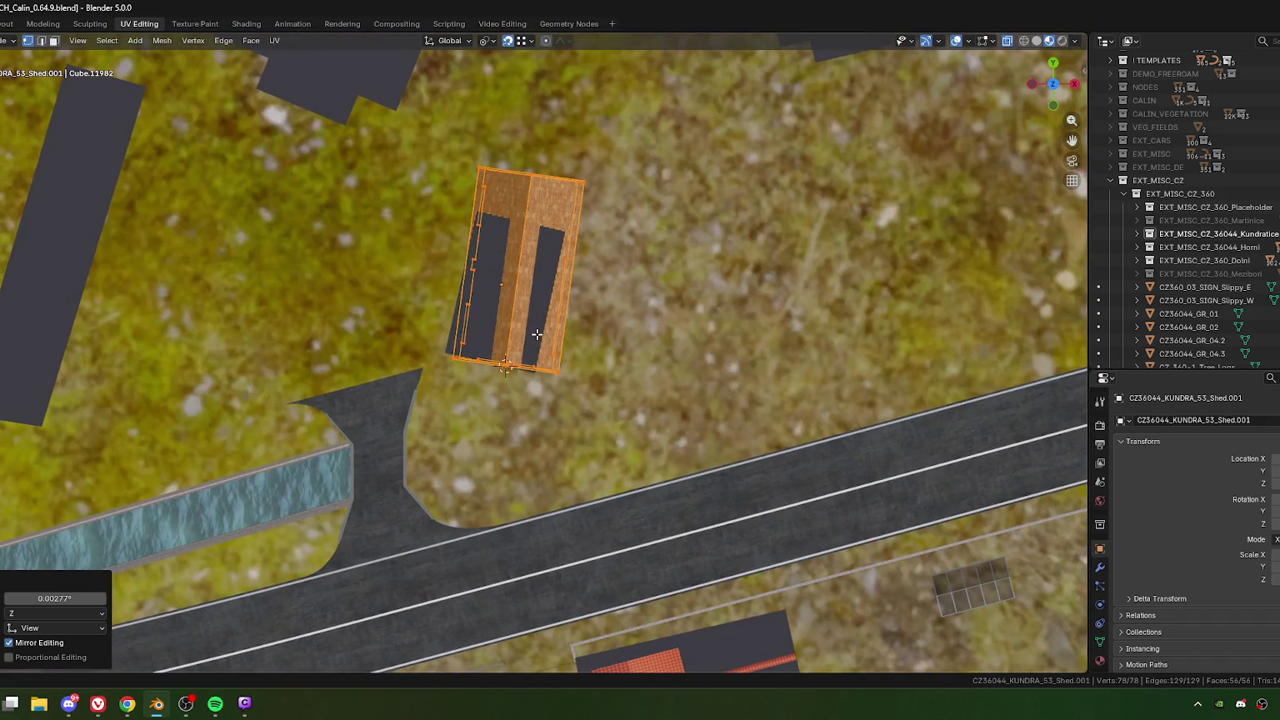
key("Tab")
scroll(537, 338, "up", 2)
scroll(584, 334, "up", 3)
key("r")
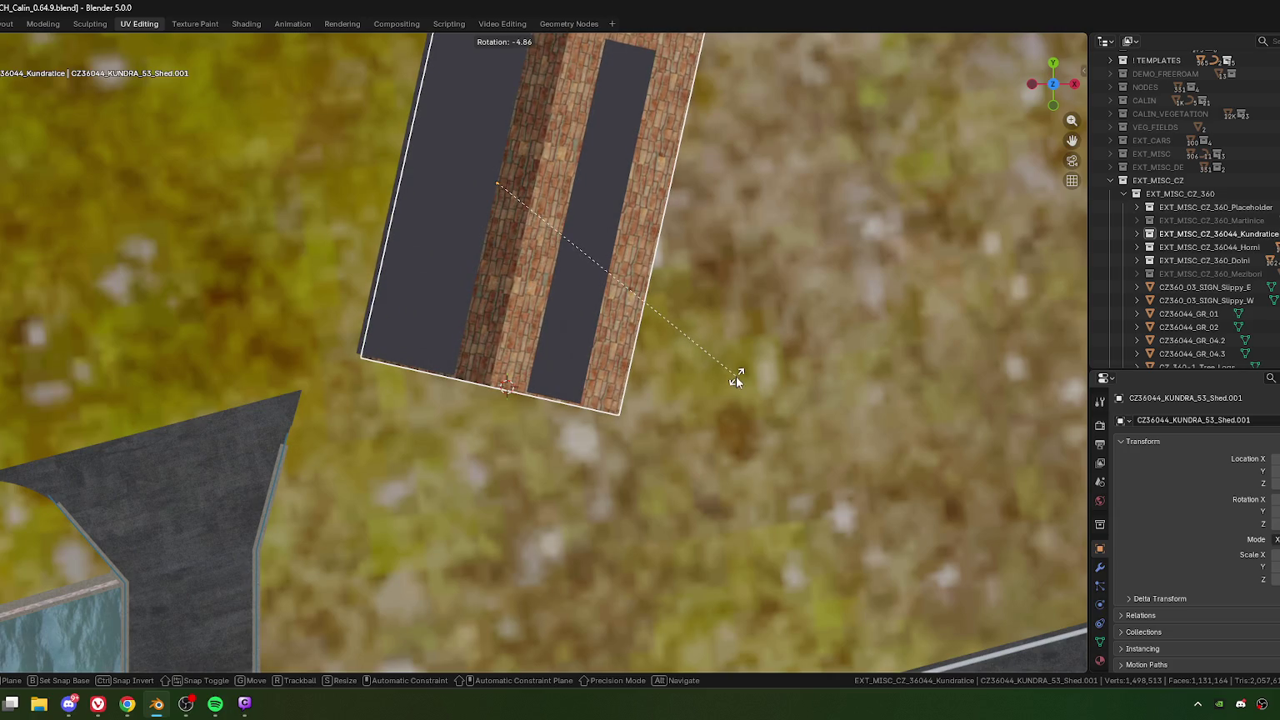
left_click(736, 376)
left_click(1275, 524)
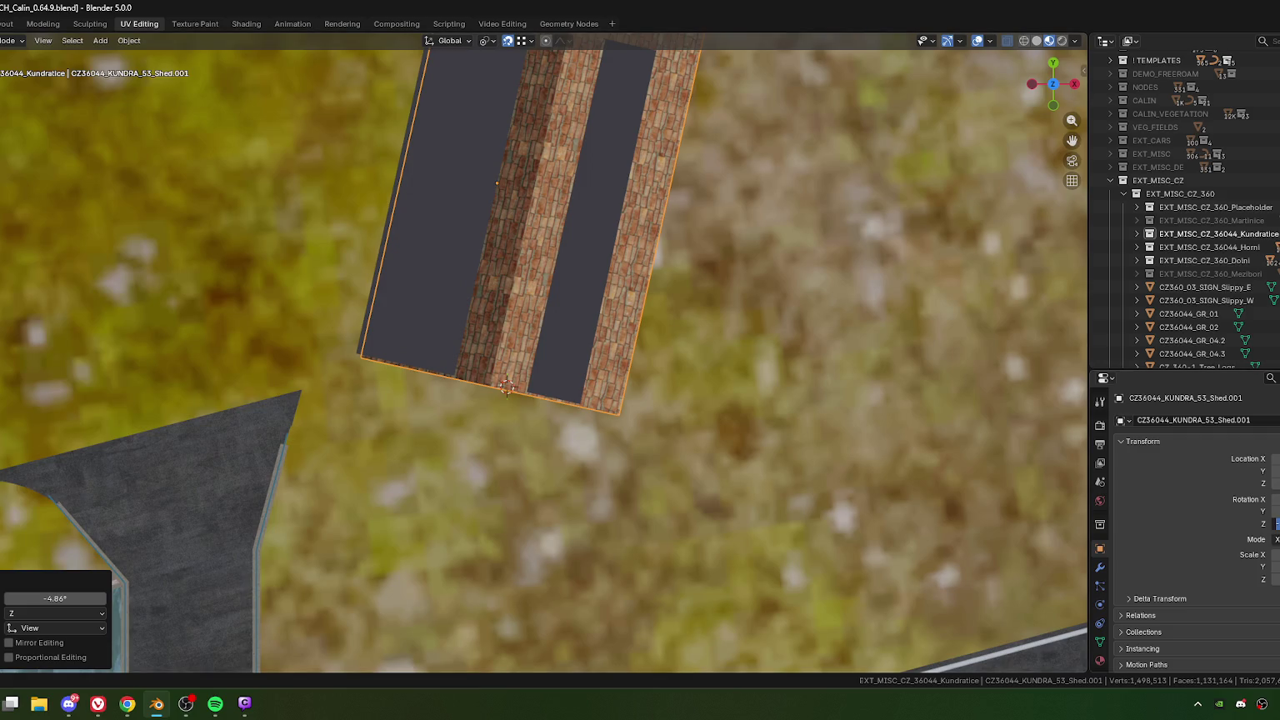
key("Return")
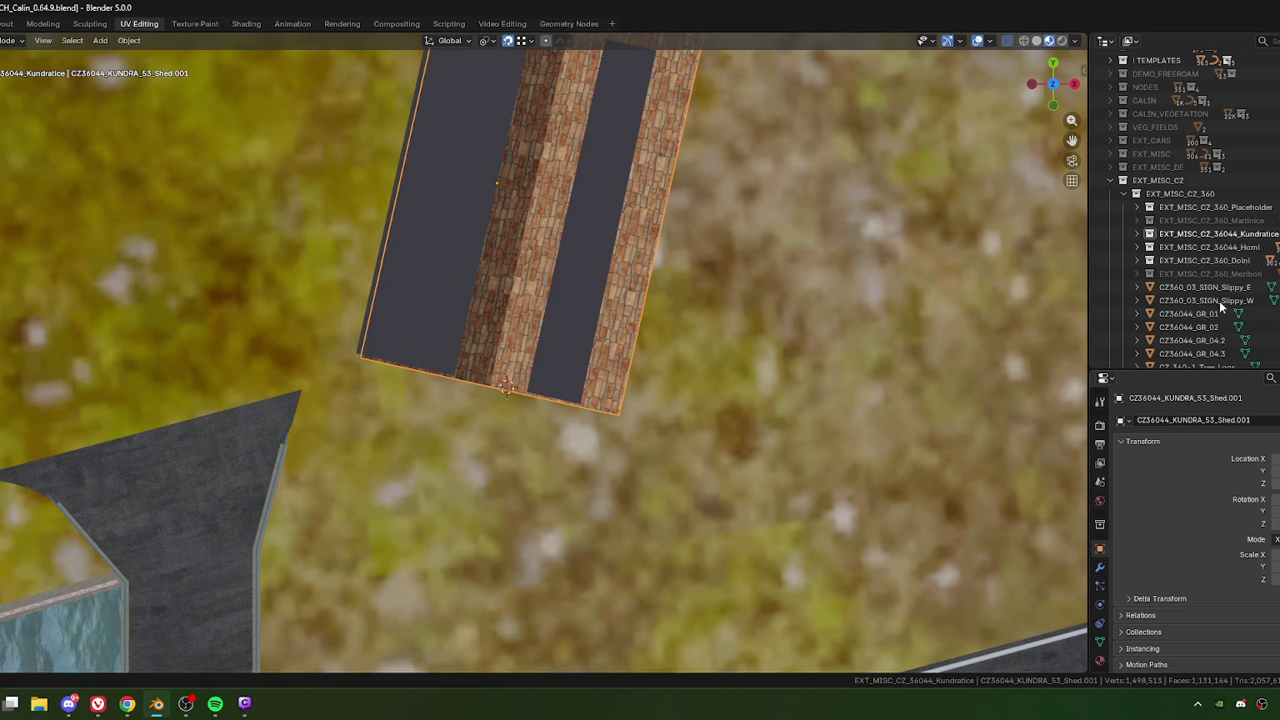
Step: Move the shed -0.71954 m along its local Y axis
key("g")
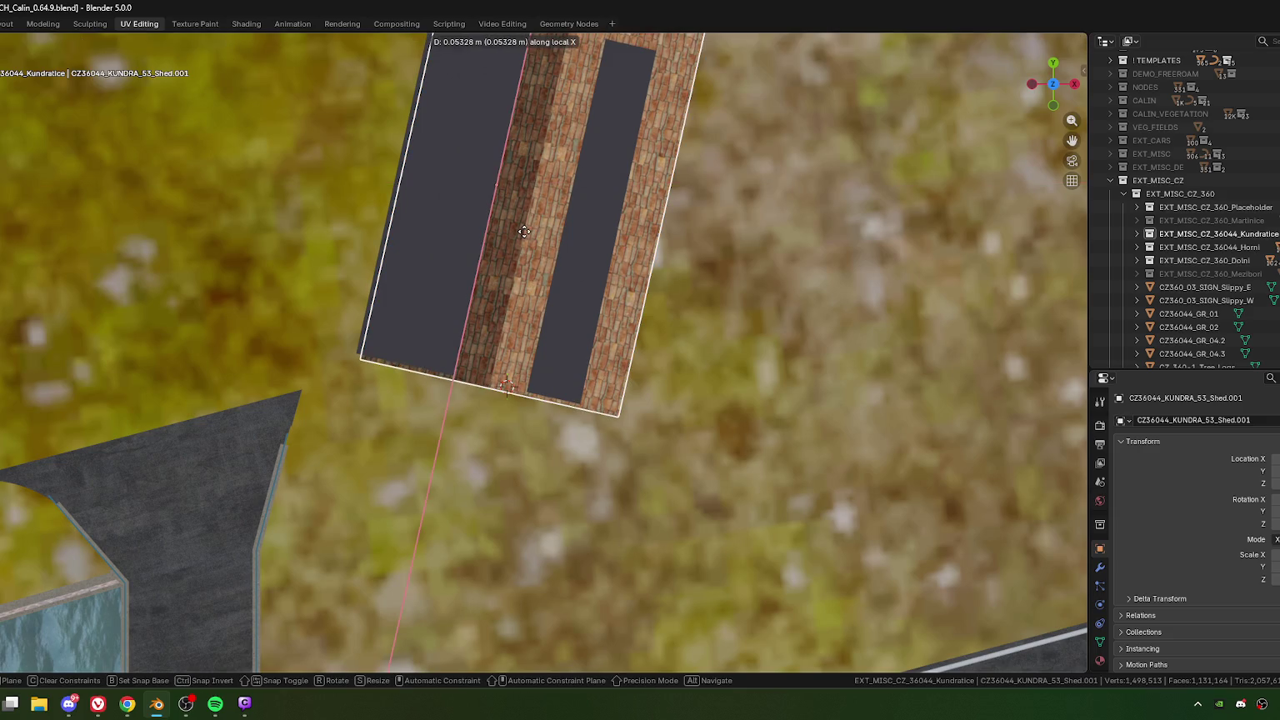
key("y")
key("y")
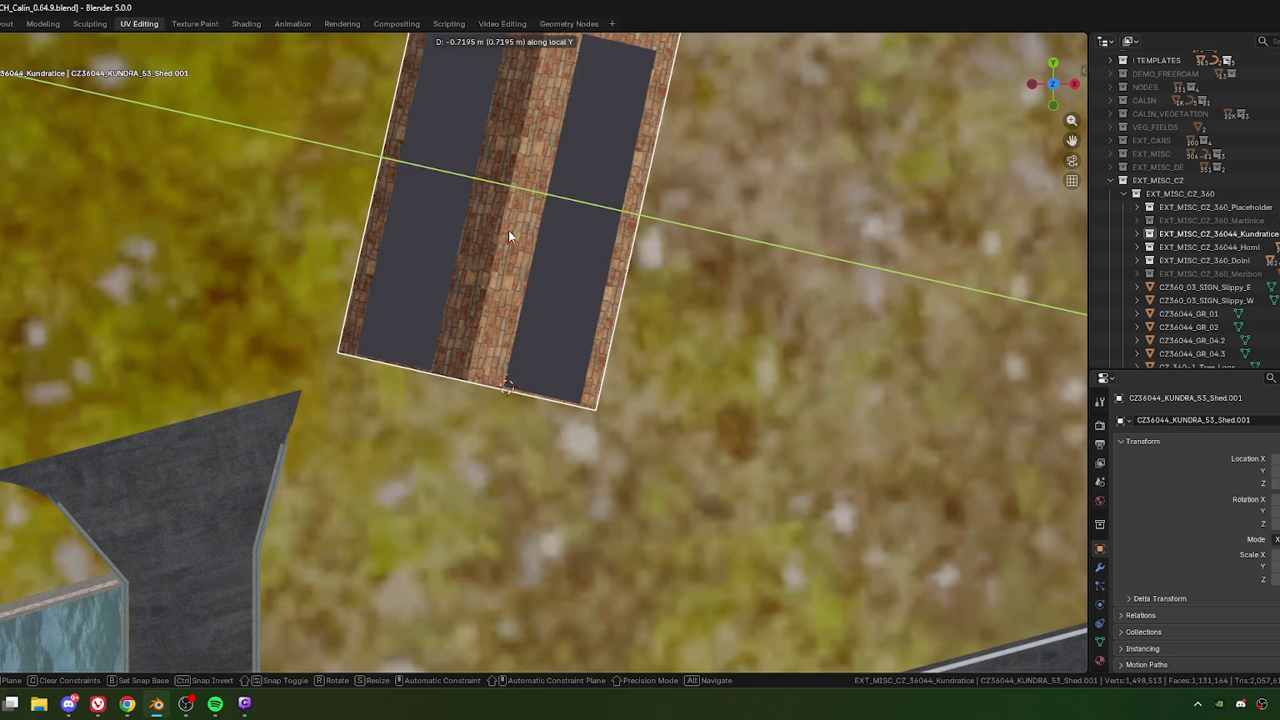
left_click(529, 250)
scroll(534, 263, "down", 4)
key("g")
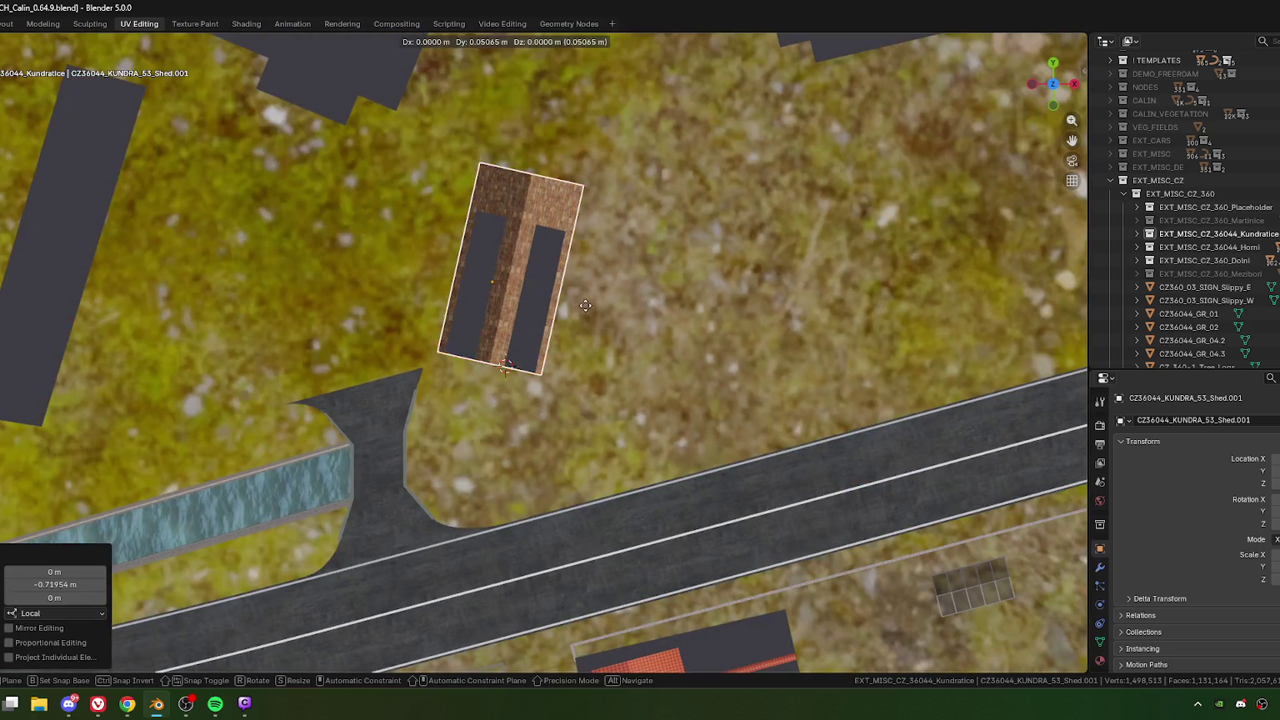
right_click(586, 288)
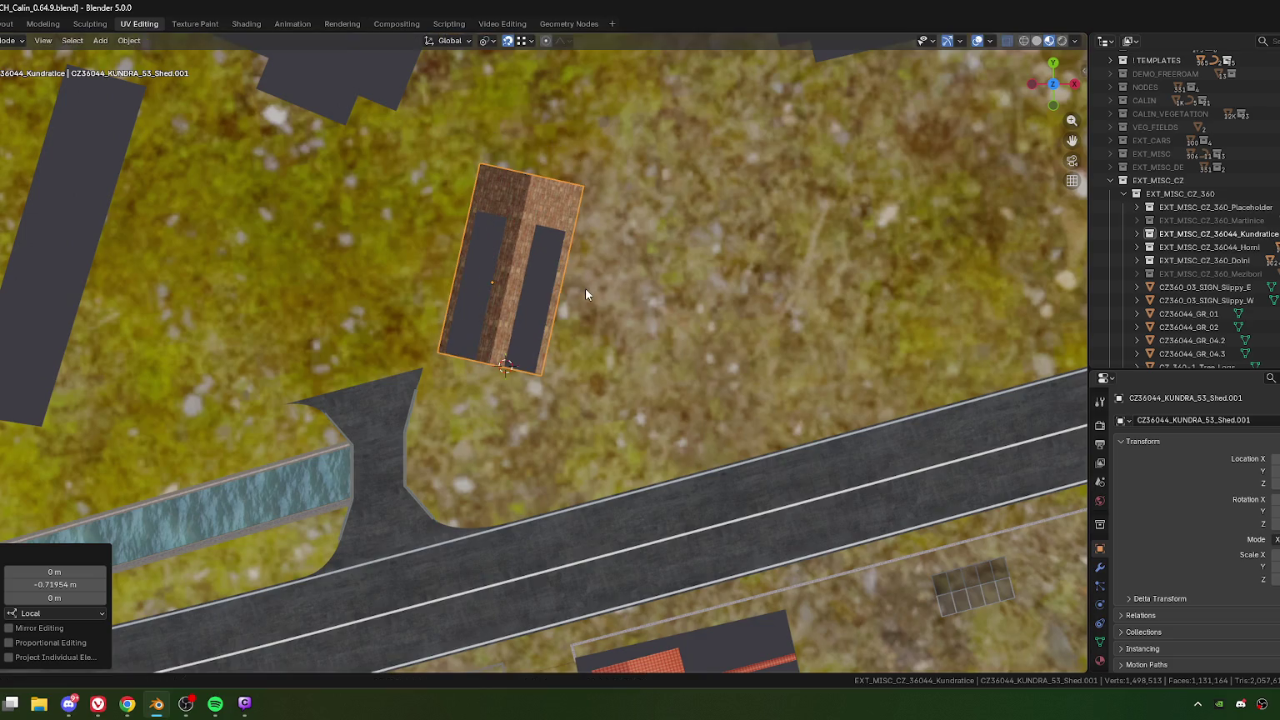
Step: Tilt the view over the shed and return to Edit Mode with everything selected
scroll(556, 269, "up", 3, "shift")
middle_click_drag(544, 247, 493, 300, "shift")
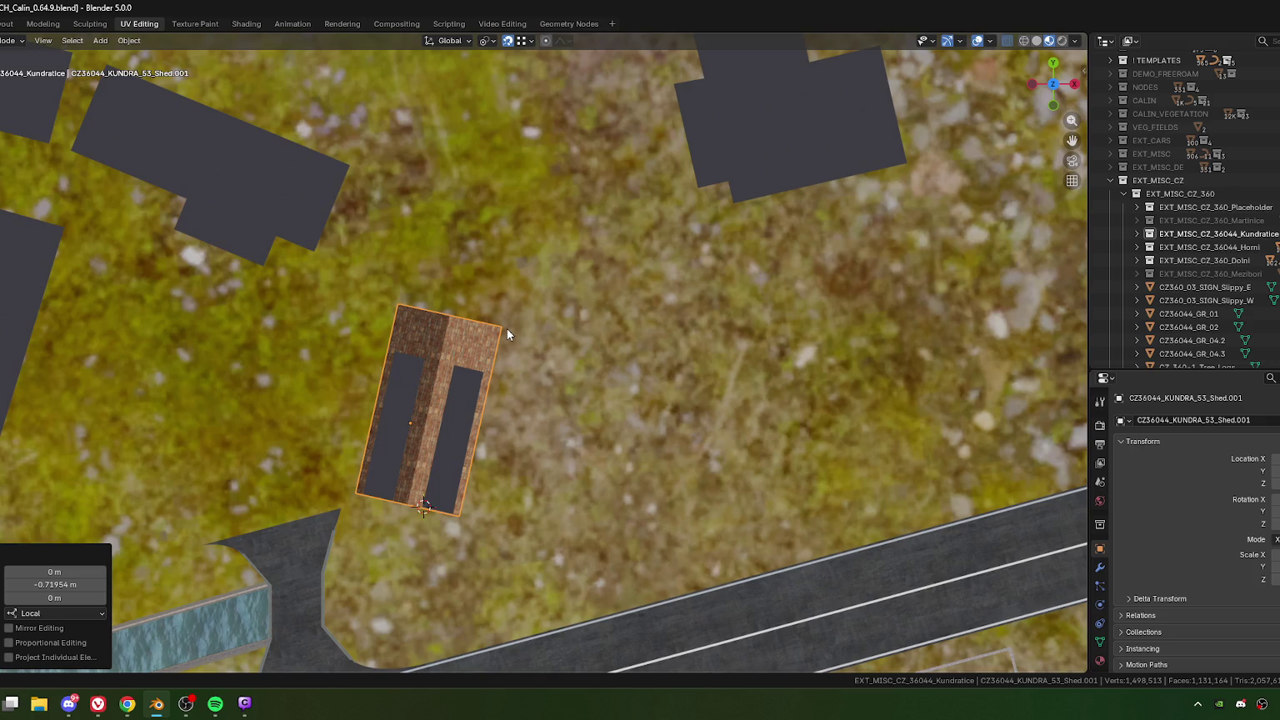
mouse_move(464, 342)
middle_mouse_down()
mouse_move(509, 365)
mouse_move(430, 315)
mouse_move(442, 326)
mouse_move(431, 329)
middle_mouse_up()
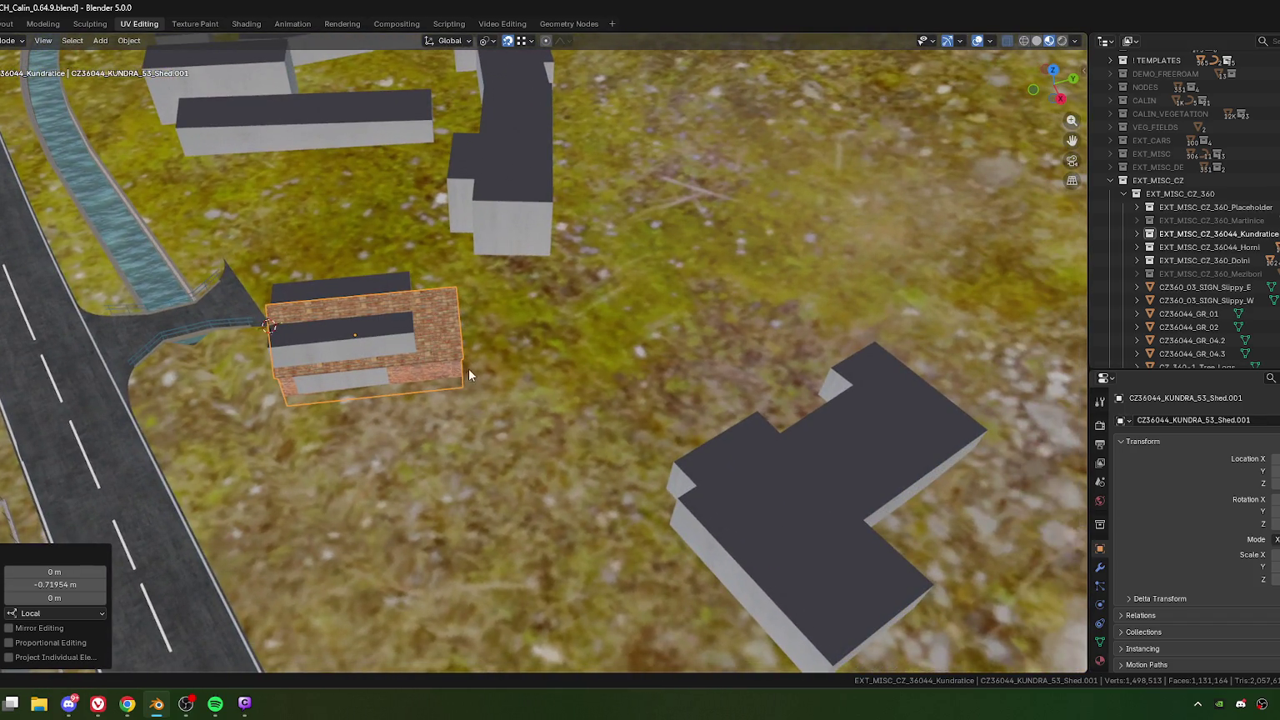
mouse_move(439, 350)
middle_mouse_down()
mouse_move(410, 352)
mouse_move(430, 393)
mouse_move(399, 361)
mouse_move(401, 382)
mouse_move(455, 325)
mouse_move(453, 288)
mouse_move(442, 312)
mouse_move(482, 350)
mouse_move(480, 336)
mouse_move(497, 346)
middle_mouse_up()
scroll(427, 372, "up", 2)
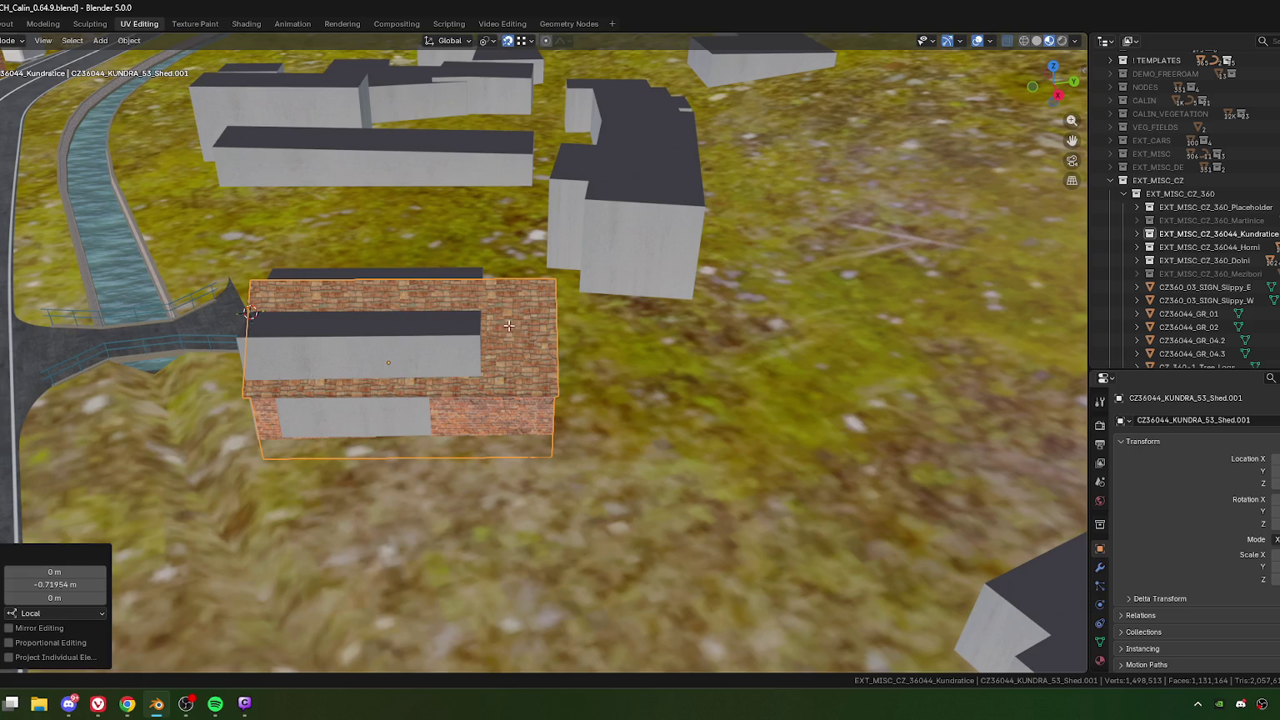
key("Tab")
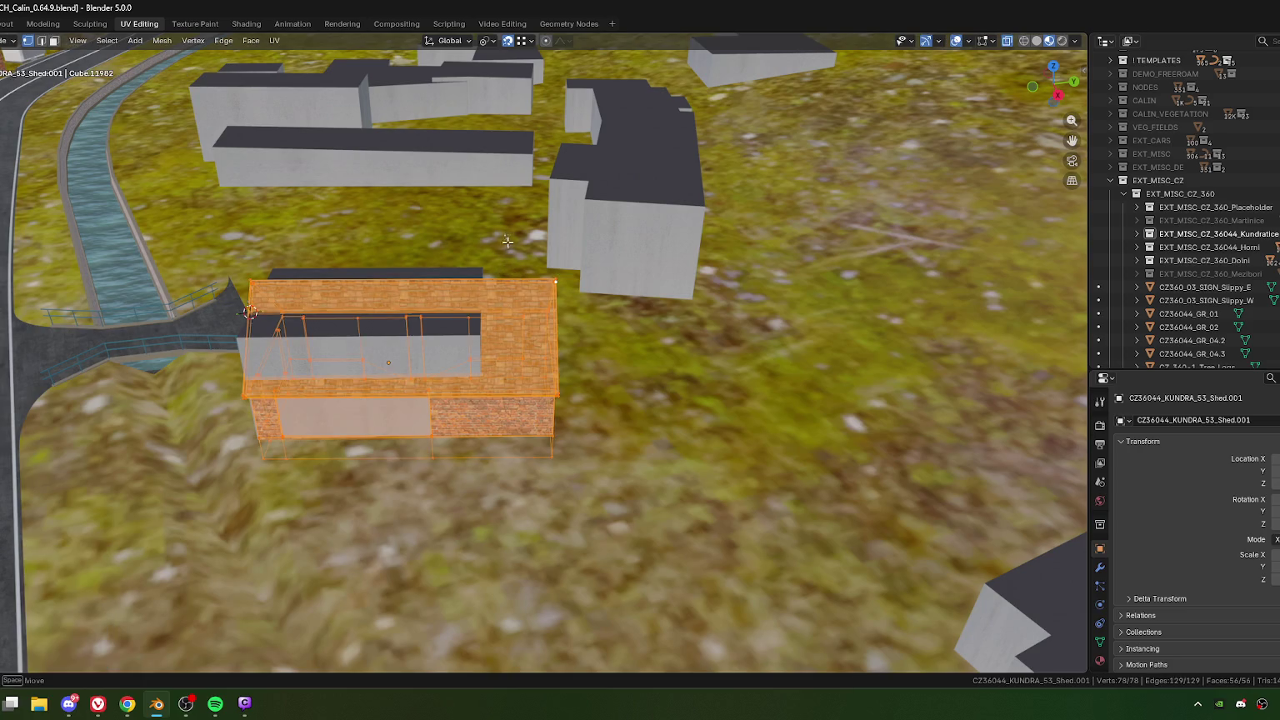
Step: Slide the selected corner-pillar faces 2.86 m along the wall on the shed's local X axis
left_click_drag(507, 246, 634, 412)
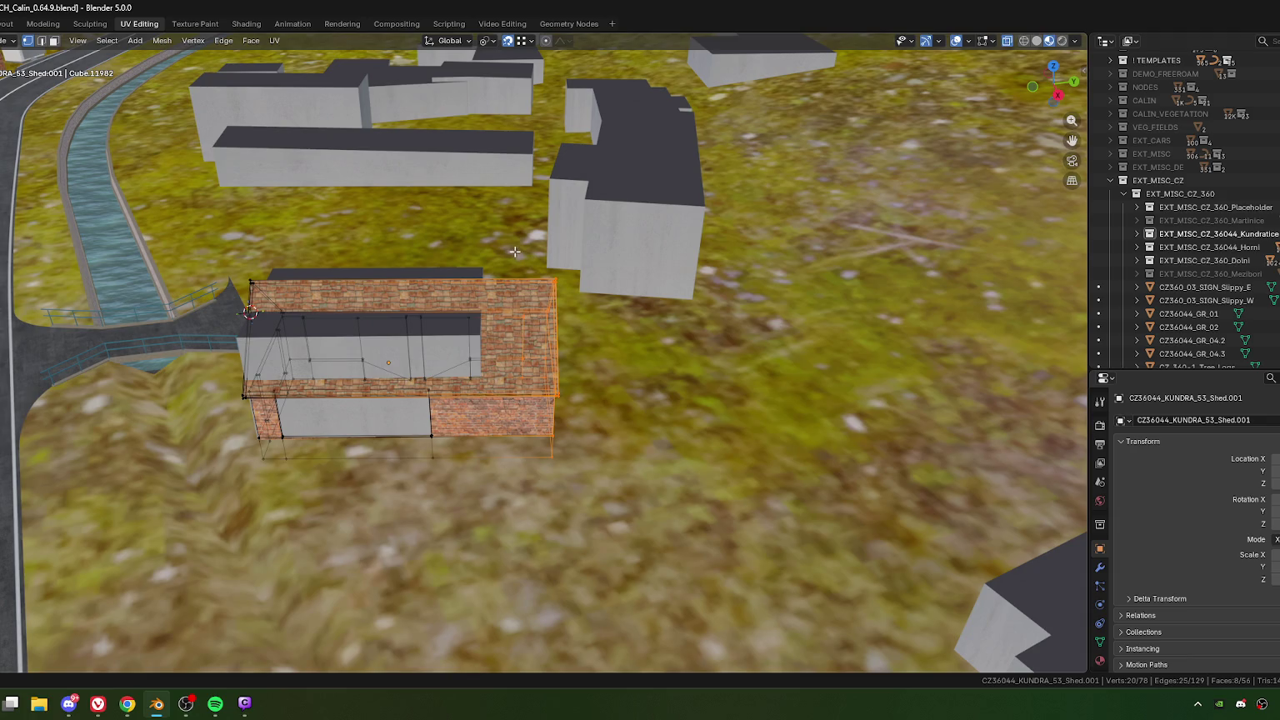
mouse_move(566, 318)
middle_mouse_down()
mouse_move(447, 399)
mouse_move(457, 386)
mouse_move(509, 397)
middle_mouse_up()
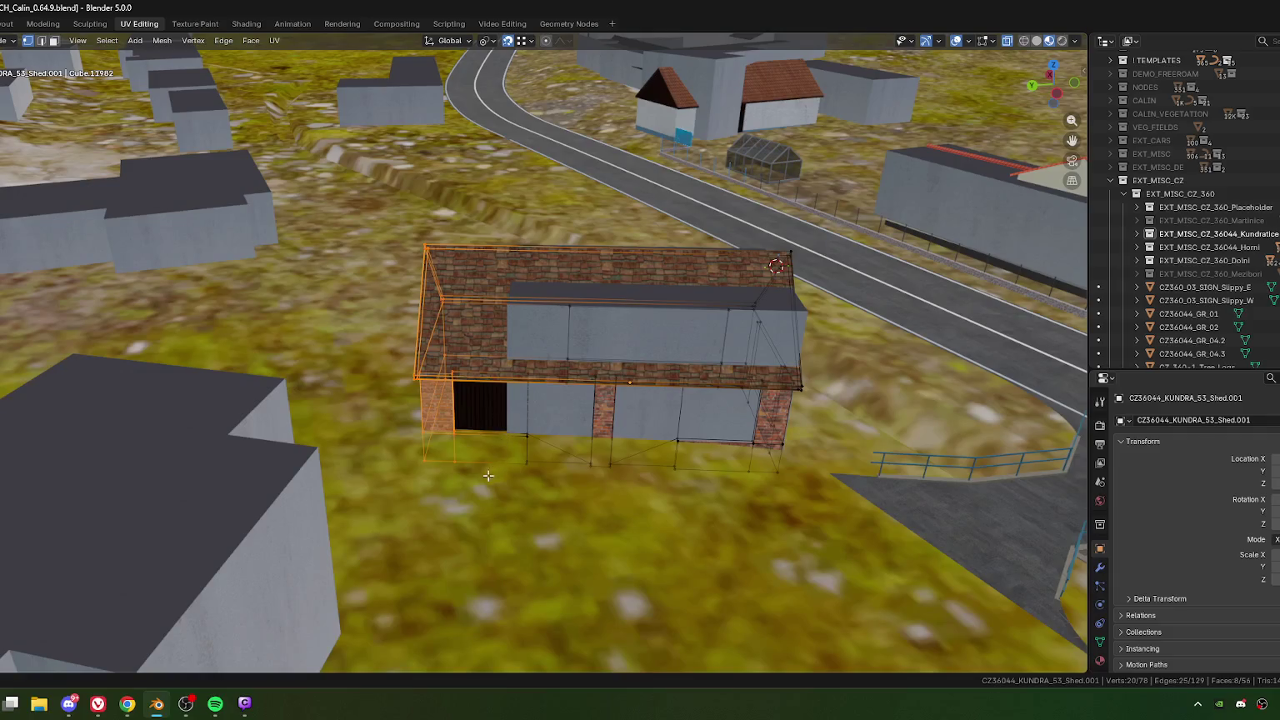
key("g")
key("x")
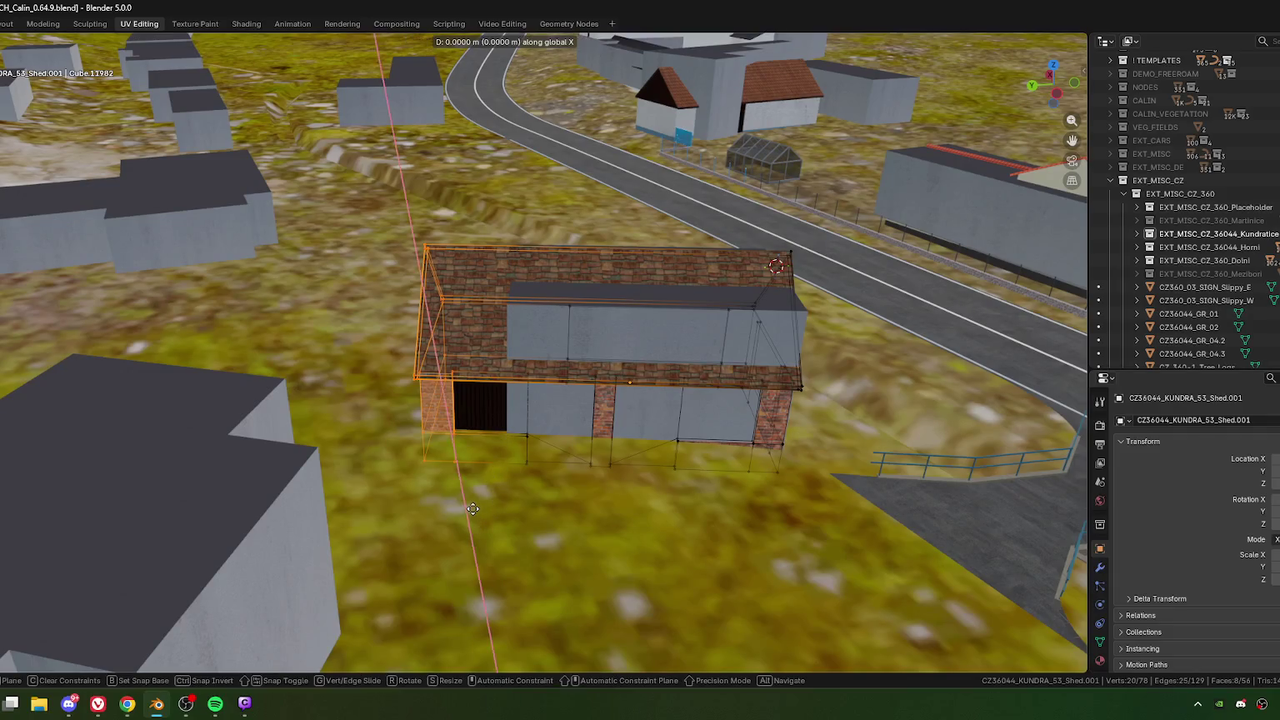
key("x")
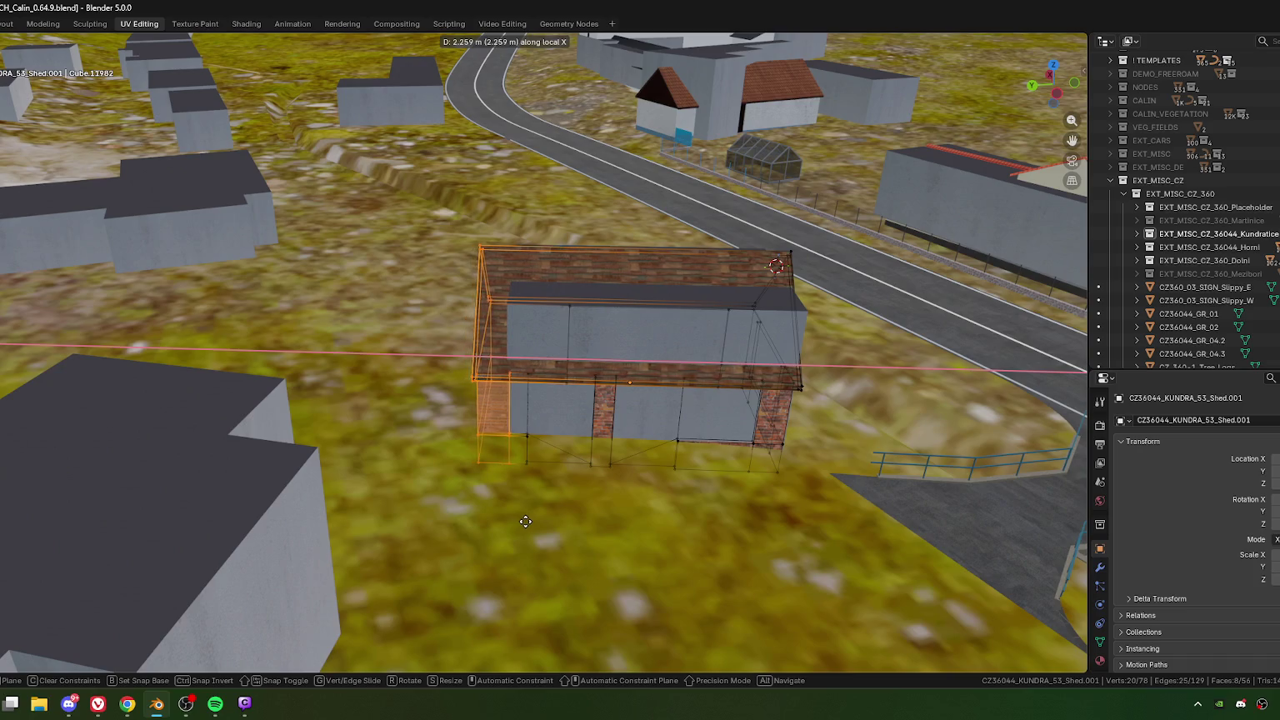
left_click(538, 527)
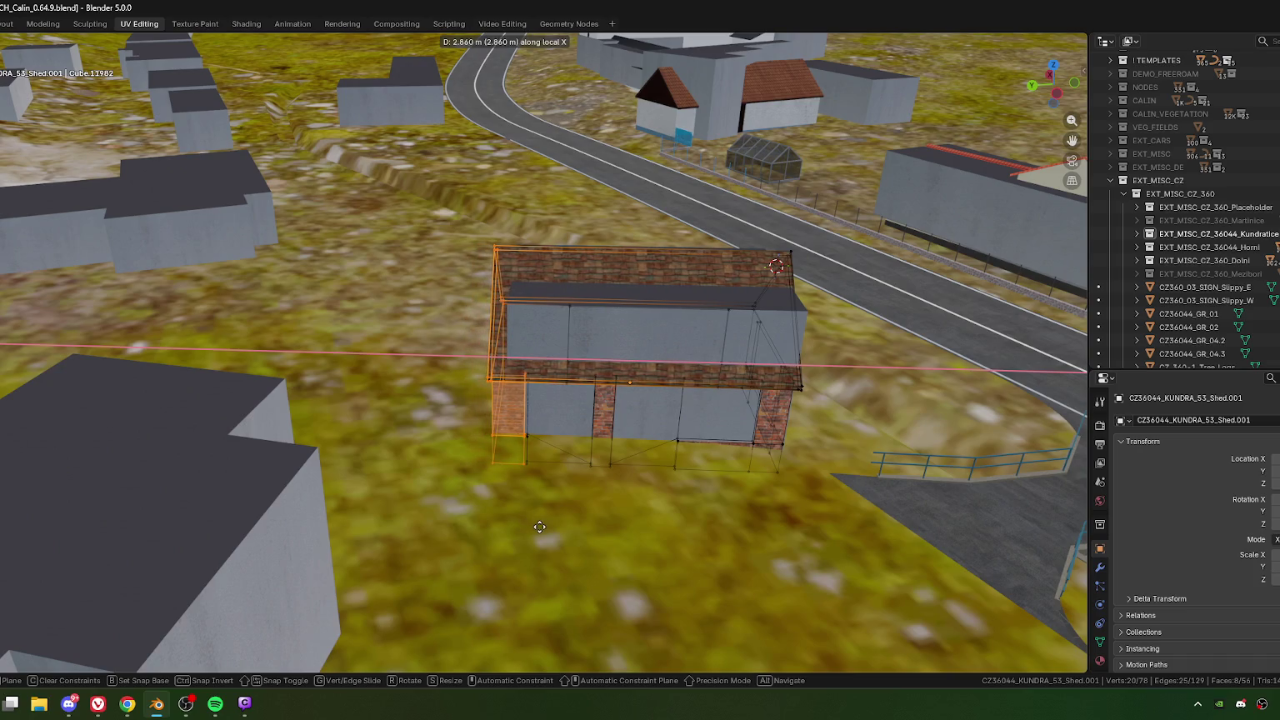
scroll(496, 353, "up", 3)
scroll(496, 354, "up", 3)
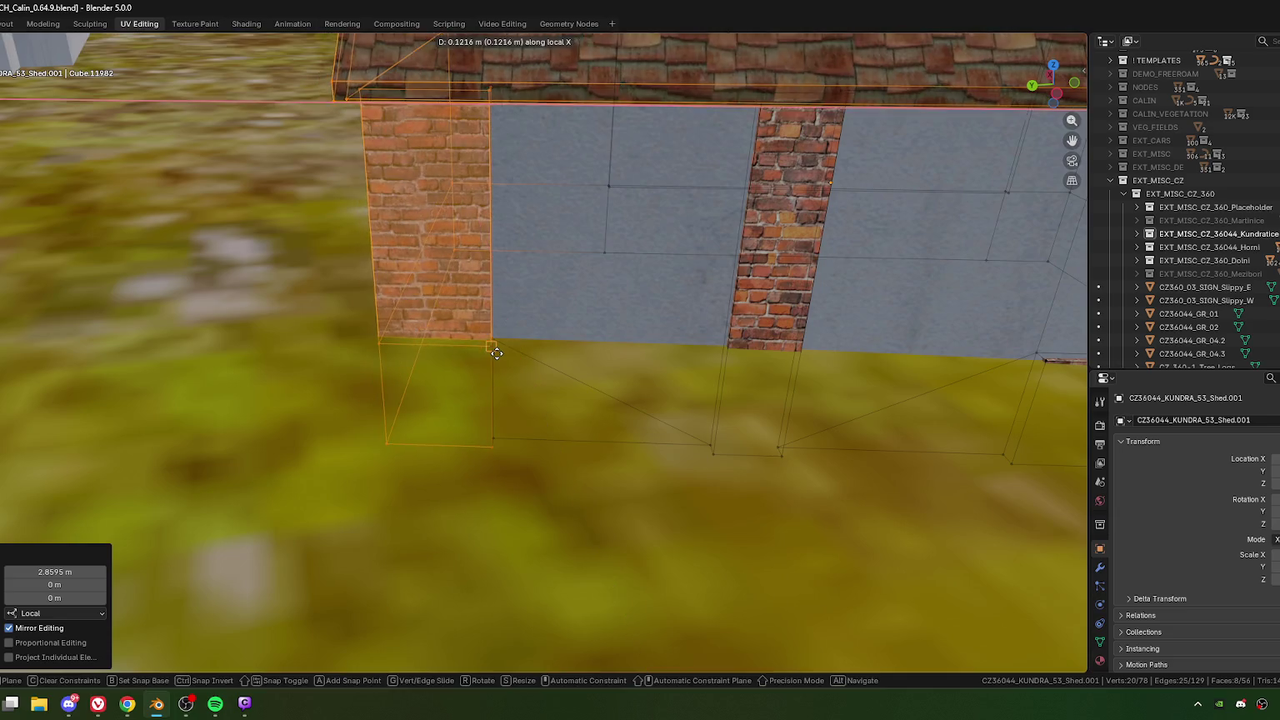
left_click(491, 350)
Step: Merge the overlapping vertices at the pillar's base by distance
mouse_move(542, 392)
middle_mouse_down()
mouse_move(485, 434)
mouse_move(512, 370)
mouse_move(534, 388)
middle_mouse_up()
left_click(518, 404)
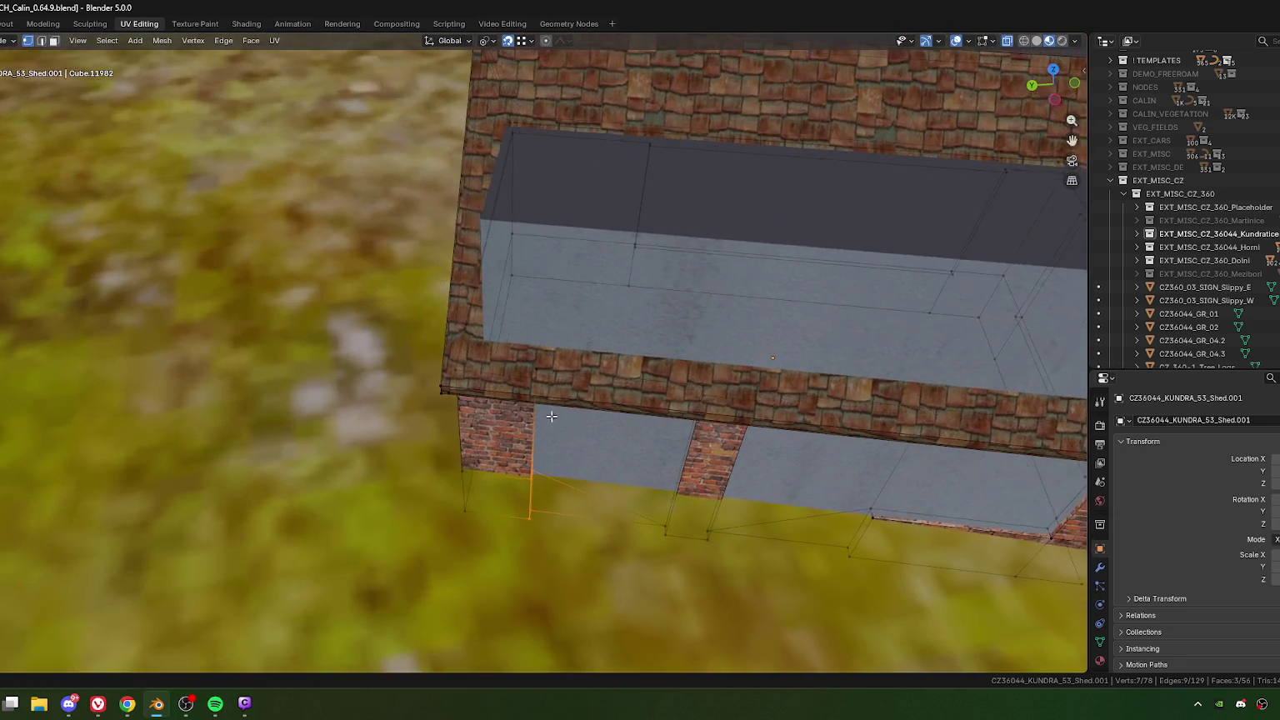
left_click(538, 385, "shift")
key("m")
left_click(519, 500)
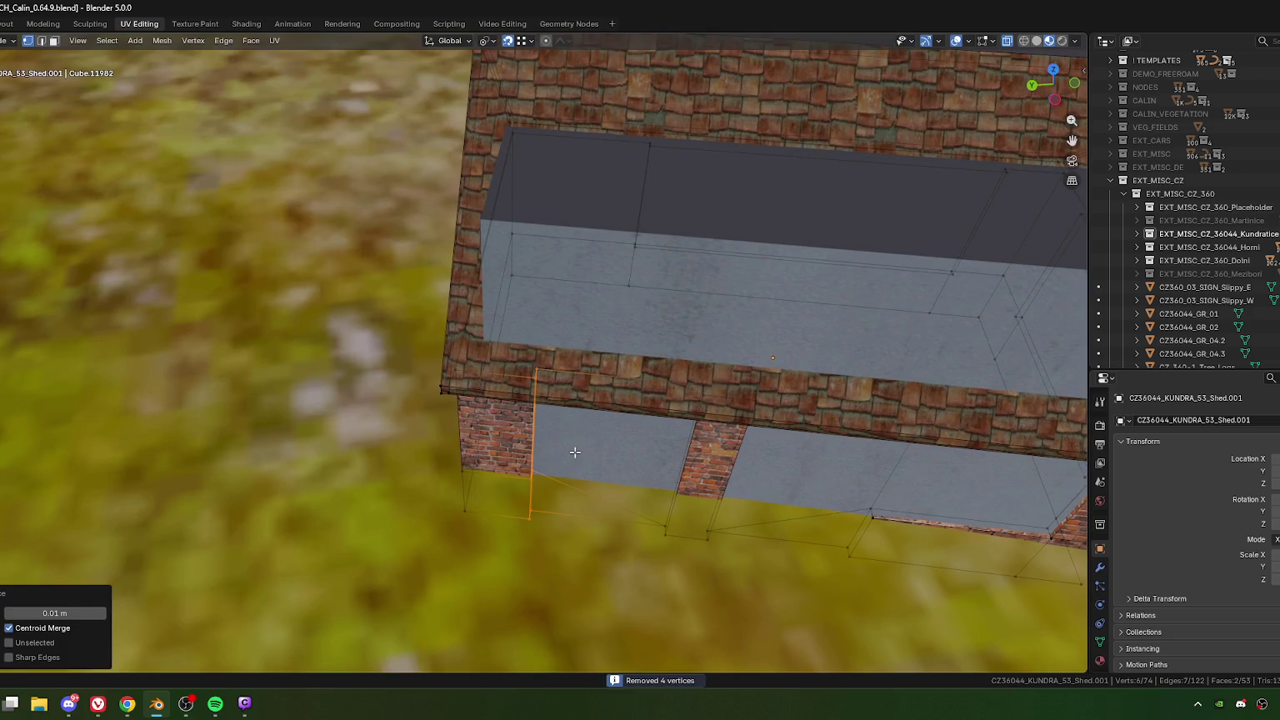
scroll(519, 500, "down", 3)
middle_click_drag(519, 499, 501, 384)
scroll(502, 384, "up", 5)
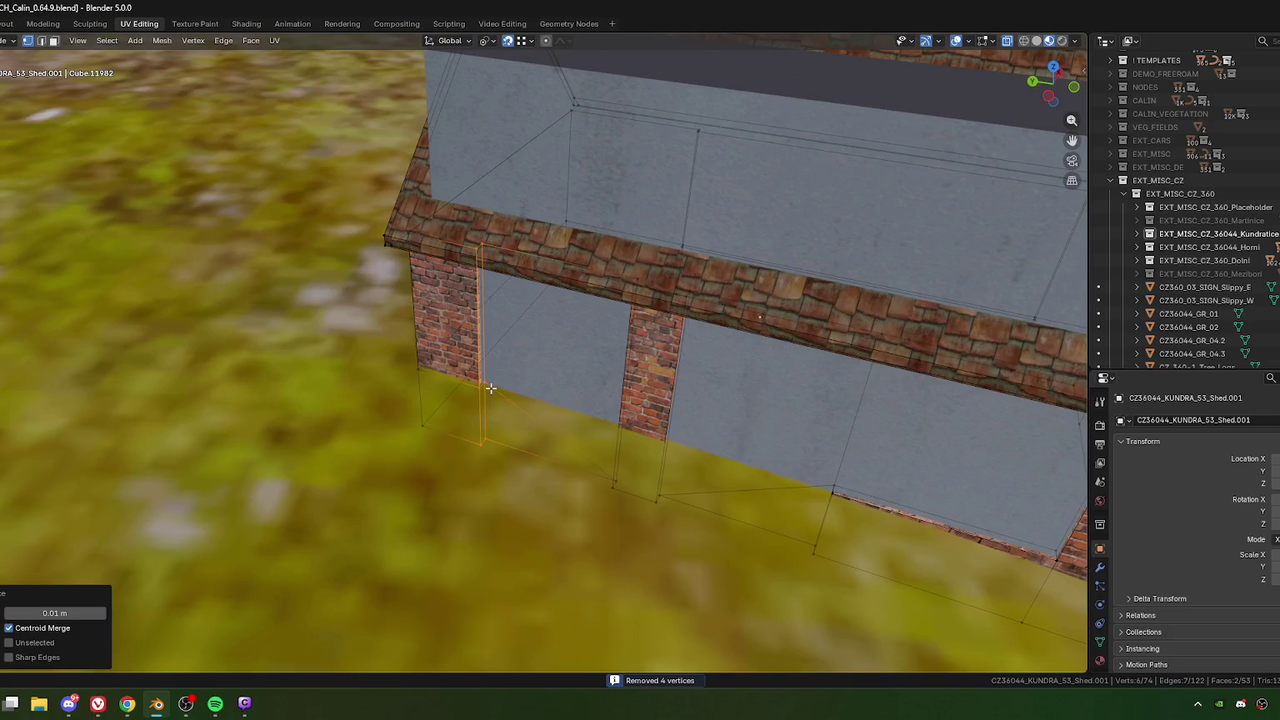
Step: Vertex-slide a base vertex to its edge's end and merge it at the last-selected vertex
left_click(490, 401)
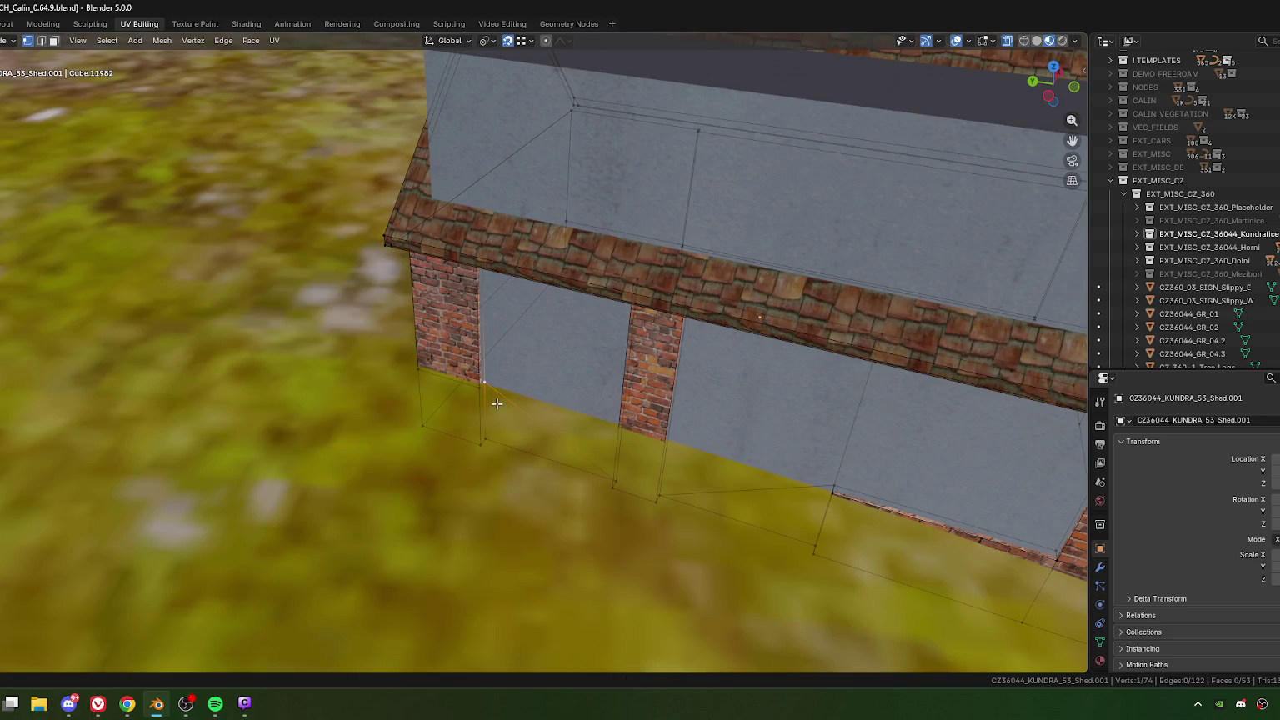
key("shift+v")
left_click(497, 458)
key("m")
left_click(506, 489)
scroll(506, 458, "down", 5)
middle_click_drag(511, 400, 830, 389)
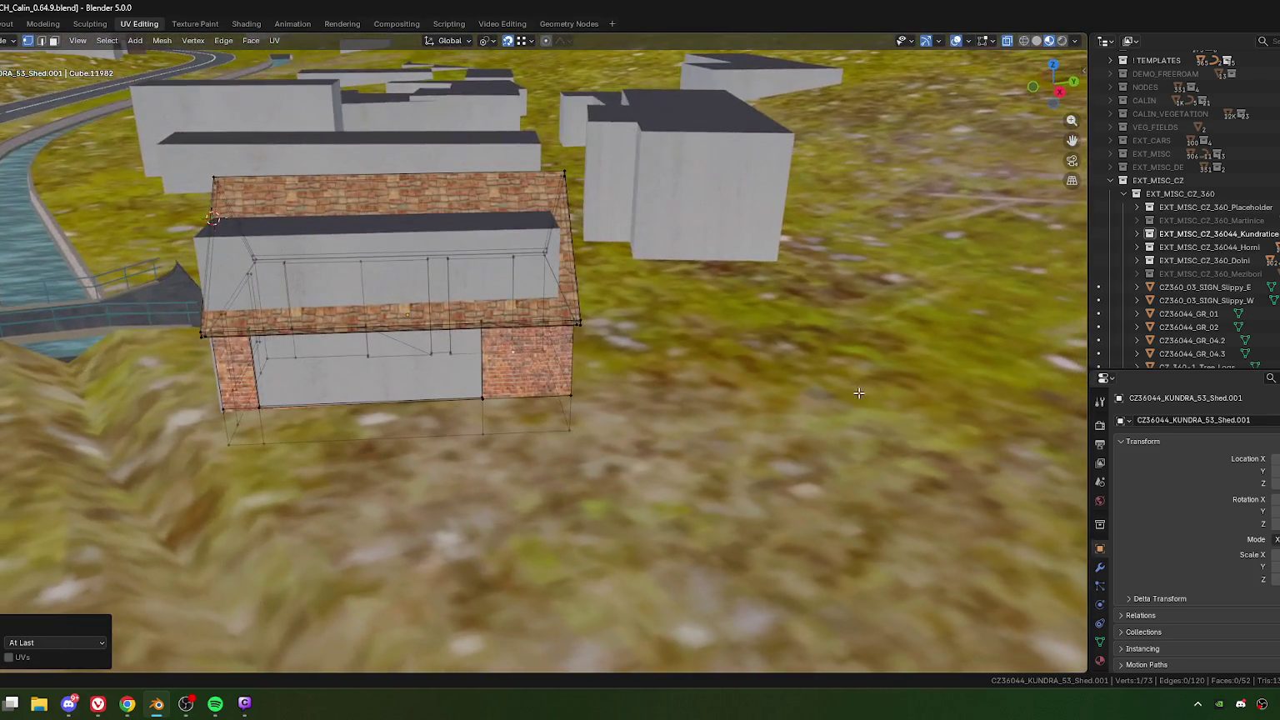
mouse_move(830, 389)
middle_mouse_down()
mouse_move(487, 409)
mouse_move(555, 447)
mouse_move(542, 439)
mouse_move(521, 475)
middle_mouse_up()
Step: Slide the gable-wall edges and merge the close bottom corner vertices by 0.01 m, leaving 70 vertices
left_click(487, 409, "shift")
left_click(555, 448, "shift")
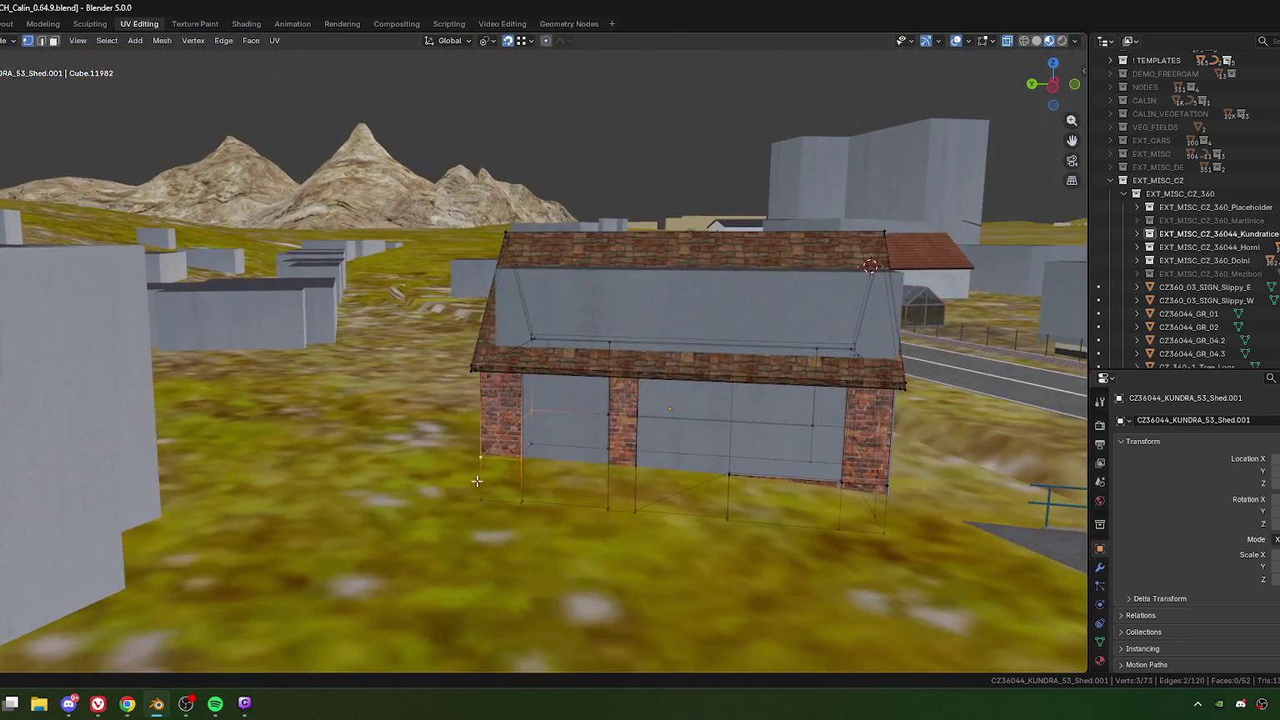
key("g")
key("g")
left_click(516, 484)
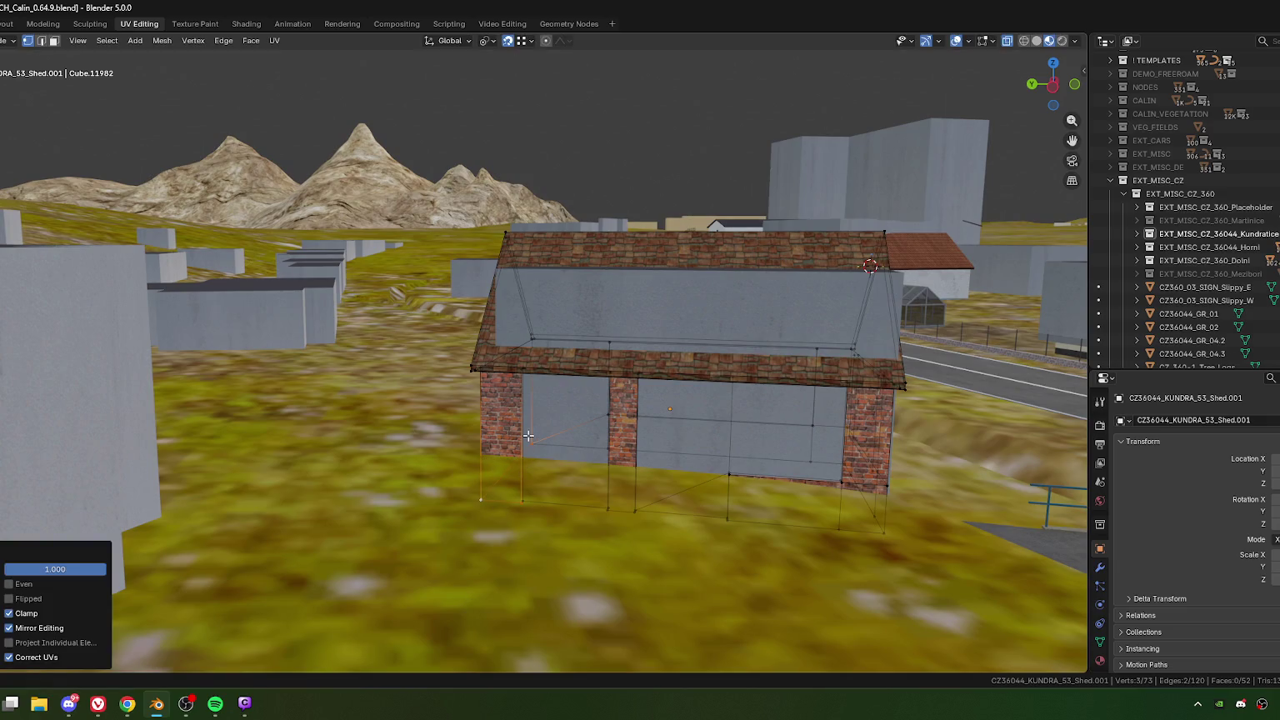
left_click(530, 440)
left_click_drag(461, 481, 535, 546)
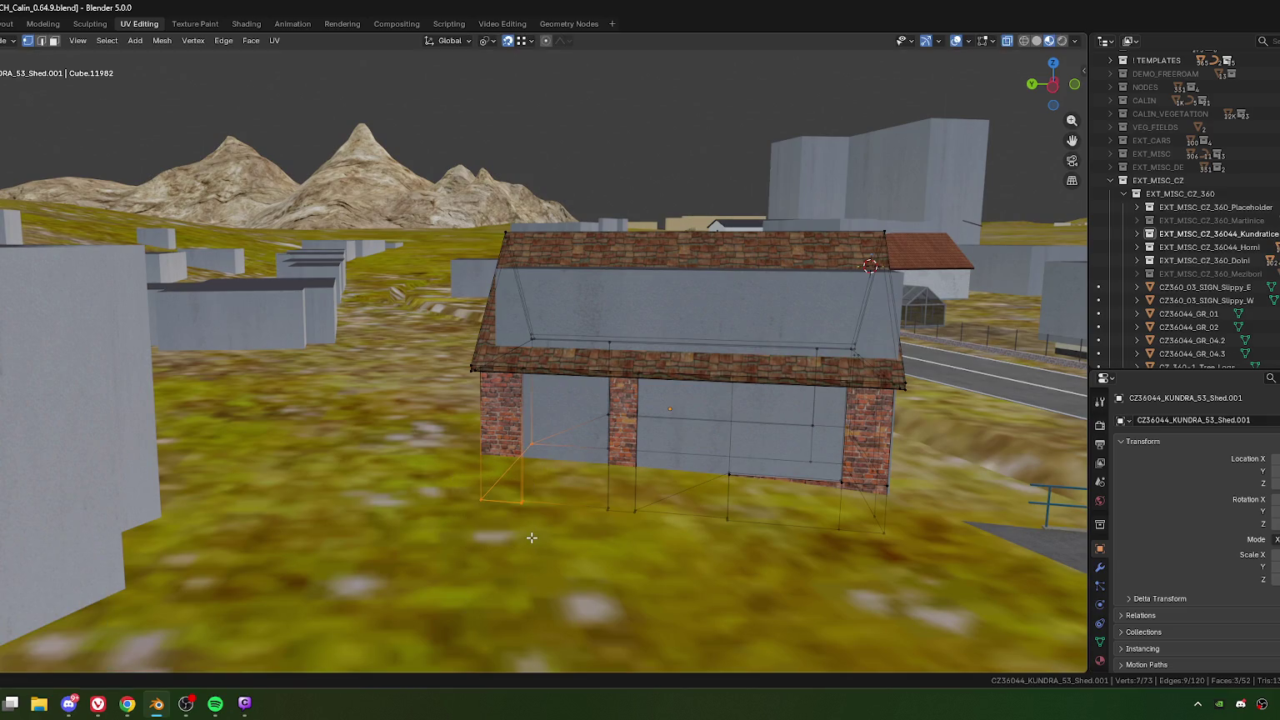
key("m")
left_click(500, 587)
Step: Leave Edit Mode and switch to a top-down view of the scene
mouse_move(586, 496)
middle_mouse_down()
mouse_move(752, 420)
mouse_move(506, 438)
middle_mouse_up()
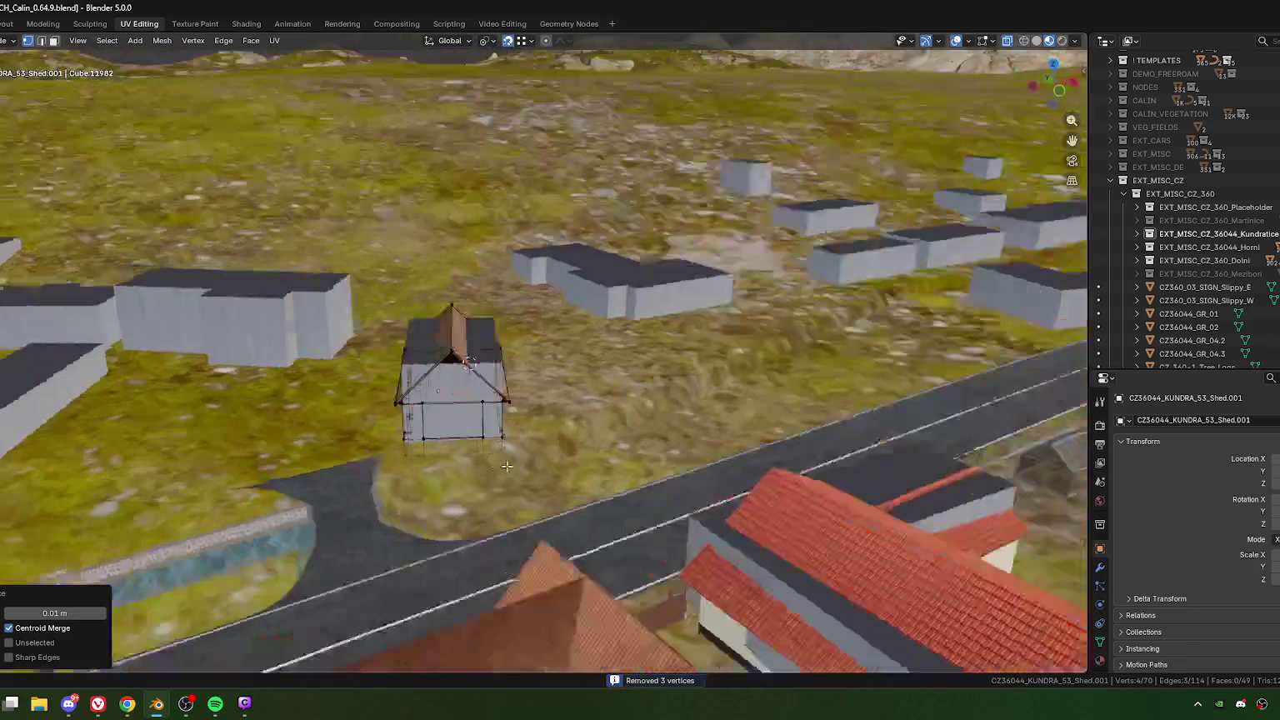
key("Tab")
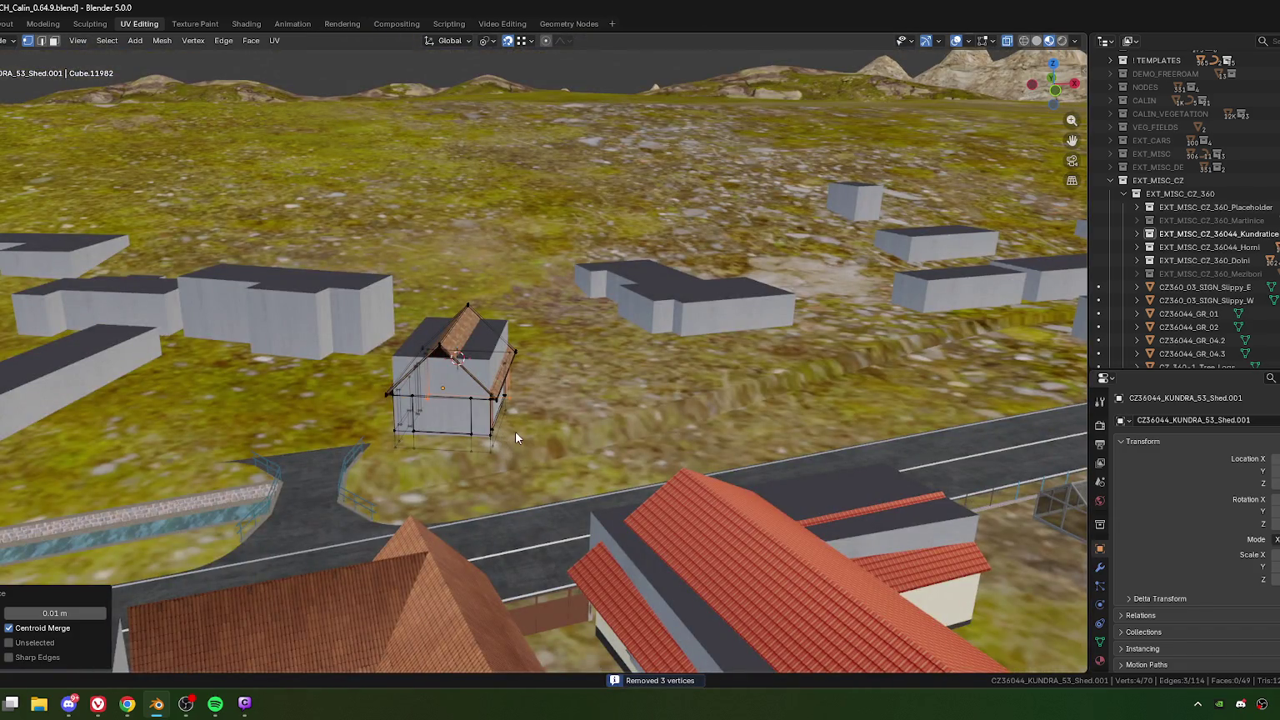
key("KP_7")
key("g")
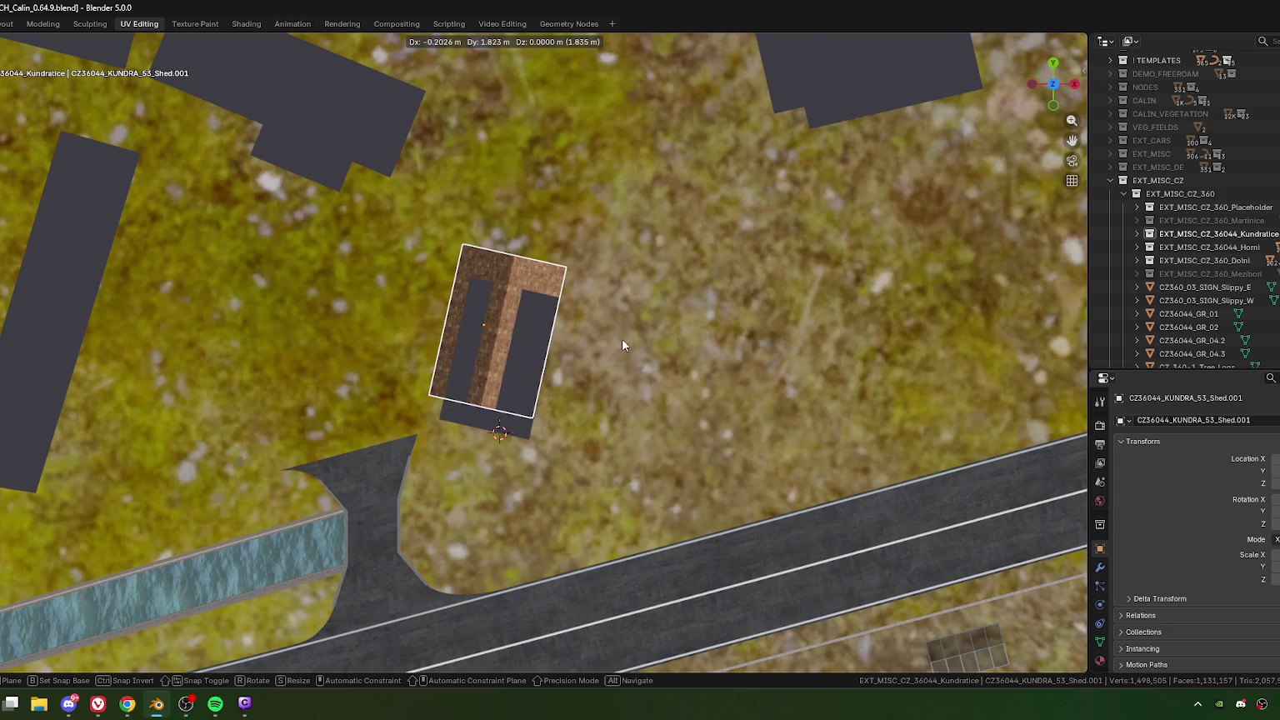
Step: Shift the shed about -0.20 m in X and 1.82 m in Y above the road junction, then check it
left_click(622, 337)
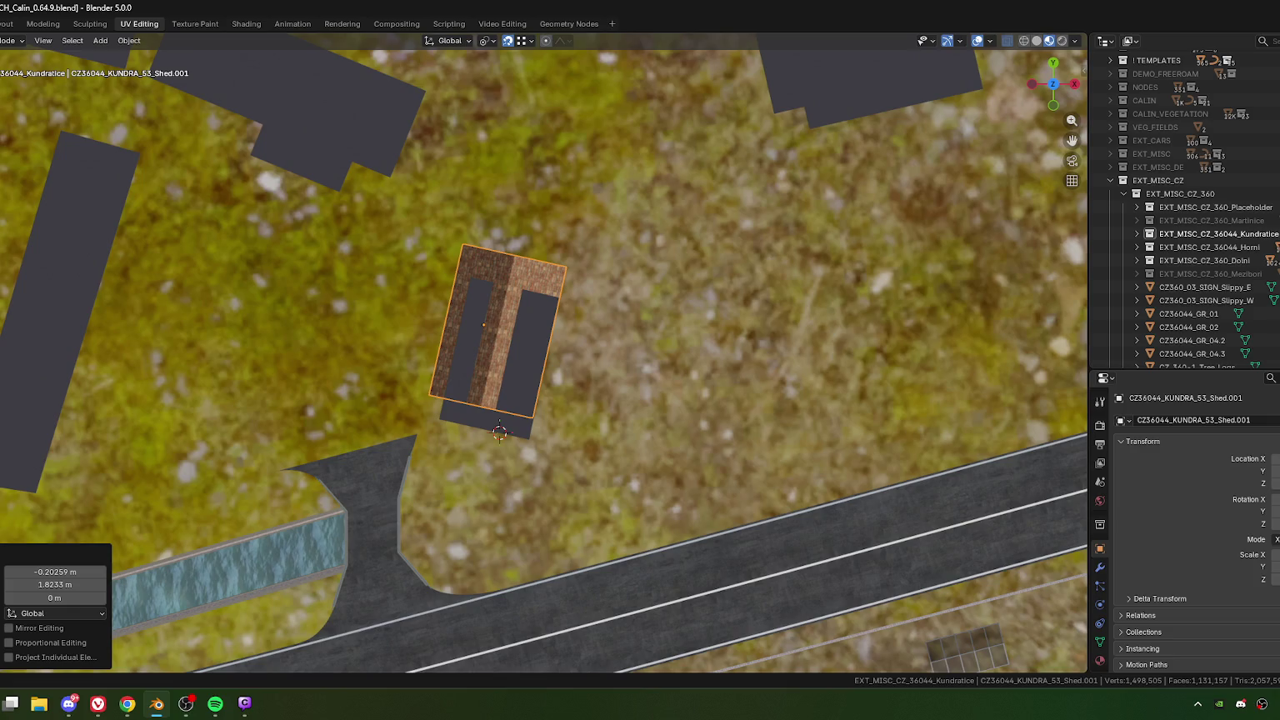
key("alt+Tab")
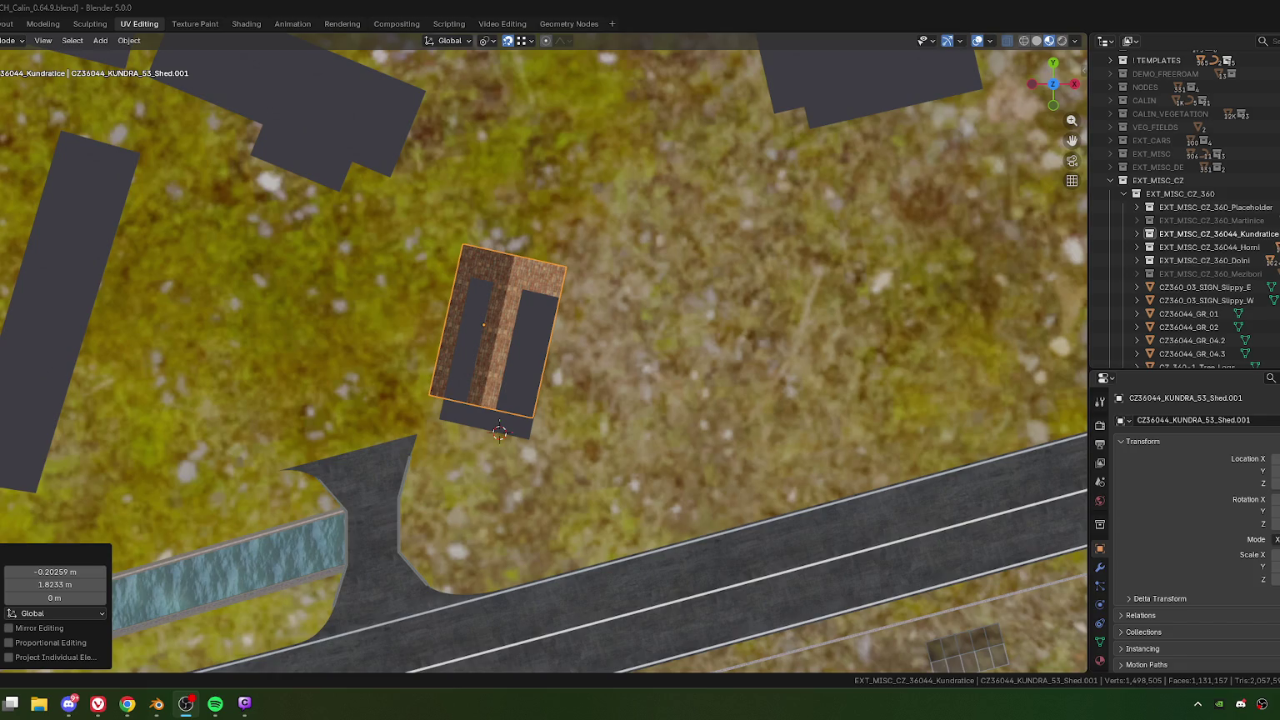
scroll(232, 452, "down", 5)
scroll(635, 420, "down", 4)
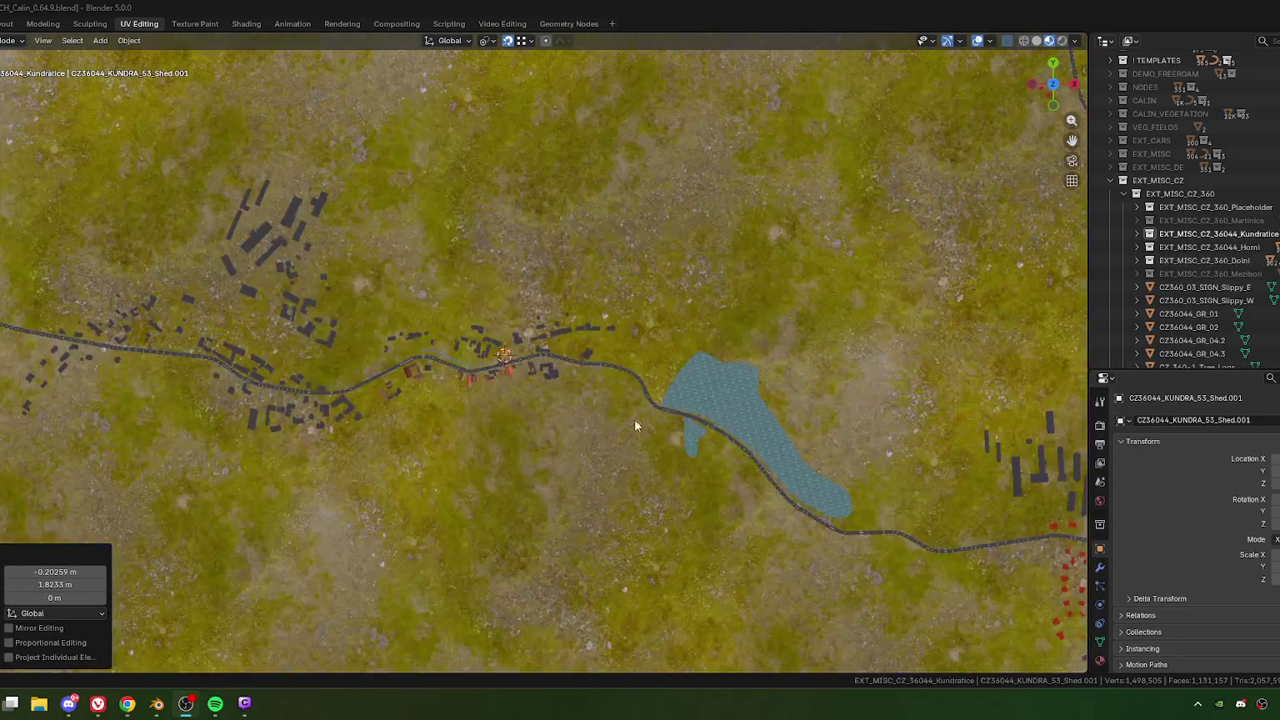
scroll(615, 367, "up", 5)
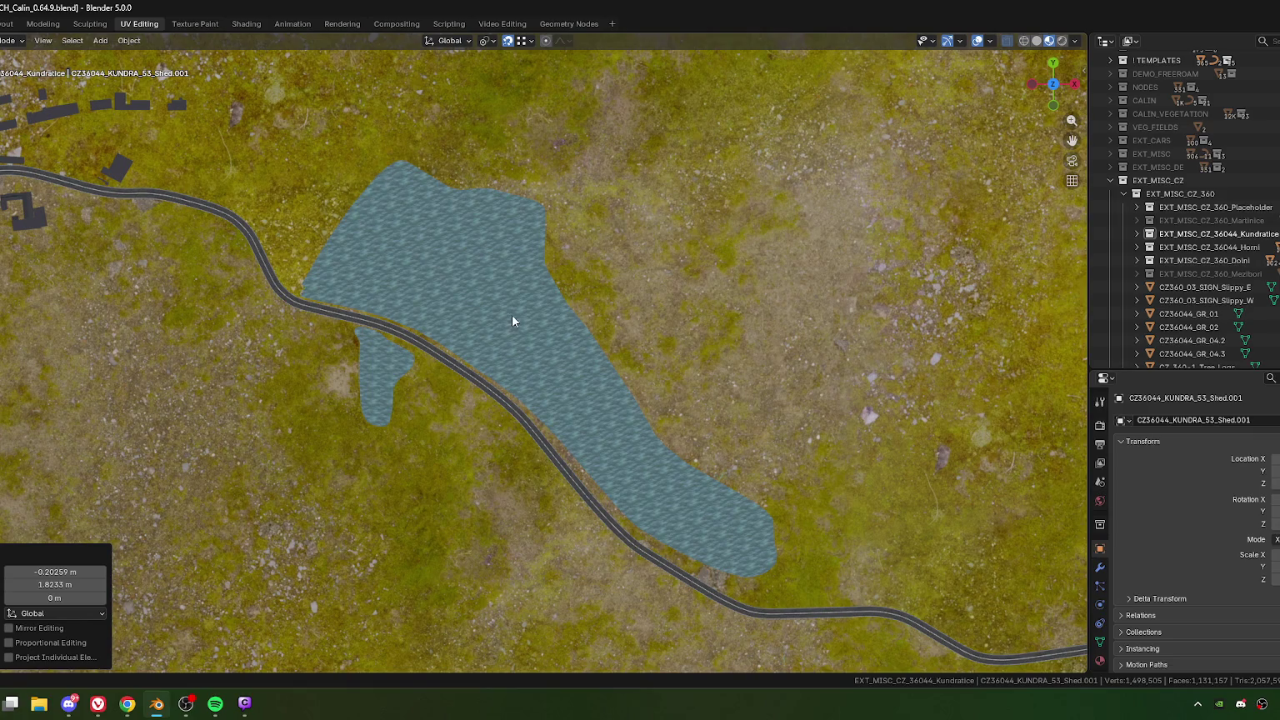
mouse_move(156, 231)
middle_mouse_down("shift")
mouse_move(297, 280)
mouse_move(544, 438)
mouse_move(517, 382)
middle_mouse_up("shift")
scroll(544, 439, "up", 6)
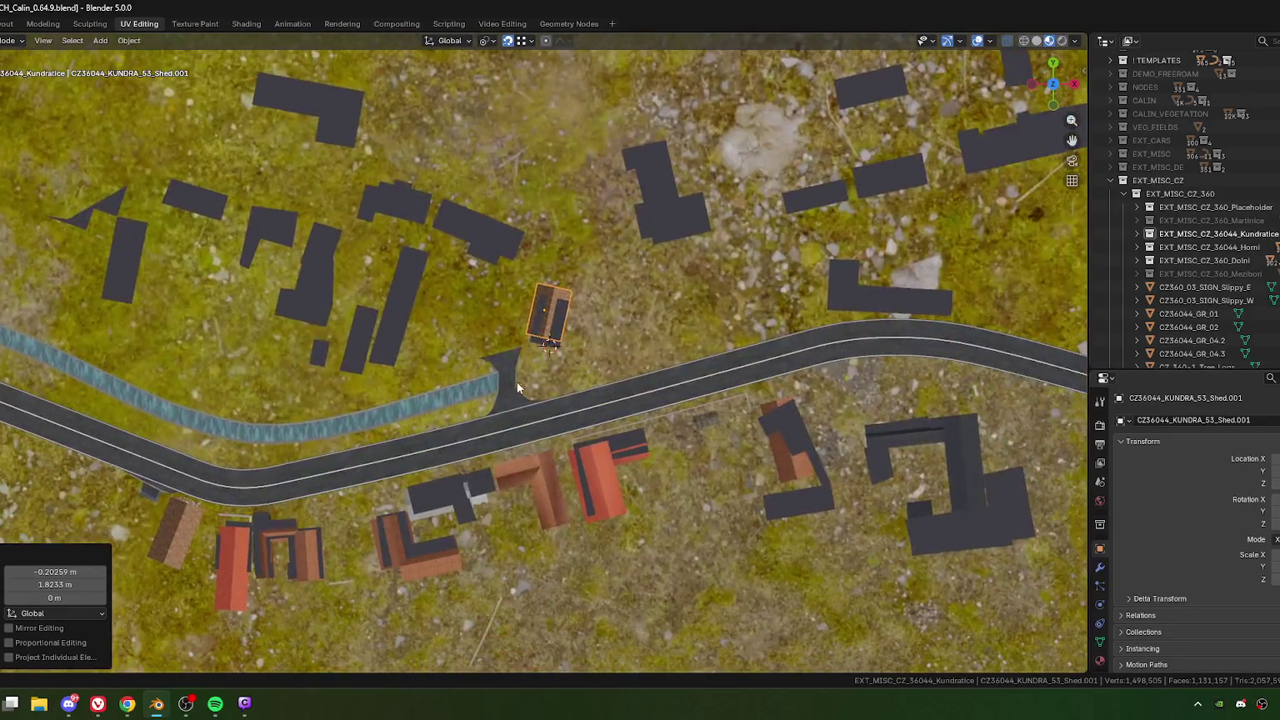
scroll(575, 367, "up", 5)
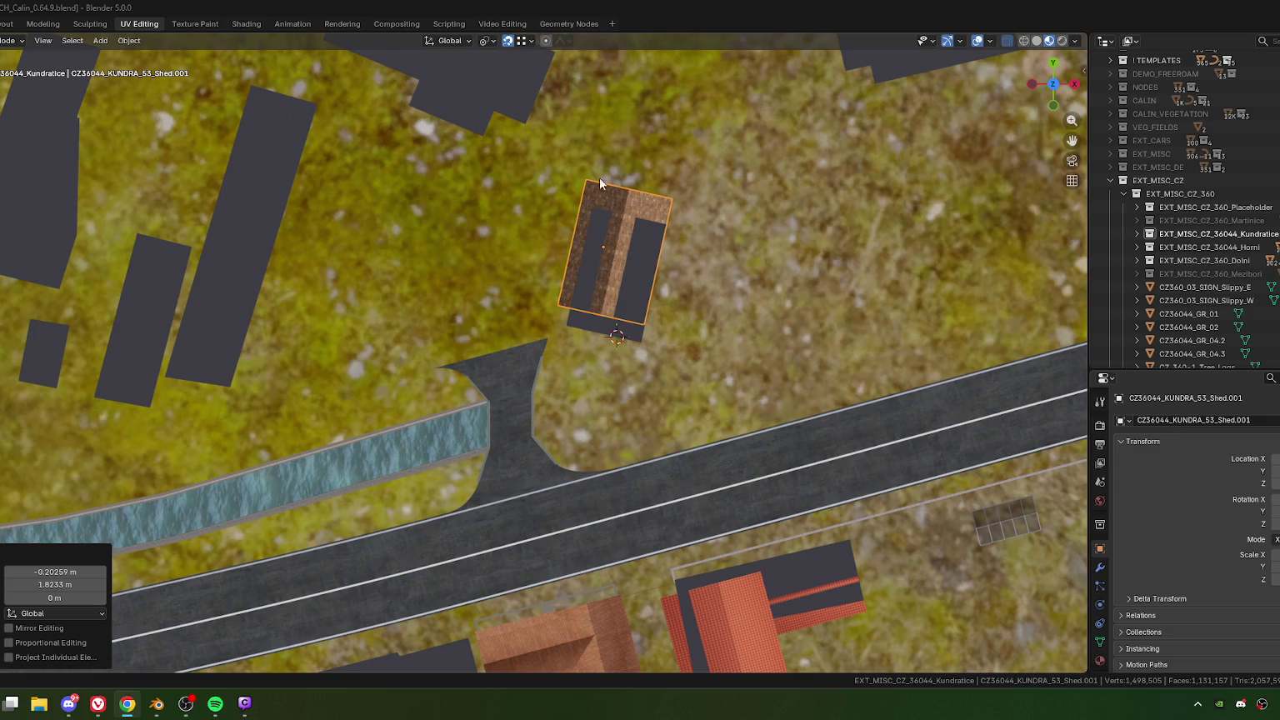
middle_click_drag(617, 250, 587, 295, "shift")
Step: Nudge the shed into place and rotate it about 5.73°
key("g")
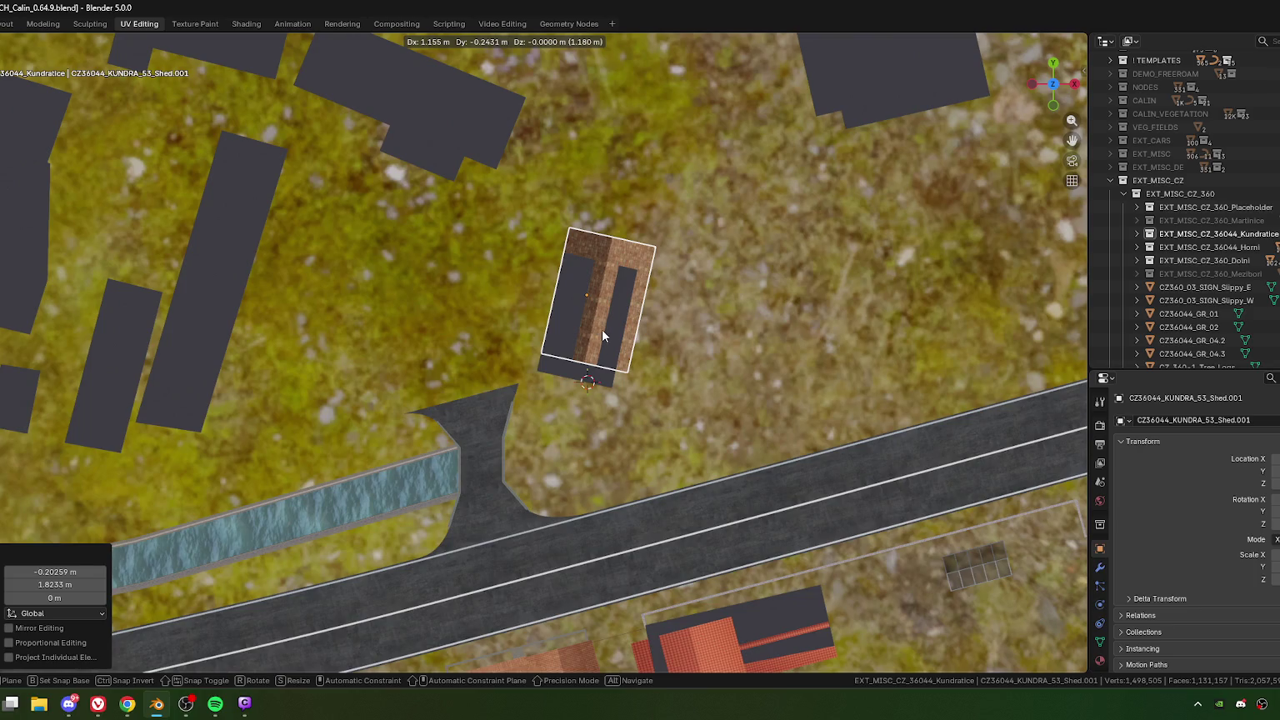
left_click(602, 331)
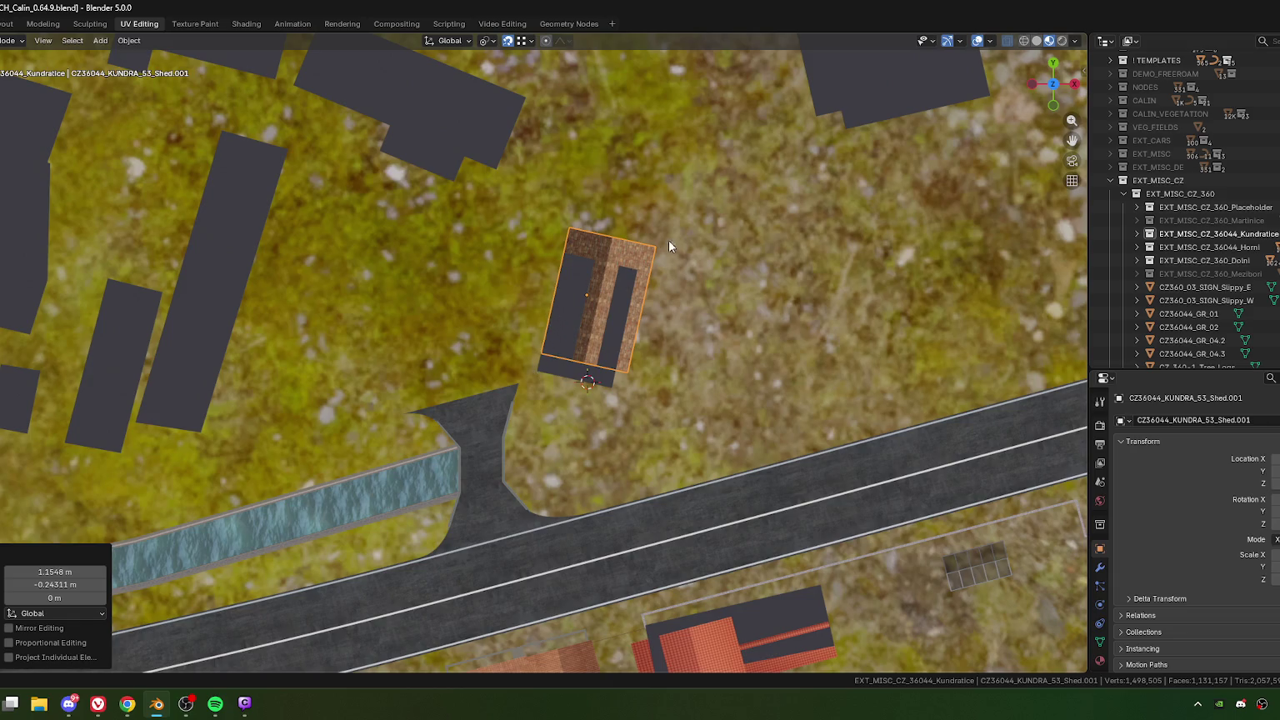
key("r")
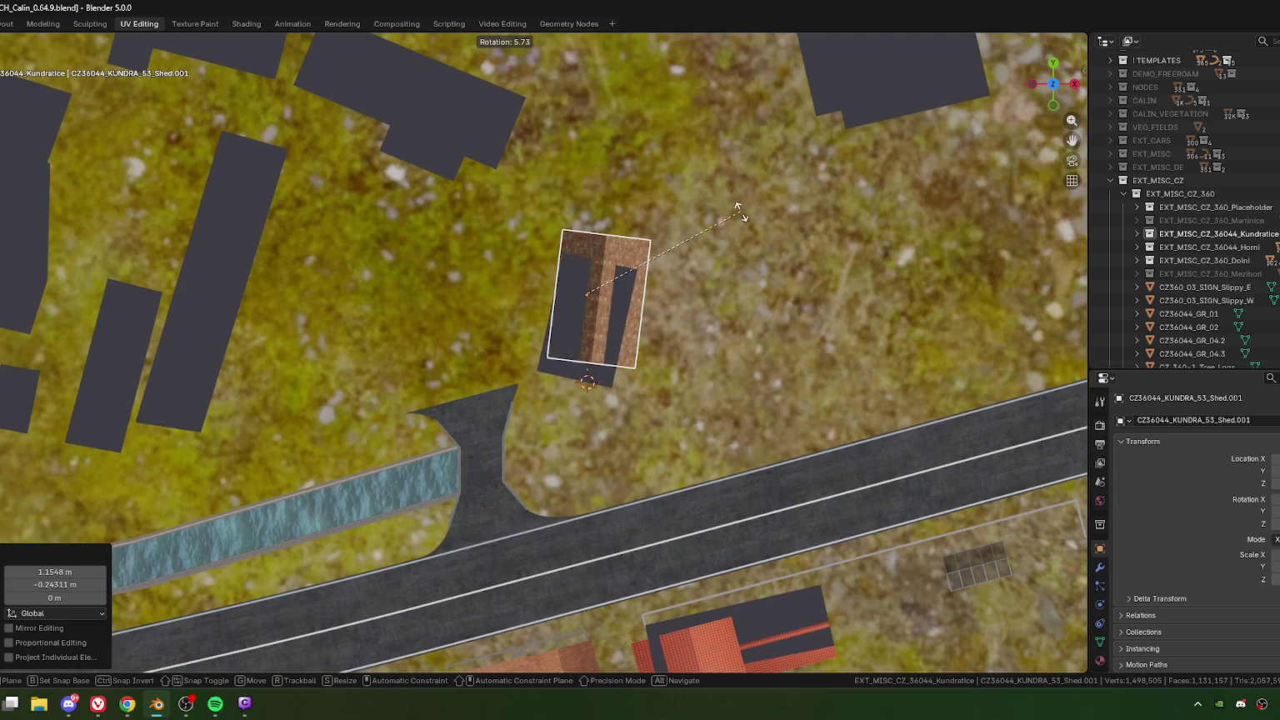
left_click(740, 212)
mouse_move(636, 327)
middle_mouse_down()
mouse_move(514, 361)
mouse_move(587, 371)
mouse_move(644, 404)
mouse_move(572, 347)
mouse_move(608, 372)
middle_mouse_up()
scroll(685, 446, "up", 2)
Step: Raise the shed 0.38 m onto the terrain, check it, then bring Google Maps to the front
key("g")
key("z")
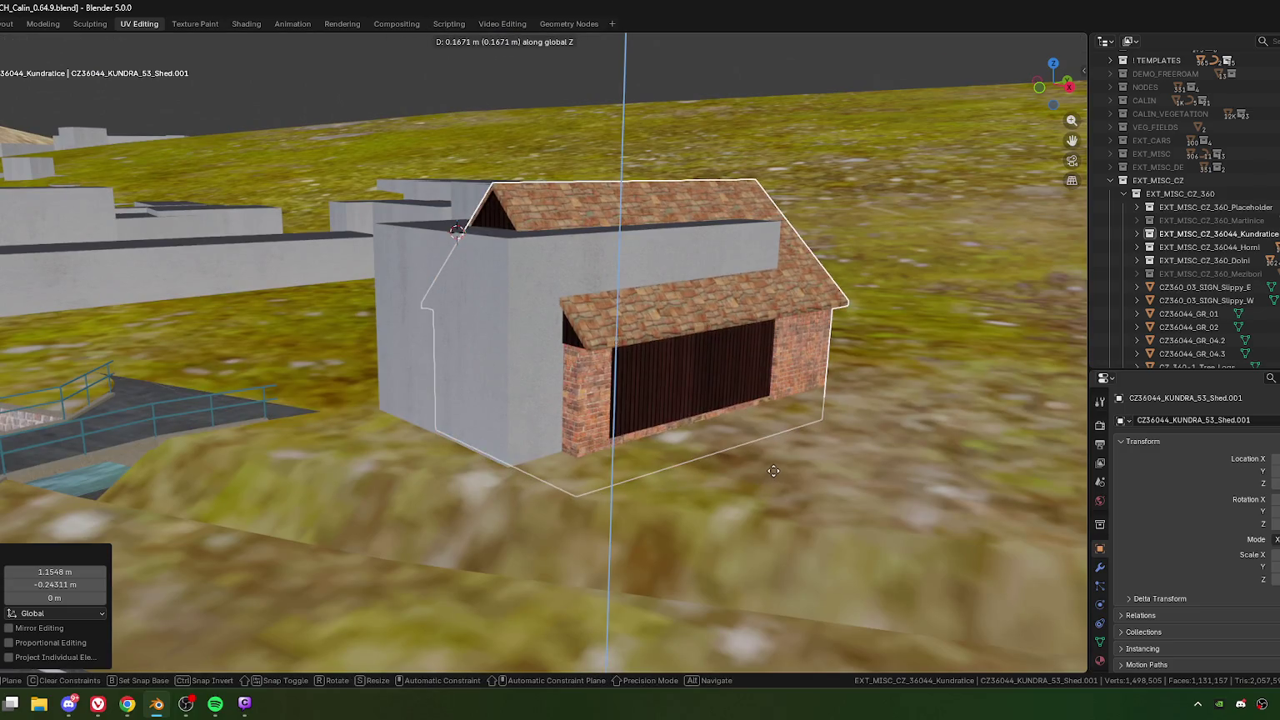
left_click(774, 467)
mouse_move(774, 466)
middle_mouse_down()
mouse_move(723, 424)
mouse_move(662, 330)
middle_mouse_up()
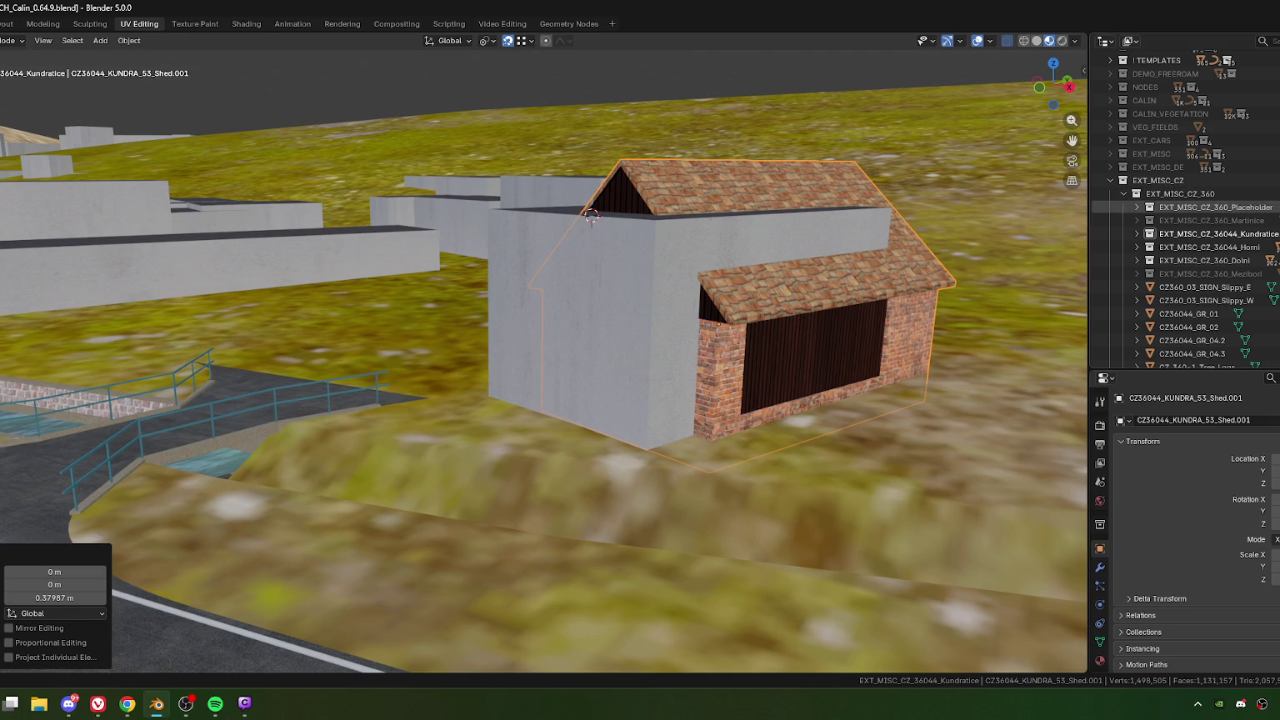
mouse_move(601, 446)
middle_mouse_down()
mouse_move(639, 421)
mouse_move(715, 411)
mouse_move(533, 348)
mouse_move(649, 380)
mouse_move(559, 429)
middle_mouse_up()
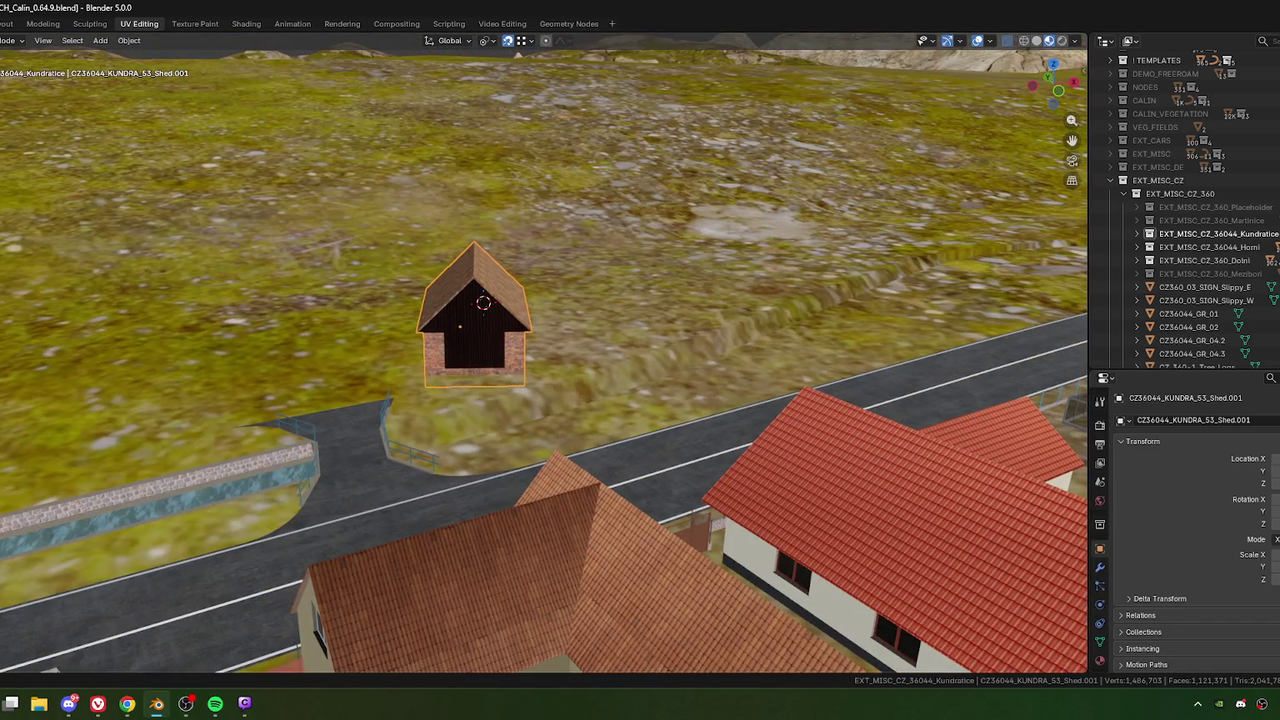
key("alt+Tab")
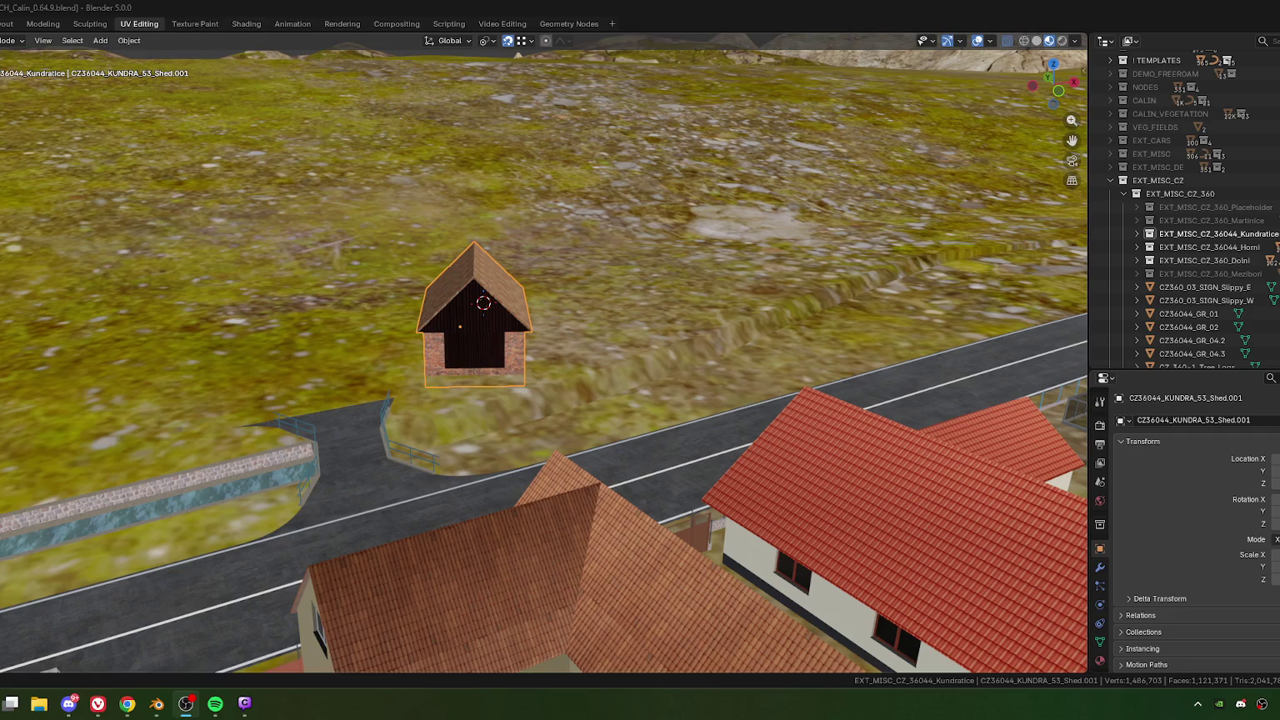
mouse_move(156, 704)
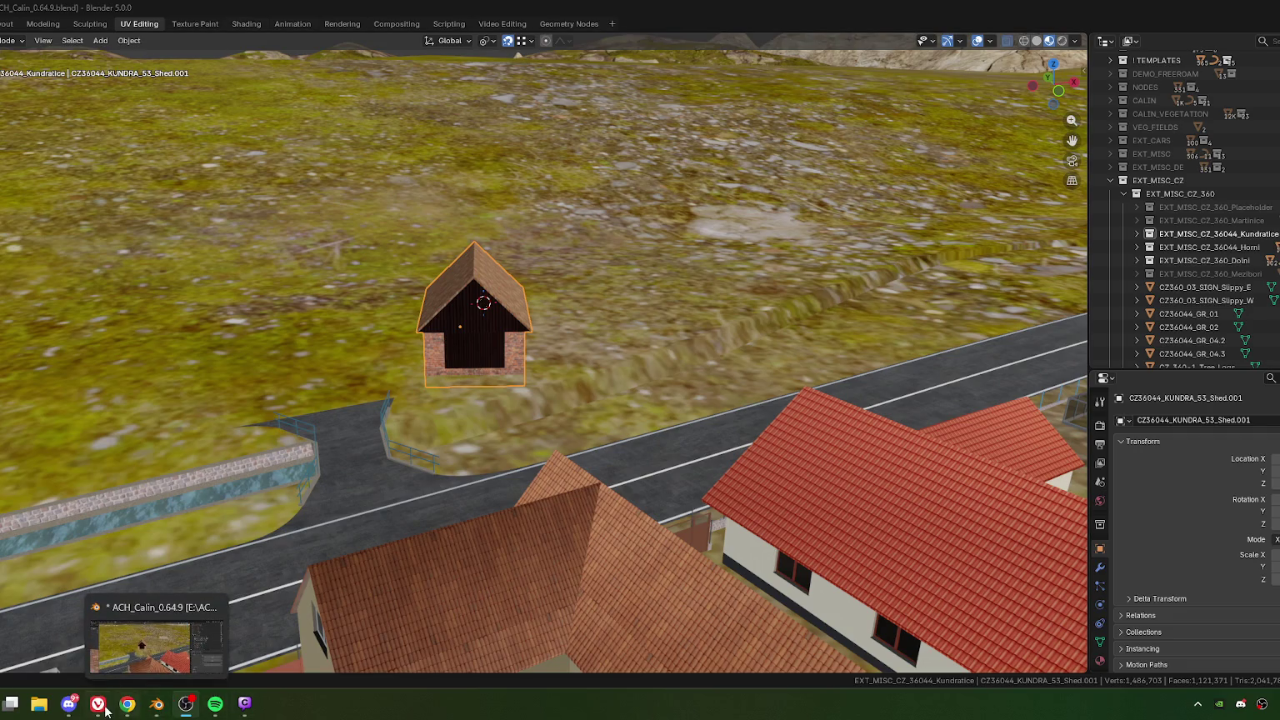
key("alt+Tab")
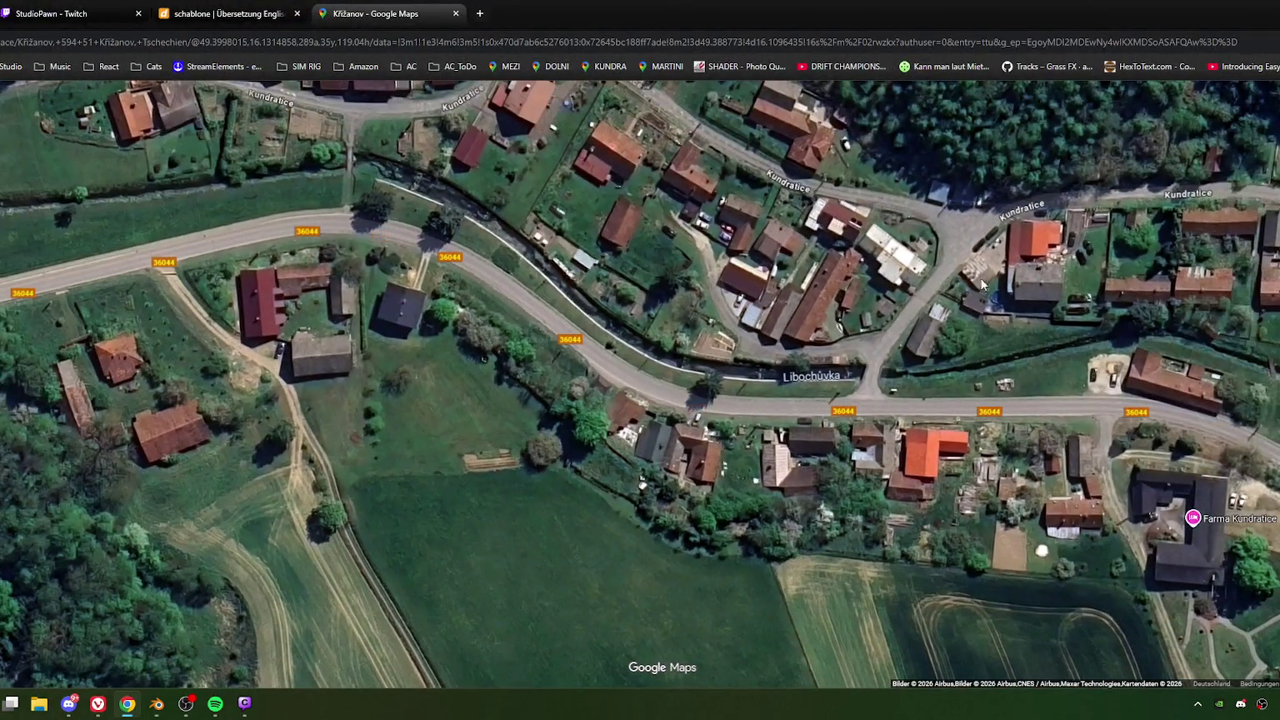
Step: Search Google Maps for 'zypern' in a new tab
left_click(479, 14)
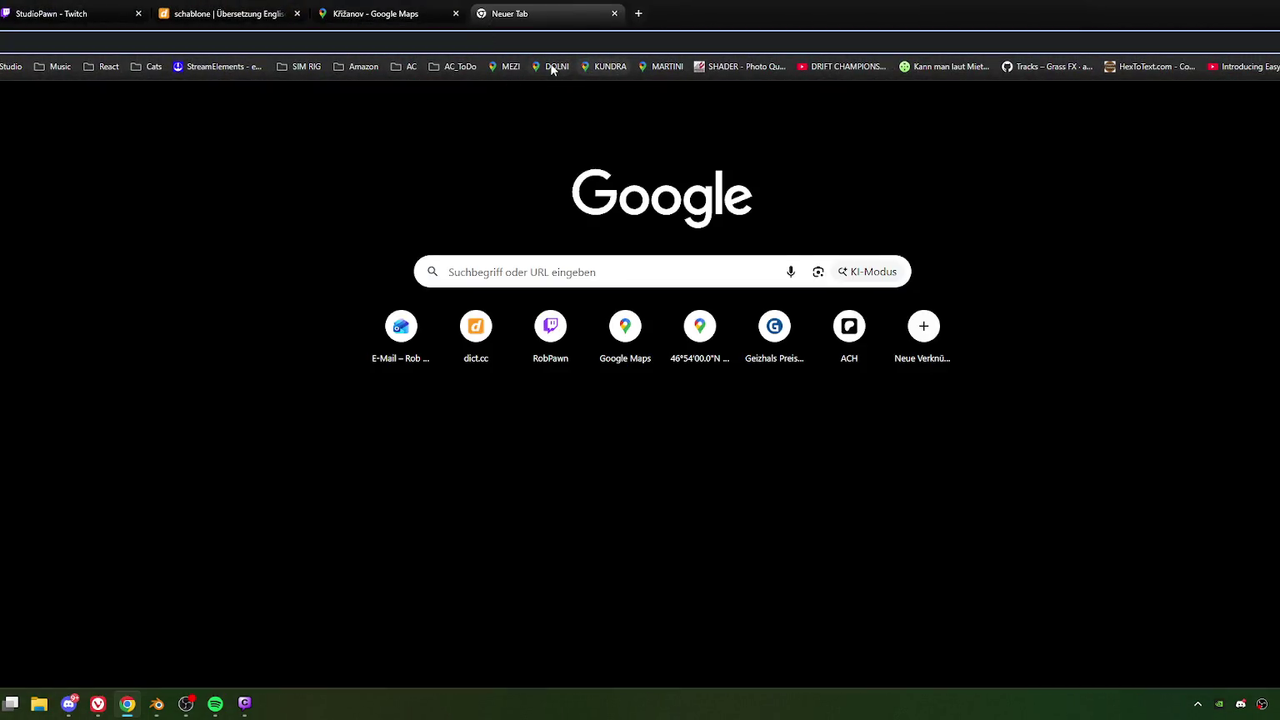
left_click(553, 68)
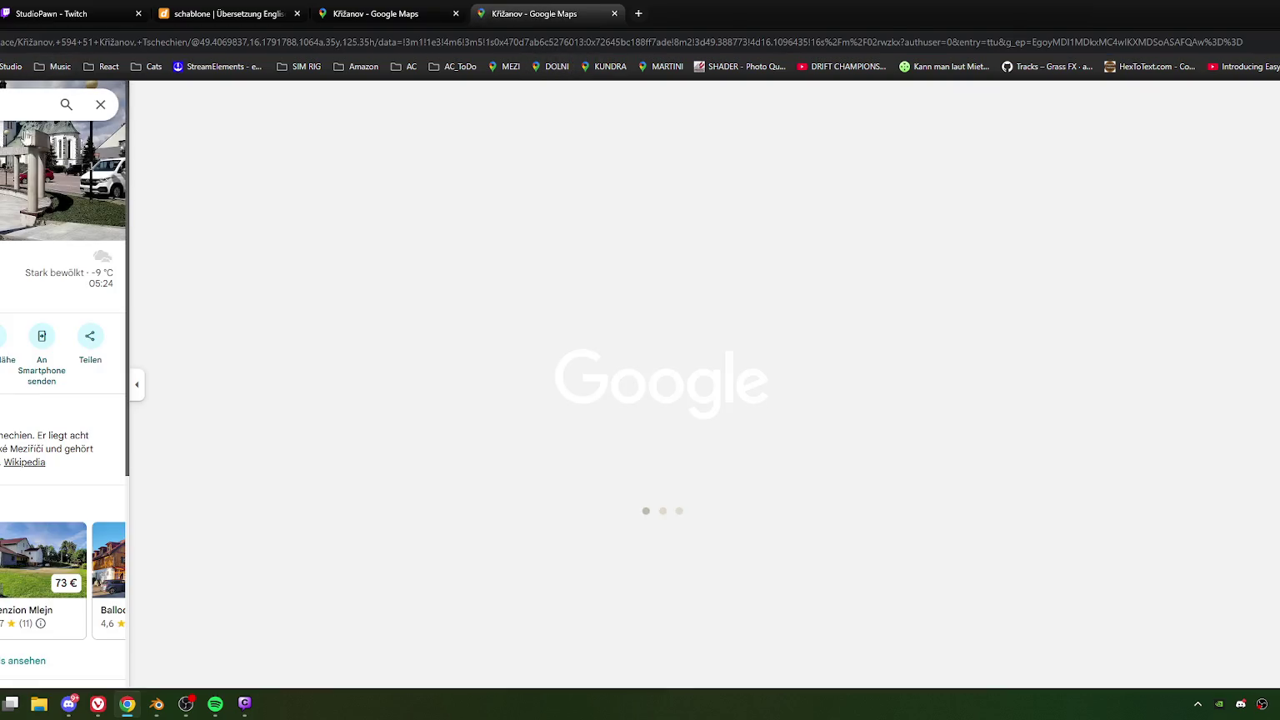
type("zypern")
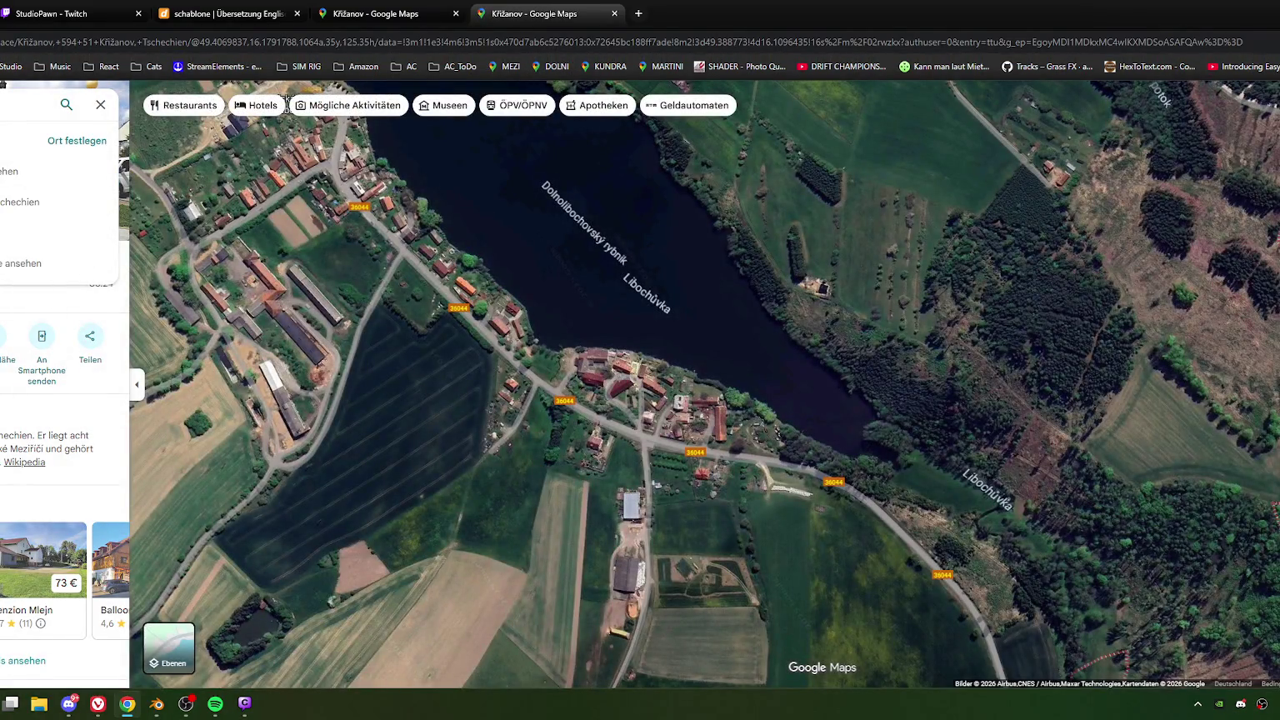
key("Return")
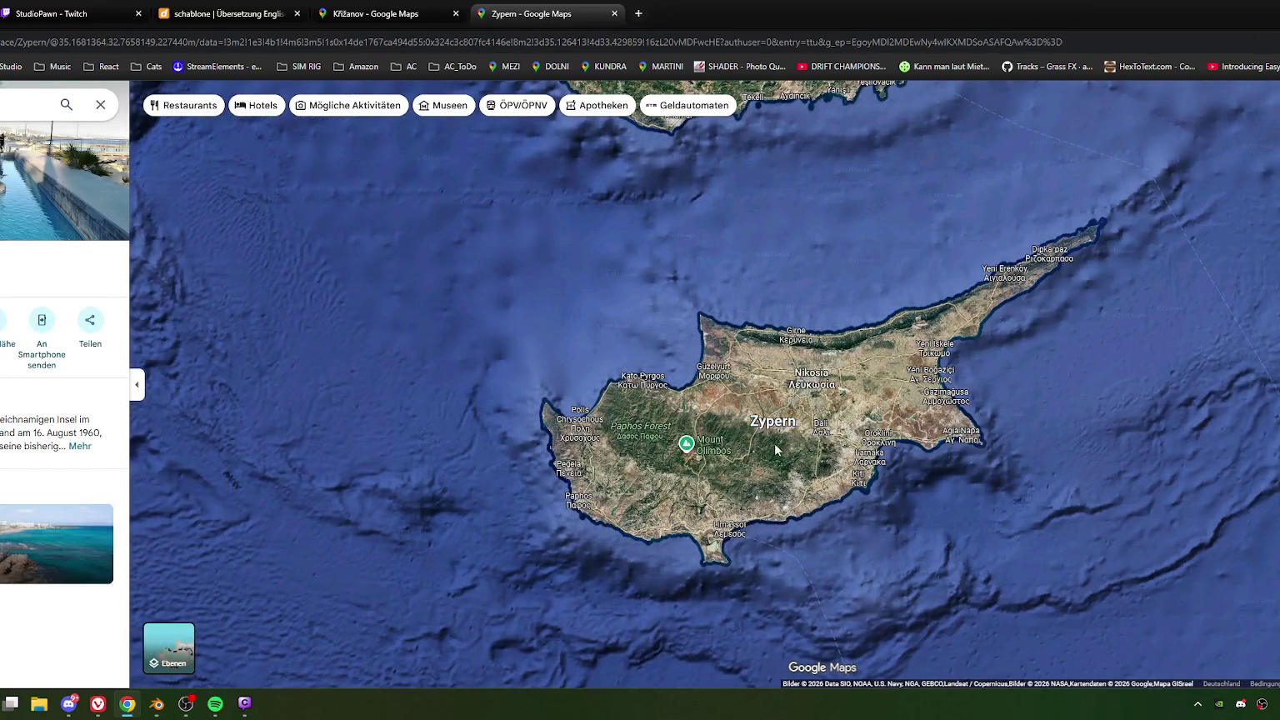
Step: Zoom and rotate the satellite globe to centre on the Mediterranean, hiding the place panel
scroll(774, 446, "up", 3)
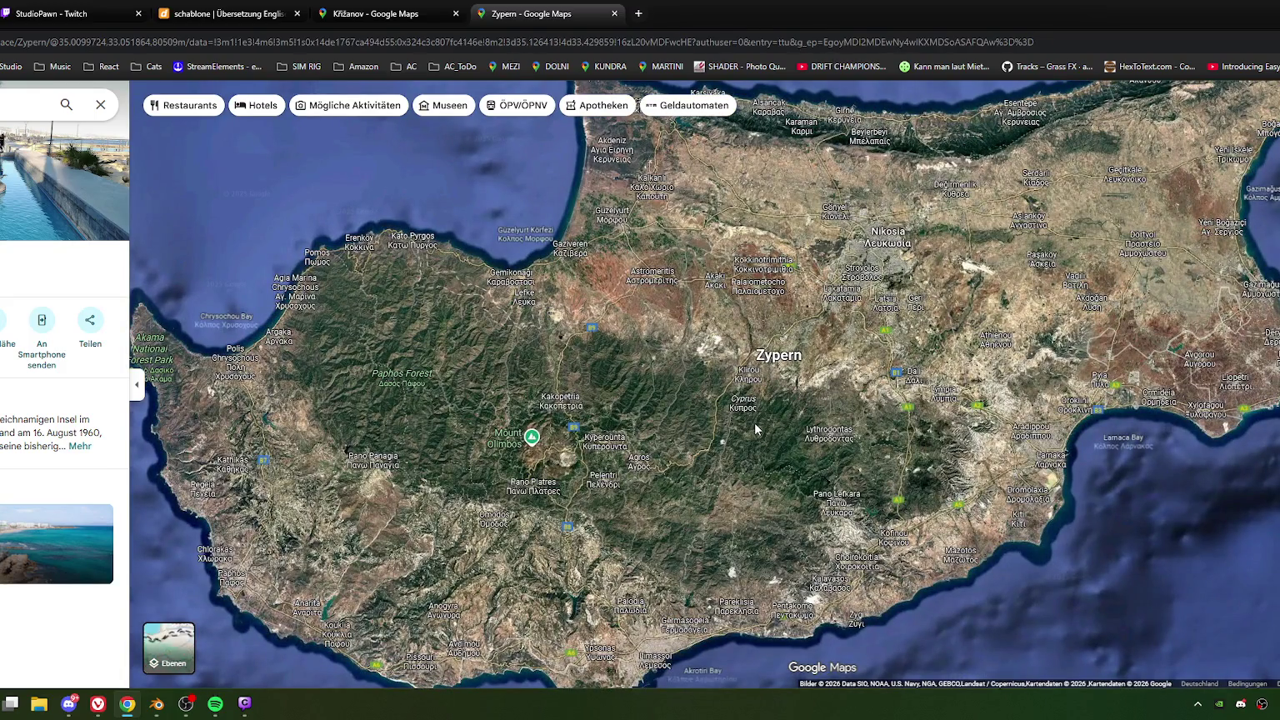
scroll(747, 419, "down", 5)
scroll(733, 439, "down", 3)
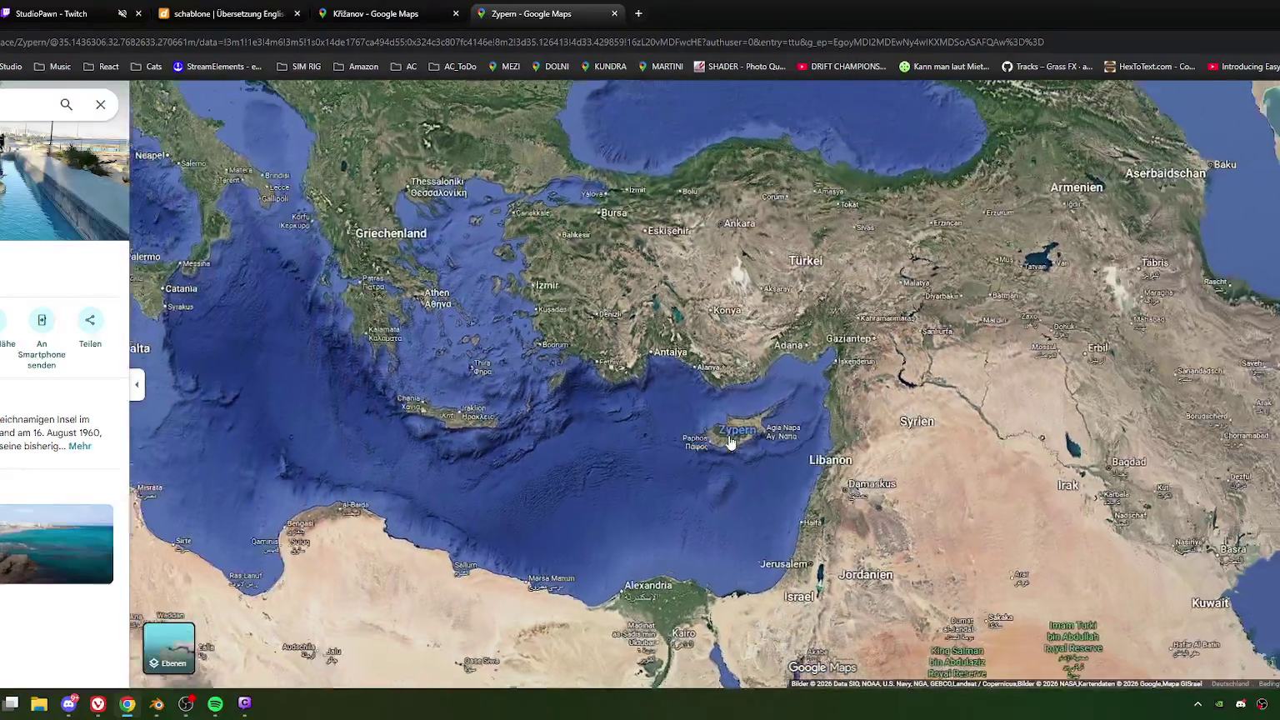
scroll(732, 442, "down", 2)
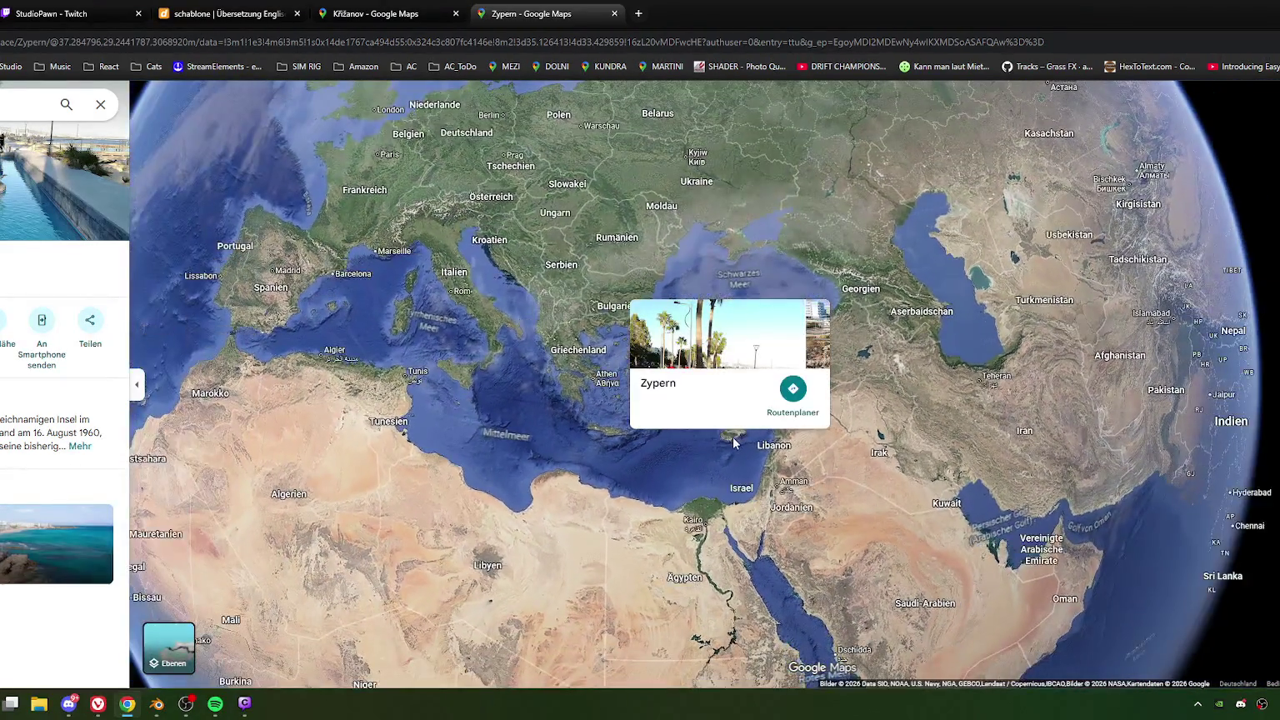
scroll(732, 444, "up", 3)
scroll(731, 440, "up", 3)
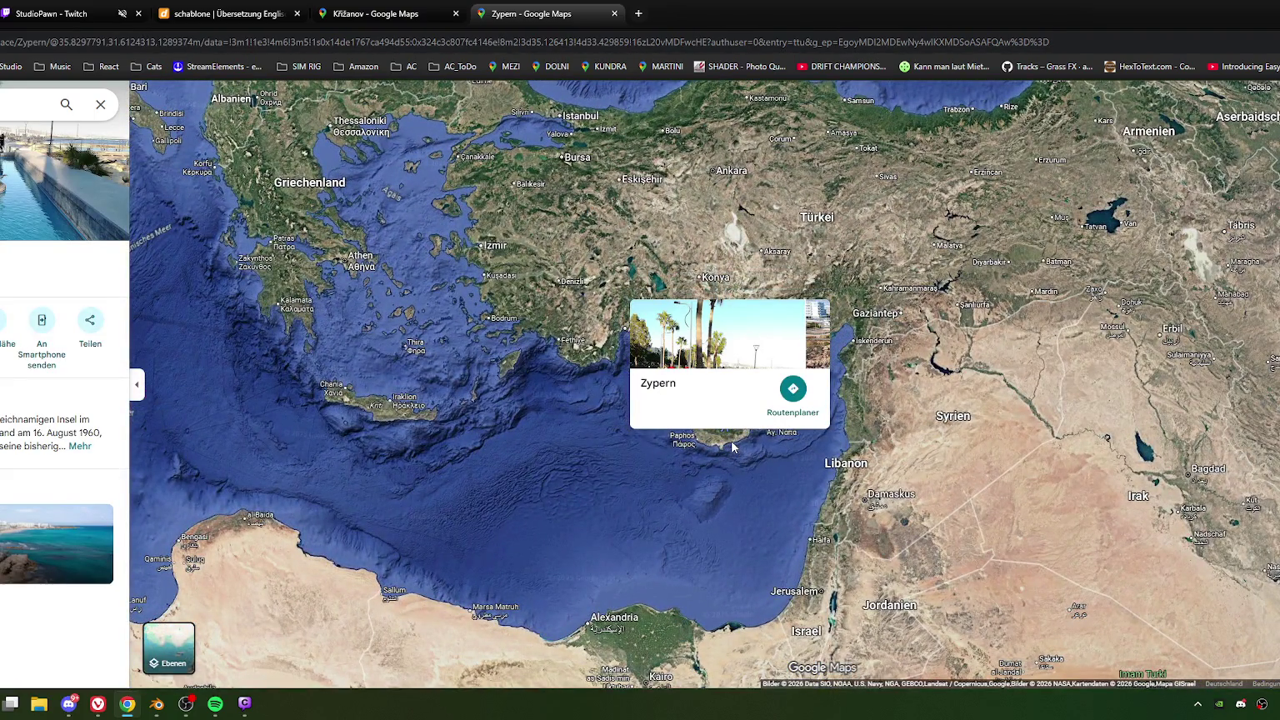
scroll(729, 446, "up", 1)
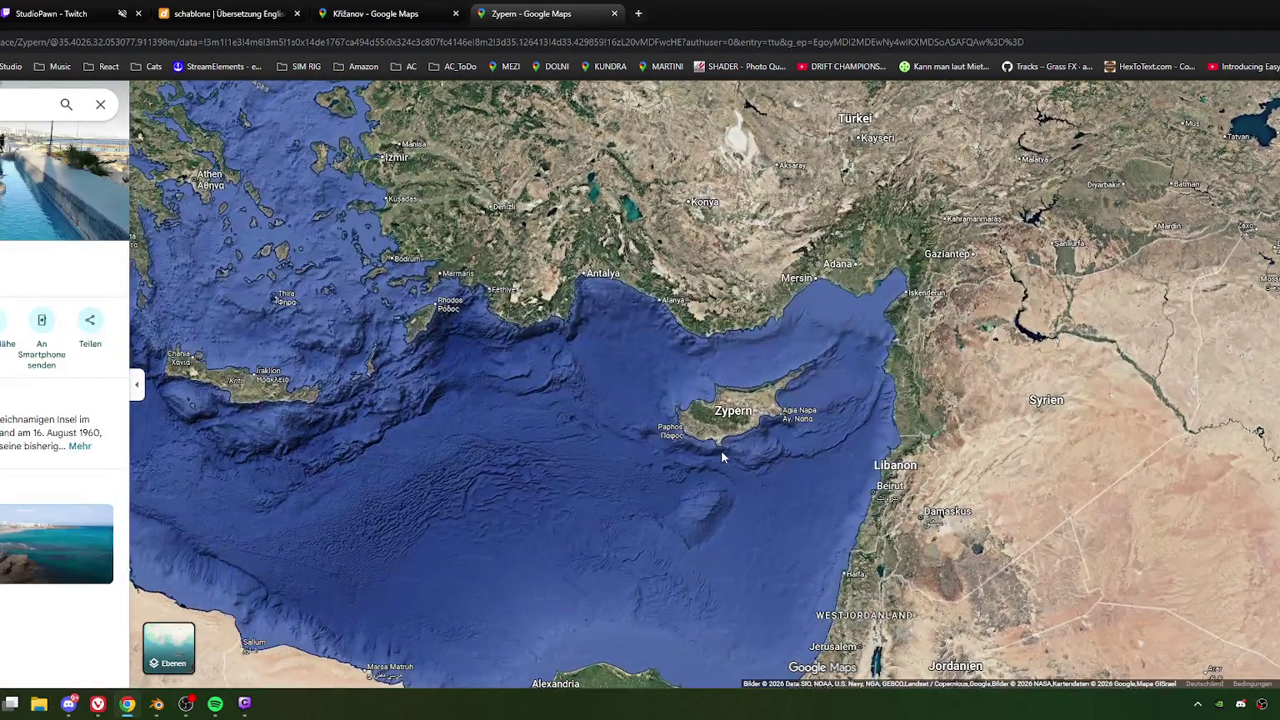
scroll(721, 450, "down", 1)
scroll(581, 473, "down", 1)
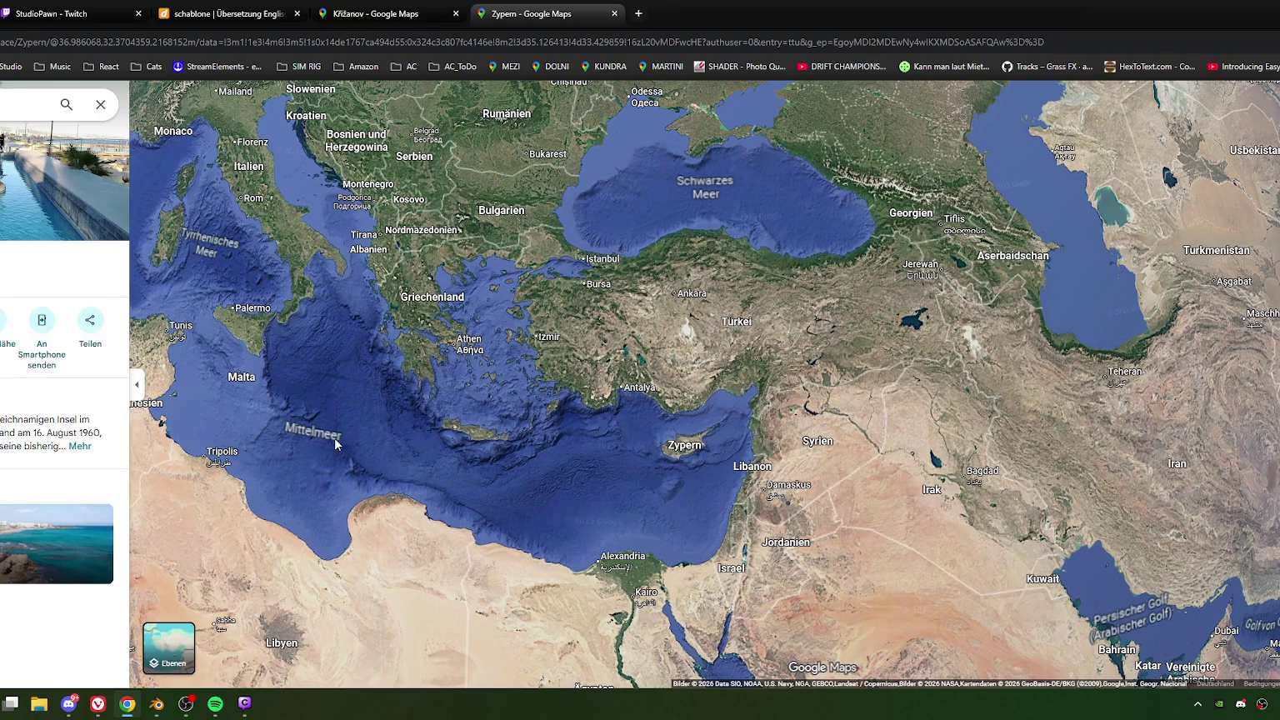
scroll(694, 470, "up", 1)
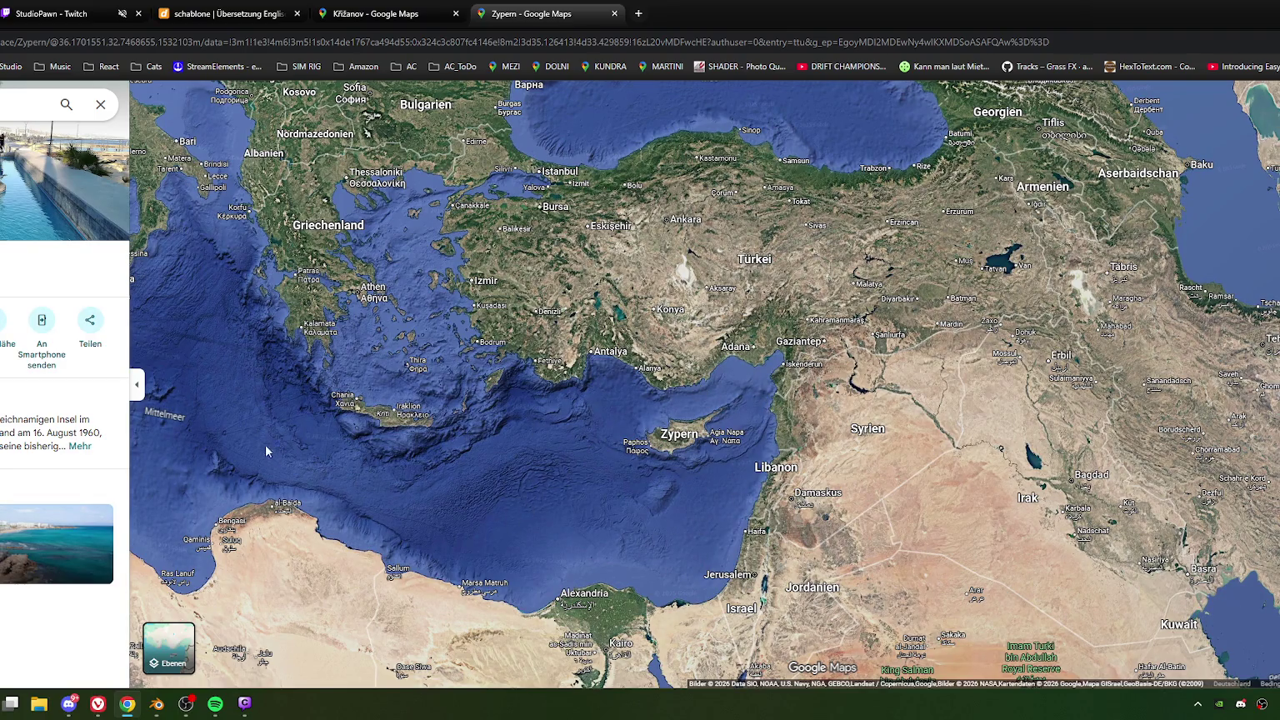
scroll(265, 451, "down", 3)
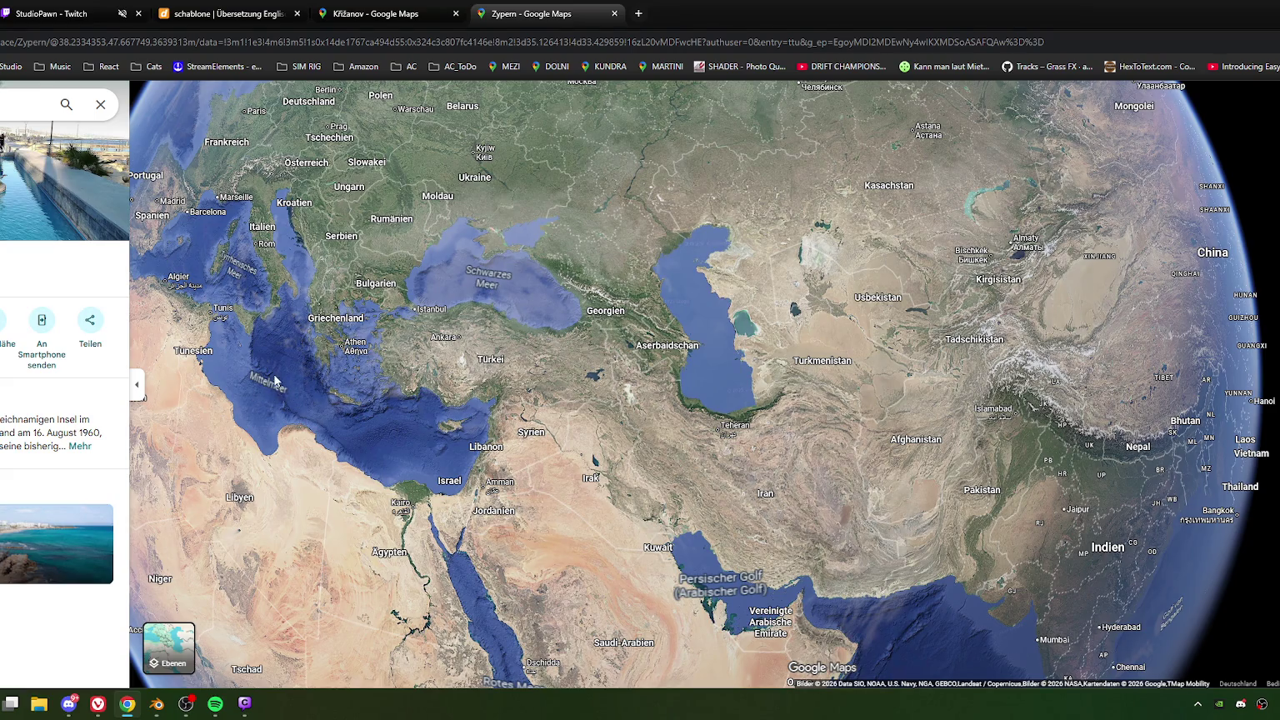
left_click_drag(292, 397, 575, 446)
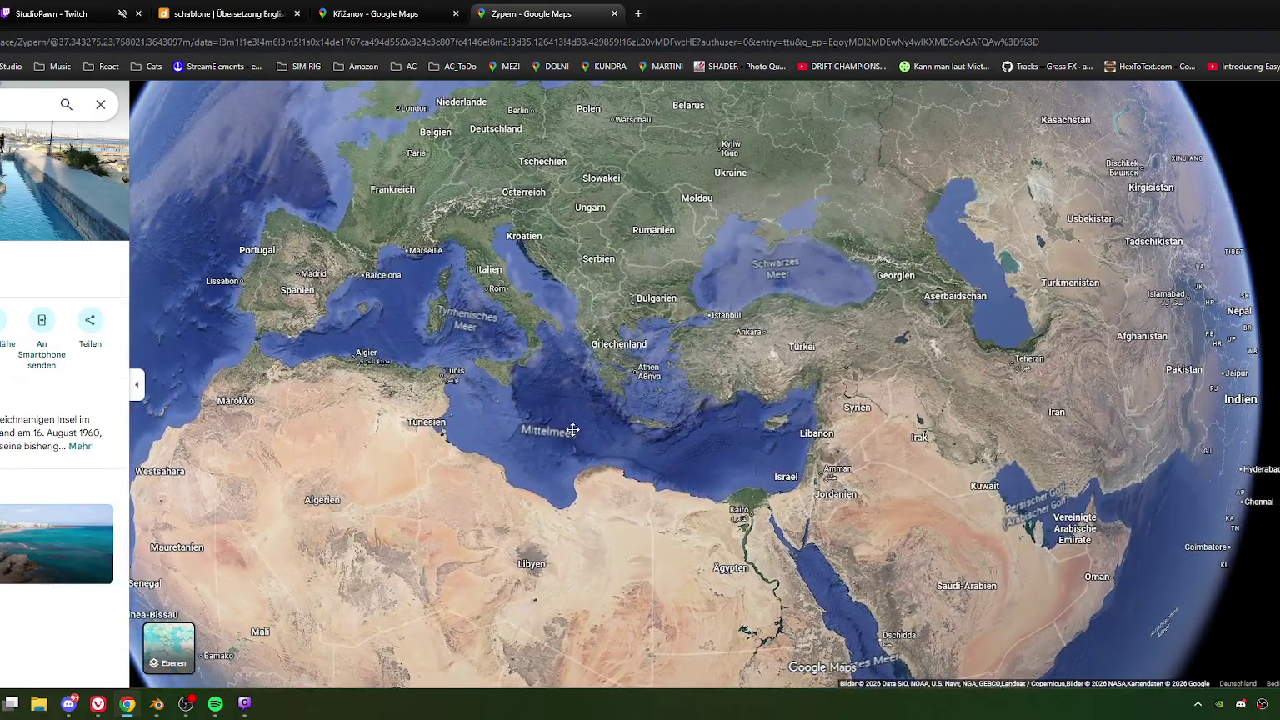
left_click(137, 385)
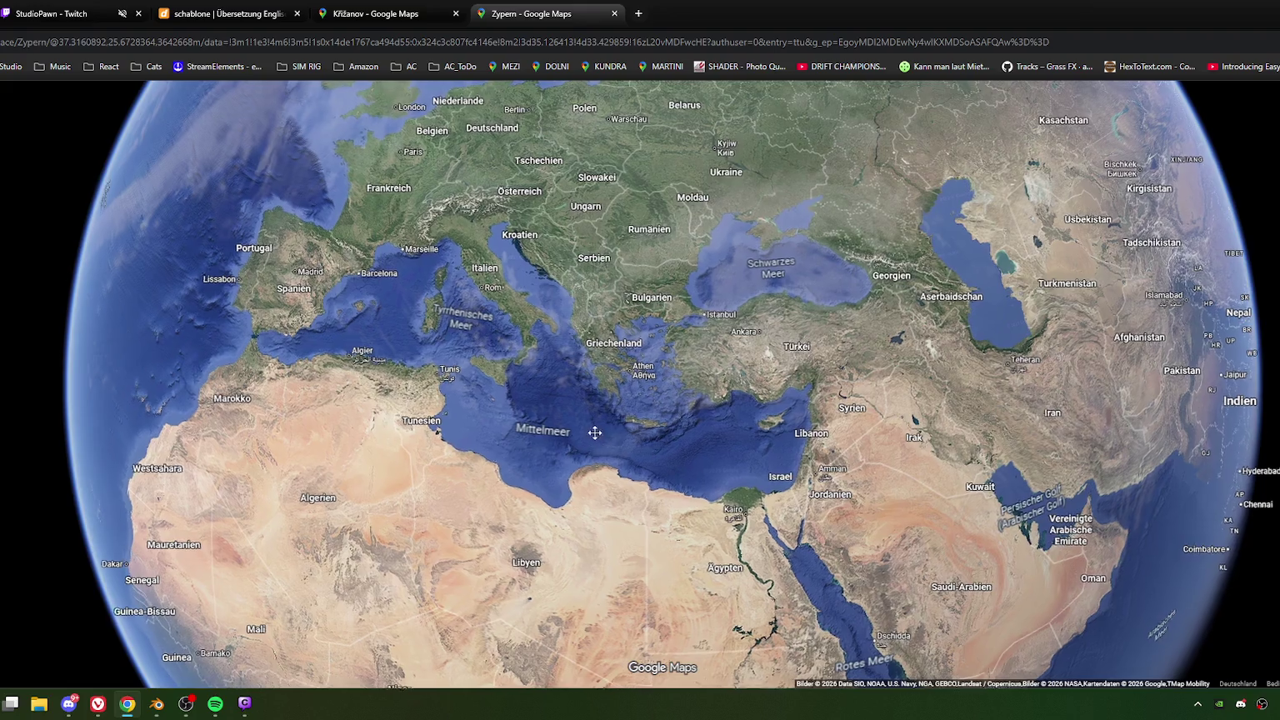
scroll(565, 428, "down", 3)
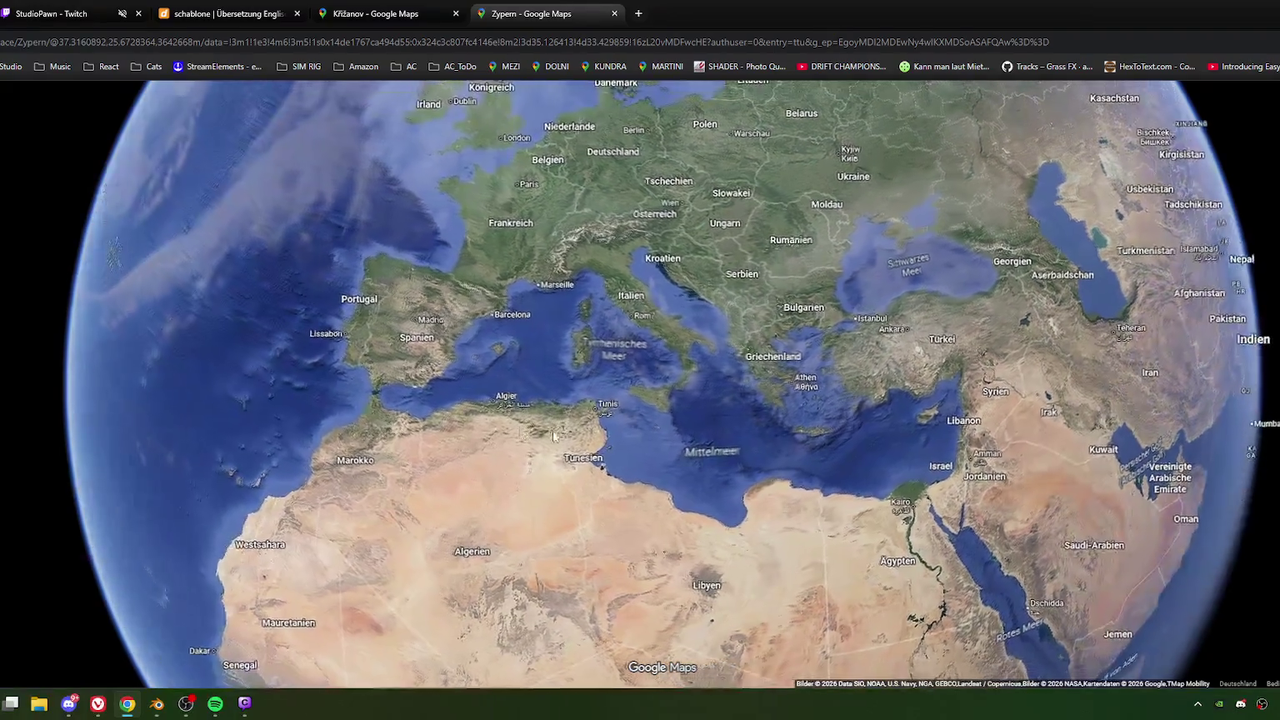
left_click_drag(351, 407, 534, 410)
scroll(492, 472, "up", 2)
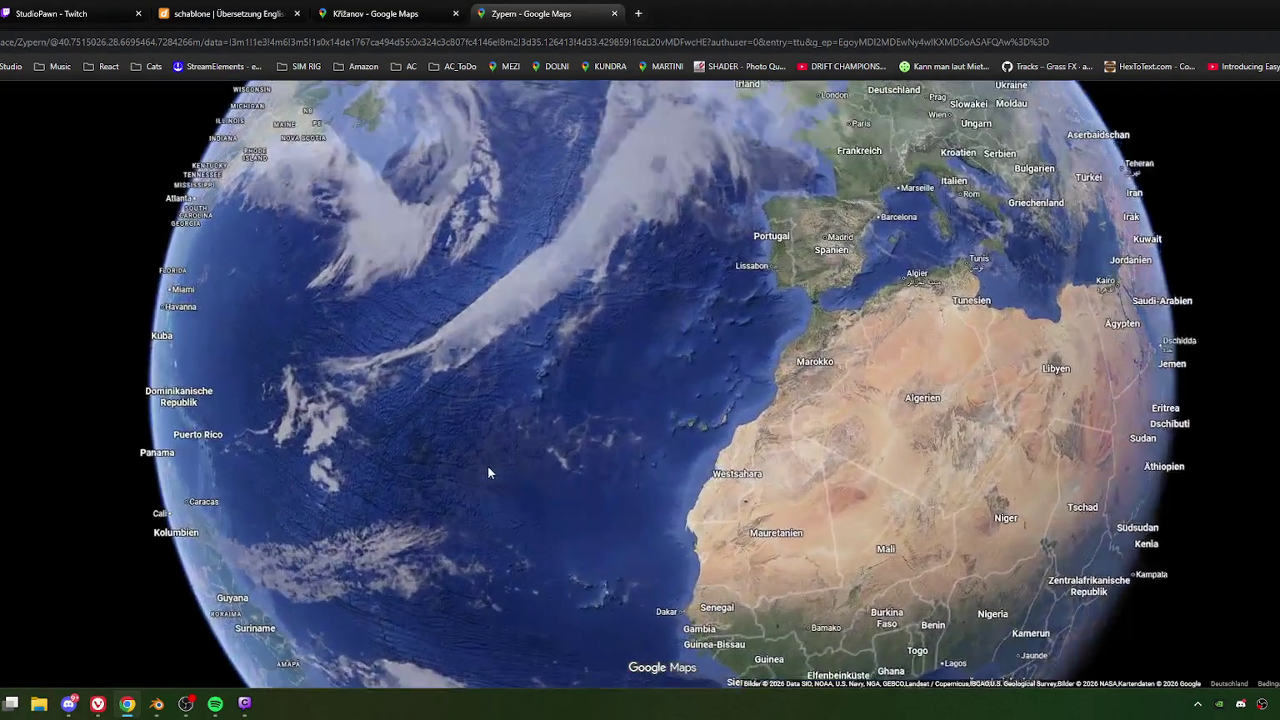
scroll(543, 398, "down", 2)
left_click_drag(709, 337, 433, 342)
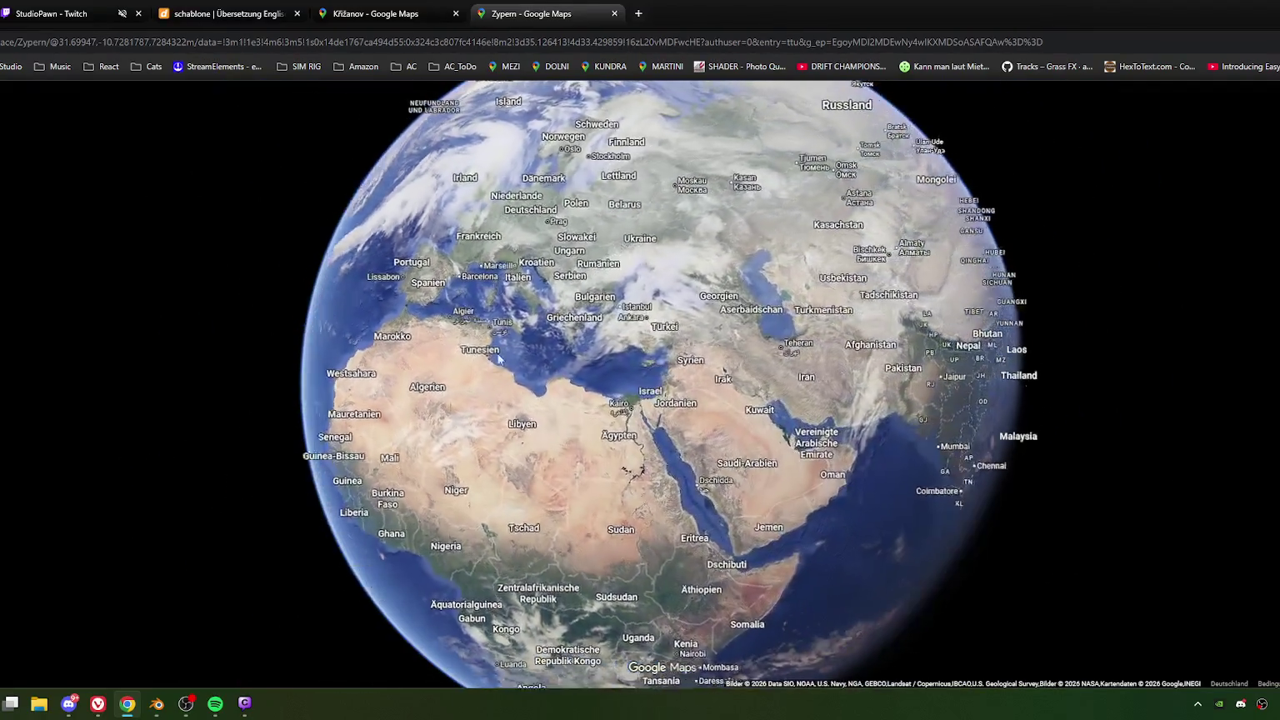
scroll(564, 363, "up", 3)
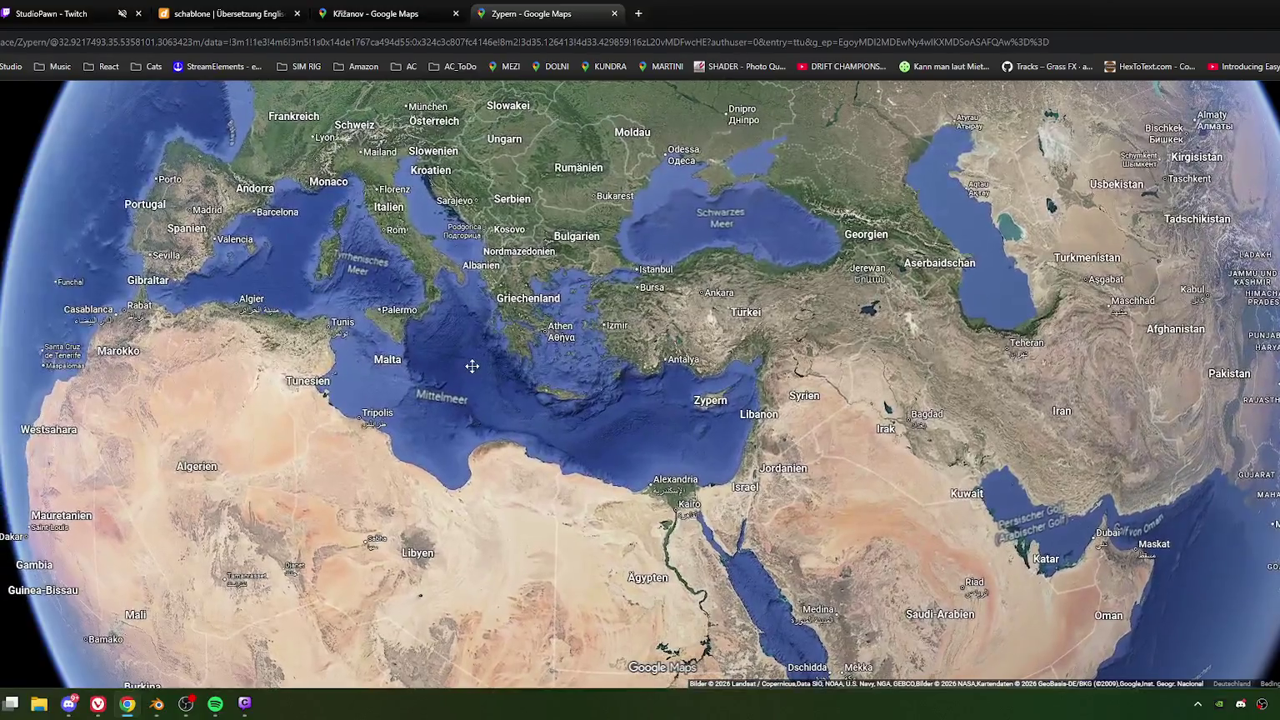
left_click_drag(390, 309, 510, 408)
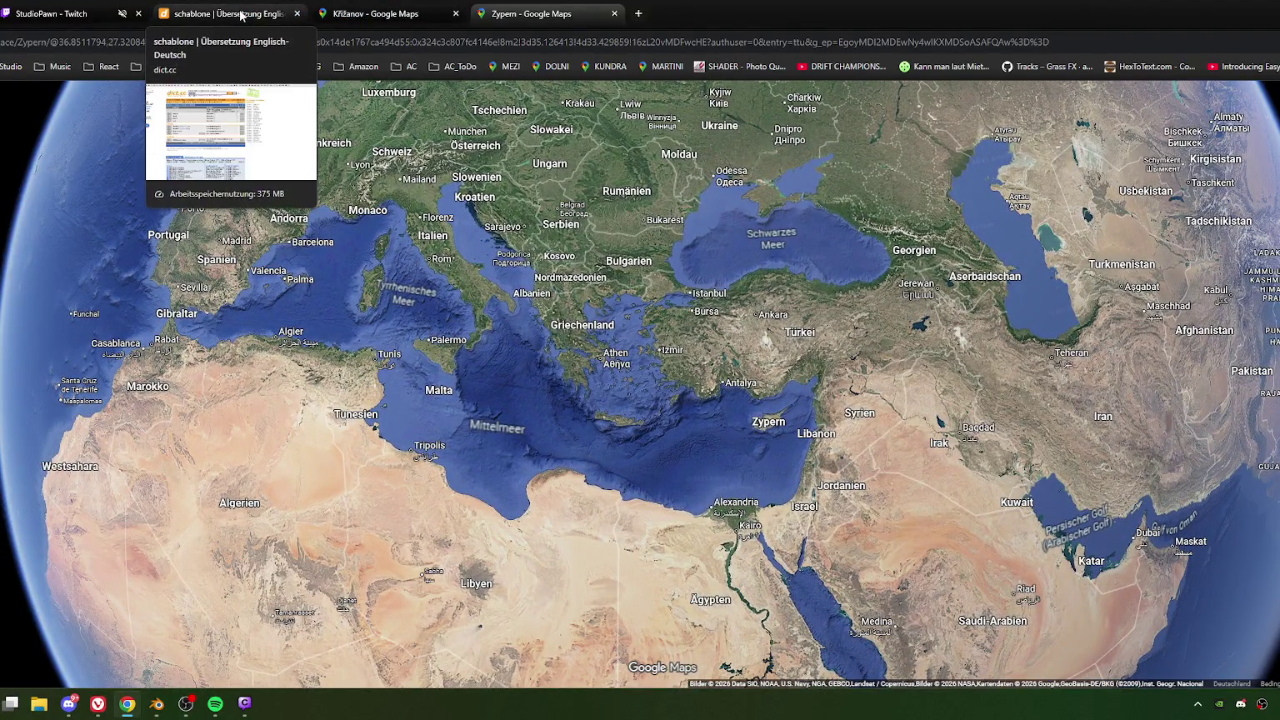
left_click_drag(149, 343, 559, 437)
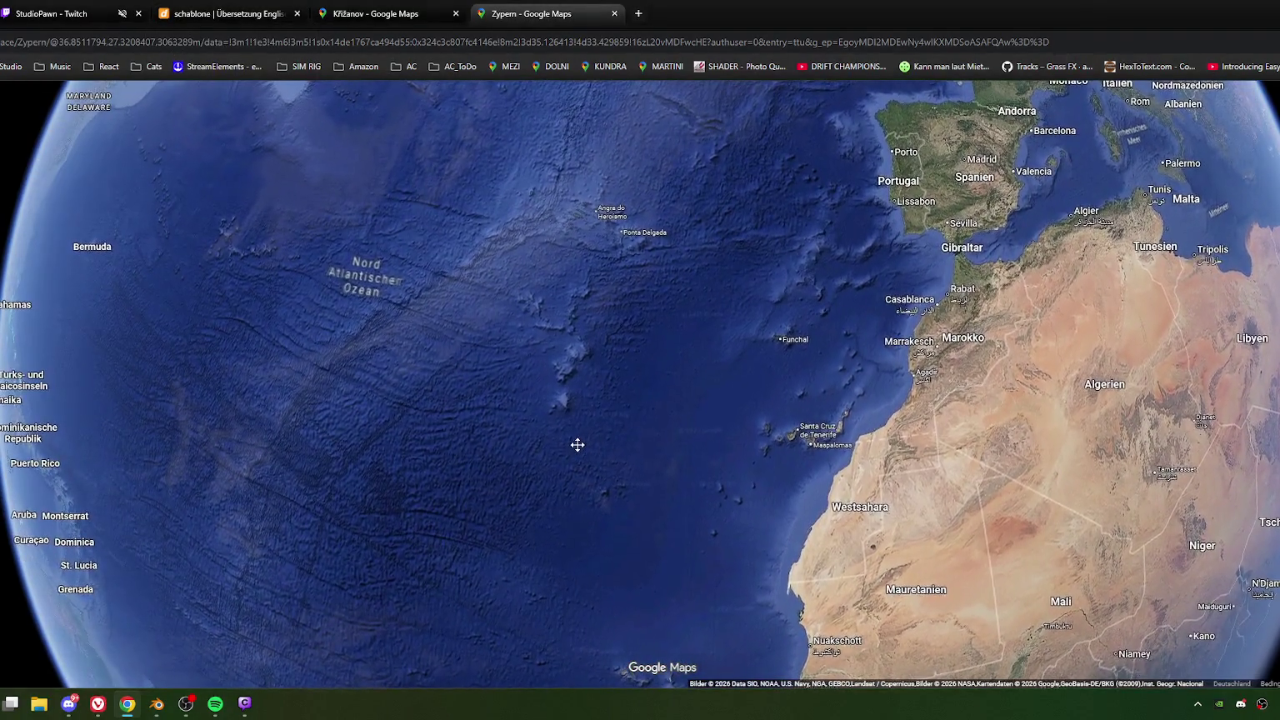
mouse_move(570, 439)
left_mouse_down()
mouse_move(523, 332)
mouse_move(318, 319)
left_mouse_up()
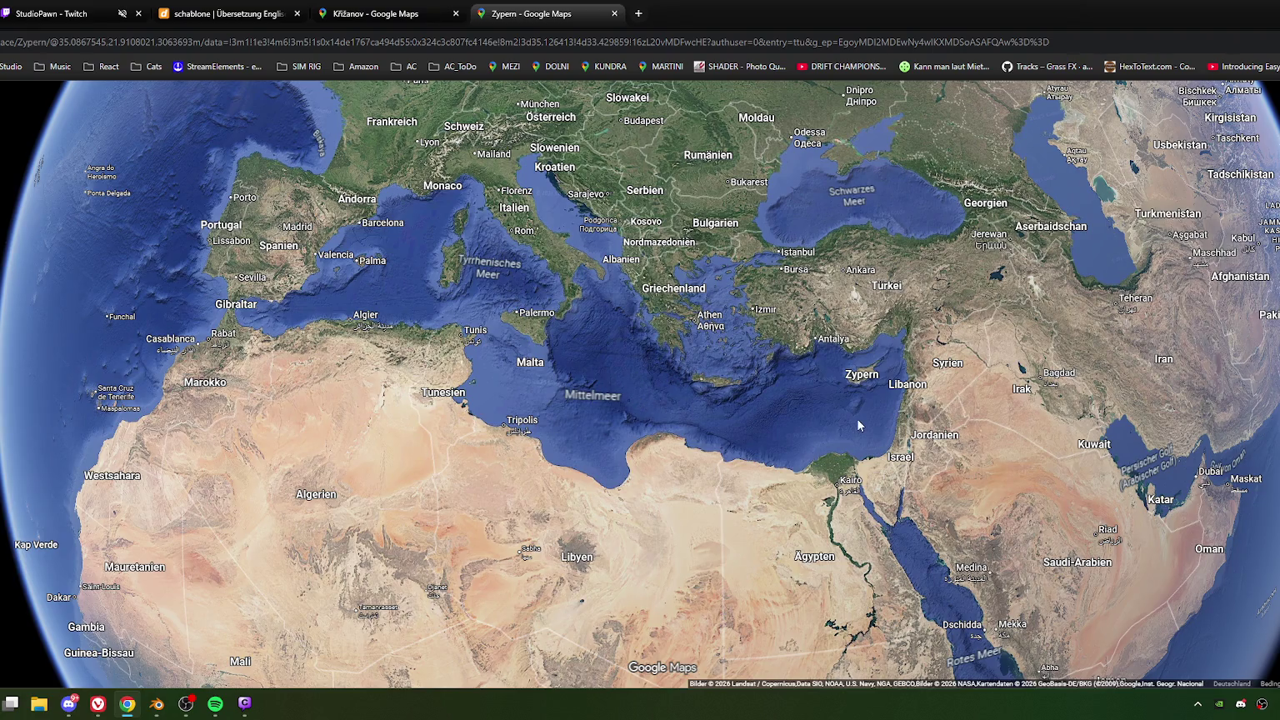
mouse_move(779, 416)
left_mouse_down()
mouse_move(540, 449)
mouse_move(521, 341)
mouse_move(667, 448)
mouse_move(591, 468)
mouse_move(566, 518)
mouse_move(524, 506)
left_mouse_up()
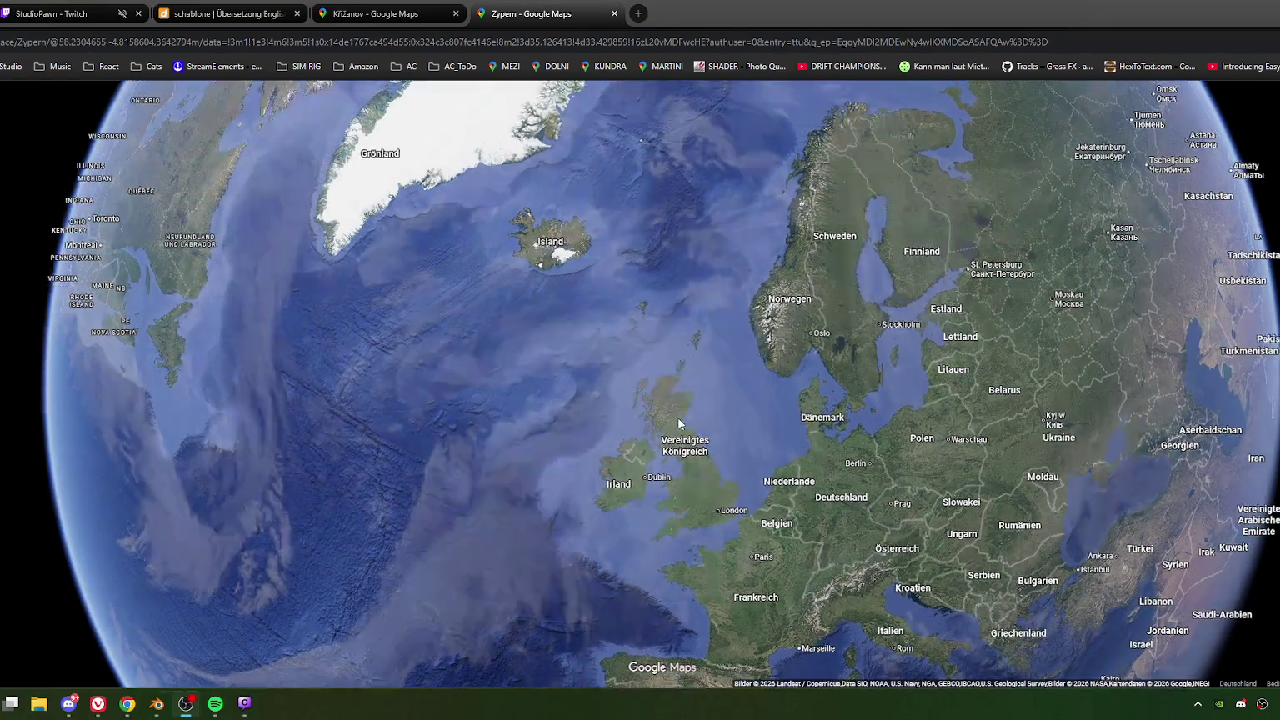
Step: Drop a pin on Cyprus's north-western tip near Sadrazamköy
scroll(678, 417, "up", 2)
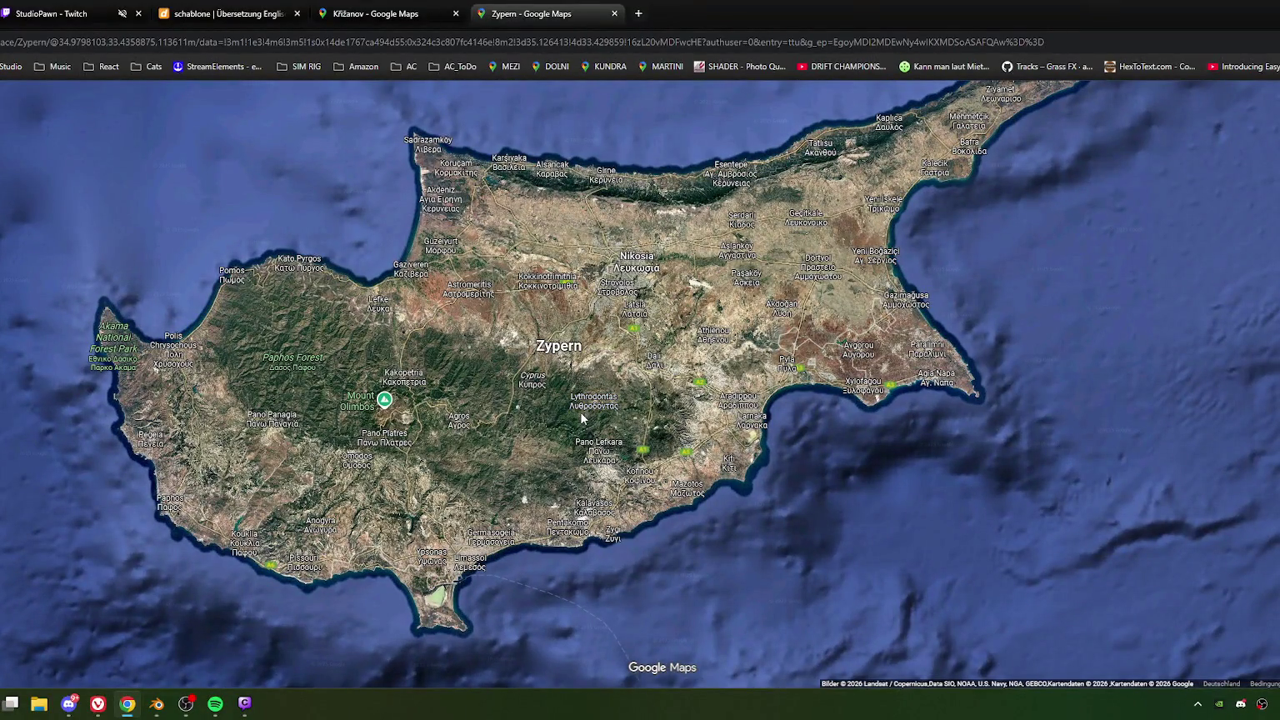
scroll(692, 305, "down", 2)
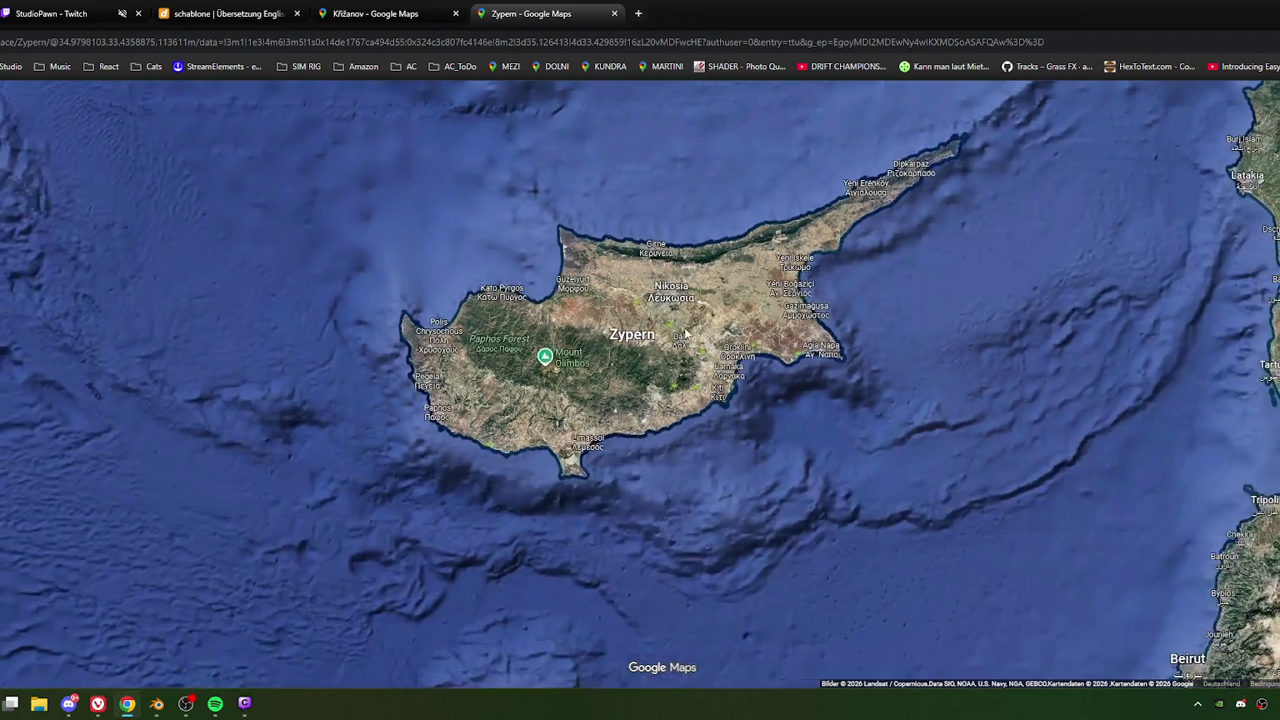
scroll(616, 349, "up", 1)
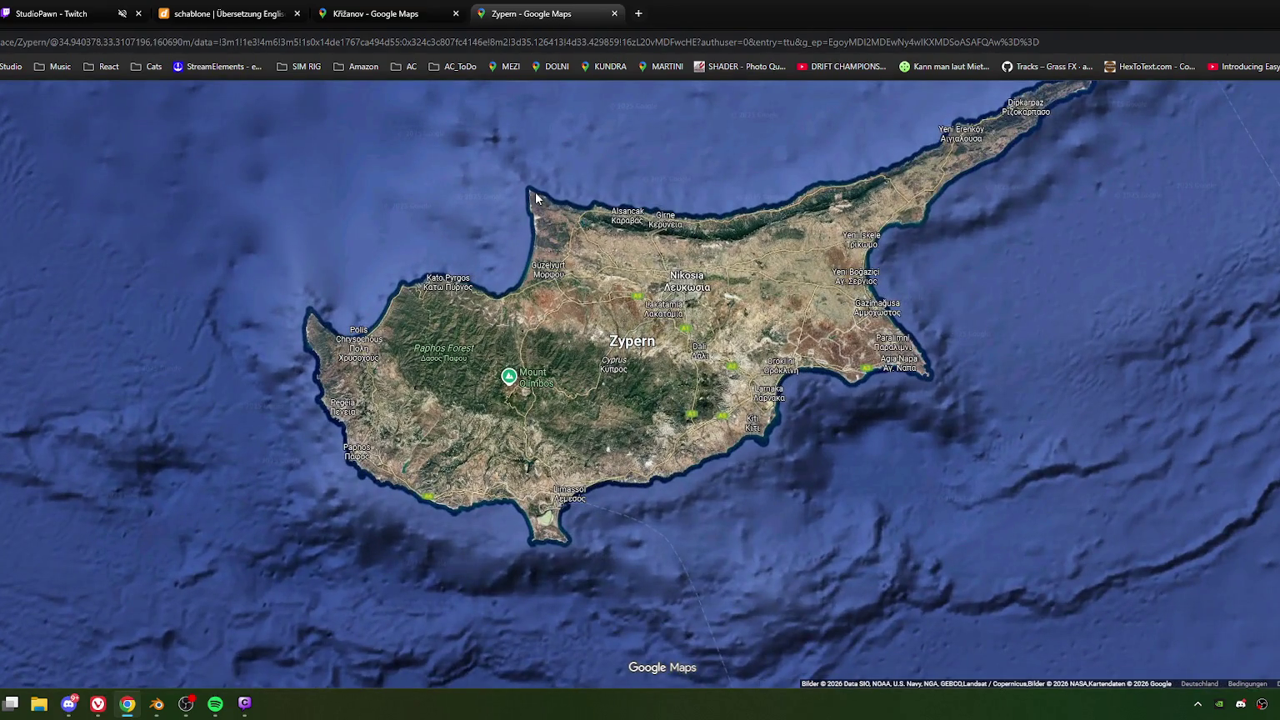
left_click(531, 192)
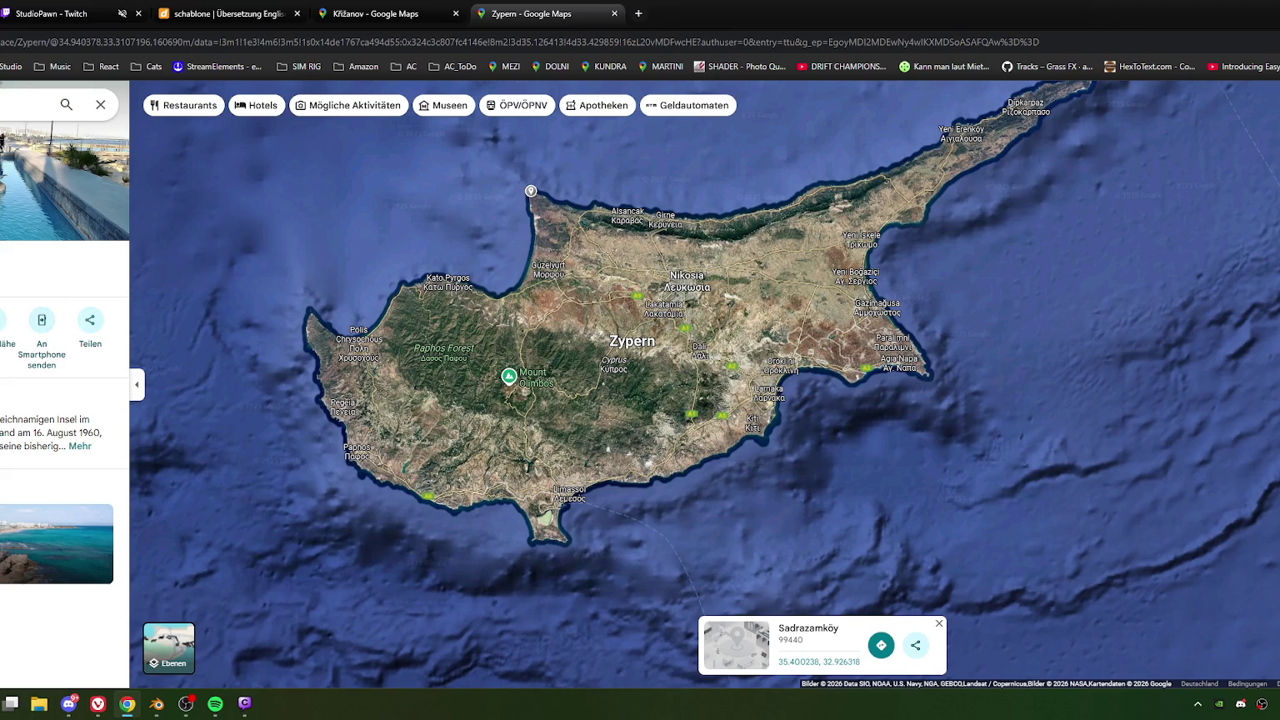
Step: Measure from Cyprus's south coast to the north-west pin, totalling 80.85 km
right_click(661, 478)
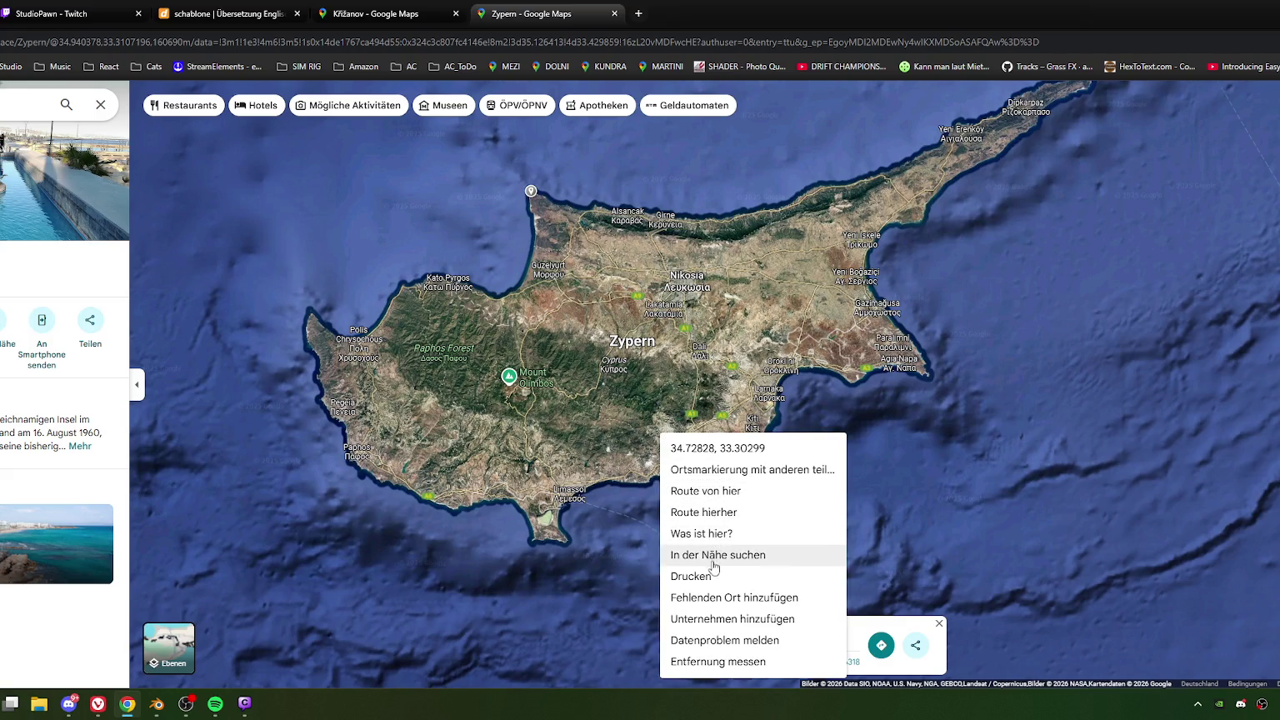
left_click(709, 660)
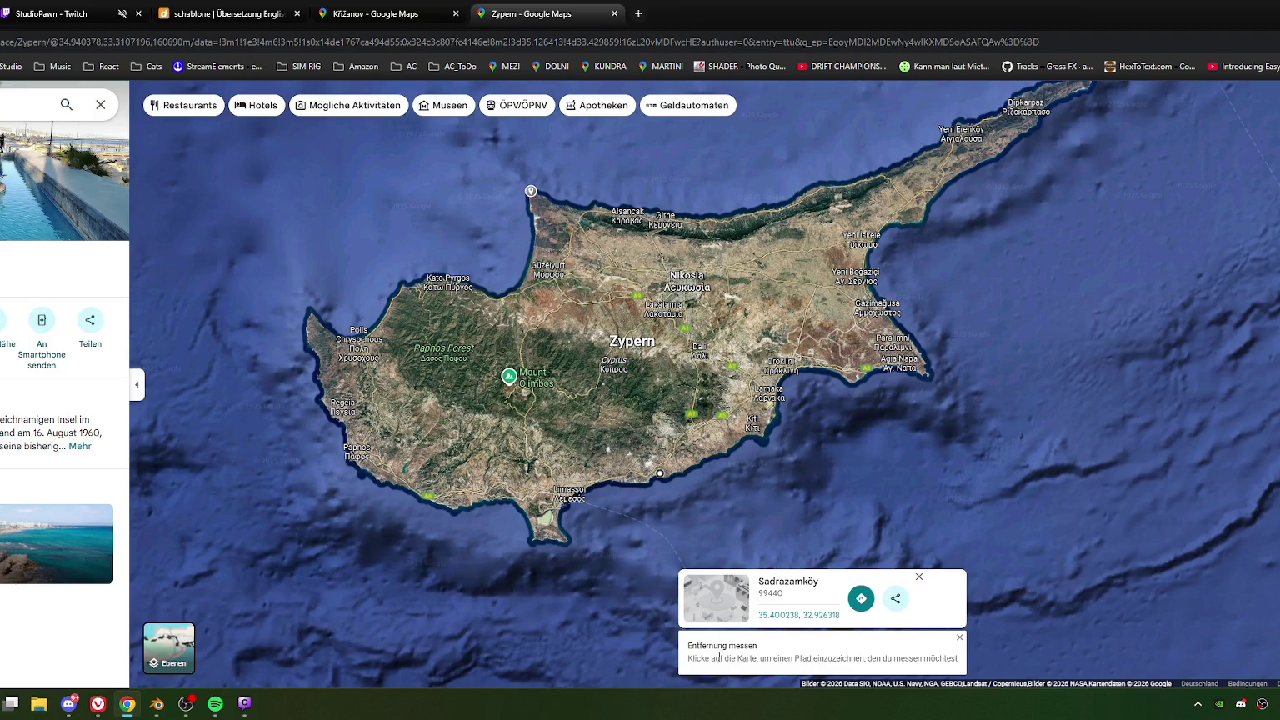
left_click(542, 197)
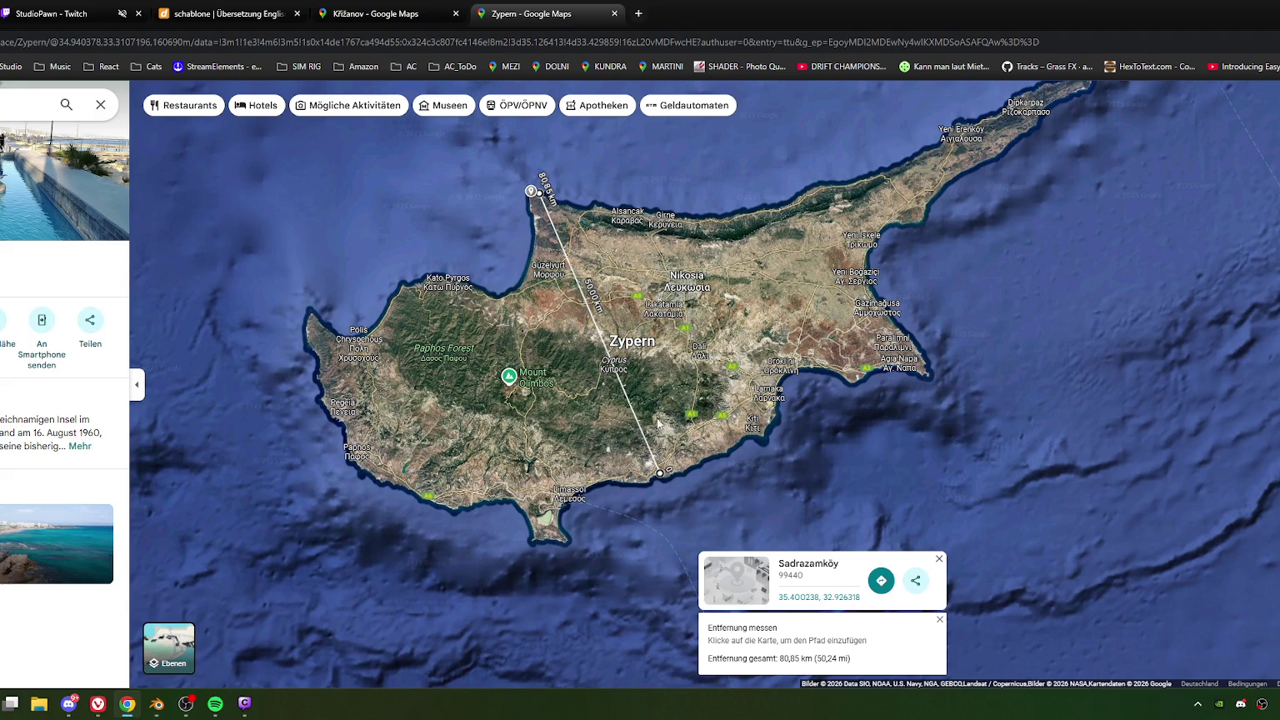
scroll(593, 305, "up", 2)
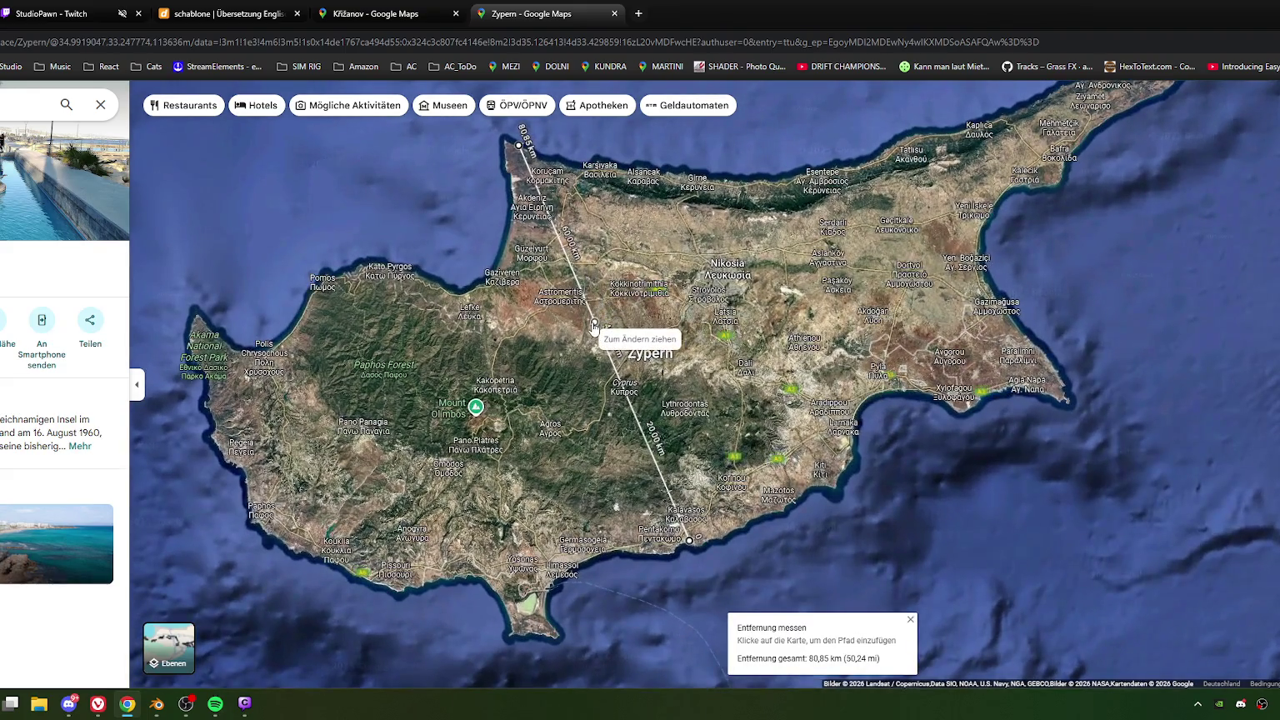
scroll(594, 327, "down", 2)
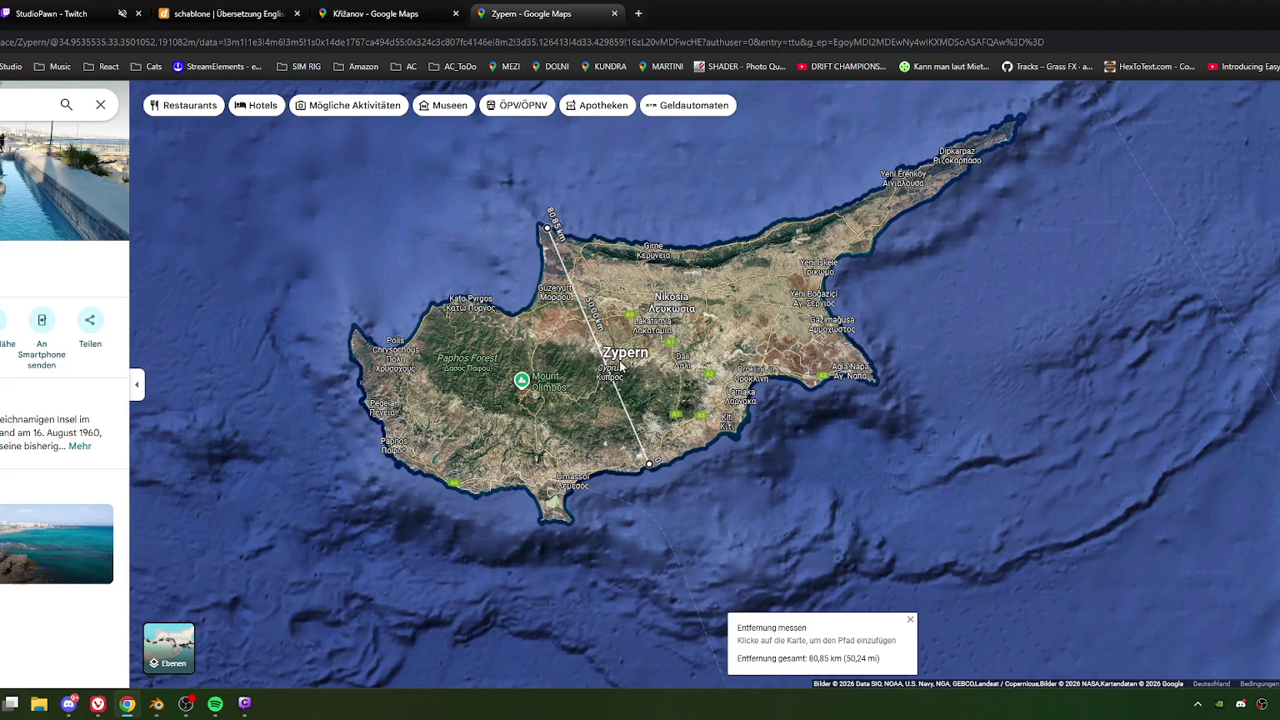
scroll(621, 367, "down", 1)
scroll(615, 357, "down", 3)
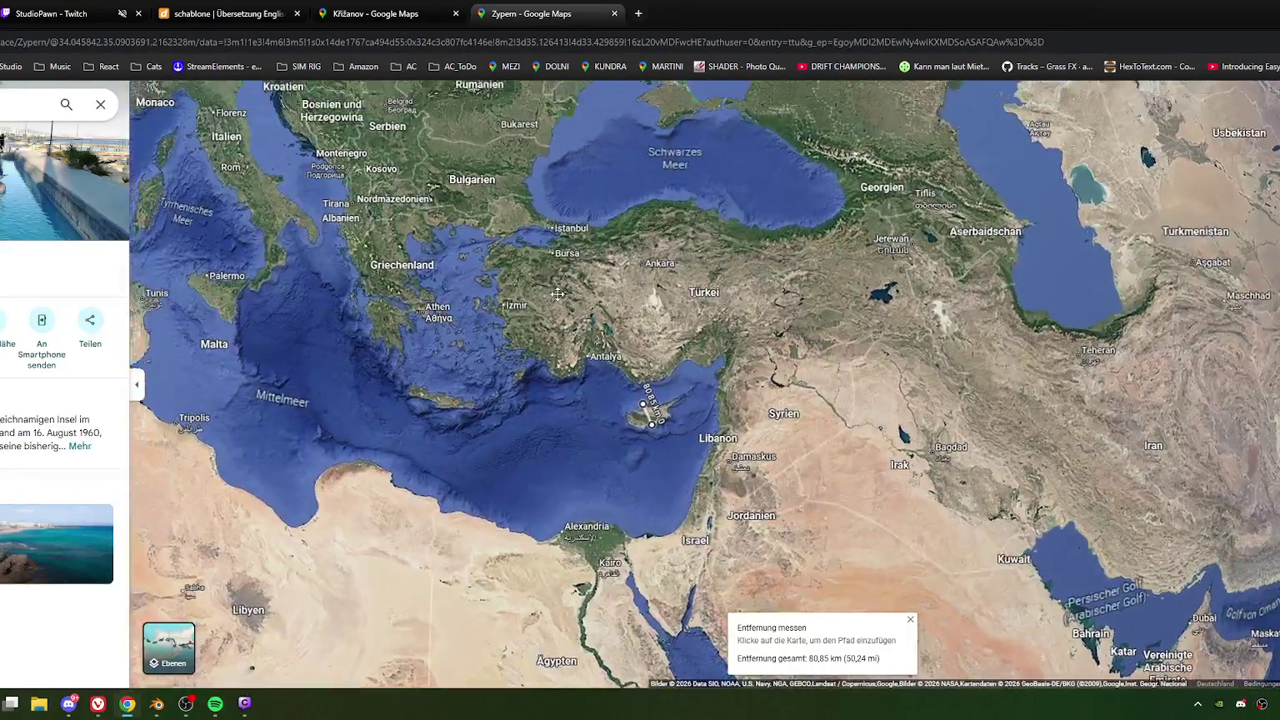
Step: Move the map to Berlin and clear the previous Cyprus distance measurement
mouse_move(584, 167)
left_mouse_down()
mouse_move(588, 356)
mouse_move(592, 346)
mouse_move(561, 350)
left_mouse_up()
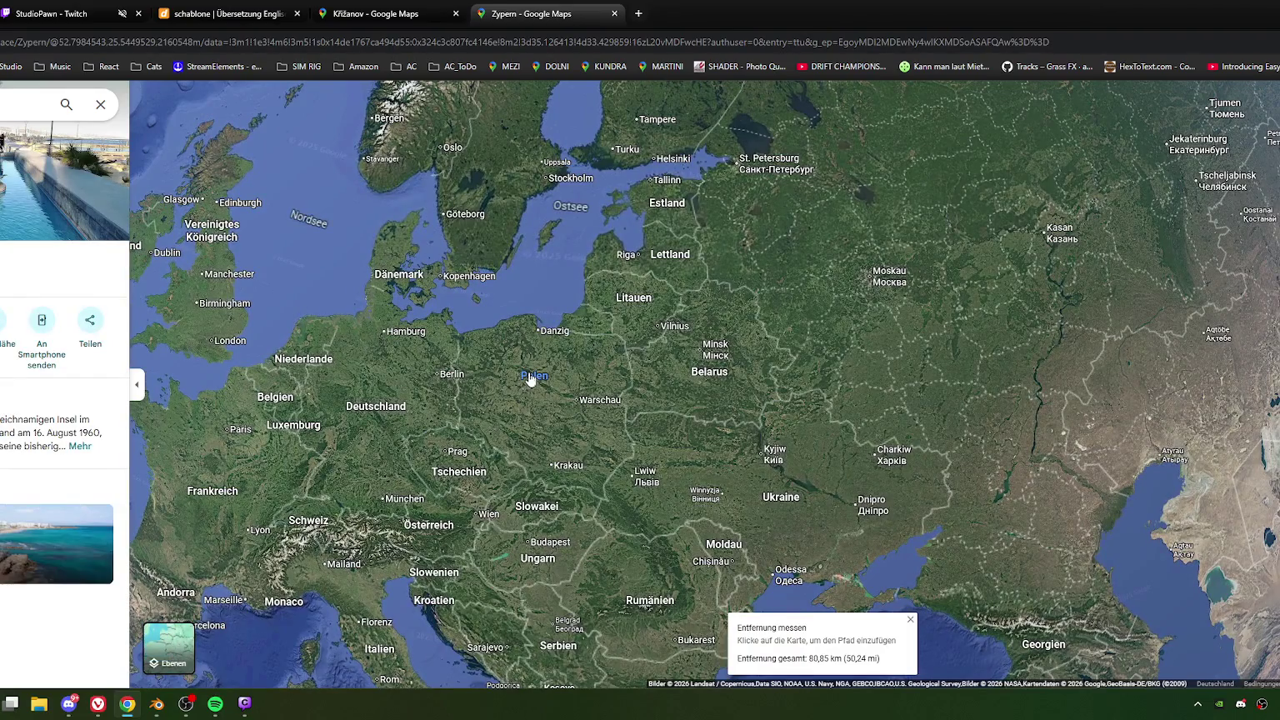
scroll(466, 363, "up", 2)
scroll(375, 354, "up", 2)
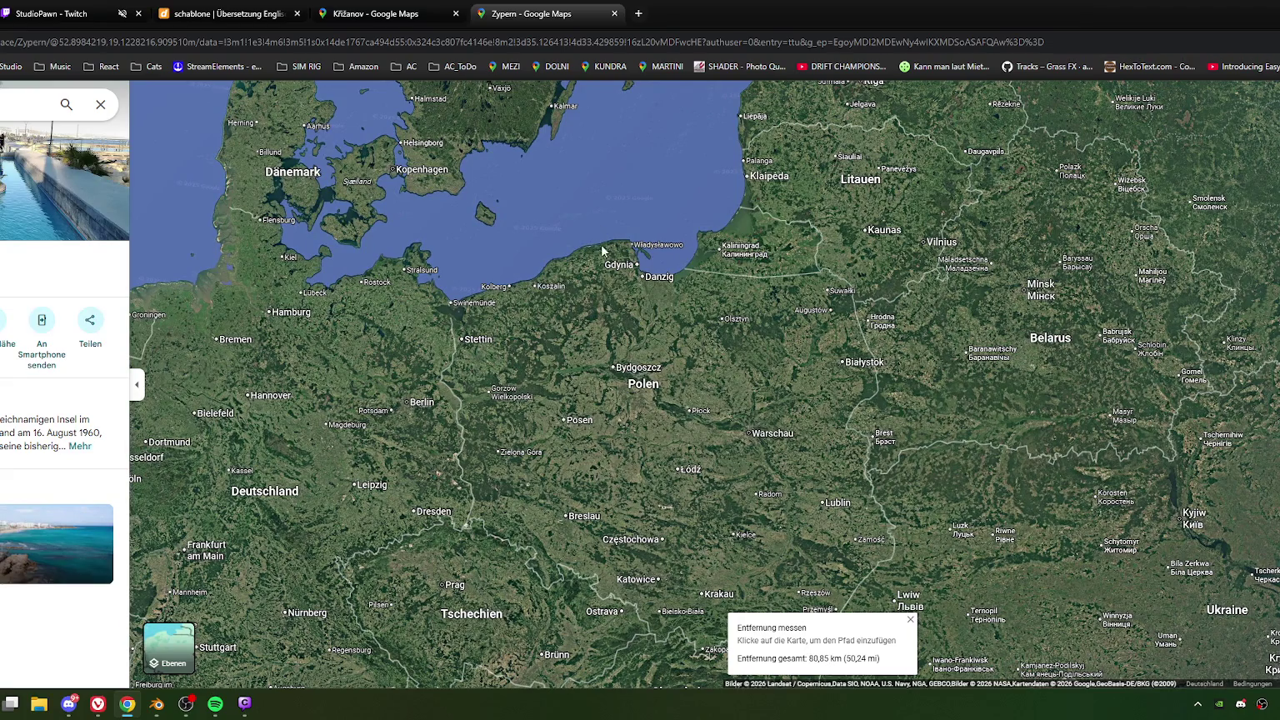
left_click_drag(524, 309, 672, 312)
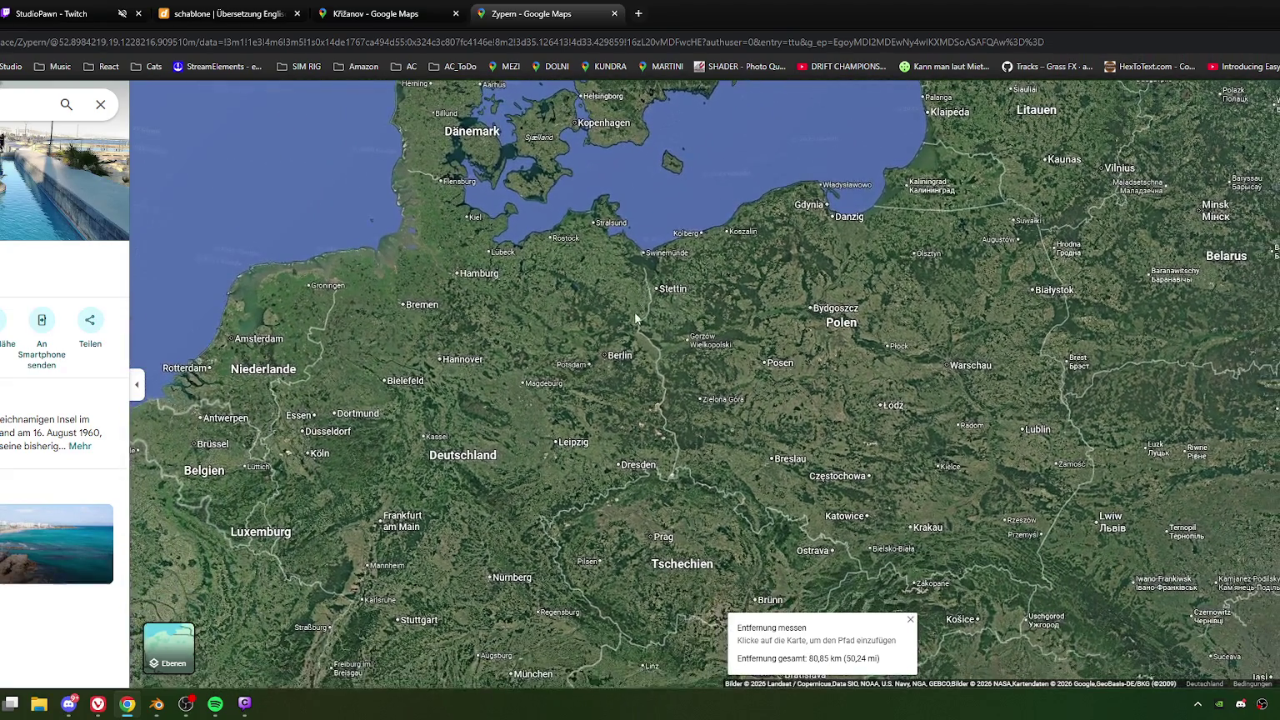
scroll(621, 279, "up", 3)
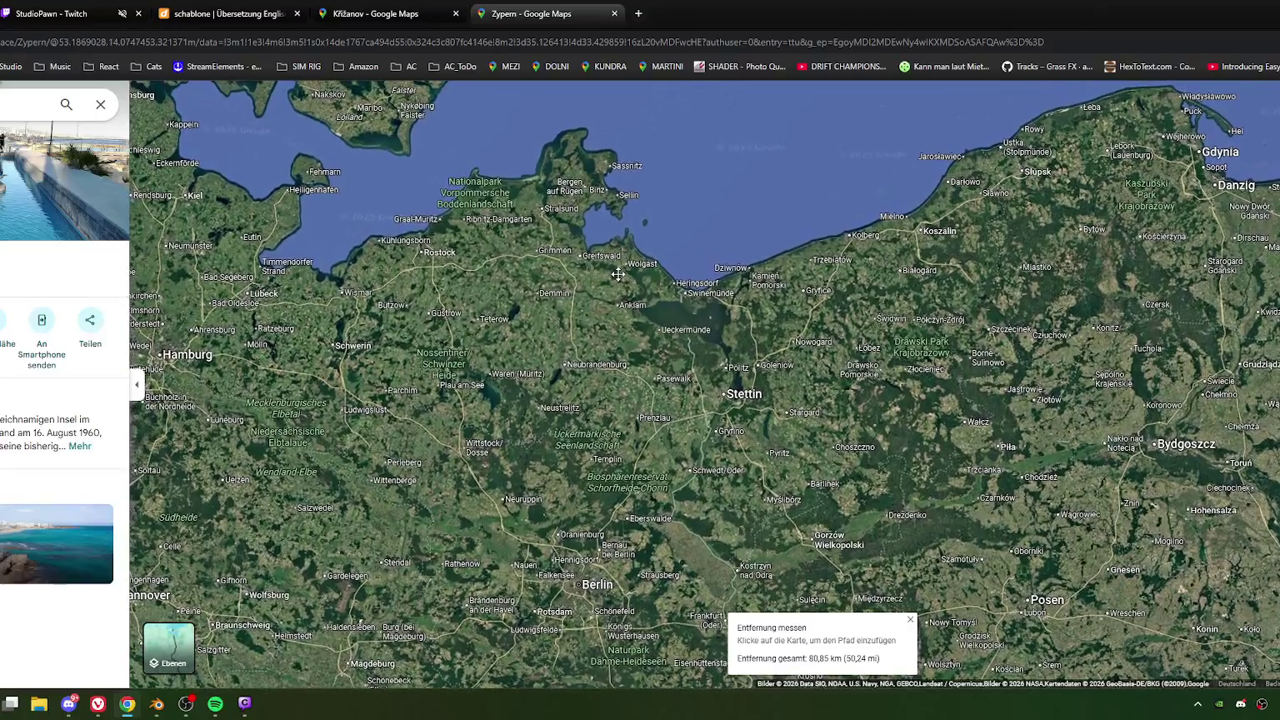
left_click_drag(617, 274, 613, 158)
scroll(611, 295, "down", 2)
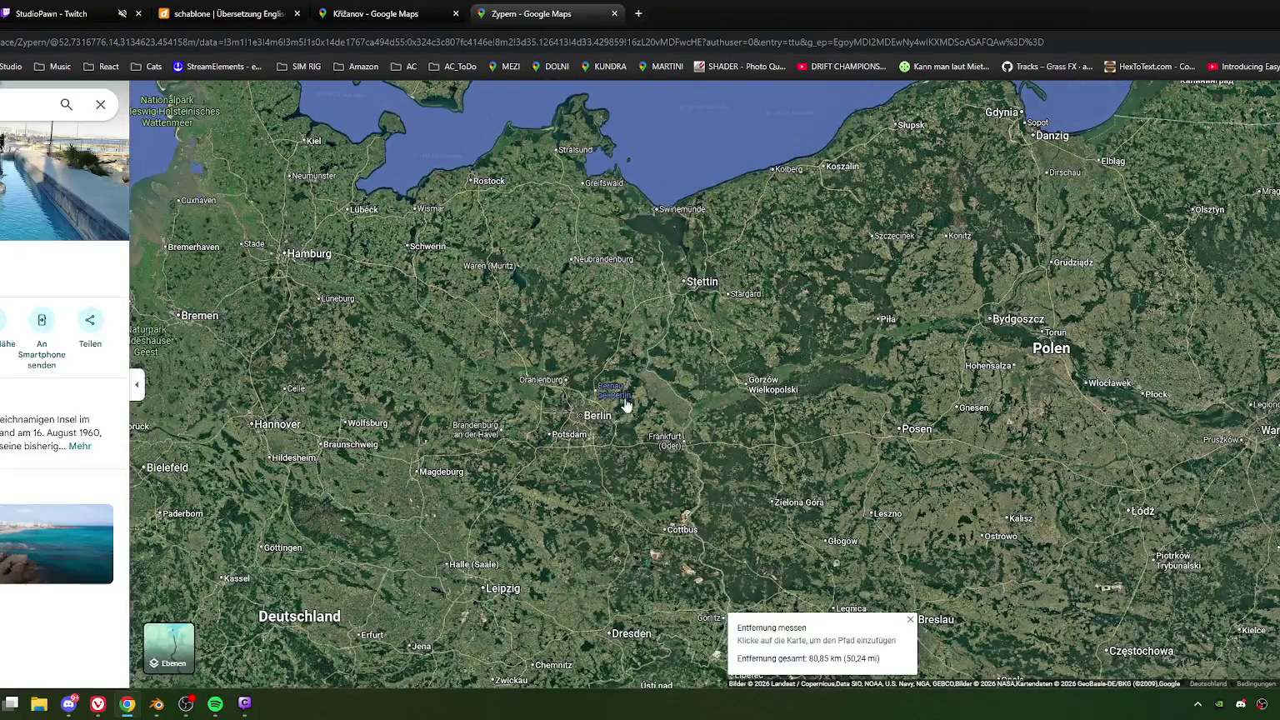
scroll(667, 442, "down", 2)
left_click(646, 408)
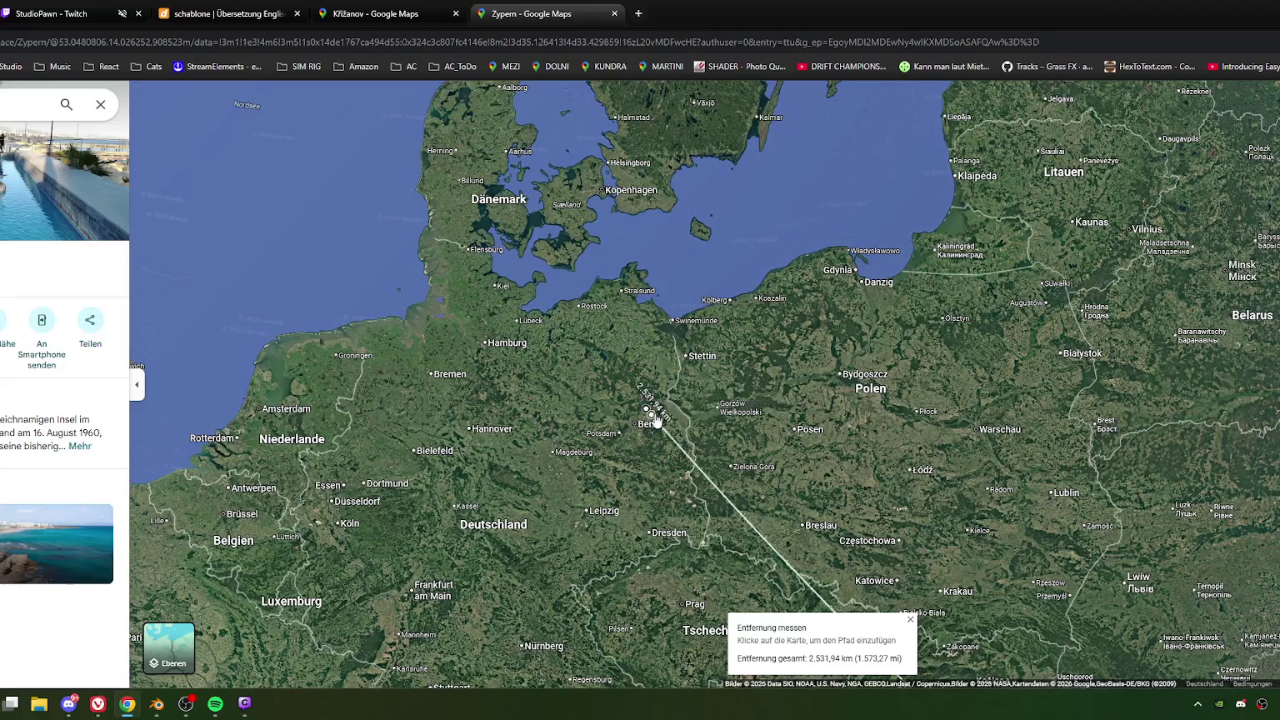
right_click(646, 411)
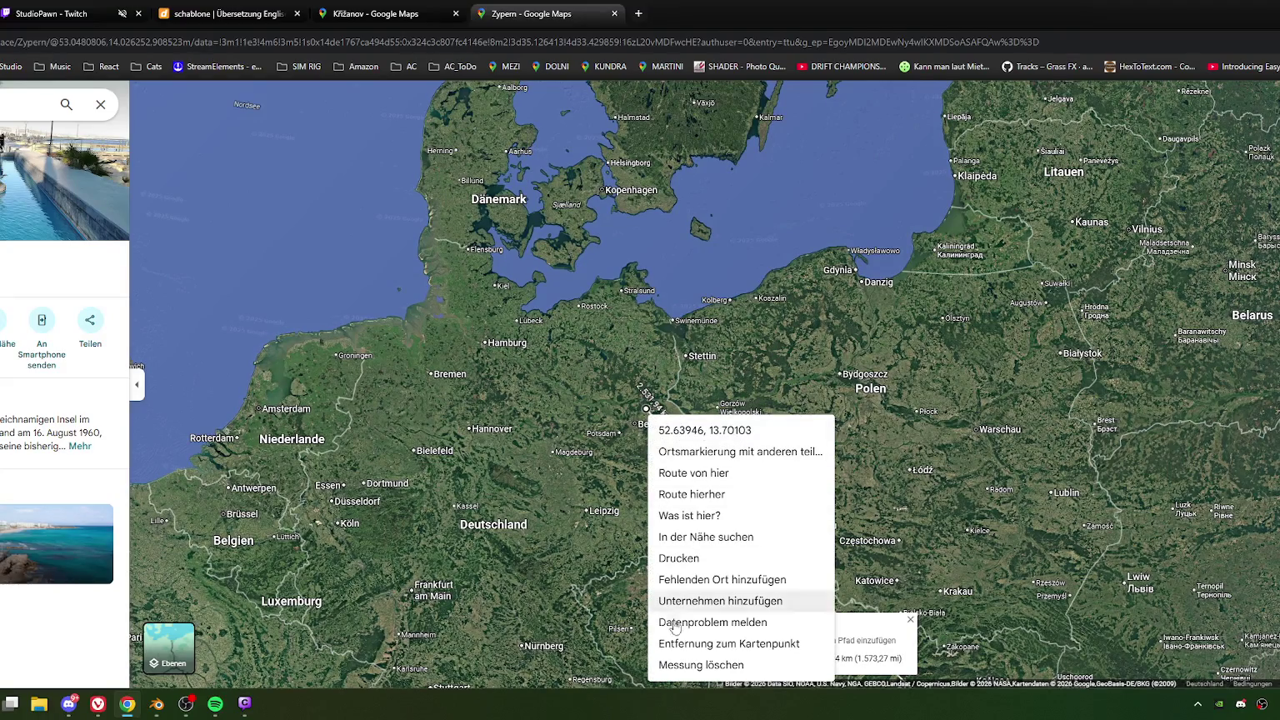
left_click(685, 674)
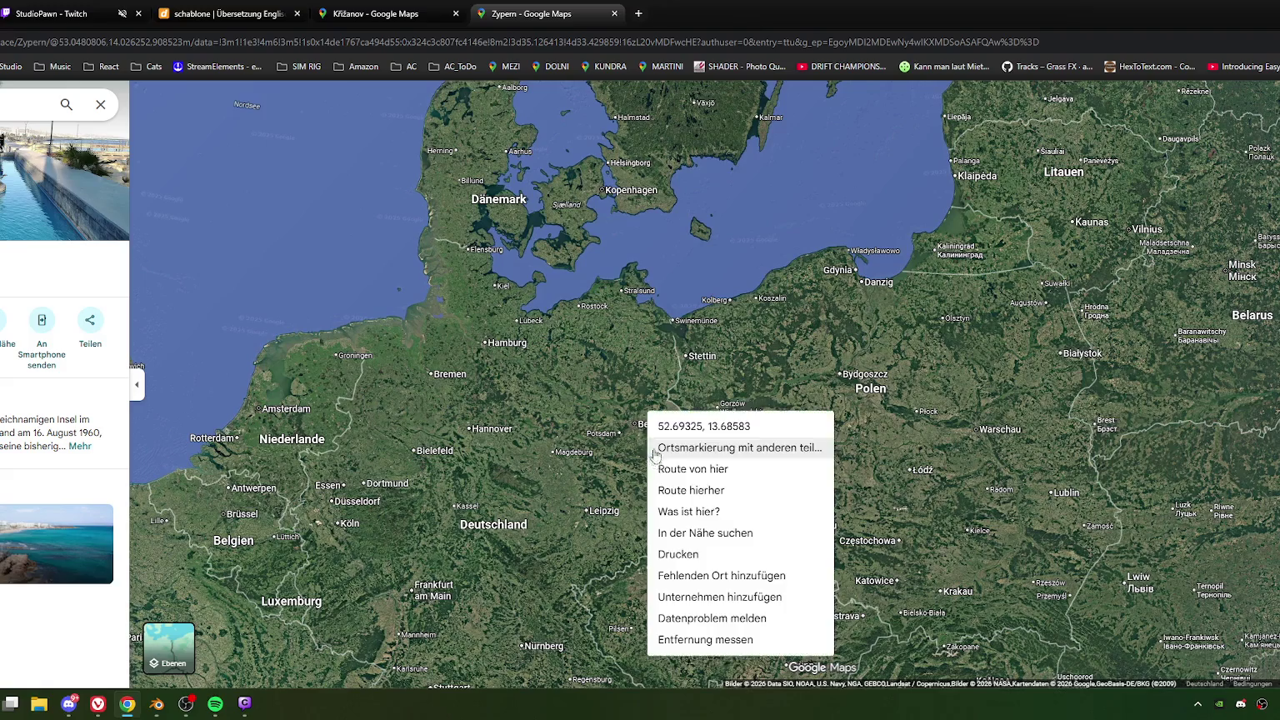
Step: Measure the roughly 162 km from Berlin to the Baltic coast near Stralsund
right_click(647, 412)
left_click(692, 640)
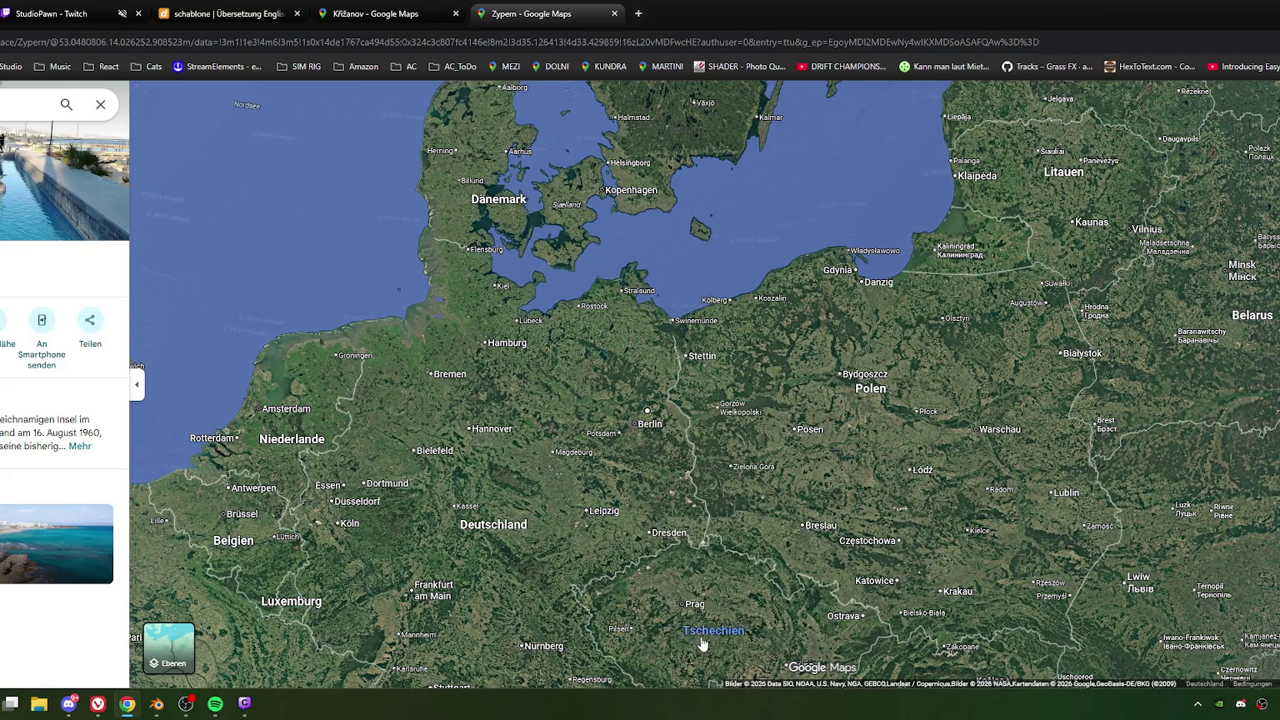
left_click(661, 303)
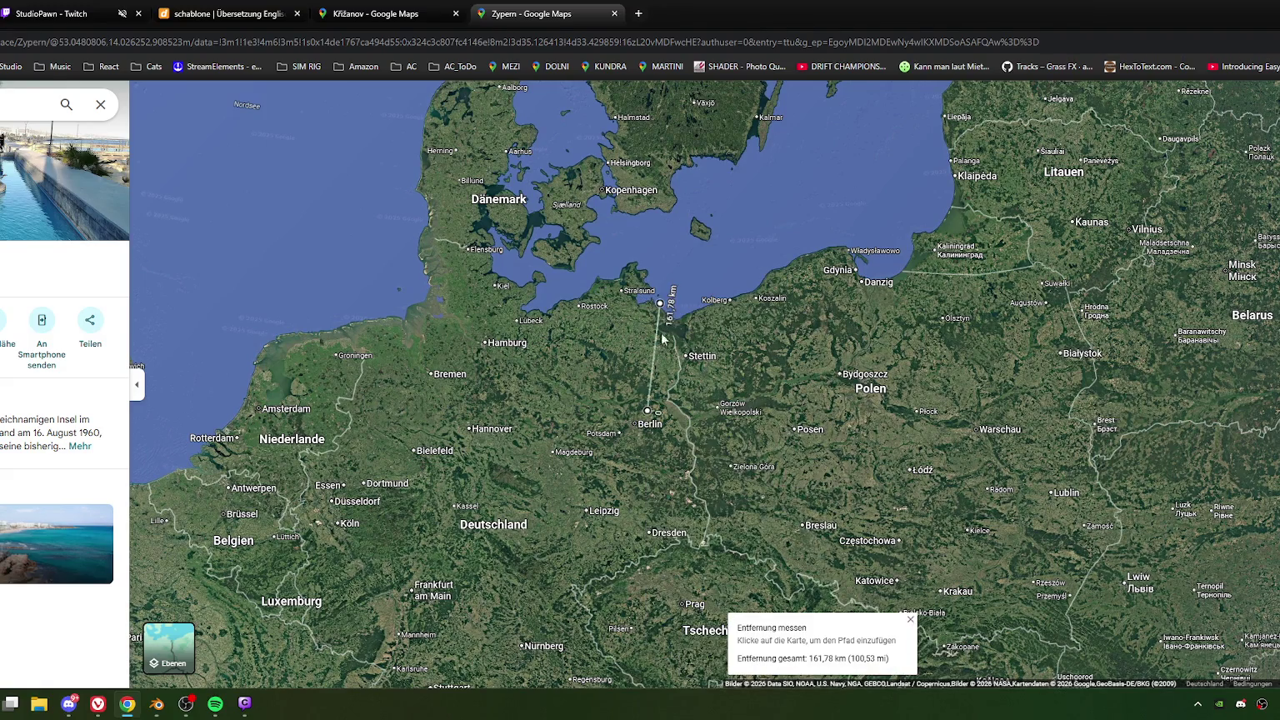
scroll(580, 344, "down", 3)
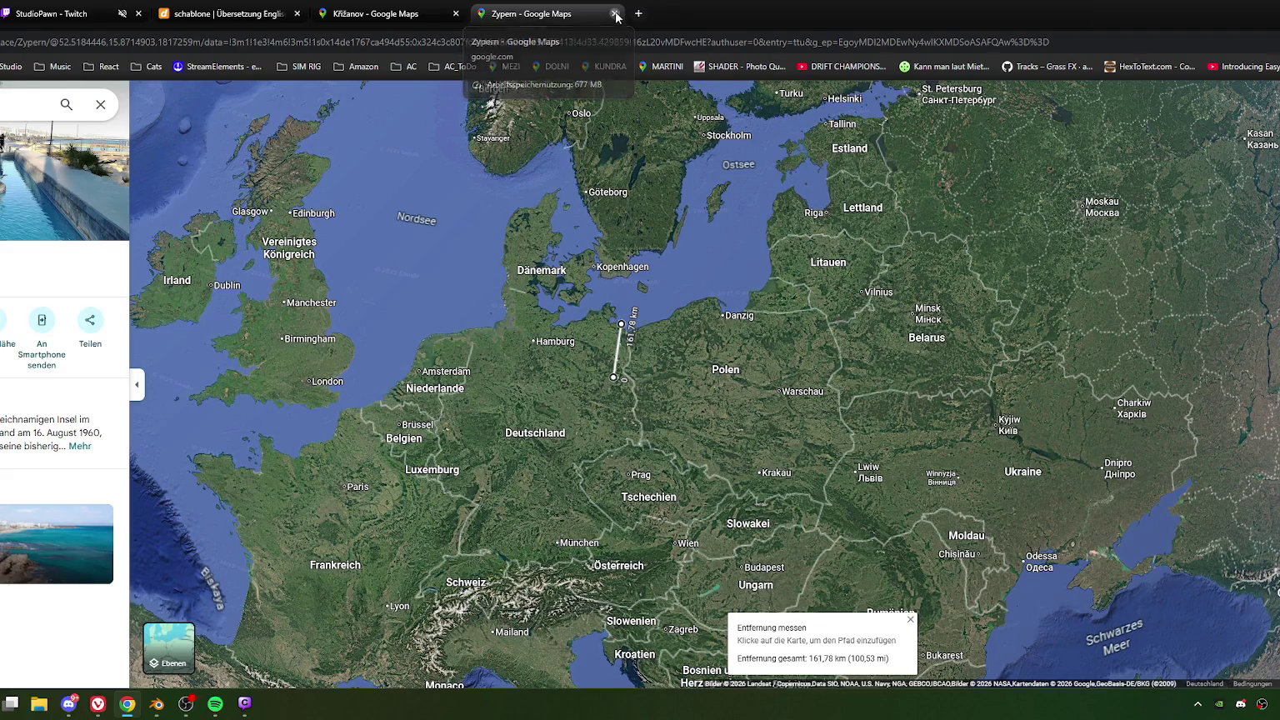
Step: Close the Zypern tab to return to Křižanov and minimize the browser
left_click(616, 14)
scroll(626, 460, "down", 3)
scroll(504, 449, "down", 2)
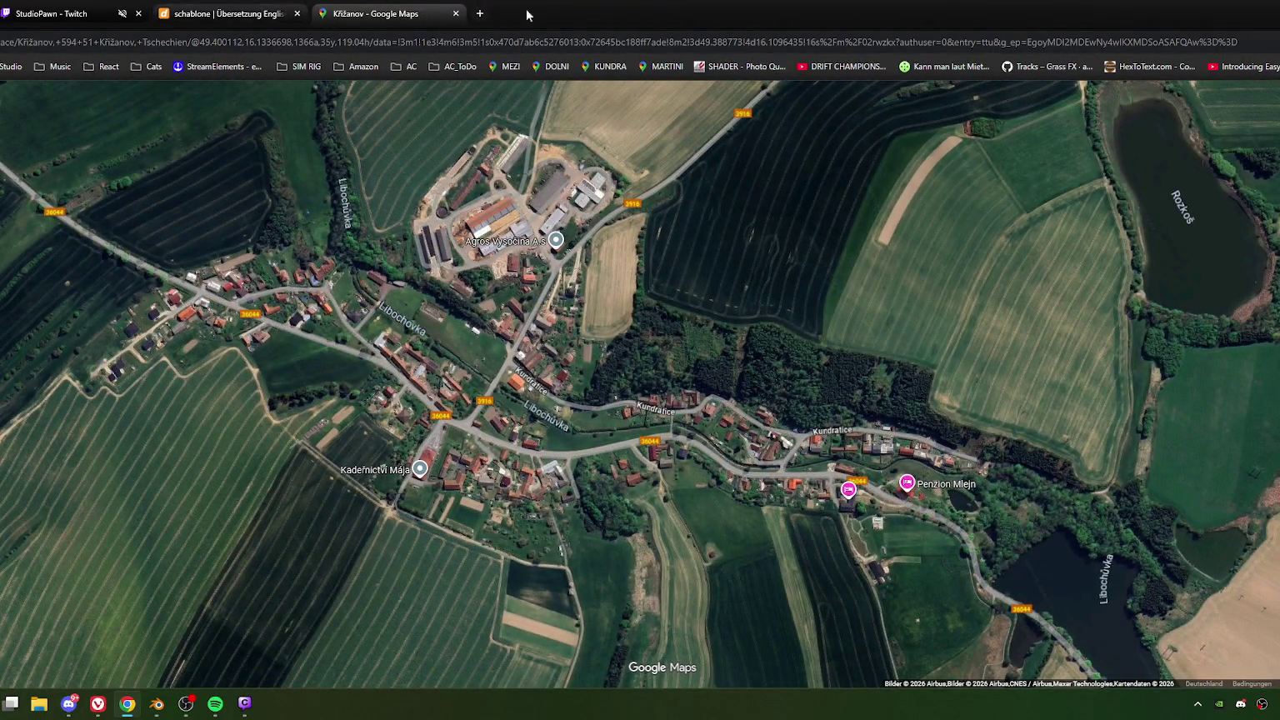
key("super+Down")
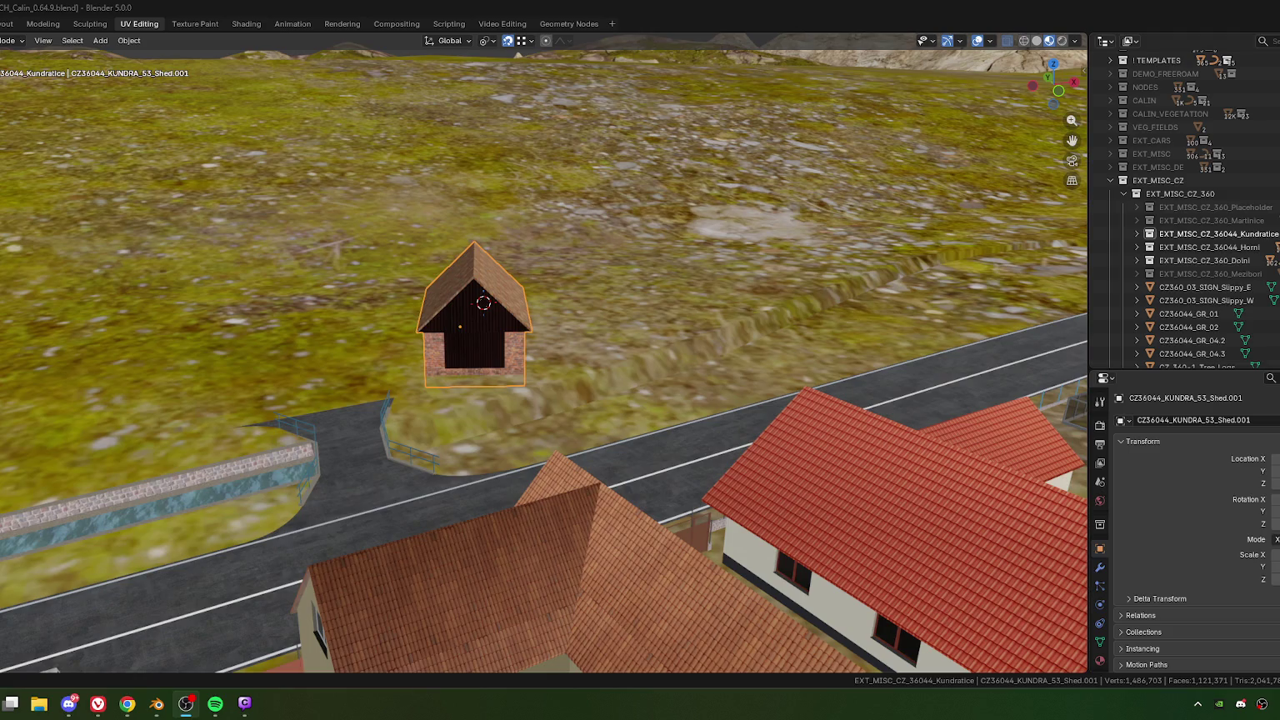
Step: Open the path mesh 1GRAS_CZ_360-44_W.002 at the bridge for vertex editing in top view
scroll(424, 516, "down", 4)
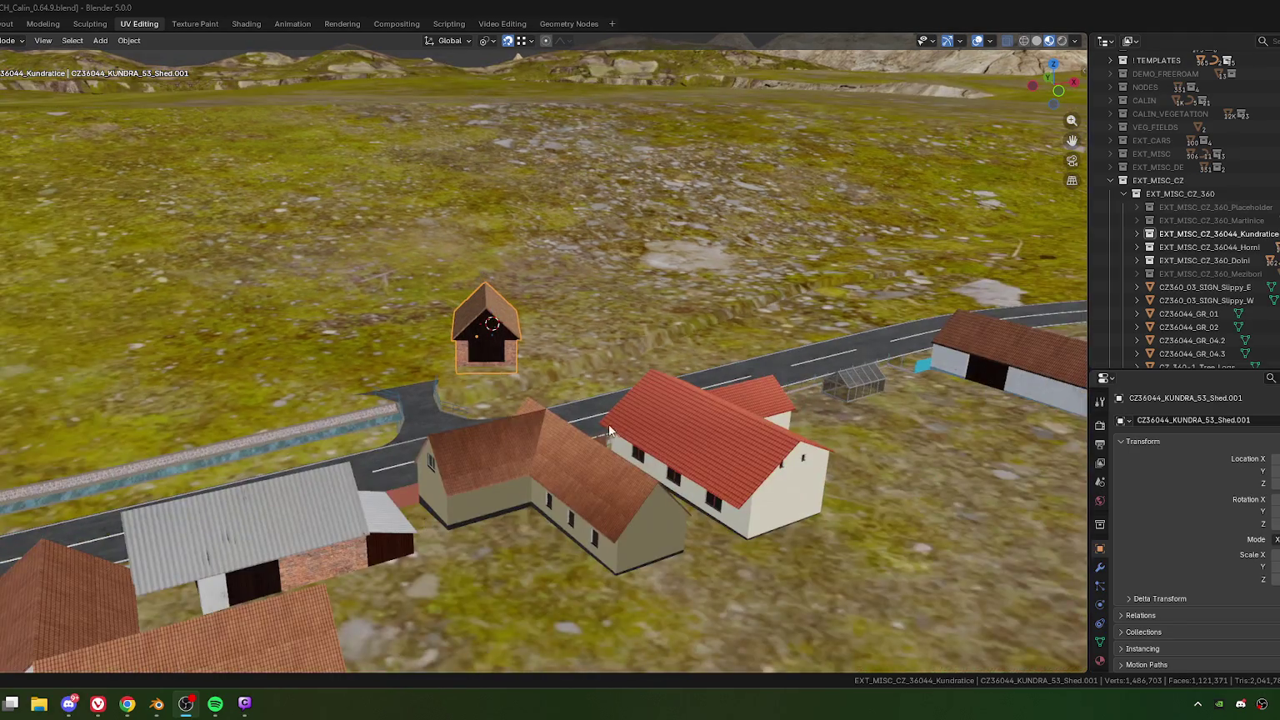
mouse_move(608, 424)
middle_mouse_down()
mouse_move(672, 406)
mouse_move(589, 429)
mouse_move(586, 560)
mouse_move(541, 465)
middle_mouse_up()
scroll(589, 430, "up", 4)
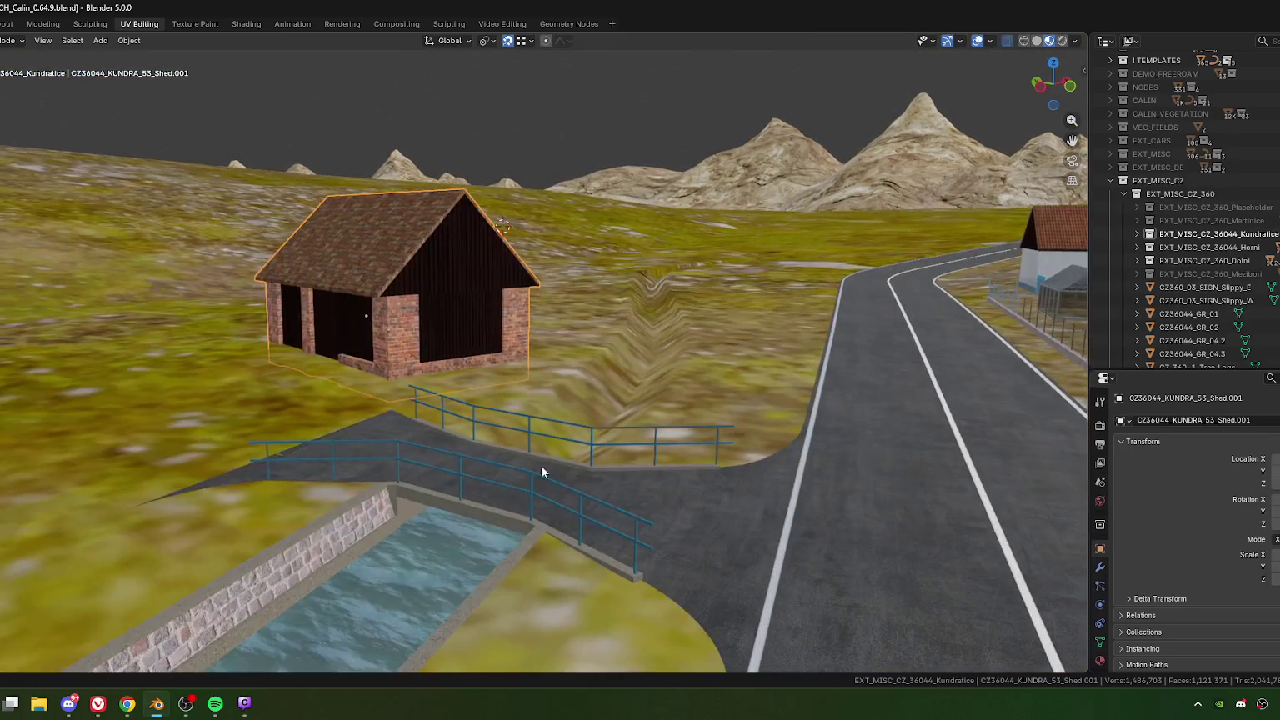
left_click(639, 419)
key("Tab")
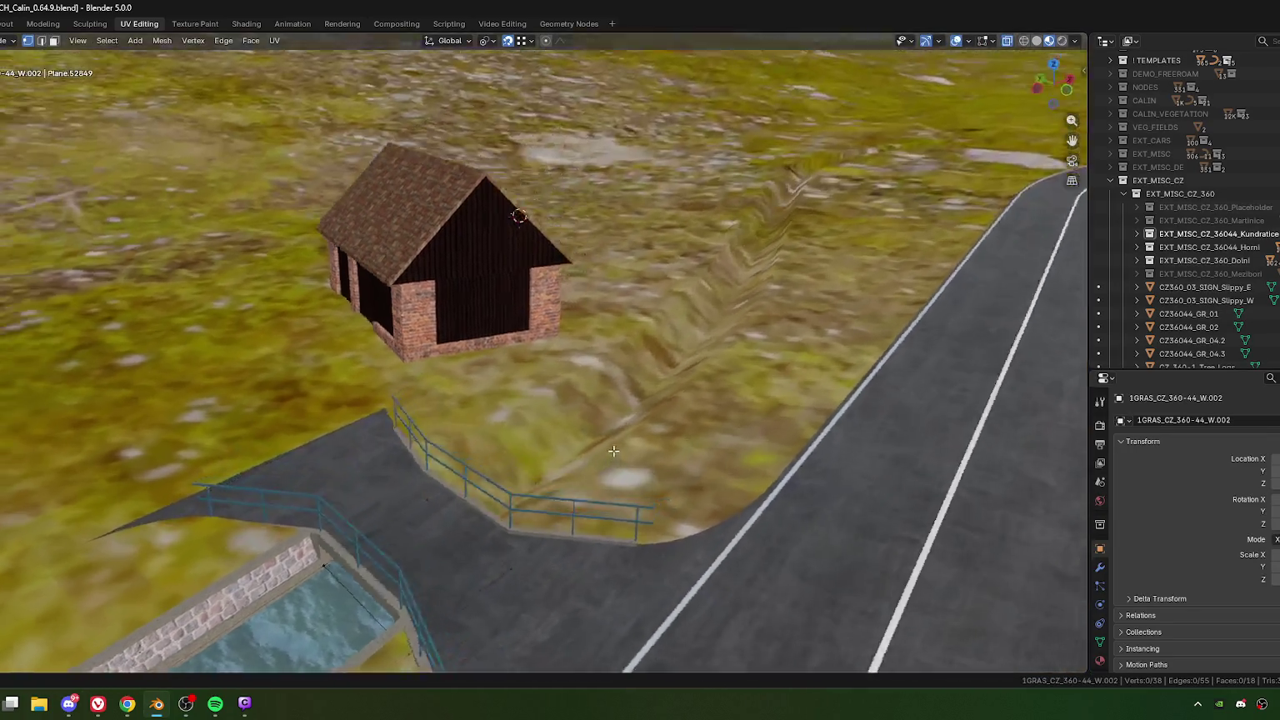
middle_click_drag(639, 418, 456, 370)
left_click_drag(456, 370, 593, 539)
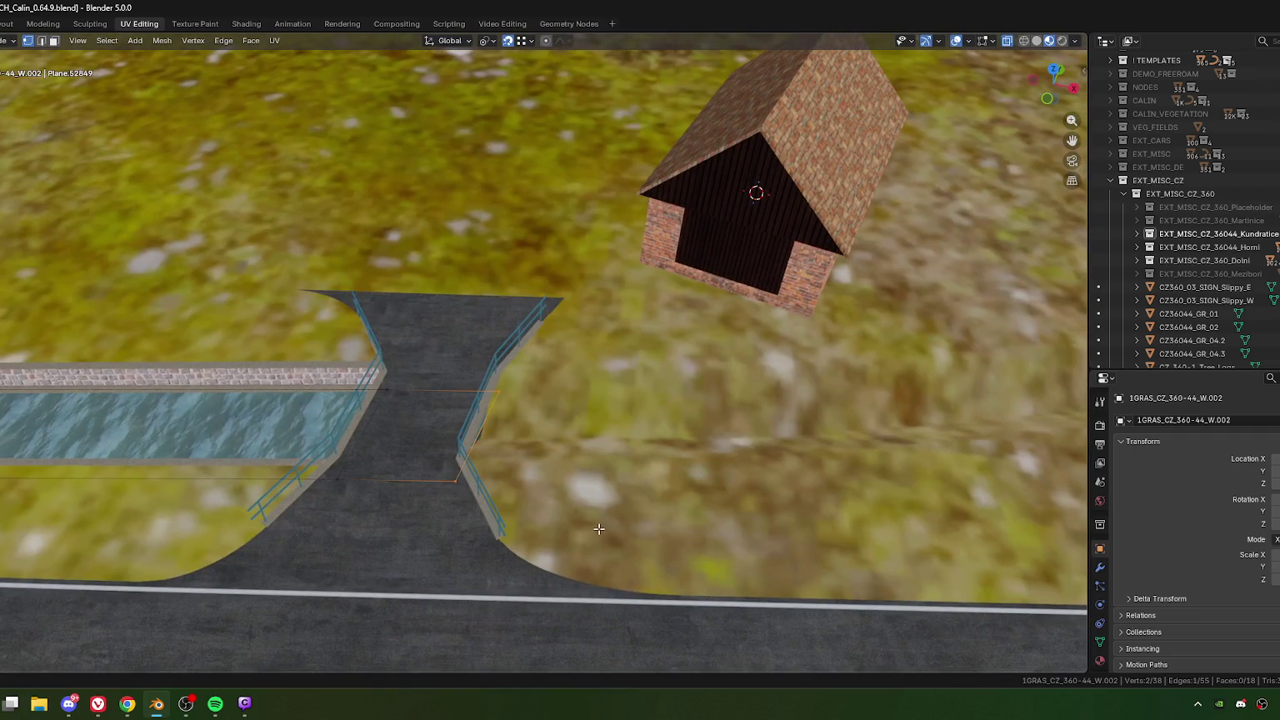
key("KP_7")
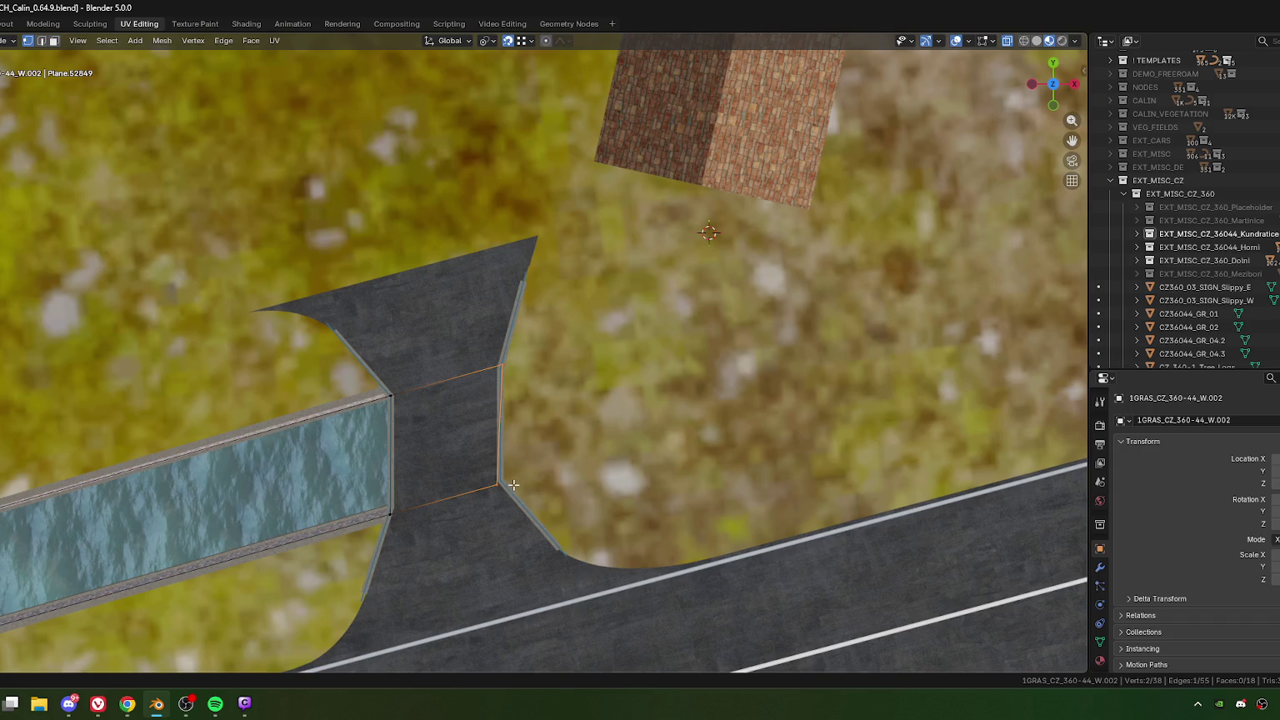
Step: Move the path's lower and upper corner vertices so its edges line up with the bridge
left_click(500, 485)
scroll(538, 488, "up", 3)
scroll(533, 516, "up", 1)
key("g")
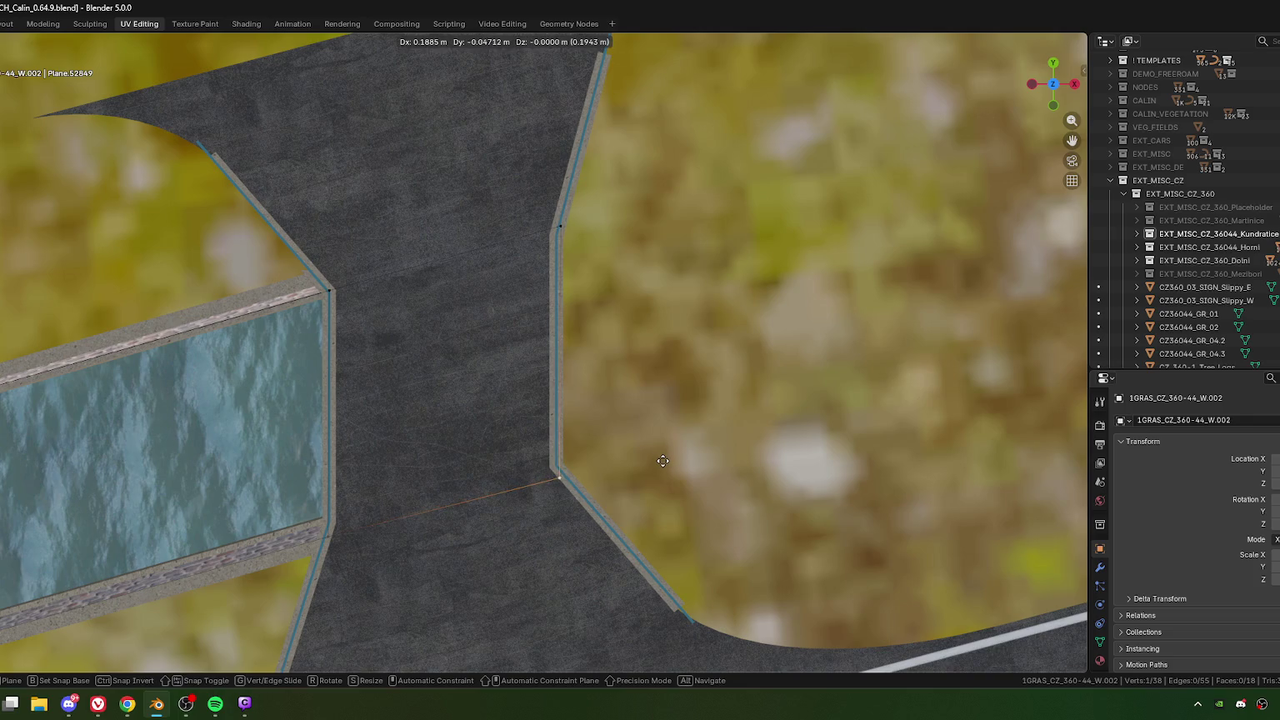
left_click(660, 461)
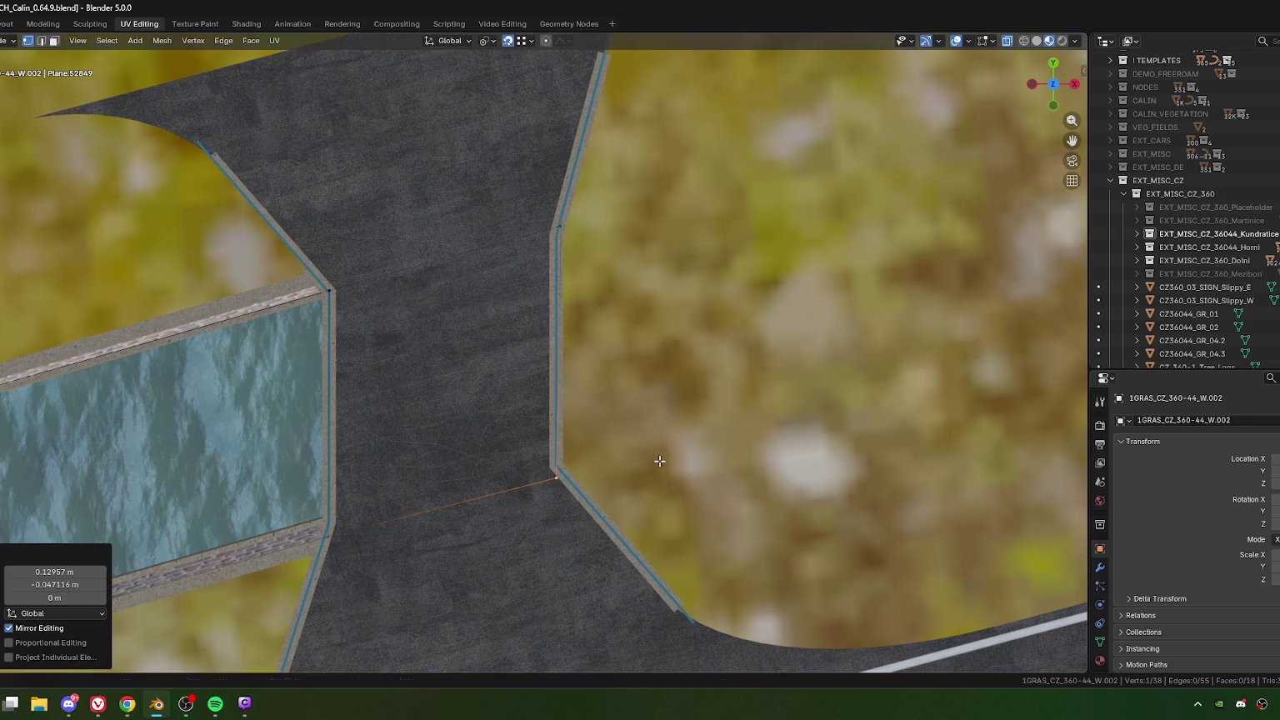
left_click(557, 225)
key("g")
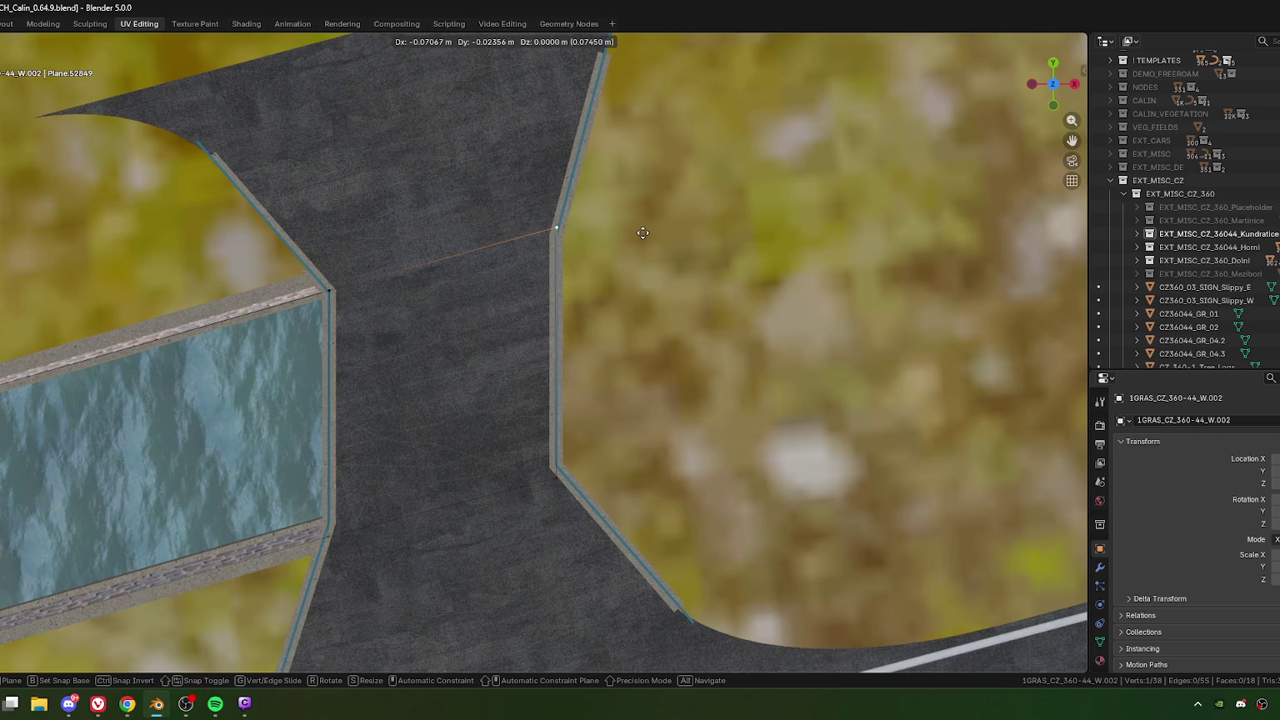
left_click(643, 233)
scroll(629, 408, "down", 3)
scroll(629, 408, "down", 2)
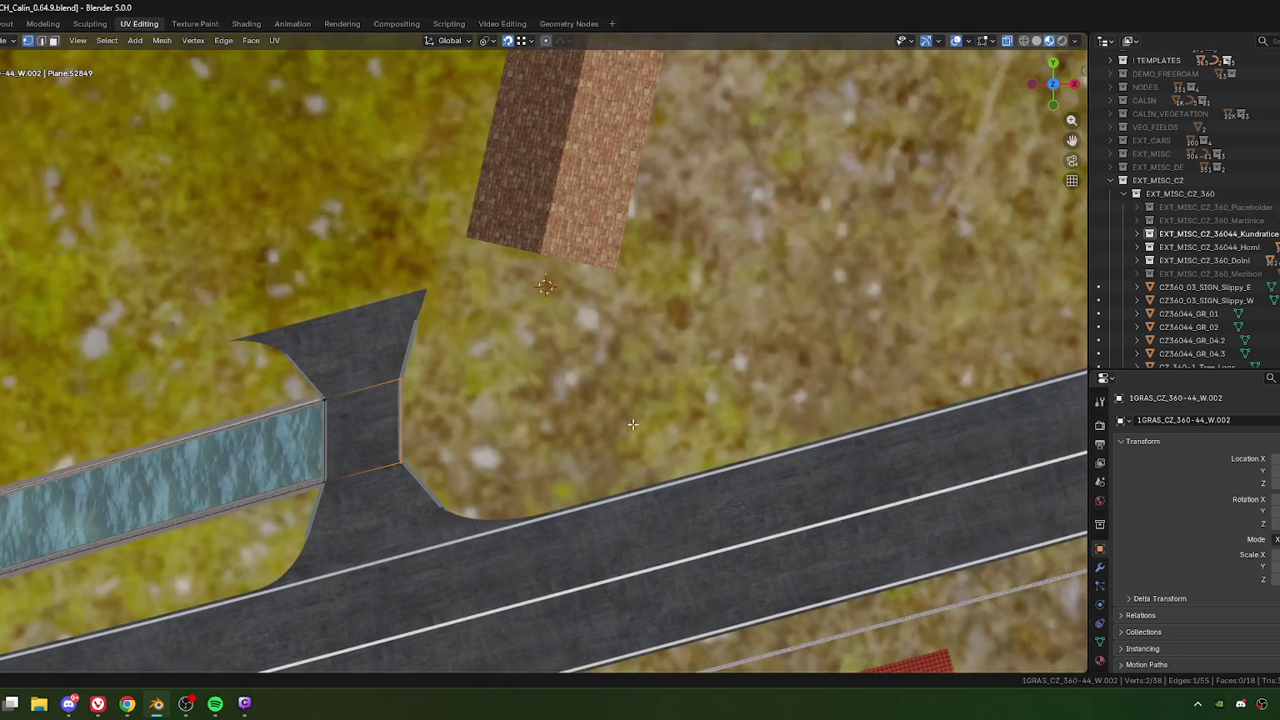
mouse_move(650, 457)
middle_mouse_down()
mouse_move(700, 363)
mouse_move(778, 364)
mouse_move(700, 368)
middle_mouse_up()
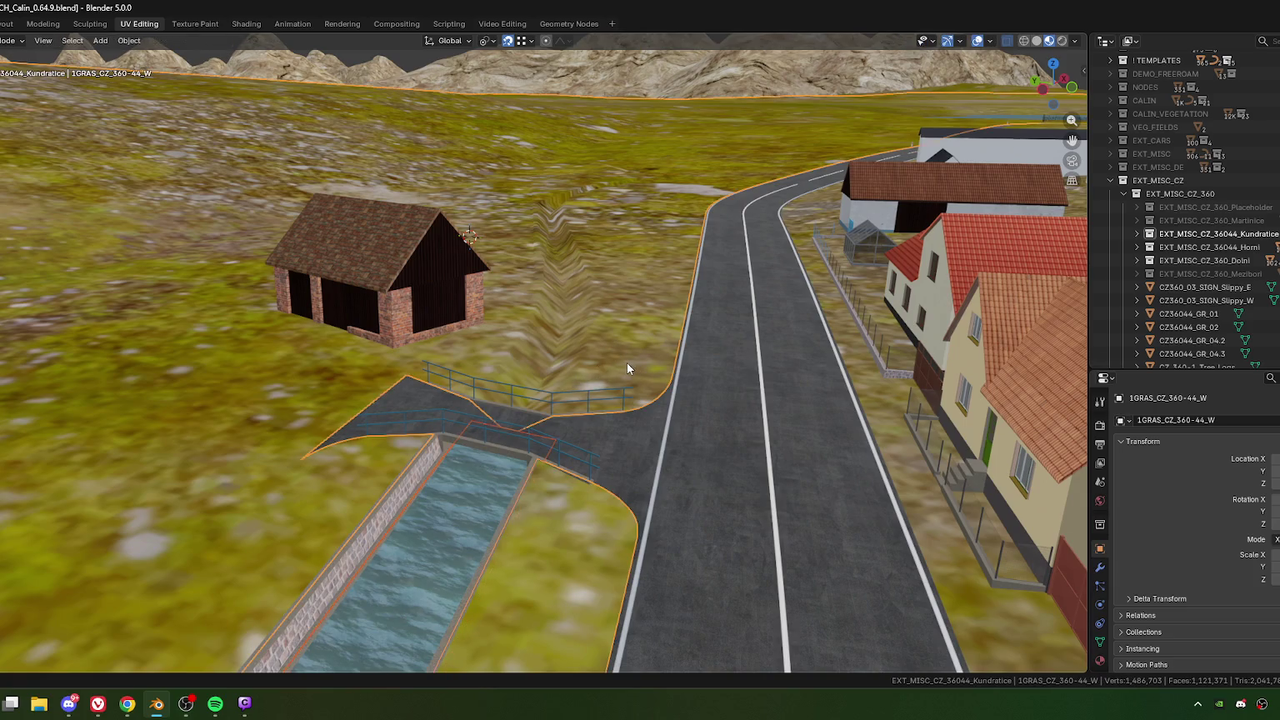
key("alt+q")
key("alt+q")
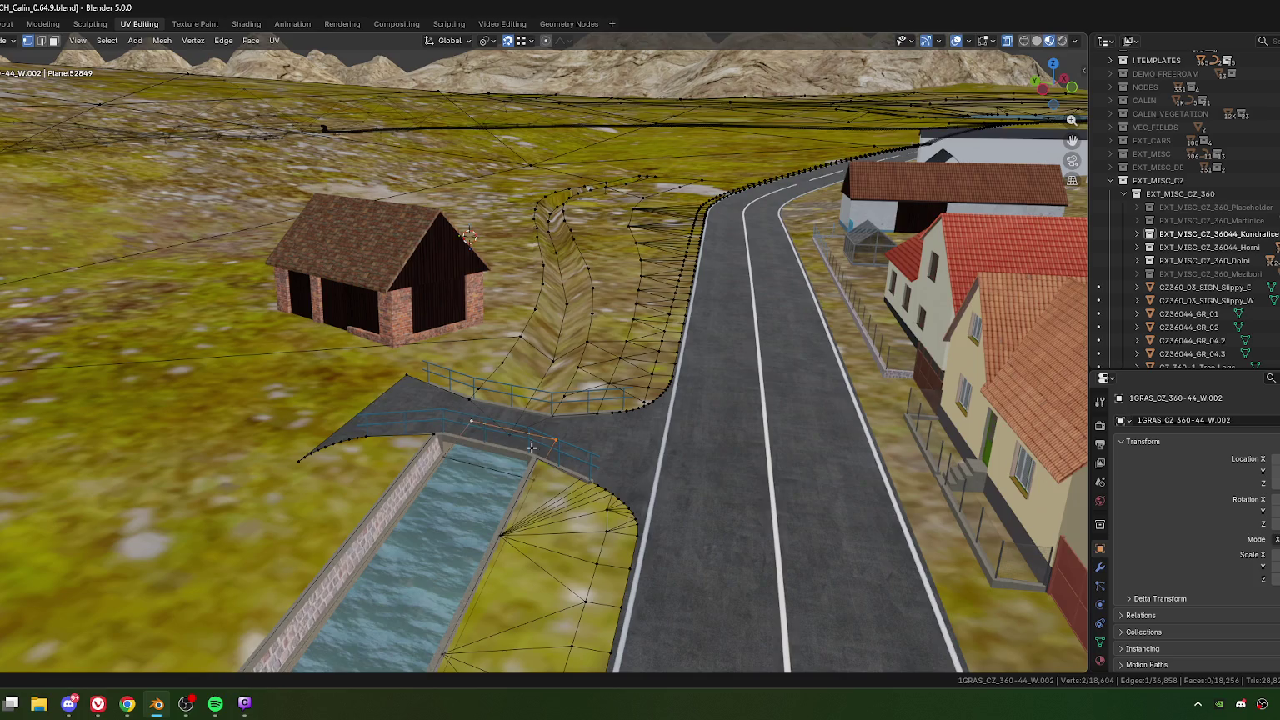
Step: In top view, extrude the grass mesh's path edge 2.9554 m by 1.1968 m beside the bridge
key("KP_7")
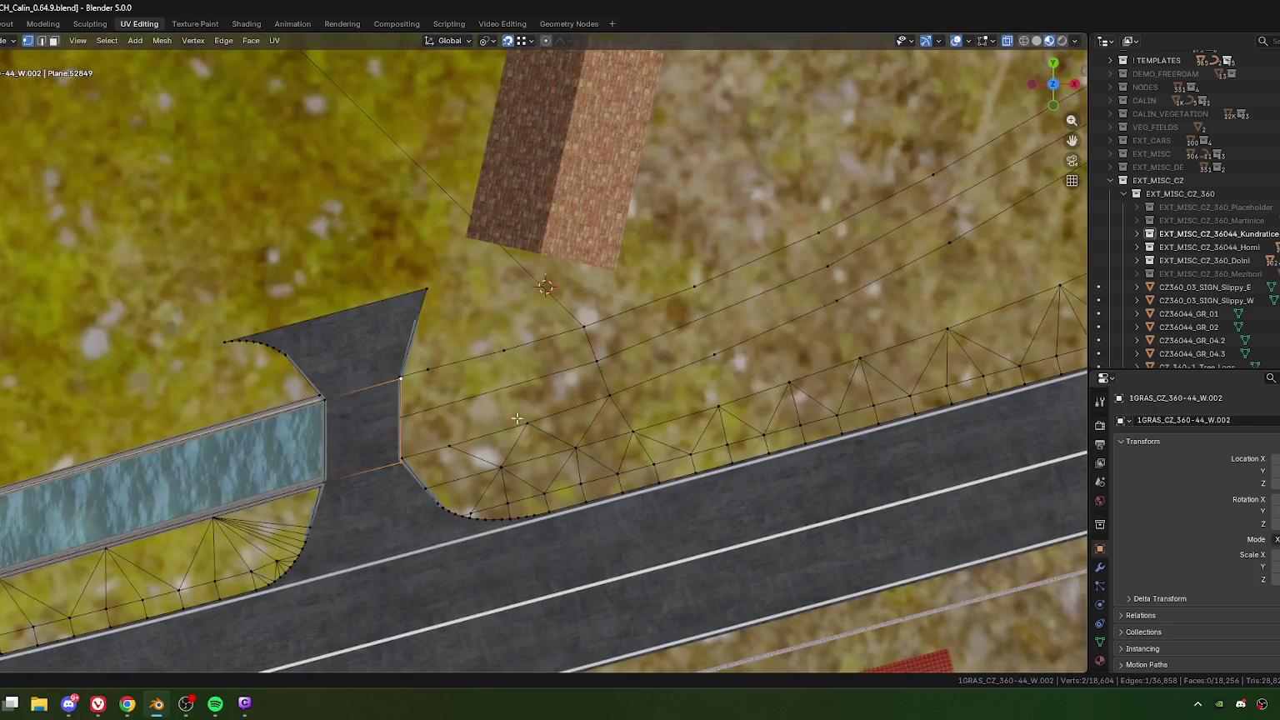
scroll(446, 406, "up", 2)
scroll(479, 410, "up", 1)
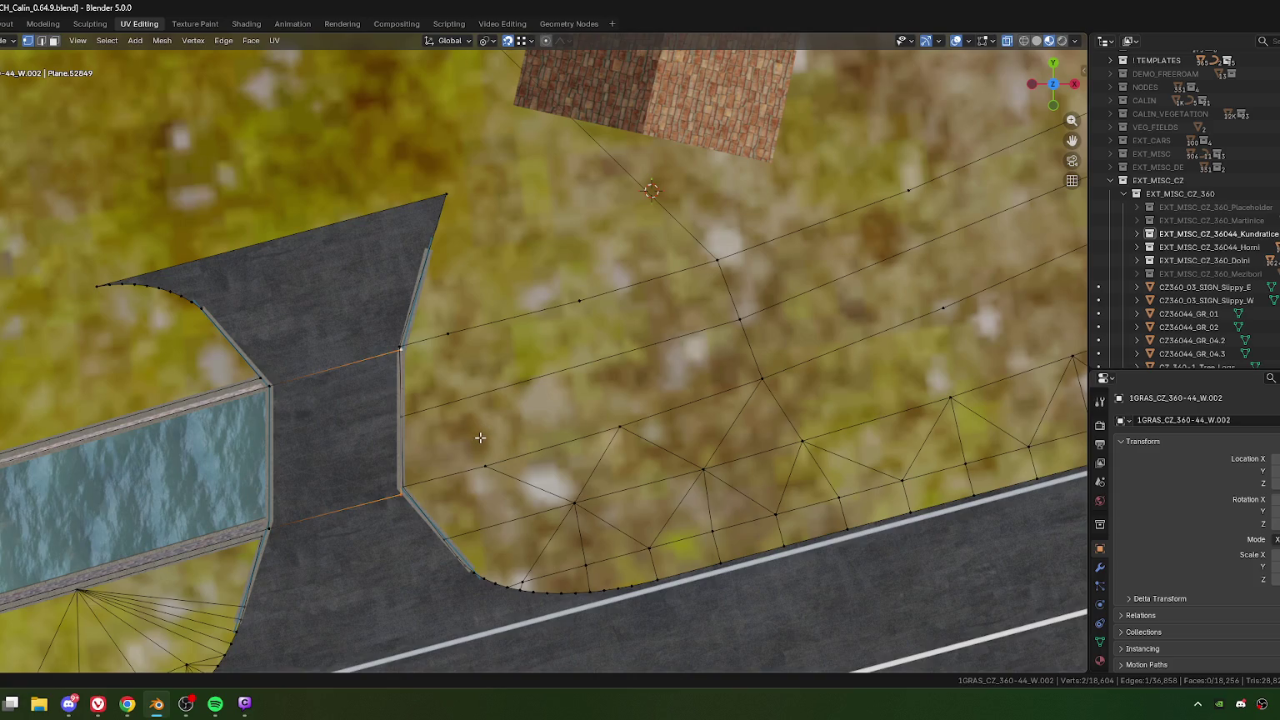
scroll(481, 438, "down", 3)
scroll(481, 438, "down", 1)
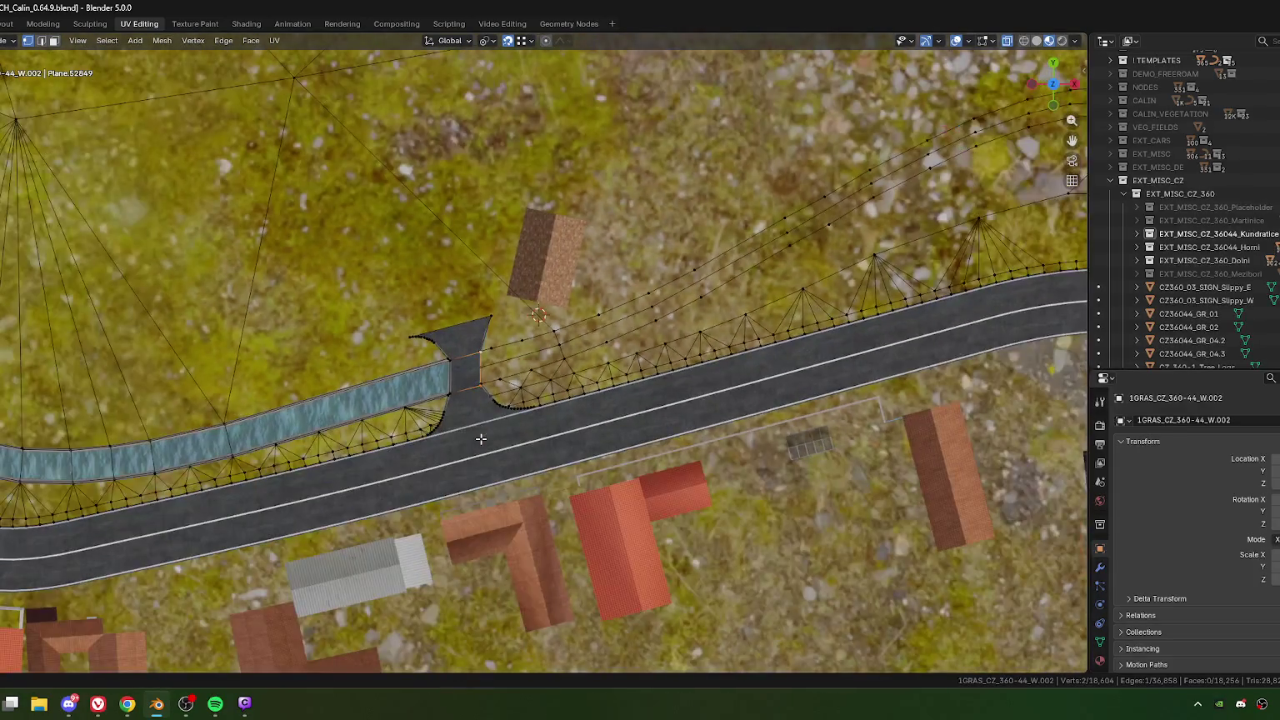
scroll(481, 438, "up", 1)
scroll(481, 437, "up", 4)
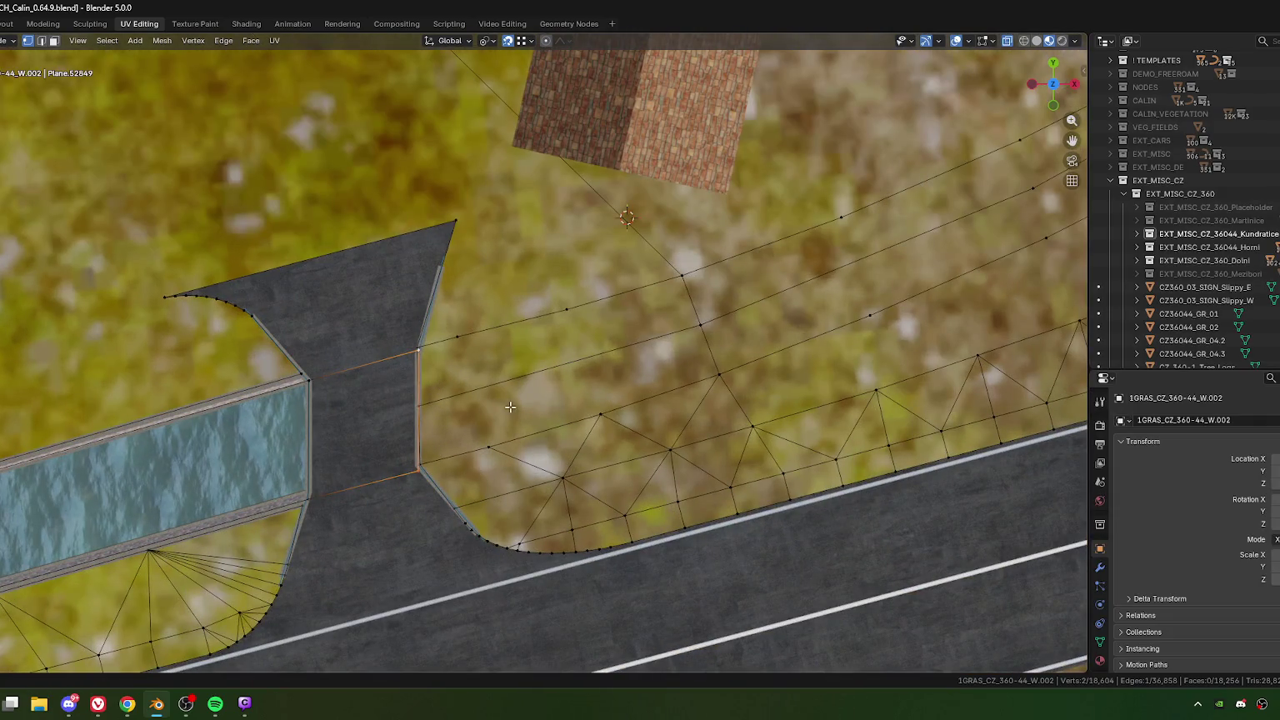
key("e")
left_click(589, 380)
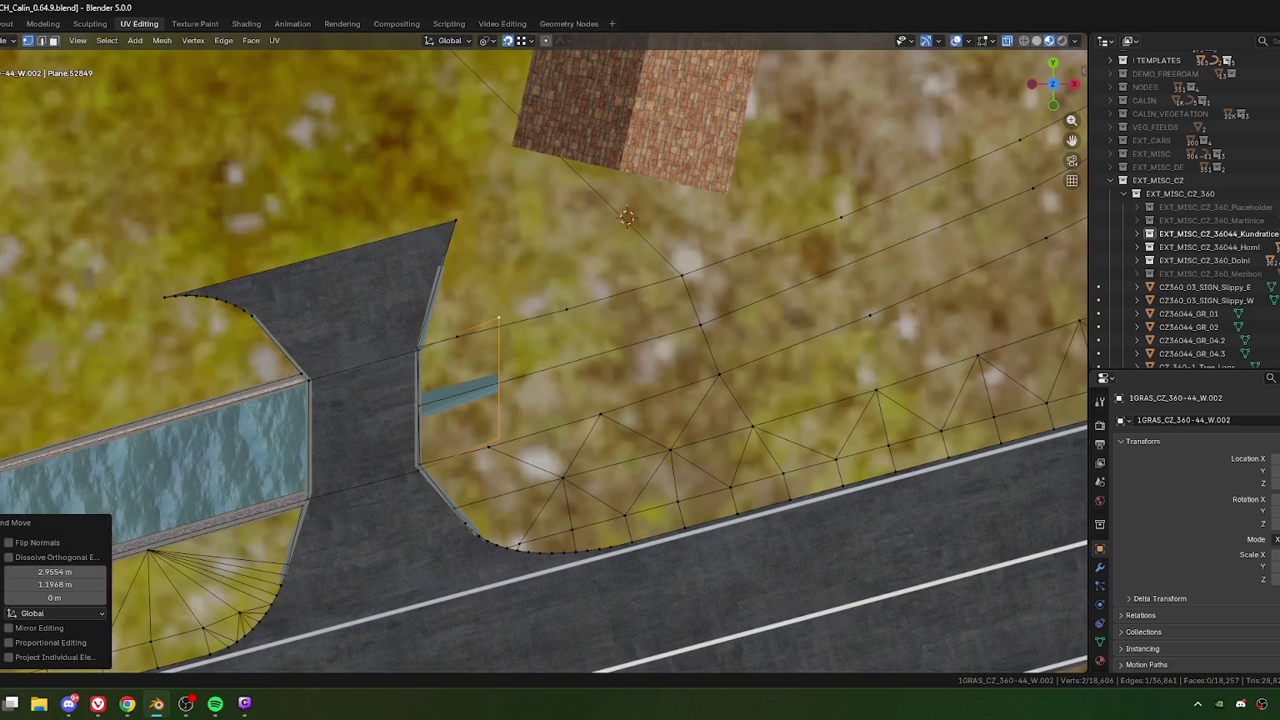
key("alt+Tab")
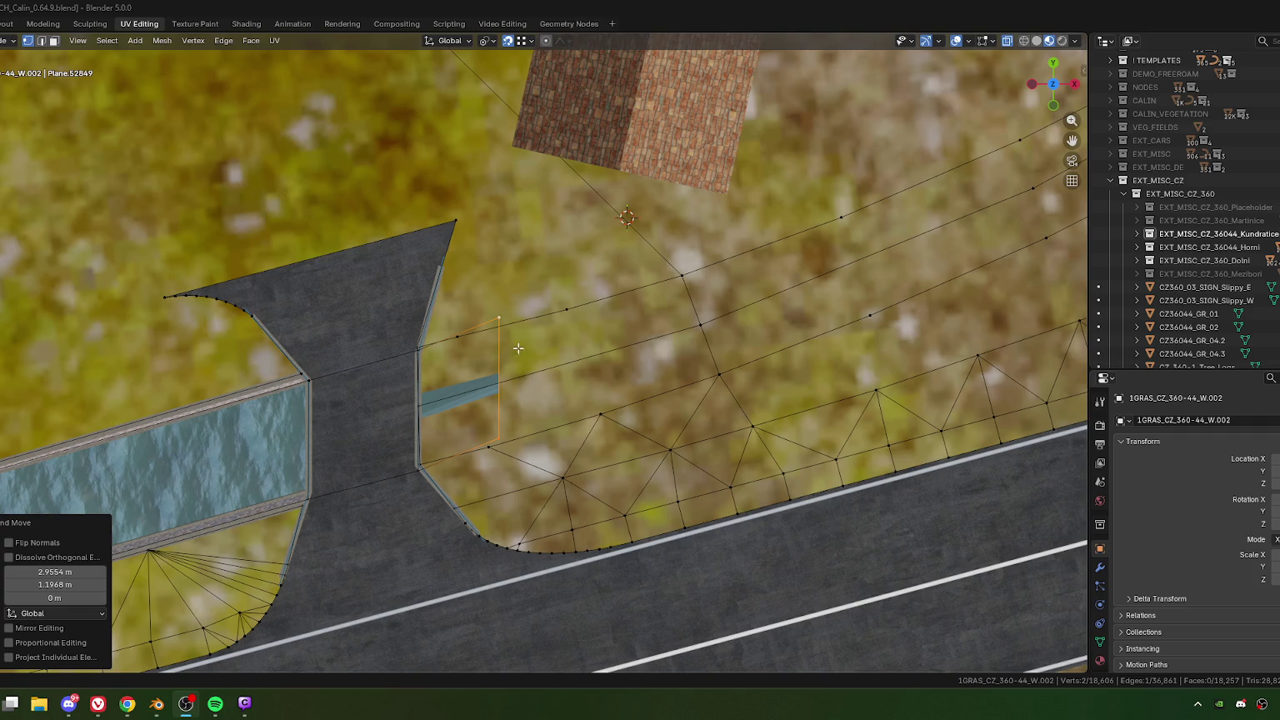
Step: Move the grass edge beside the bridge, rotate it 13°, and slide it left to meet the wing wall
key("g")
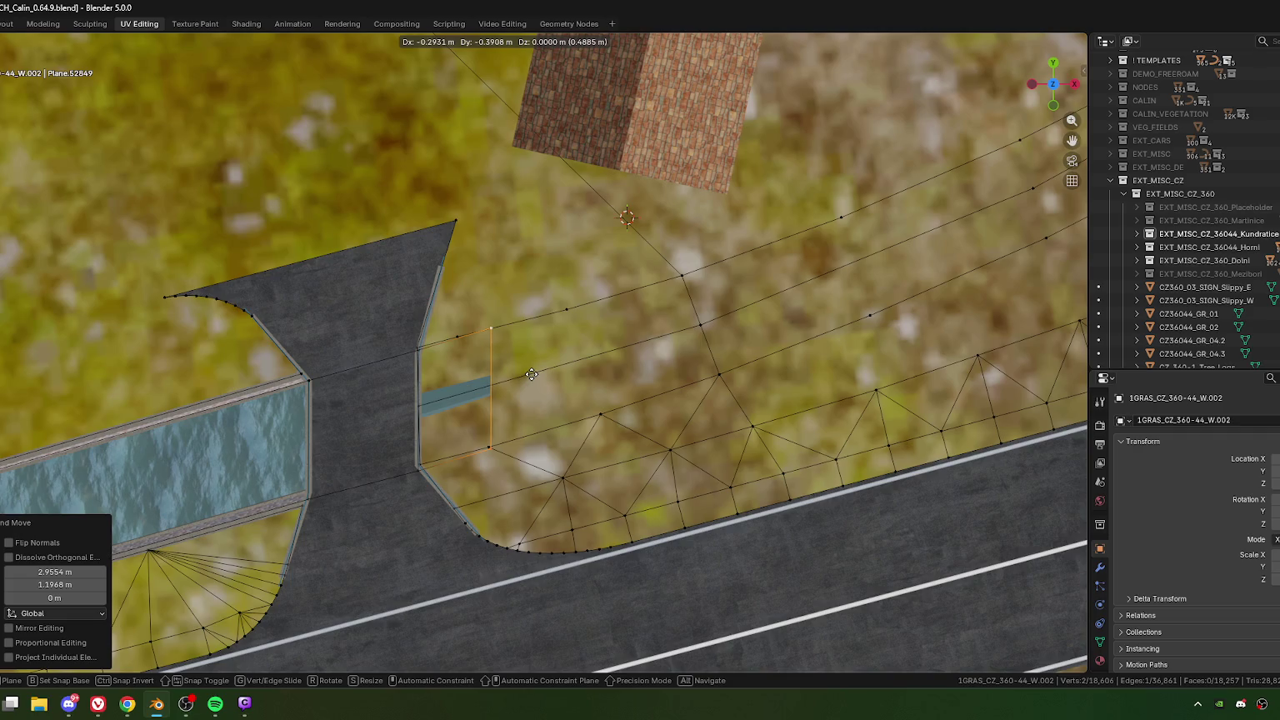
left_click(531, 374)
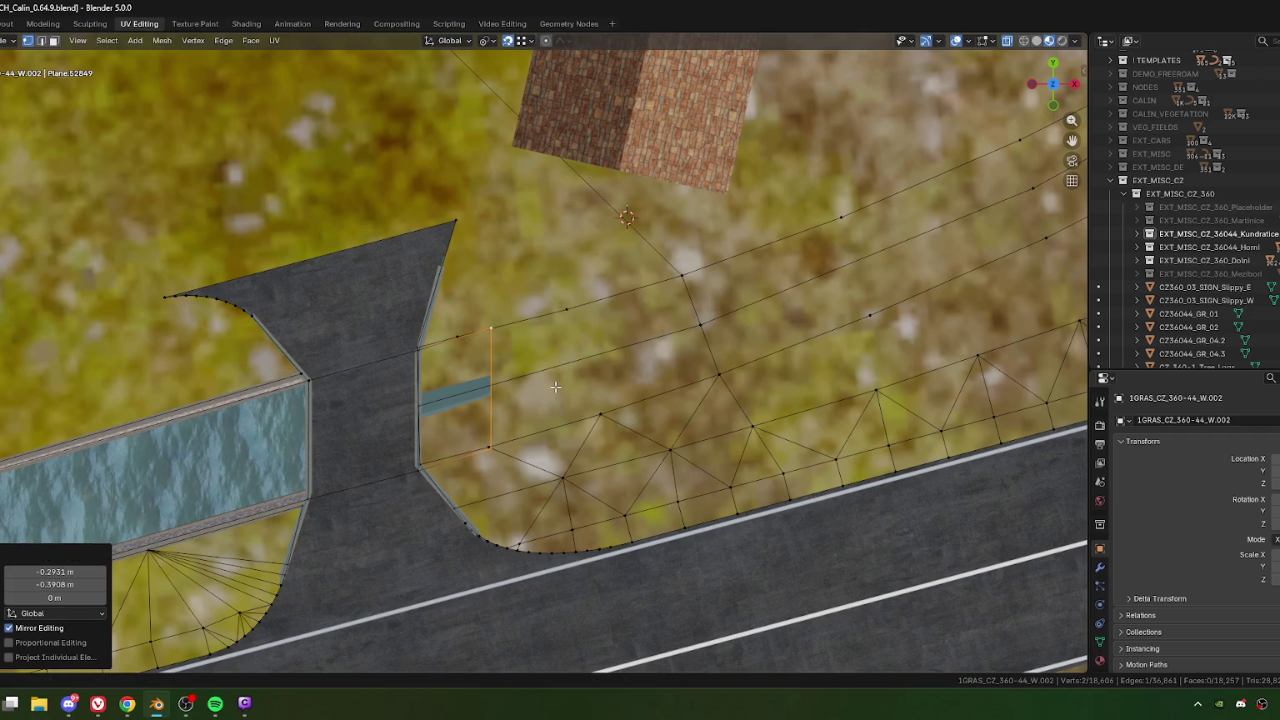
key("r")
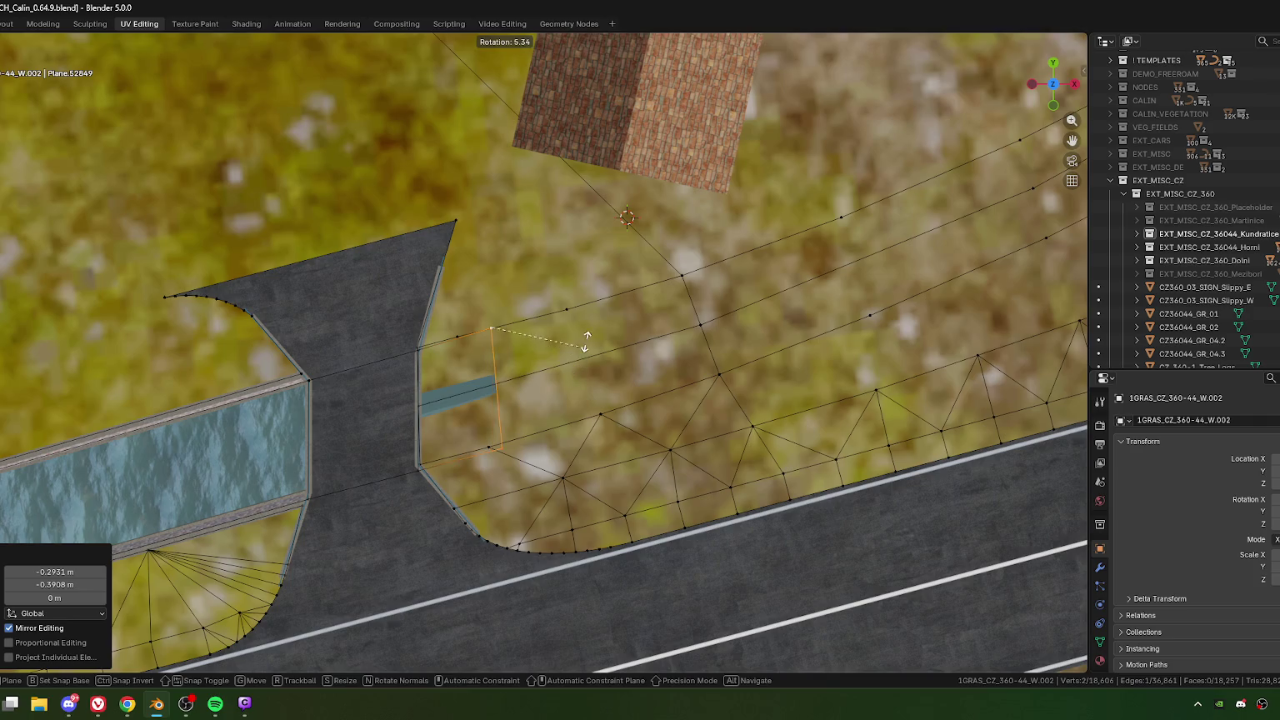
left_click(586, 336)
key("g")
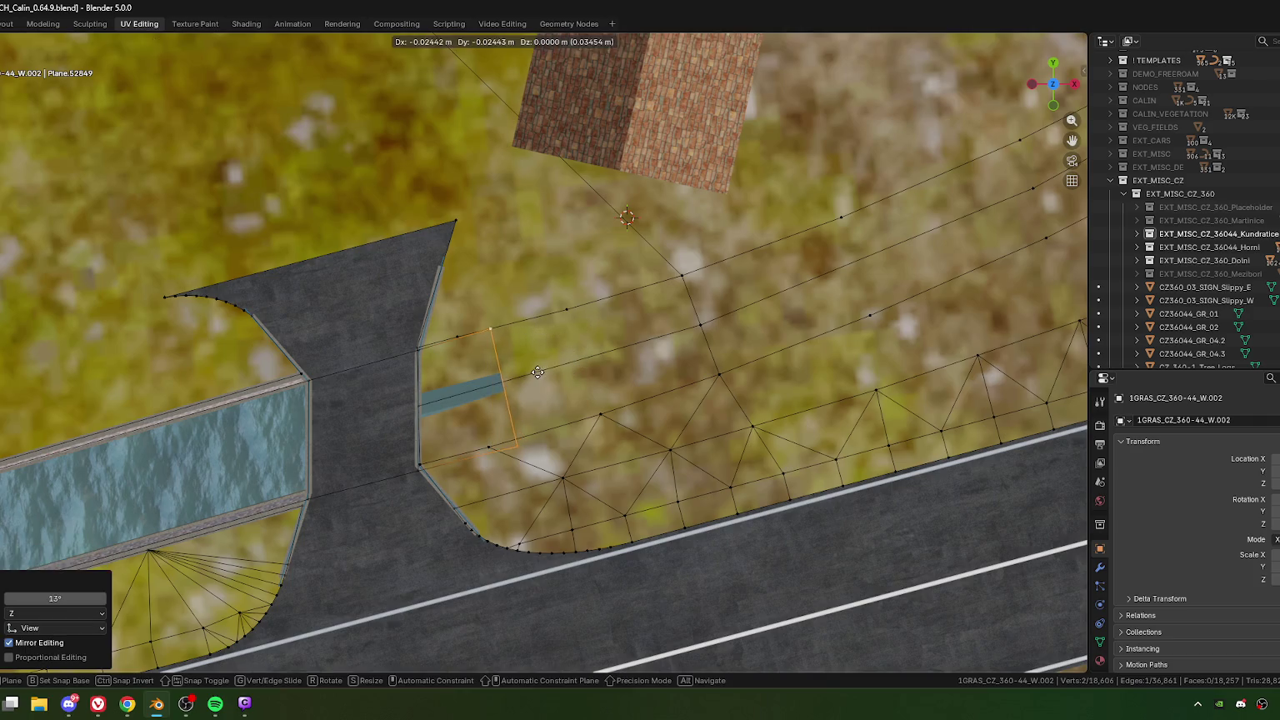
left_click(523, 375)
scroll(527, 379, "down", 5)
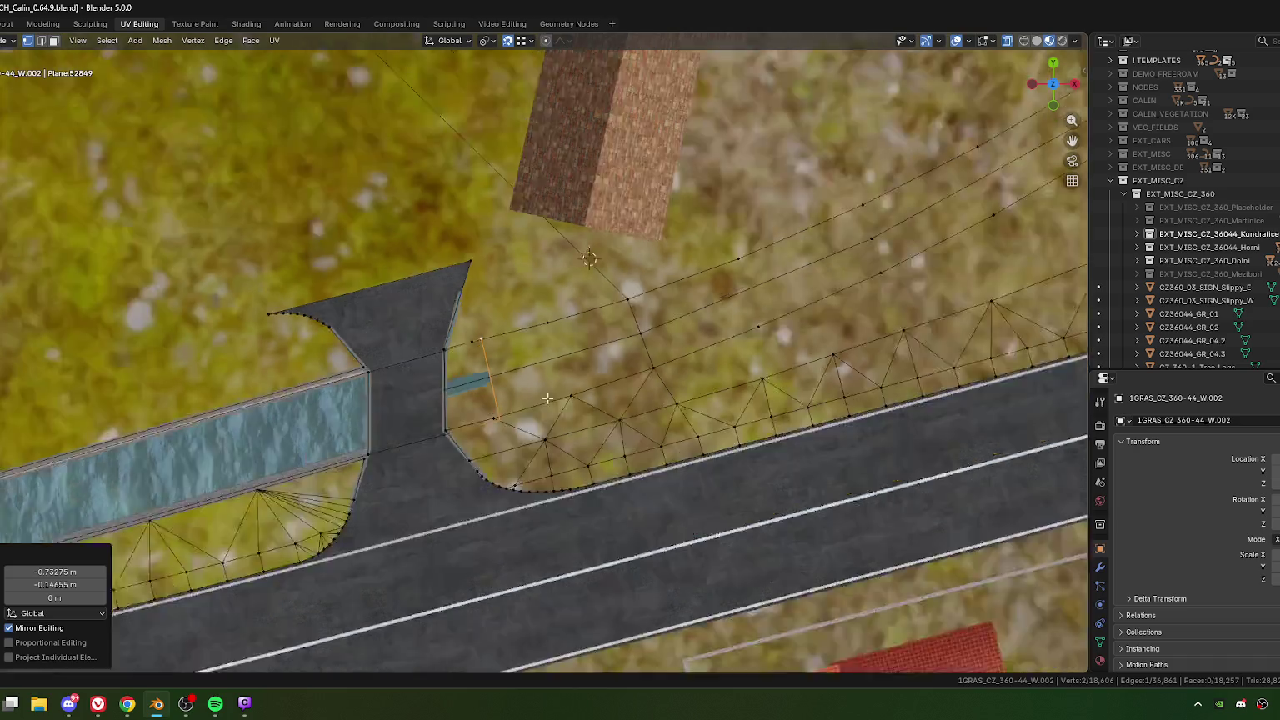
scroll(581, 391, "down", 2)
scroll(588, 379, "down", 2)
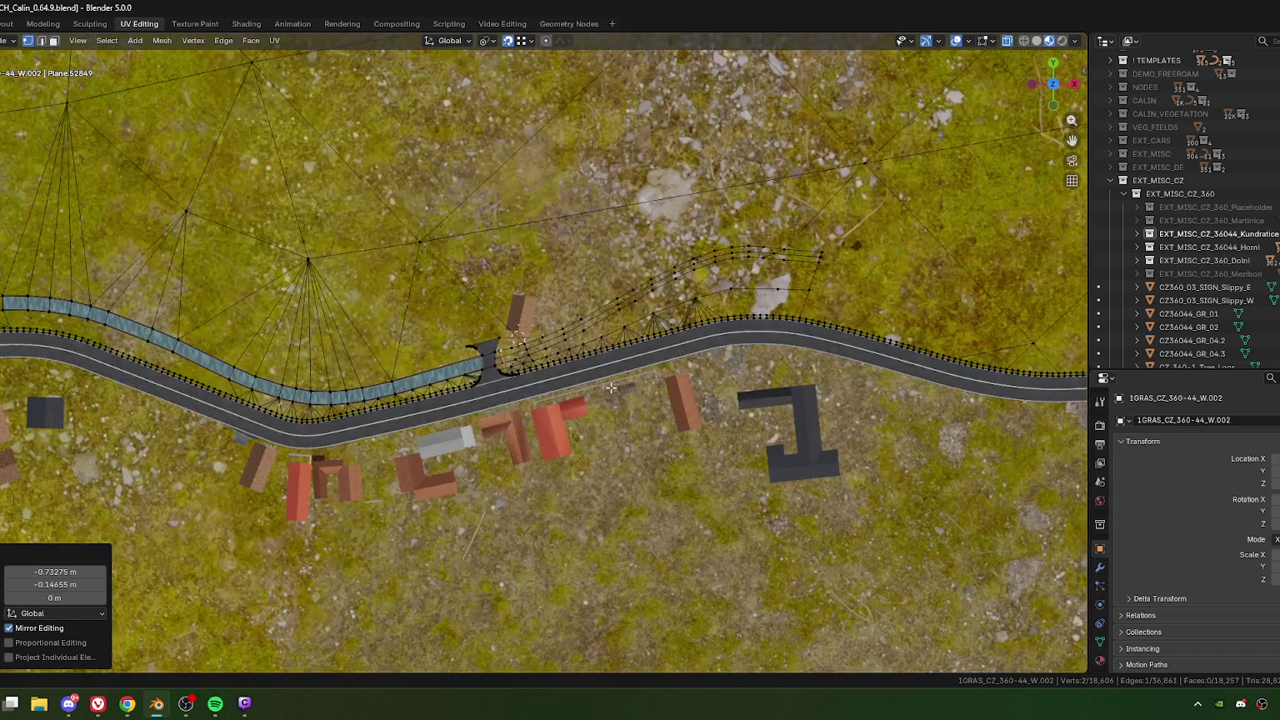
scroll(594, 382, "down", 2)
scroll(600, 386, "down", 2)
scroll(601, 385, "down", 6)
scroll(604, 408, "down", 2)
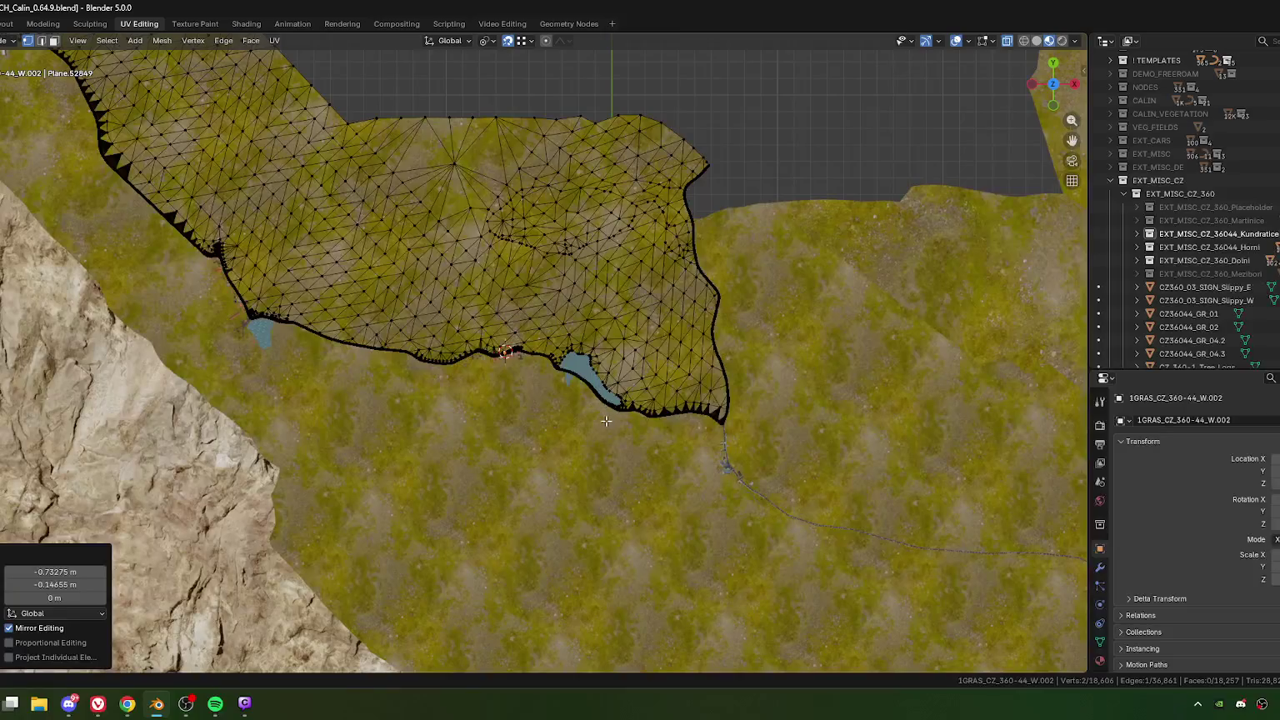
middle_click_drag(669, 415, 764, 488, "shift")
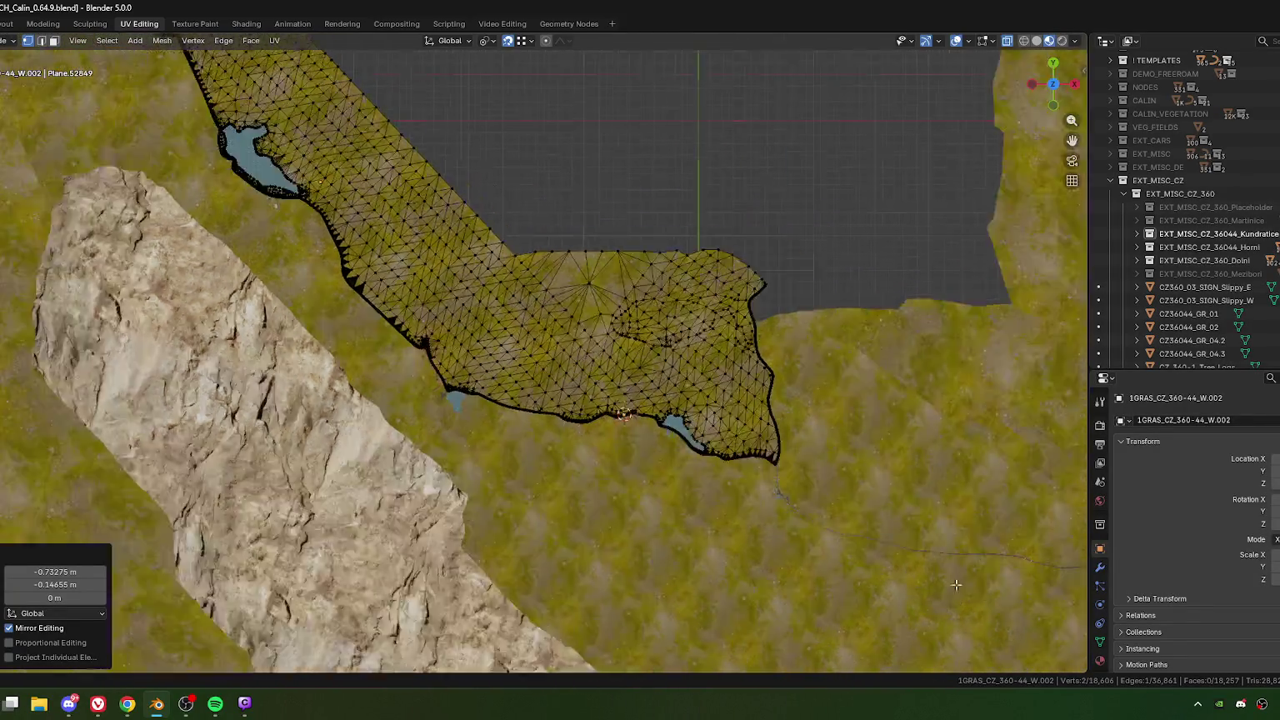
scroll(876, 542, "down", 4)
middle_click_drag(875, 542, 630, 423, "shift")
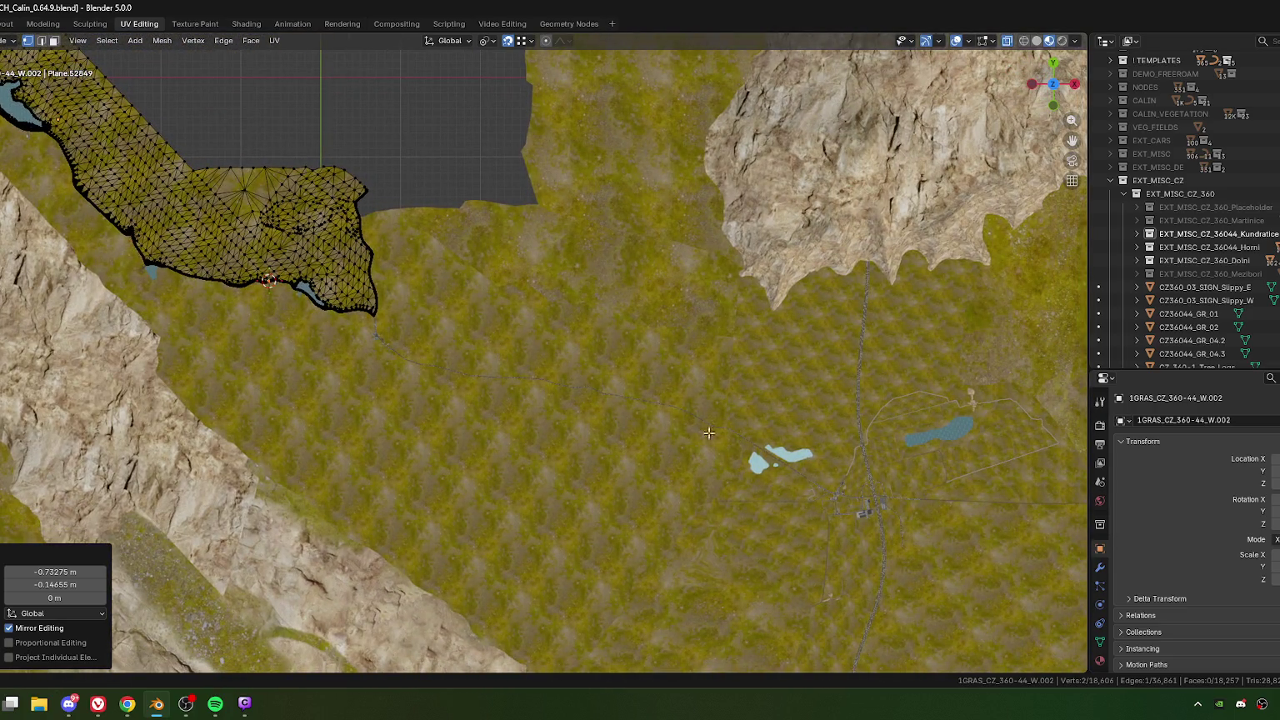
scroll(343, 300, "up", 3)
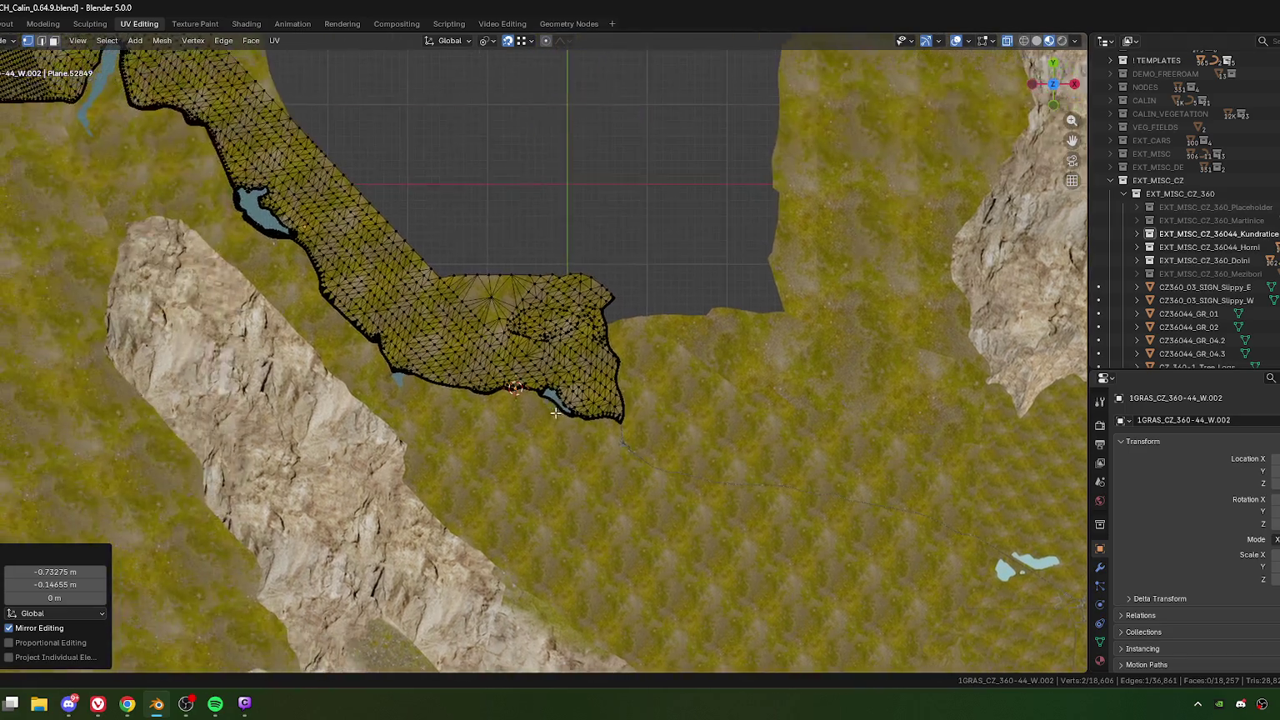
scroll(600, 466, "up", 3)
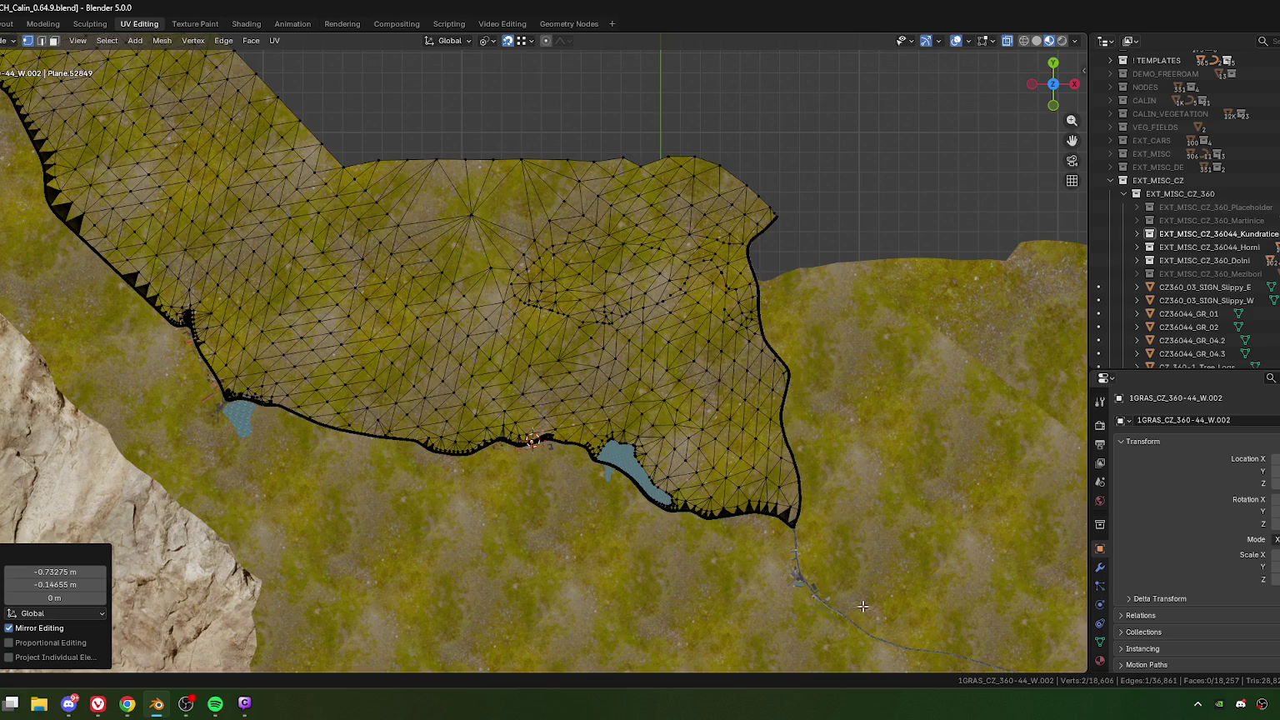
middle_click_drag(924, 600, 815, 502, "shift")
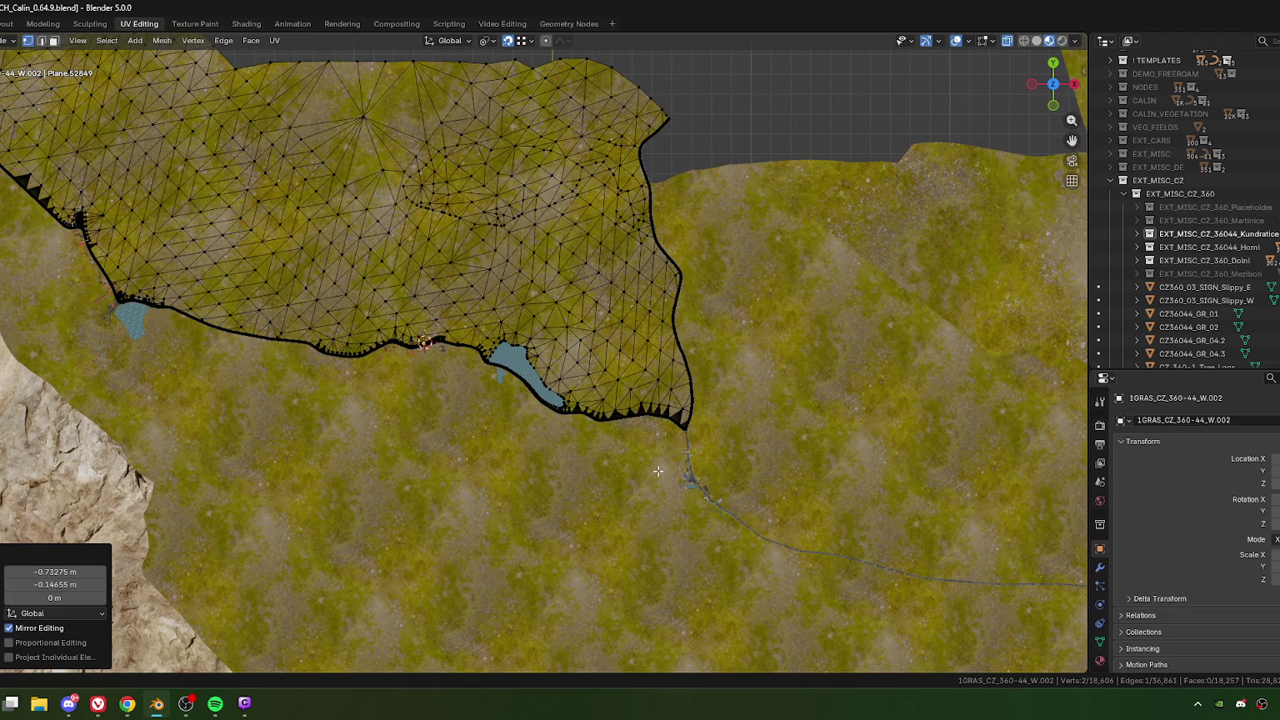
middle_click_drag(642, 453, 775, 506, "shift")
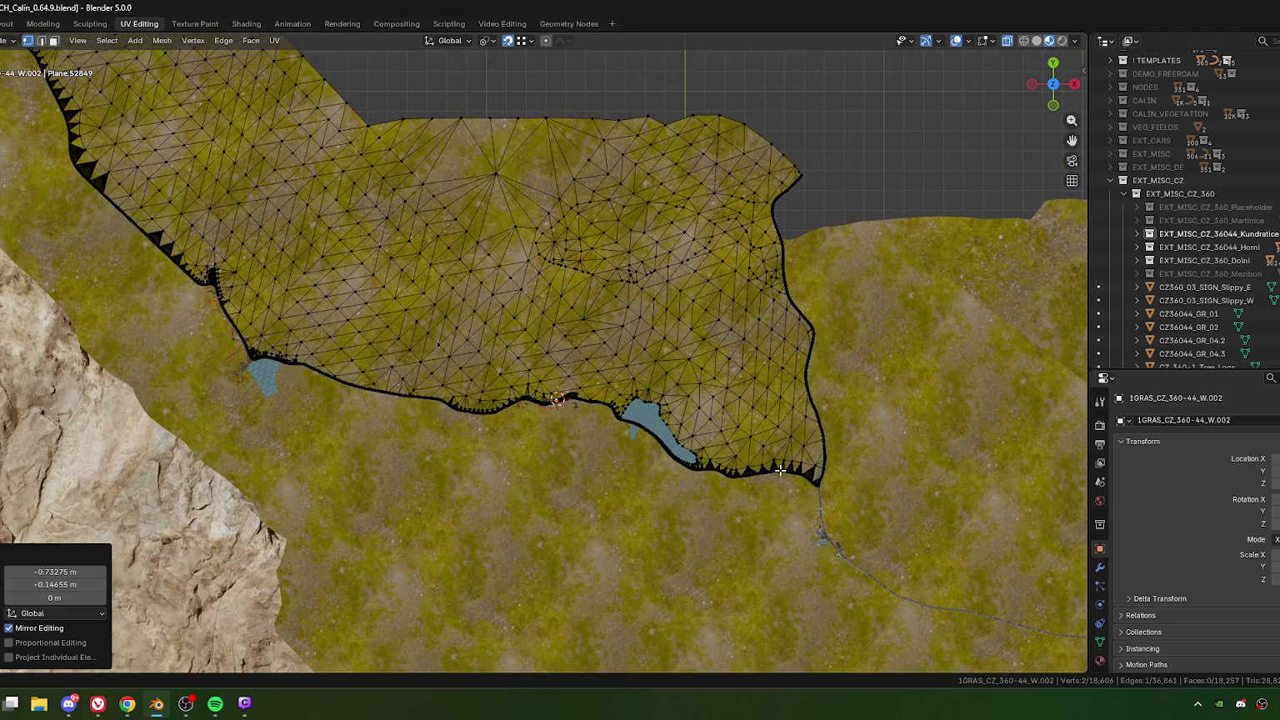
middle_click_drag(285, 381, 597, 487, "shift")
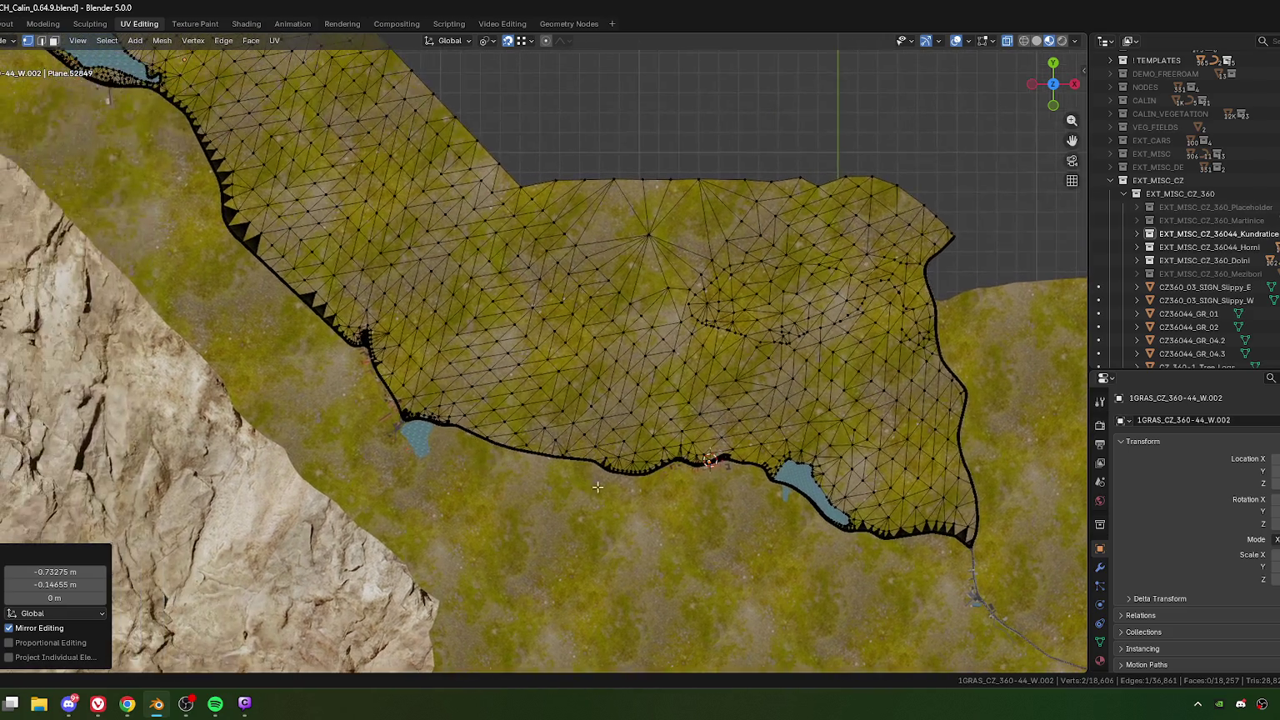
scroll(727, 481, "down", 3)
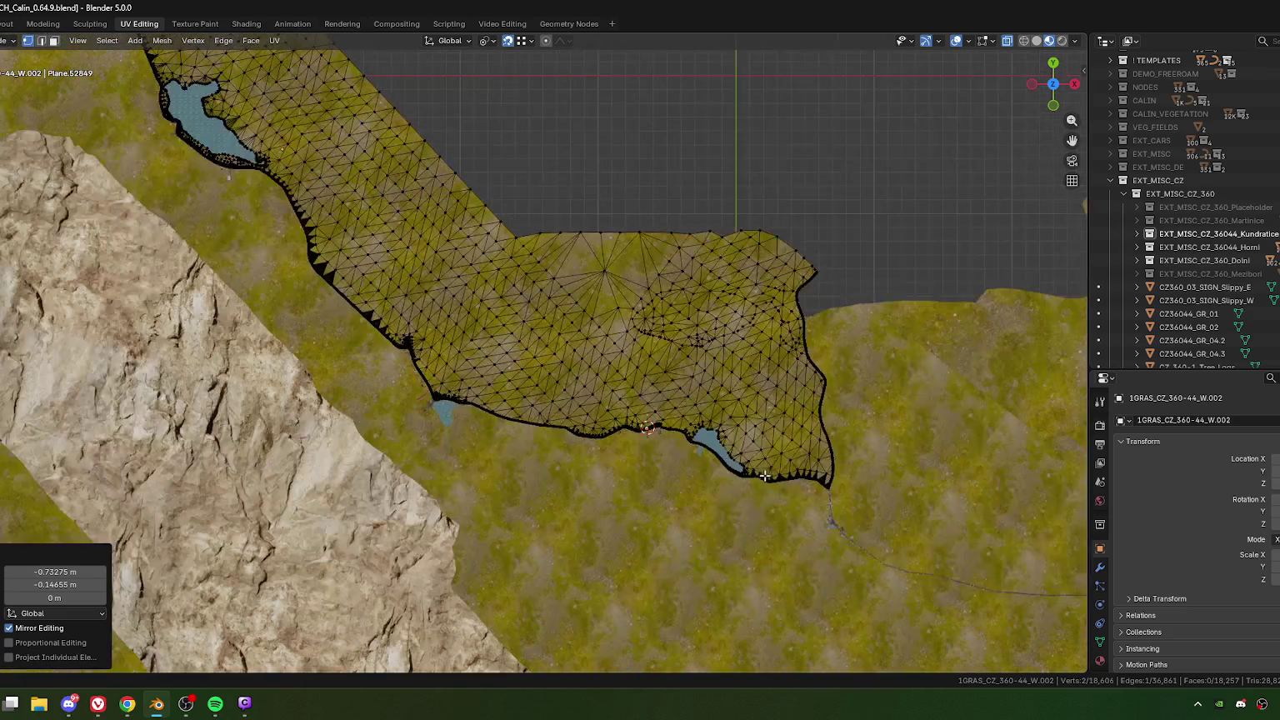
scroll(725, 471, "down", 2)
middle_click_drag(406, 320, 580, 372, "shift")
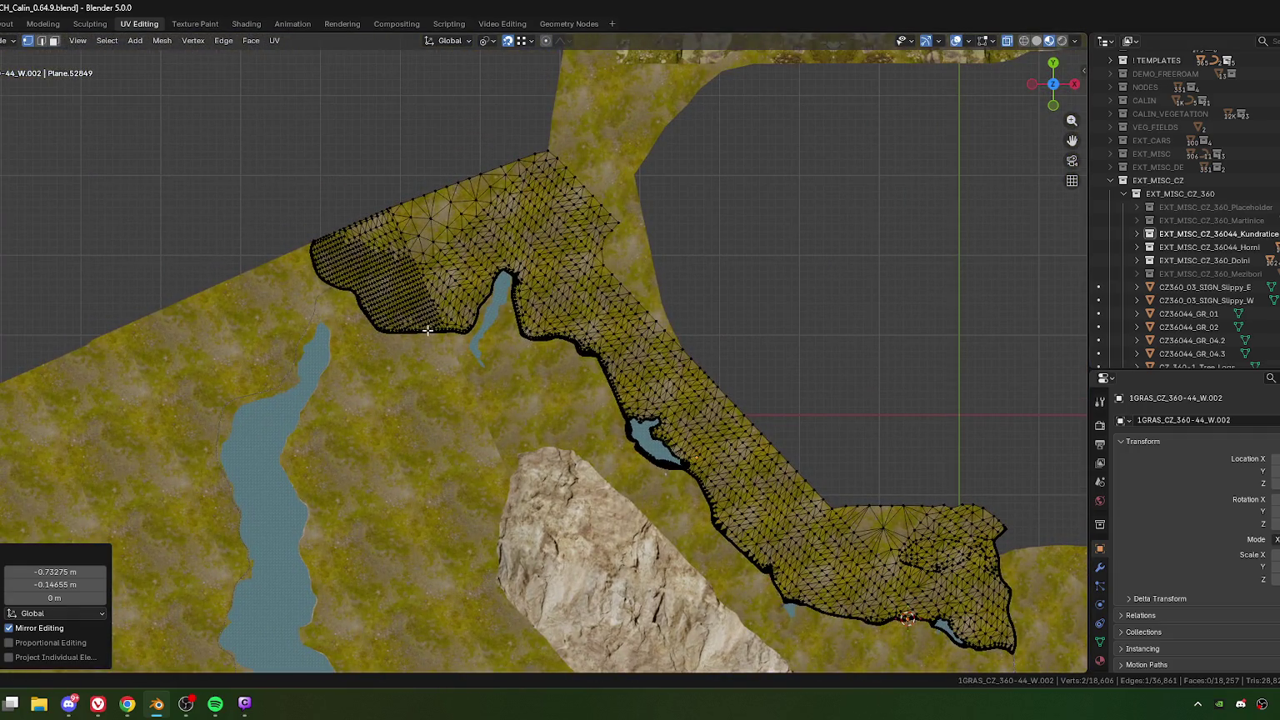
middle_click_drag(255, 412, 348, 298, "shift")
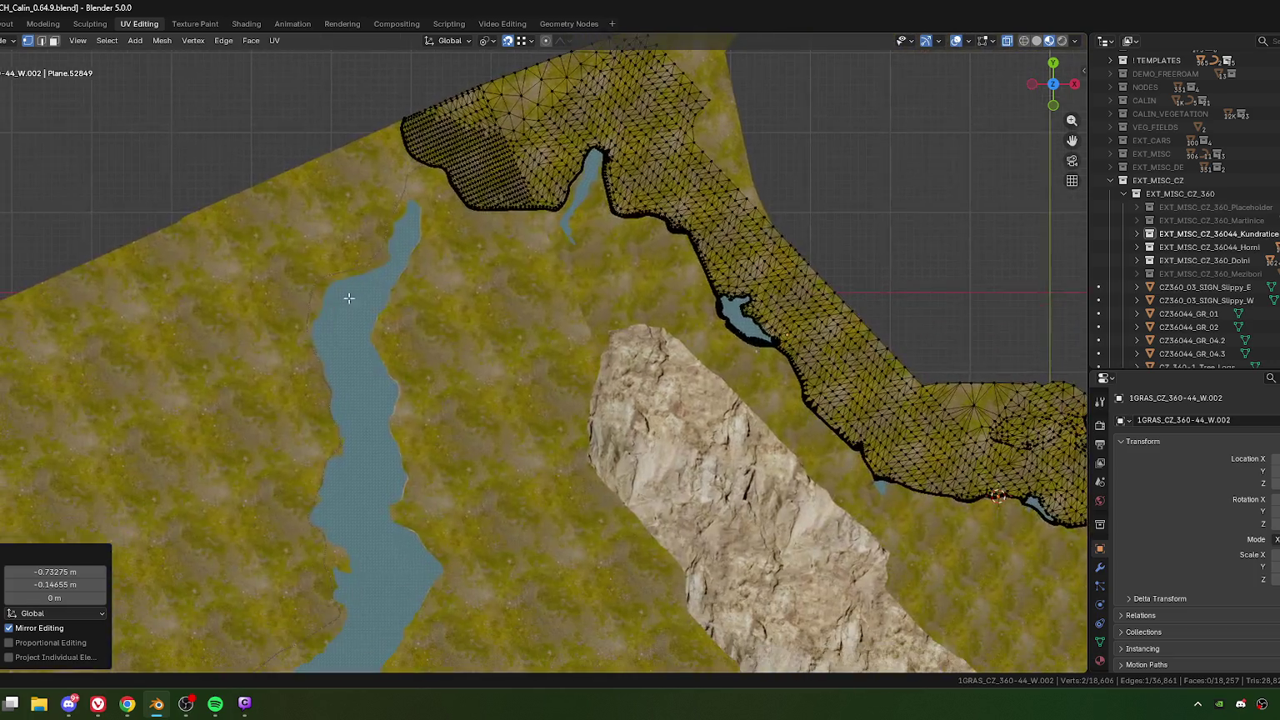
middle_click_drag(351, 350, 383, 248, "shift")
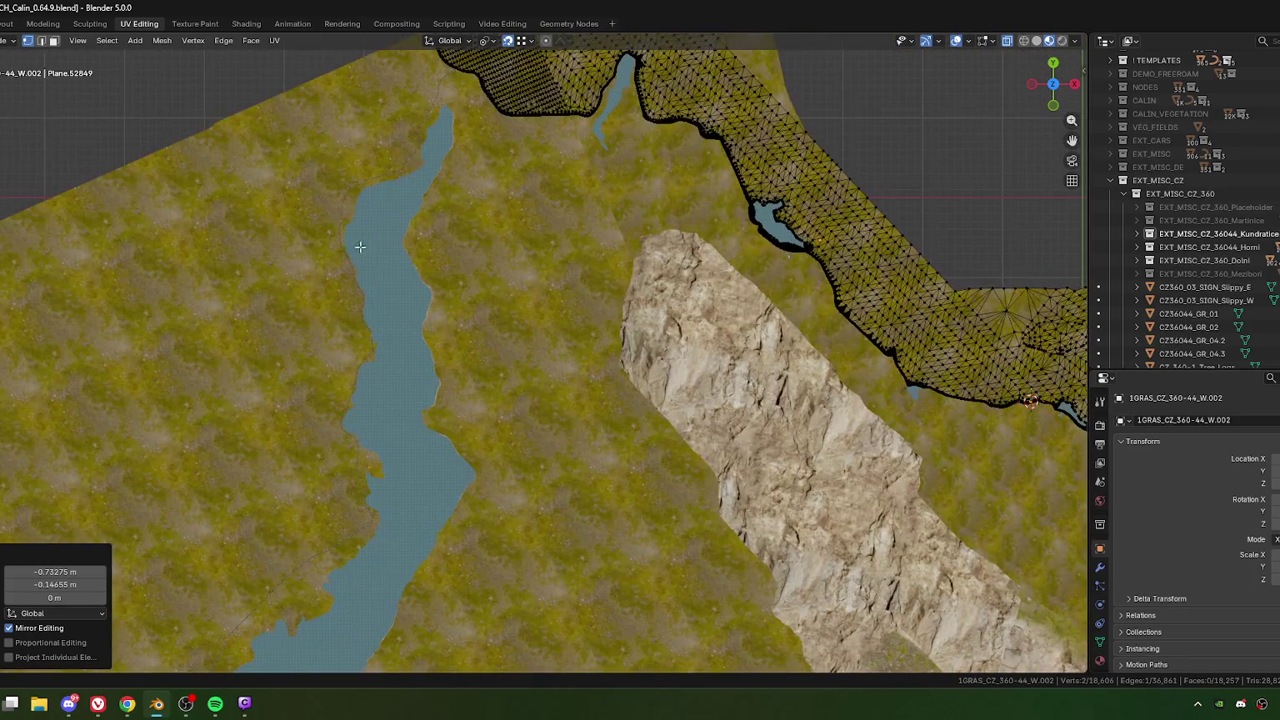
middle_click_drag(378, 438, 392, 385, "shift")
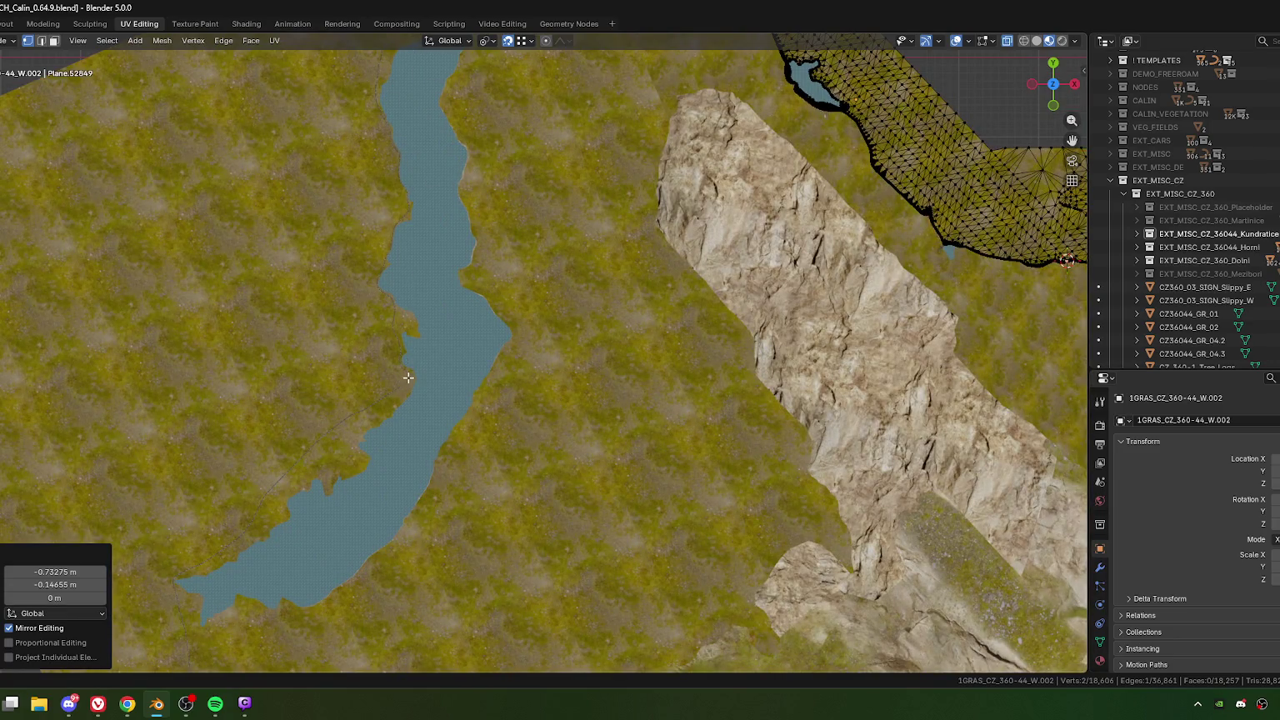
middle_click_drag(408, 377, 446, 310, "shift")
middle_click_drag(452, 106, 451, 140)
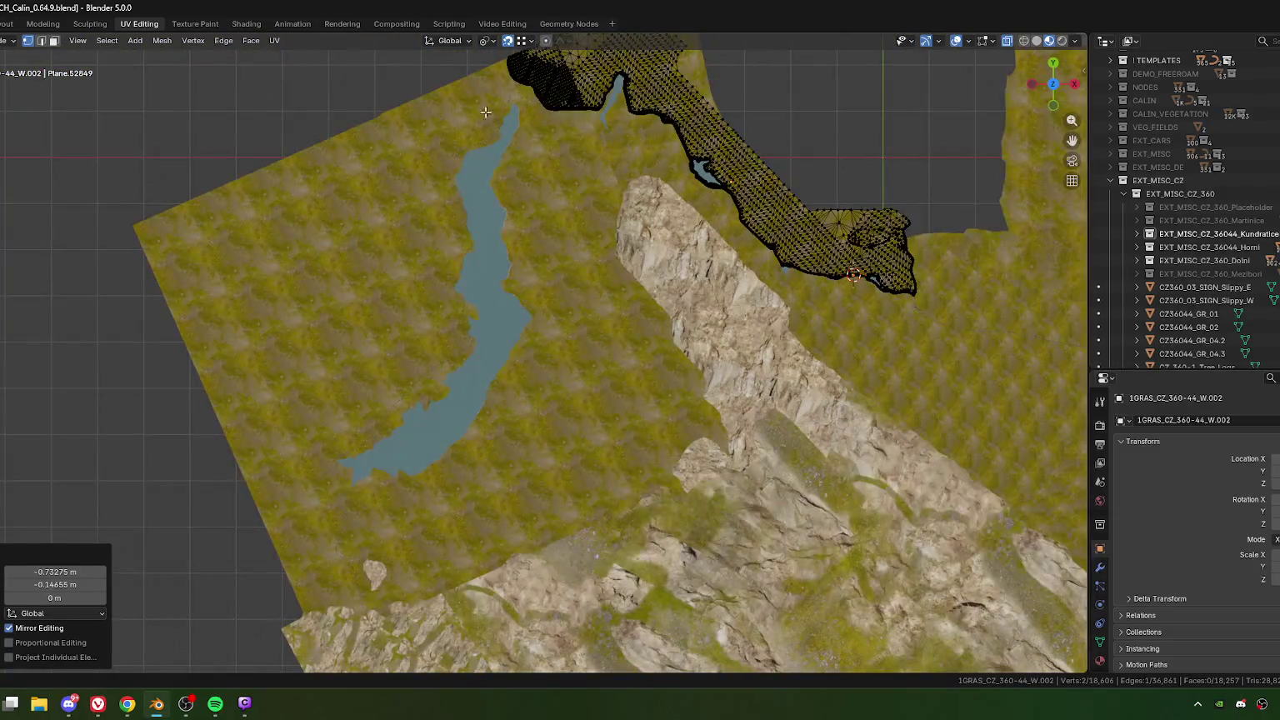
middle_click_drag(350, 494, 352, 368, "shift")
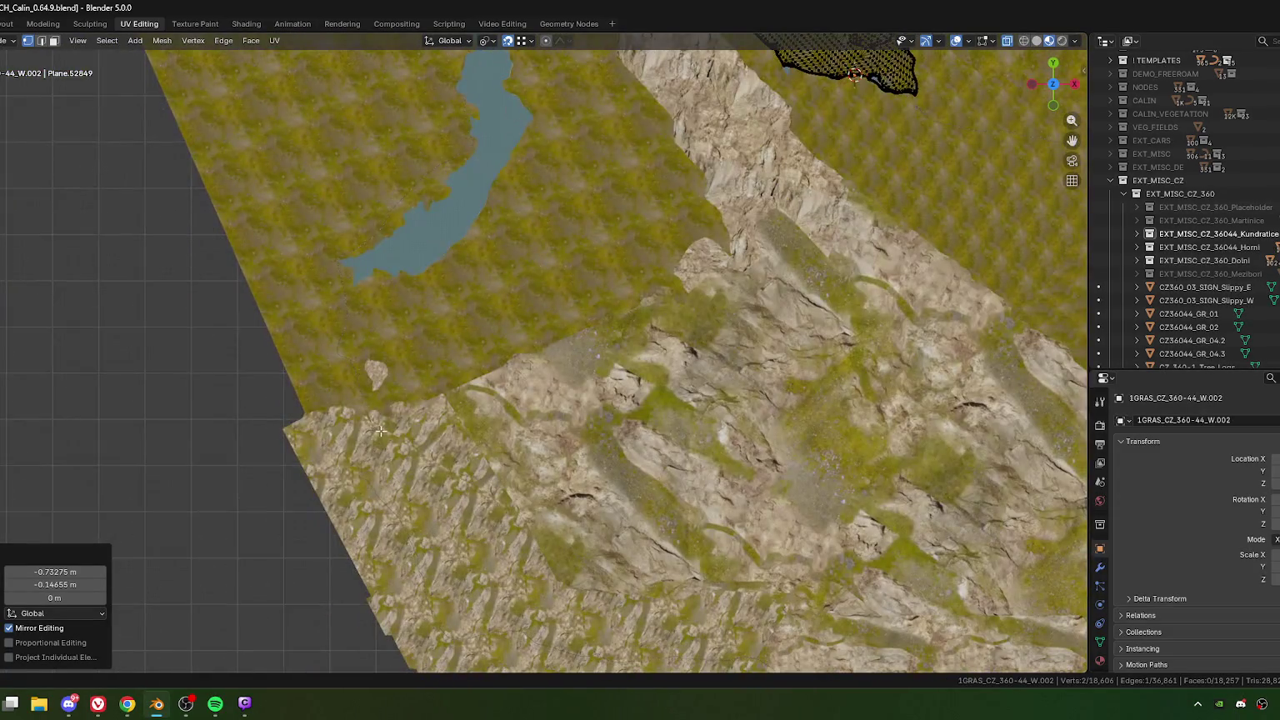
middle_click_drag(382, 431, 395, 314, "shift")
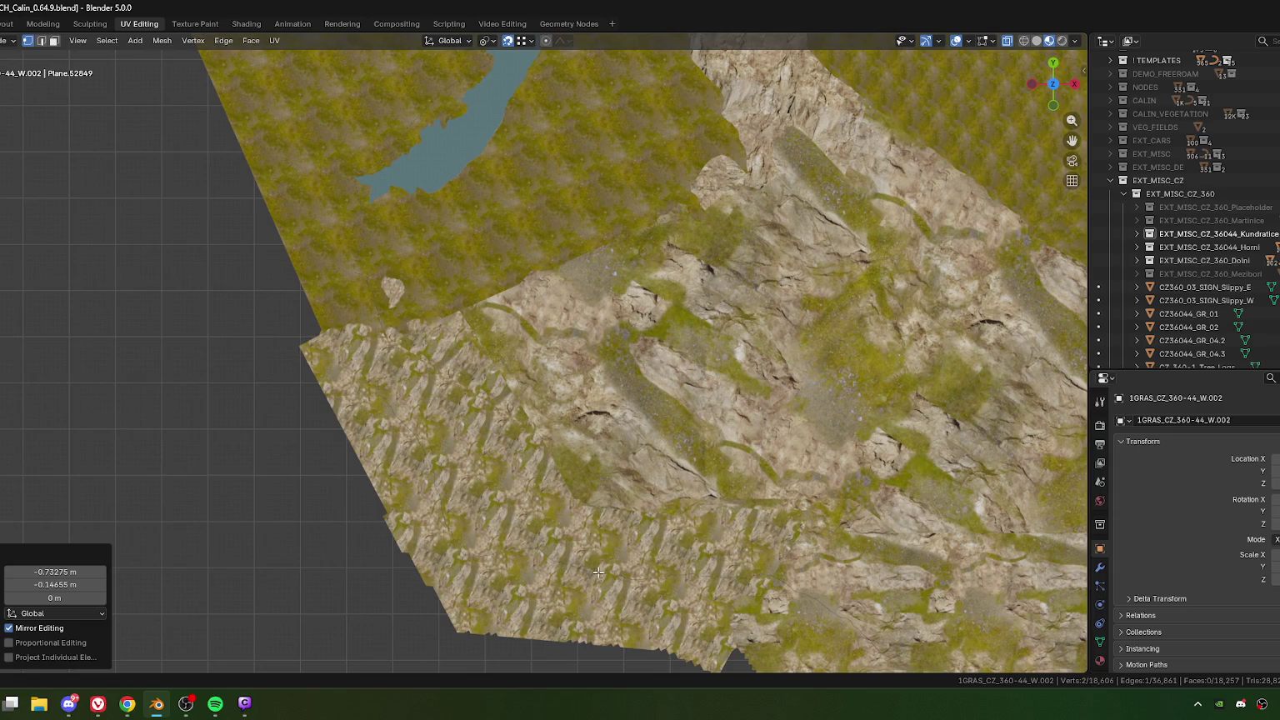
scroll(599, 573, "up", 2)
scroll(567, 517, "up", 3)
scroll(534, 450, "up", 2)
scroll(500, 392, "up", 2)
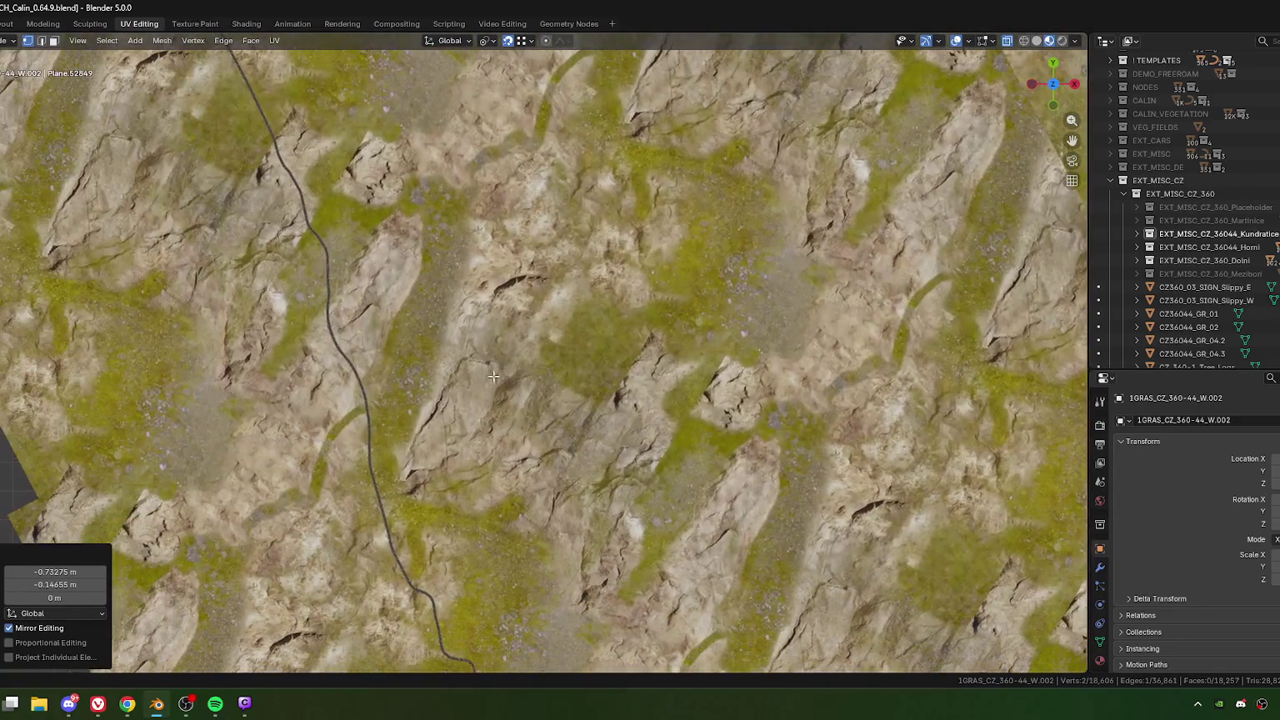
mouse_move(393, 465)
middle_mouse_down("shift")
mouse_move(678, 423)
mouse_move(663, 395)
mouse_move(524, 423)
mouse_move(569, 287)
mouse_move(489, 363)
mouse_move(529, 327)
middle_mouse_up("shift")
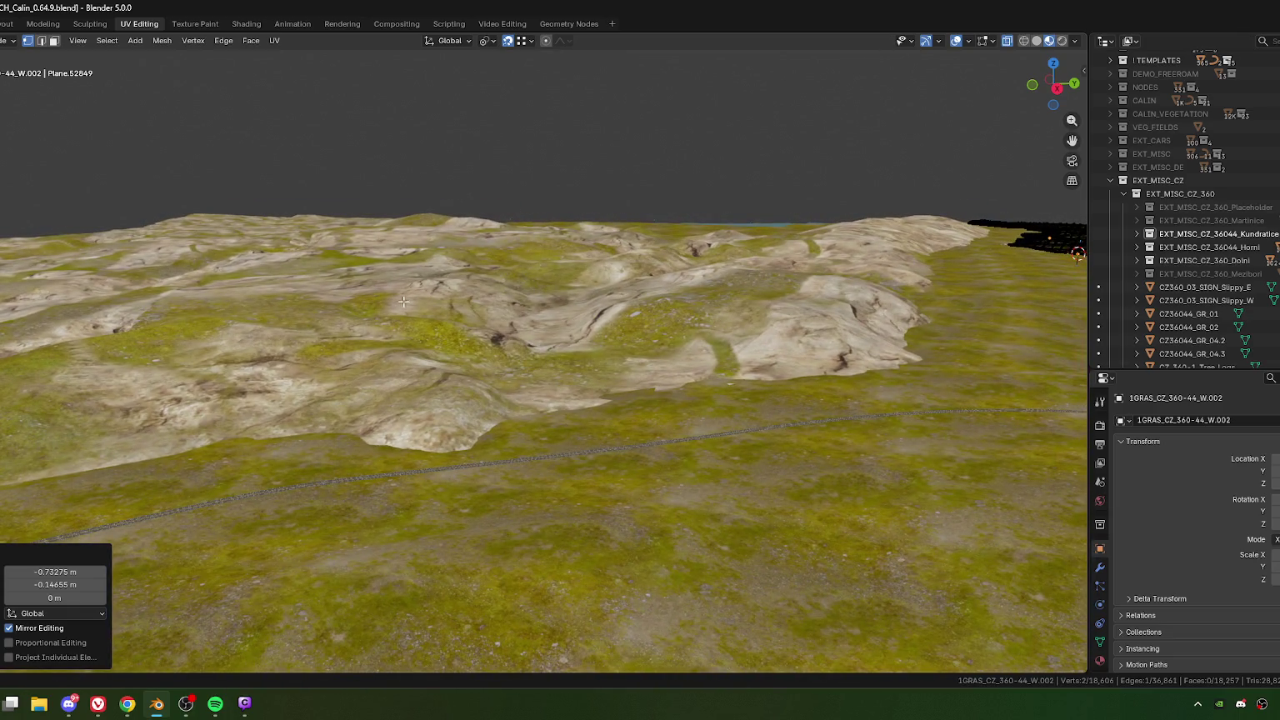
Step: Orbit over the rocky terrain, then restore the UV Editing layout with shader and image panels
mouse_move(403, 301)
middle_mouse_down("shift")
mouse_move(518, 362)
mouse_move(392, 366)
middle_mouse_up("shift")
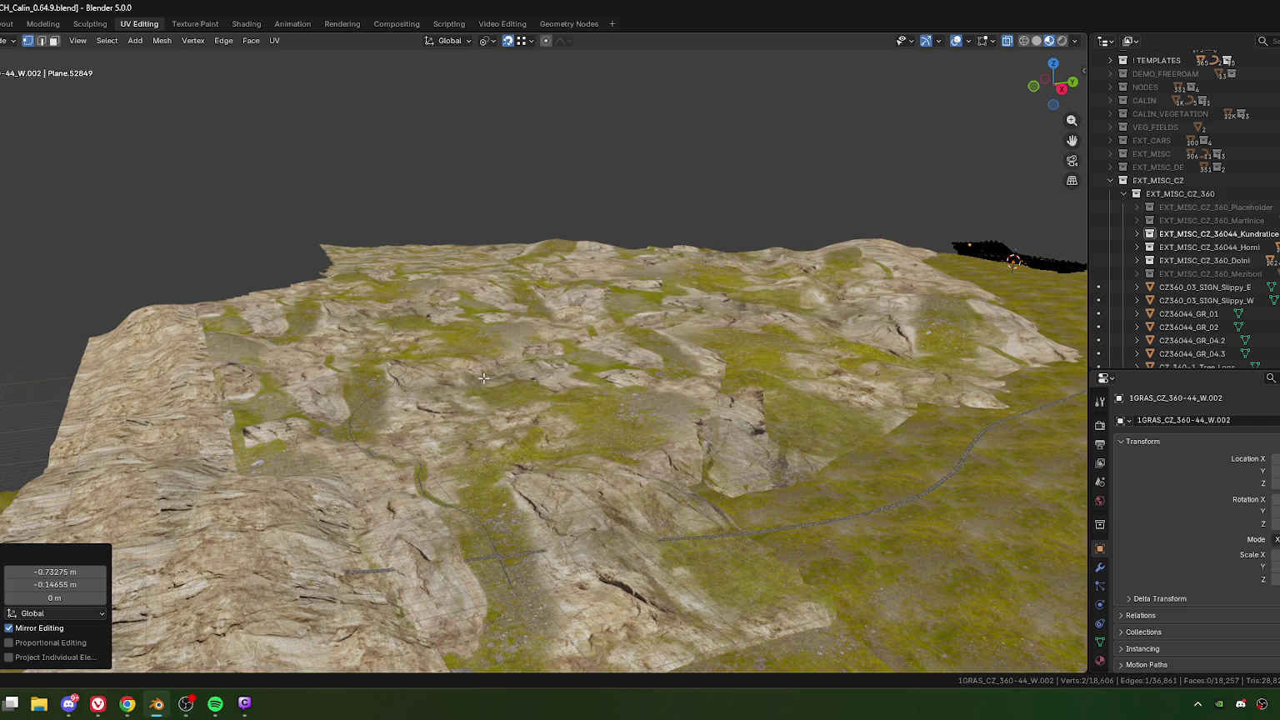
middle_click_drag(470, 382, 375, 392)
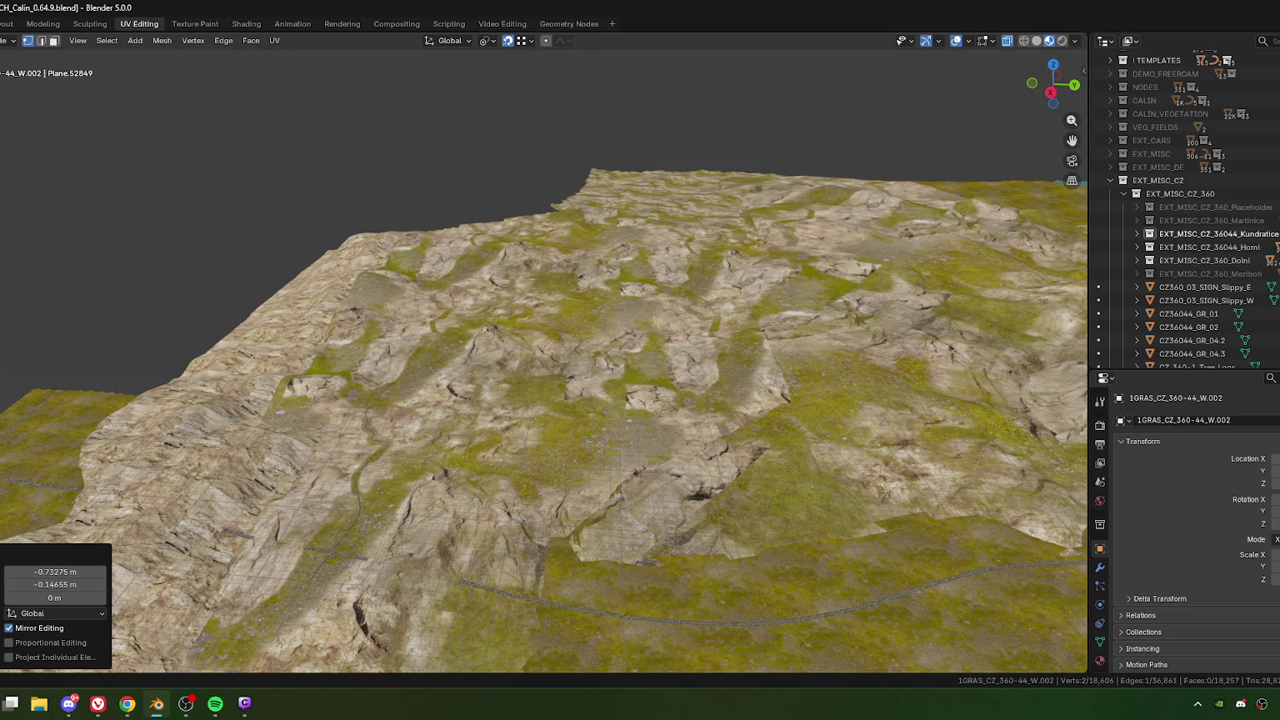
key("ctrl+space")
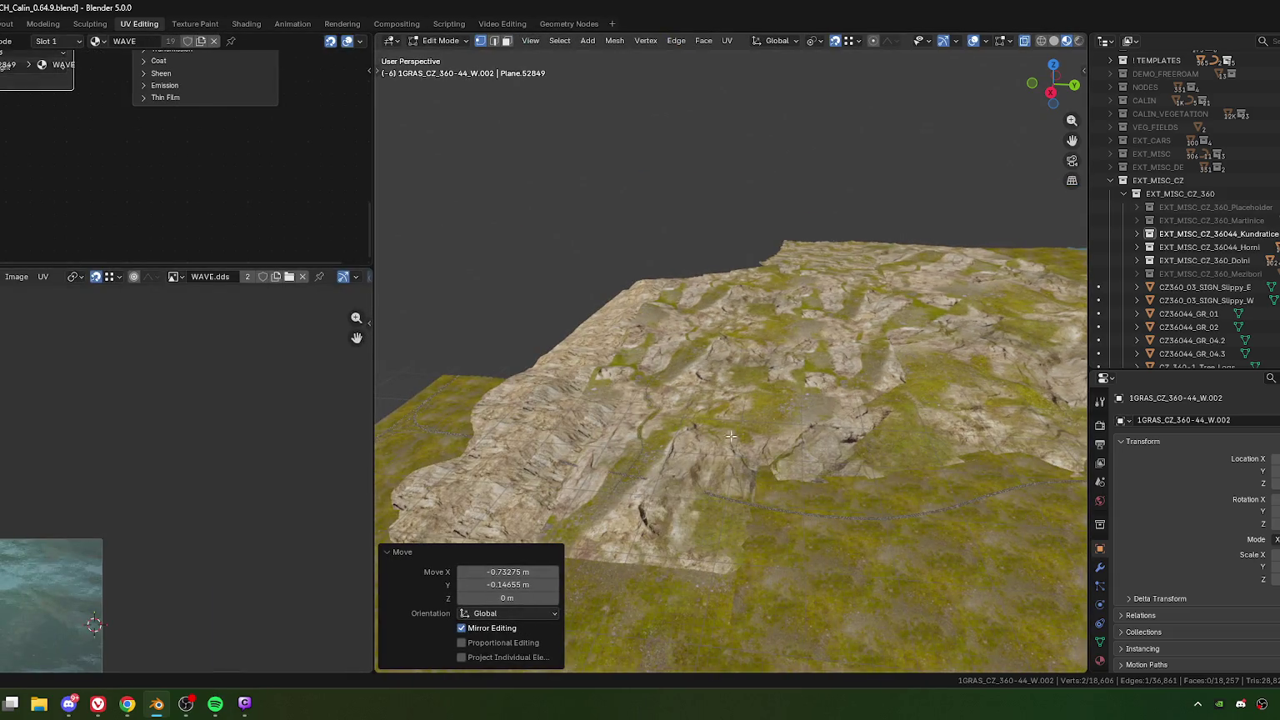
Step: Exit Edit Mode, select the rocky terrain object, and give the shader nodes more room
key("Tab")
left_click(736, 352)
scroll(726, 375, "up", 2)
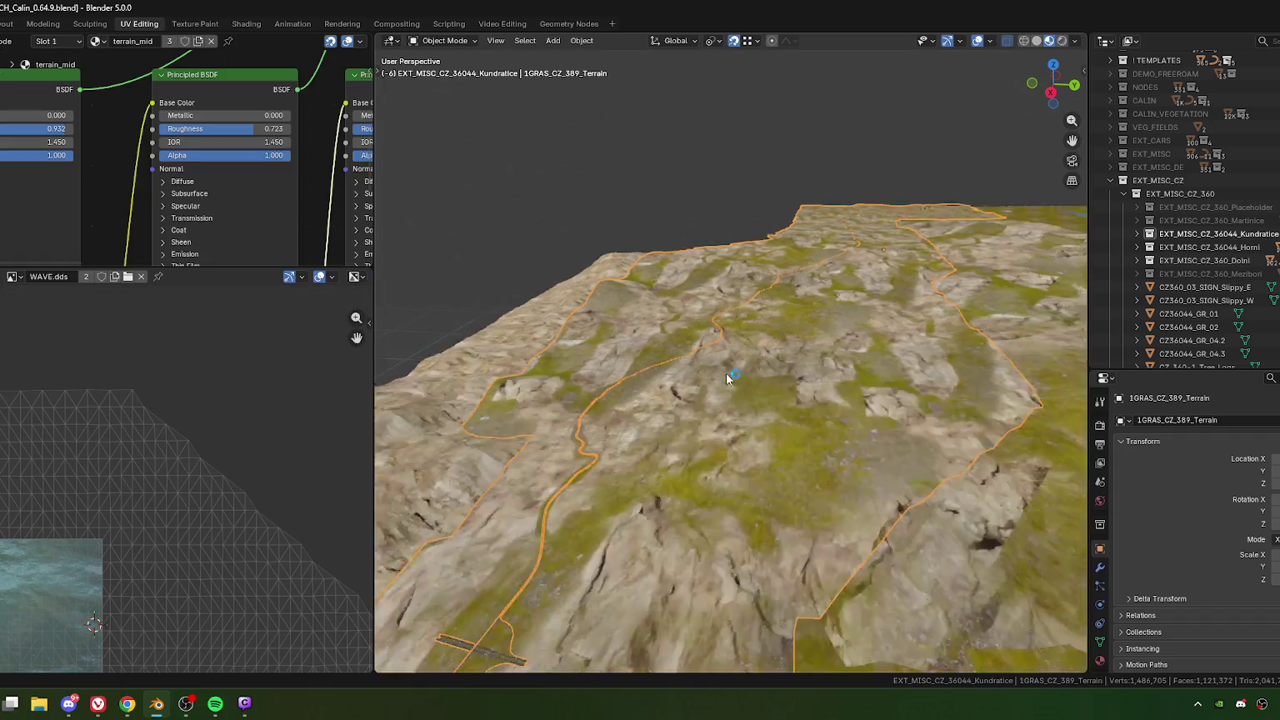
scroll(726, 371, "up", 2)
scroll(723, 381, "up", 1)
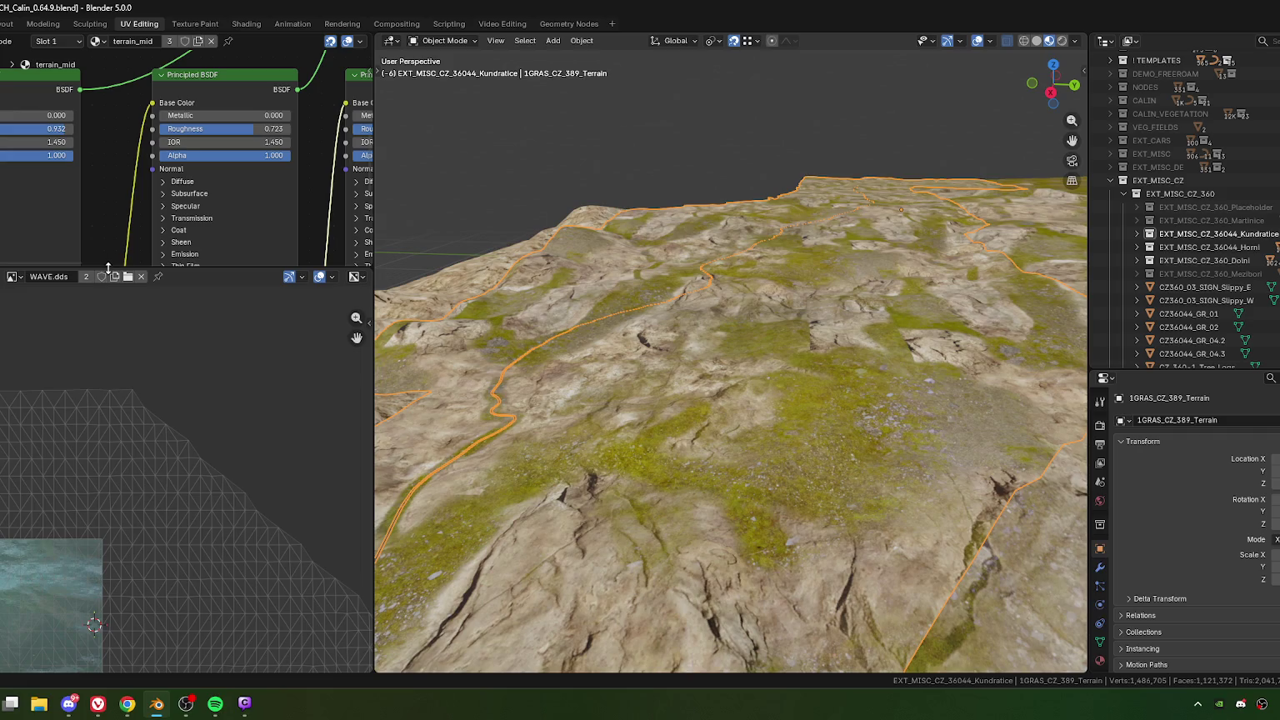
left_click_drag(108, 267, 107, 442)
Step: Inspect the Subtract and Mix Shader image texture nodes and enlarge the image editor below
scroll(54, 291, "down", 2)
scroll(64, 328, "down", 2)
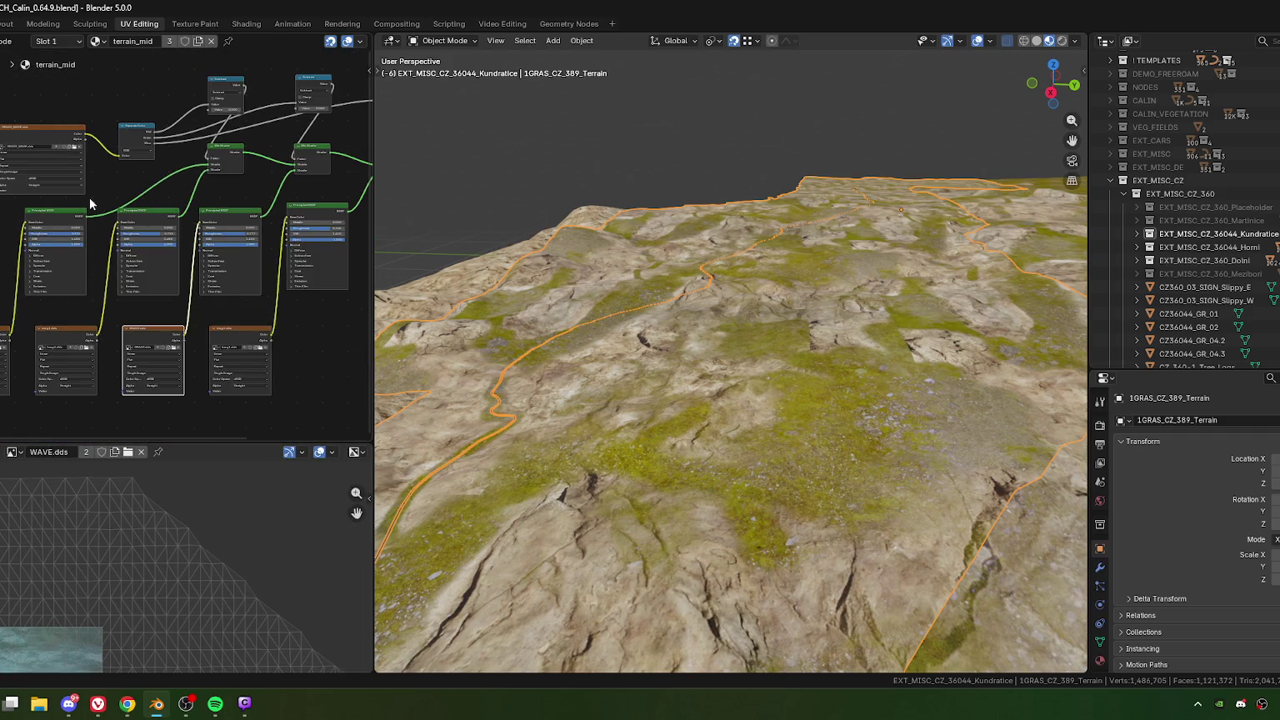
scroll(185, 337, "up", 2)
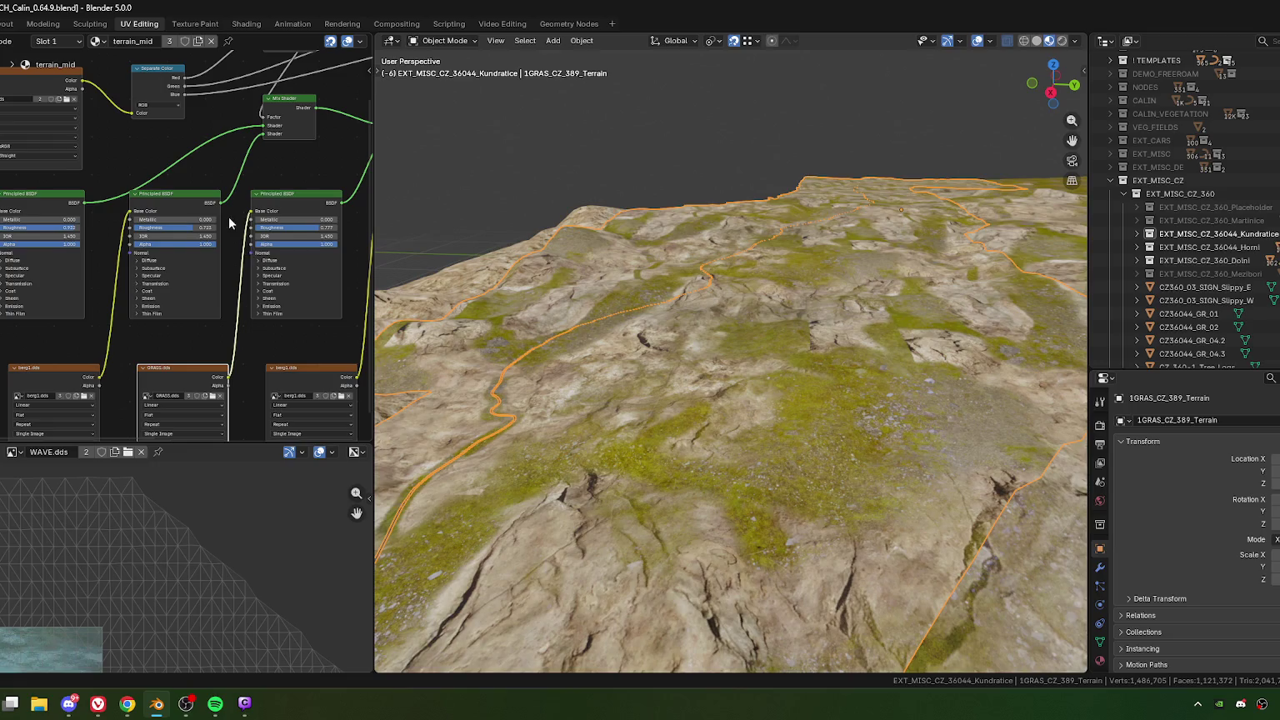
mouse_move(282, 171)
middle_mouse_down()
mouse_move(72, 271)
mouse_move(274, 227)
mouse_move(109, 262)
mouse_move(157, 247)
middle_mouse_up()
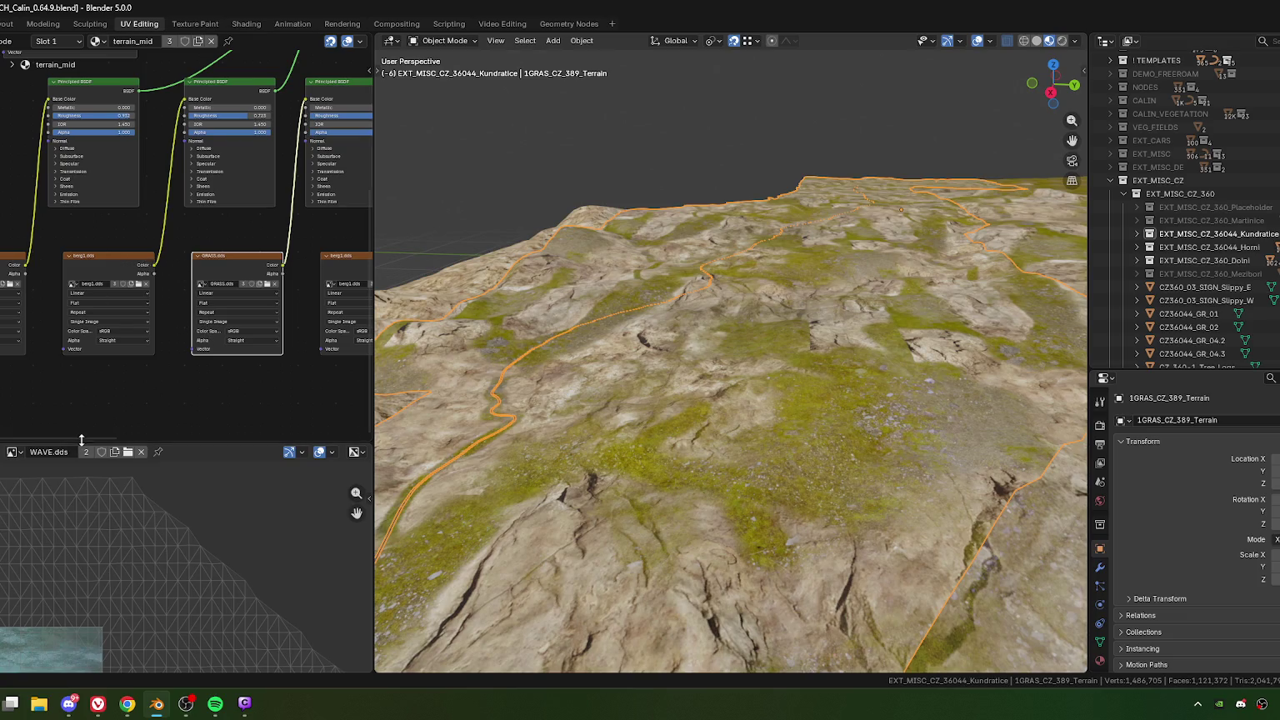
mouse_move(81, 441)
left_mouse_down()
mouse_move(153, 213)
mouse_move(152, 295)
left_mouse_up()
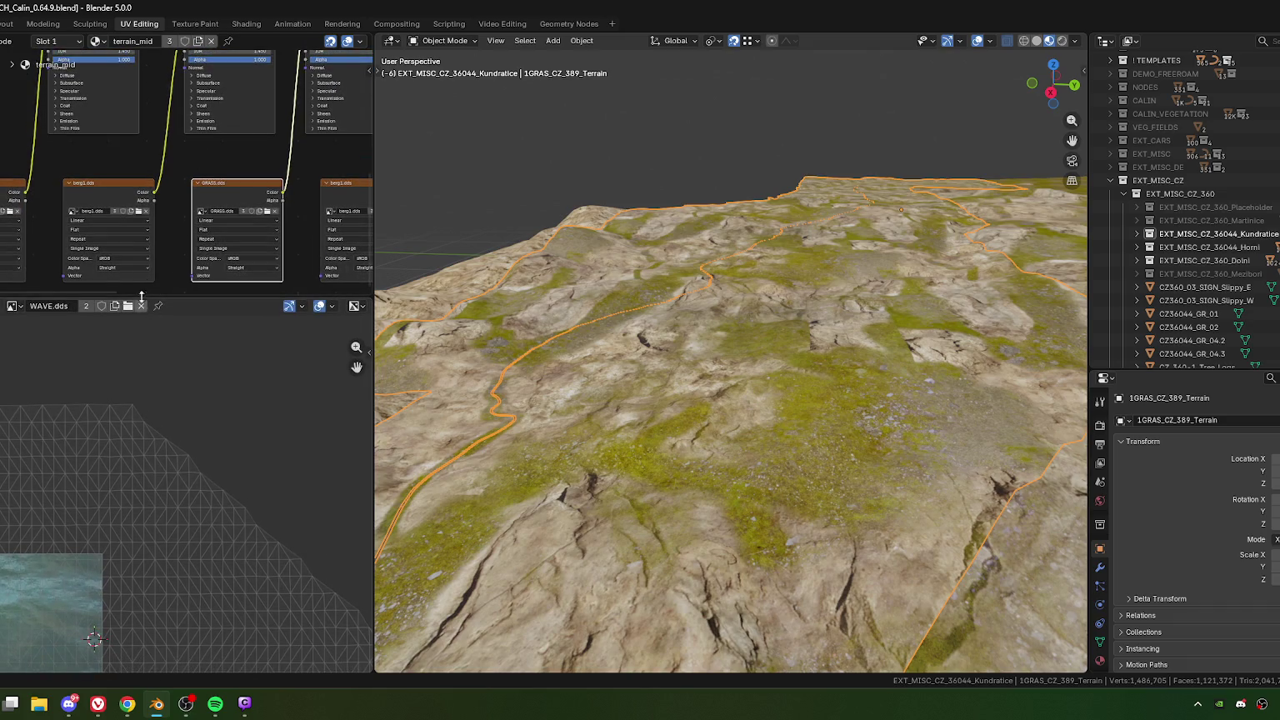
scroll(155, 197, "down", 1)
scroll(154, 198, "down", 1)
middle_click_drag(154, 198, 147, 199)
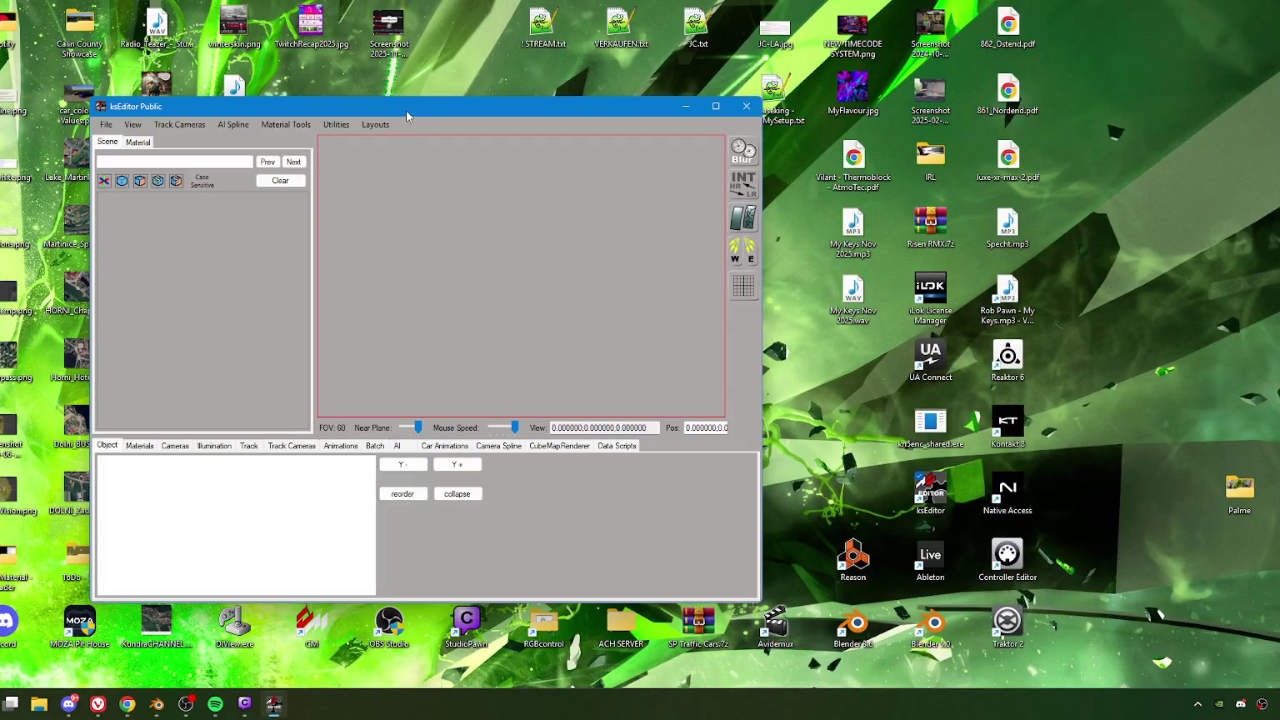
Step: Open File Explorer at E:\ACH\TRACKS\ACH_Calin\texture and select GRASS_MASK.dds
left_click_drag(409, 114, 440, 114)
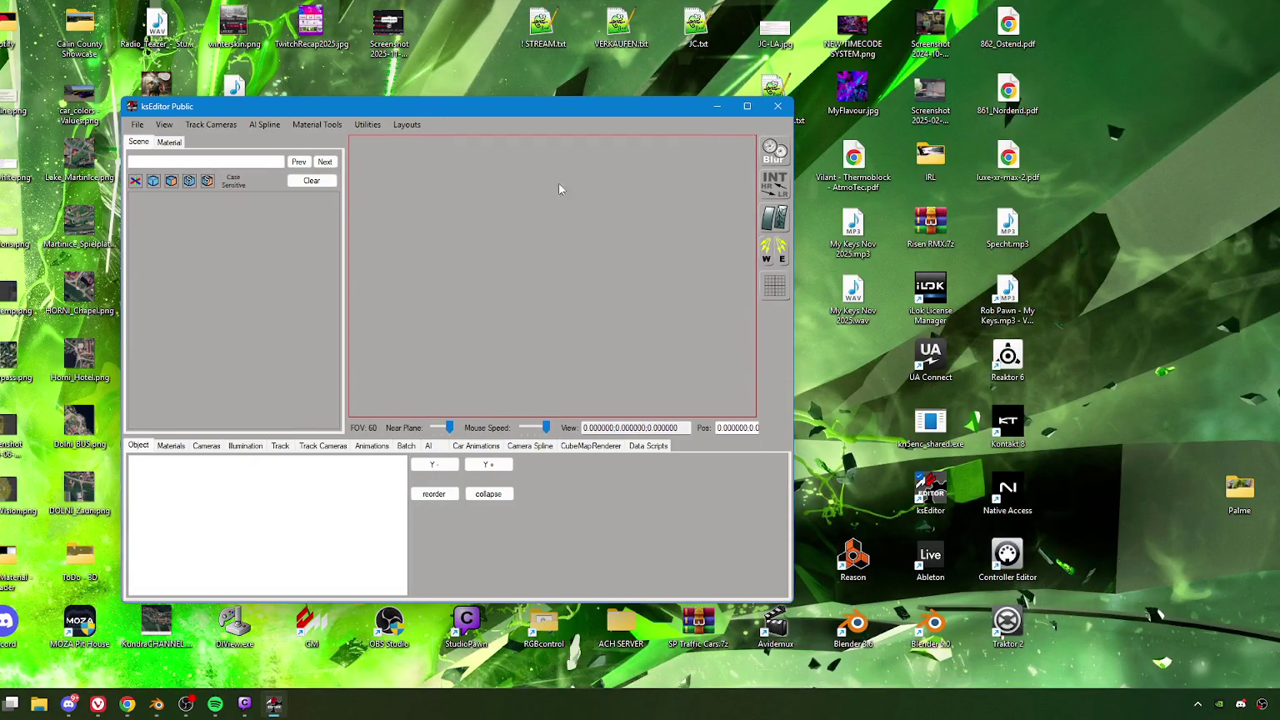
left_click(39, 704)
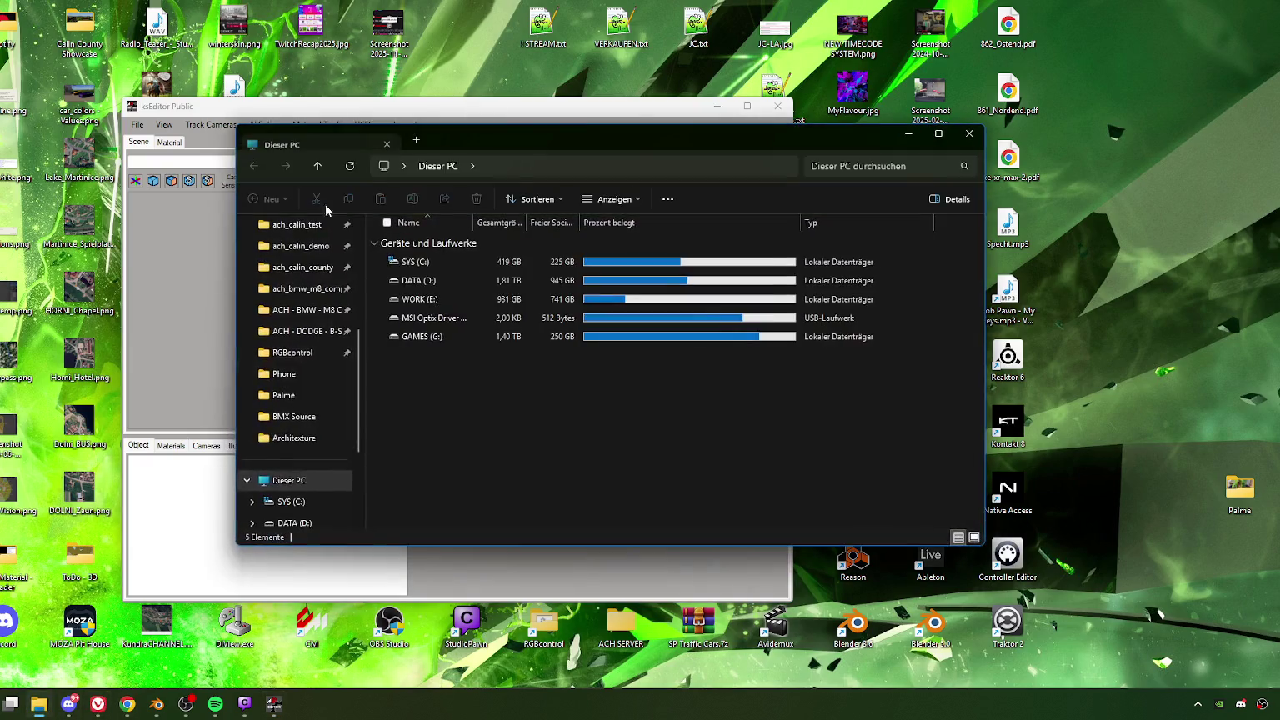
scroll(317, 333, "up", 4)
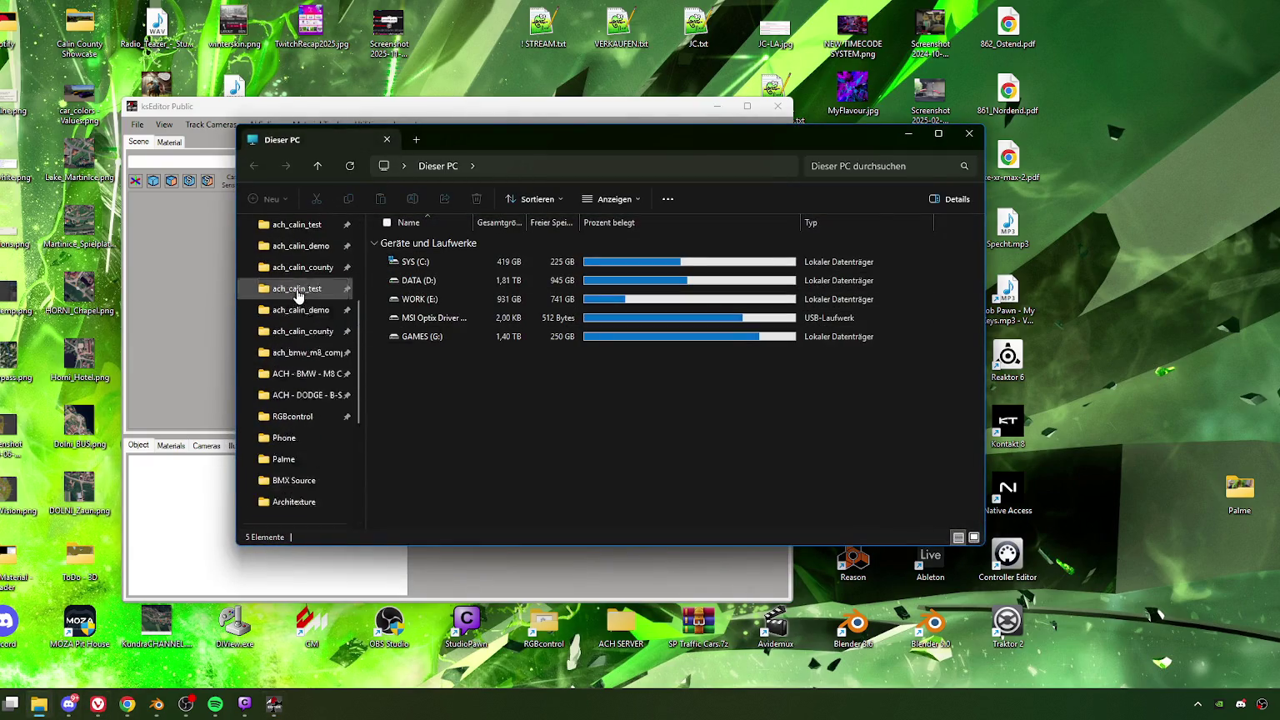
left_click(306, 420)
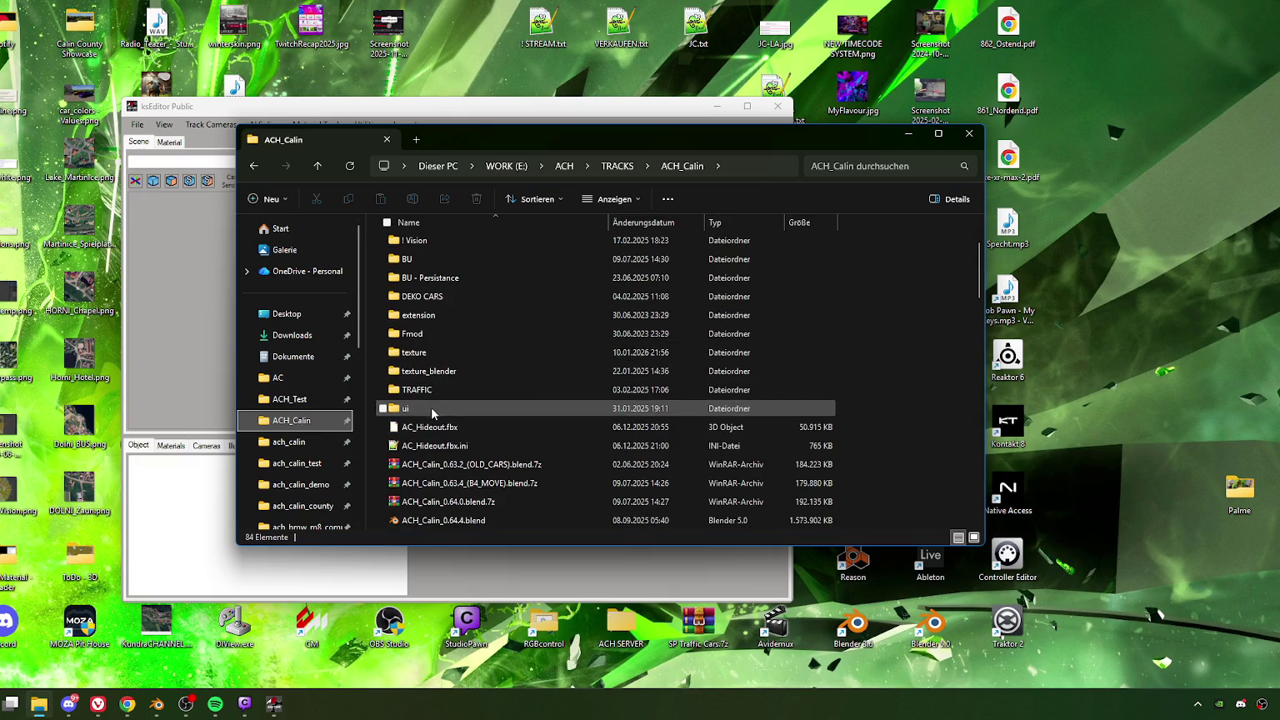
double_click(416, 353)
scroll(509, 430, "down", 10)
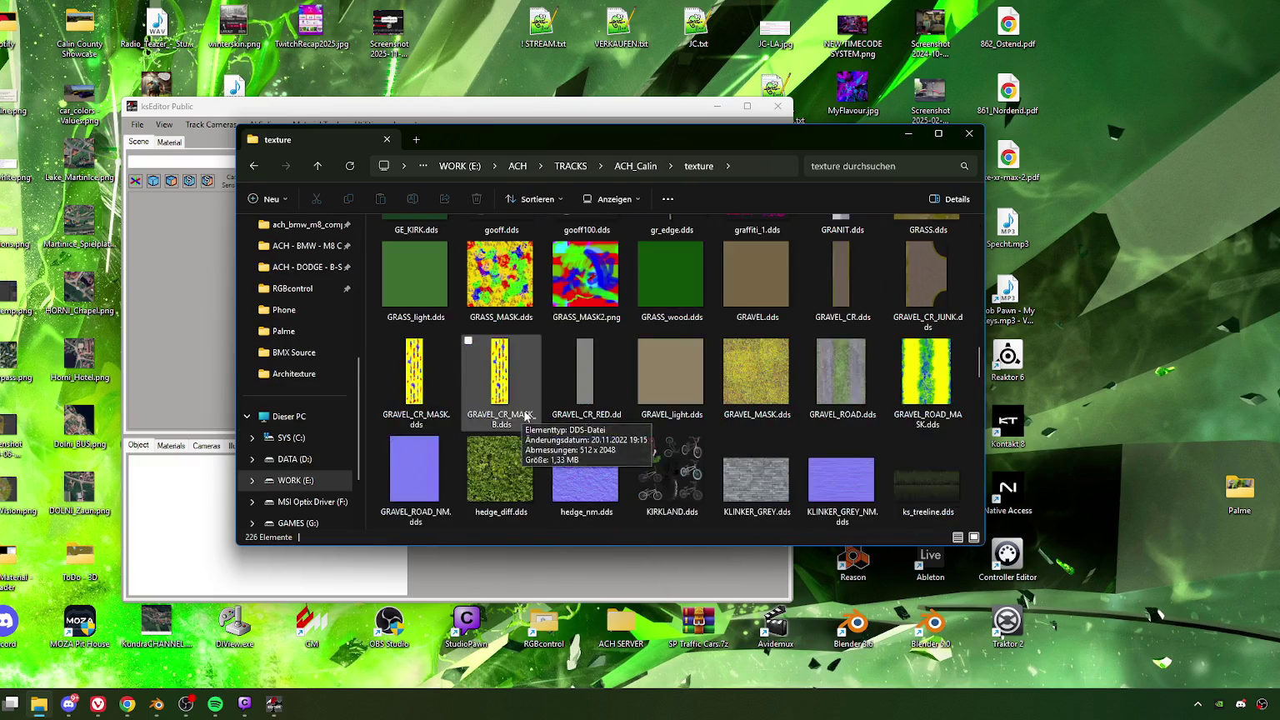
scroll(509, 430, "up", 5)
scroll(508, 430, "down", 2)
left_click(507, 484)
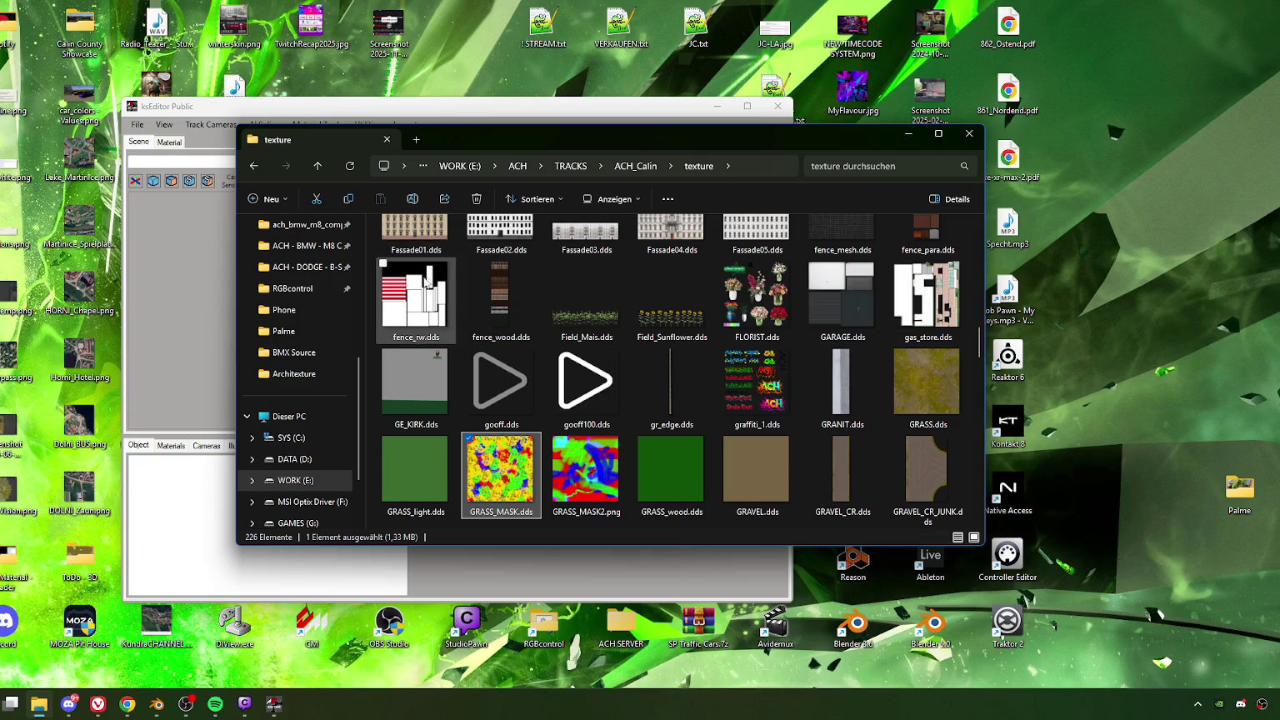
Step: Browse the texture thumbnails, then put the Explorer window away
scroll(441, 367, "up", 5)
scroll(434, 381, "up", 3)
scroll(435, 381, "down", 3)
scroll(450, 359, "down", 3)
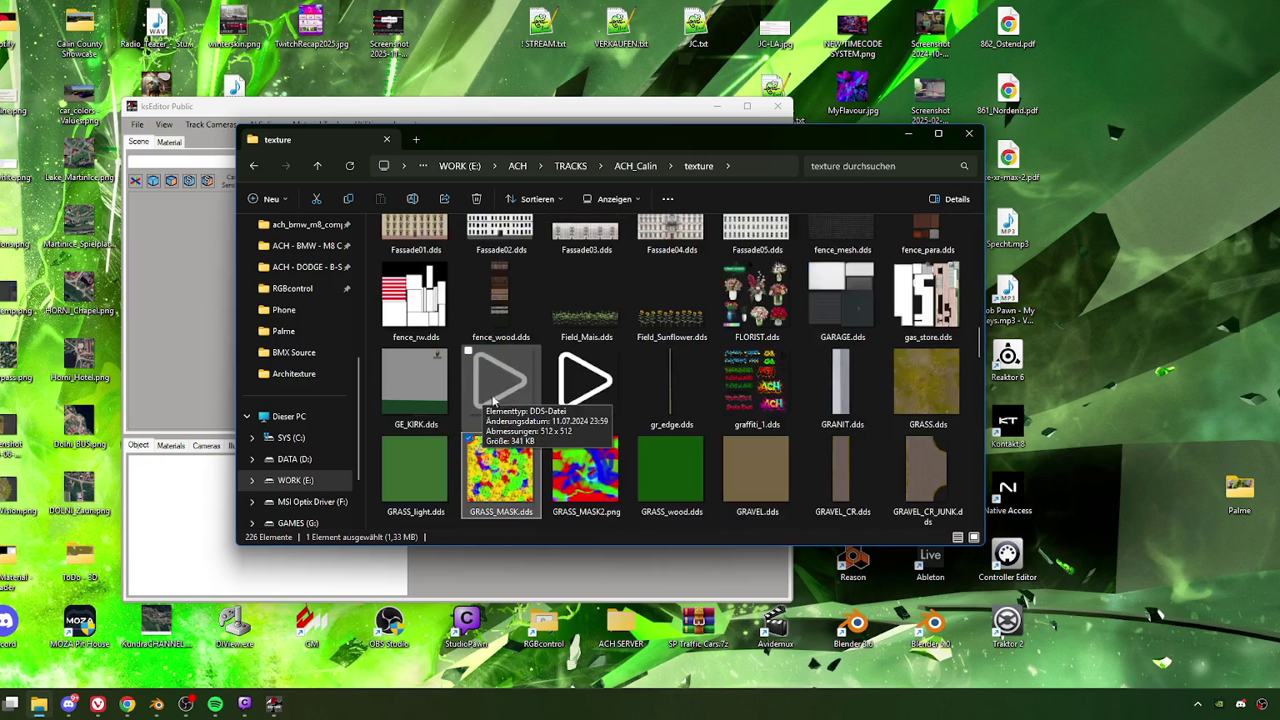
scroll(492, 325, "down", 2)
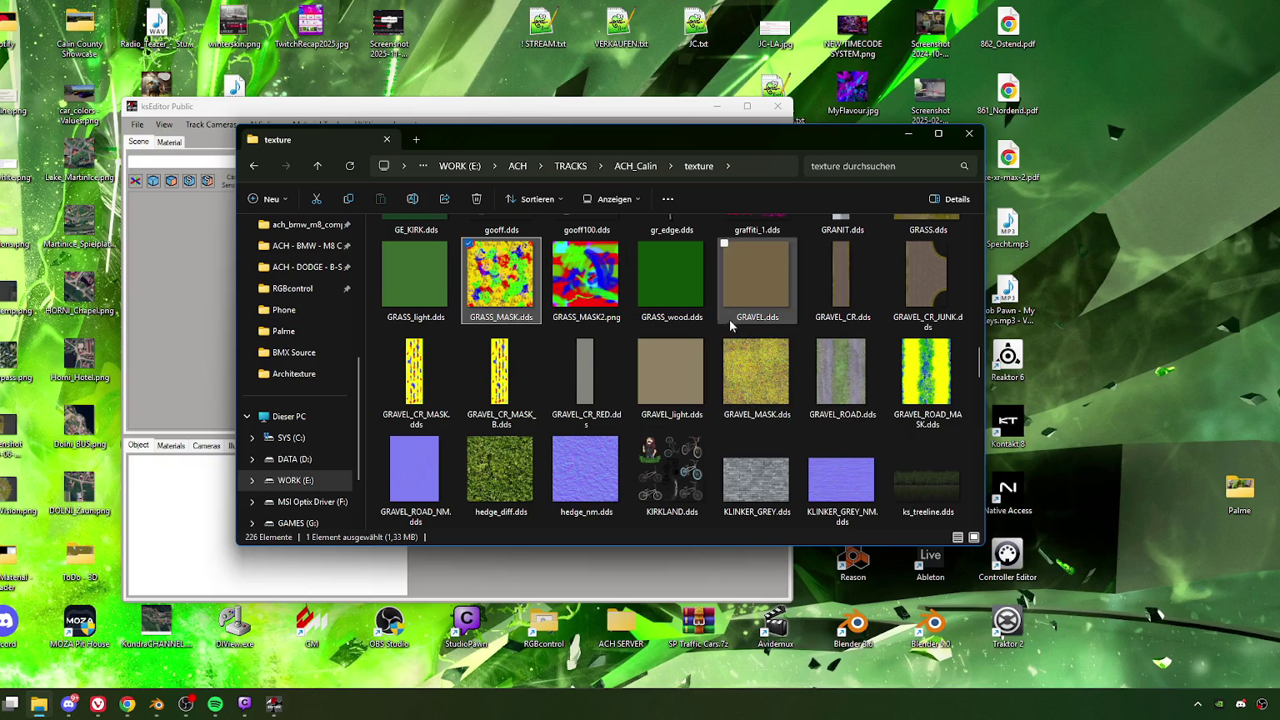
scroll(708, 392, "down", 3)
scroll(610, 434, "down", 10)
scroll(610, 434, "up", 3)
scroll(766, 357, "up", 4)
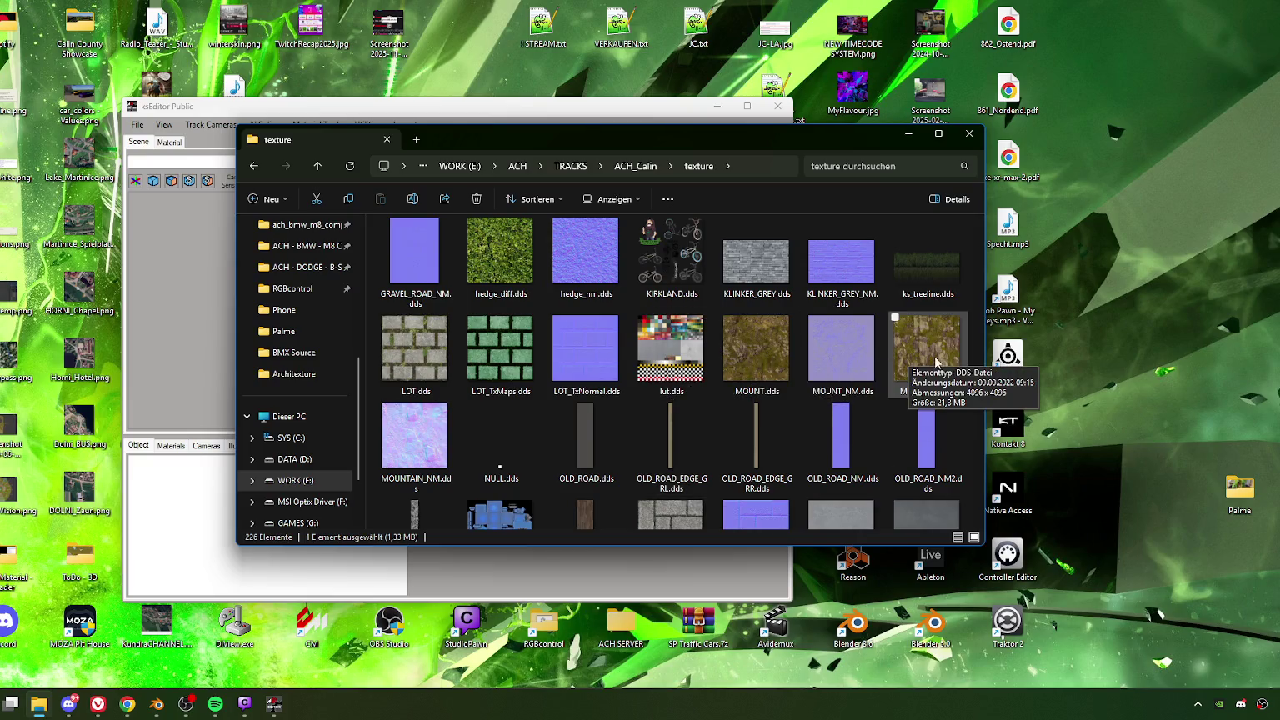
scroll(789, 349, "up", 4)
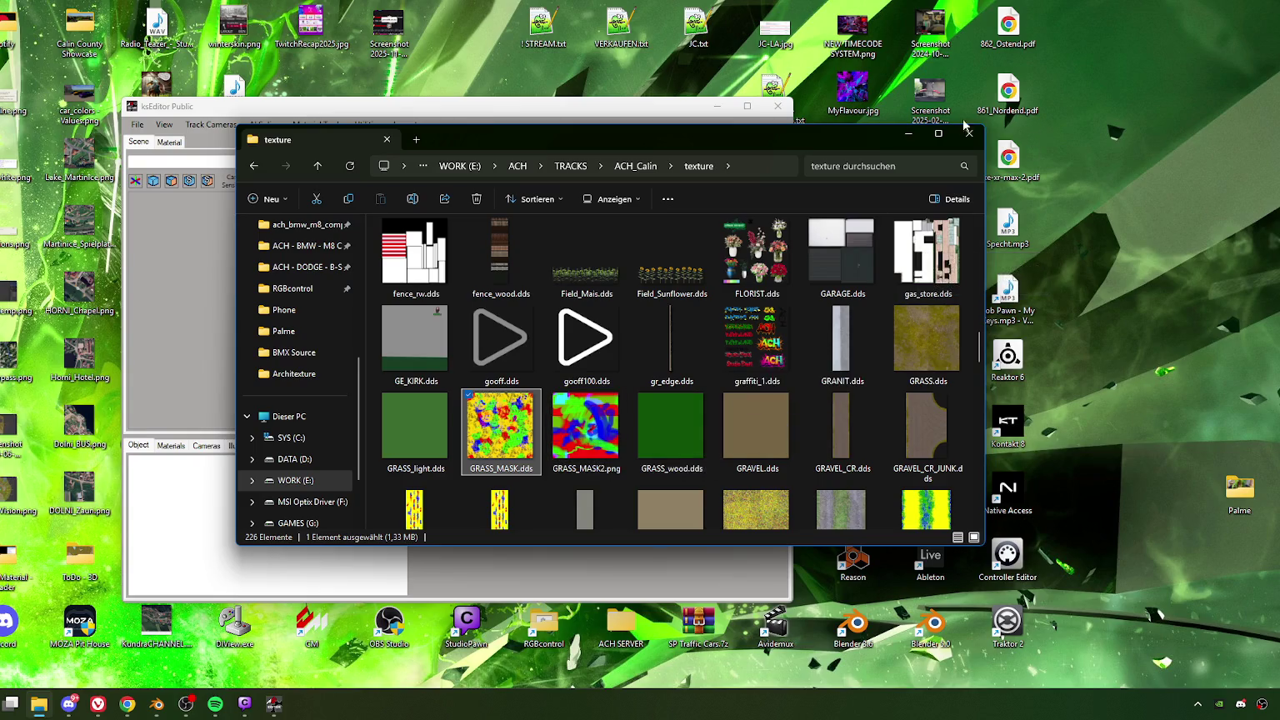
left_click(909, 136)
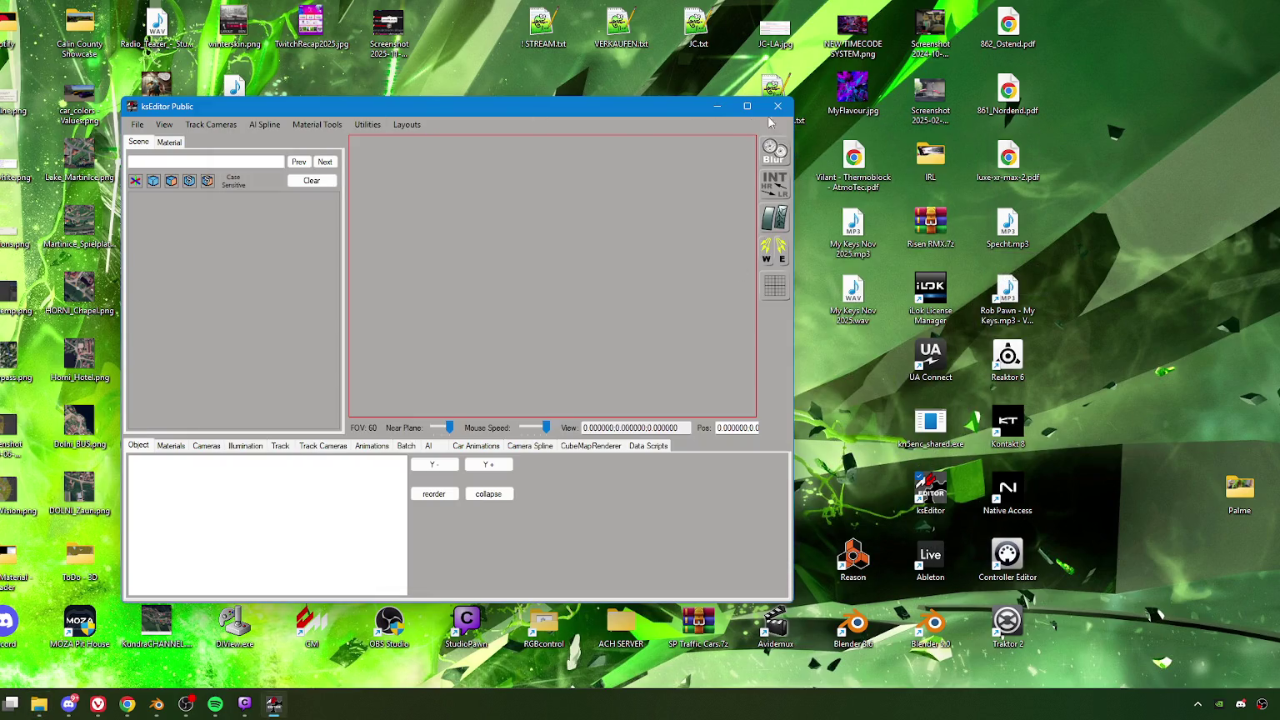
Step: Close ksEditor, return to Blender, and widen the 3D viewport over the node and image editors
left_click(777, 123)
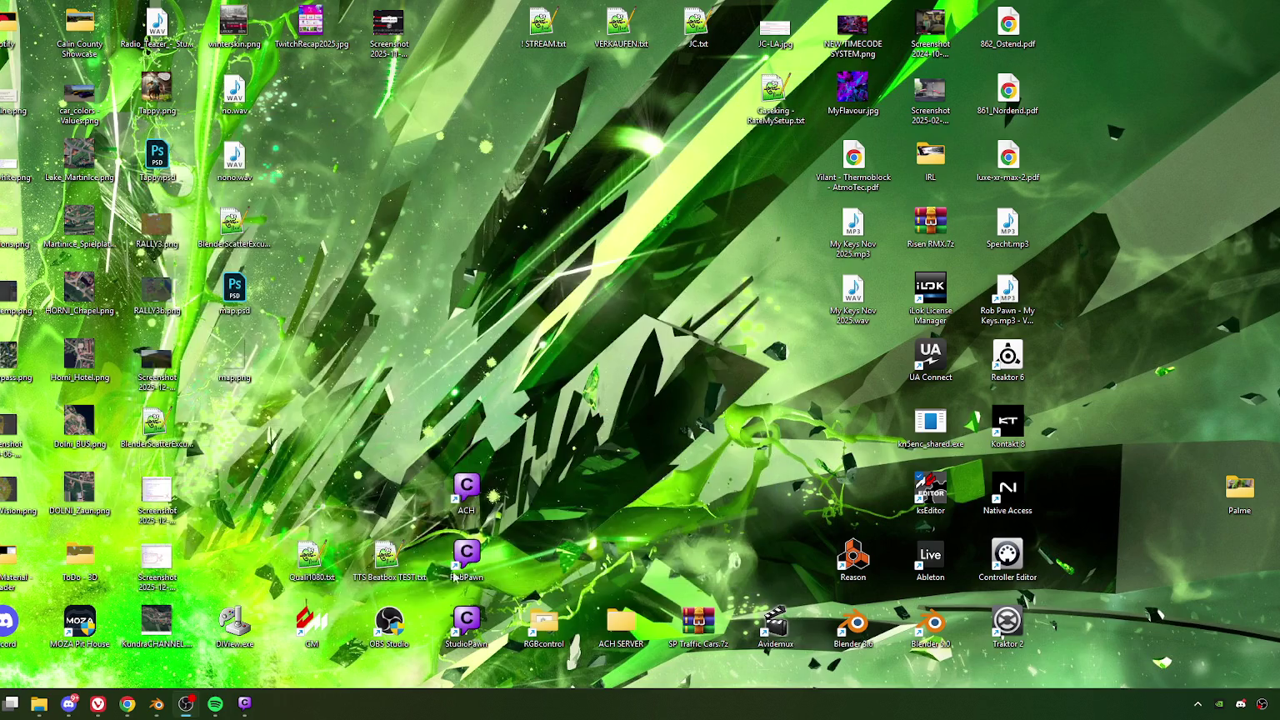
left_click(157, 707)
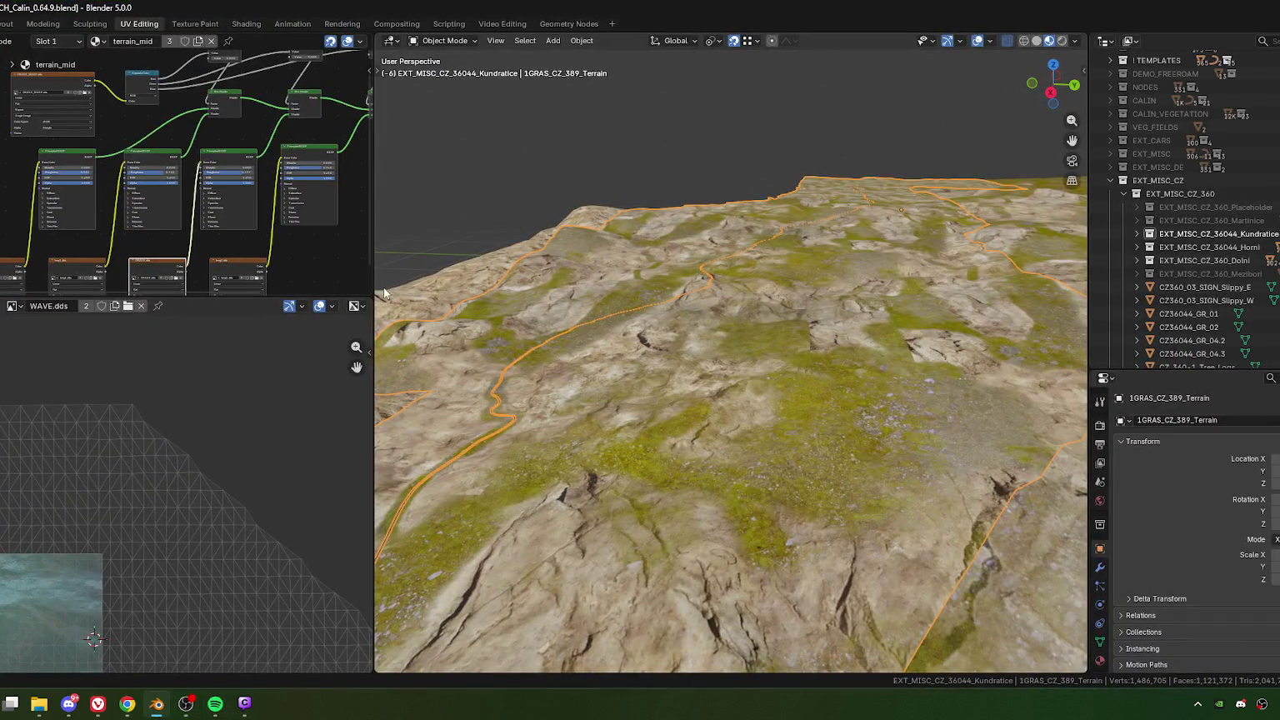
left_click_drag(450, 296, 692, 296)
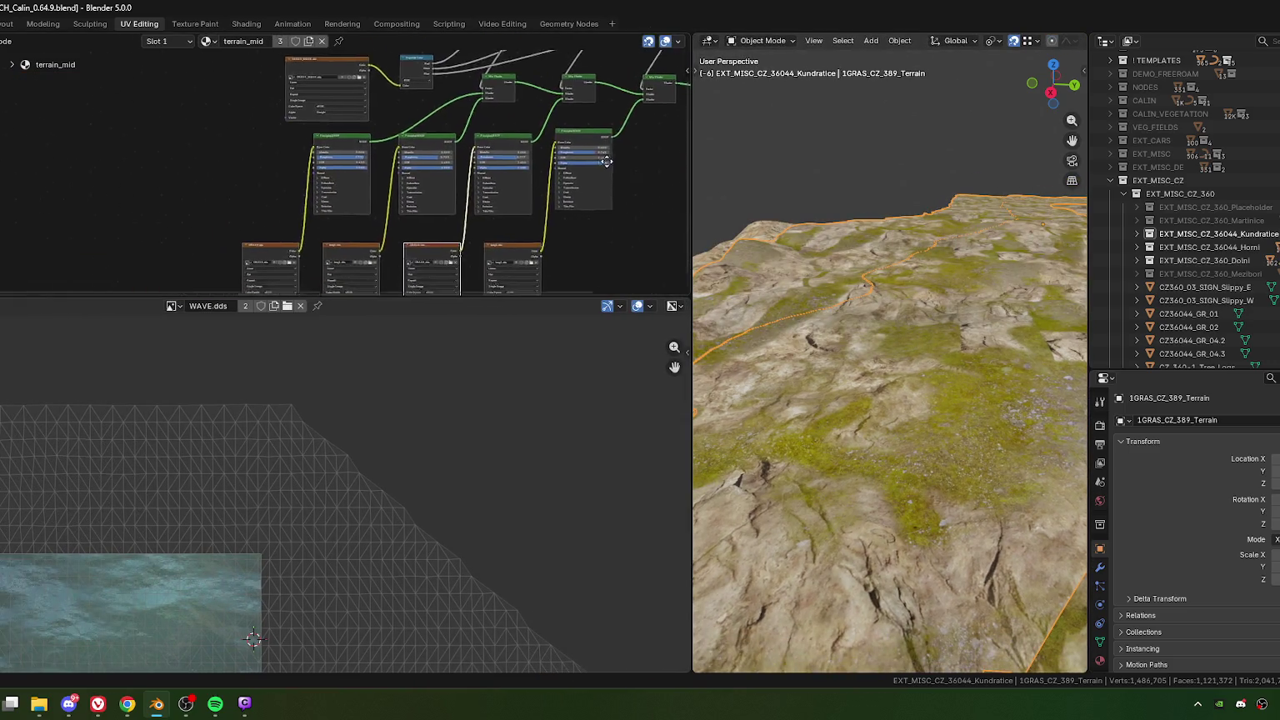
mouse_move(250, 262)
middle_mouse_down()
mouse_move(416, 223)
mouse_move(400, 334)
middle_mouse_up()
mouse_move(615, 191)
middle_mouse_down()
mouse_move(534, 190)
mouse_move(601, 138)
mouse_move(590, 191)
mouse_move(664, 81)
middle_mouse_up()
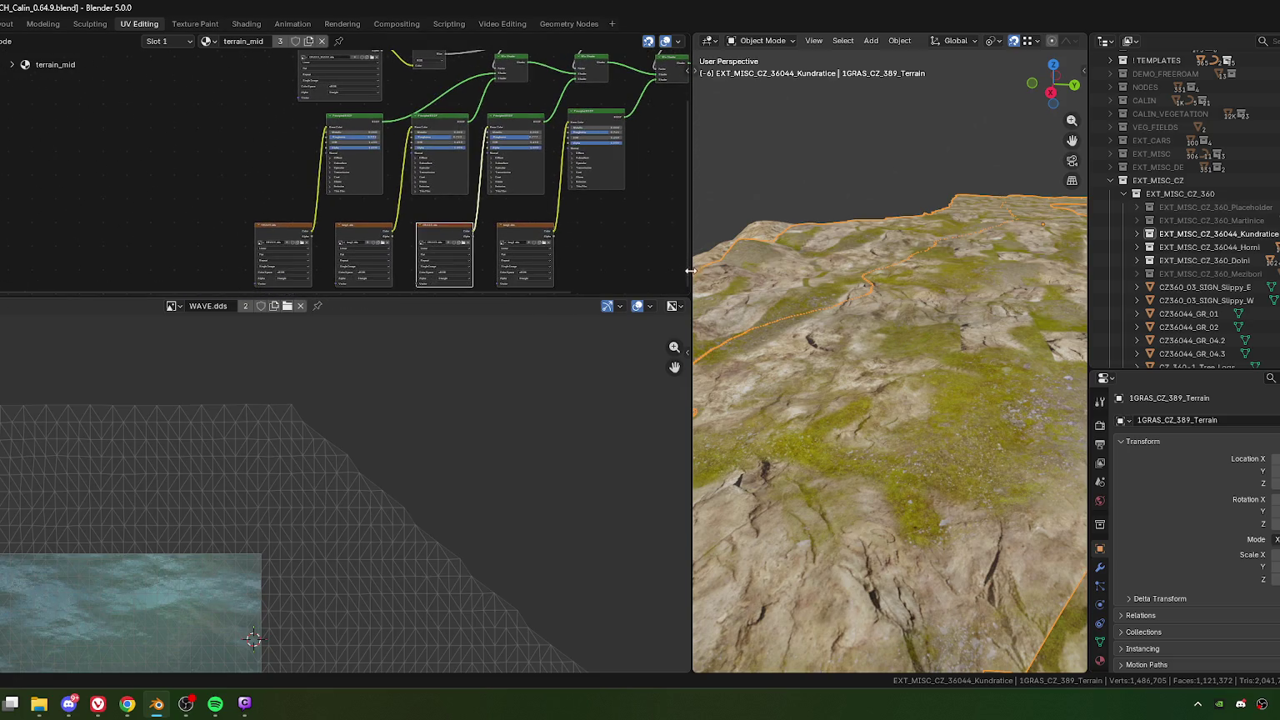
mouse_move(691, 270)
left_mouse_down()
mouse_move(90, 285)
mouse_move(42, 183)
mouse_move(44, 96)
left_mouse_up()
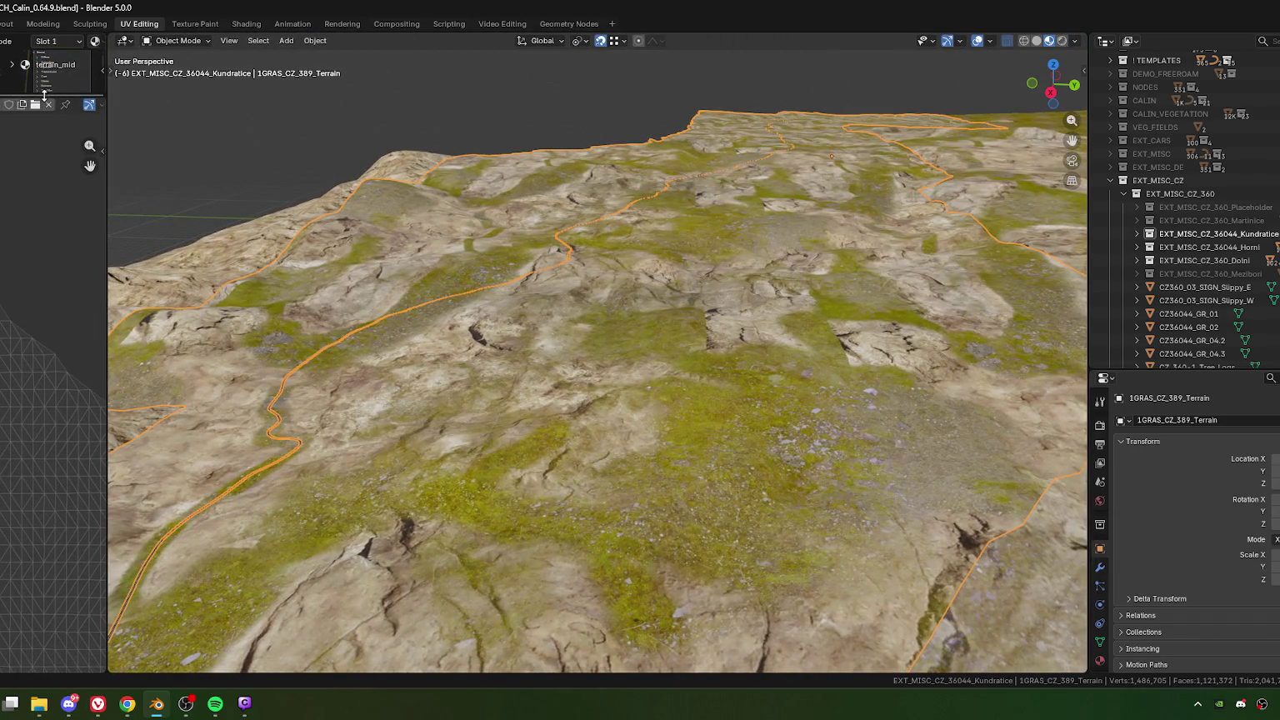
mouse_move(620, 527)
middle_mouse_down()
mouse_move(791, 468)
mouse_move(725, 396)
mouse_move(554, 416)
mouse_move(540, 496)
mouse_move(570, 513)
middle_mouse_up()
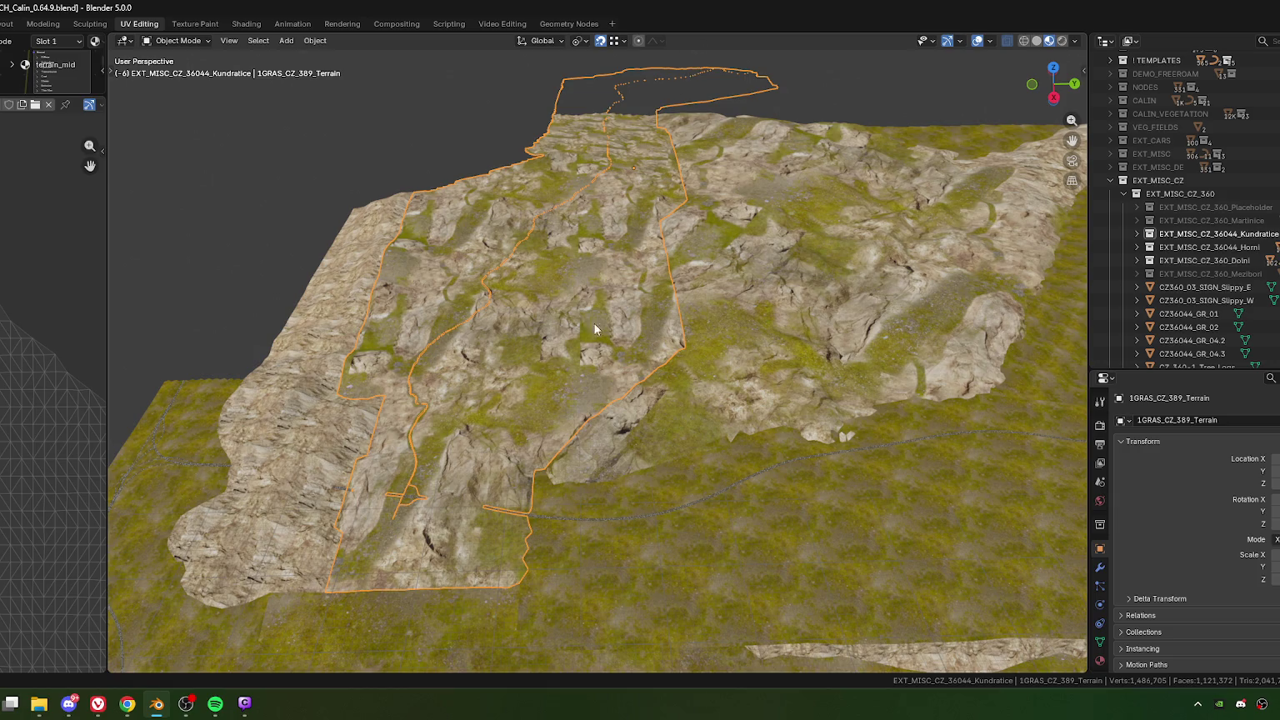
scroll(617, 344, "down", 4)
key("KP_7")
scroll(672, 391, "up", 3)
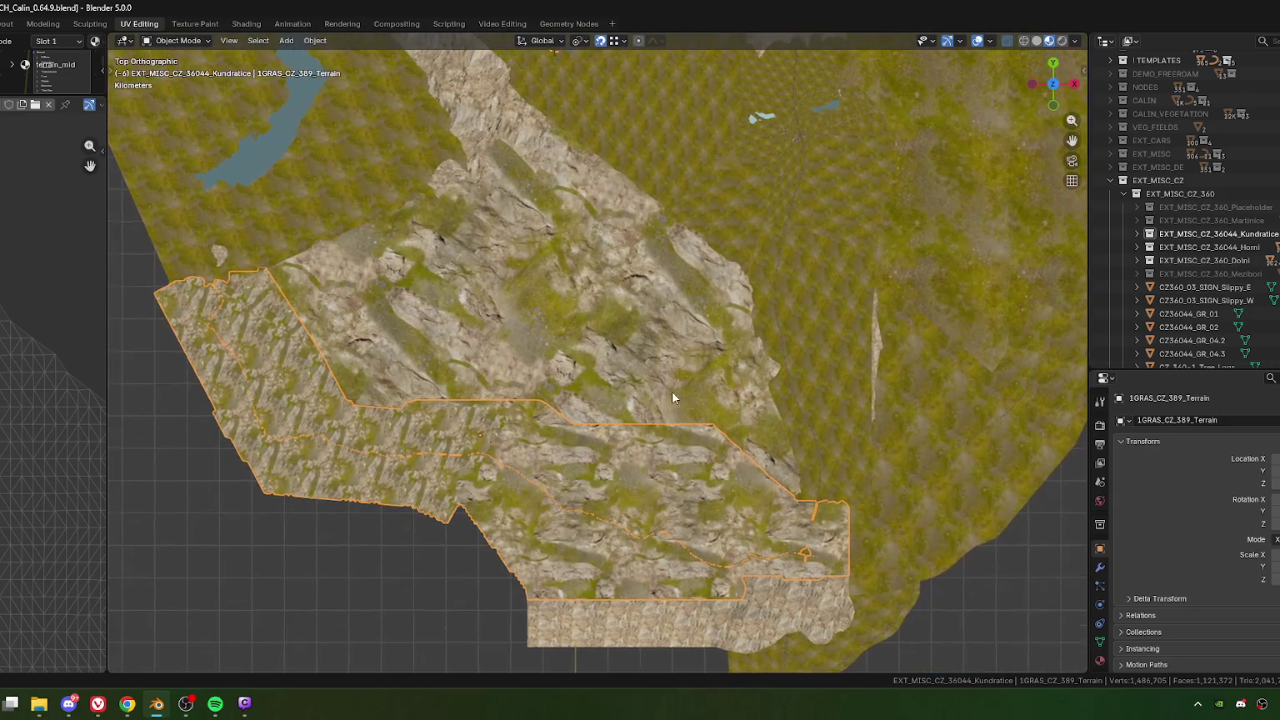
middle_click_drag(664, 423, 631, 435, "shift")
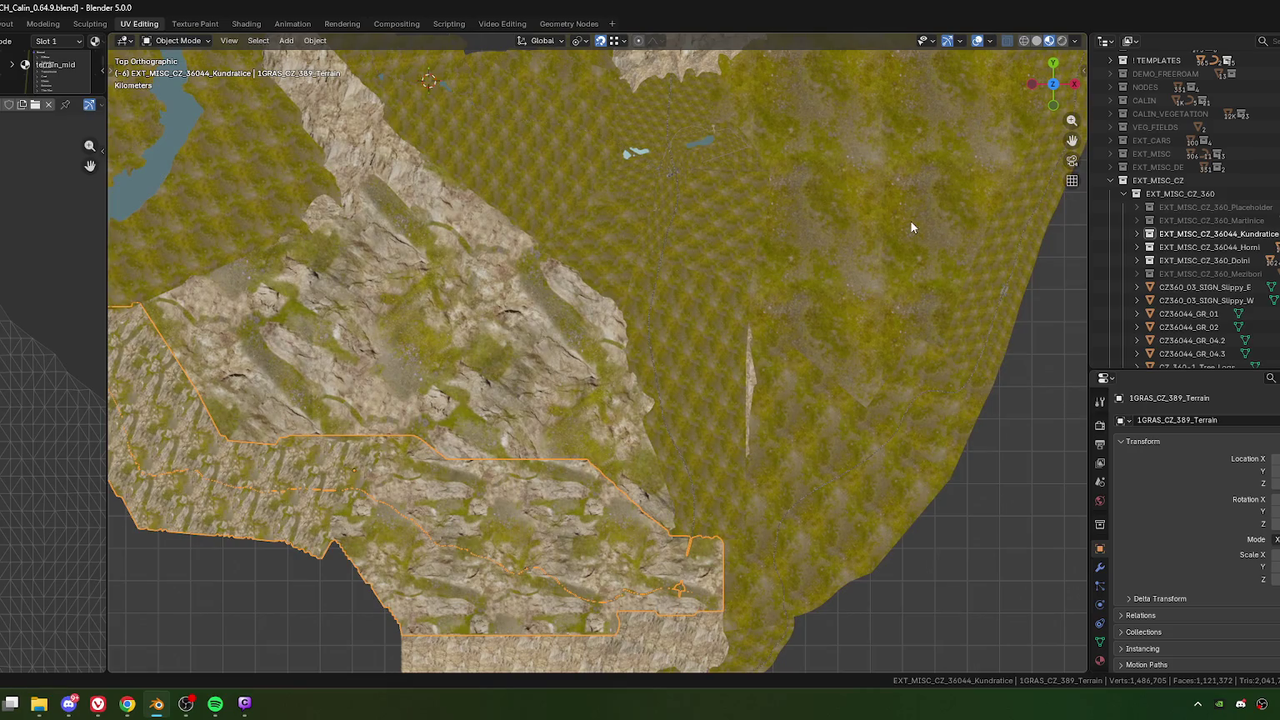
scroll(775, 206, "down", 1)
scroll(611, 373, "down", 1)
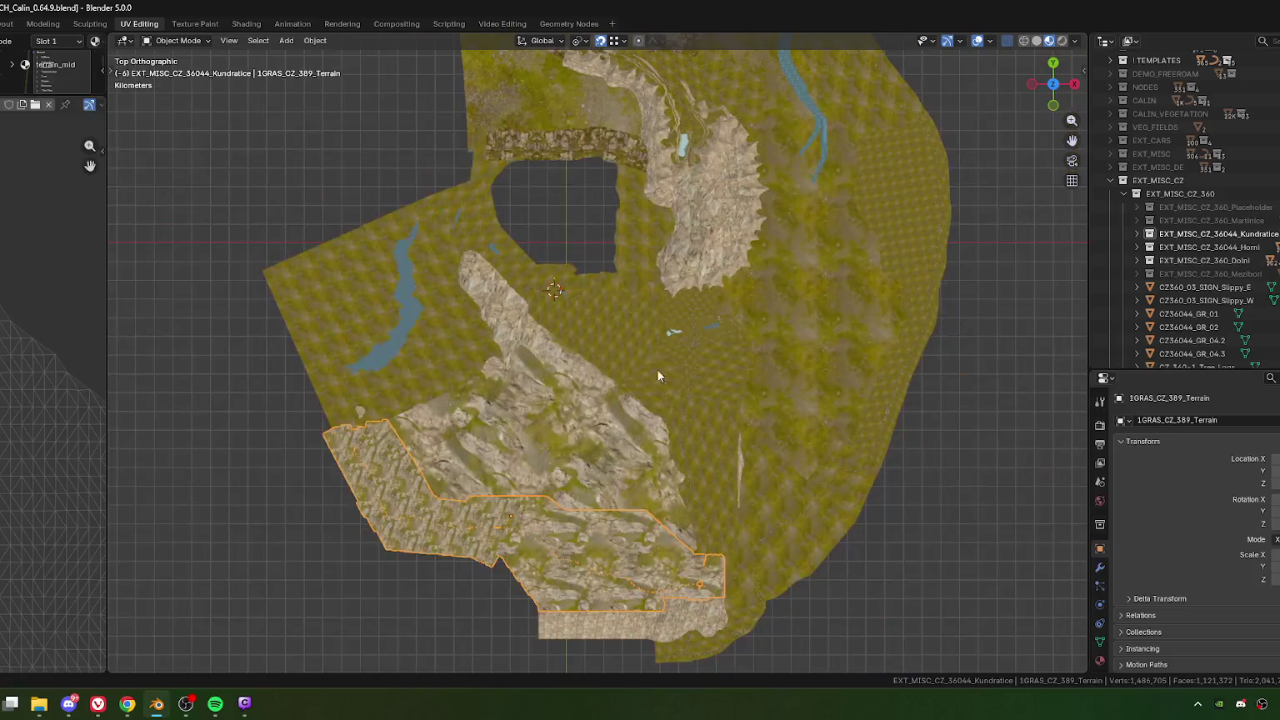
middle_click_drag(721, 323, 702, 367, "shift")
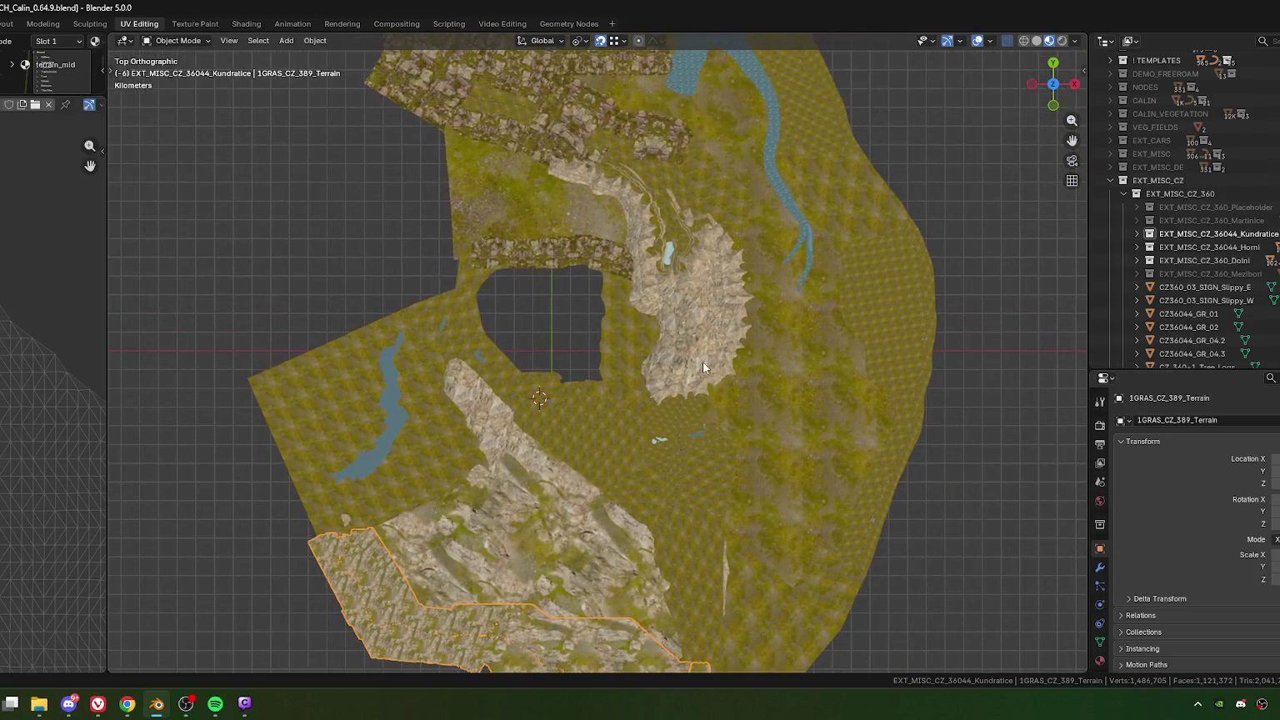
scroll(619, 307, "up", 3)
scroll(584, 427, "up", 2)
scroll(545, 433, "up", 3)
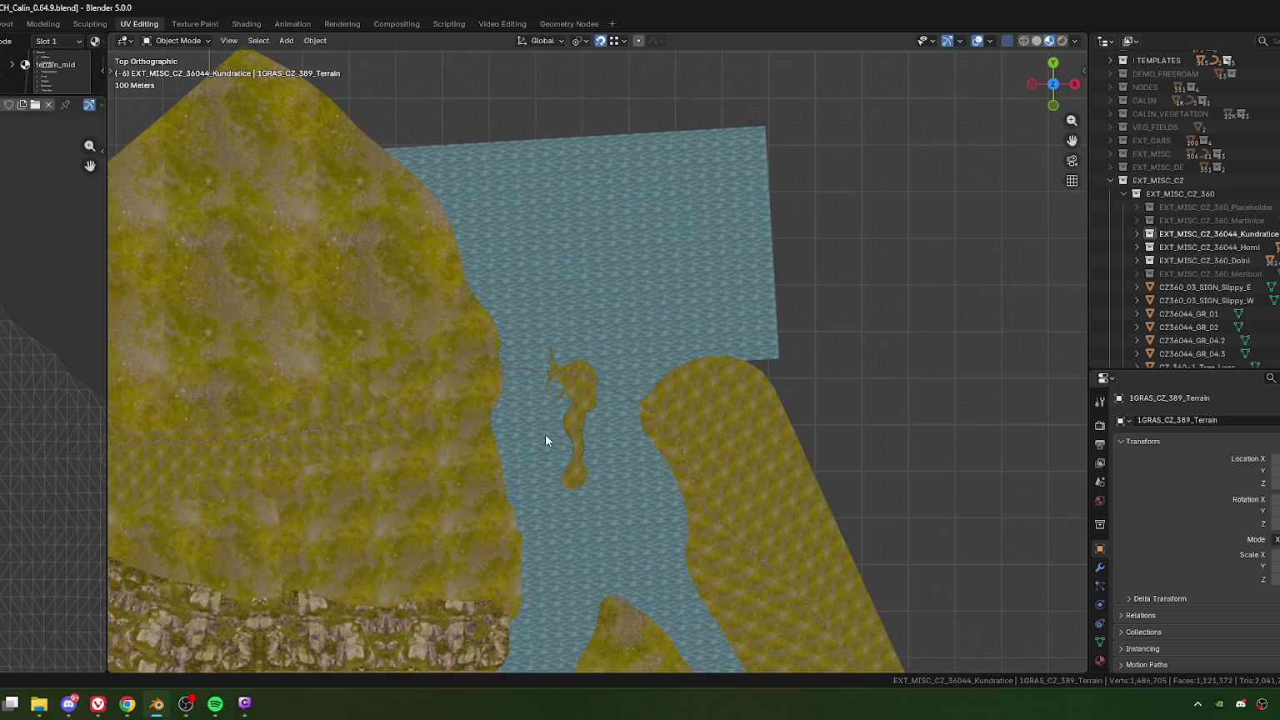
scroll(572, 431, "up", 1)
middle_click_drag(572, 431, 615, 406, "shift")
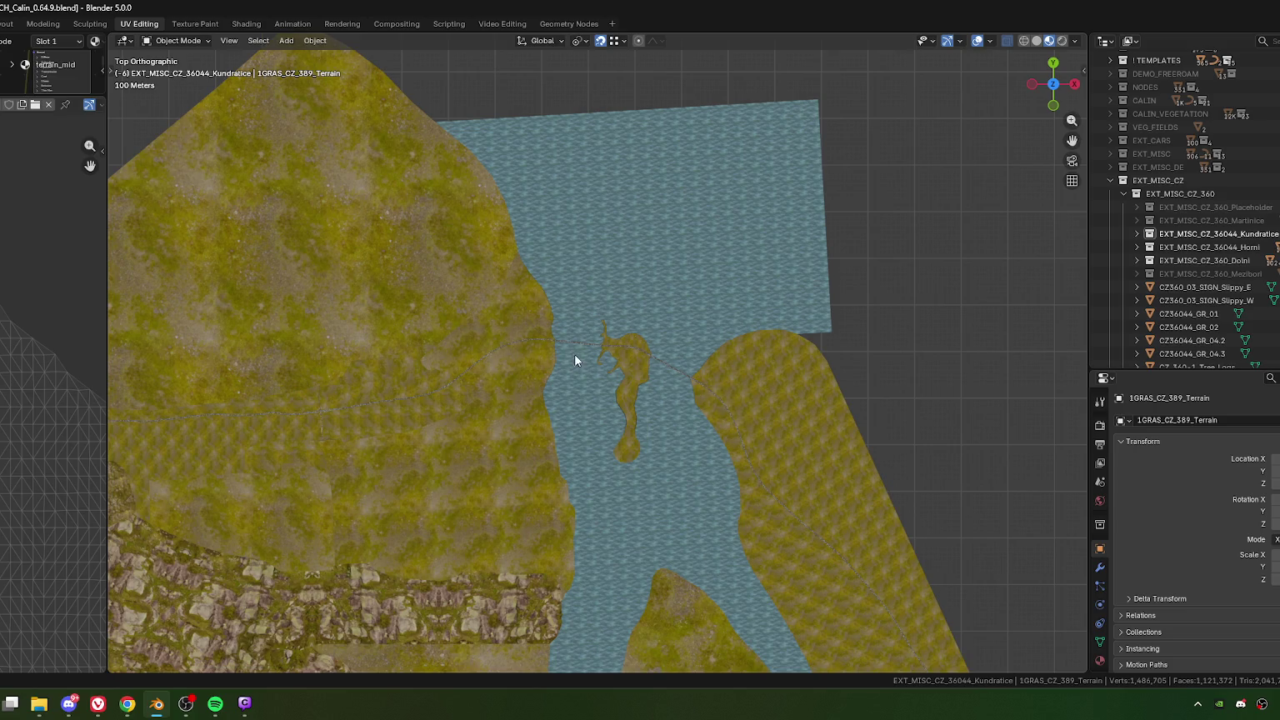
scroll(574, 353, "down", 2)
scroll(575, 369, "down", 2)
middle_click_drag(546, 391, 549, 78, "shift")
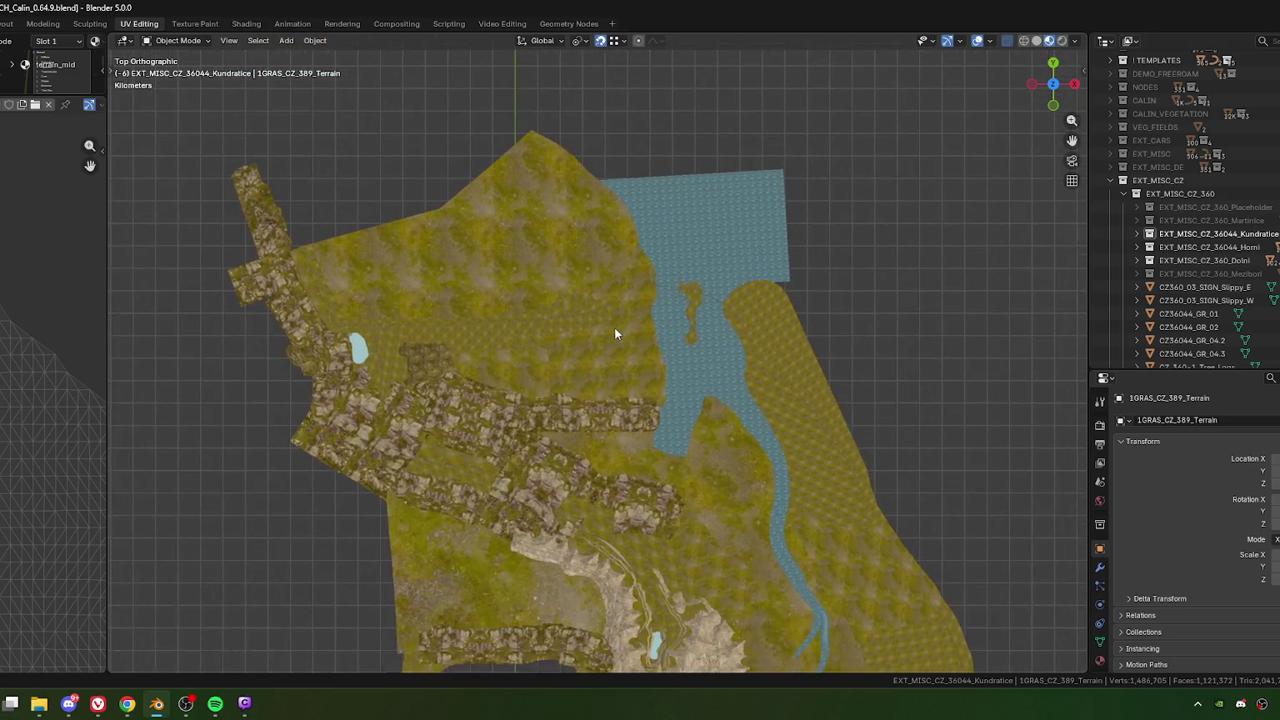
middle_click_drag(487, 433, 544, 385, "shift")
scroll(372, 350, "up", 3)
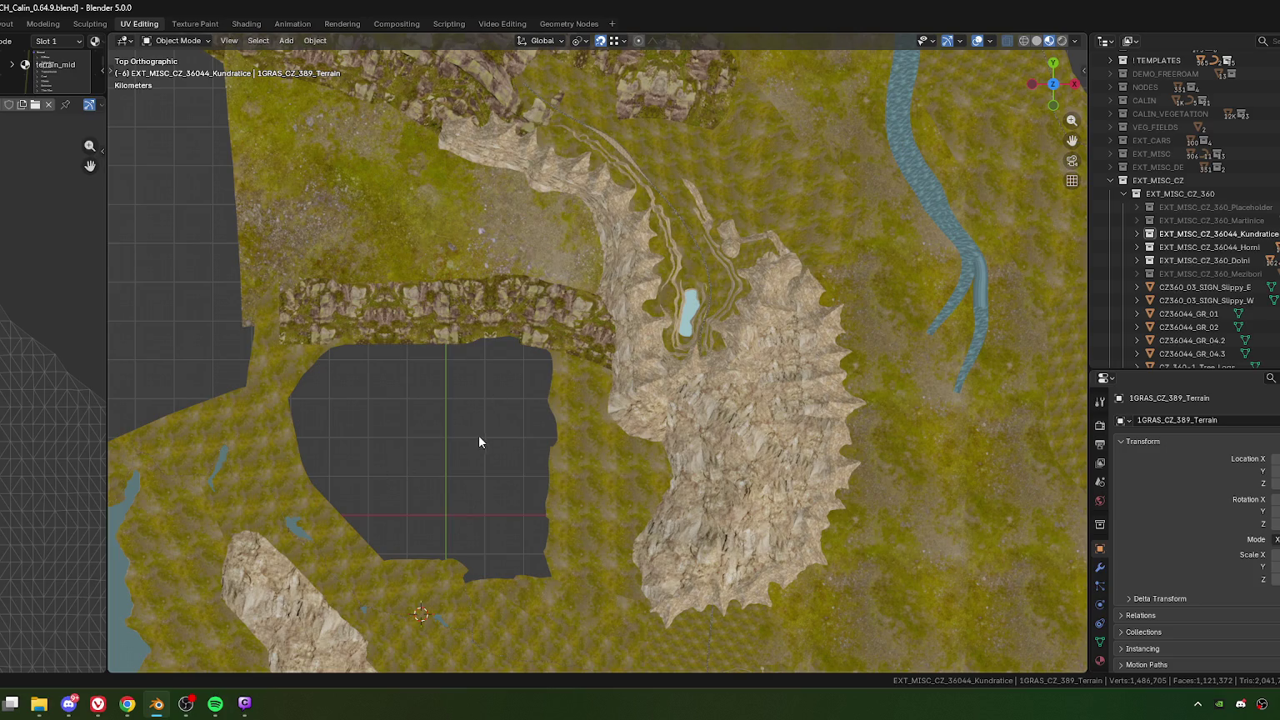
scroll(479, 442, "down", 5)
middle_click_drag(554, 422, 528, 411, "shift")
middle_click_drag(565, 317, 547, 323, "shift")
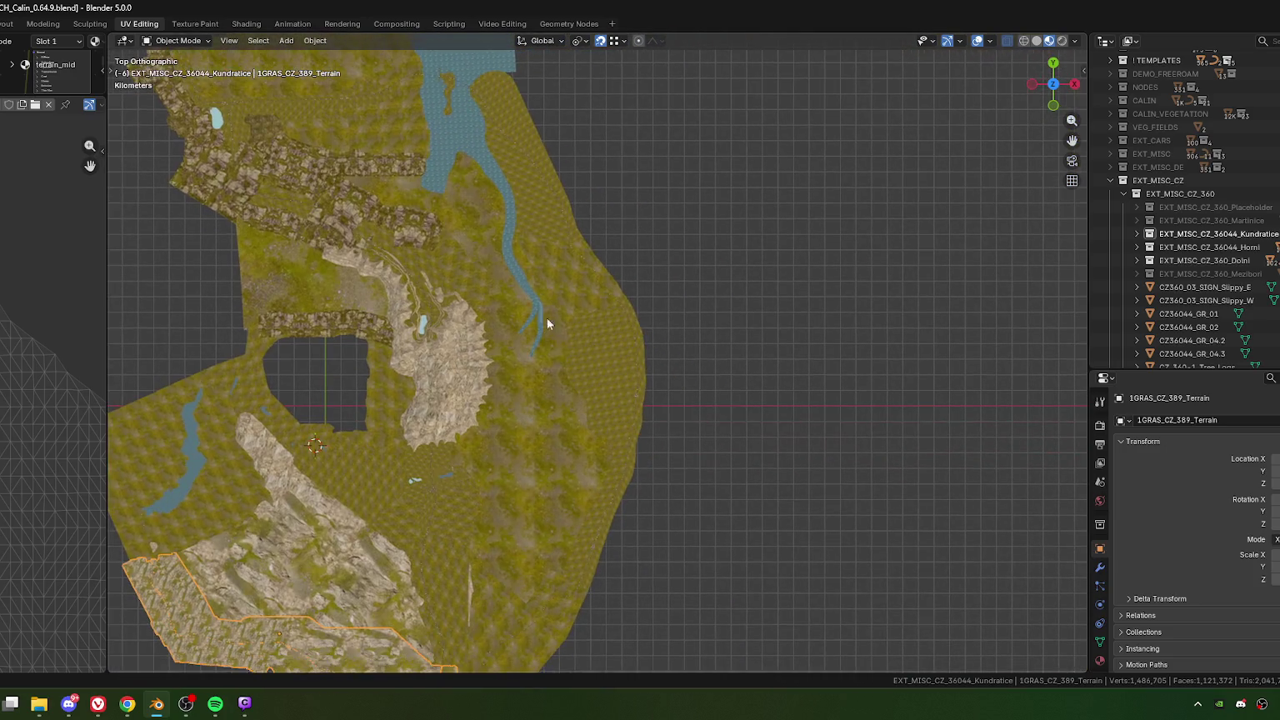
middle_click_drag(641, 440, 586, 309, "shift")
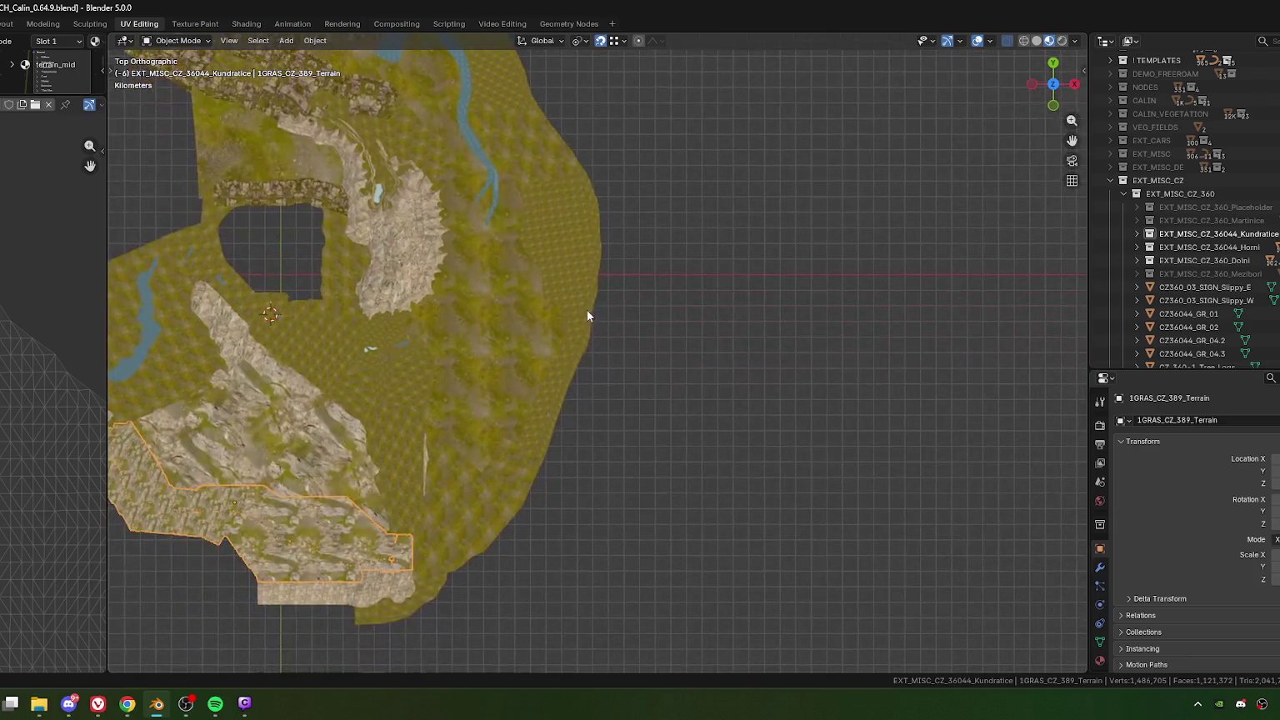
middle_click_drag(288, 589, 427, 576, "shift")
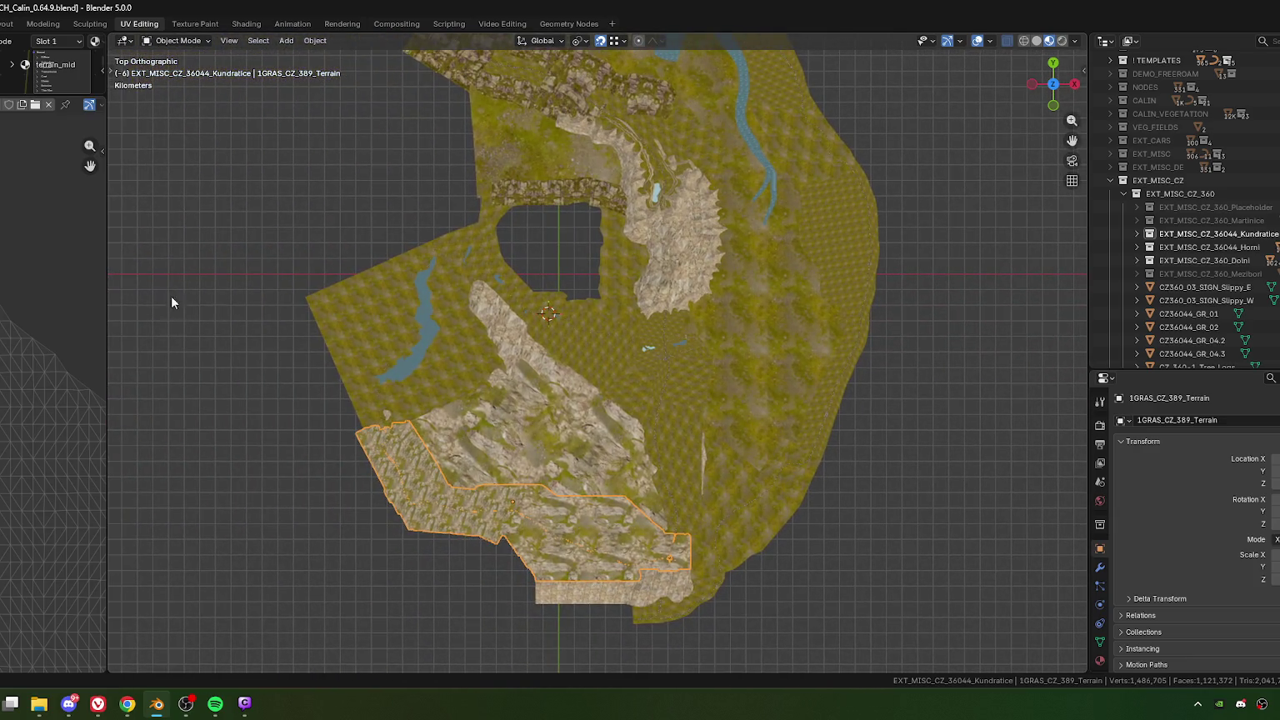
middle_click_drag(834, 246, 592, 323, "shift")
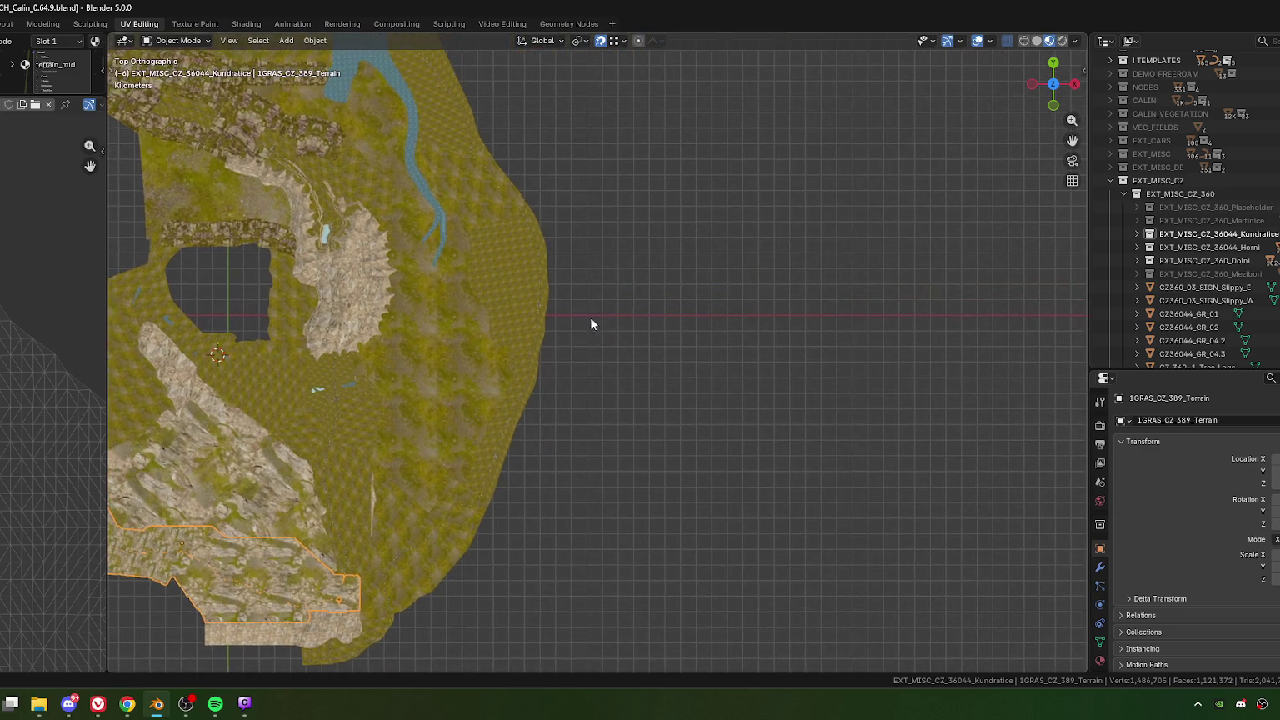
scroll(506, 286, "up", 5)
scroll(552, 369, "up", 3)
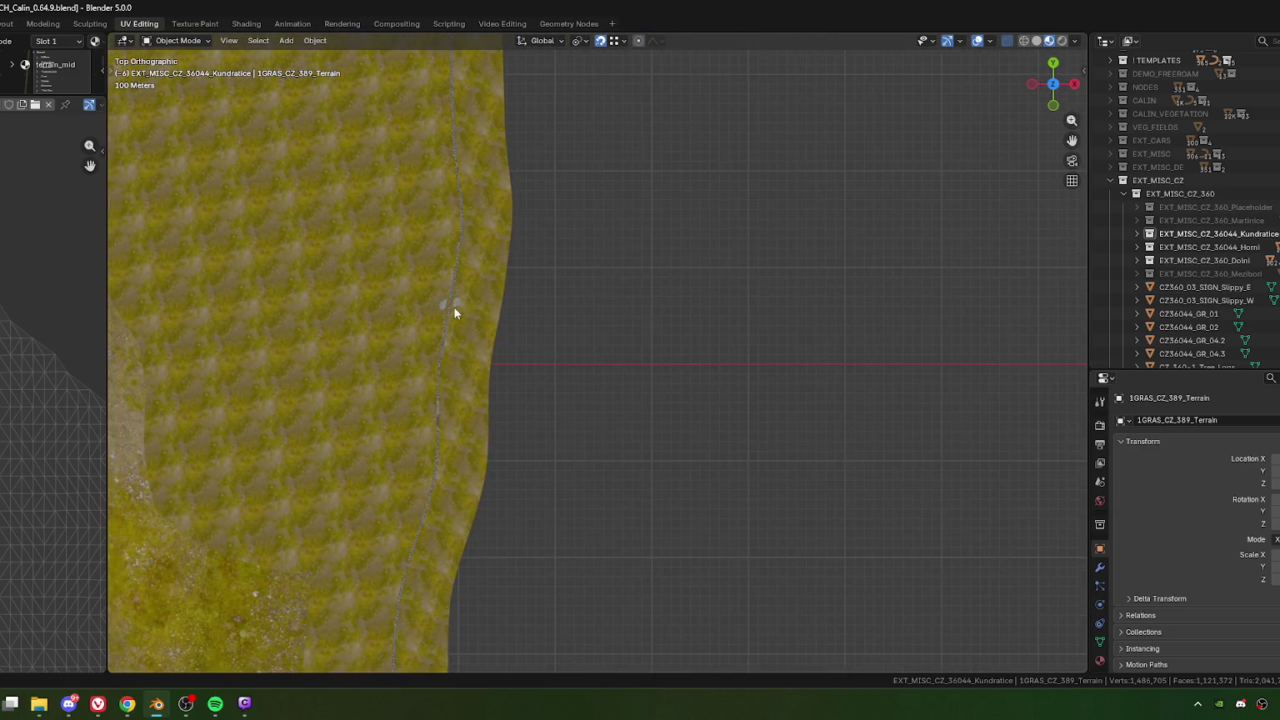
mouse_move(440, 398)
middle_mouse_down("shift")
mouse_move(458, 291)
mouse_move(527, 278)
middle_mouse_up("shift")
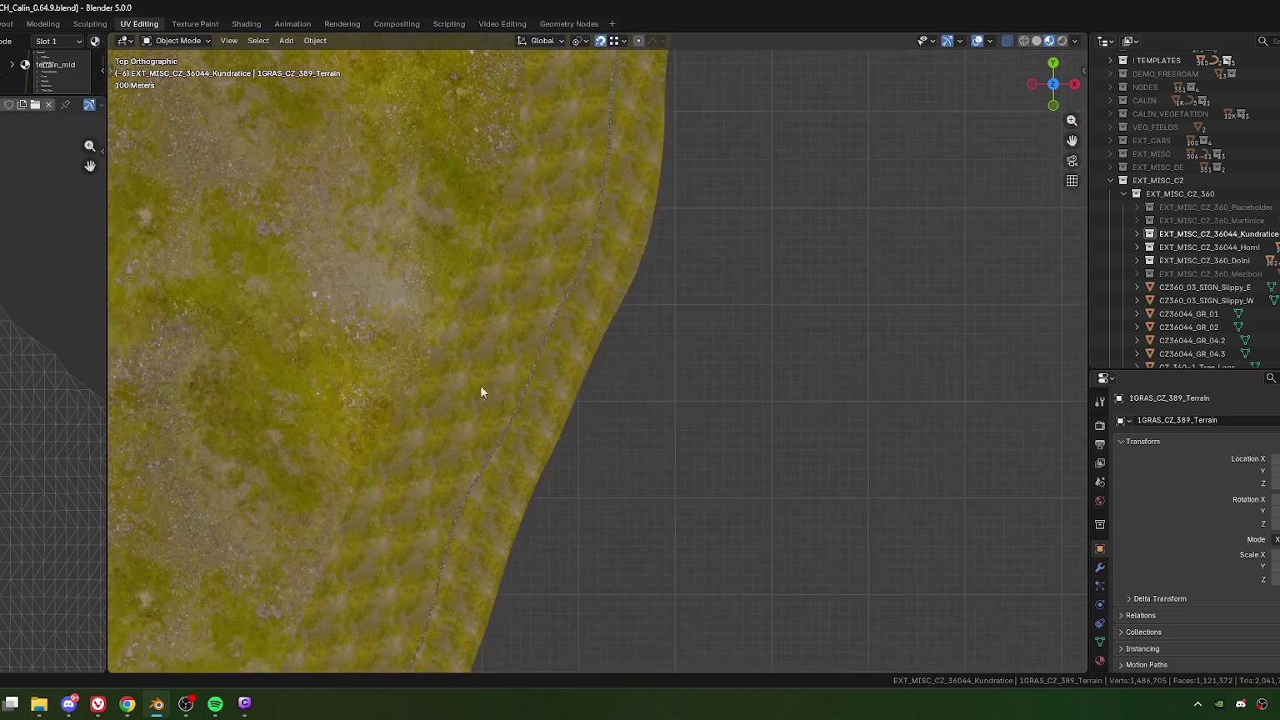
mouse_move(469, 456)
middle_mouse_down("shift")
mouse_move(499, 395)
mouse_move(590, 328)
middle_mouse_up("shift")
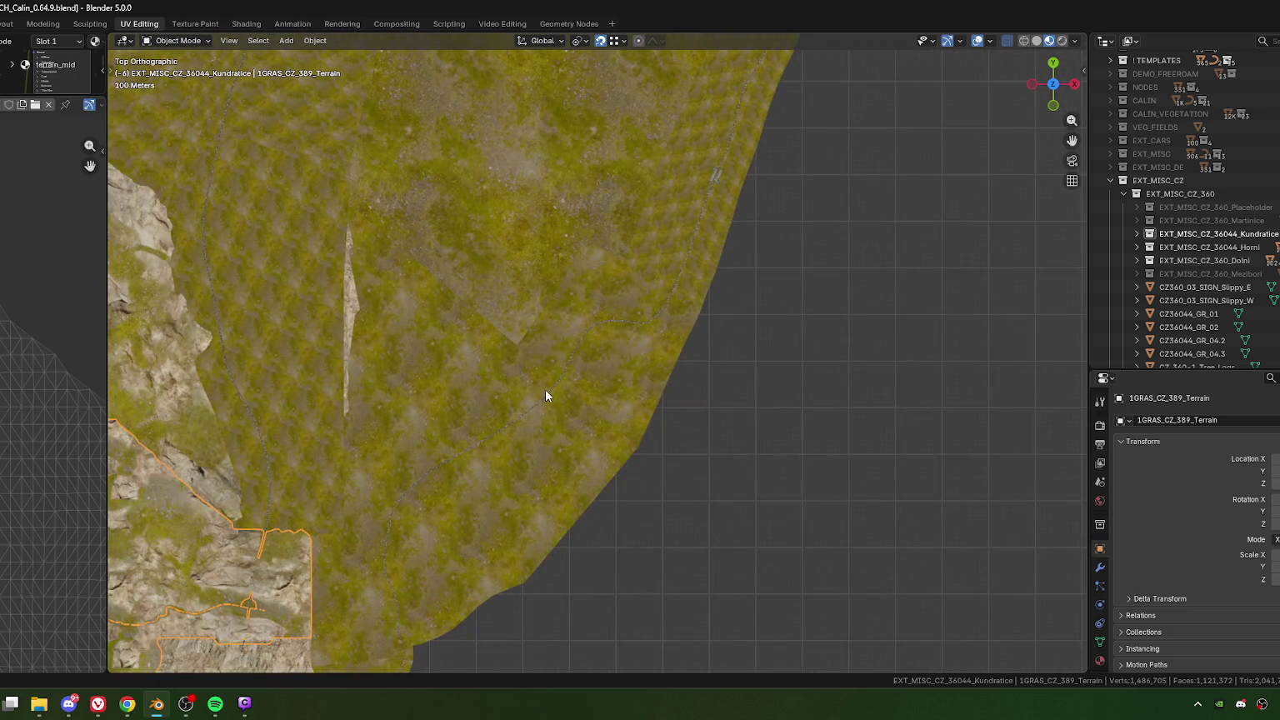
mouse_move(496, 454)
middle_mouse_down("shift")
mouse_move(594, 409)
mouse_move(580, 316)
mouse_move(591, 296)
mouse_move(572, 304)
middle_mouse_up("shift")
scroll(547, 361, "up", 5)
scroll(545, 358, "up", 3)
scroll(545, 355, "up", 2)
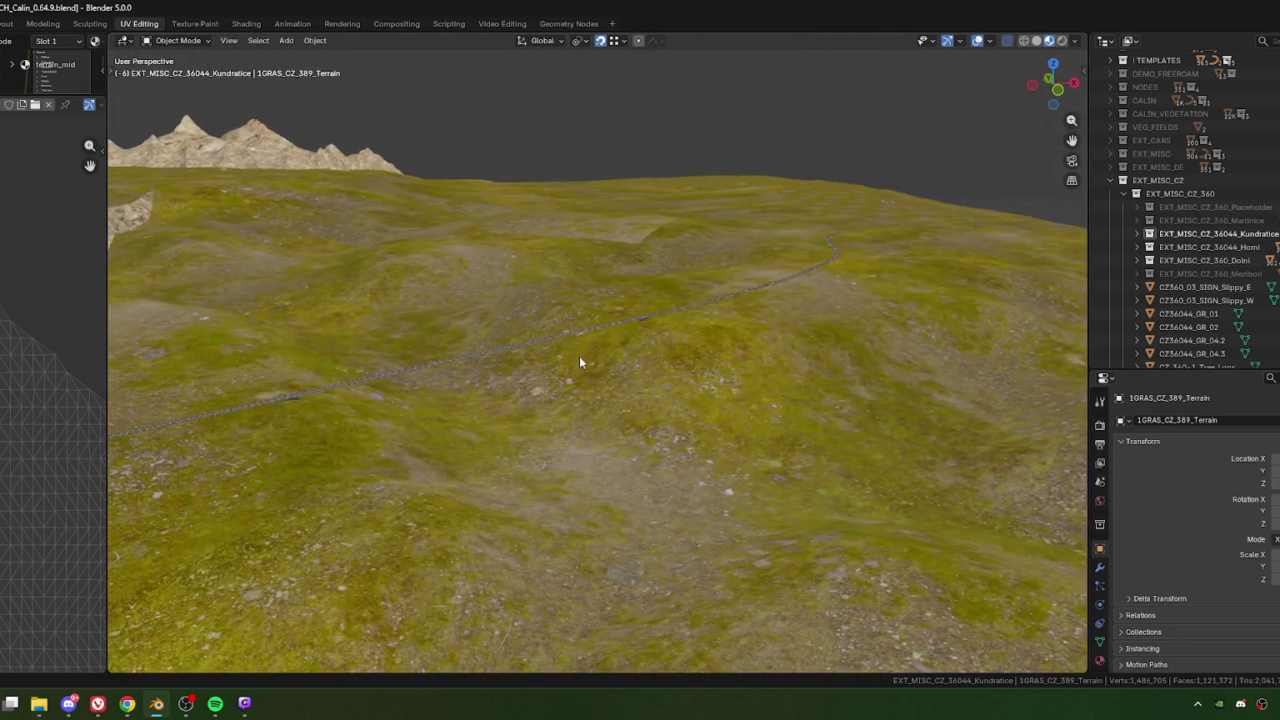
scroll(600, 358, "up", 3)
scroll(618, 359, "up", 2)
scroll(602, 366, "up", 2)
scroll(602, 375, "up", 3)
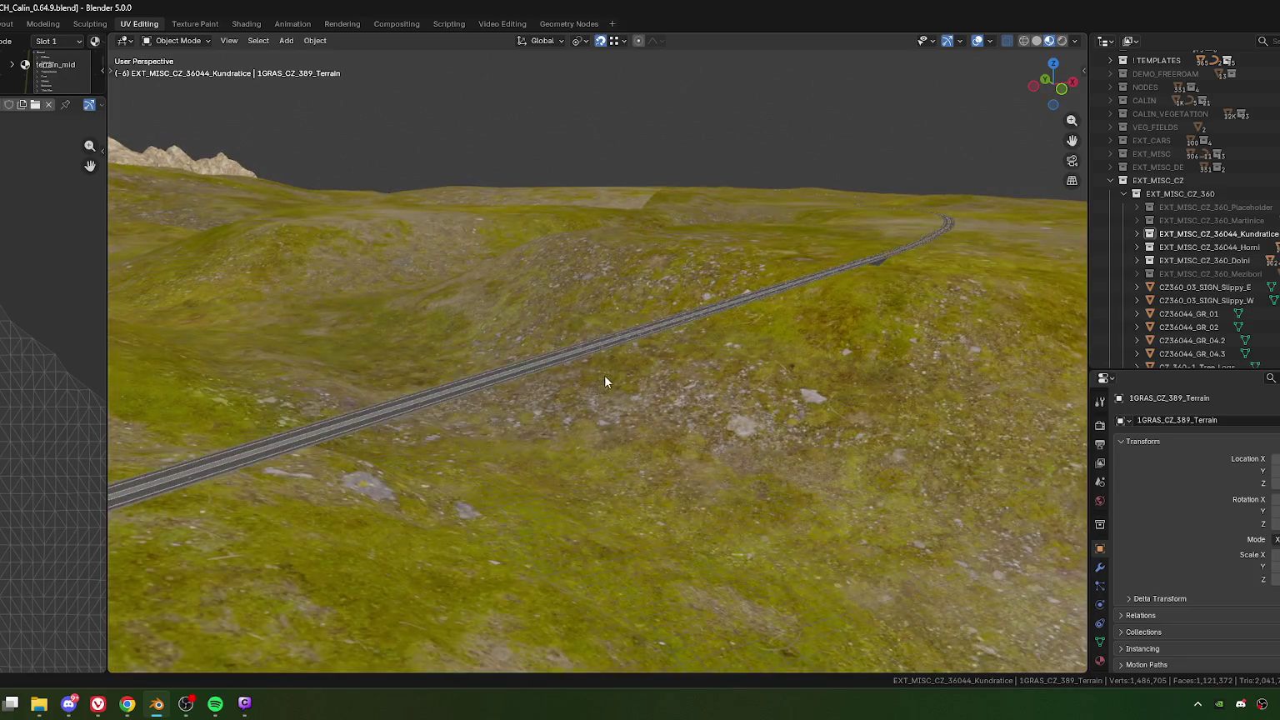
scroll(610, 373, "up", 2)
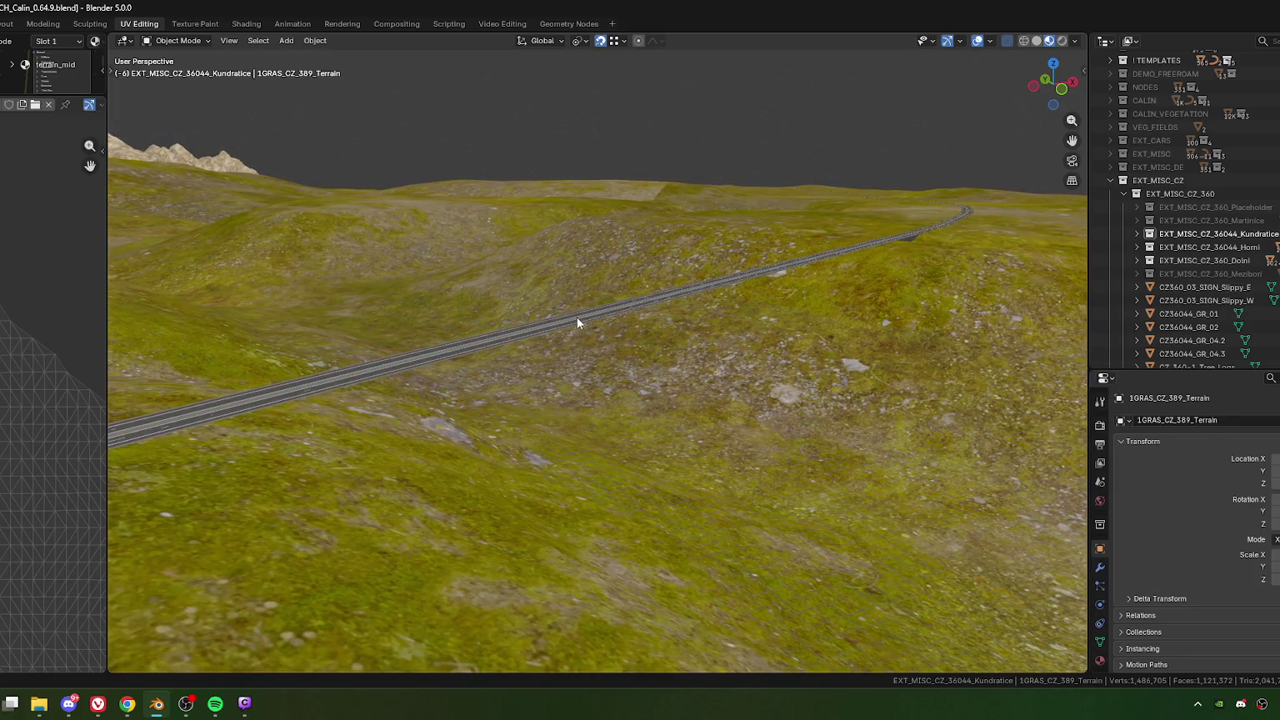
mouse_move(584, 399)
middle_mouse_down()
mouse_move(515, 408)
mouse_move(492, 355)
mouse_move(558, 357)
mouse_move(461, 306)
middle_mouse_up()
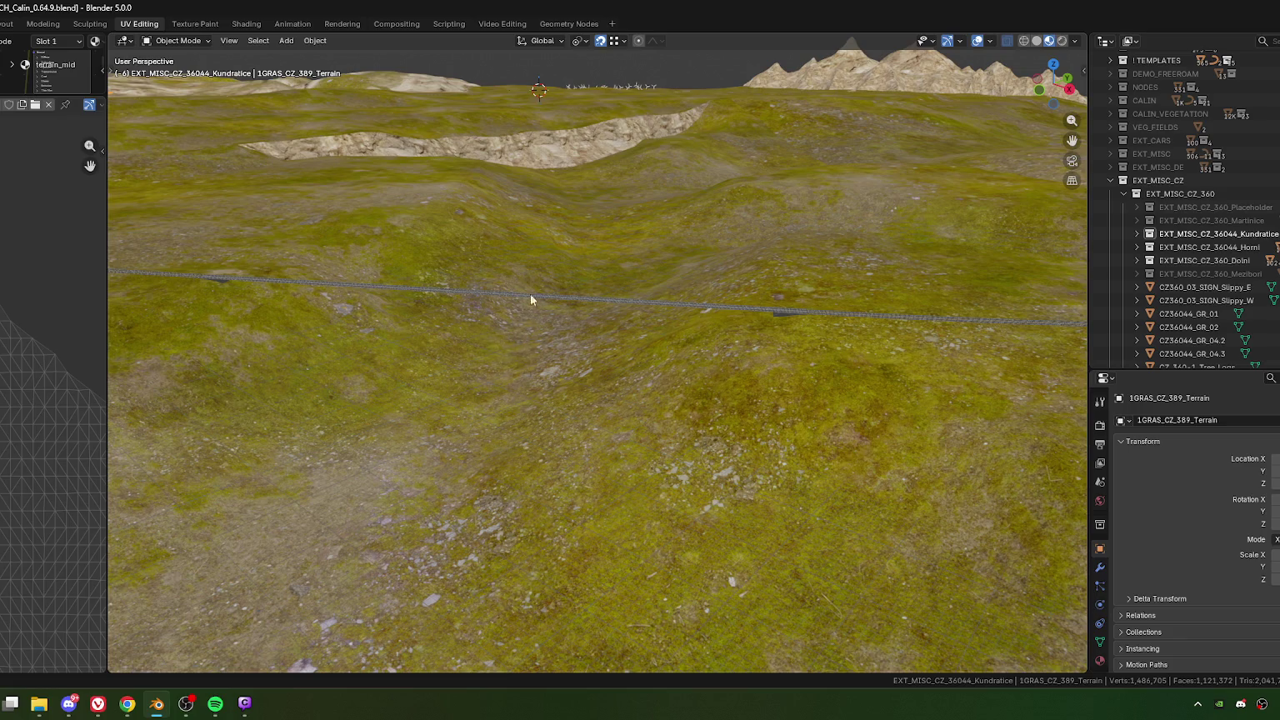
mouse_move(413, 289)
middle_mouse_down()
mouse_move(509, 350)
mouse_move(554, 404)
mouse_move(550, 439)
mouse_move(503, 457)
middle_mouse_up()
scroll(502, 458, "up", 2)
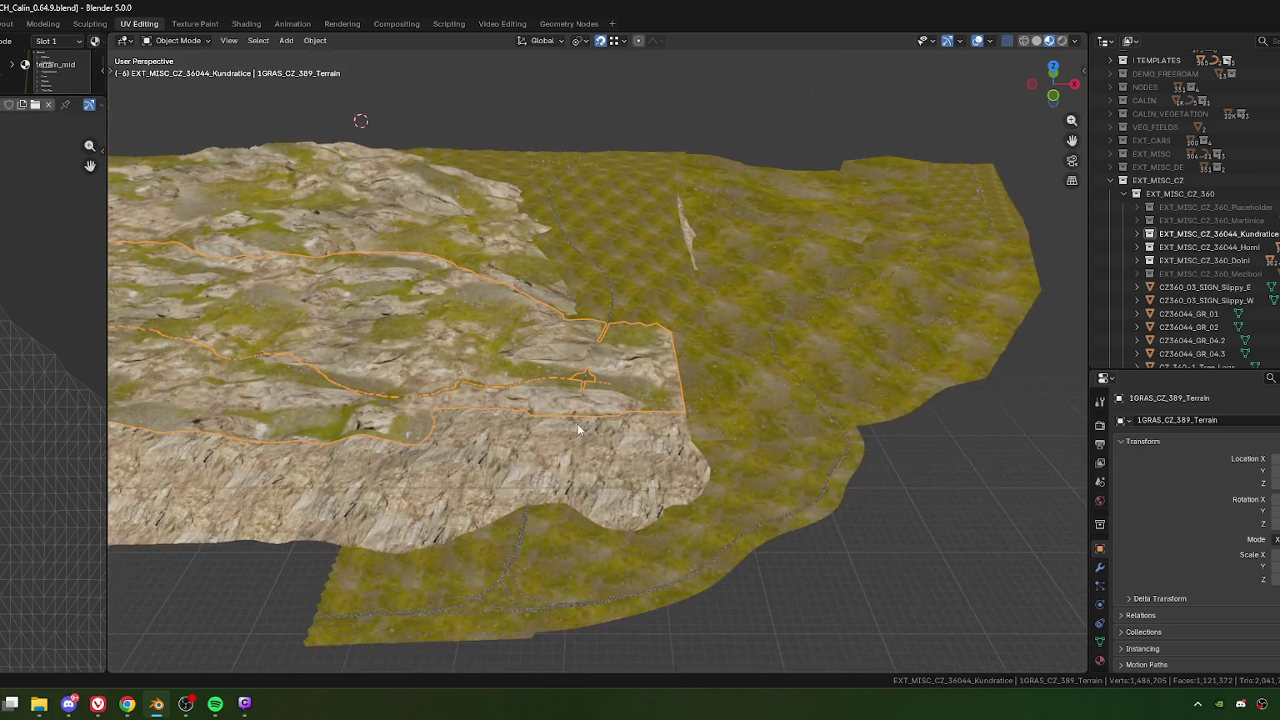
scroll(489, 395, "up", 3)
scroll(692, 505, "up", 3)
scroll(691, 505, "down", 3)
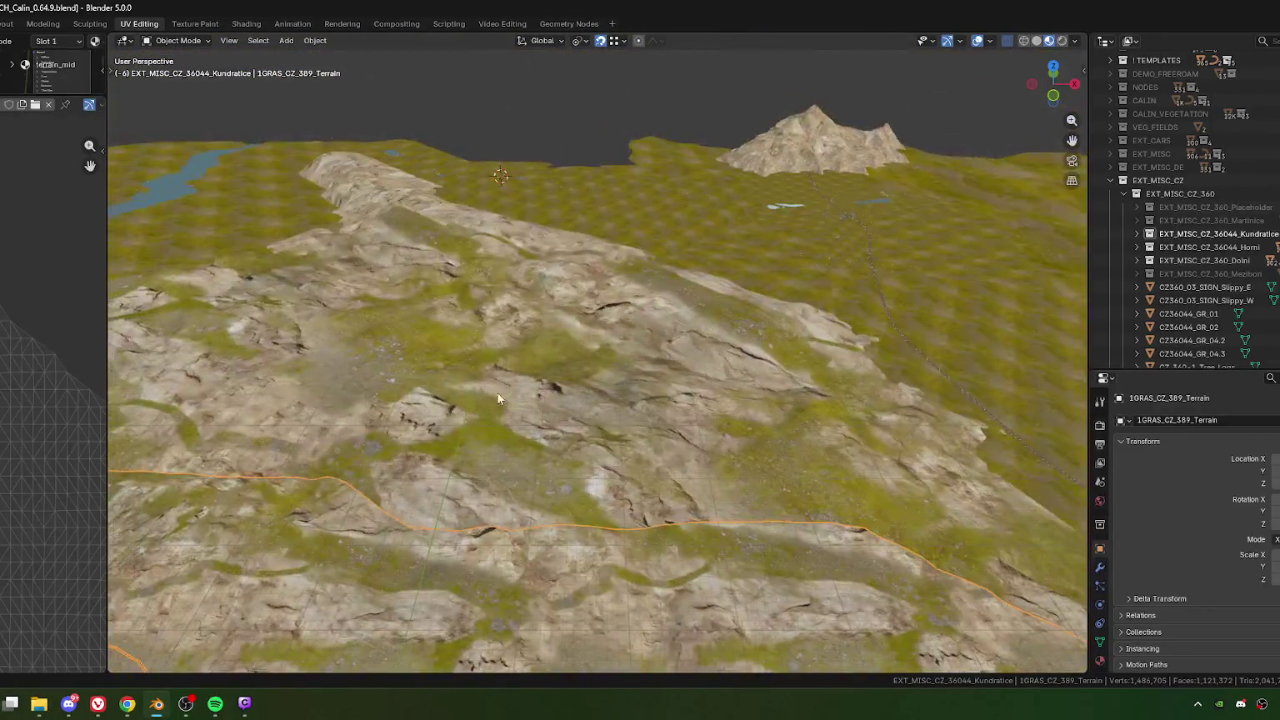
scroll(497, 392, "down", 2)
key("KP_7")
scroll(657, 498, "down", 3)
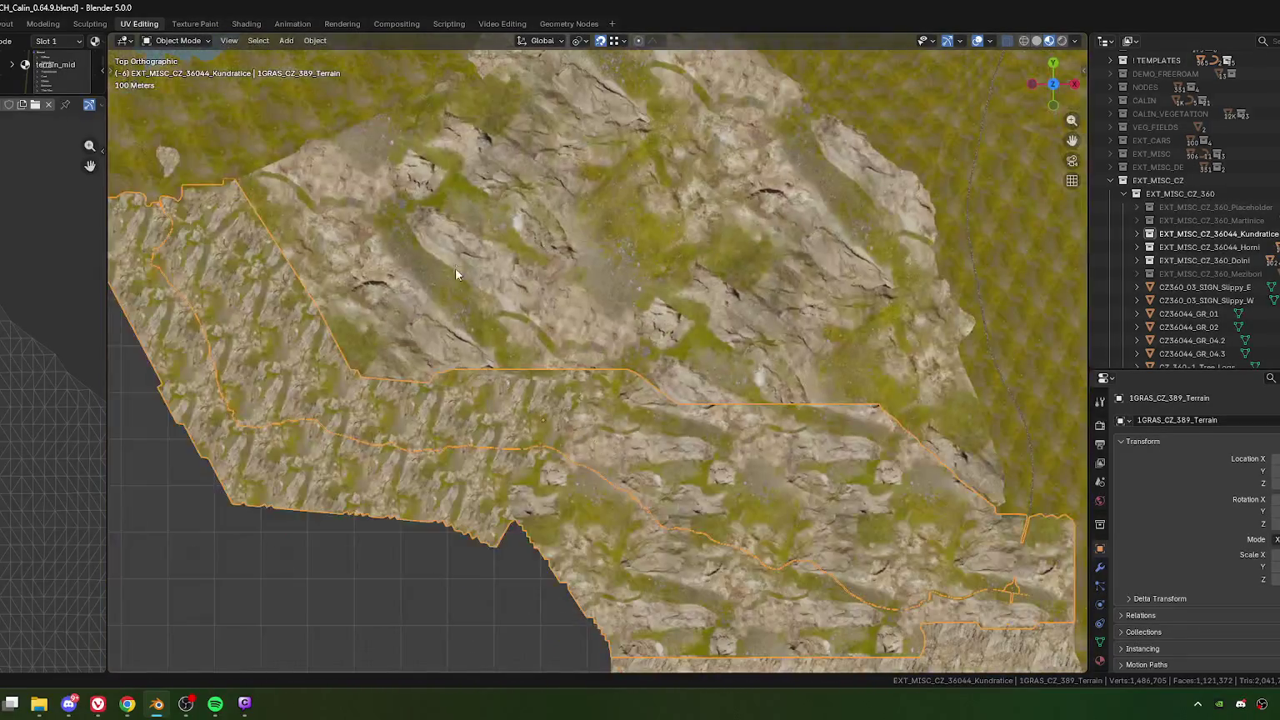
middle_click_drag(657, 498, 475, 447, "shift")
scroll(520, 400, "up", 4)
middle_click_drag(520, 401, 652, 394, "shift")
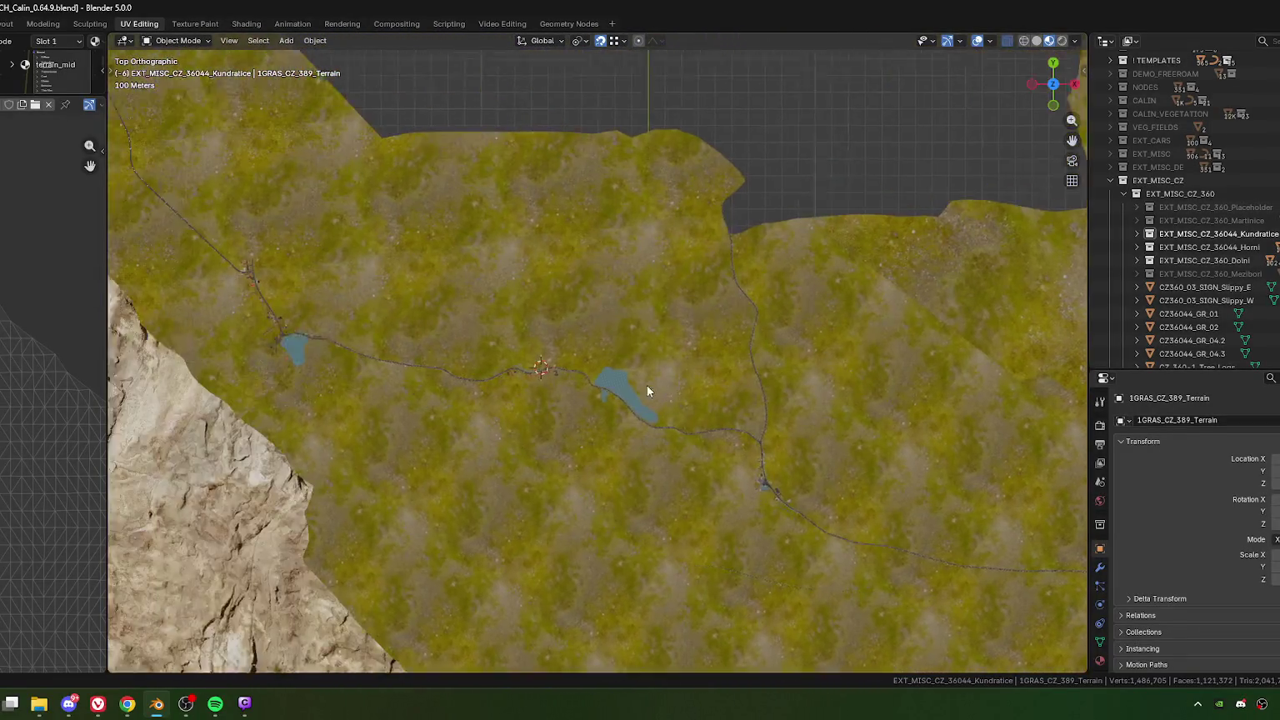
scroll(642, 417, "up", 4)
middle_click_drag(635, 444, 595, 357, "shift")
scroll(567, 375, "up", 5)
middle_click_drag(534, 385, 556, 391, "shift")
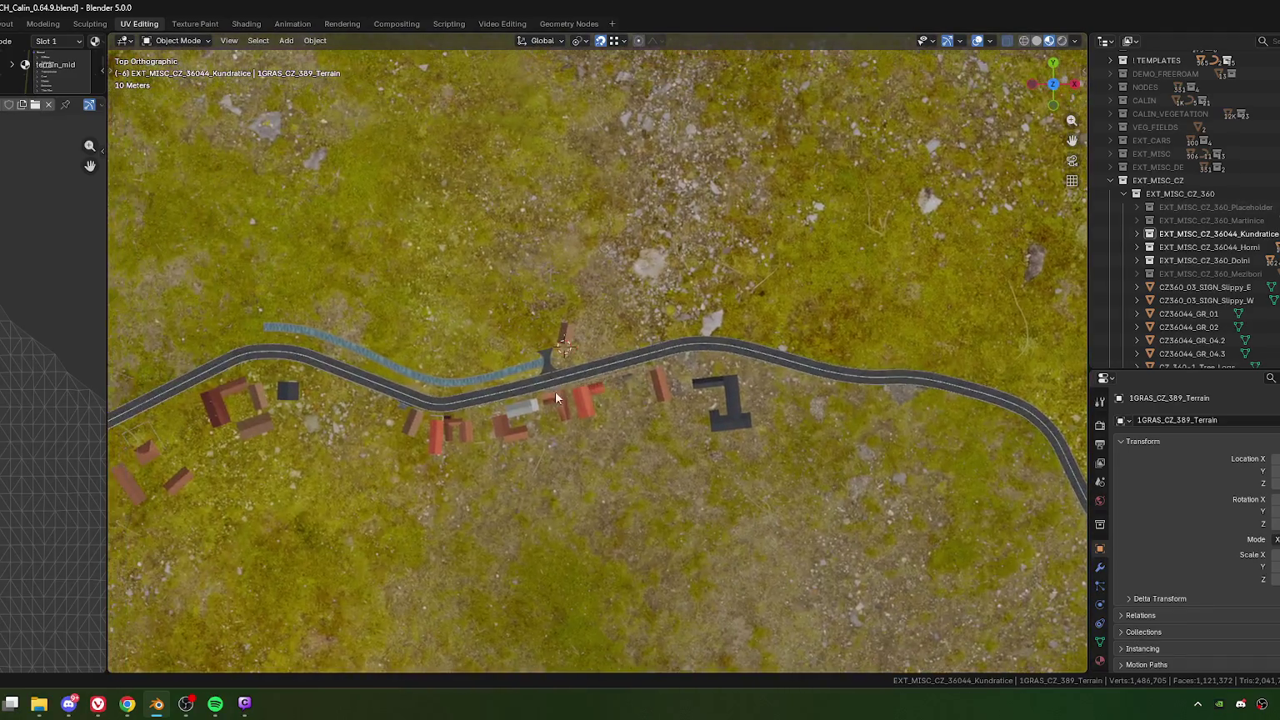
Step: Zoom out and orbit the terrain, then select and frame the shed CZ36044_KUNDRA_53_Shed.001
scroll(500, 386, "up", 4)
scroll(539, 402, "up", 2)
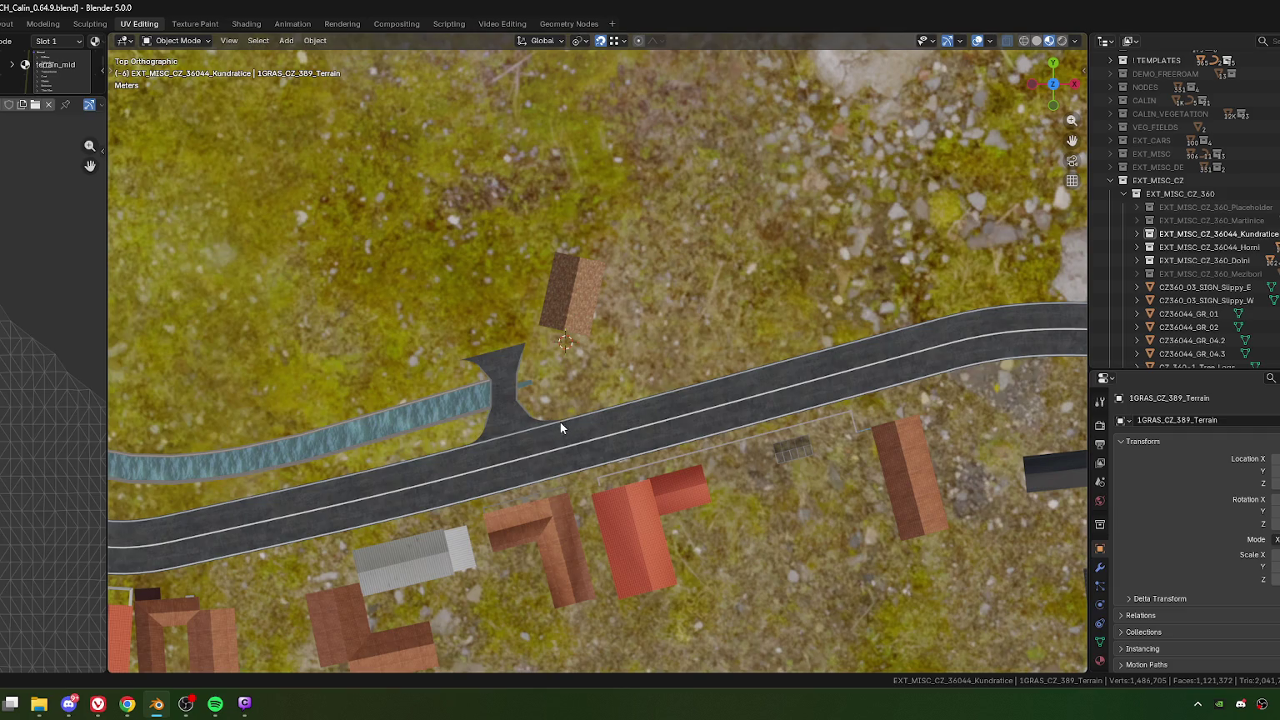
middle_click_drag(560, 422, 568, 452)
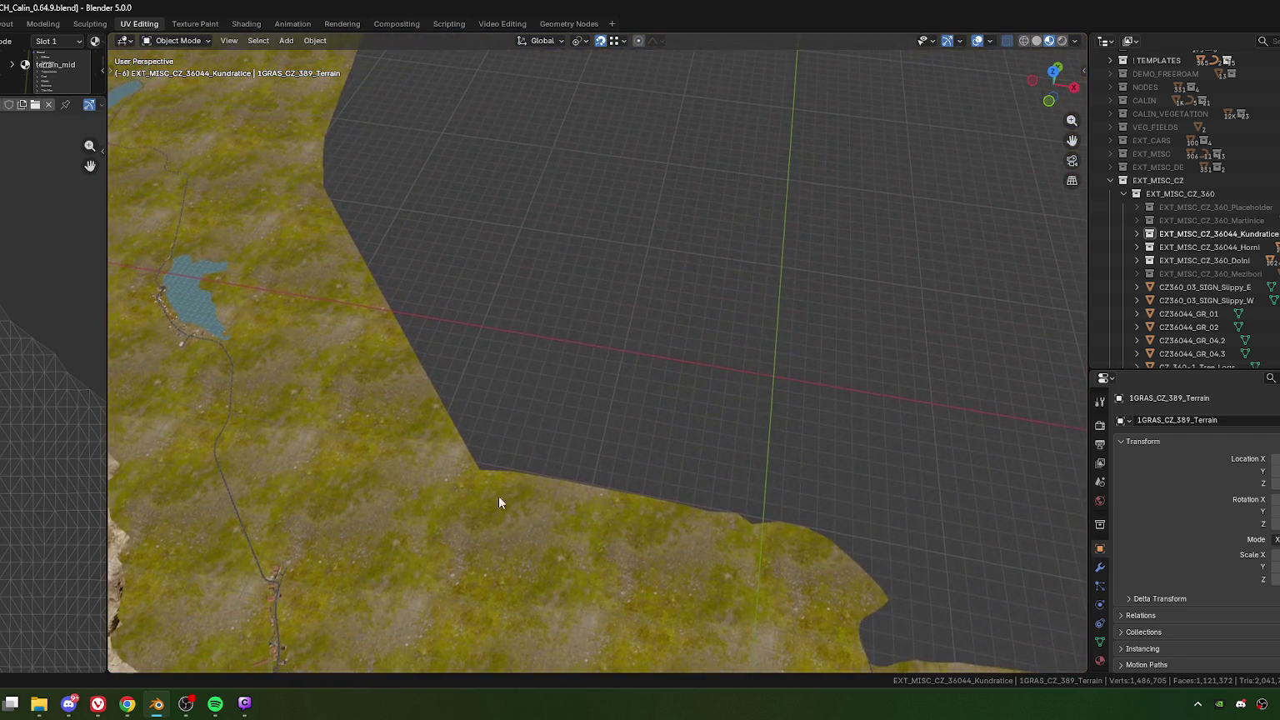
scroll(499, 496, "down", 2)
scroll(473, 461, "down", 2)
scroll(483, 510, "down", 2)
mouse_move(467, 461)
middle_mouse_down()
mouse_move(532, 240)
mouse_move(640, 428)
mouse_move(663, 366)
mouse_move(586, 400)
mouse_move(540, 381)
mouse_move(516, 327)
middle_mouse_up()
scroll(540, 375, "up", 3)
left_click(524, 357)
key("KP_Decimal")
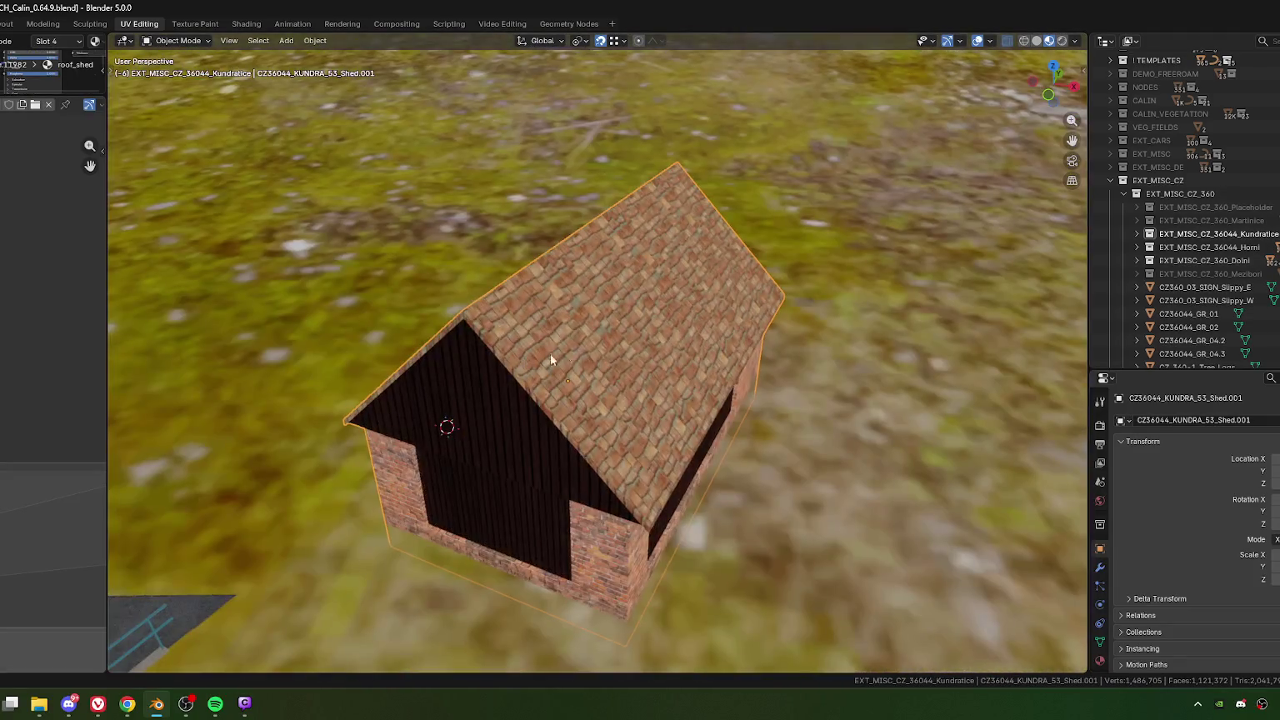
Step: Orbit around the shed toward the road and select channel strip 1GRAS_CZ_360-44_W.002
scroll(550, 354, "down", 3)
scroll(564, 431, "down", 2)
mouse_move(565, 431)
middle_mouse_down()
mouse_move(634, 446)
mouse_move(668, 412)
mouse_move(576, 495)
middle_mouse_up()
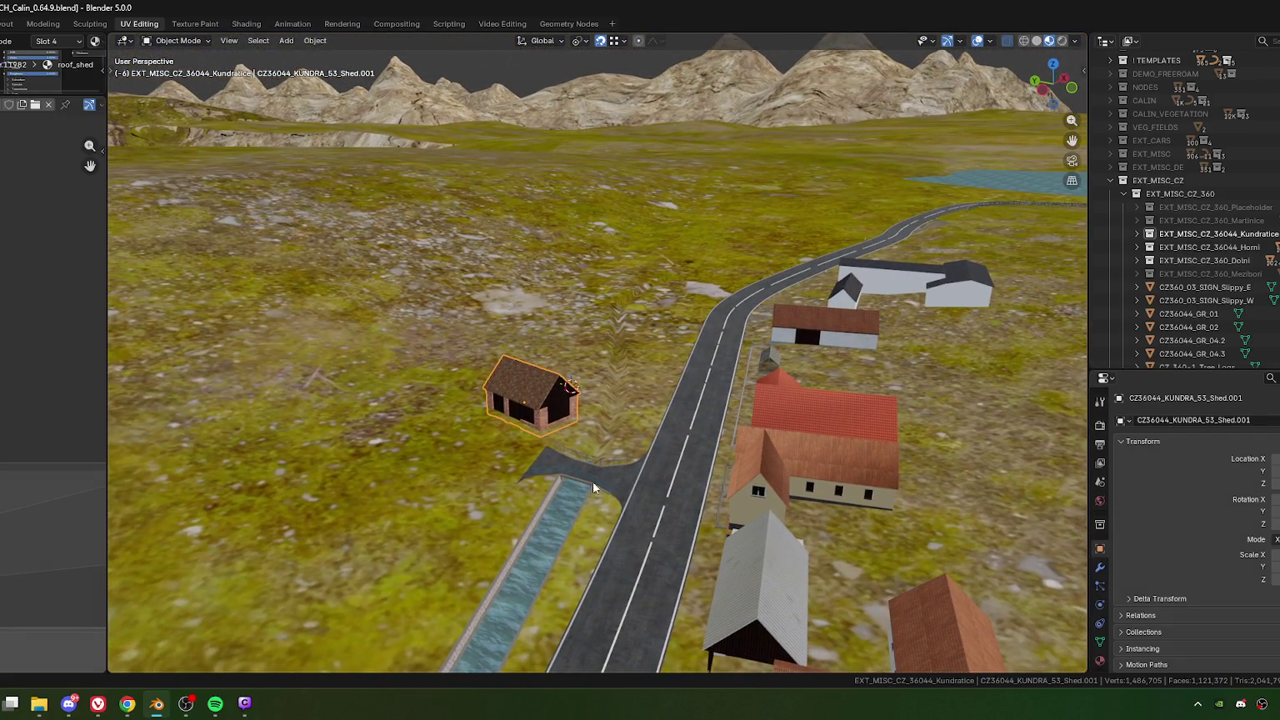
left_click(649, 409)
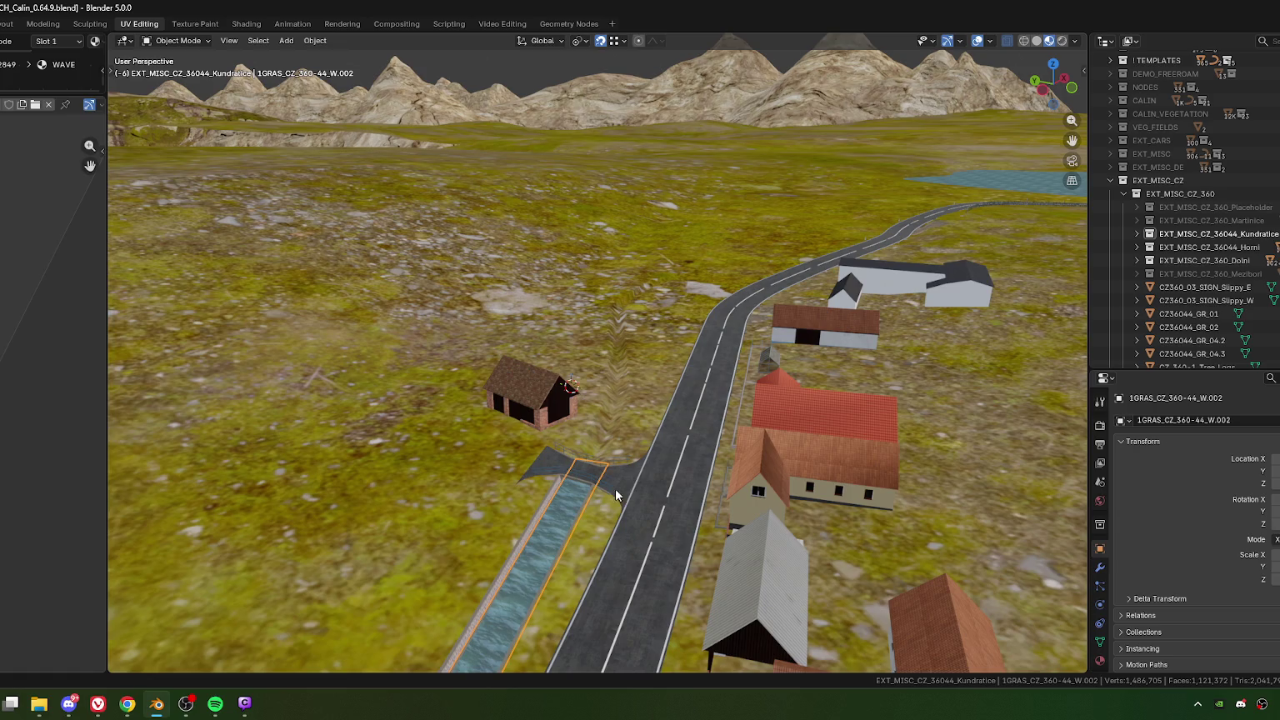
Step: Switch to Top Orthographic, zoom in on the canal crossing, and enter Edit Mode on the strip
mouse_move(615, 489)
middle_mouse_down()
mouse_move(557, 565)
mouse_move(570, 474)
mouse_move(622, 371)
mouse_move(656, 382)
mouse_move(652, 361)
mouse_move(659, 373)
mouse_move(563, 471)
mouse_move(478, 407)
mouse_move(539, 421)
middle_mouse_up()
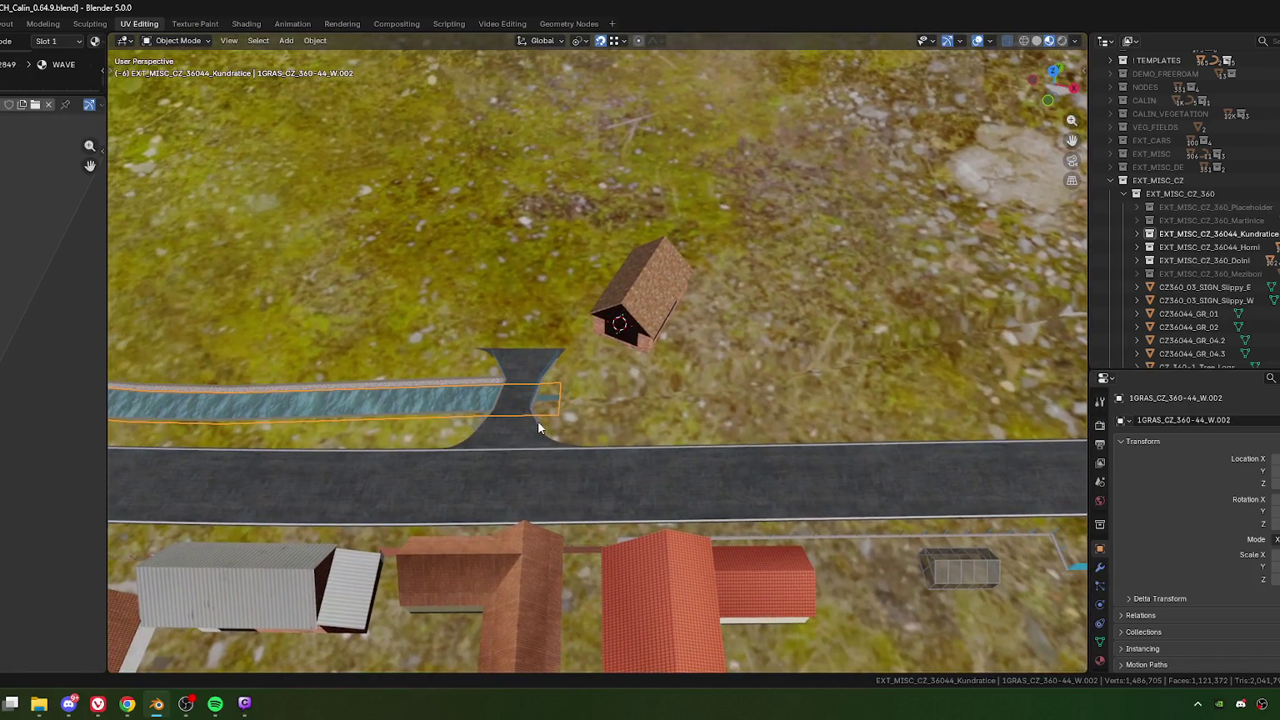
key("KP_7")
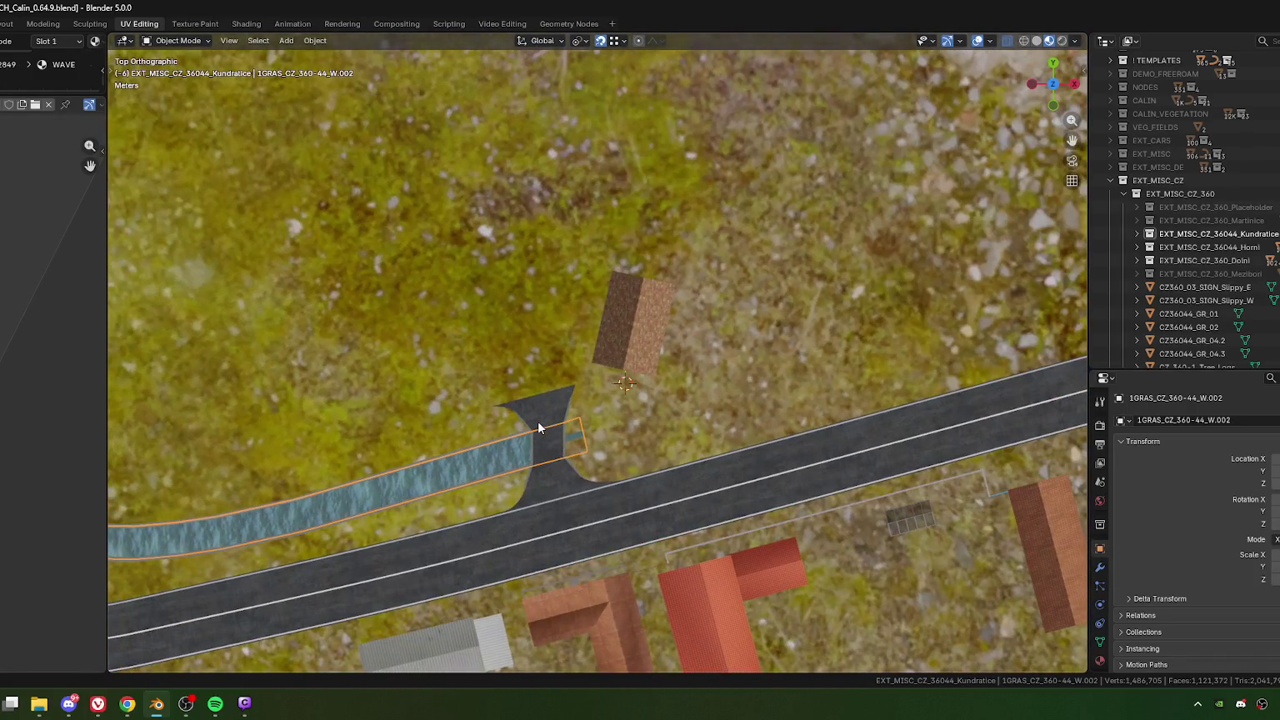
scroll(625, 484, "up", 2)
scroll(620, 509, "up", 2)
middle_click_drag(563, 542, 570, 485, "shift")
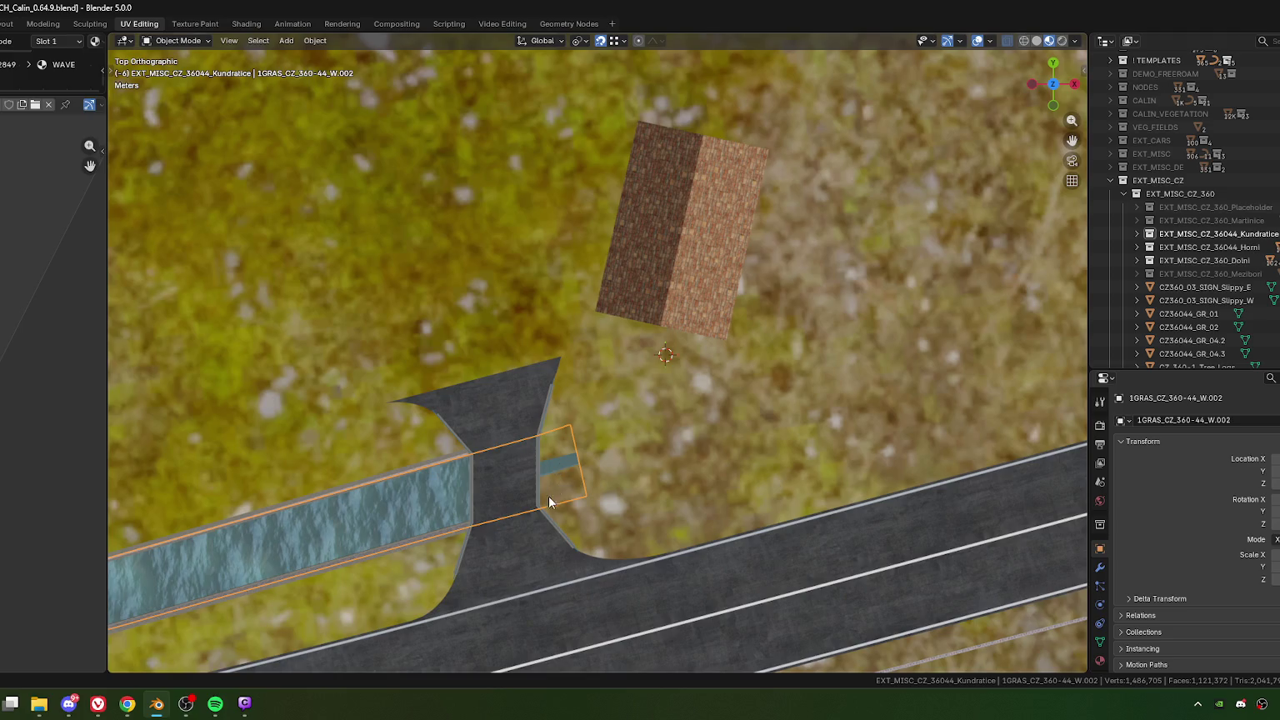
scroll(549, 501, "up", 3)
key("Tab")
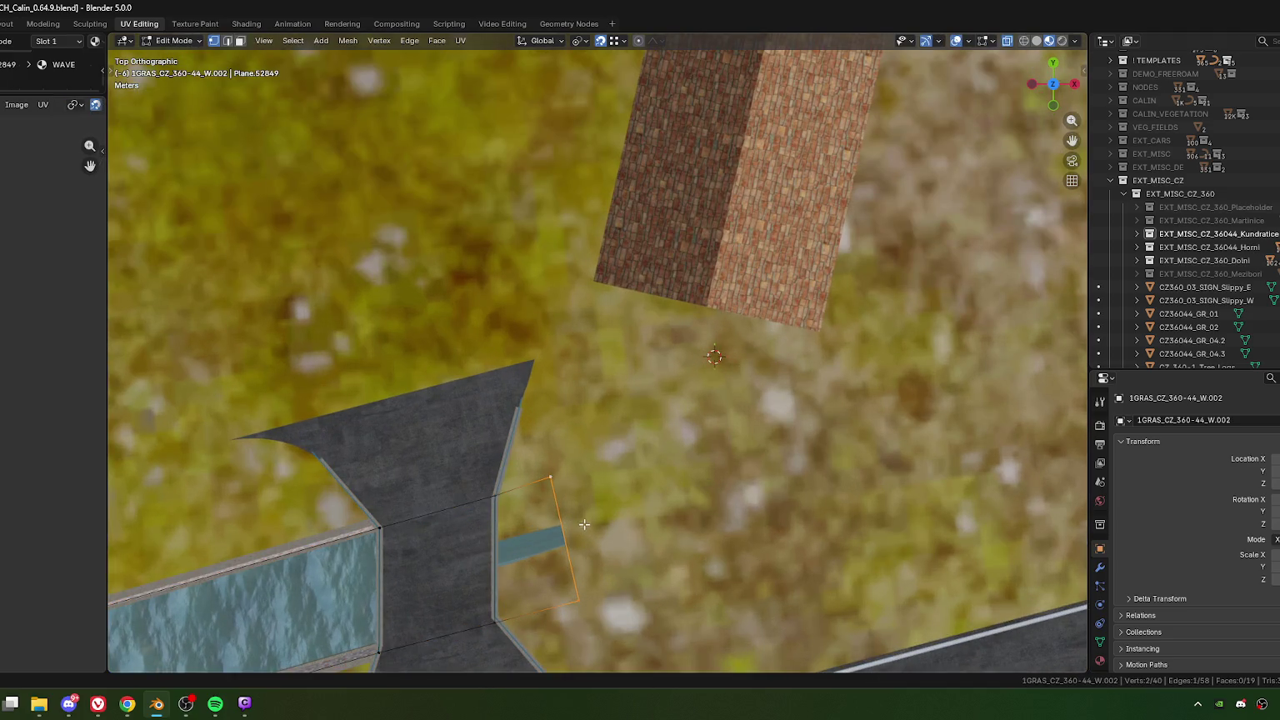
Step: Switch mesh editing from the grass terrain back to the channel strip over the bridge end
scroll(587, 532, "down", 1)
middle_click_drag(616, 626, 602, 397, "shift")
key("Tab")
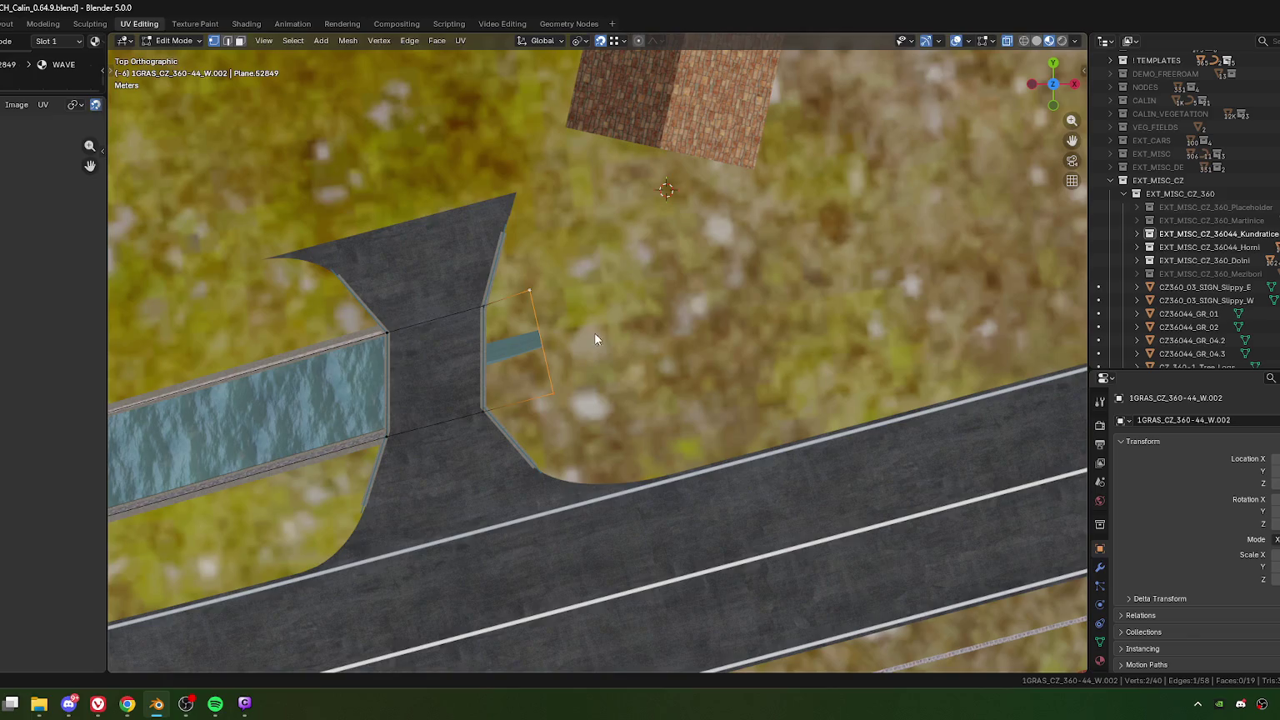
left_click(595, 332)
key("Tab")
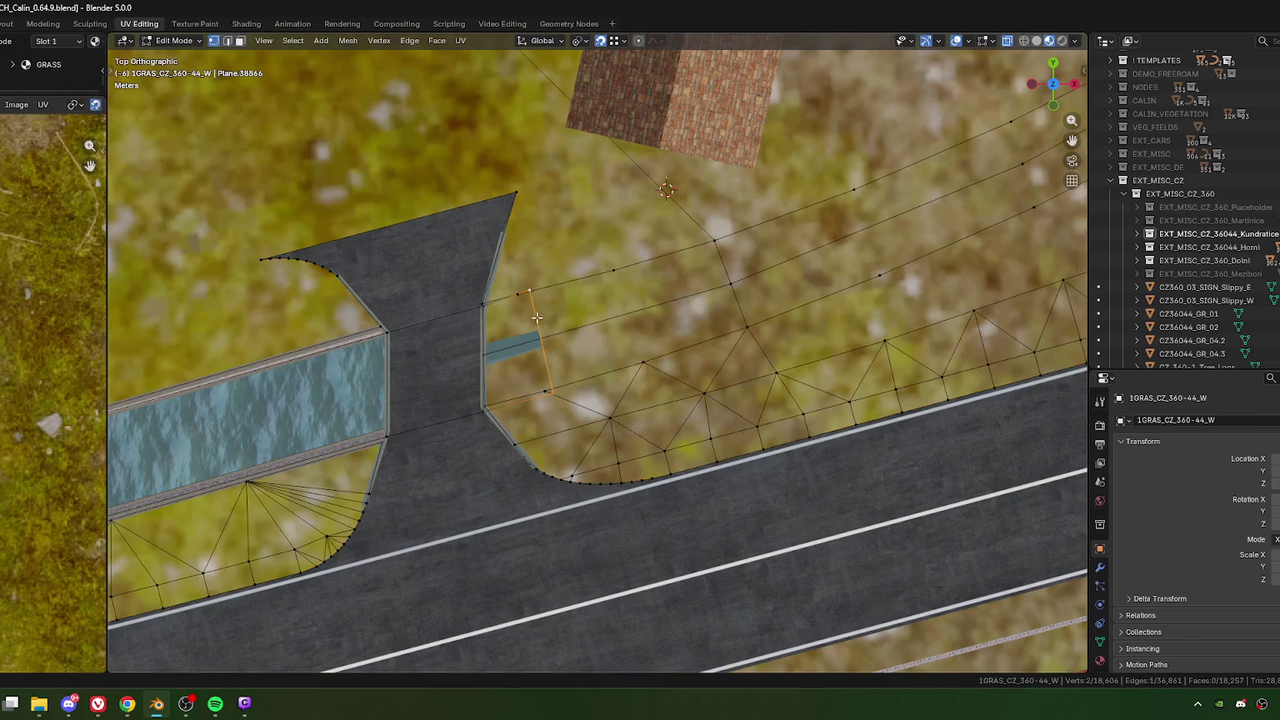
key("alt+q")
middle_click_drag(587, 361, 495, 389, "shift")
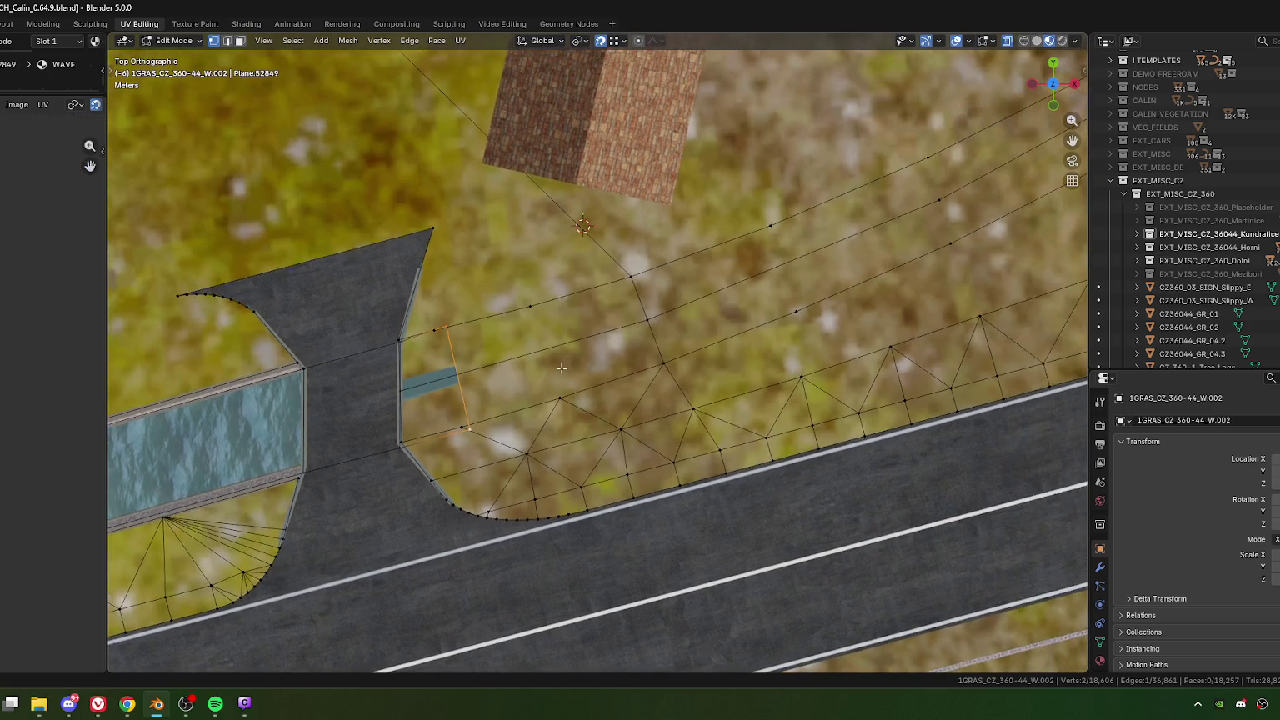
Step: Extrude the strip's bridge-side edge into a new face and rotate it slightly
key("e")
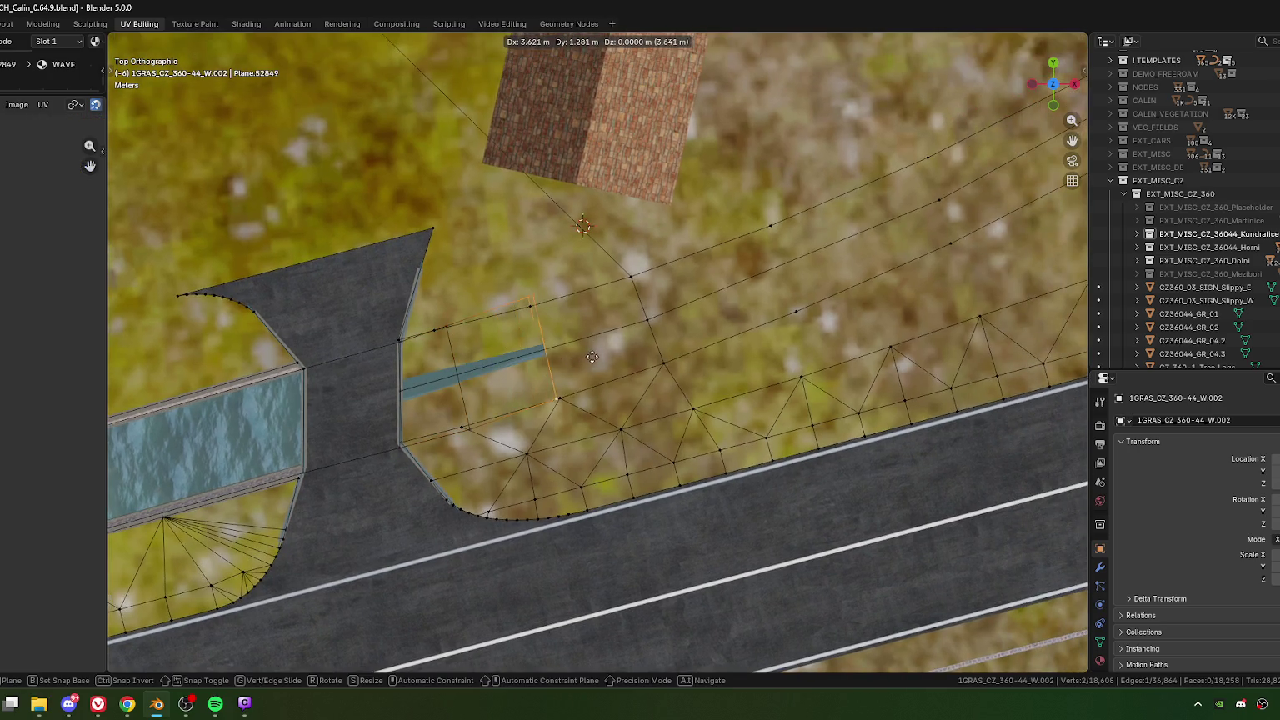
left_click(700, 326)
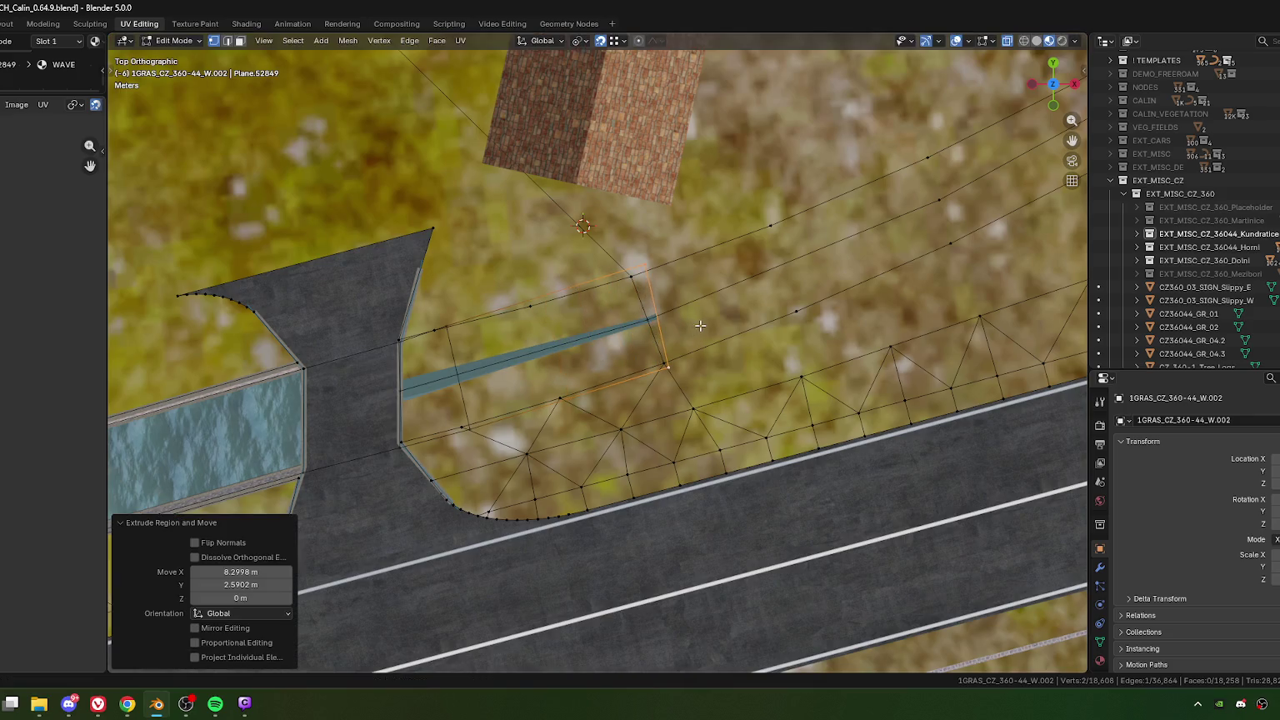
key("r")
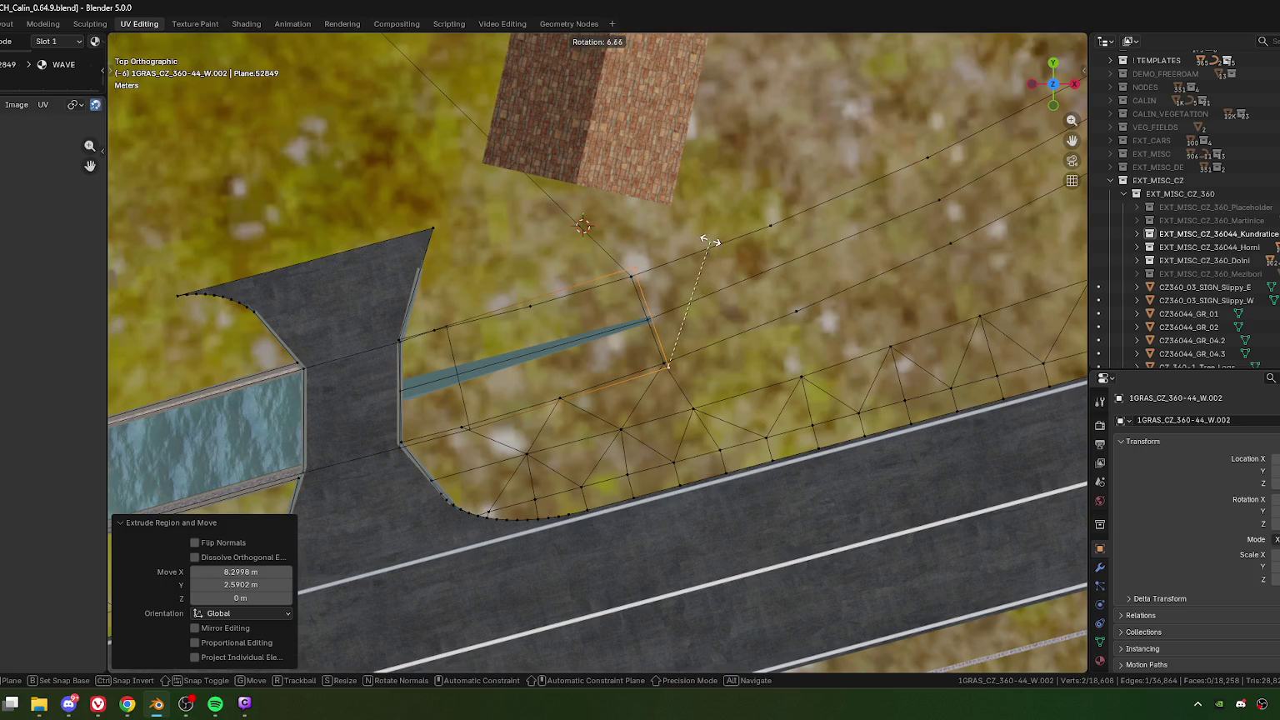
left_click(713, 274)
middle_click_drag(766, 267, 563, 361, "shift")
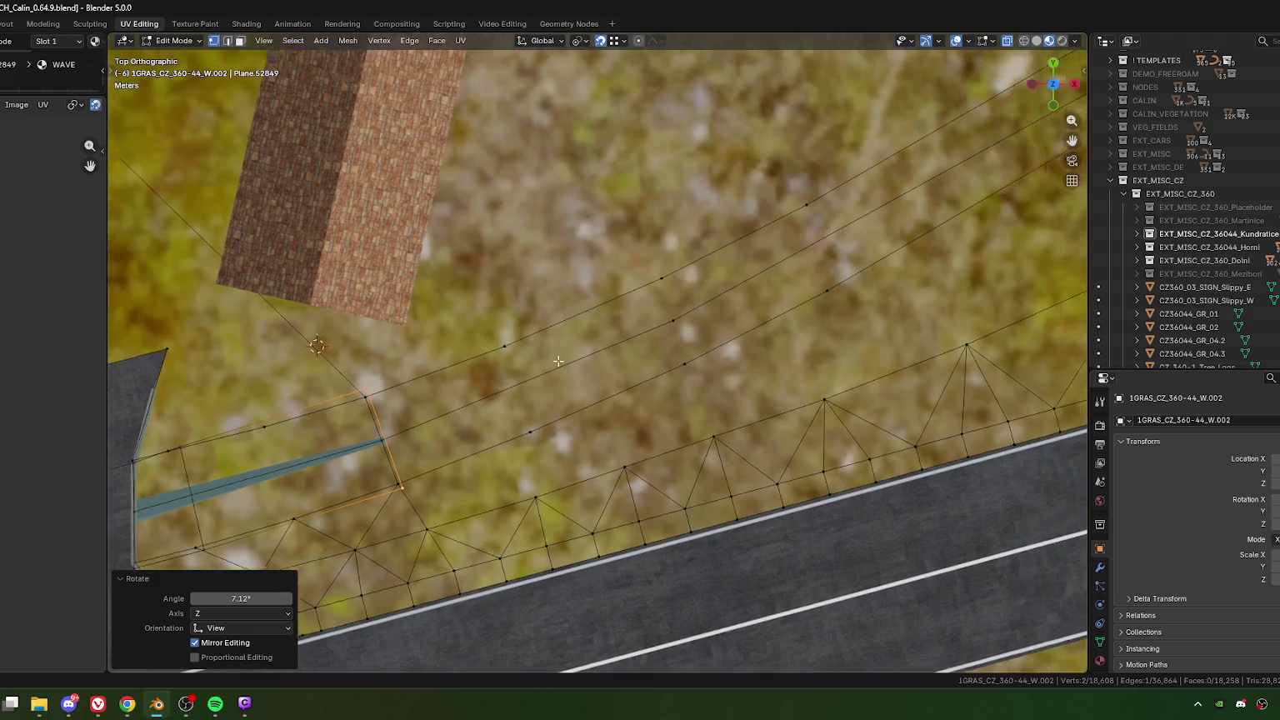
middle_click_drag(646, 325, 507, 385, "shift")
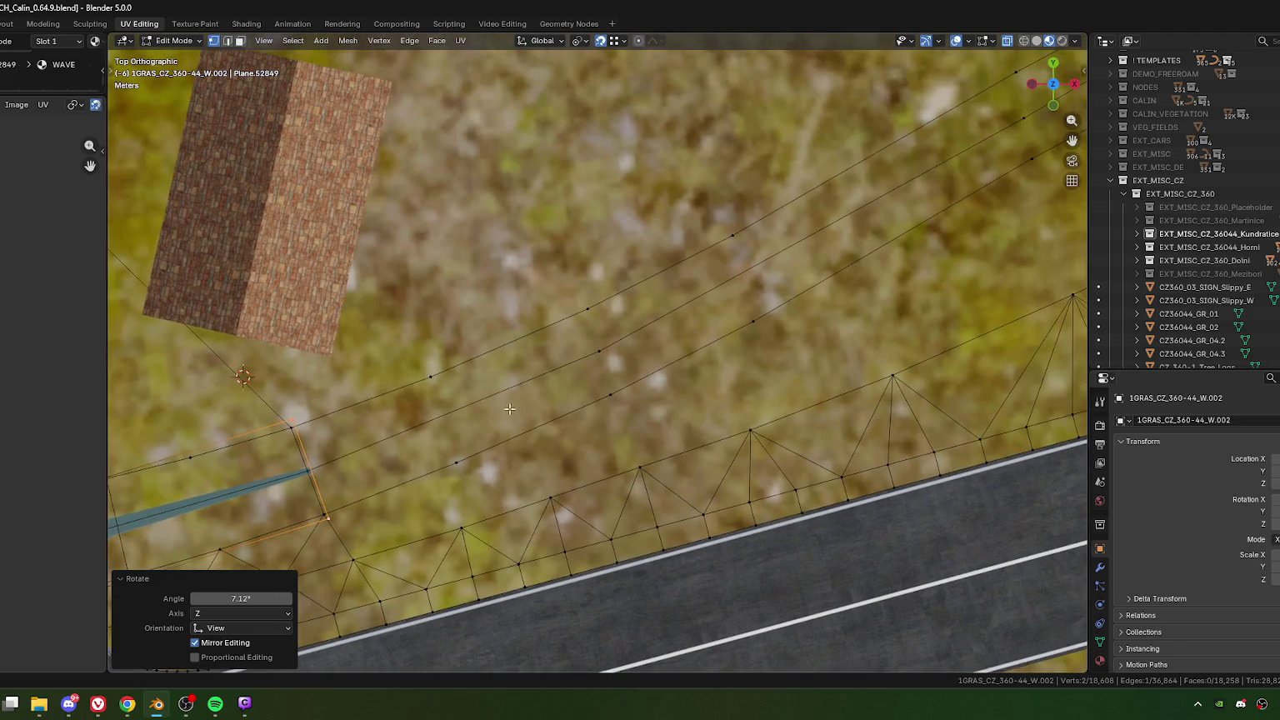
Step: Extrude the end edge along the bank and nudge it 0.139 m into line
key("e")
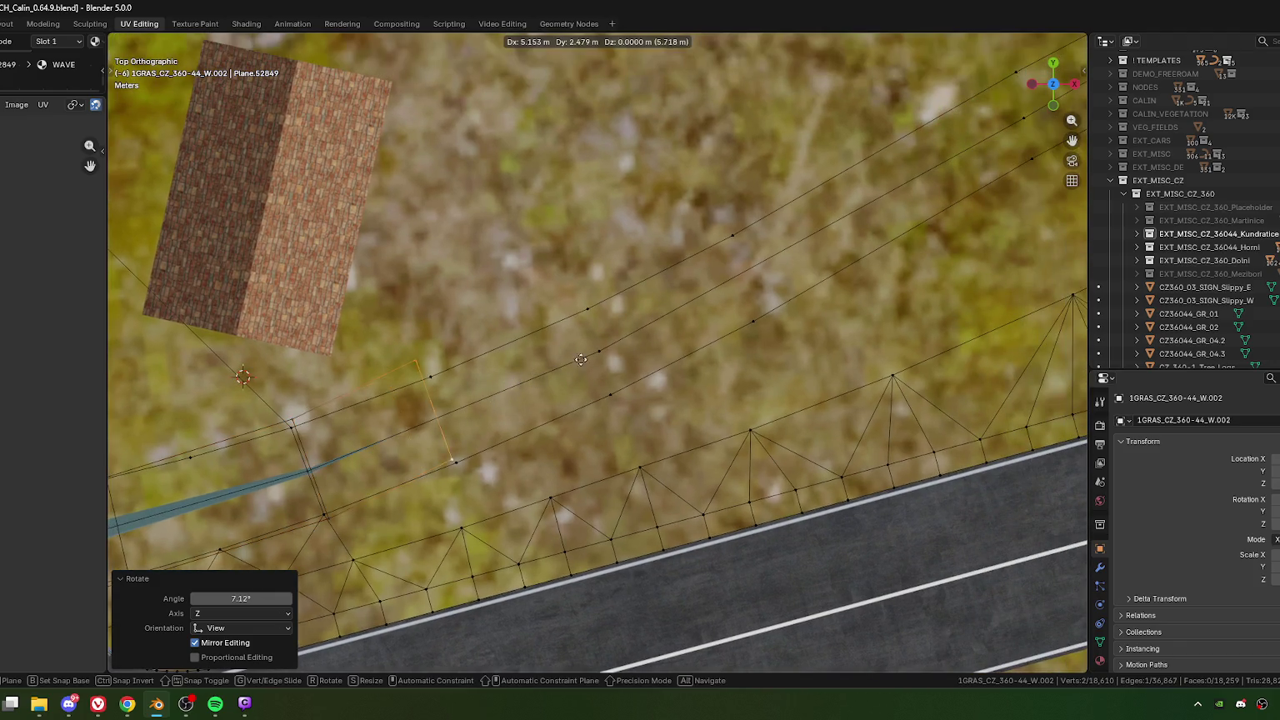
left_click(688, 320)
key("r")
key("Escape")
key("g")
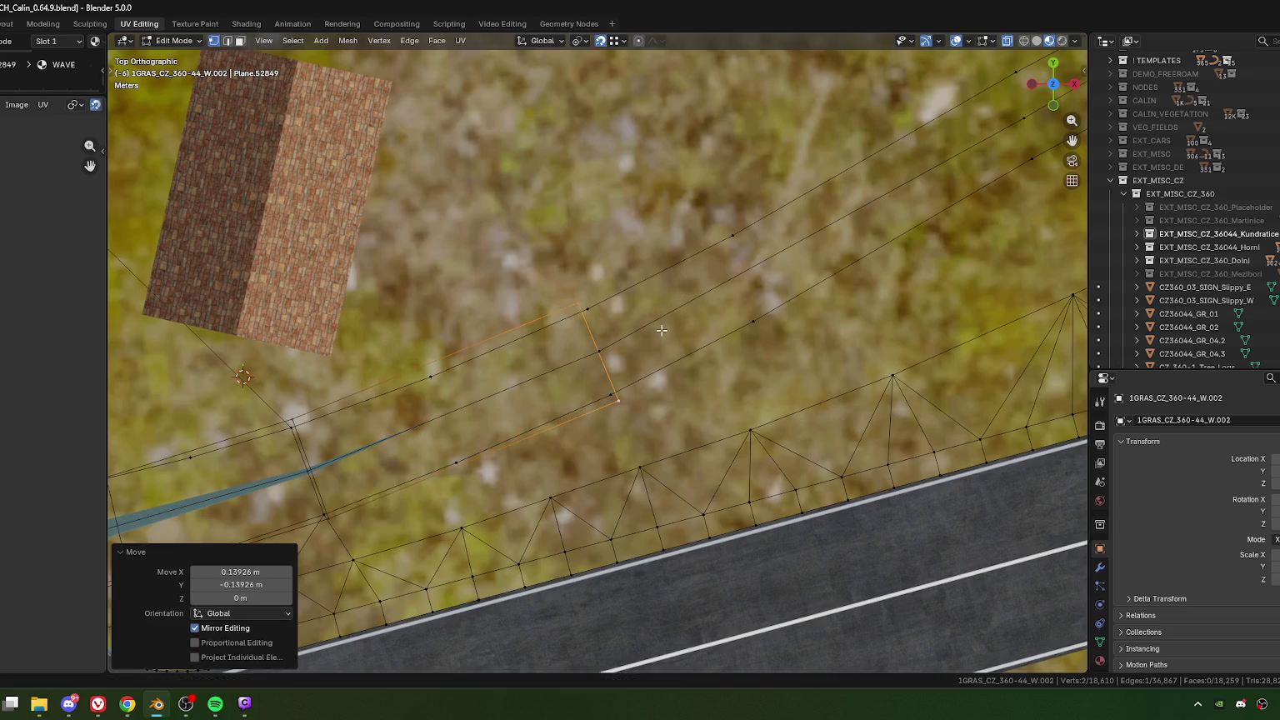
left_click(676, 300)
middle_click_drag(825, 319, 684, 391, "shift")
scroll(685, 390, "down", 2)
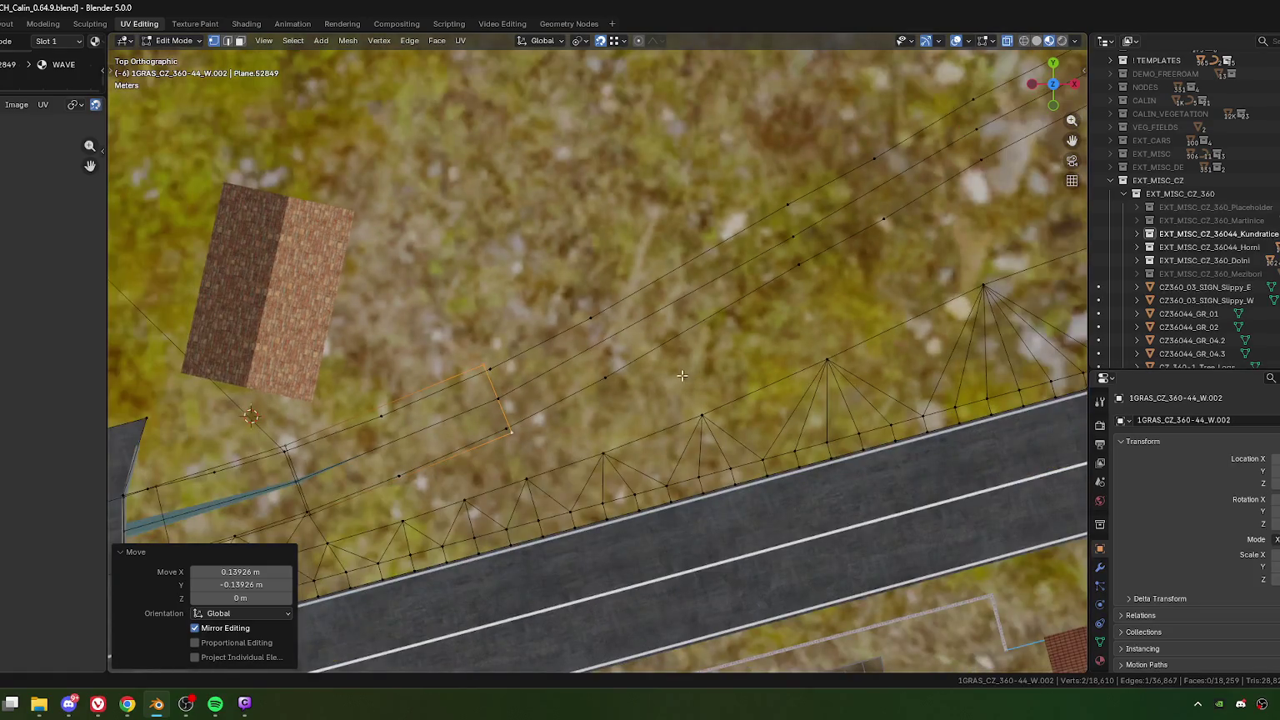
Step: Extend the strip further up the bank and rotate an earlier cross edge to follow it
key("g")
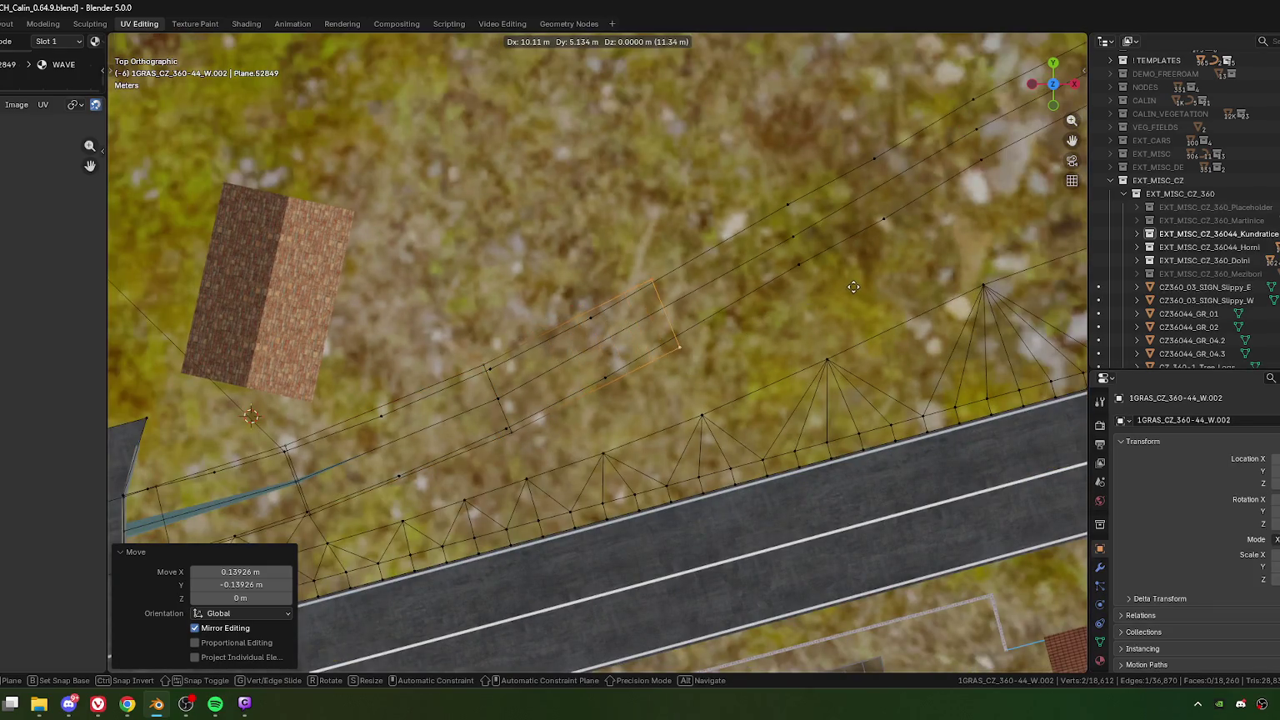
left_click(855, 283)
key("e")
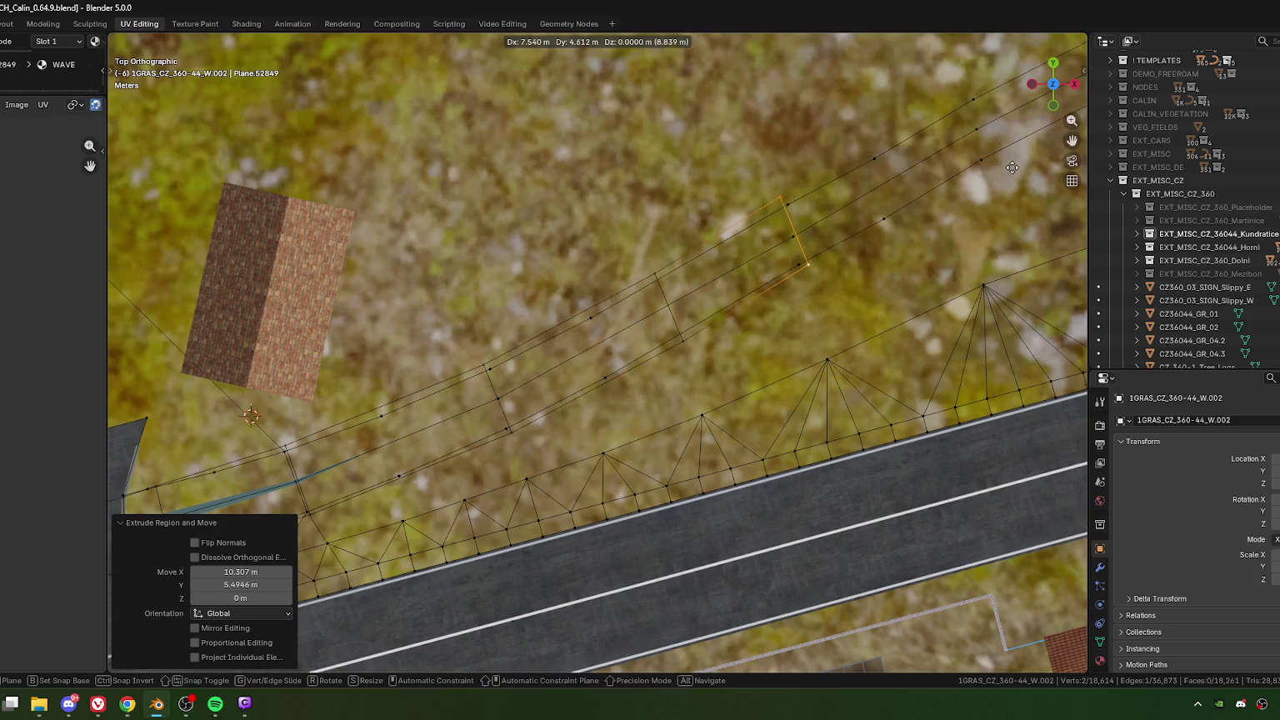
left_click(900, 234)
left_click(677, 337)
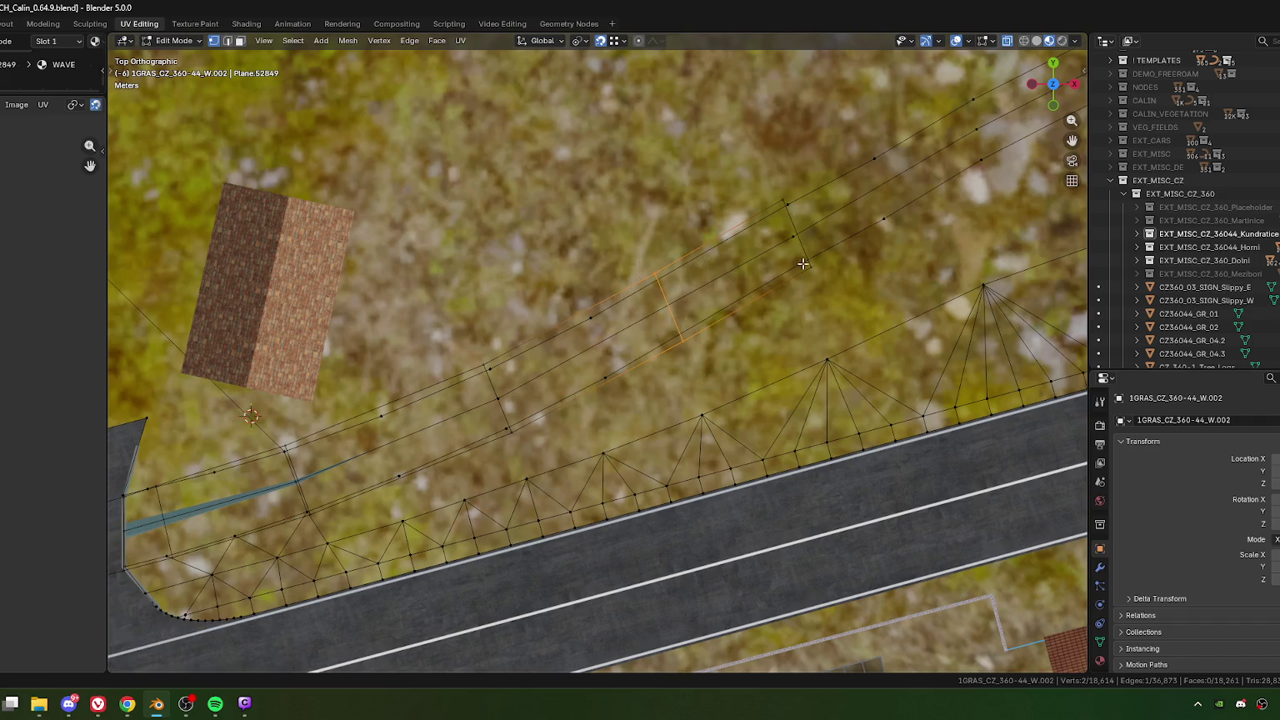
key("r")
left_click(850, 210)
Step: Select both end corners and extrude another face of the strip along the bank
left_click(785, 203)
middle_click_drag(808, 276, 504, 403, "shift")
left_click(505, 403, "shift")
middle_click_drag(639, 301, 519, 368, "shift")
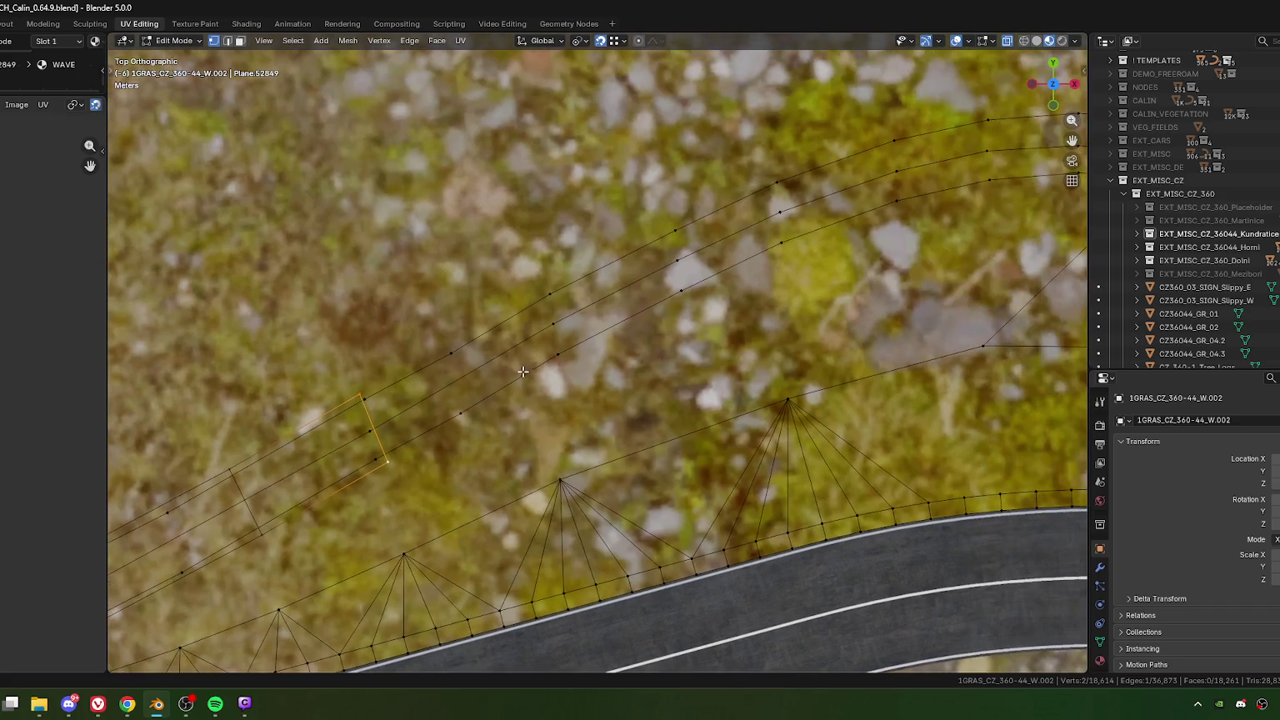
key("e")
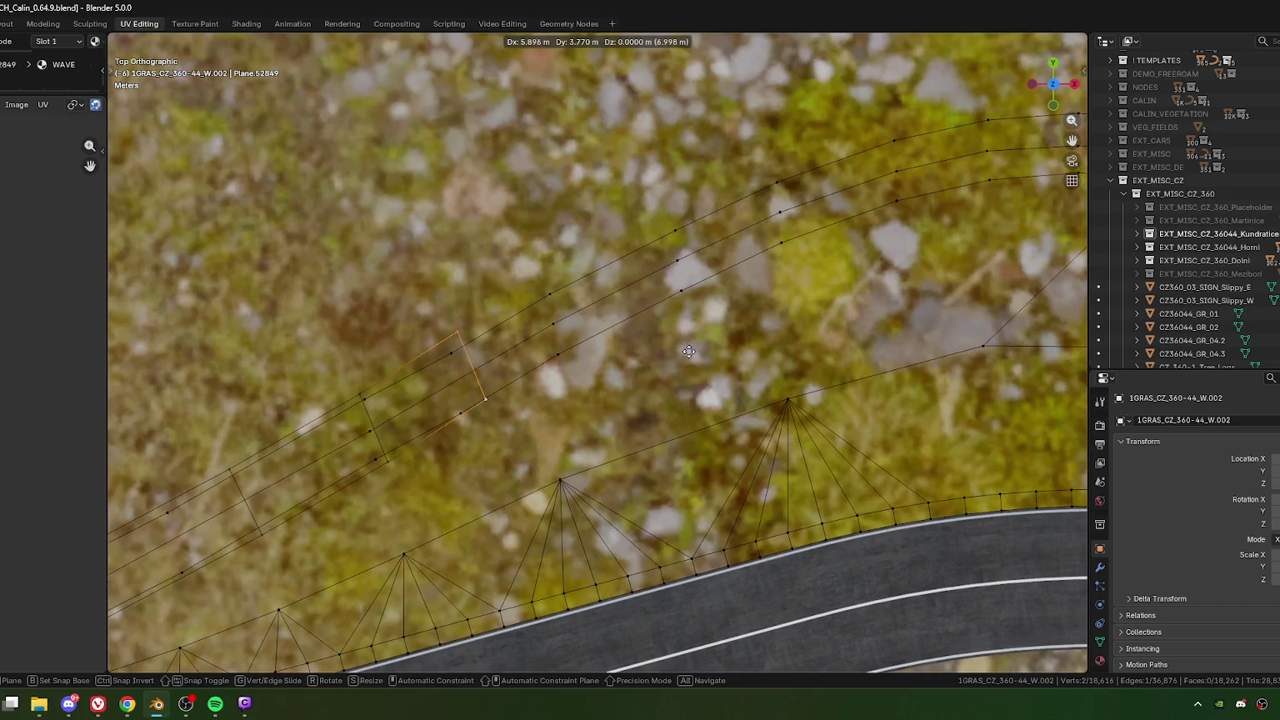
left_click(751, 323)
scroll(751, 323, "up", 2)
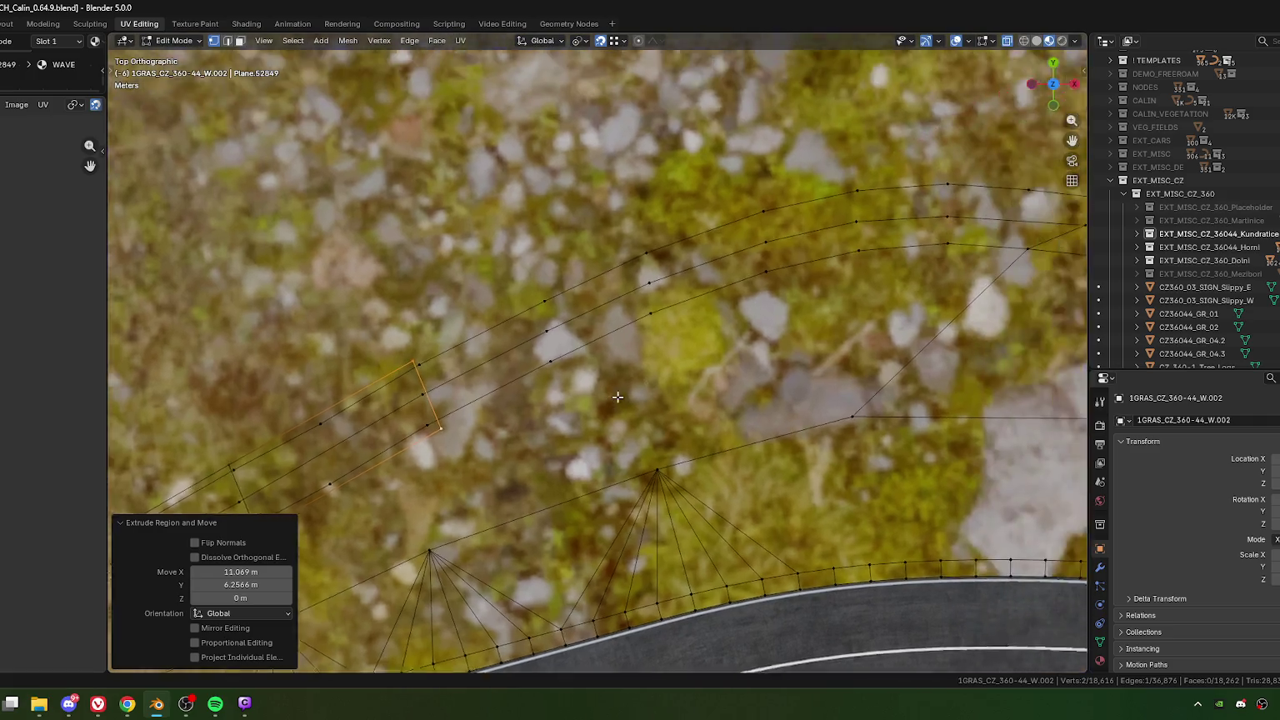
key("g")
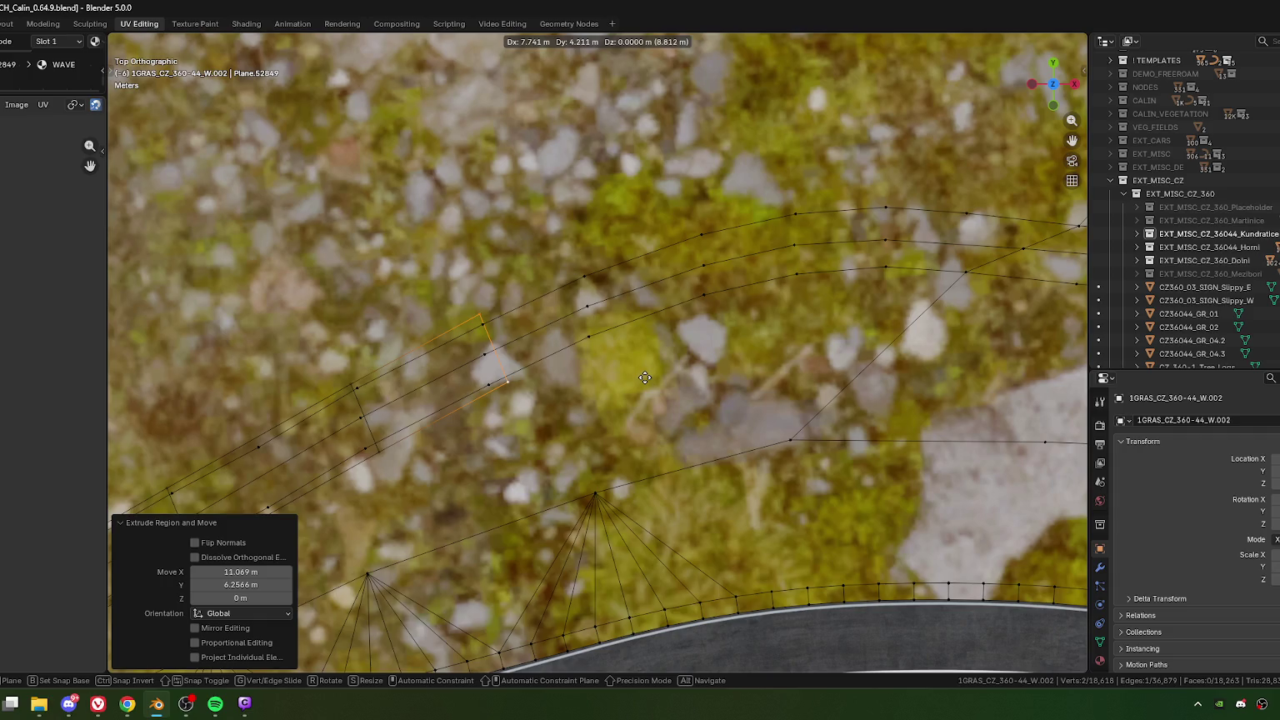
left_click(645, 377)
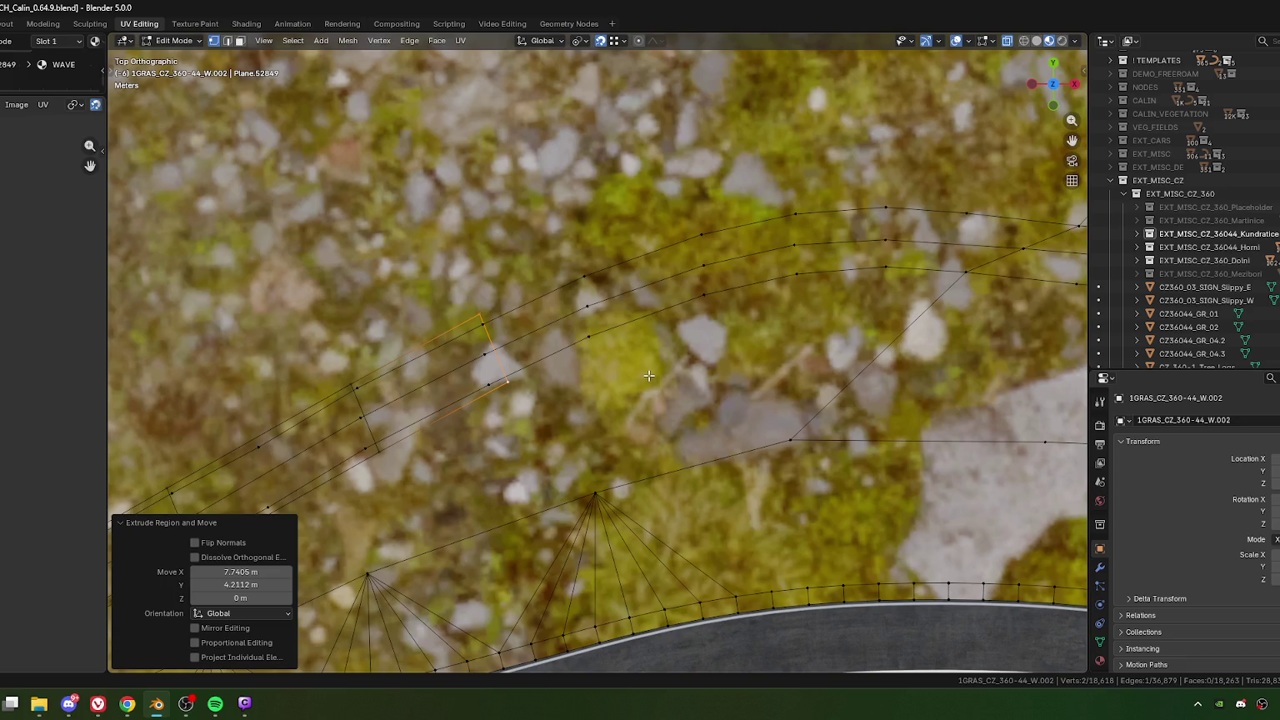
Step: Delete the unwanted last extruded face and pan back over the bridge
key("x")
left_click(451, 365)
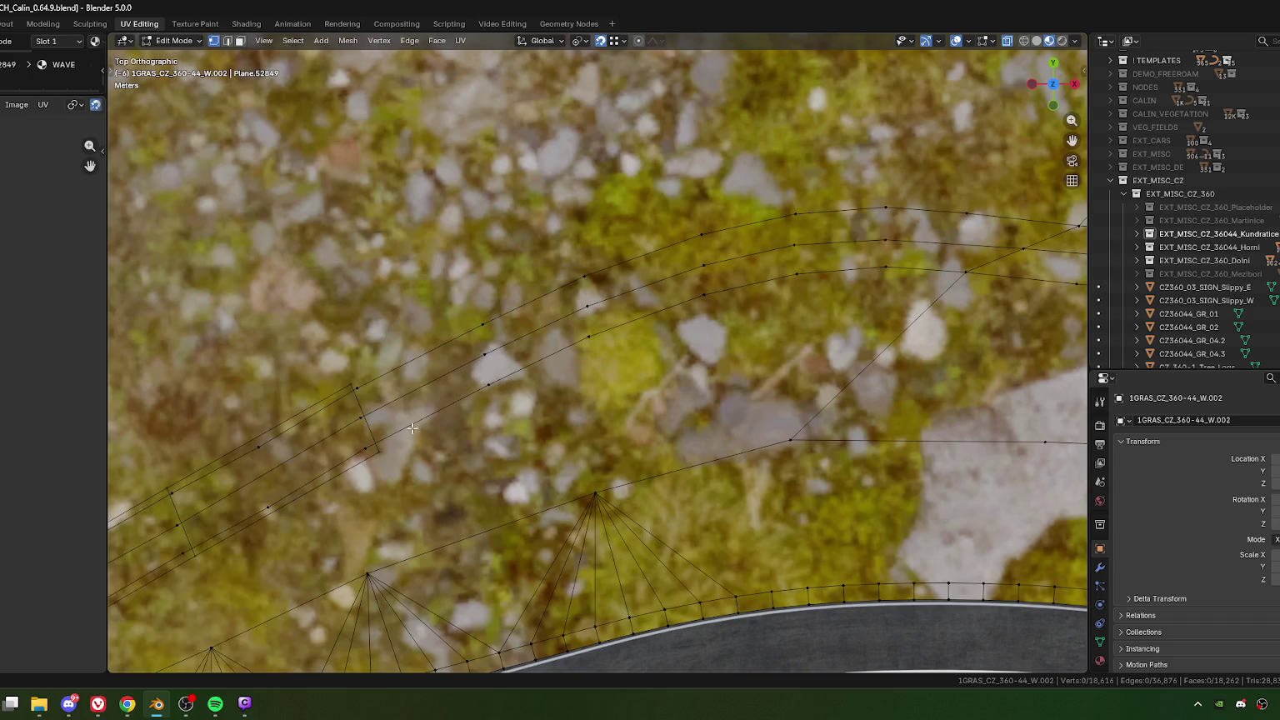
middle_click_drag(458, 391, 658, 306, "shift")
scroll(447, 415, "down", 3)
scroll(467, 416, "down", 2)
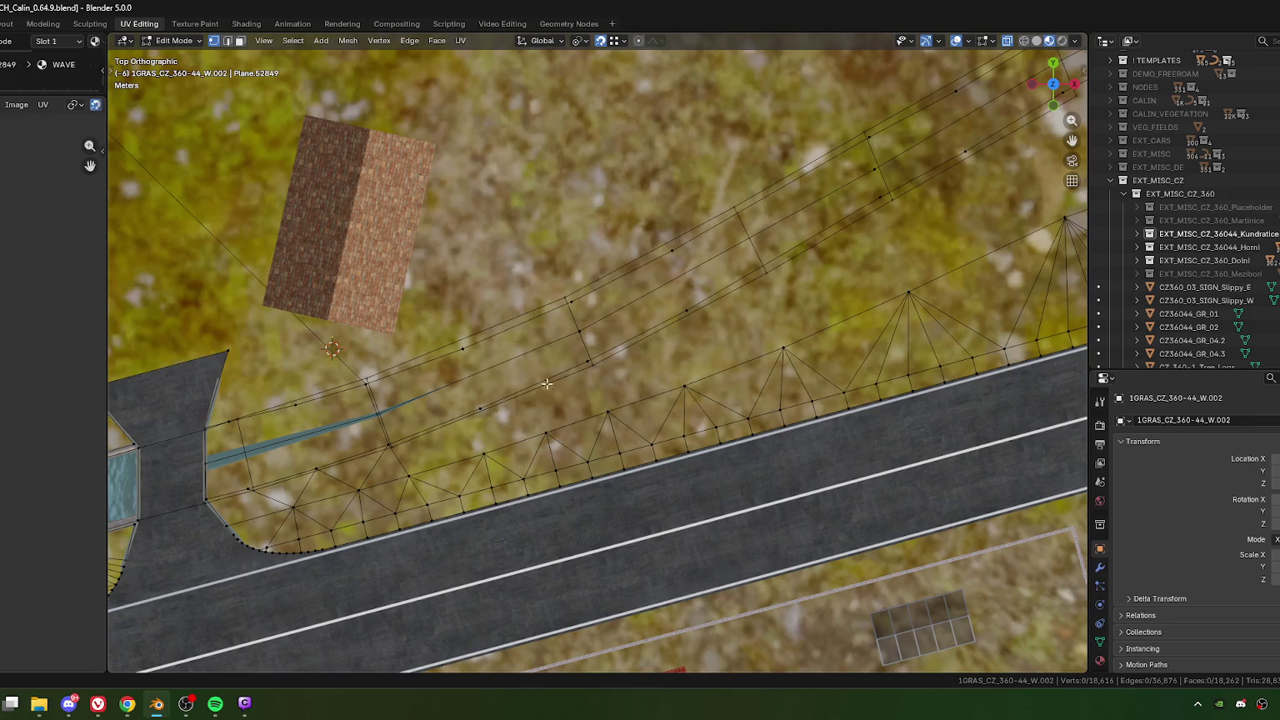
middle_click_drag(815, 258, 639, 305, "shift")
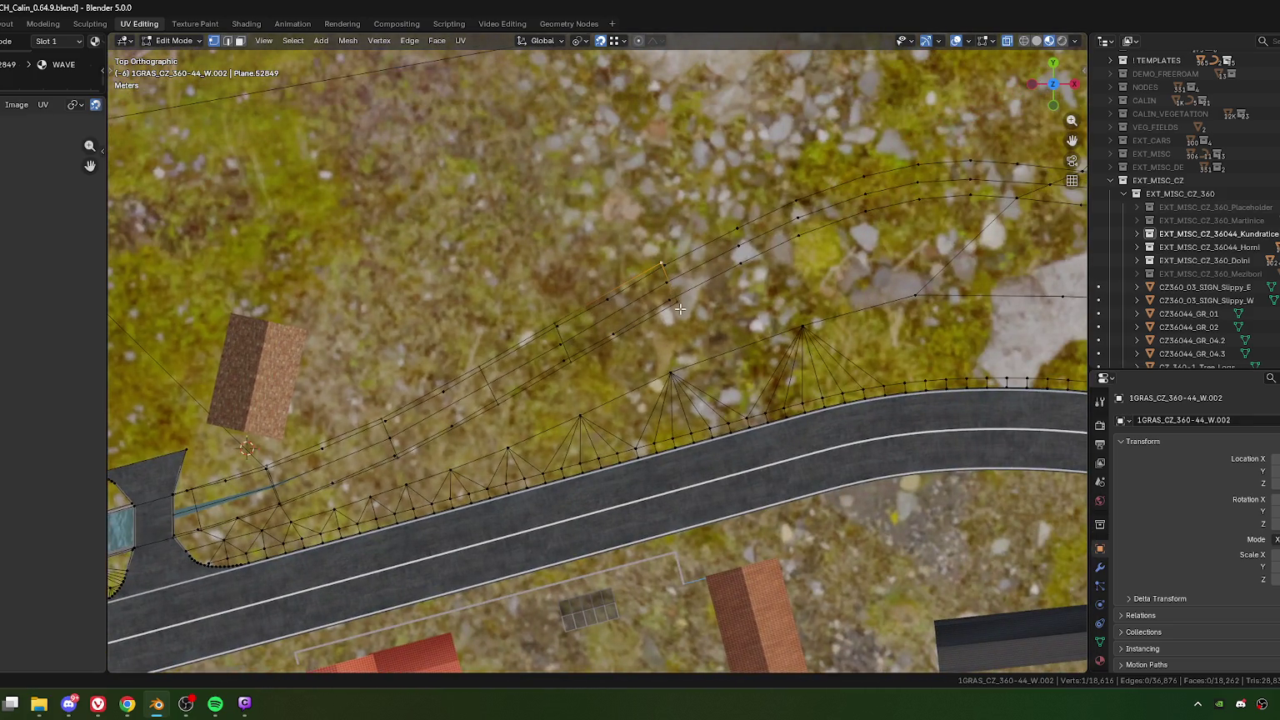
Step: Delete three redundant cross edges of the strip in edge select mode
key("2")
left_click(654, 286)
left_click(559, 338, "shift")
left_click(483, 378, "shift")
key("x")
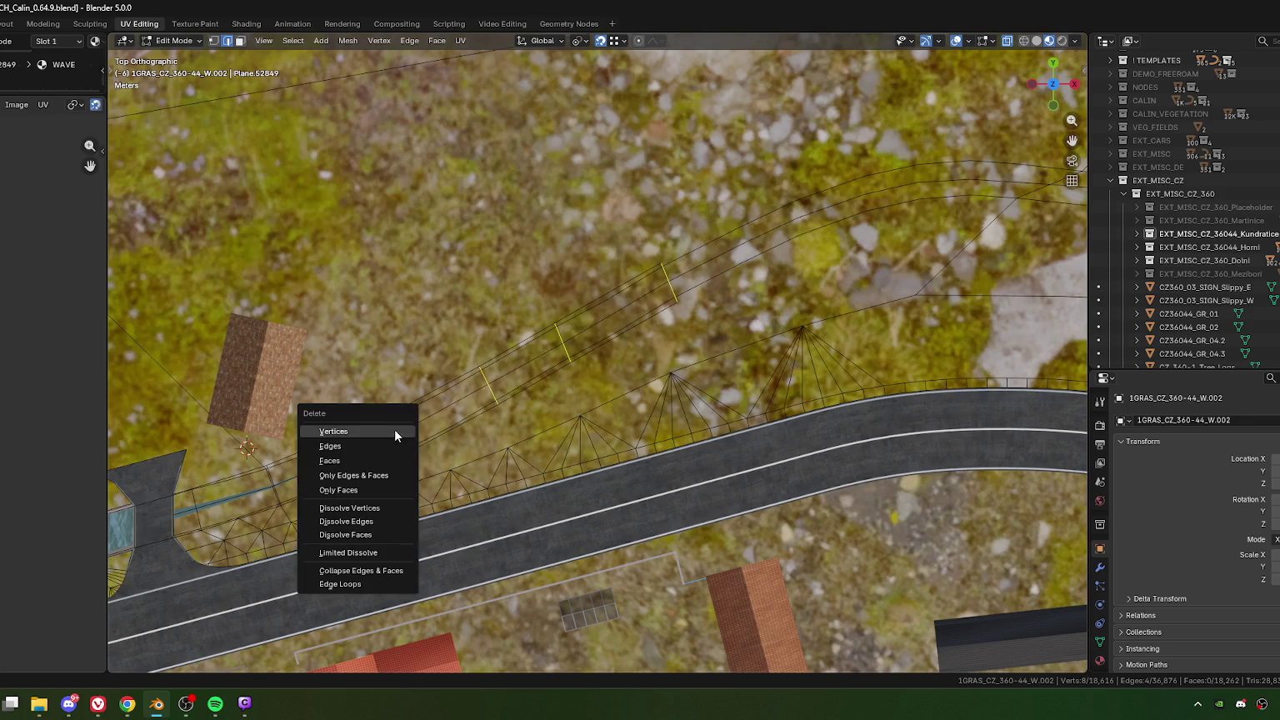
left_click(392, 431)
Step: Return to vertex select and pick a corner vertex of the grass mesh
scroll(295, 485, "up", 5)
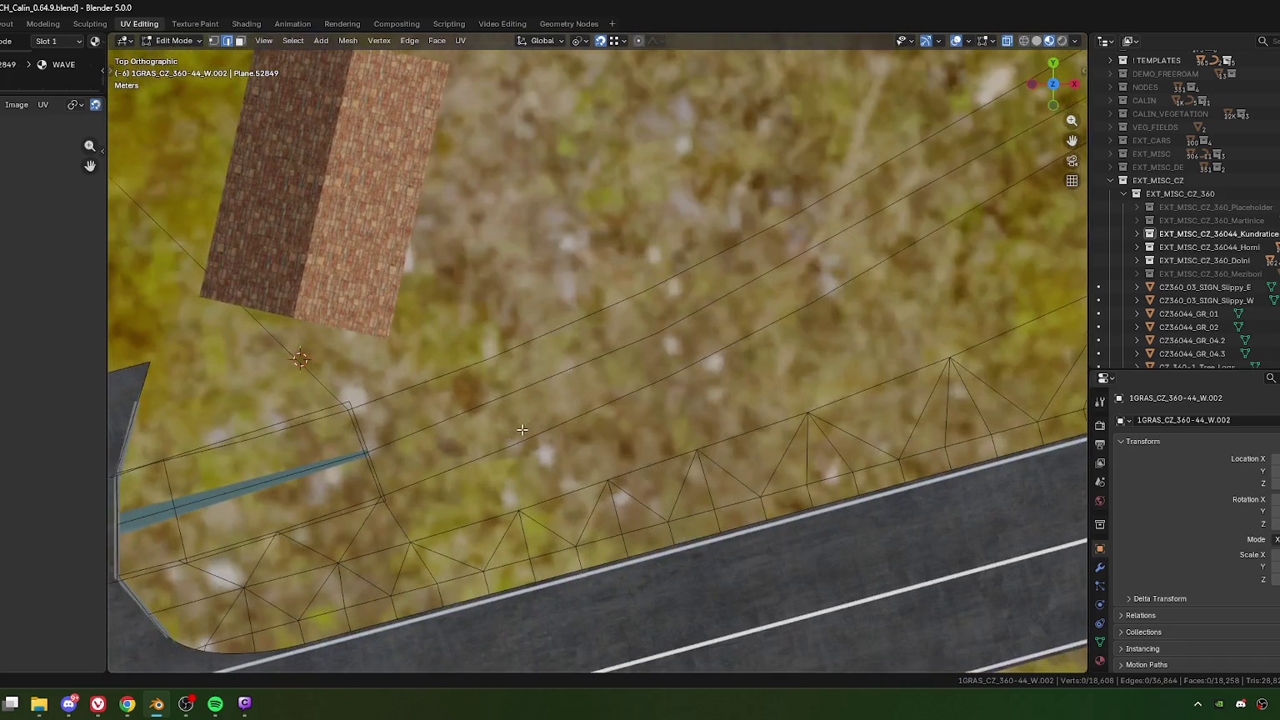
key("1")
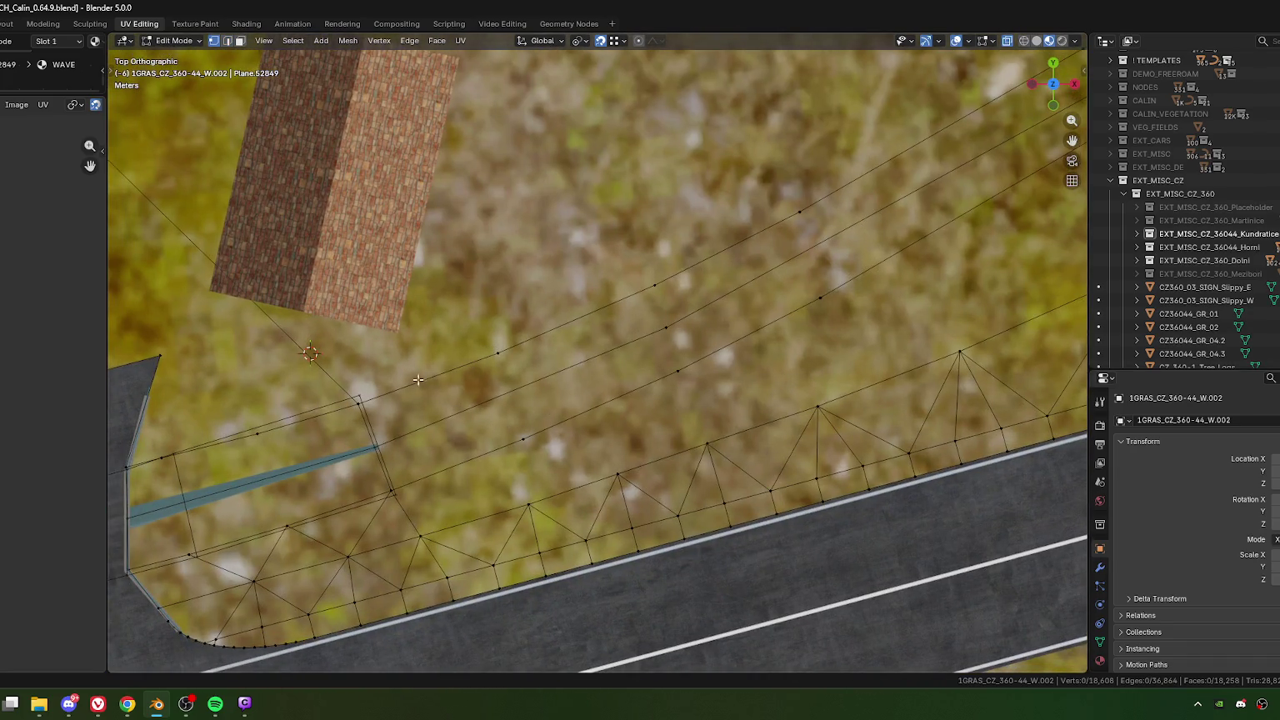
left_click(360, 403)
scroll(386, 404, "down", 4)
scroll(926, 156, "up", 5)
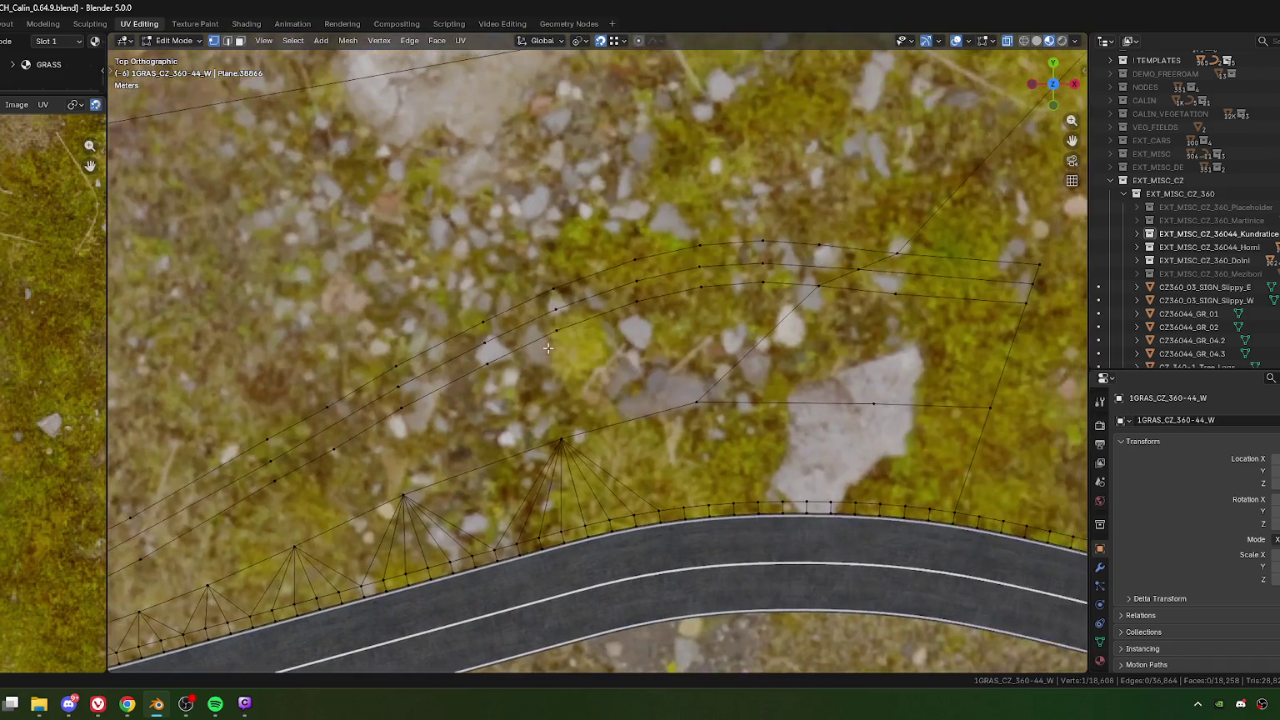
Step: Select the grass mesh's ditch rim as a shortest-path edge chain
left_click(709, 250, "ctrl")
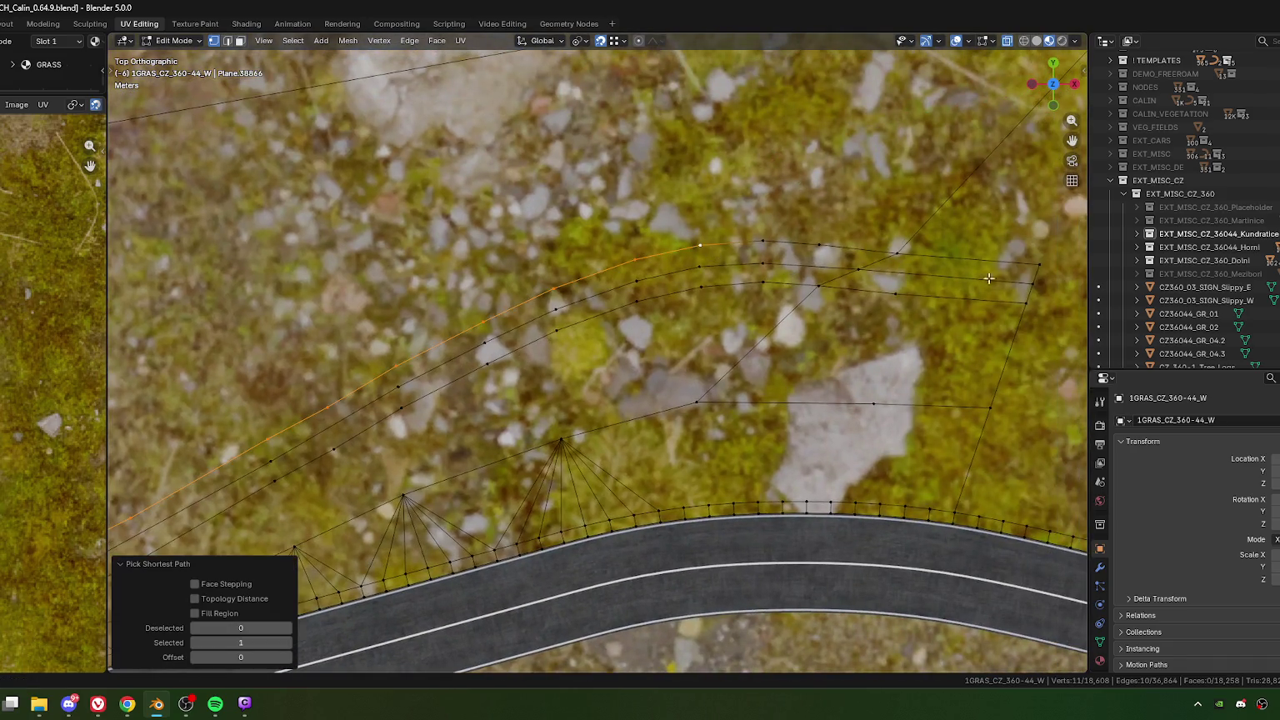
left_click(1032, 281, "ctrl")
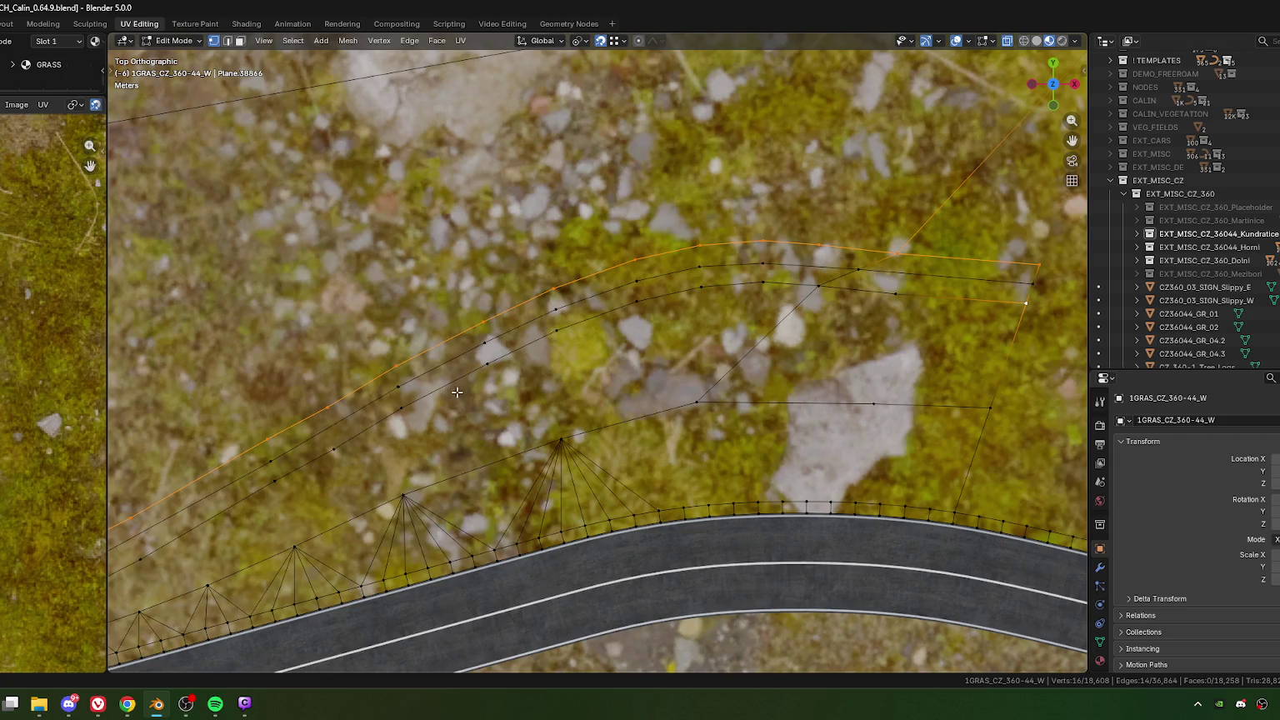
left_click(411, 407, "ctrl")
scroll(639, 284, "down", 2)
scroll(640, 284, "down", 2)
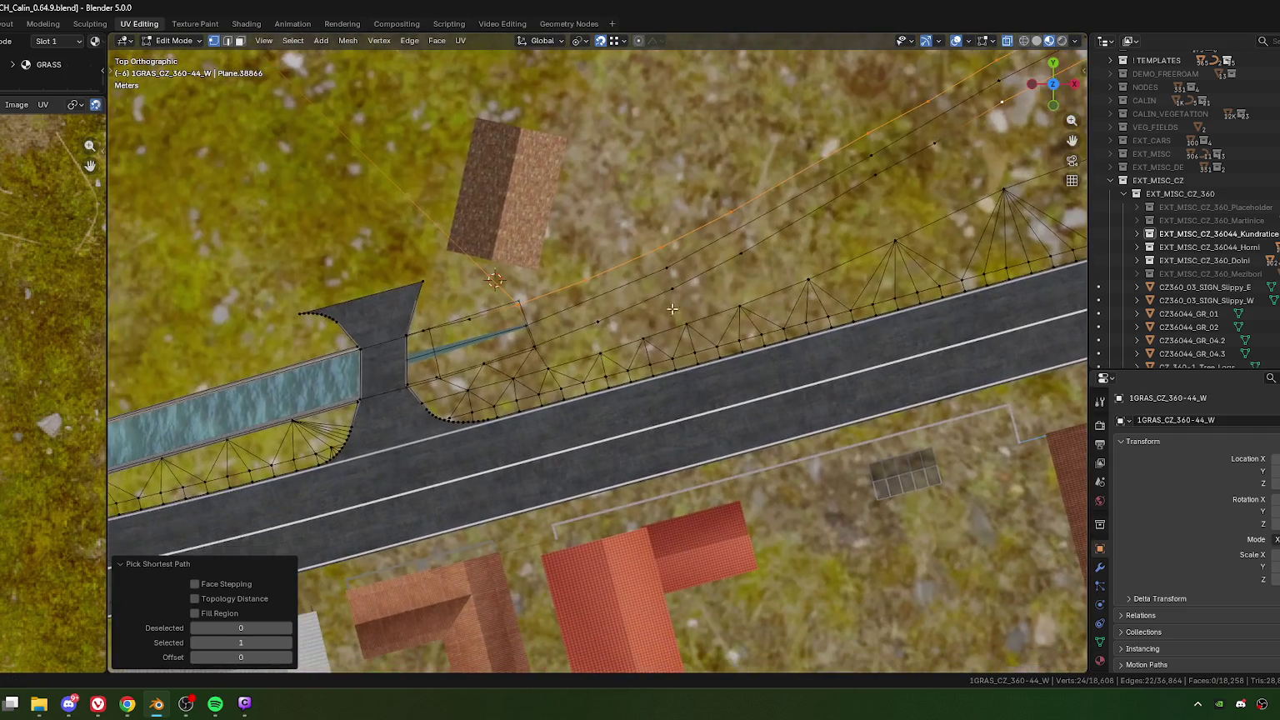
left_click(534, 346, "ctrl")
scroll(640, 346, "up", 3)
middle_click_drag(640, 346, 589, 395)
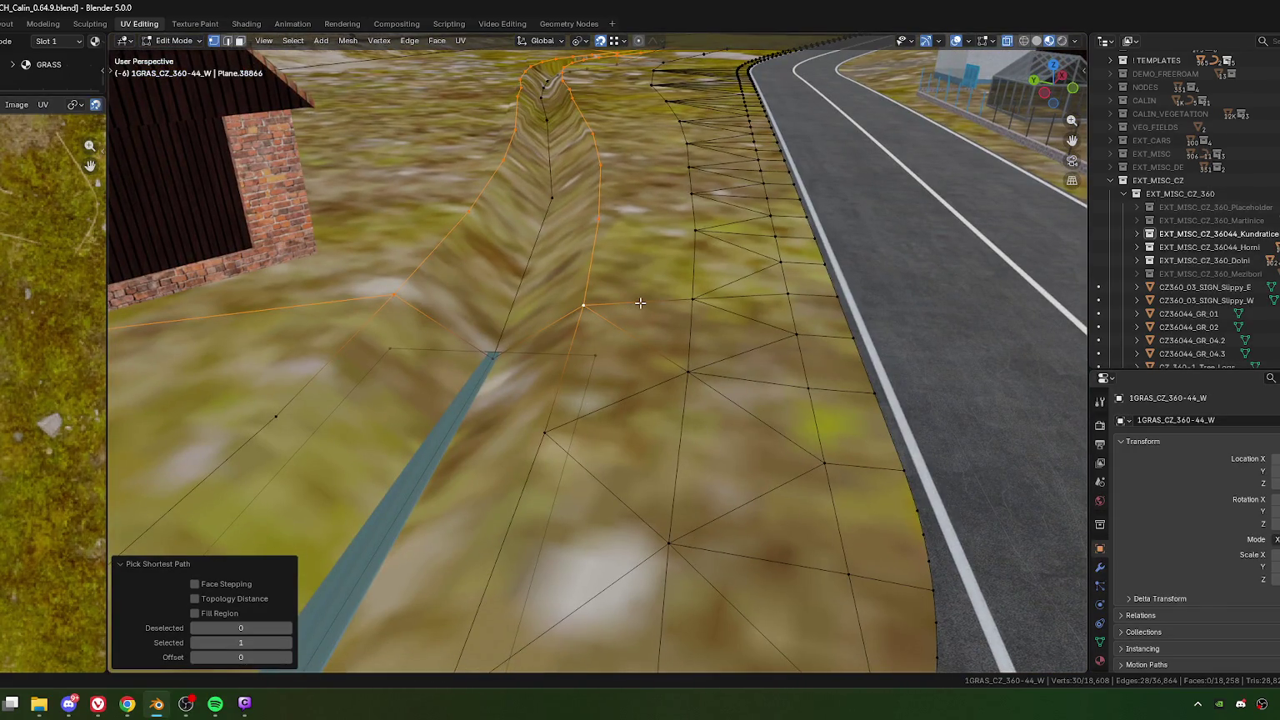
Step: Duplicate the rim chain and raise the copy 1.35 m along Z
key("shift+d")
key("z")
left_click(636, 241)
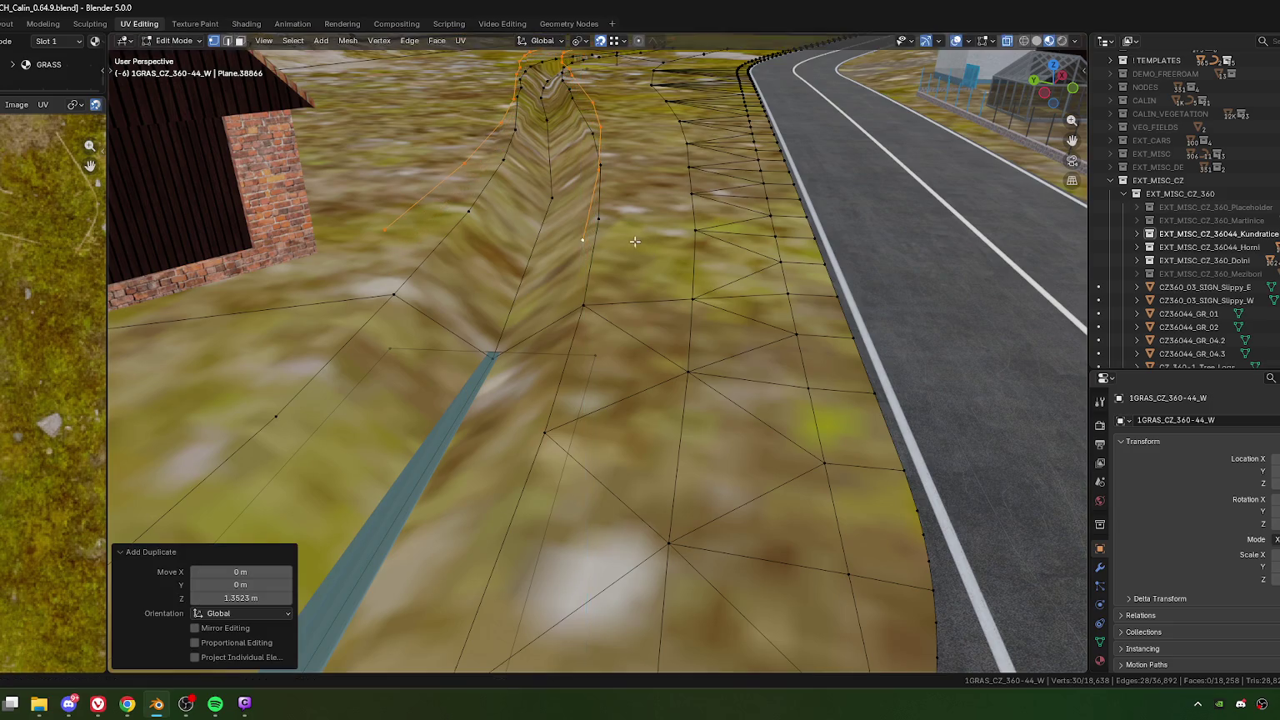
Step: Separate the raised rim copy into its own object and return to Object Mode
right_click(577, 214)
mouse_move(540, 456)
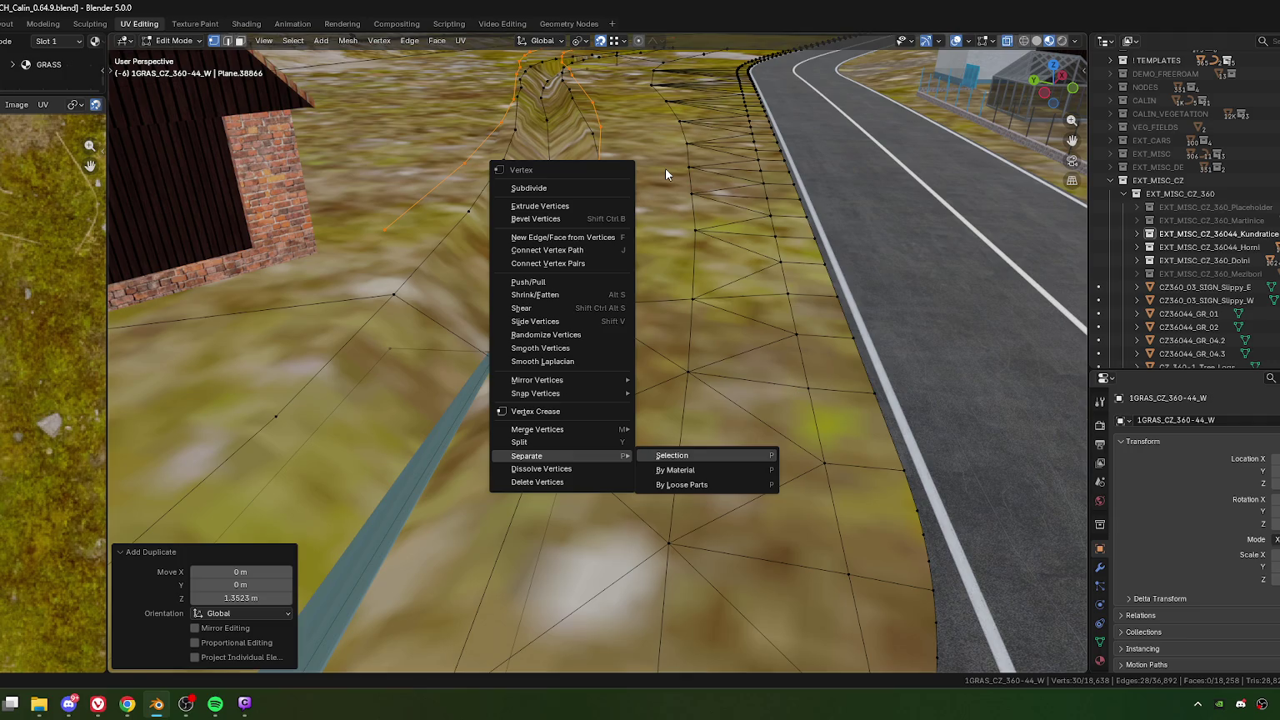
key("Return")
mouse_move(666, 168)
middle_mouse_down()
mouse_move(582, 356)
mouse_move(602, 315)
middle_mouse_up()
key("Tab")
key("Tab")
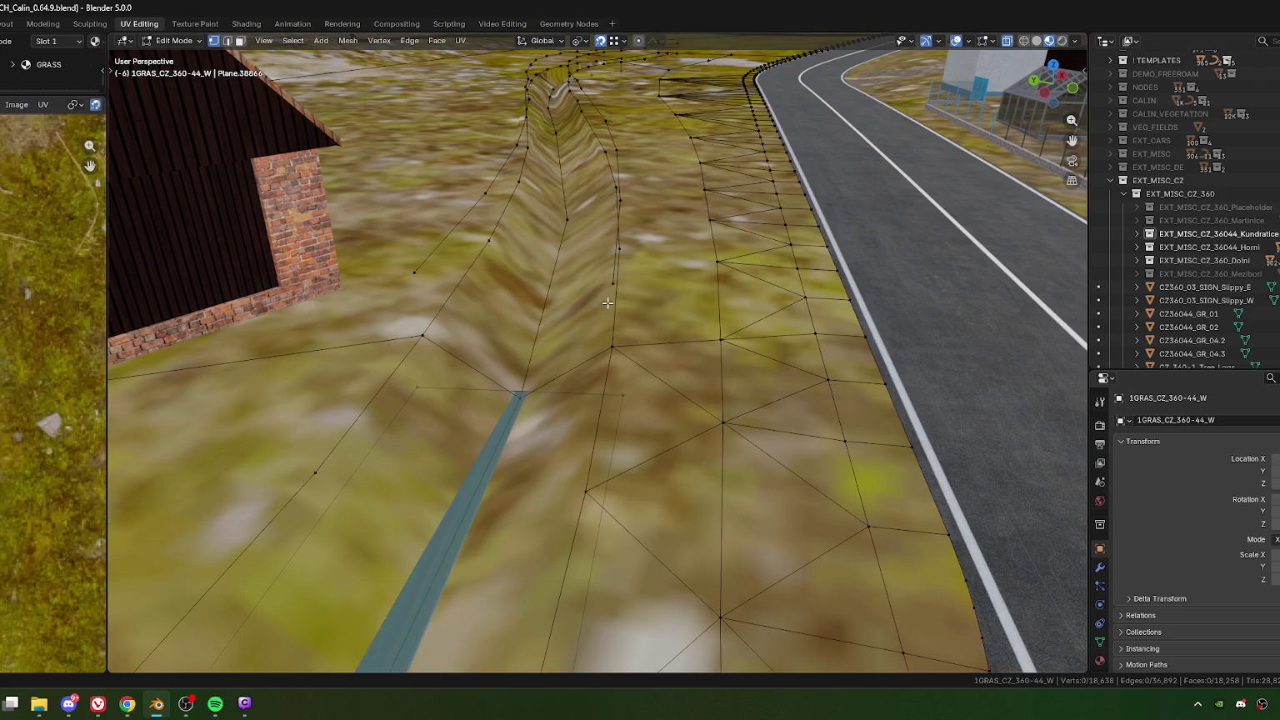
key("Tab")
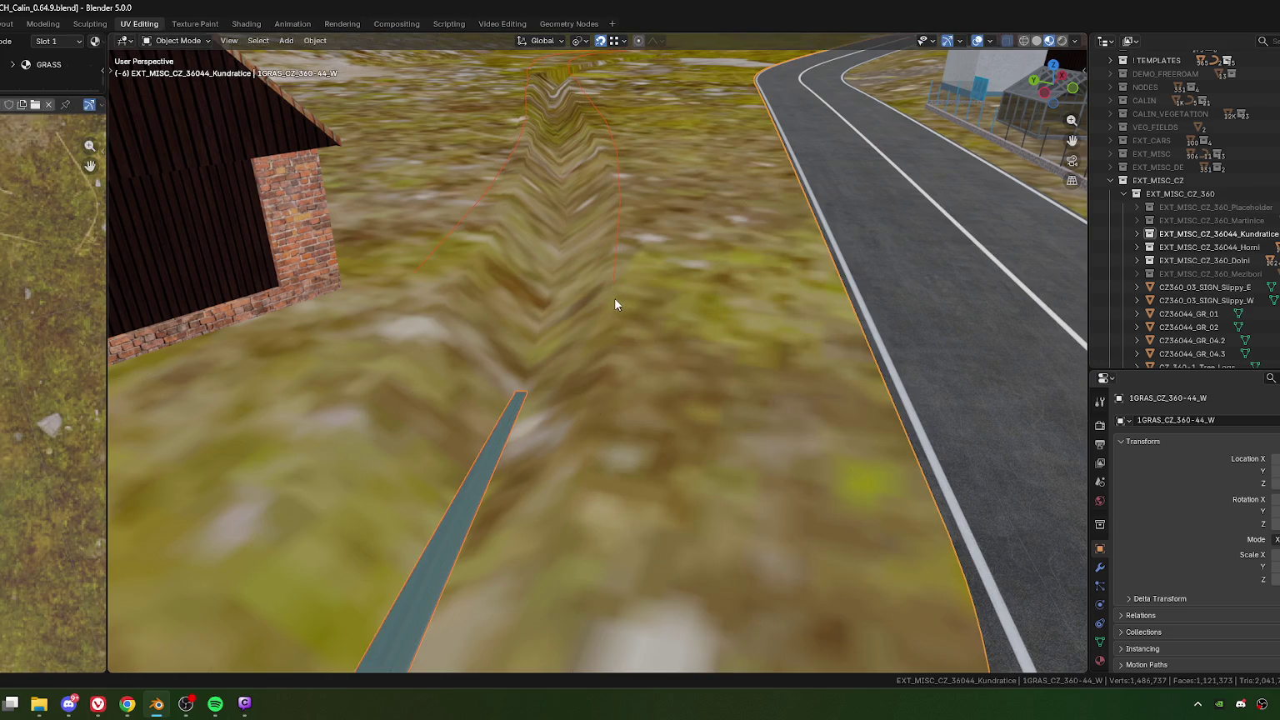
Step: Select the complete outline loop of the separated rim copy
left_click(615, 298)
key("Tab")
mouse_move(384, 258)
left_mouse_down()
mouse_move(732, 321)
mouse_move(675, 293)
left_mouse_up()
middle_click_drag(672, 144, 642, 95)
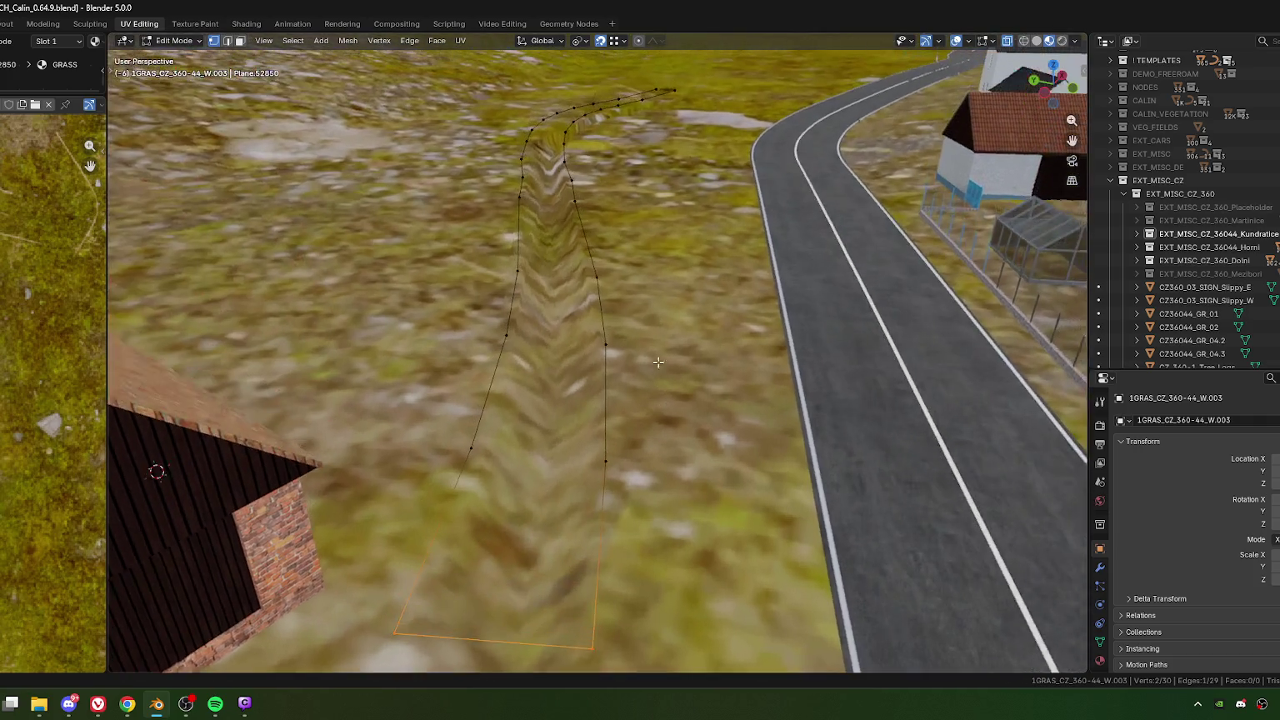
left_click_drag(652, 81, 690, 102)
middle_click_drag(667, 186, 658, 256)
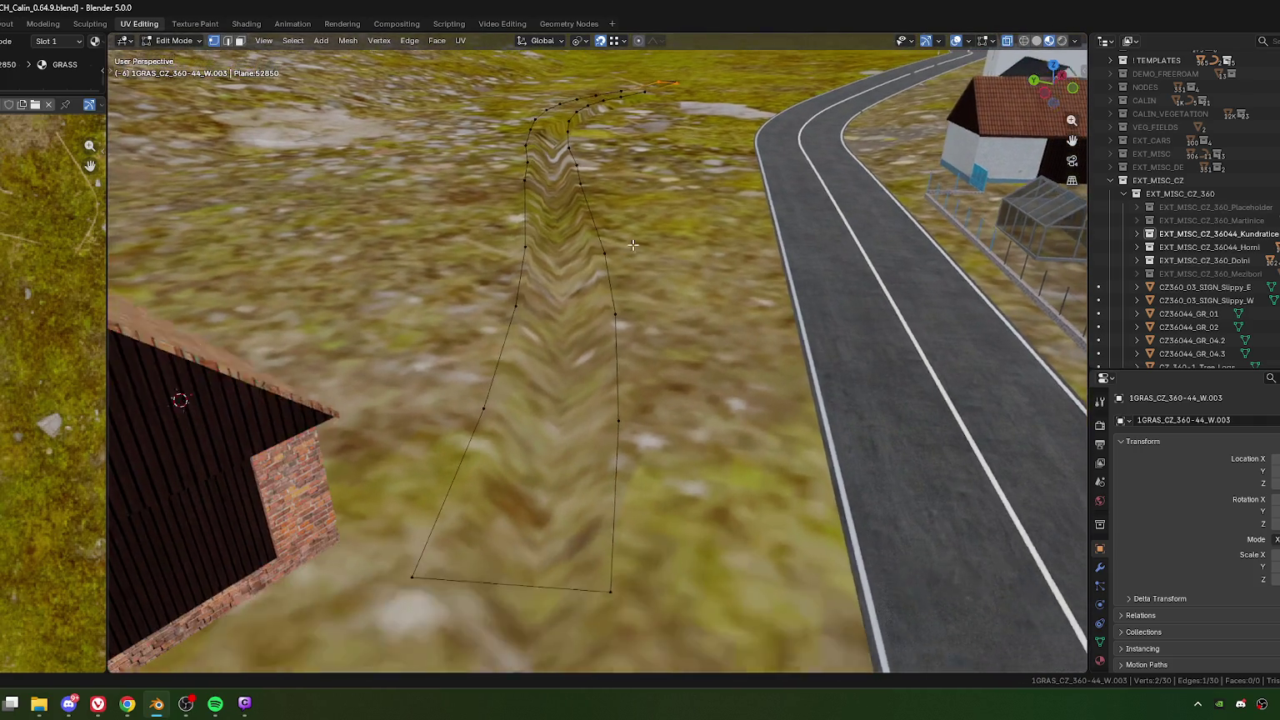
key("ctrl+l")
Step: Replace a triangle fill with a Grid Fill, making a 14-face strip, then return to Object Mode
key("ctrl+f")
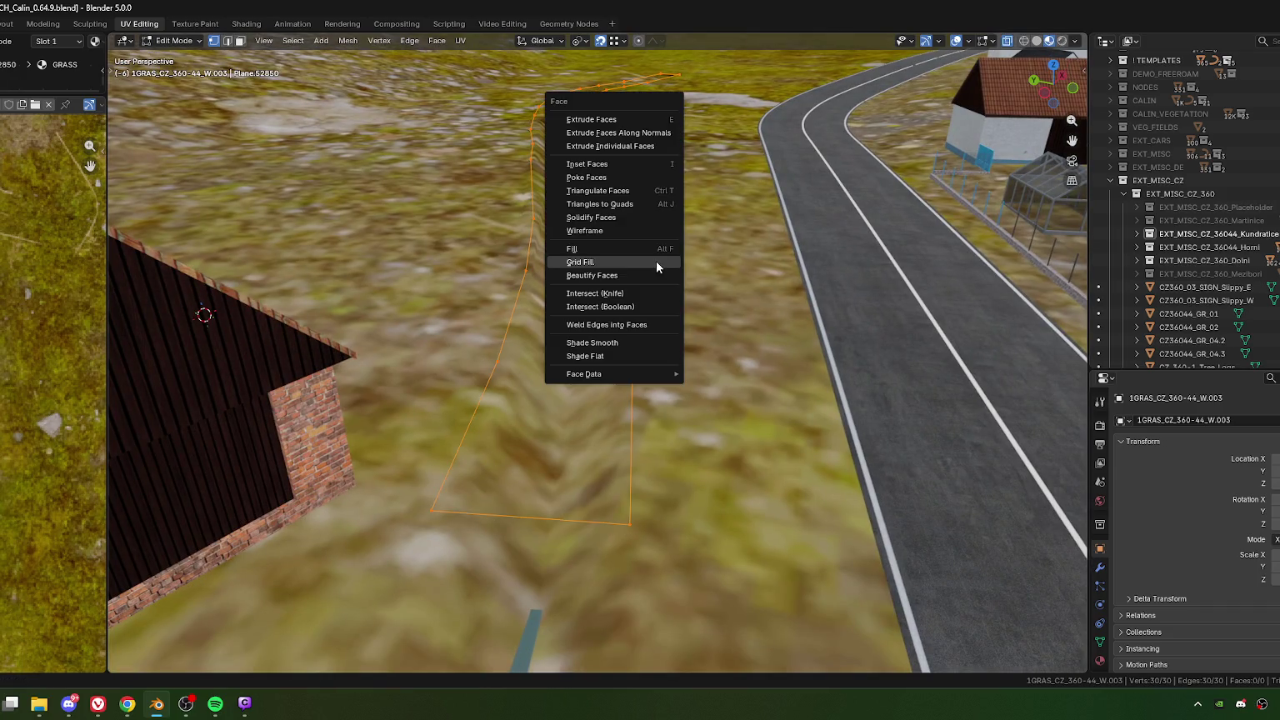
left_click(611, 254)
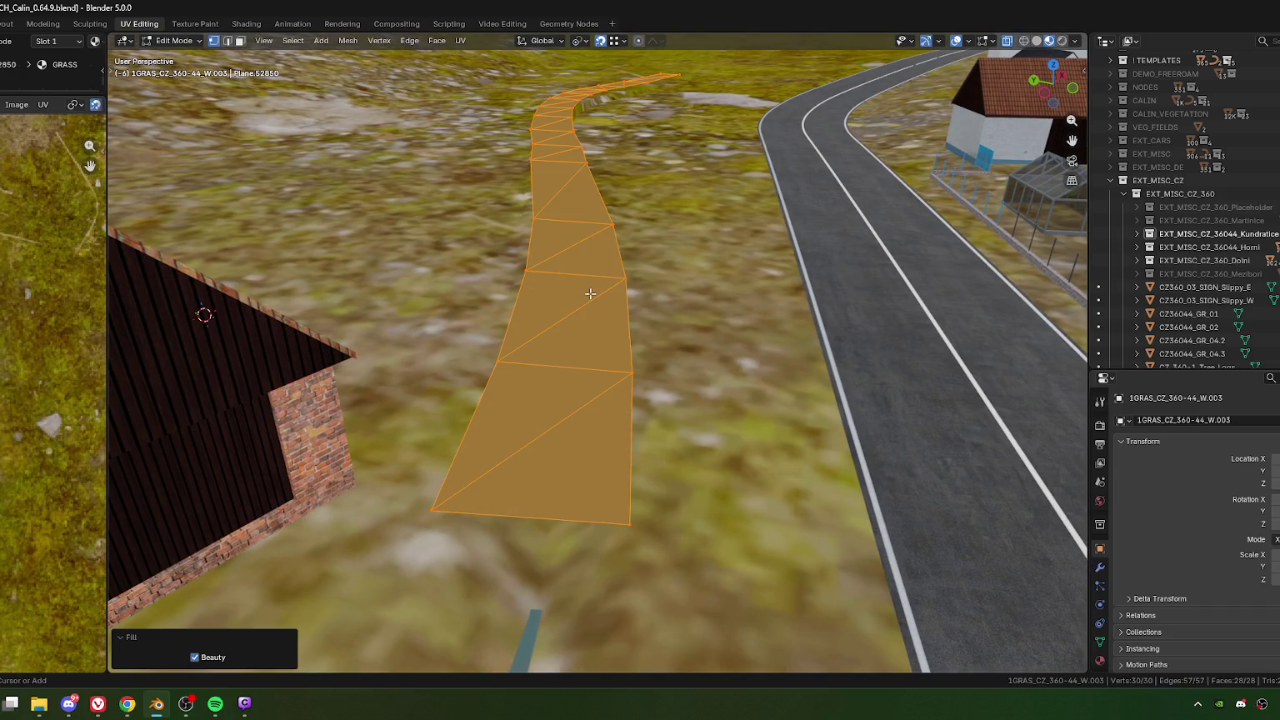
key("ctrl+z")
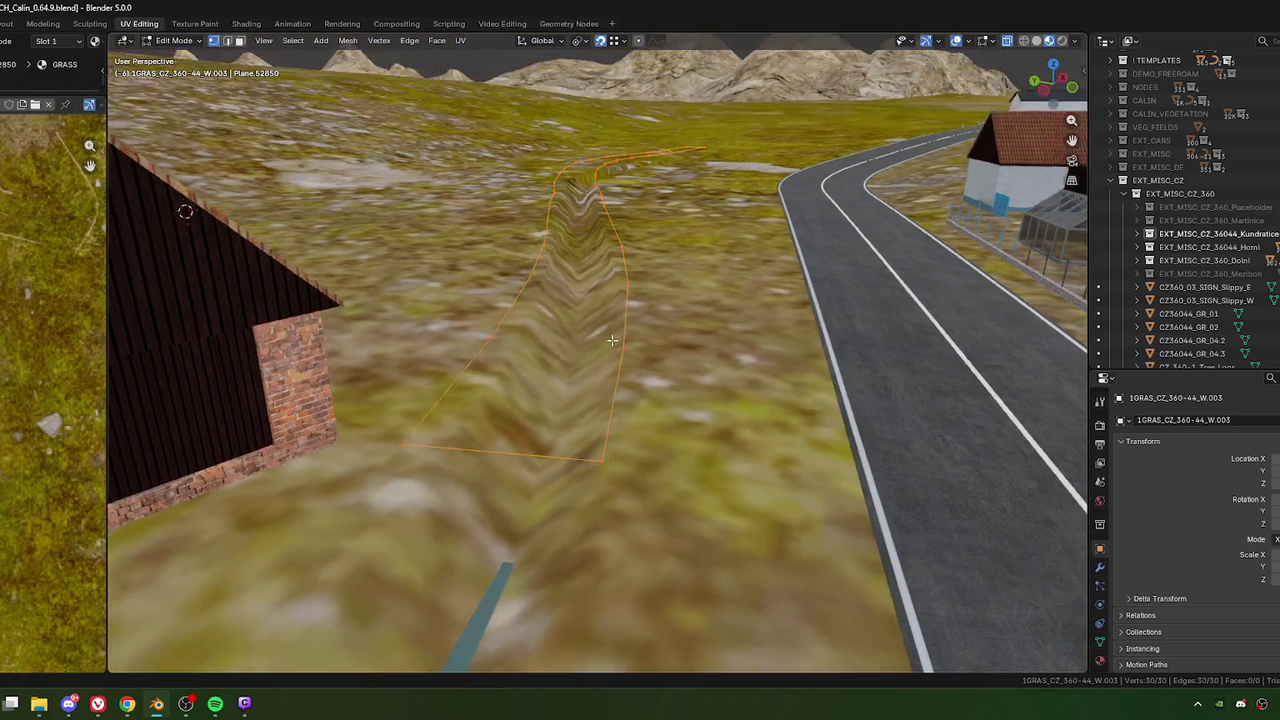
middle_click_drag(617, 362, 618, 434)
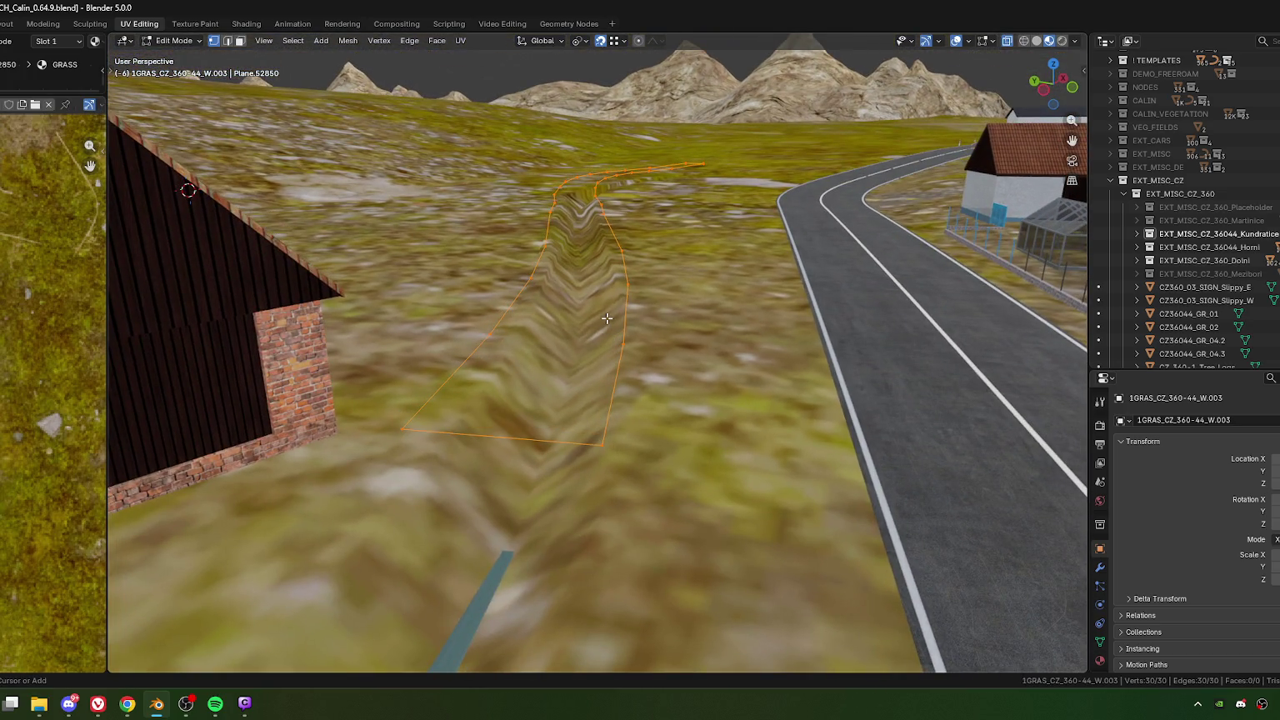
key("ctrl+f")
left_click(594, 343)
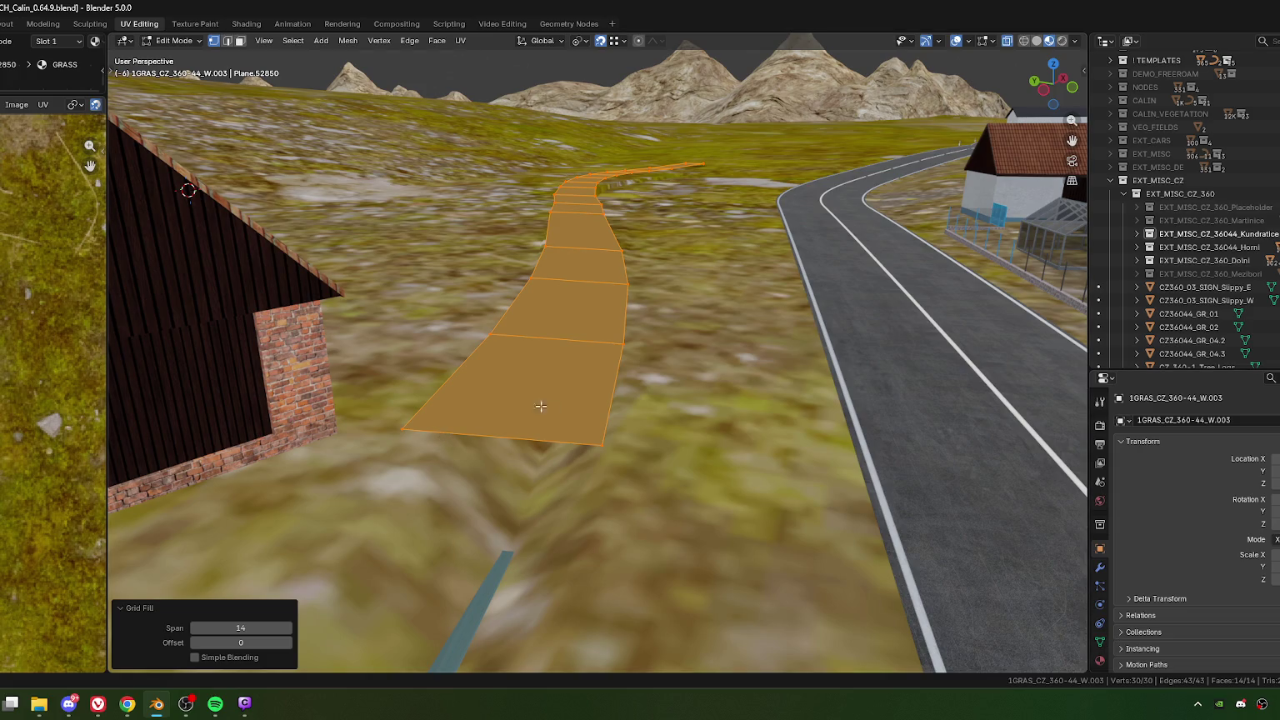
key("Tab")
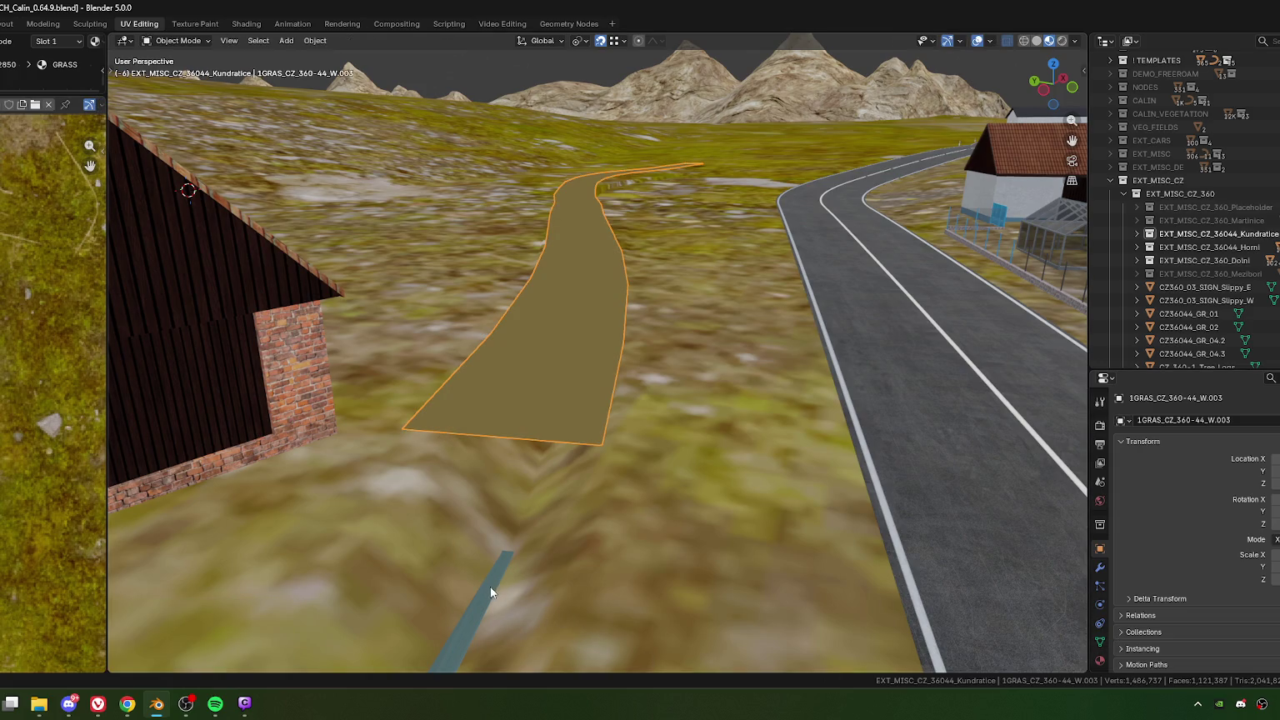
Step: Join the new strip into the neighbouring stream-bank mesh 1GRAS_CZ_360-44_W.002
left_click(491, 587, "shift")
right_click(489, 585)
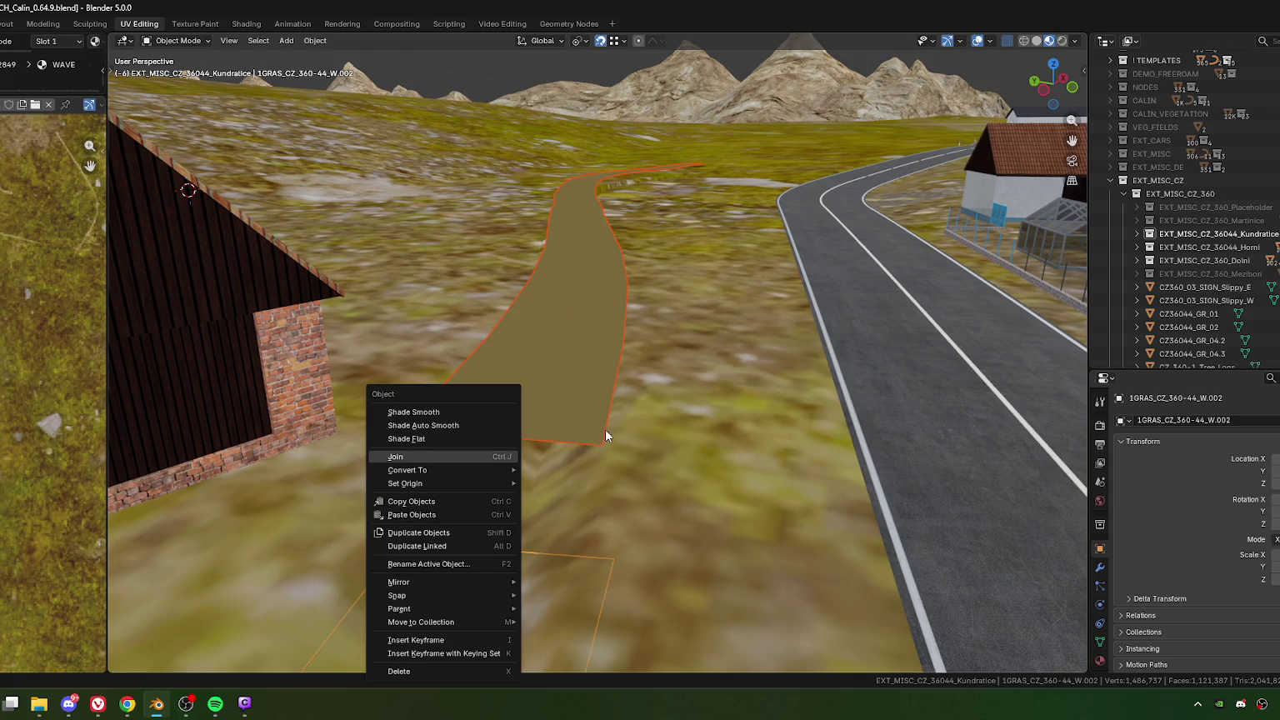
key("ctrl+j")
key("Tab")
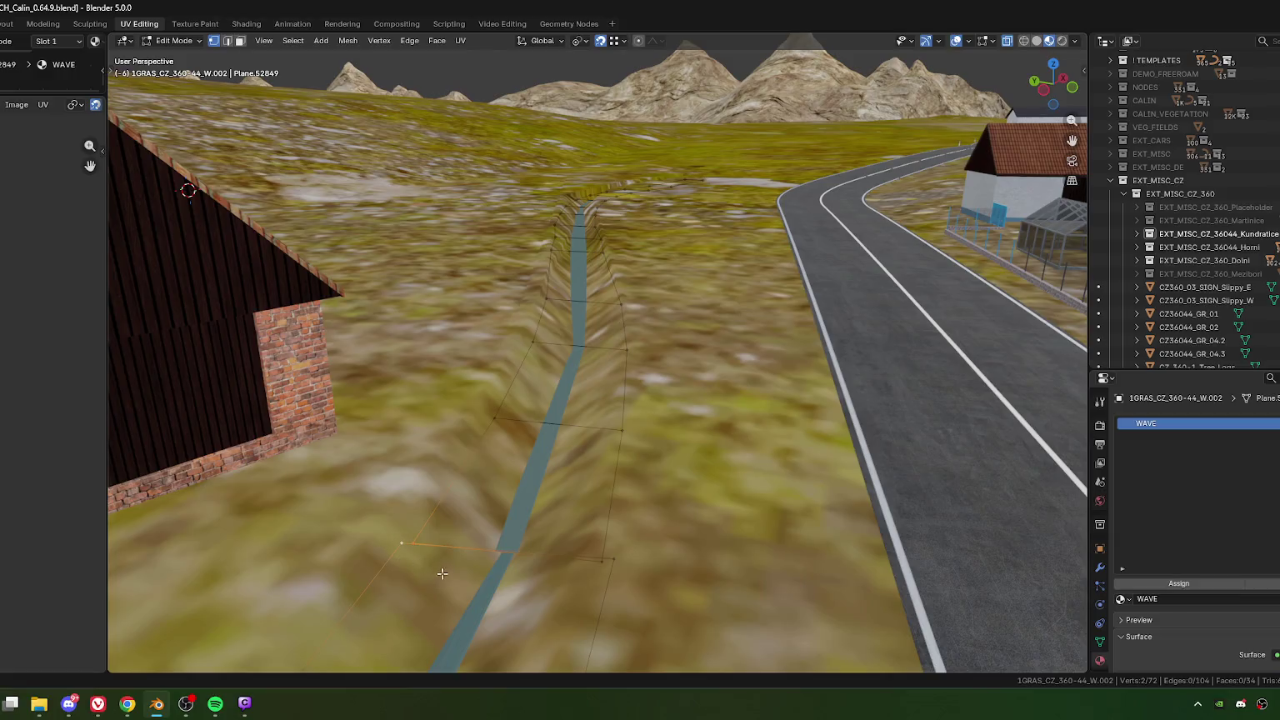
Step: Weld the strip's overlapping corner vertices by merging them at center
key("m")
left_click(447, 560)
left_click_drag(586, 543, 657, 586)
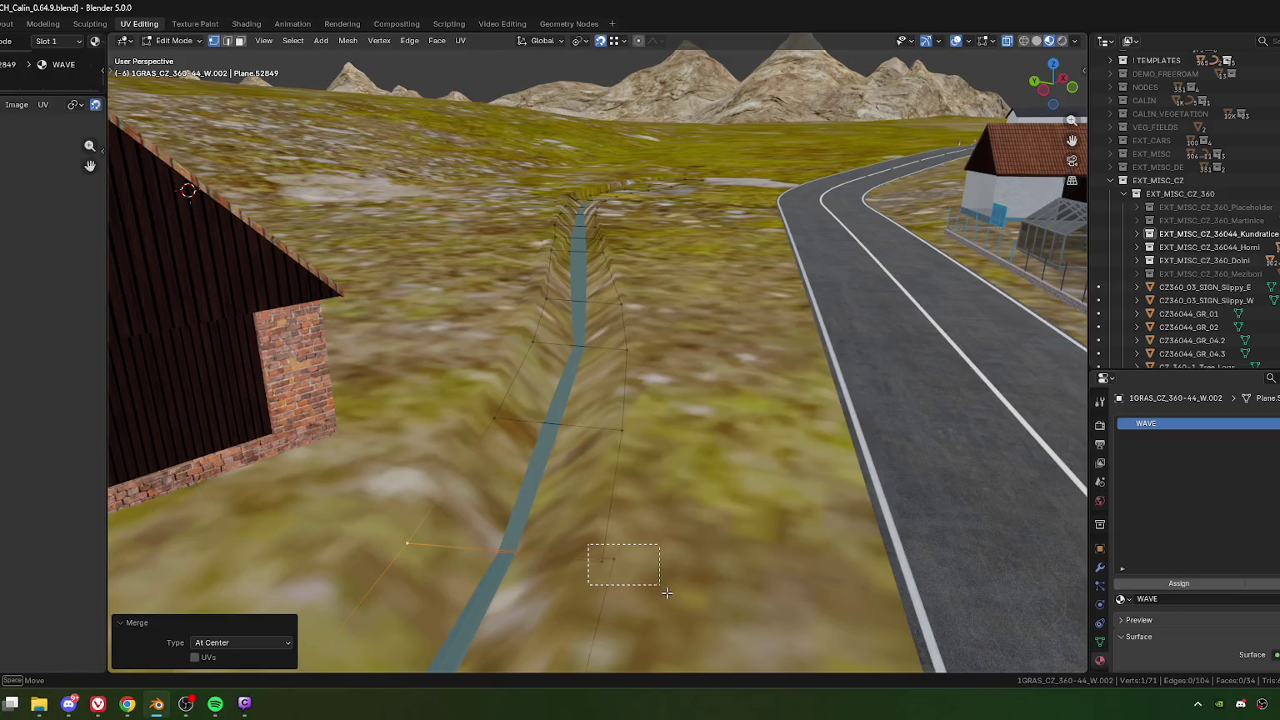
key("m")
left_click(641, 589)
scroll(601, 532, "down", 3)
middle_click_drag(595, 492, 632, 367, "shift")
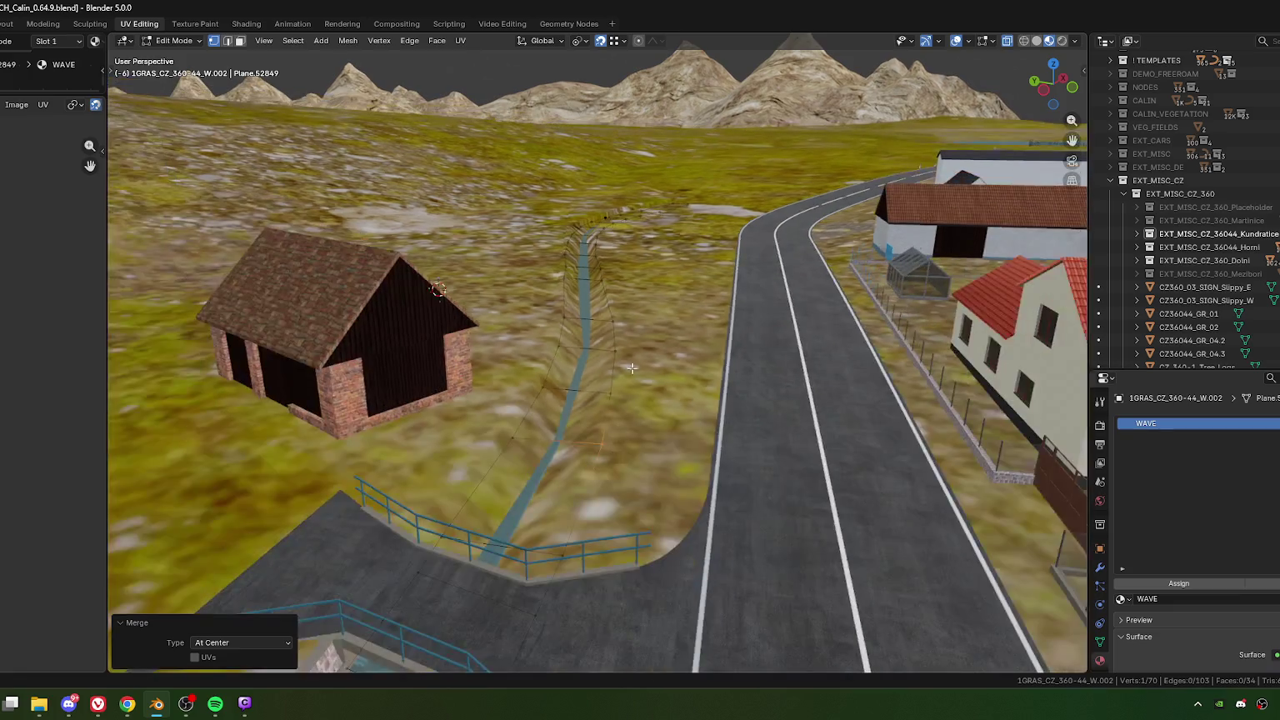
Step: Select all faces along the strip as a shortest path in face mode
key("3")
left_click(671, 210)
mouse_move(671, 210)
middle_mouse_down()
mouse_move(350, 319)
mouse_move(712, 377)
middle_mouse_up()
left_click(435, 330, "ctrl")
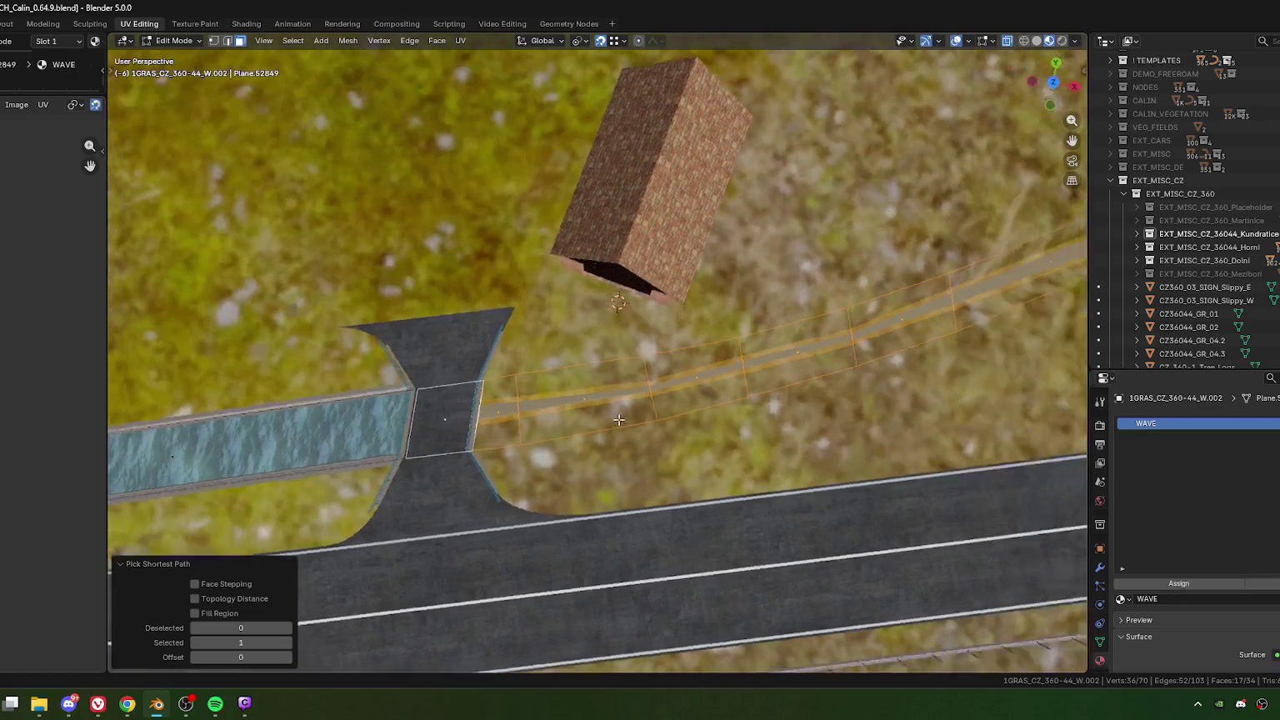
Step: Apply the object's scale, then return to Edit Mode in top view
key("Tab")
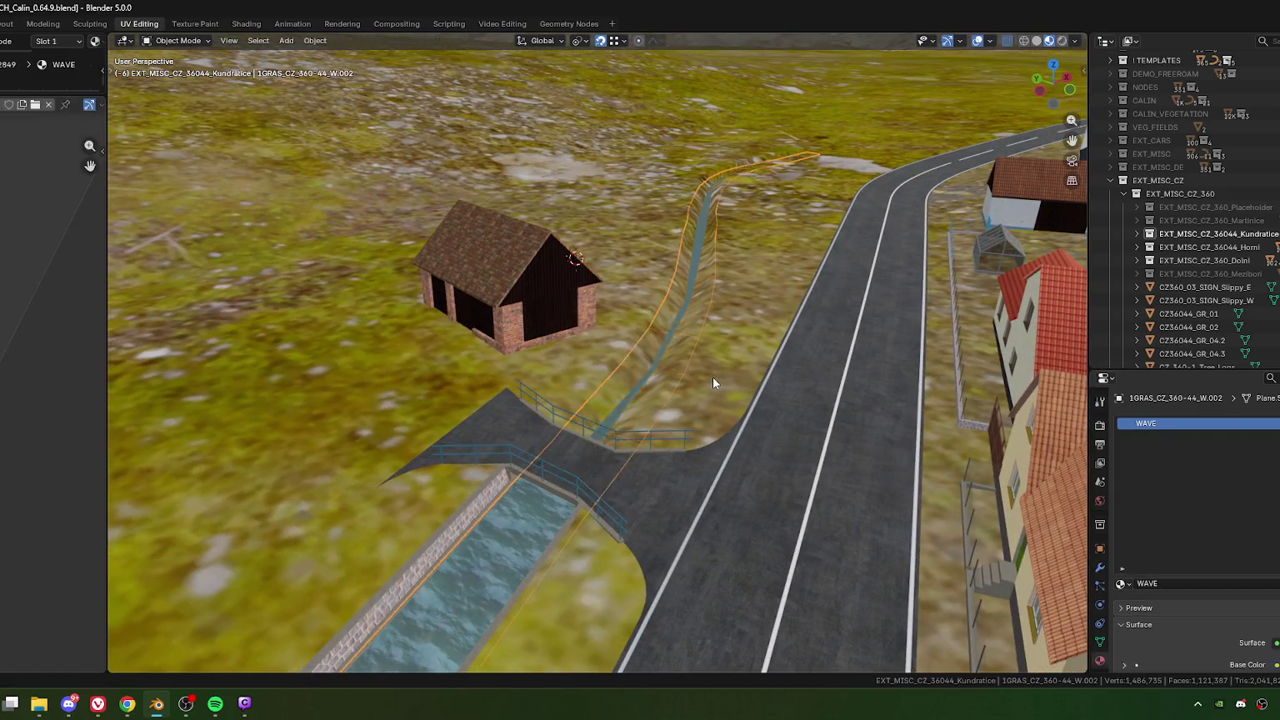
key("ctrl+a")
left_click(651, 378)
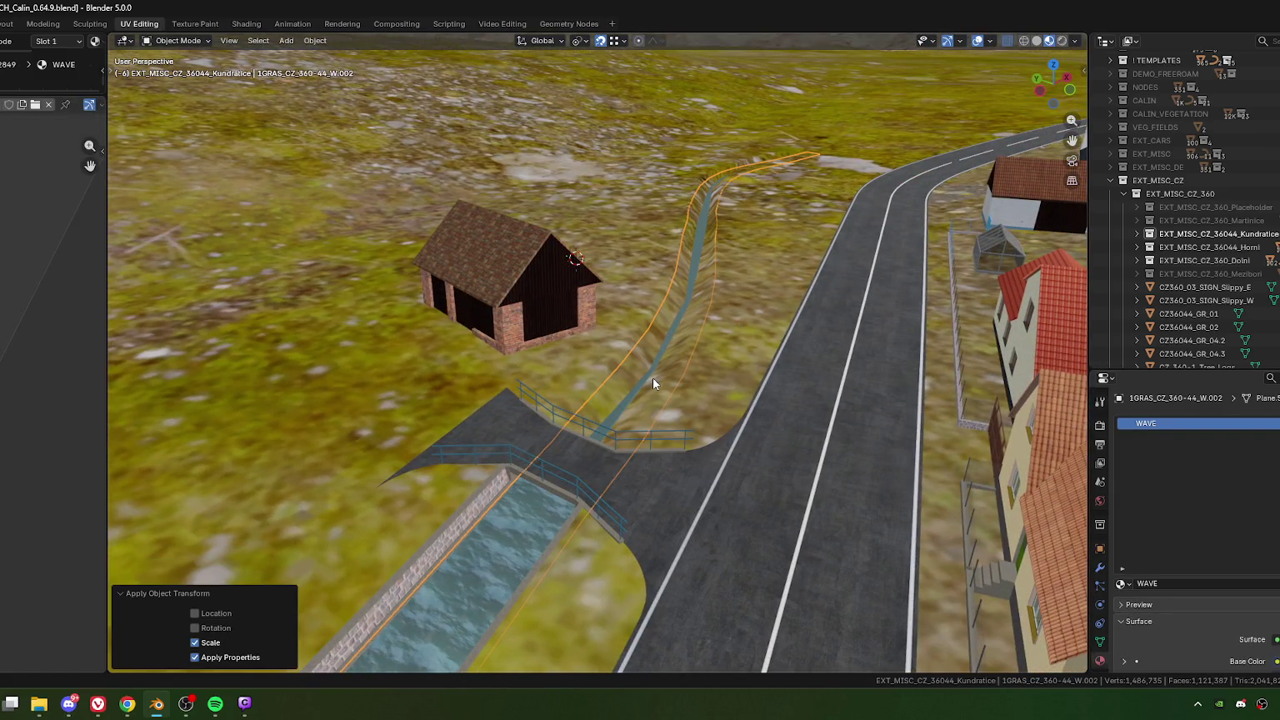
middle_click_drag(682, 377, 595, 456)
key("Tab")
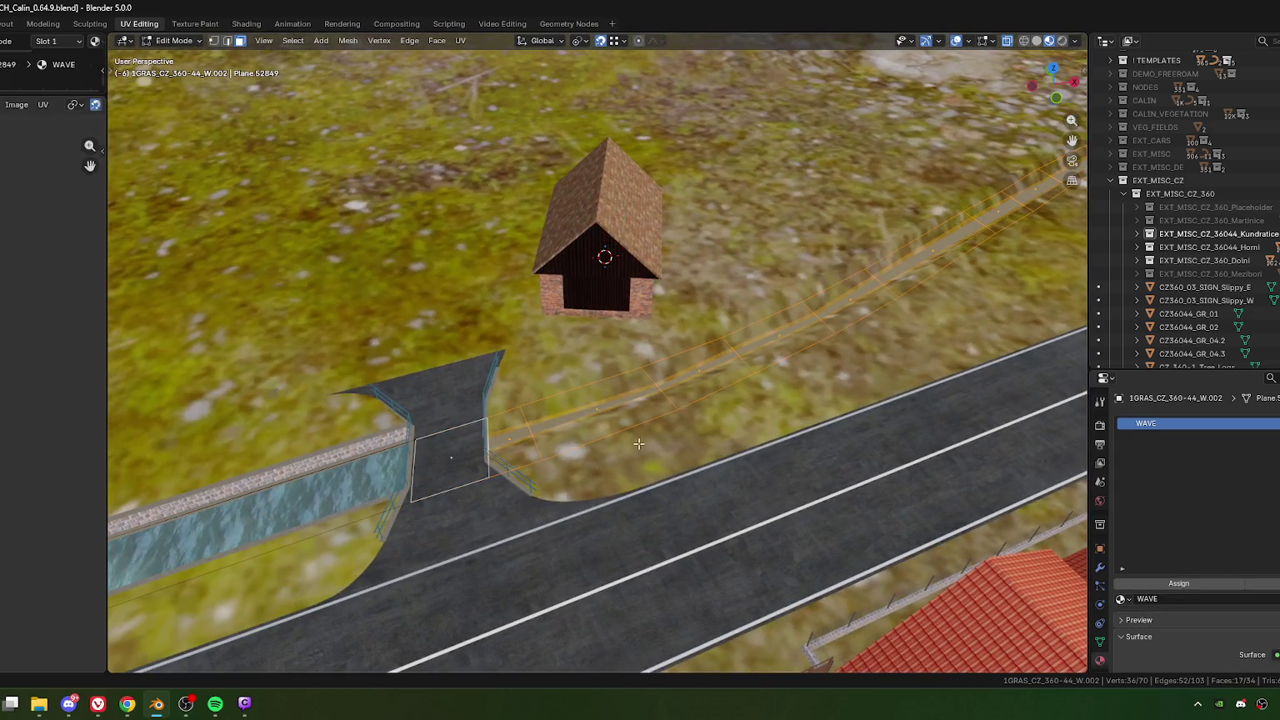
key("KP_7")
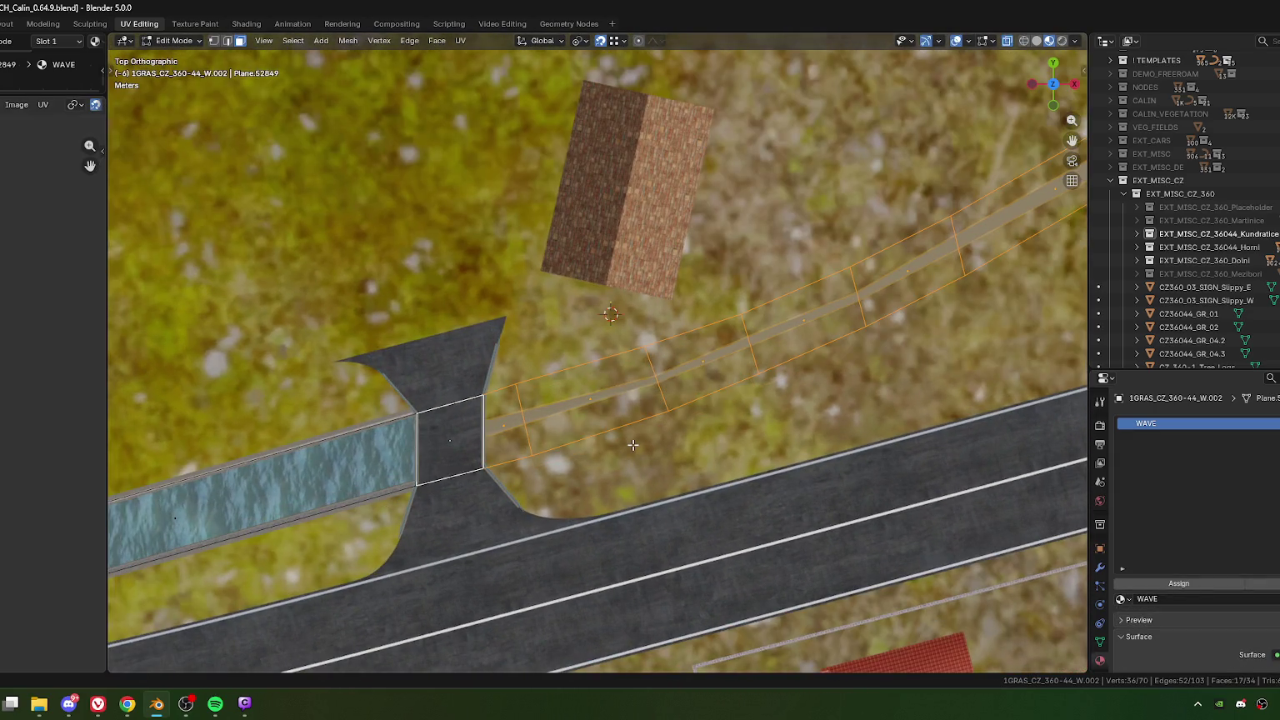
Step: Unwrap the strip with Follow Active Quads (Length Average) instead of Project from View
key("u")
key("p")
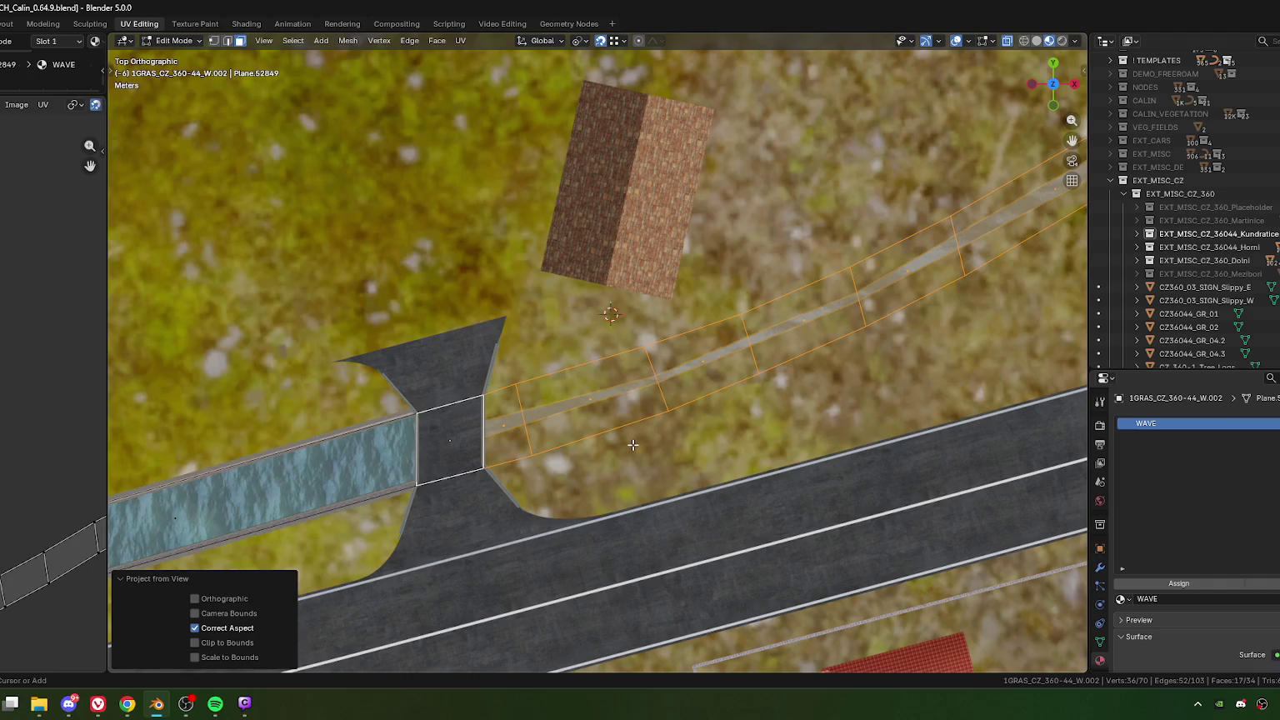
key("ctrl+z")
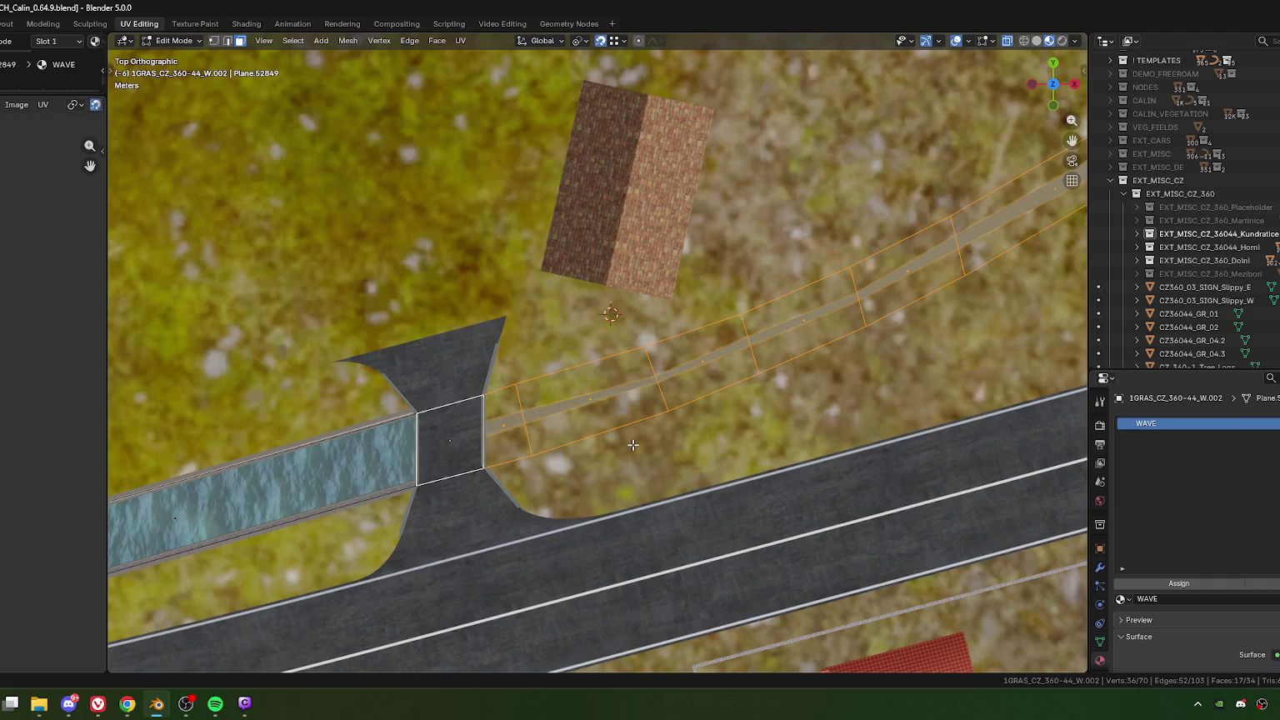
key("u")
left_click(575, 515)
left_click(588, 546)
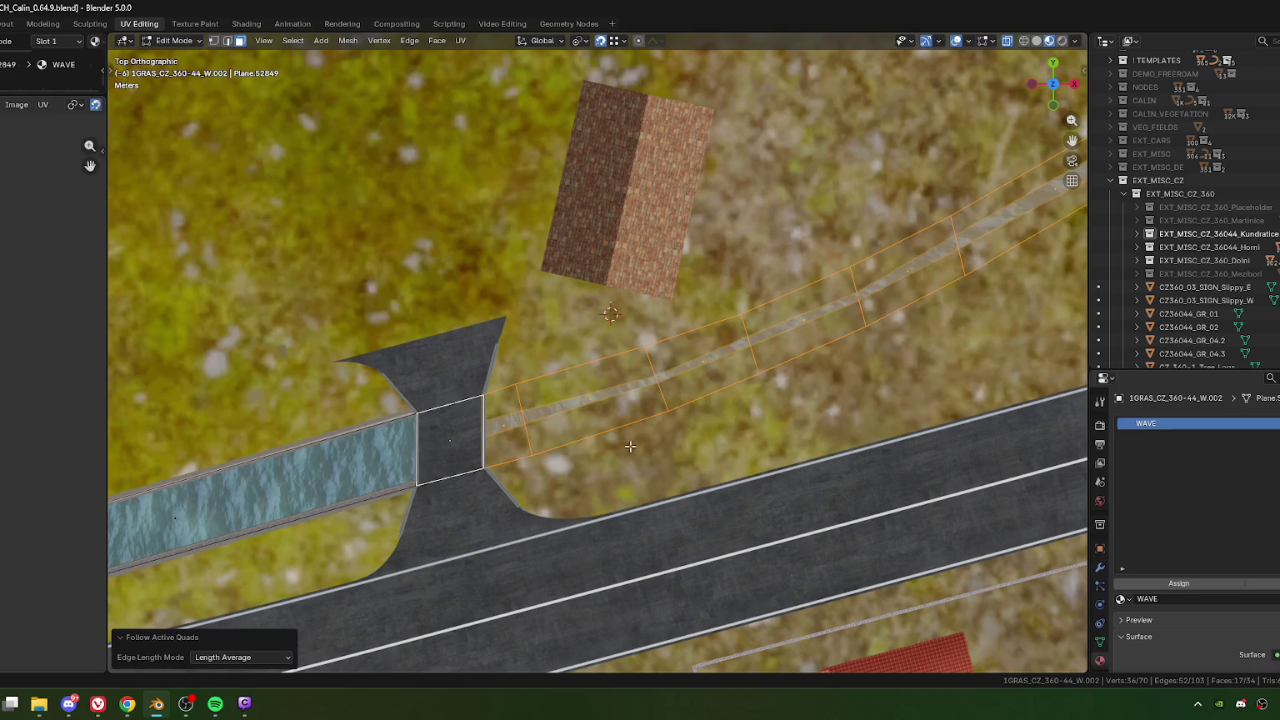
scroll(508, 513, "up", 3)
scroll(508, 513, "up", 2)
scroll(641, 438, "up", 2)
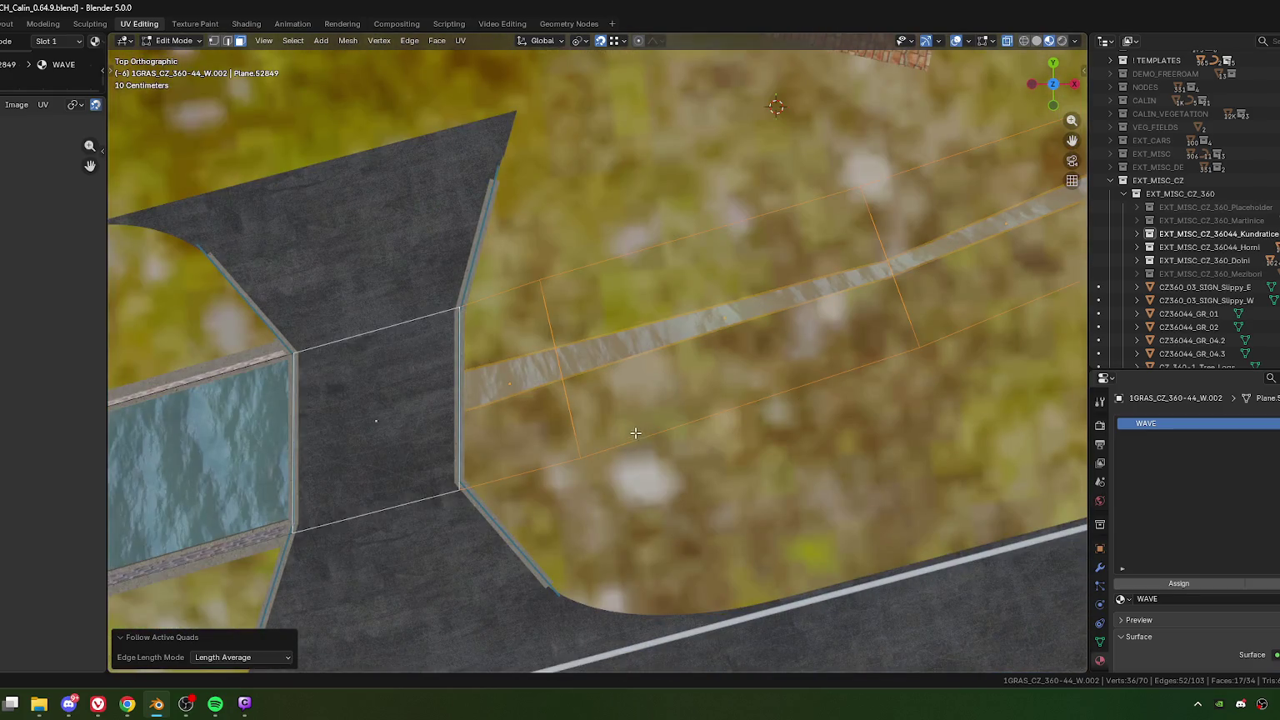
Step: Return to Object Mode and select the grass terrain beside the bridge
key("Tab")
scroll(622, 465, "down", 3)
scroll(622, 465, "down", 3)
mouse_move(582, 394)
middle_mouse_down()
mouse_move(687, 281)
mouse_move(673, 383)
mouse_move(572, 459)
mouse_move(623, 361)
mouse_move(688, 389)
mouse_move(798, 358)
mouse_move(572, 448)
mouse_move(440, 451)
mouse_move(534, 387)
middle_mouse_up()
left_click(586, 449)
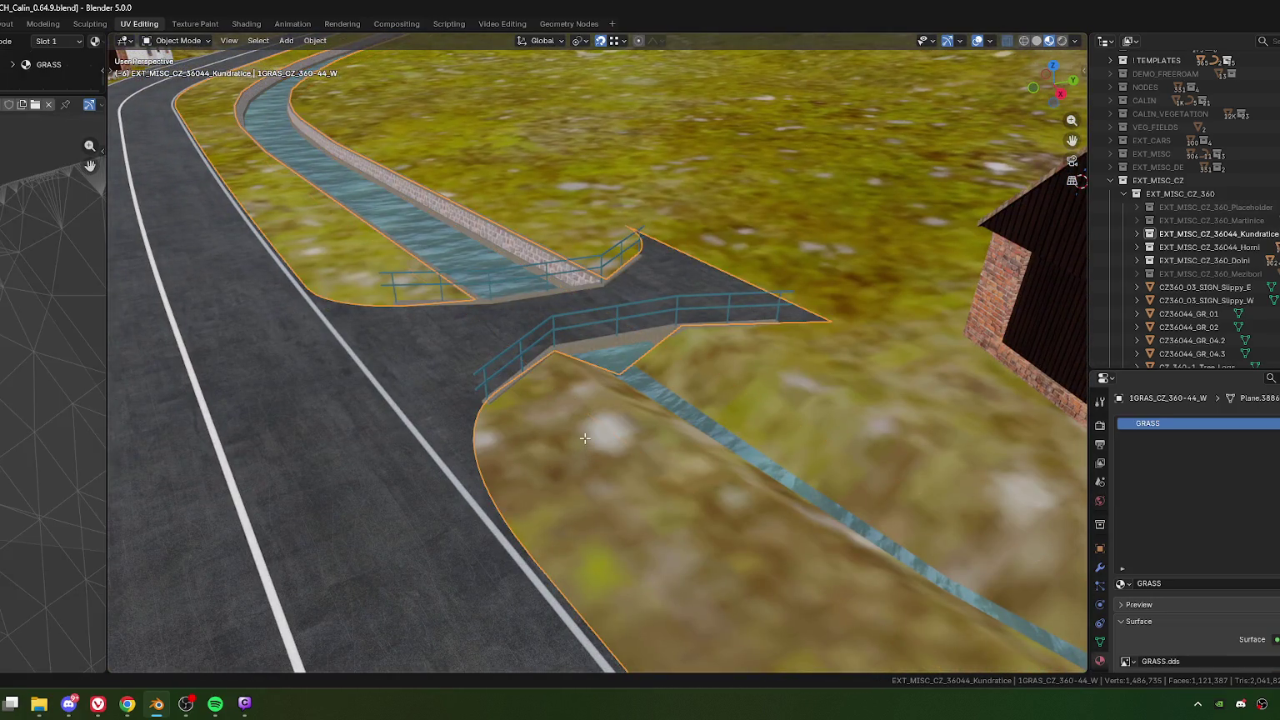
Step: Connect two vertex pairs on the grass terrain beside the channel with new edges
key("Tab")
mouse_move(620, 434)
middle_mouse_down()
mouse_move(718, 392)
mouse_move(570, 402)
mouse_move(484, 357)
middle_mouse_up()
key("1")
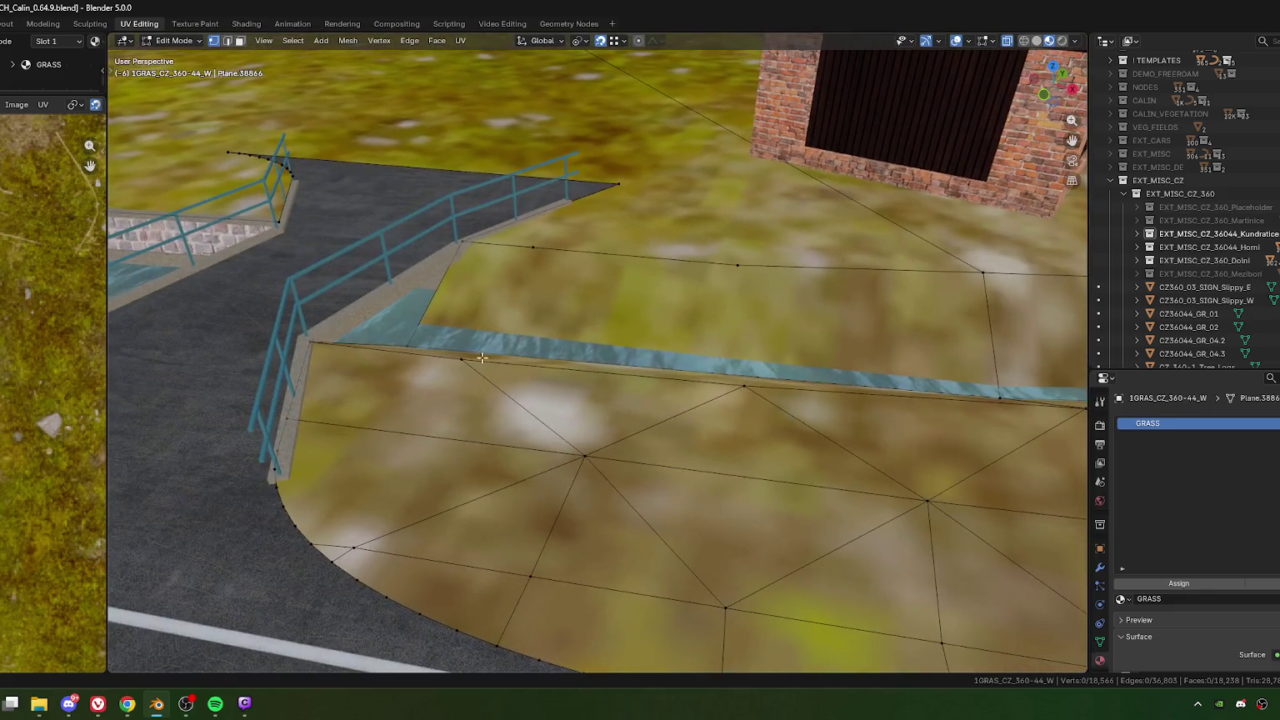
left_click(460, 367)
left_click(281, 421, "shift")
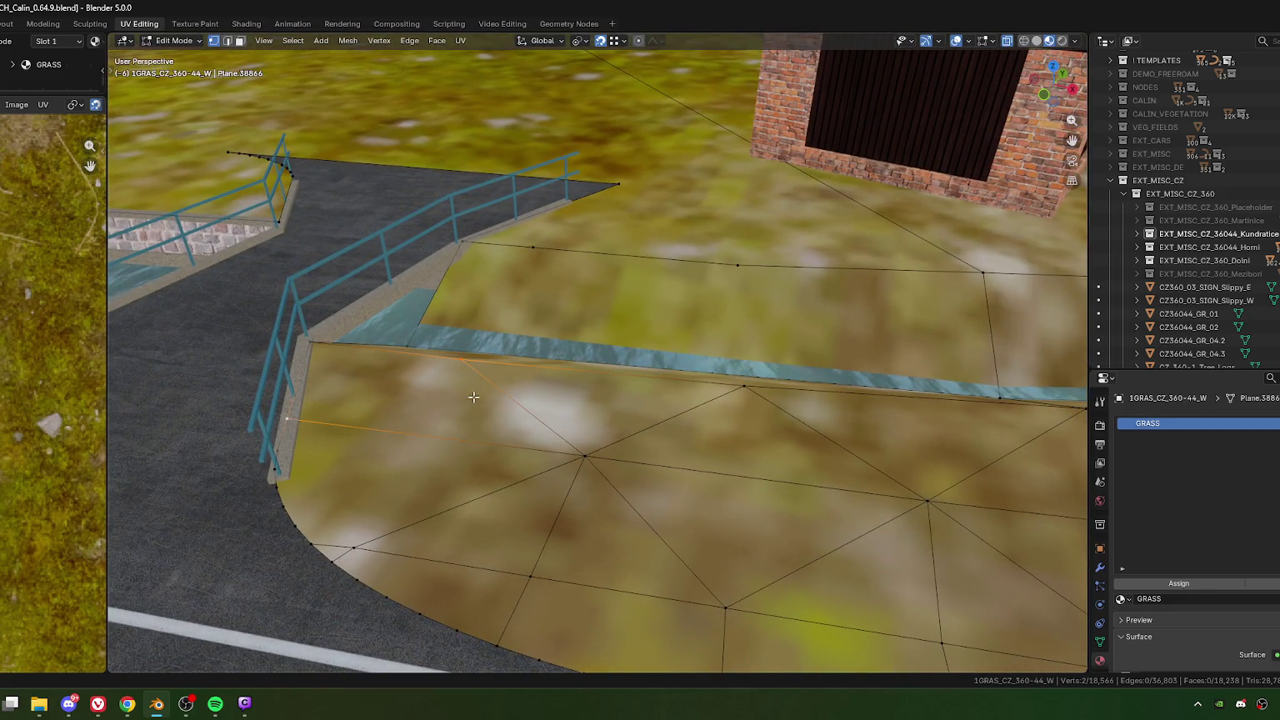
key("j")
mouse_move(565, 406)
middle_mouse_down()
mouse_move(645, 436)
mouse_move(667, 417)
middle_mouse_up()
left_click(753, 426, "shift")
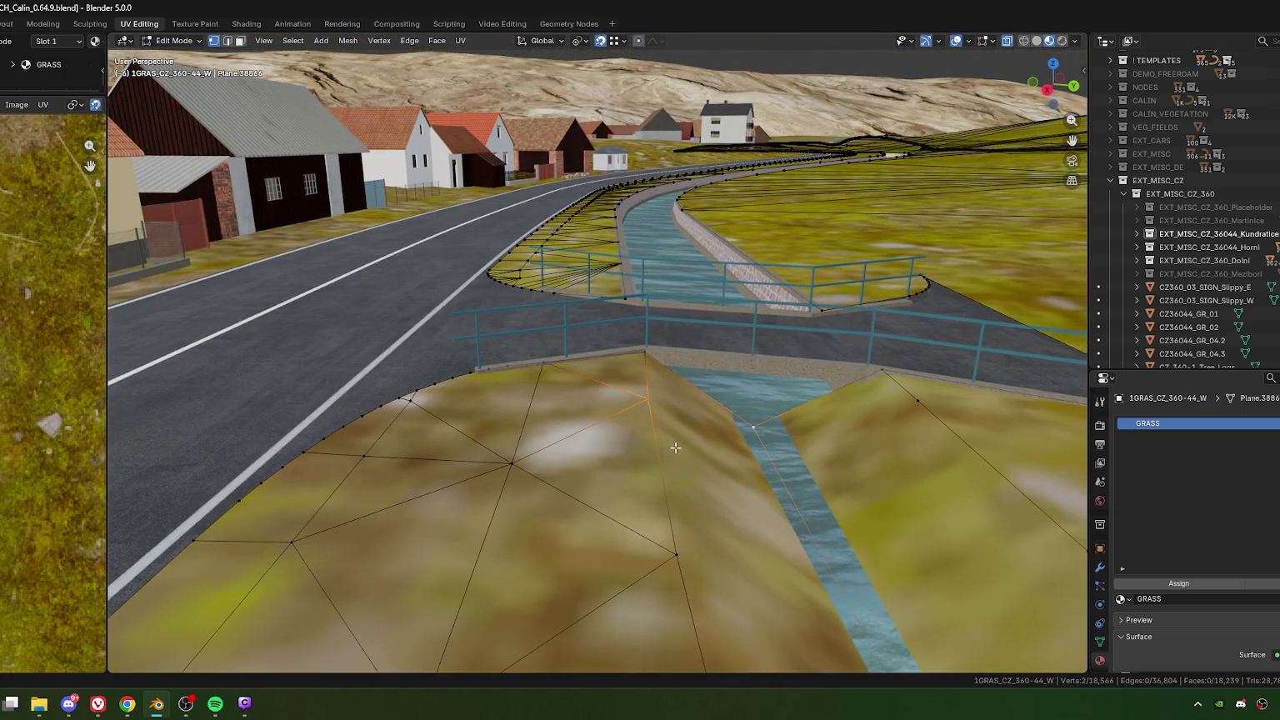
key("j")
key("KP_7")
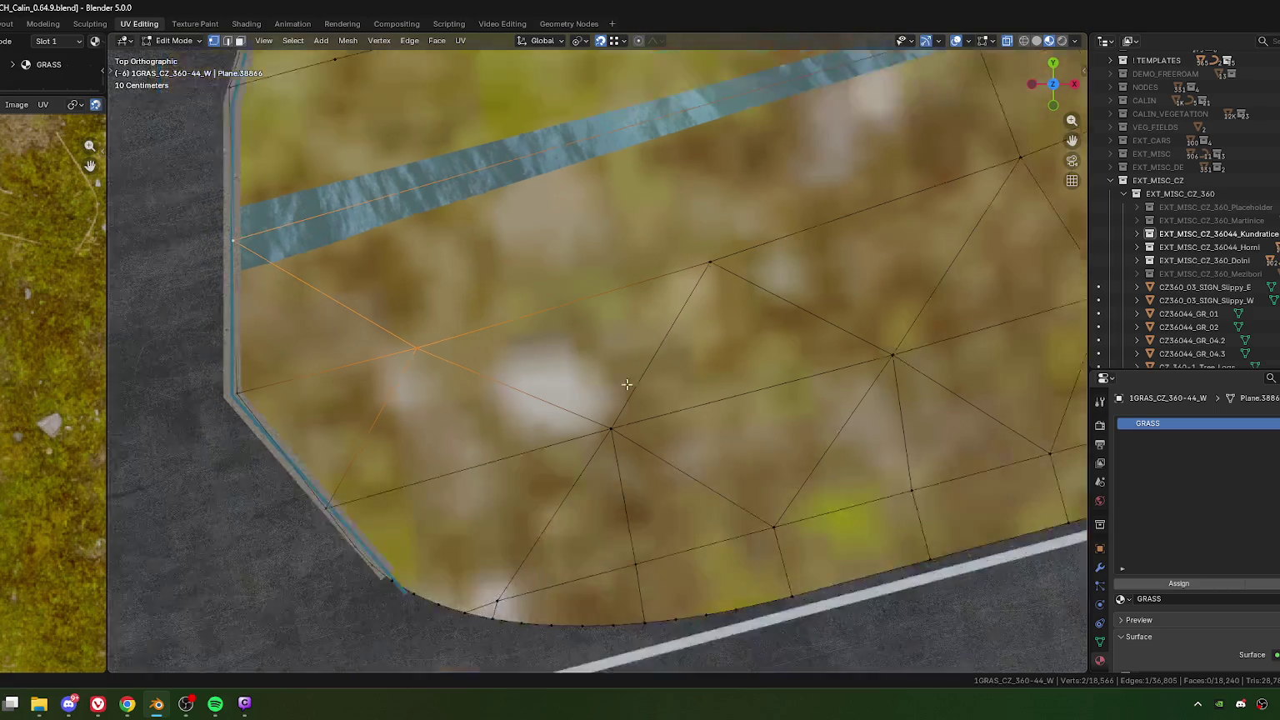
Step: Knife-cut a first path of new edges across the grass faces beside the bridge
scroll(582, 369, "down", 2)
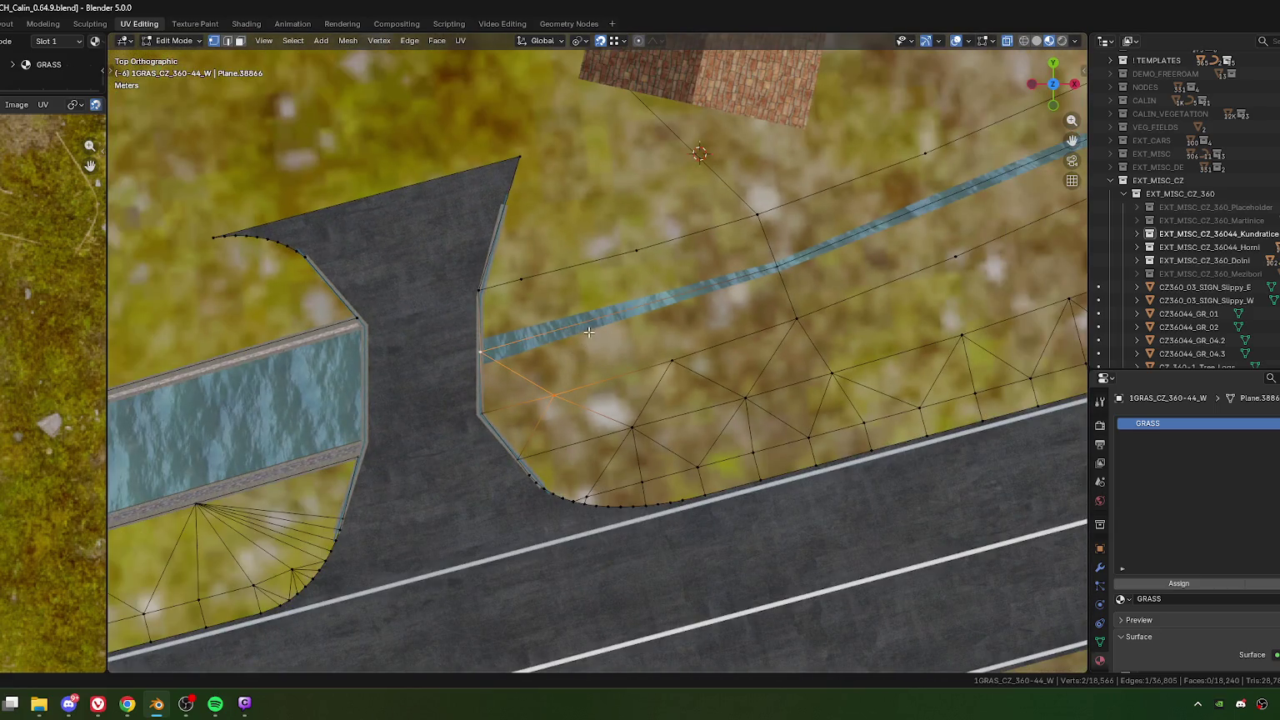
key("k")
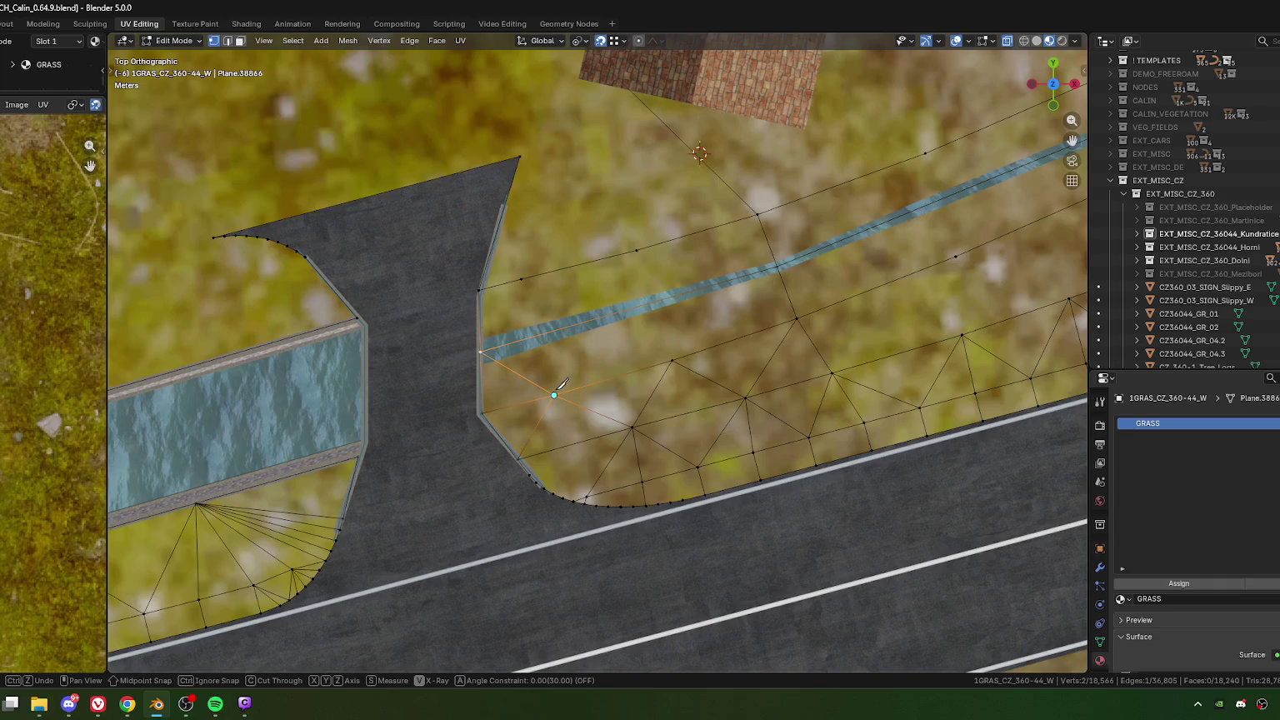
left_click(555, 395)
left_click(595, 319)
left_click(672, 360)
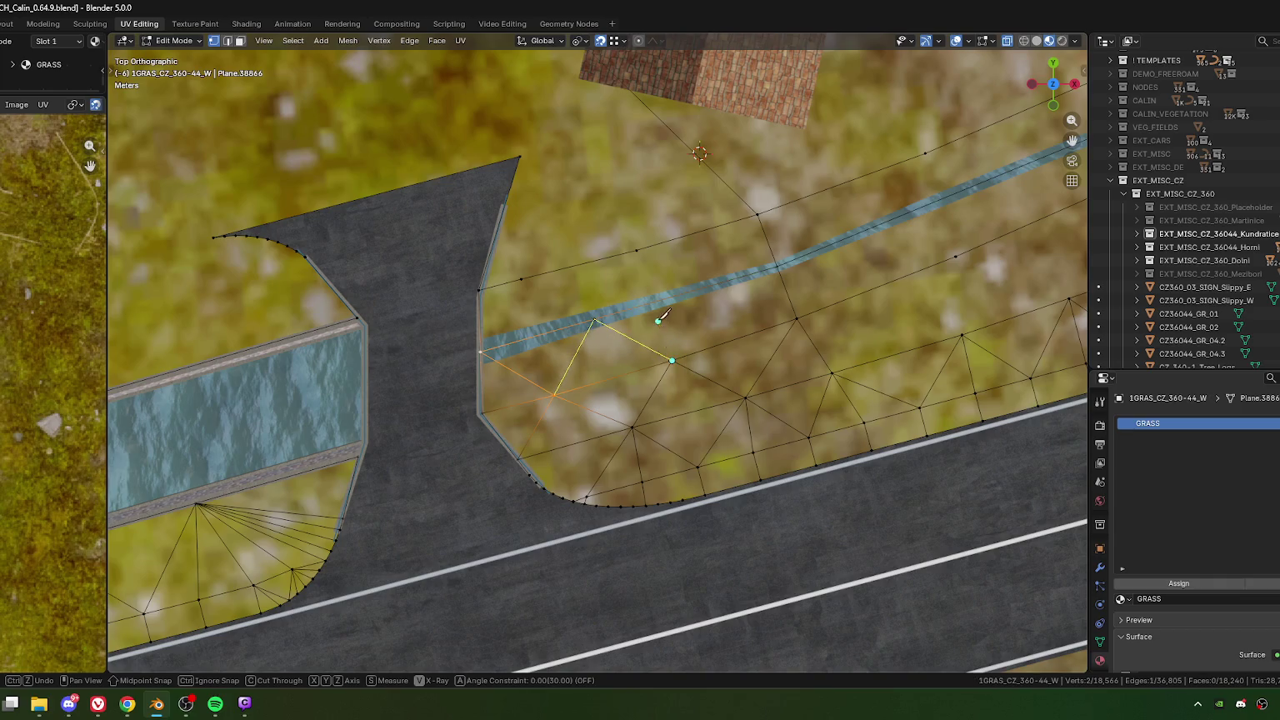
left_click(637, 250)
left_click(521, 280)
left_click(491, 343)
key("Return")
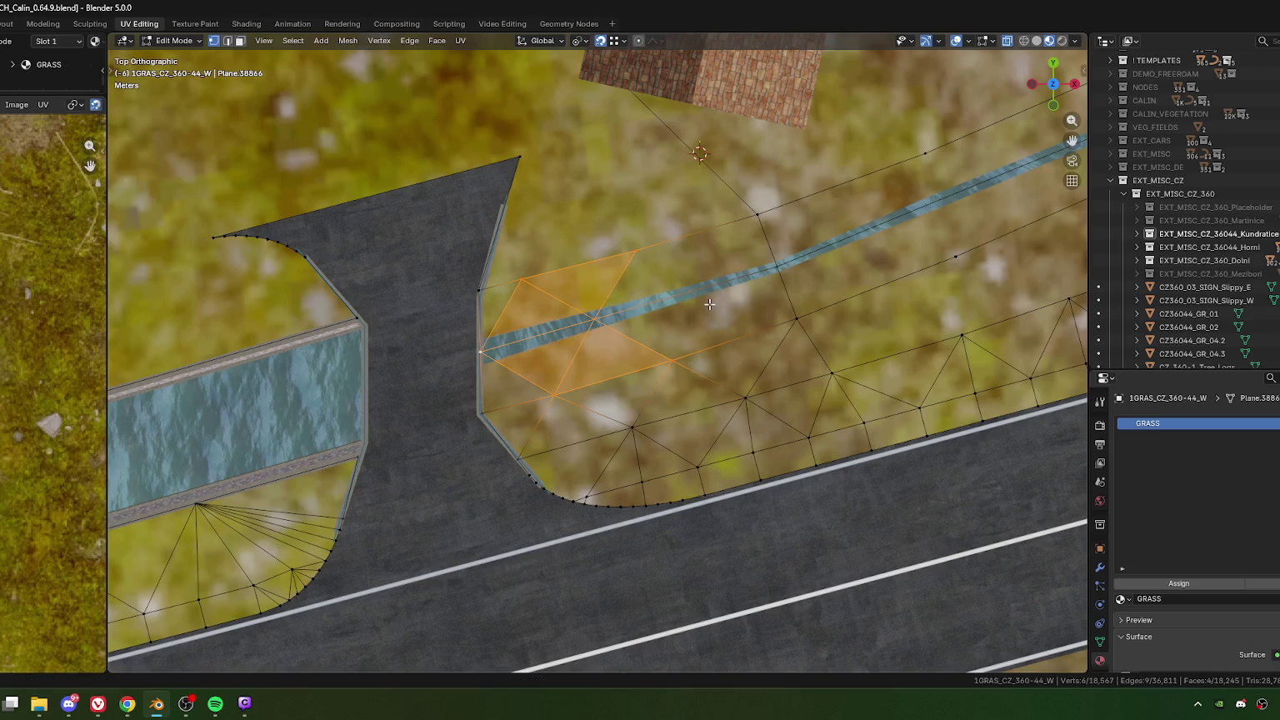
Step: Knife-cut a second path from the bank vertex toward the stream edge
key("k")
left_click(671, 360)
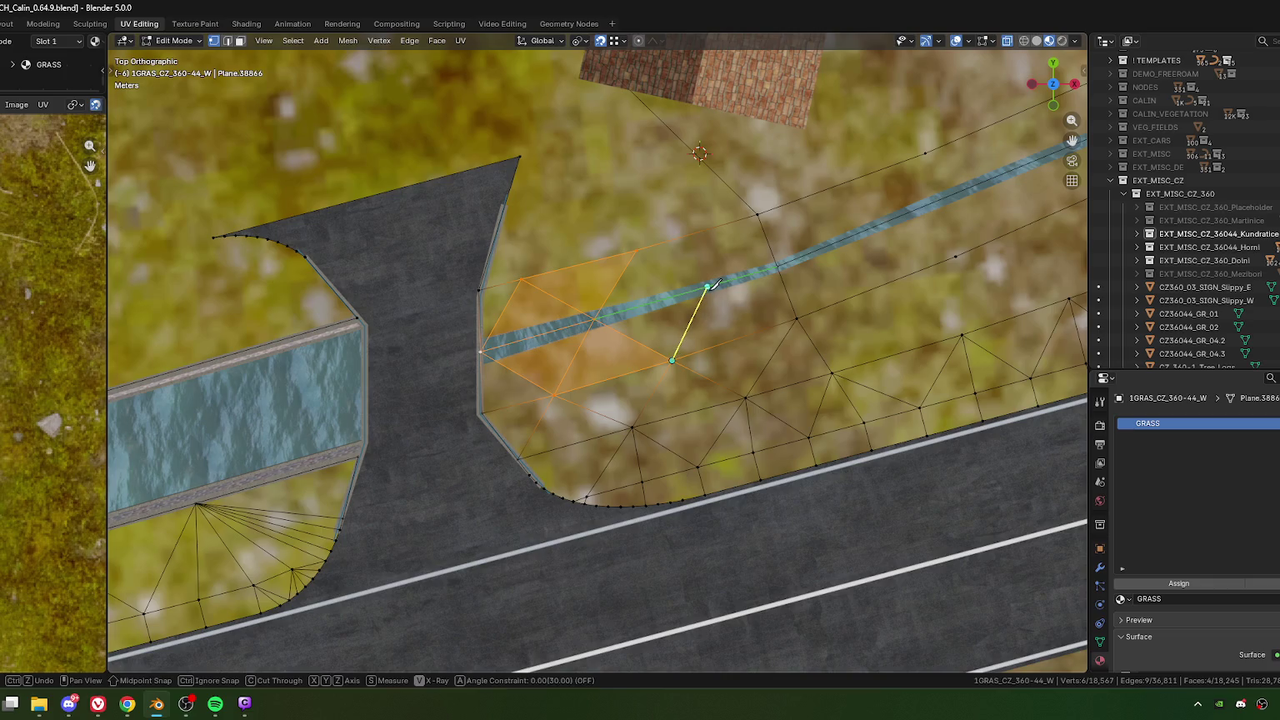
left_click(708, 288)
left_click(796, 318)
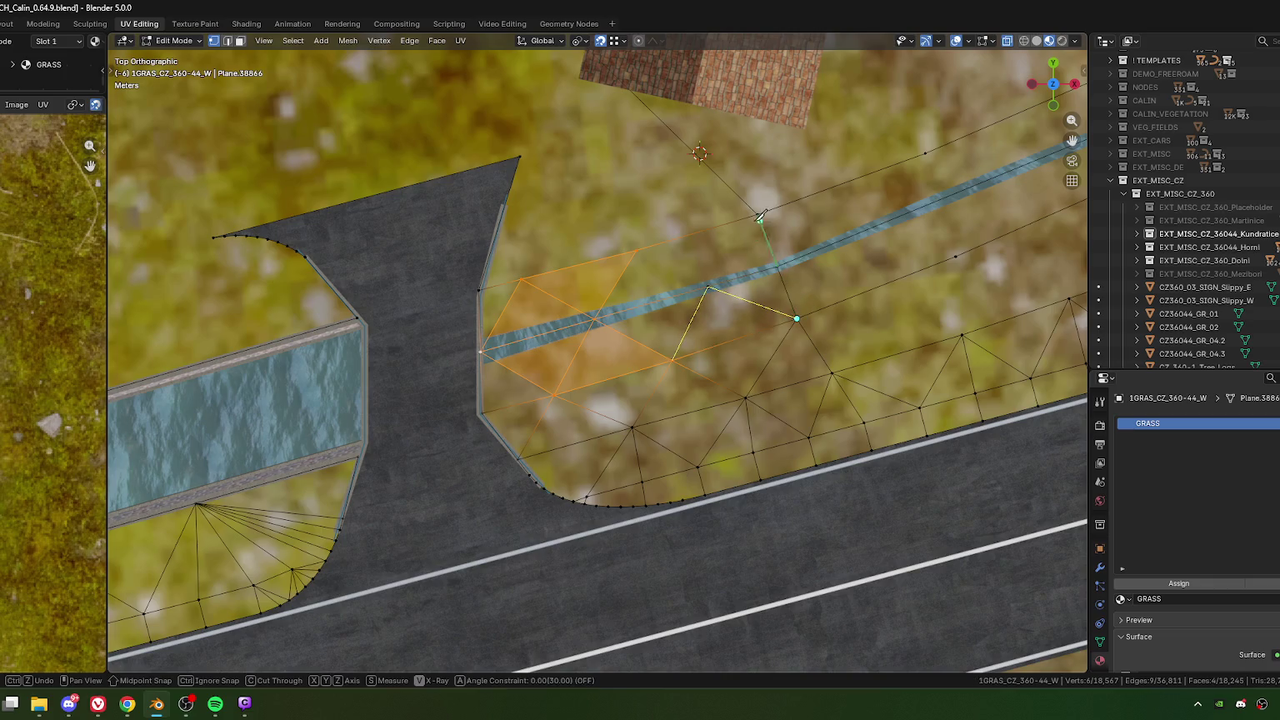
left_click(757, 216)
left_click(707, 288)
left_click(637, 250)
key("Return")
scroll(498, 344, "down", 3)
mouse_move(498, 344)
middle_mouse_down()
mouse_move(596, 416)
mouse_move(590, 395)
middle_mouse_up()
Step: Lower the grass vertex at the bridge edge along Z, ending at -0.2435 m
left_click(577, 360)
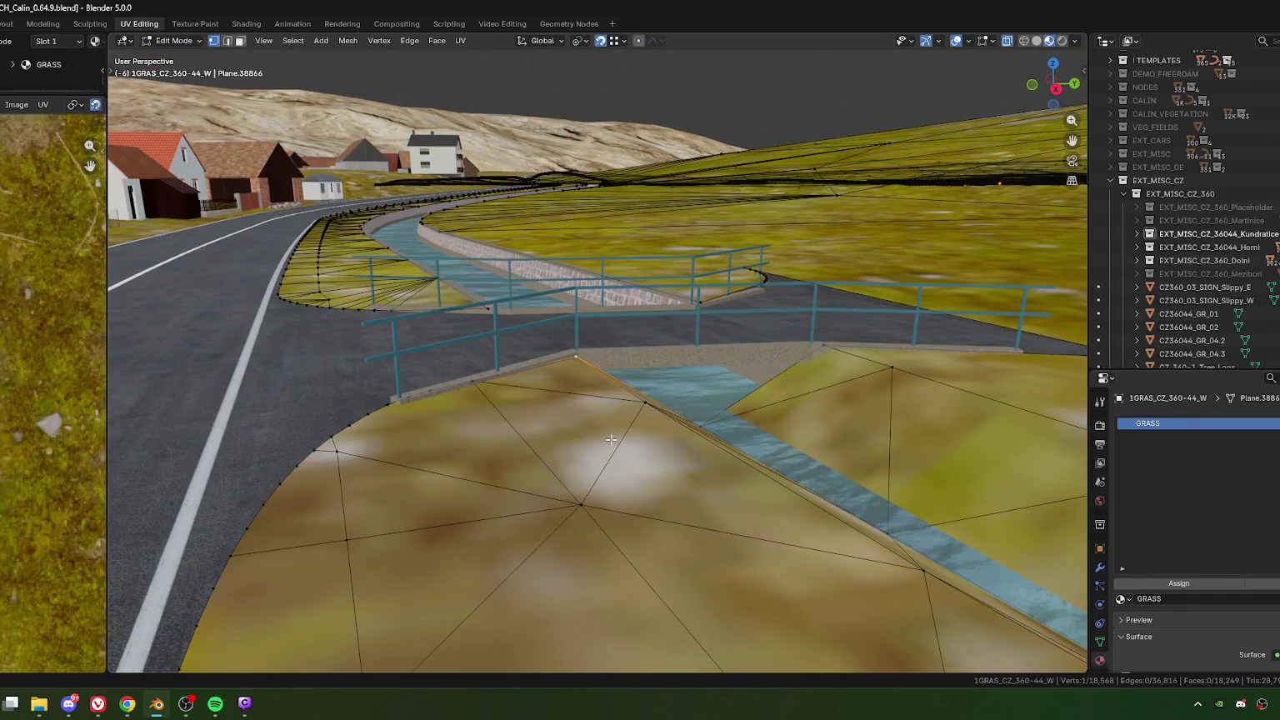
middle_click_drag(693, 491, 681, 492)
key("g")
key("z")
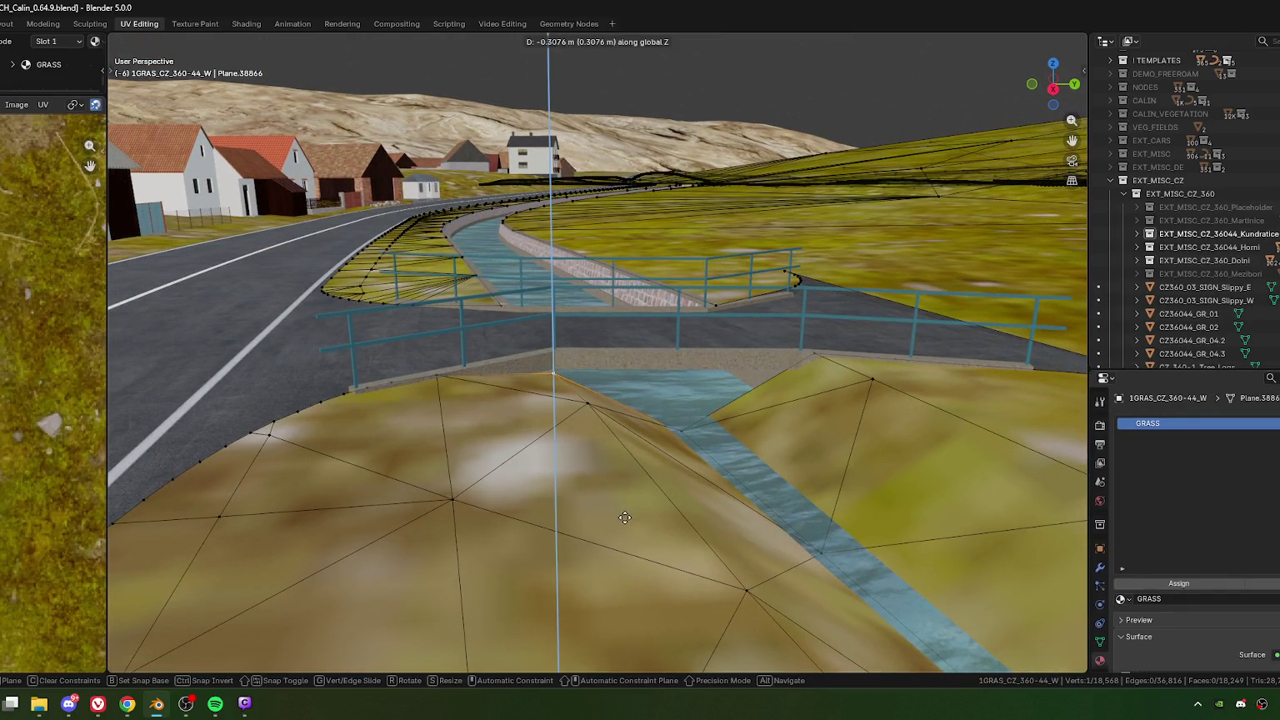
left_click(626, 523)
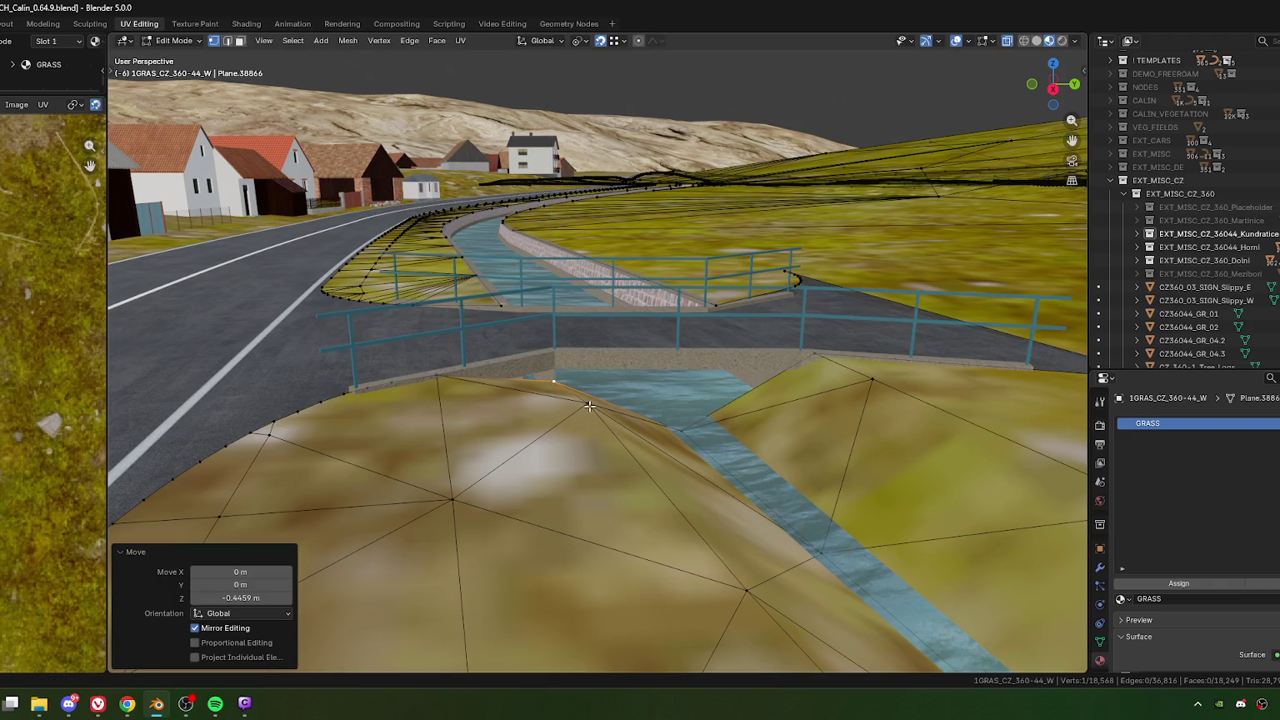
key("g")
key("z")
left_click(831, 366)
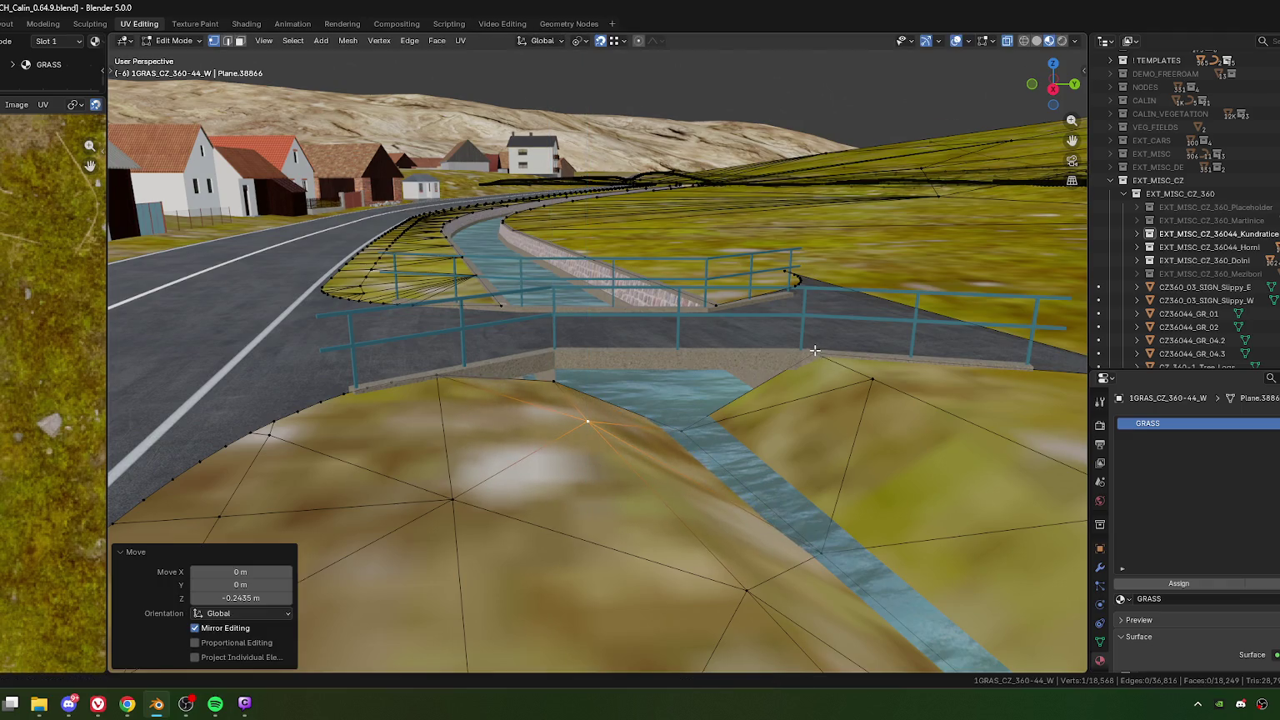
Step: Lower the next two bank vertices right of the stream along Z
left_click(825, 367)
key("g")
key("z")
left_click(850, 400)
left_click(872, 417)
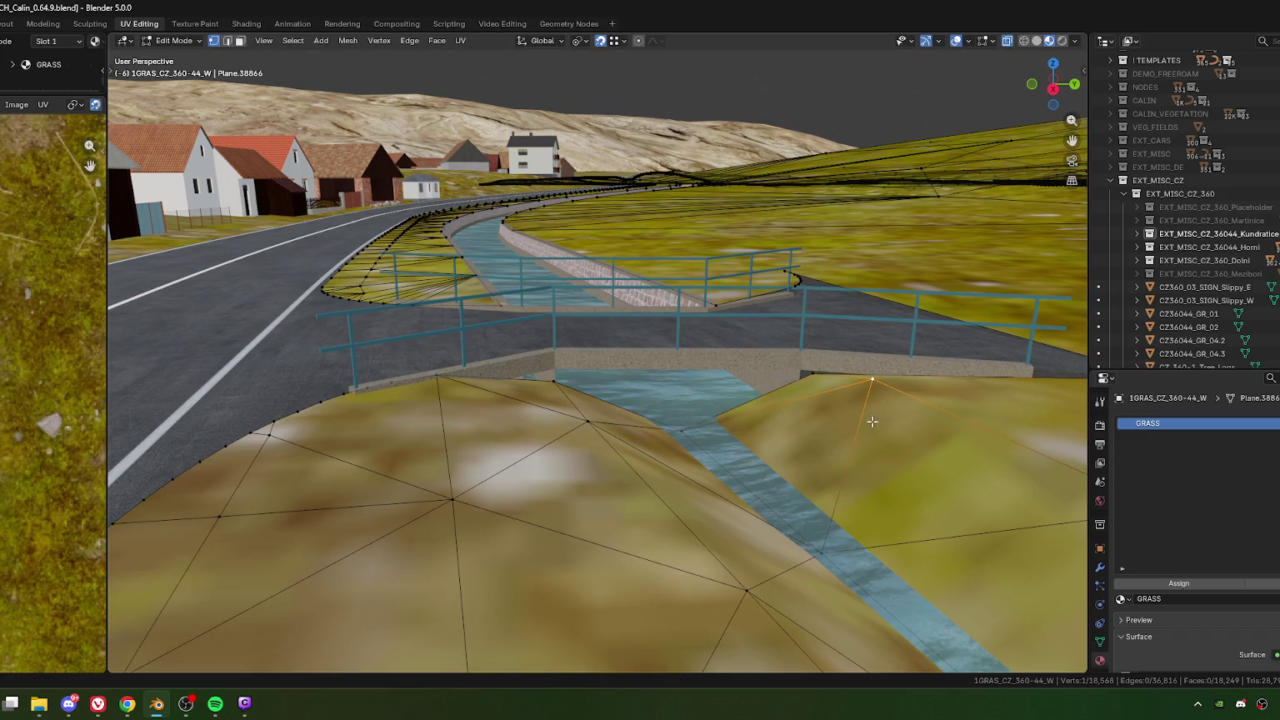
key("g")
key("z")
left_click(873, 435)
mouse_move(875, 440)
middle_mouse_down()
mouse_move(765, 428)
mouse_move(729, 449)
middle_mouse_up()
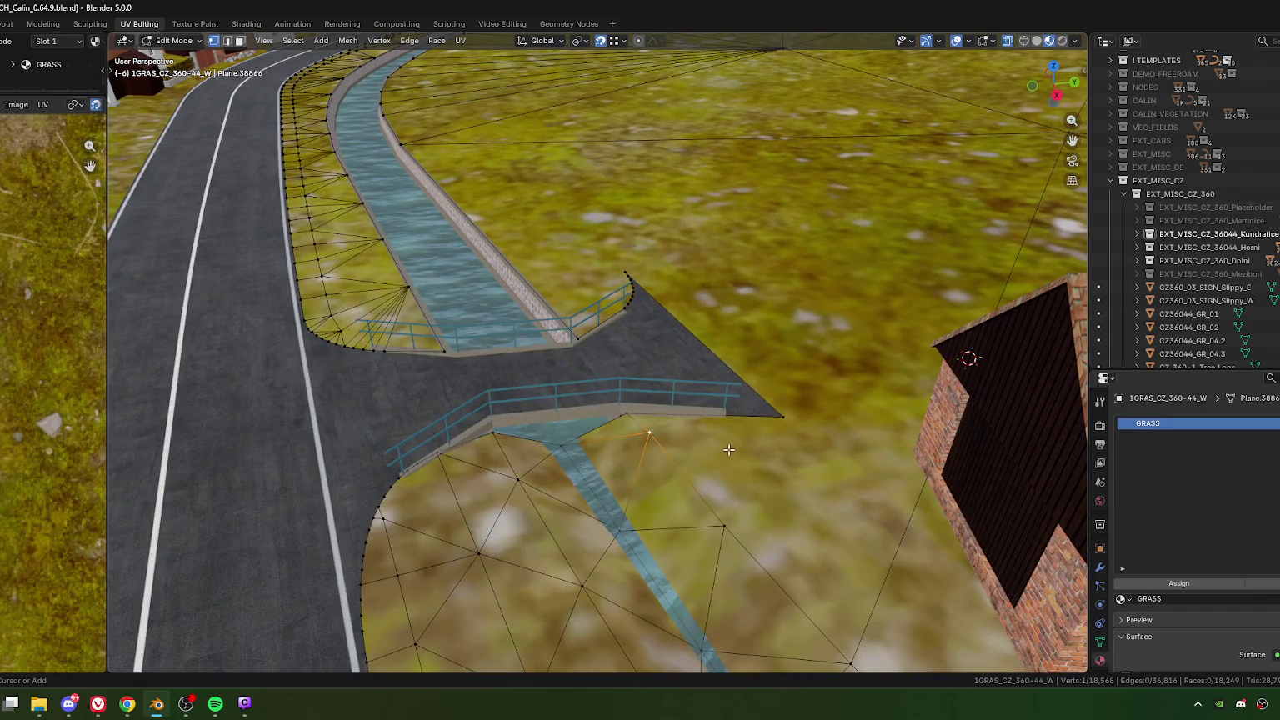
Step: Subdivide the grass edge along the bridge wing, adding a midpoint vertex
key("ctrl+z")
key("KP_7")
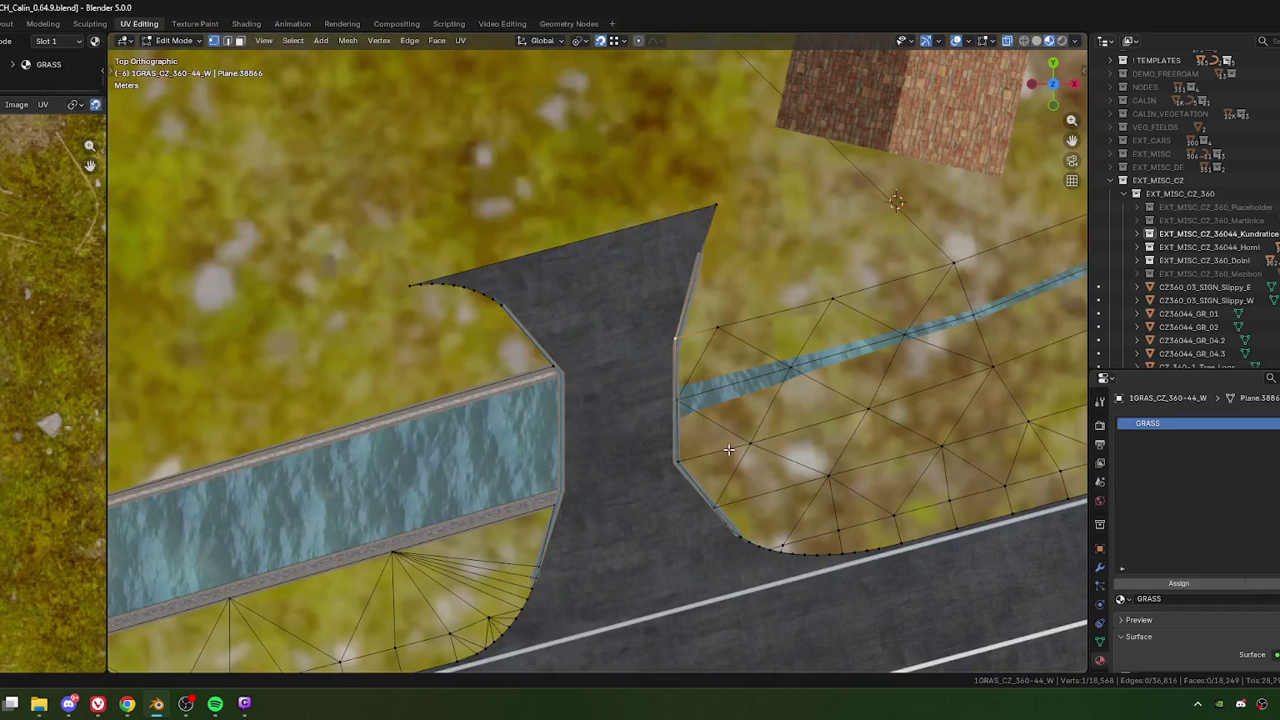
scroll(722, 267, "up", 1)
key("2")
left_click(634, 328)
key("ctrl+e")
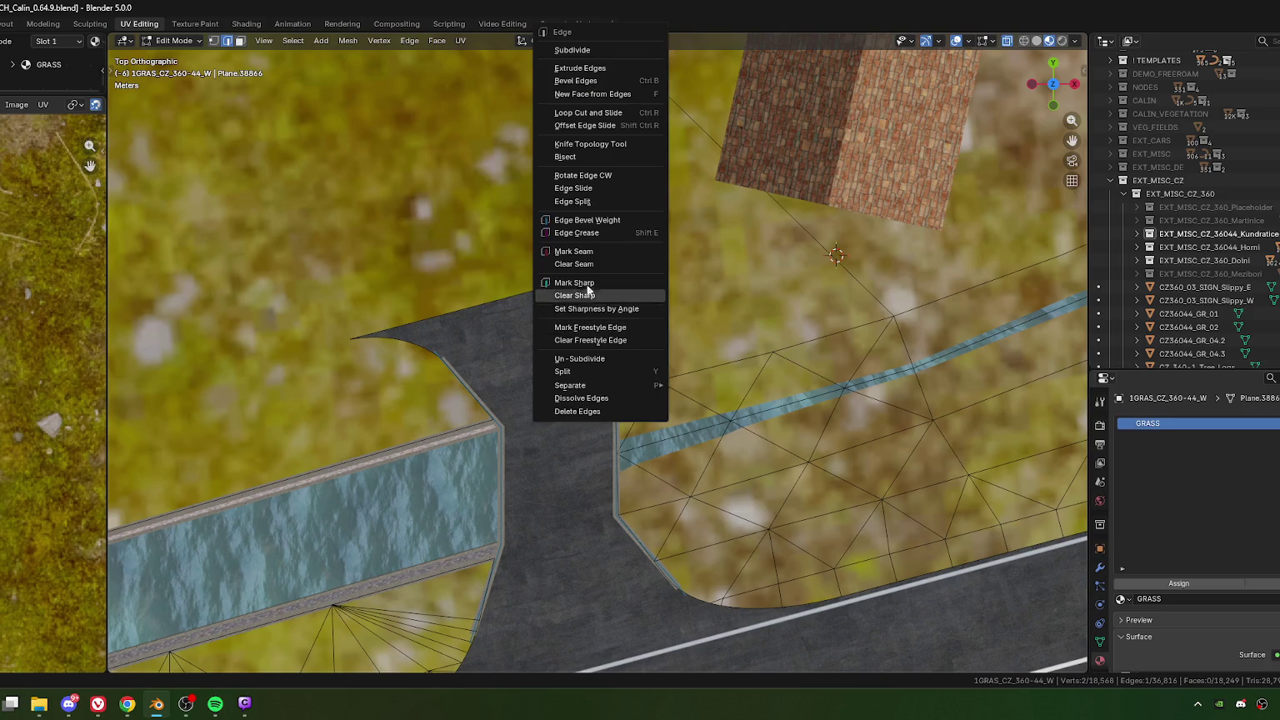
left_click(594, 51)
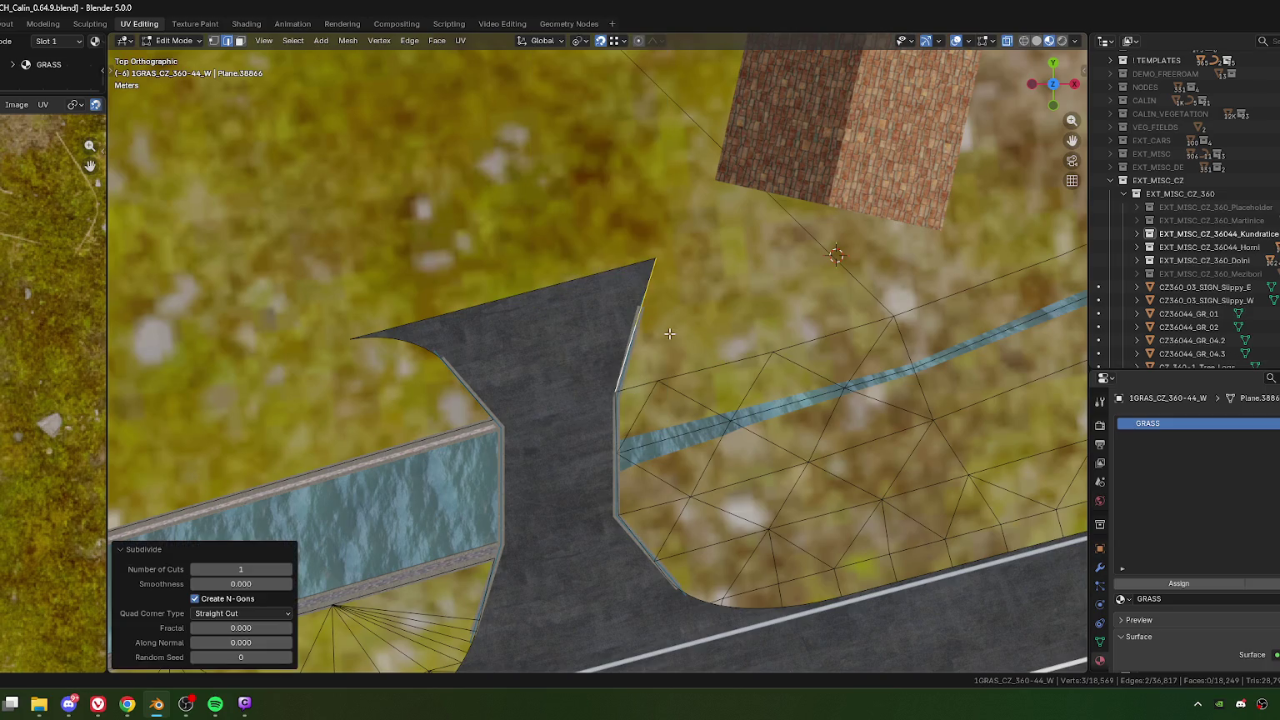
Step: Slide the new midpoint vertex along its edge toward the bridge
key("1")
left_click(642, 322)
scroll(641, 323, "up", 3)
key("shift+v")
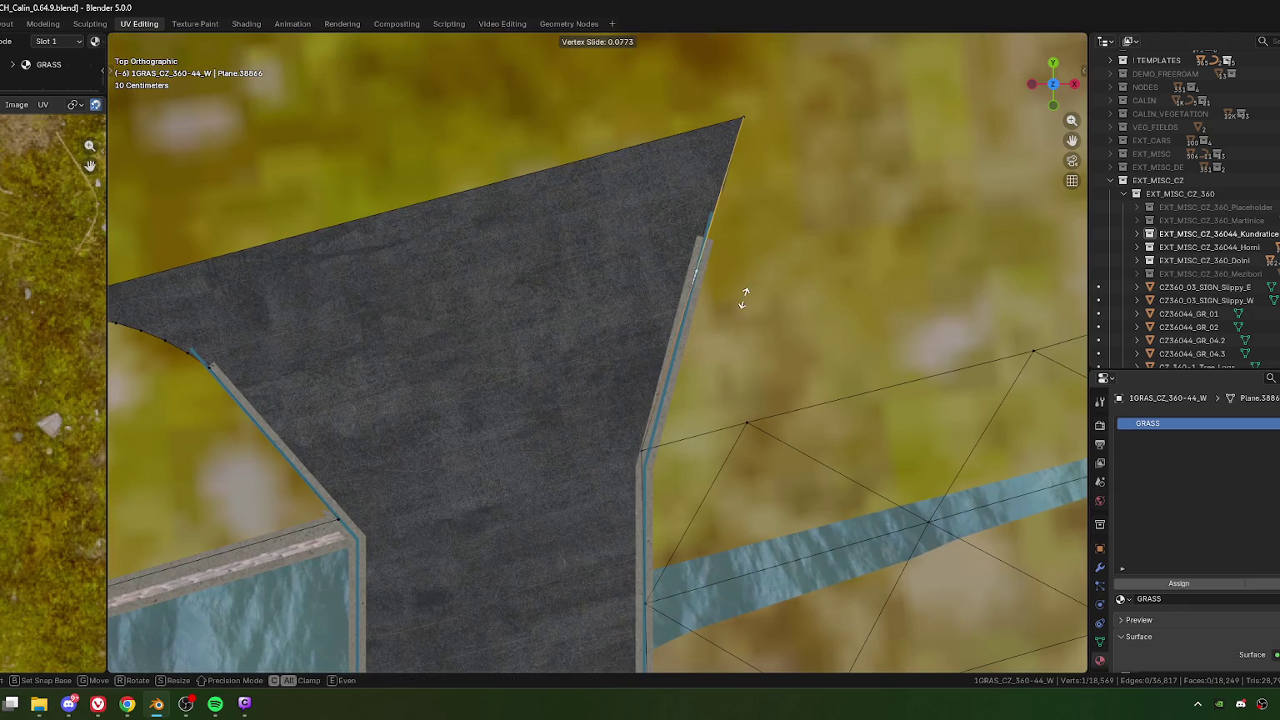
left_click(745, 296)
middle_click_drag(746, 294, 618, 288, "shift")
scroll(621, 335, "down", 2)
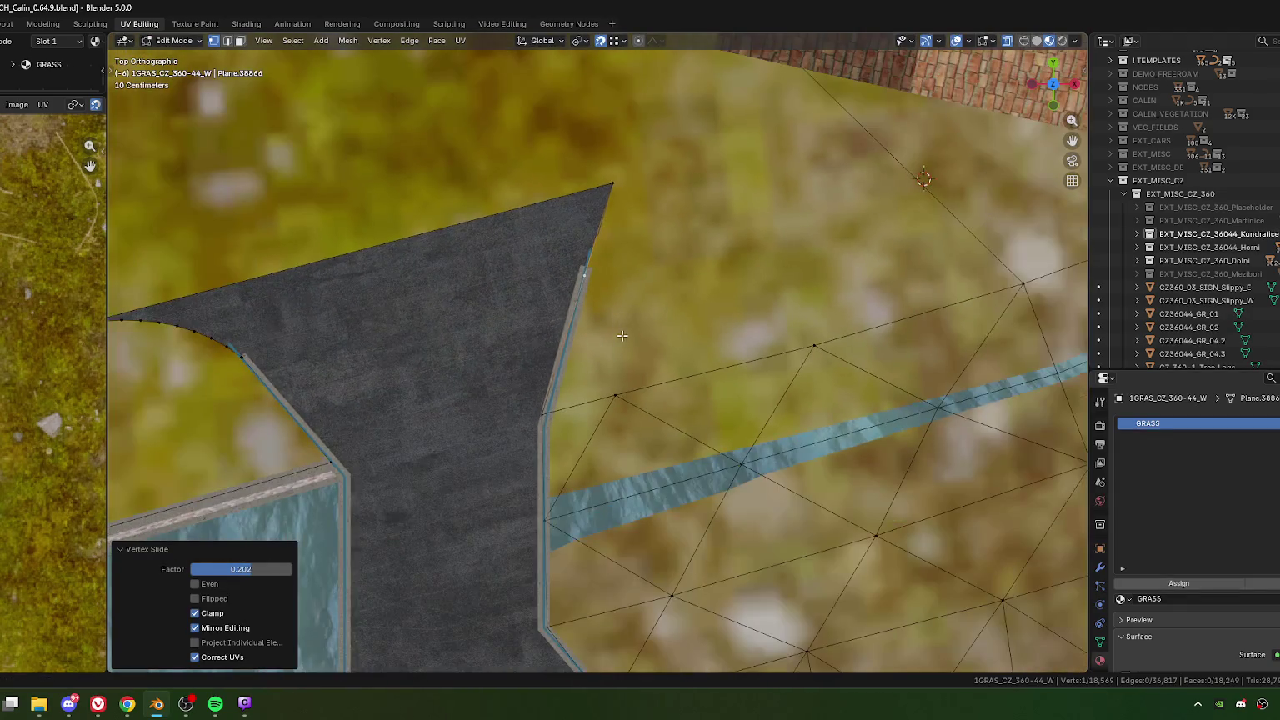
Step: Knife-cut new edges from the notch vertex into the surrounding grass
key("k")
left_click(594, 281)
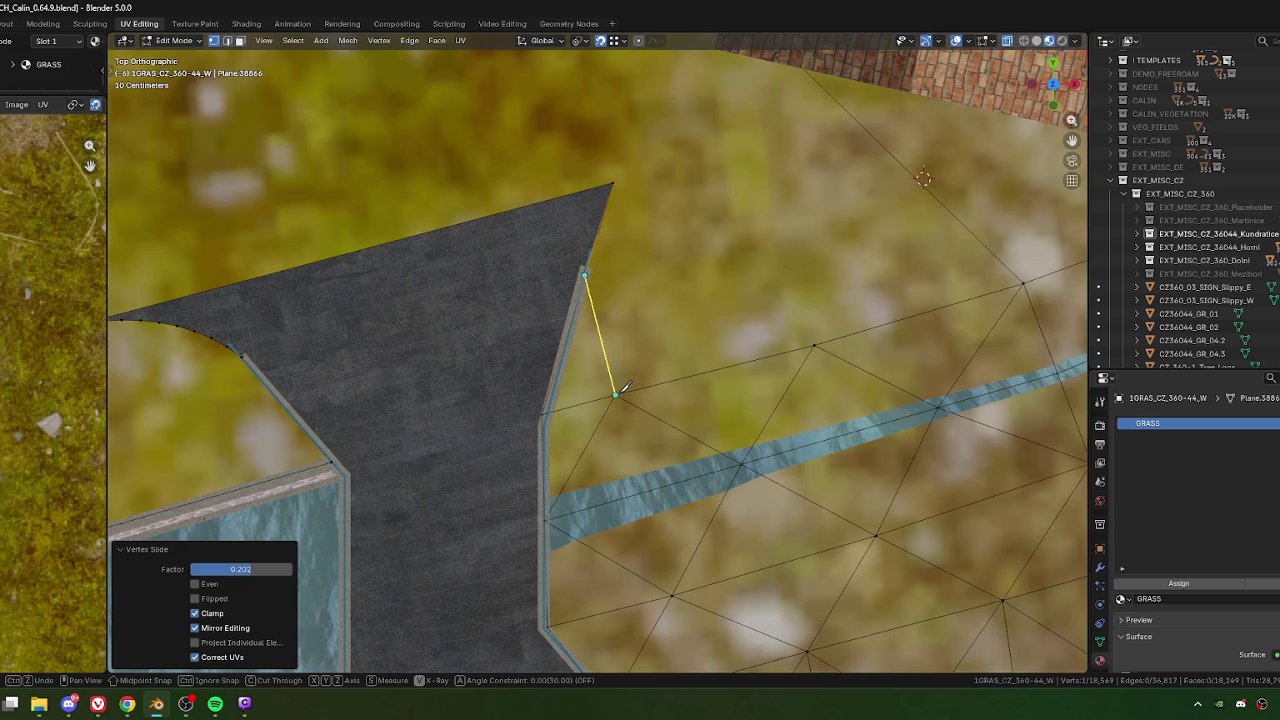
left_click(616, 394)
scroll(615, 393, "down", 4)
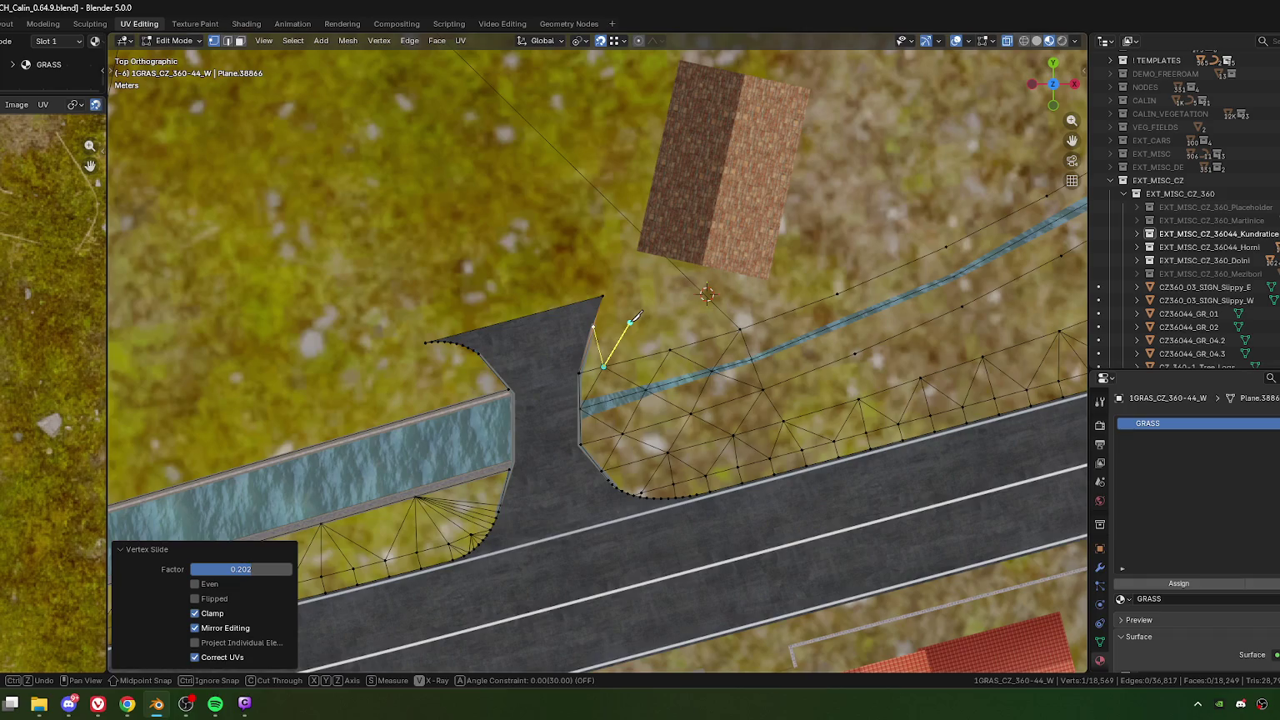
left_click(630, 321)
left_click(603, 295)
left_click(707, 294)
key("Return")
Step: Slide the new grass vertex along its edge with factor 0.149
scroll(702, 329, "up", 4)
left_click(752, 350)
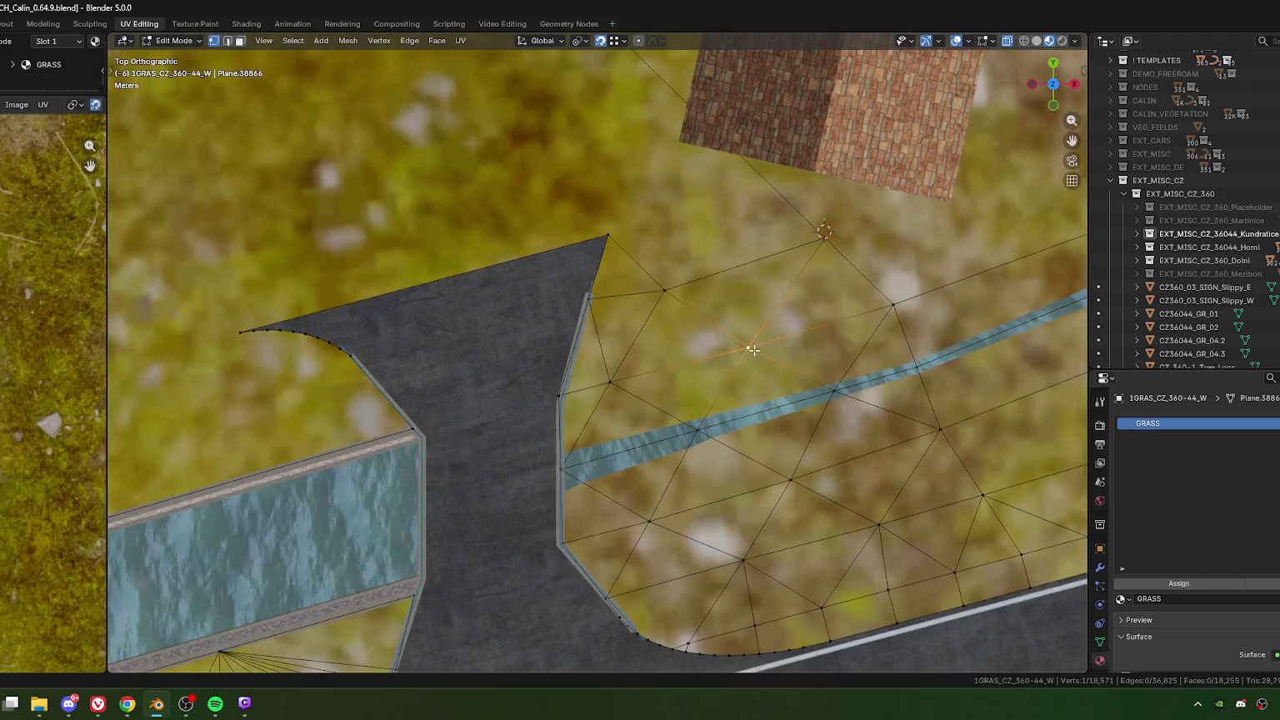
key("g")
key("g")
left_click(678, 294)
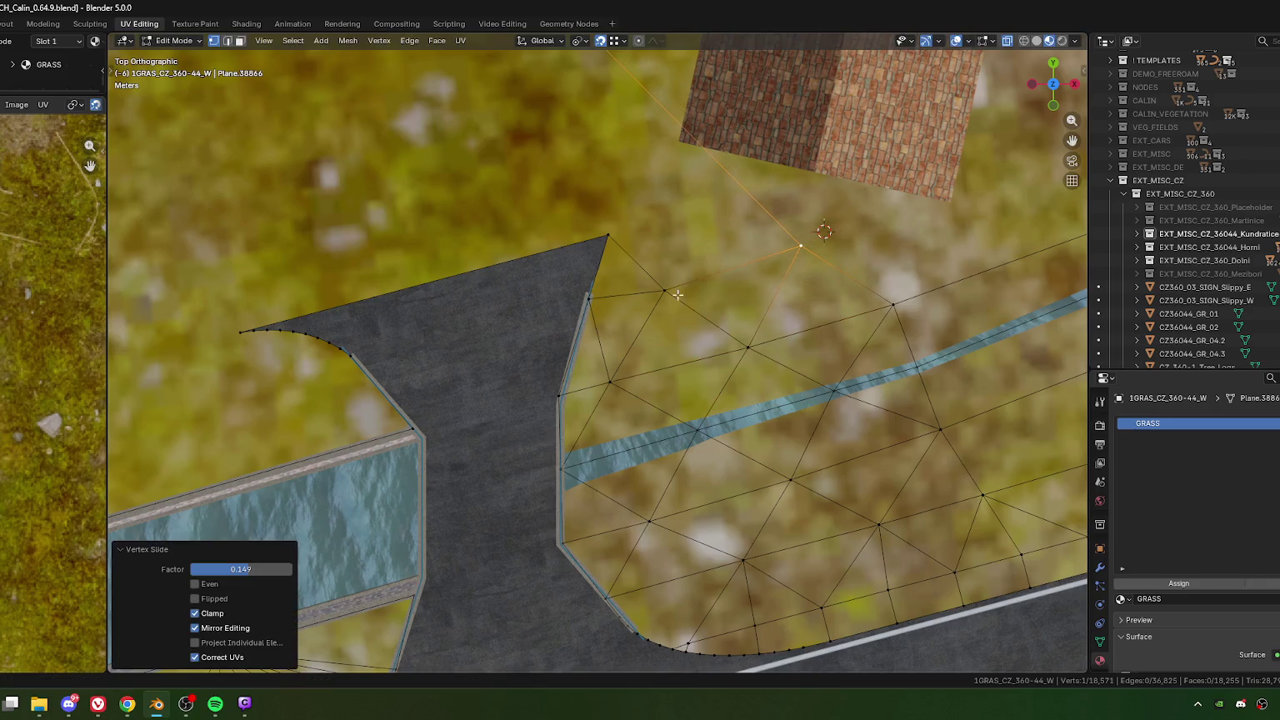
middle_click_drag(722, 358, 597, 430)
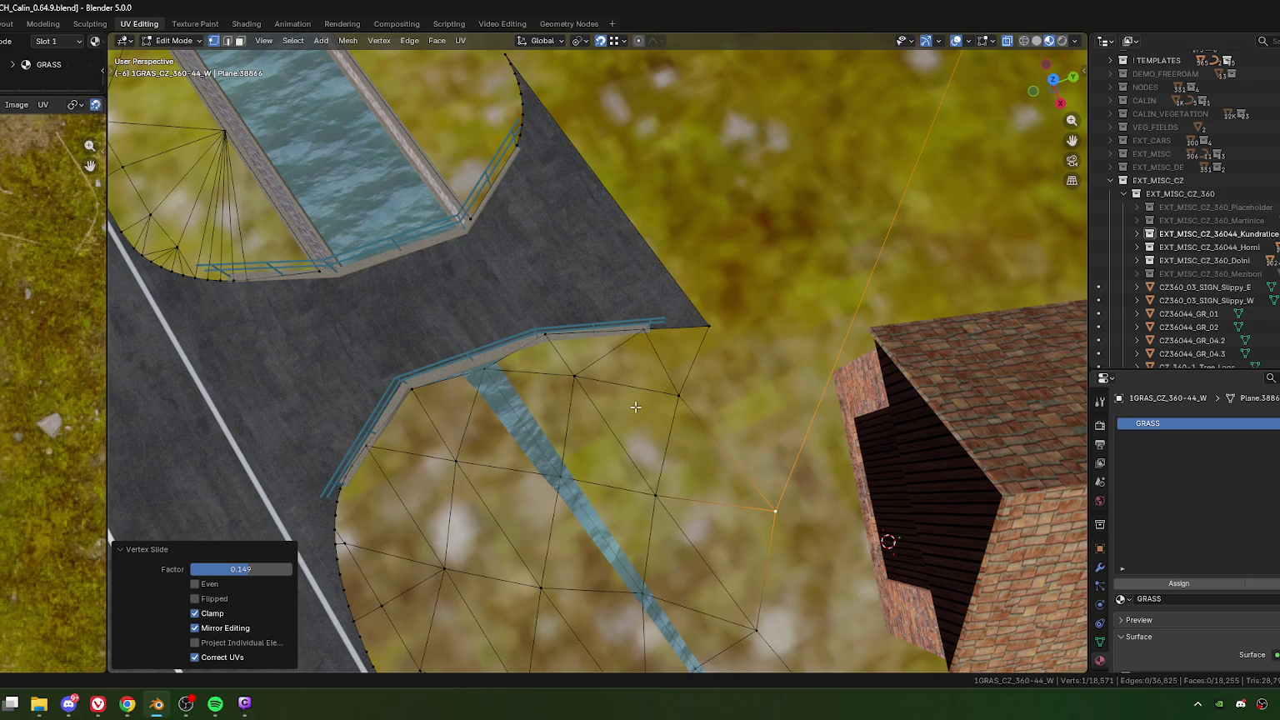
Step: Adjust the heights of several grass bank vertices beside the bridge along Z
mouse_move(635, 407)
middle_mouse_down()
mouse_move(587, 294)
mouse_move(527, 254)
mouse_move(558, 338)
middle_mouse_up()
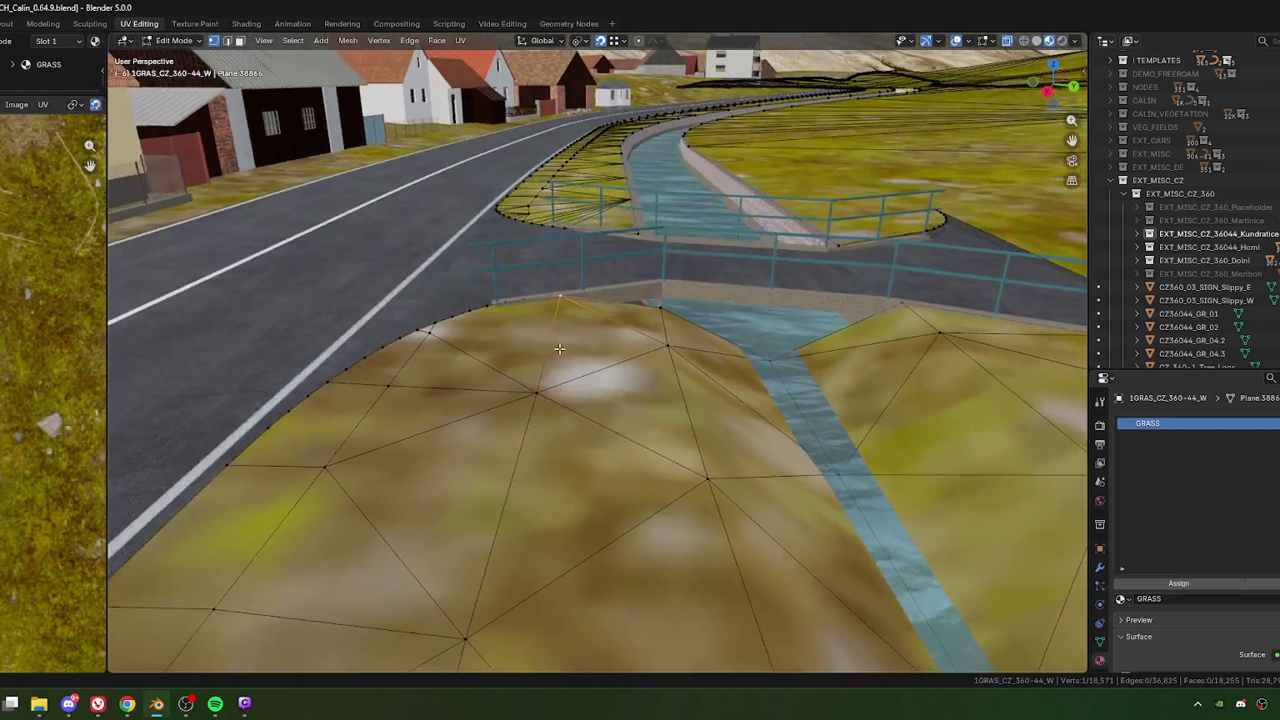
key("g")
key("z")
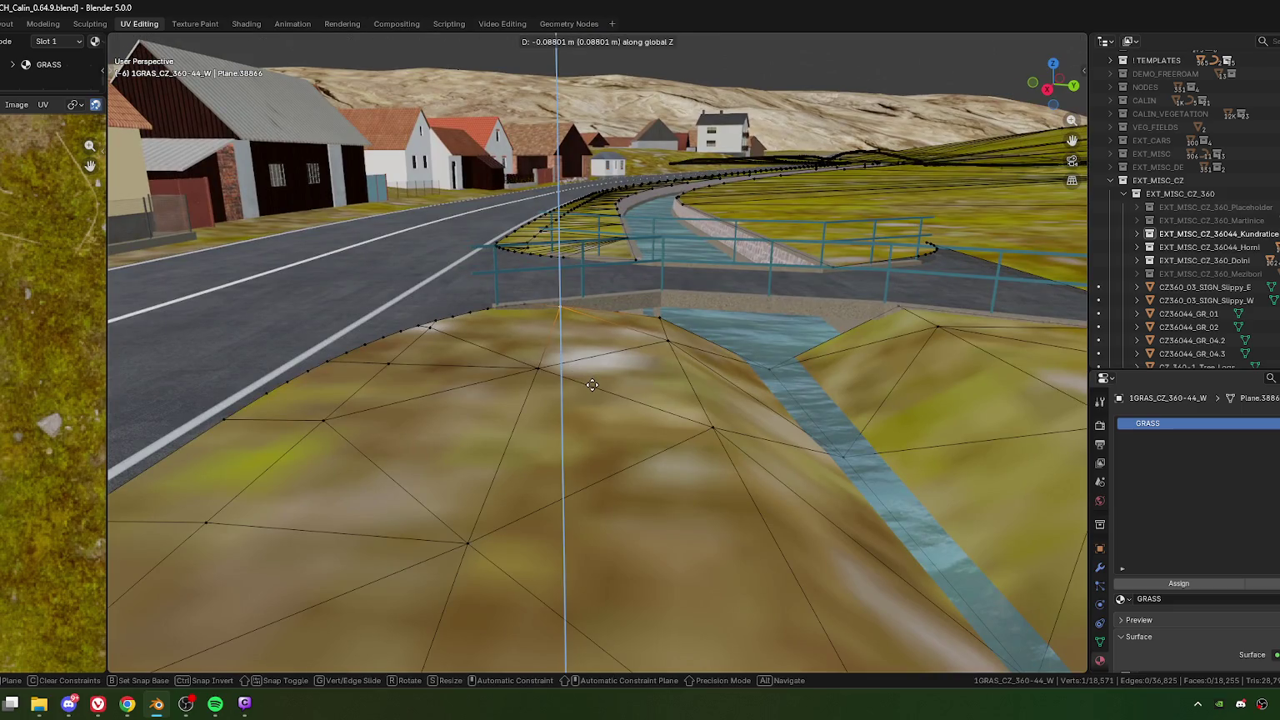
left_click(591, 383)
mouse_move(591, 382)
middle_mouse_down()
mouse_move(699, 376)
mouse_move(732, 397)
middle_mouse_up()
key("g")
key("z")
left_click(698, 376)
left_click(639, 350)
key("g")
key("z")
left_click(641, 367)
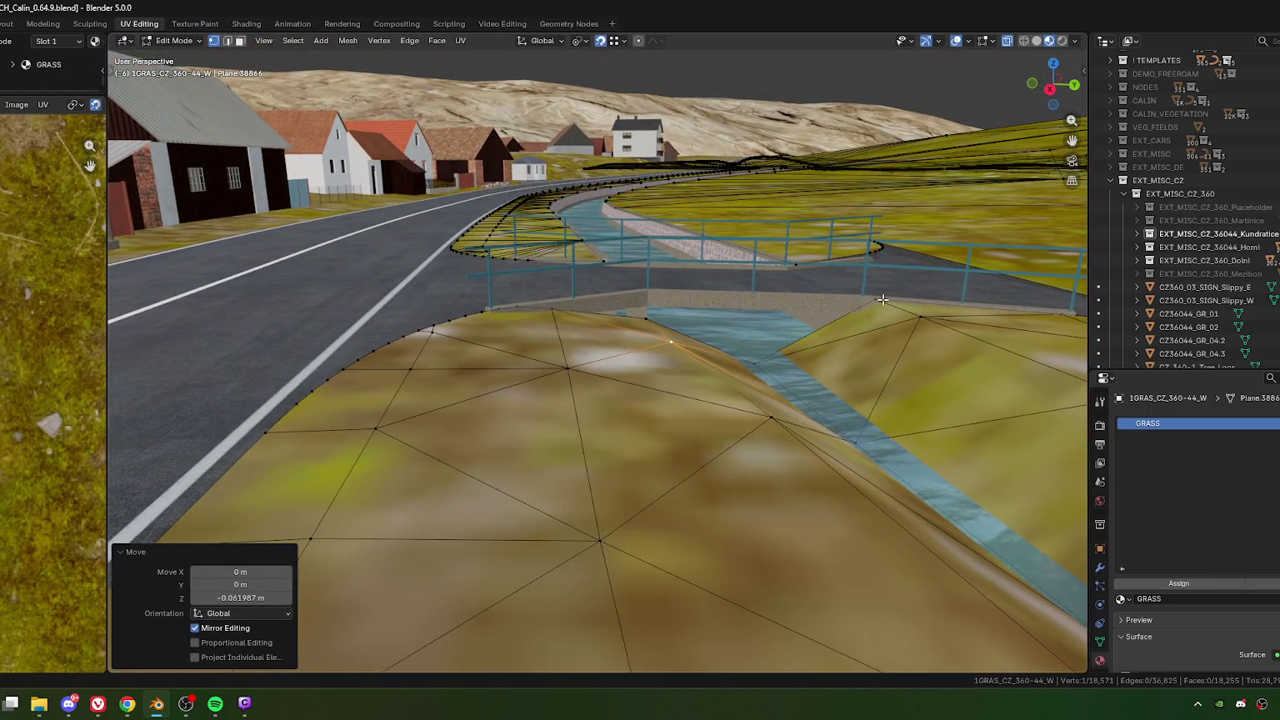
left_click(883, 299)
middle_click_drag(890, 339, 925, 367)
key("g")
key("z")
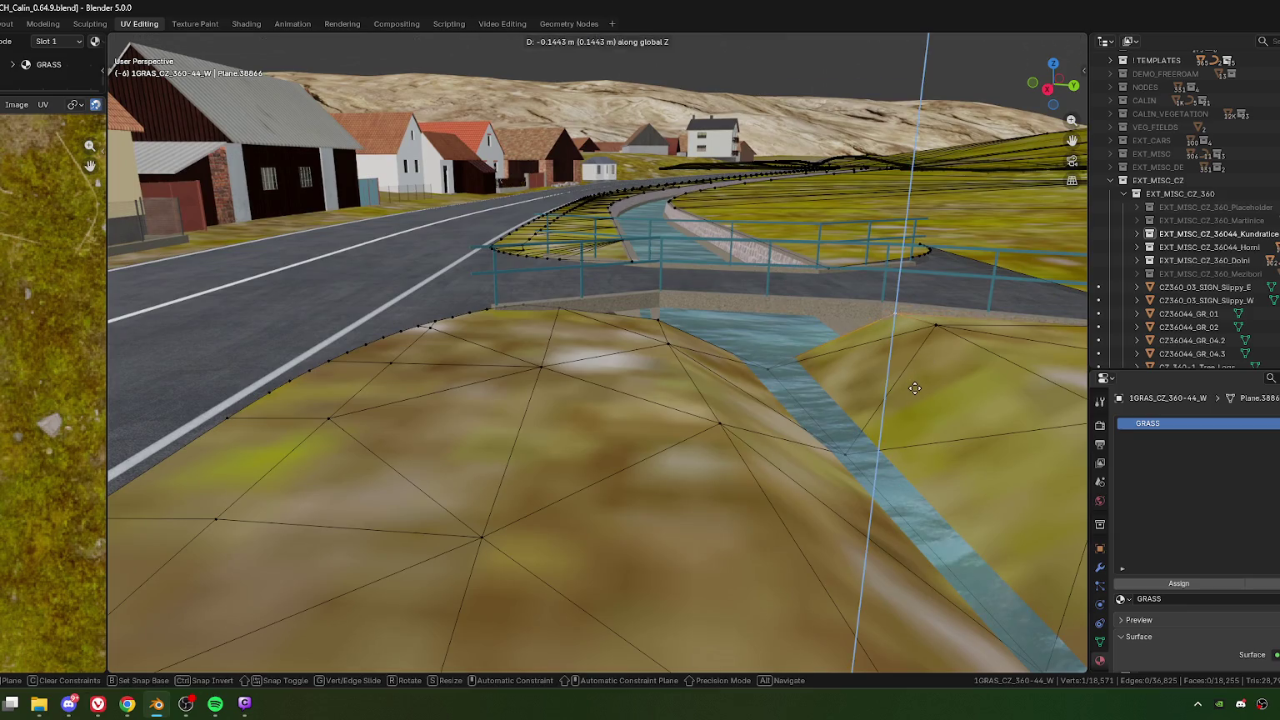
left_click(917, 387)
key("g")
key("z")
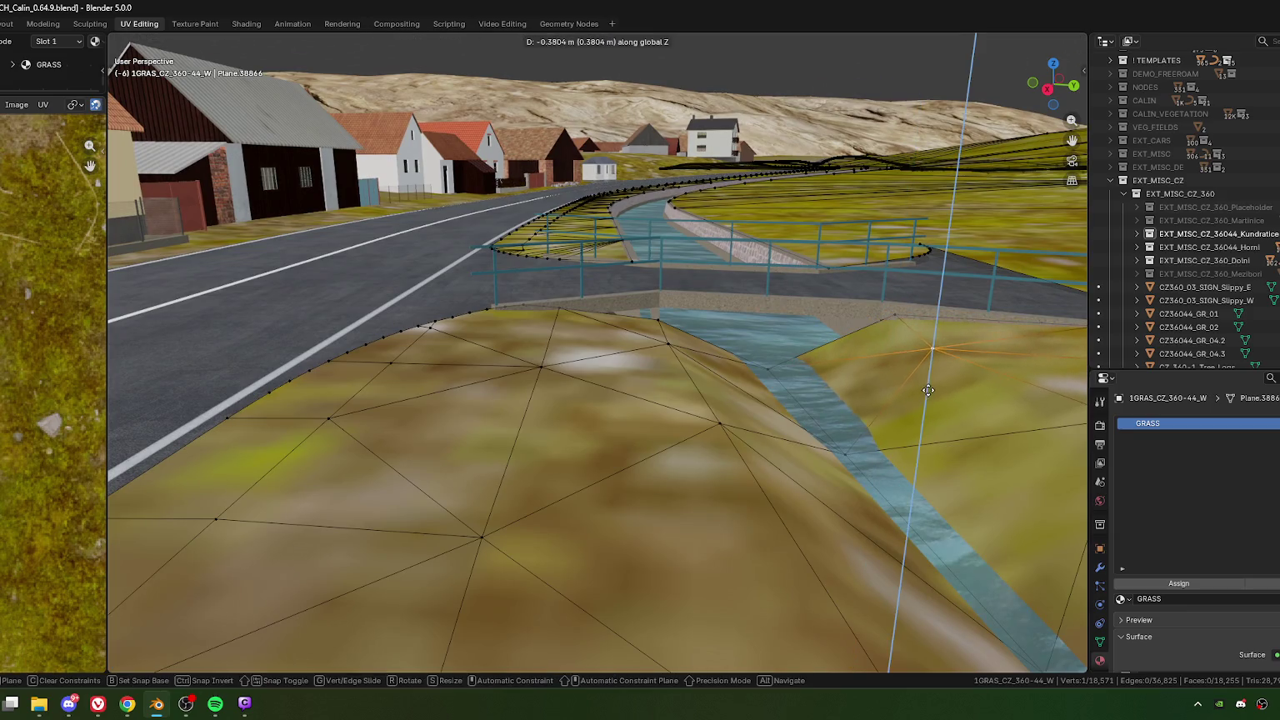
left_click(927, 387)
Step: Raise and re-level the bank vertices on the right side of the stream along Z
left_click(890, 322)
left_click(939, 396)
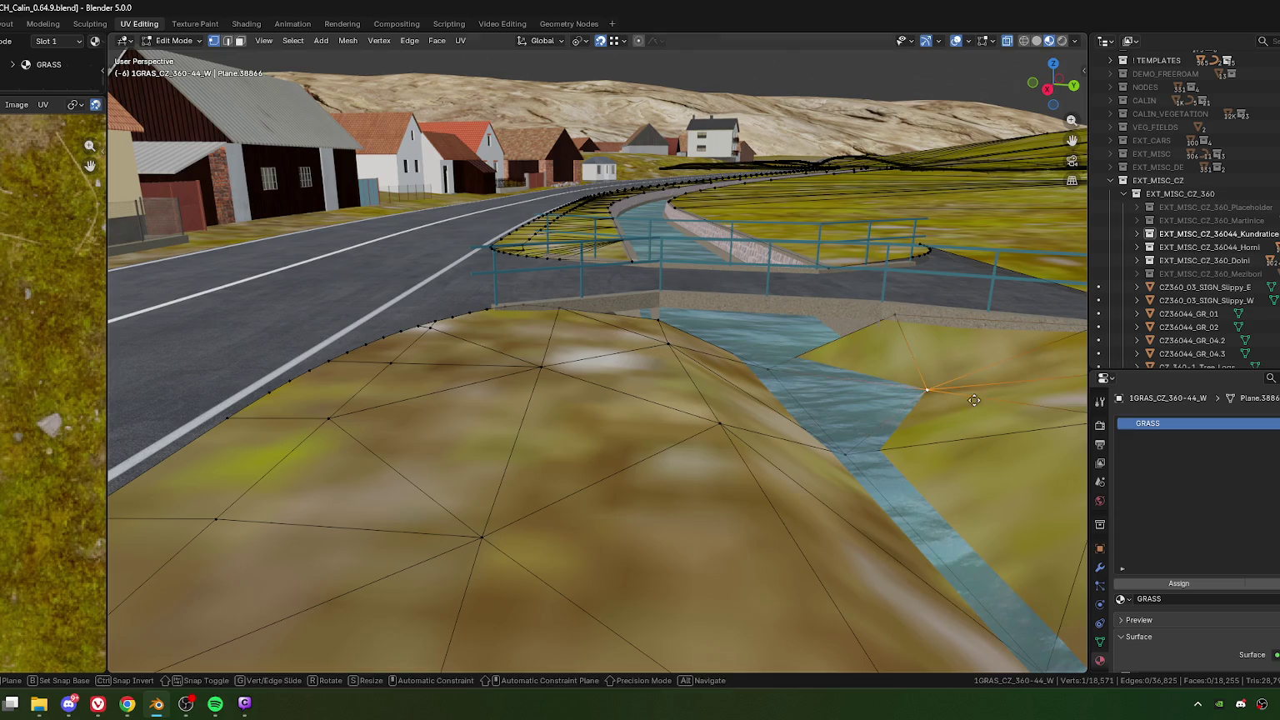
key("g")
key("z")
left_click(967, 398)
left_click(906, 327)
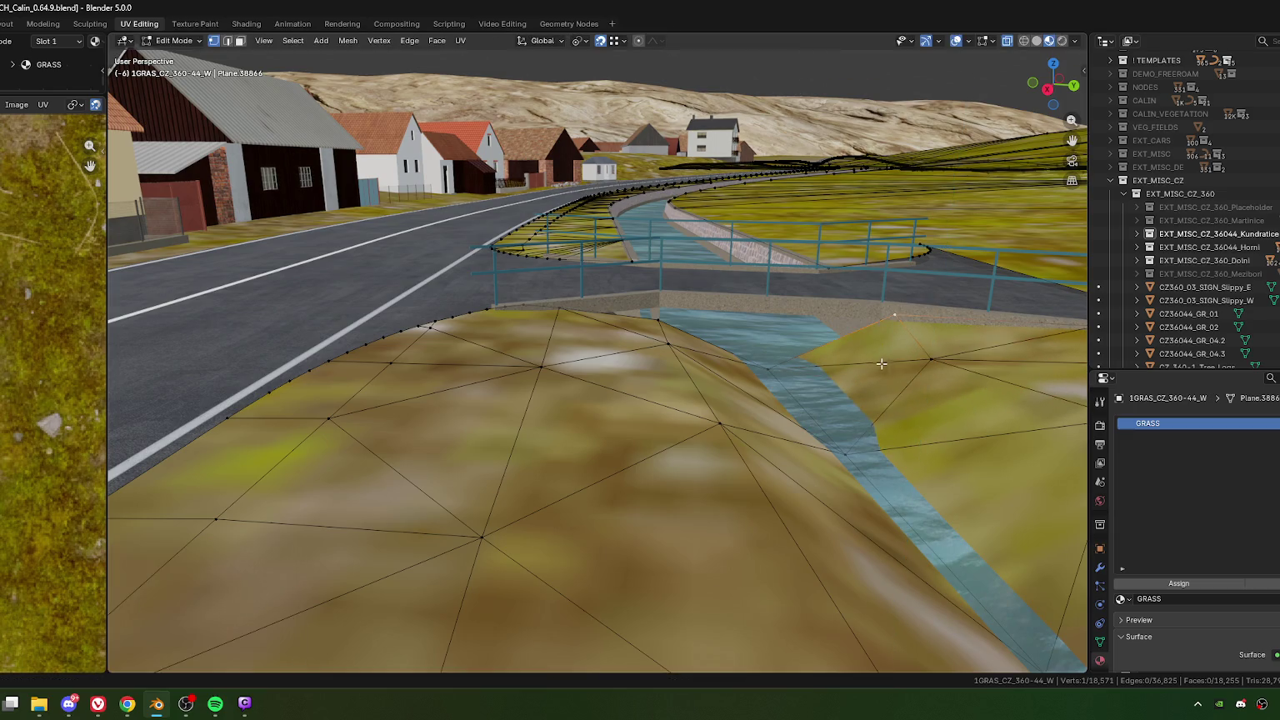
key("g")
key("z")
key("Escape")
middle_click_drag(901, 354, 674, 401)
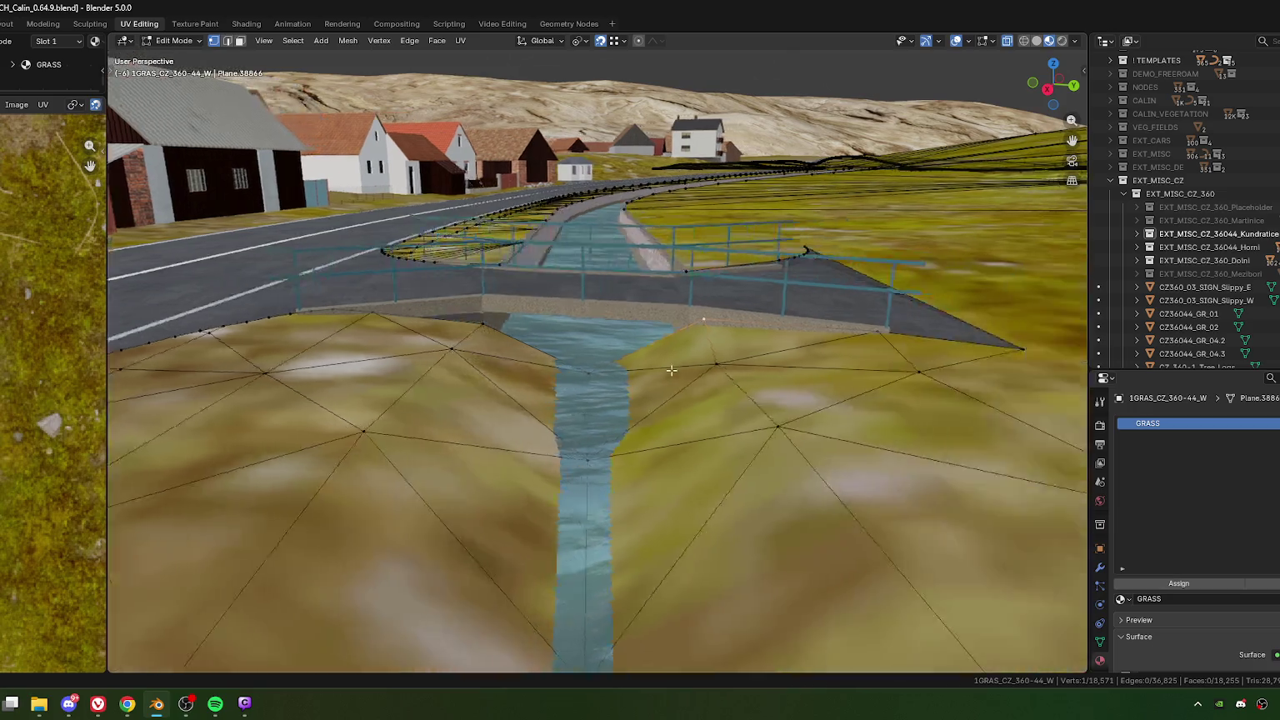
key("g")
key("z")
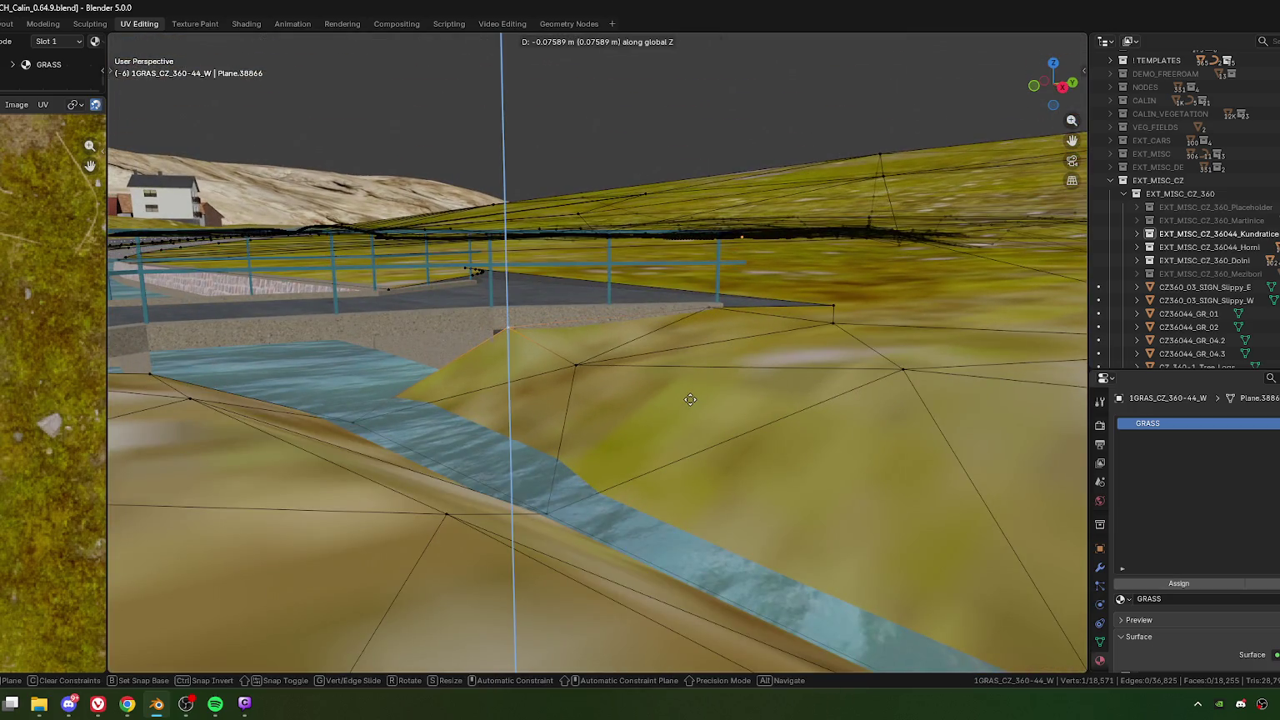
left_click(690, 402)
mouse_move(690, 401)
middle_mouse_down()
mouse_move(607, 358)
mouse_move(796, 360)
mouse_move(700, 408)
mouse_move(342, 396)
mouse_move(431, 405)
middle_mouse_up()
key("g")
key("z")
left_click(606, 358)
Step: Lower three bank vertices beside the stream along Z, two of them by 0.16371 m and 0.1156 m
left_click(775, 352)
key("g")
key("z")
left_click(700, 408)
left_click(358, 392)
key("g")
key("z")
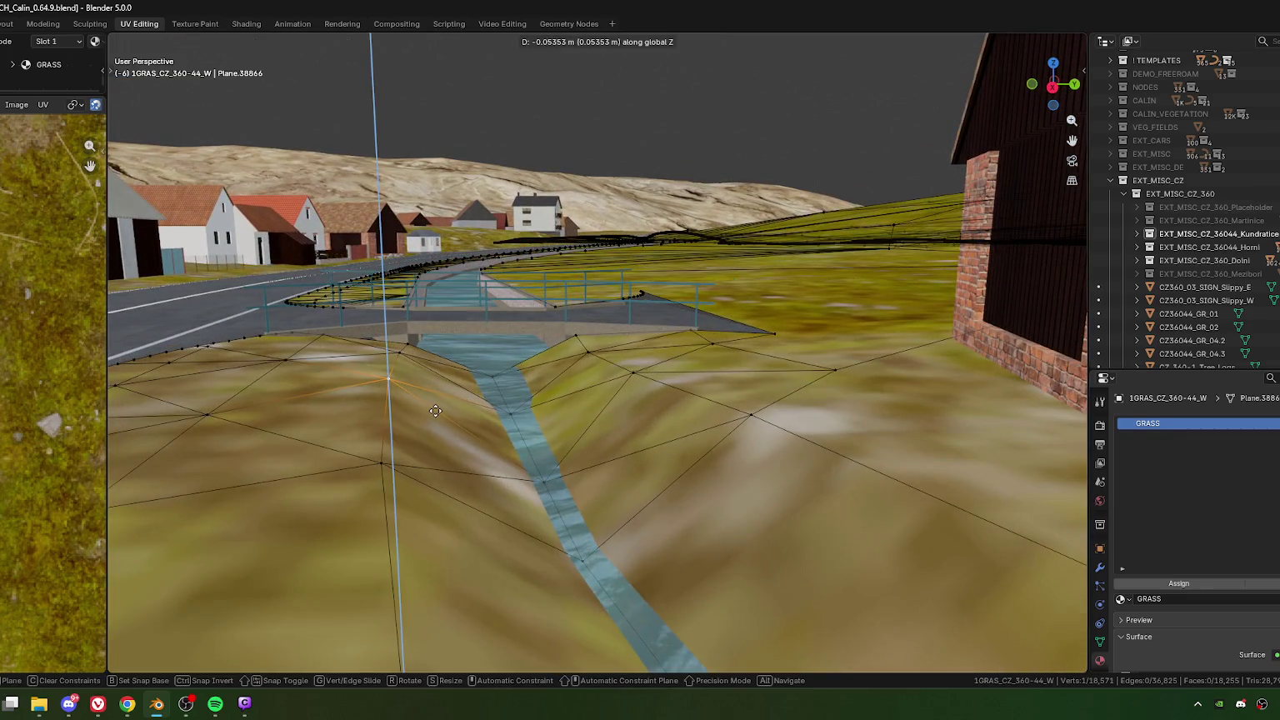
left_click(432, 414)
left_click(422, 465)
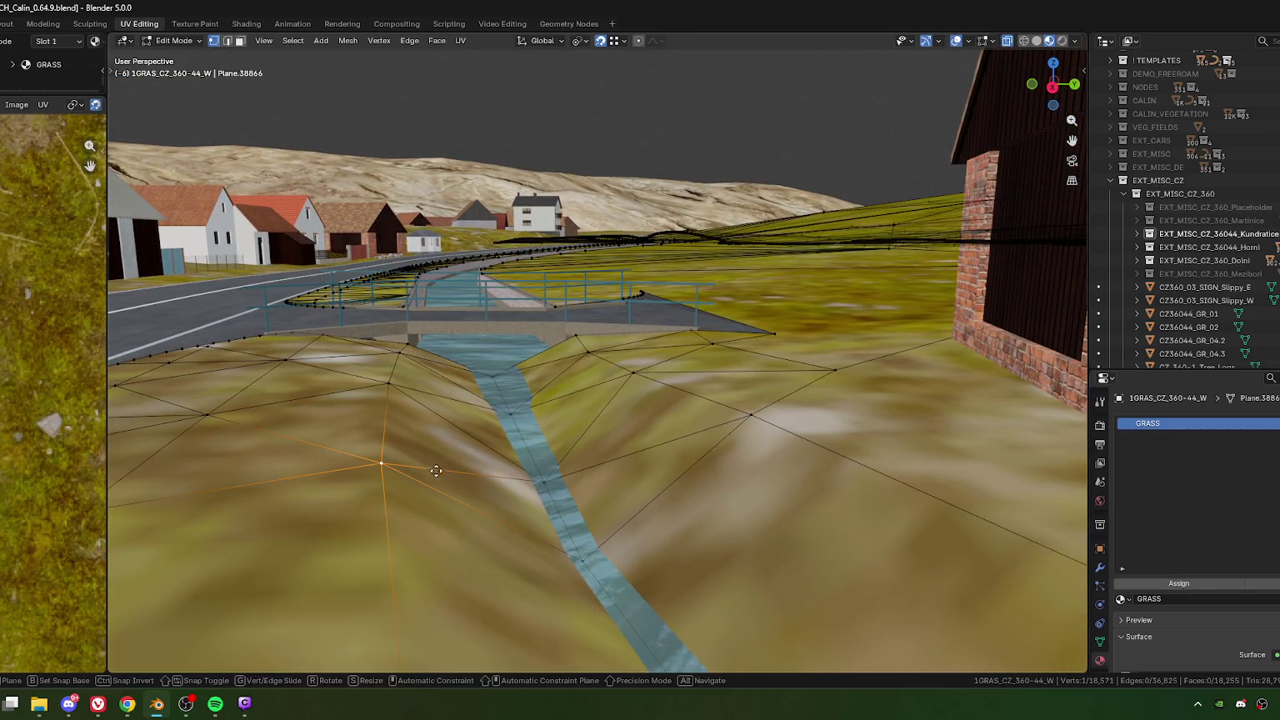
key("g")
key("z")
left_click(437, 478)
Step: Triangulate the fan-shaped grass face at the road corner
scroll(375, 353, "up", 3)
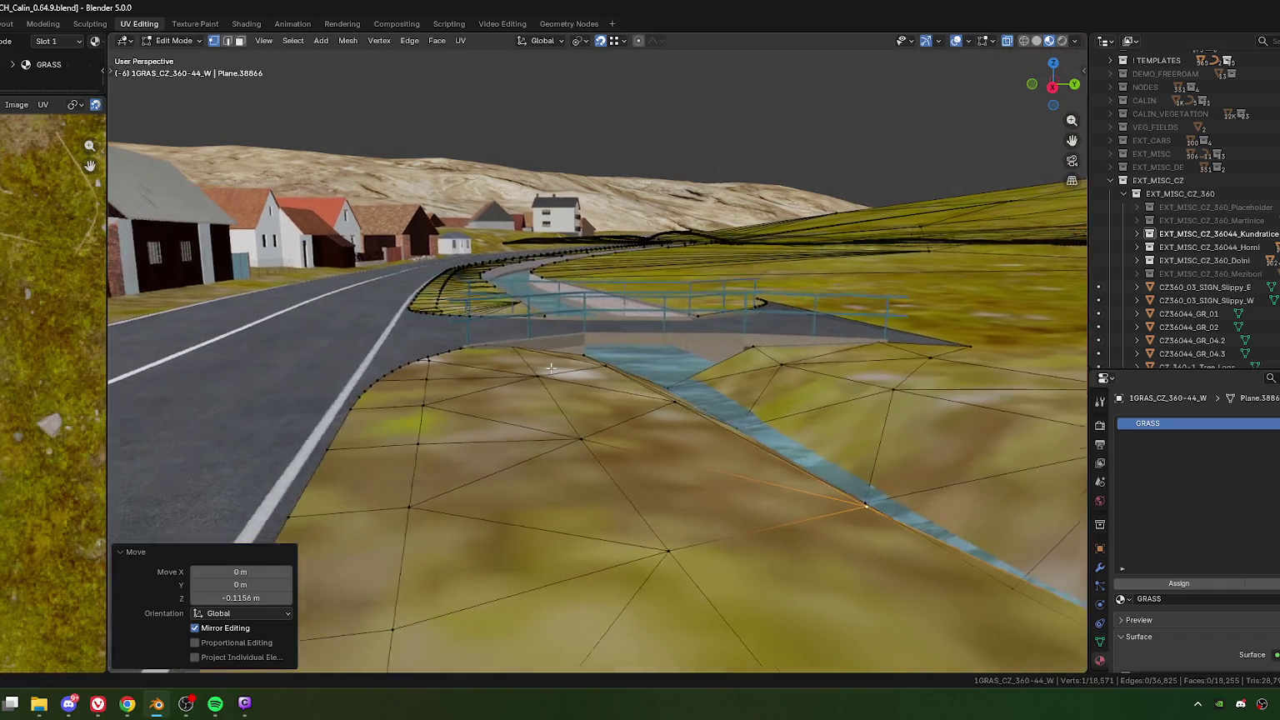
mouse_move(375, 353)
middle_mouse_down()
mouse_move(484, 403)
mouse_move(465, 379)
mouse_move(464, 399)
middle_mouse_up()
key("3")
left_click(484, 404)
key("ctrl+t")
Step: Rotate the grass boundary edge at the road corner clockwise
key("1")
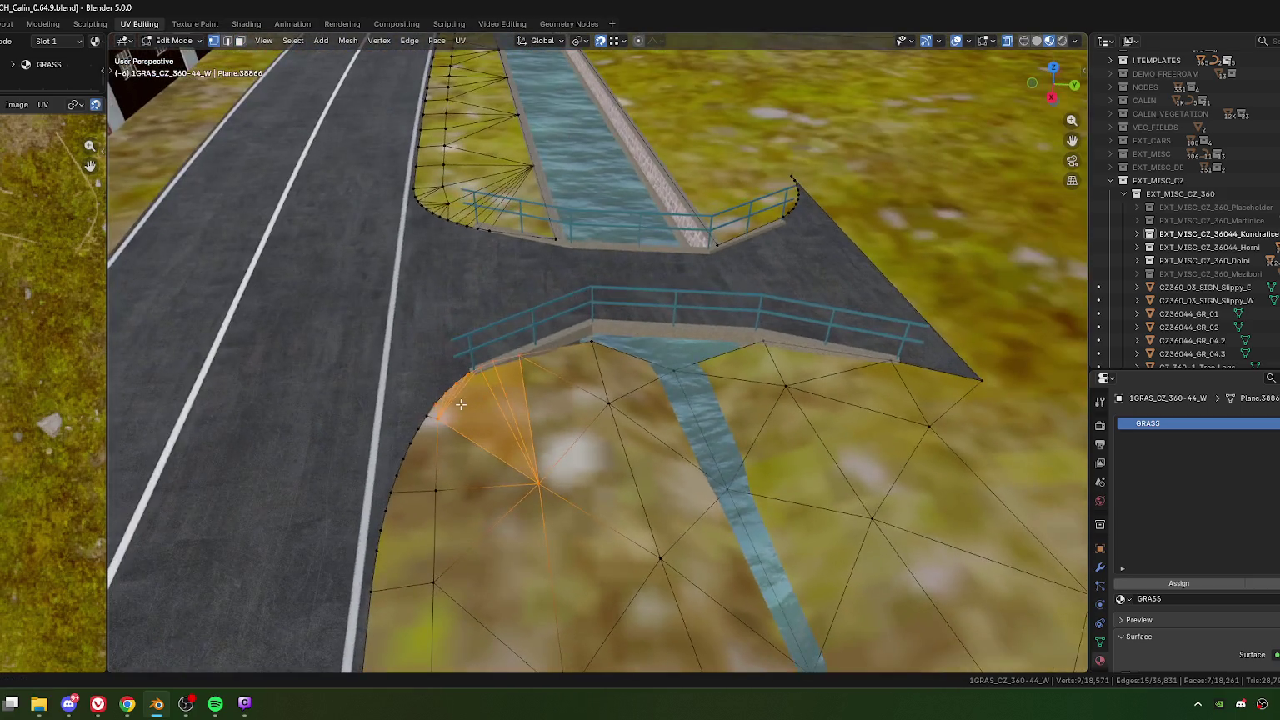
key("2")
left_click(464, 400, "alt")
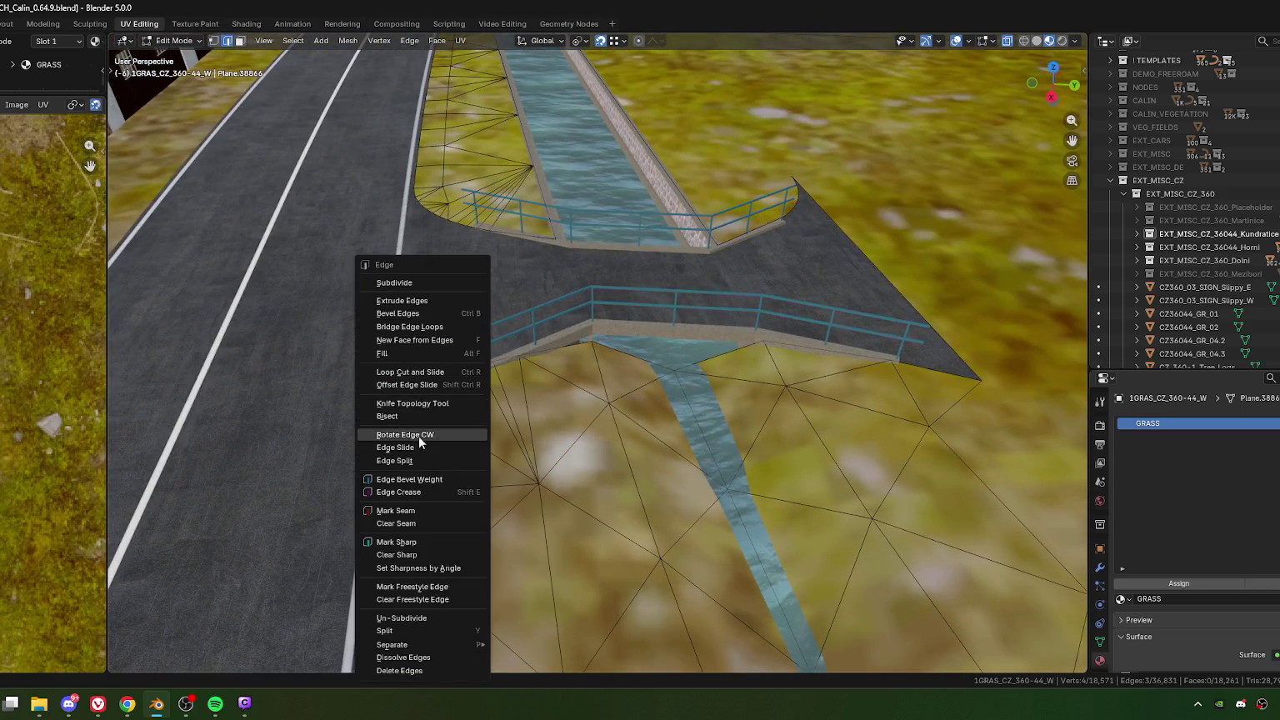
left_click(418, 435)
Step: In top view, slide the curved-edge grass vertex 0.2154 along its edge
mouse_move(557, 472)
middle_mouse_down()
mouse_move(597, 447)
mouse_move(582, 444)
middle_mouse_up()
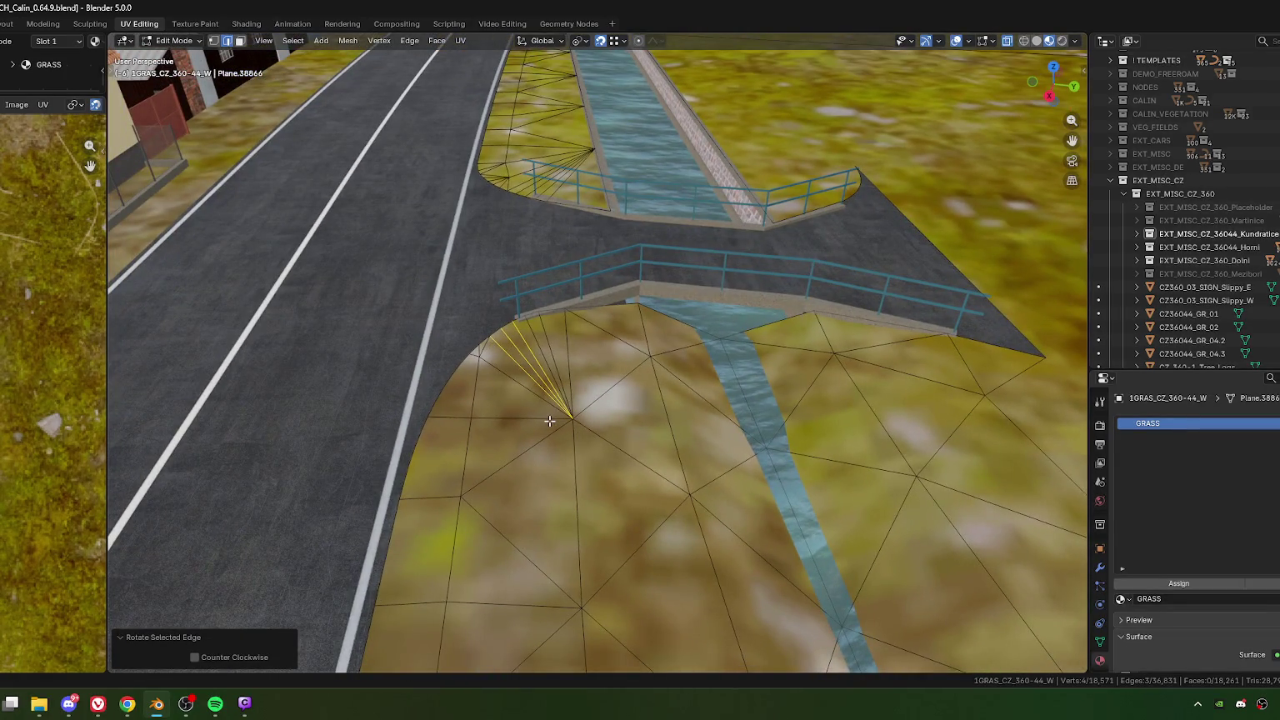
key("KP_7")
key("1")
scroll(724, 451, "up", 3)
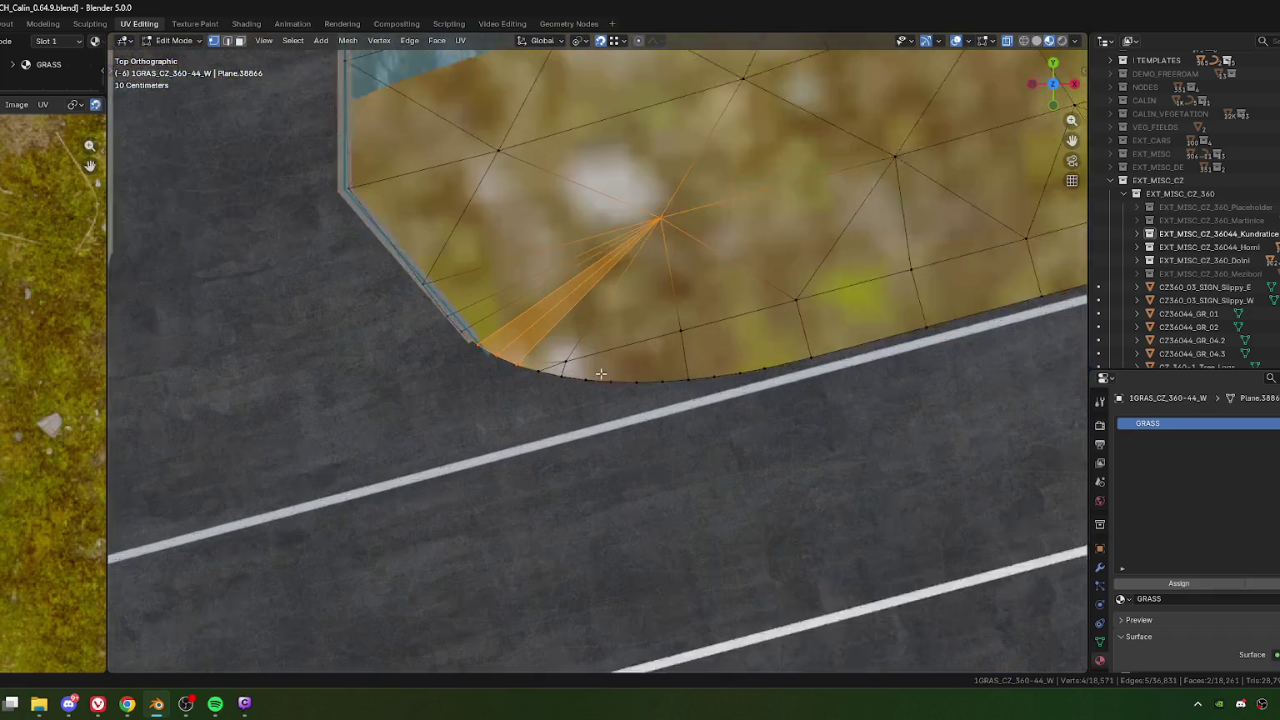
left_click(566, 354)
key("g")
key("g")
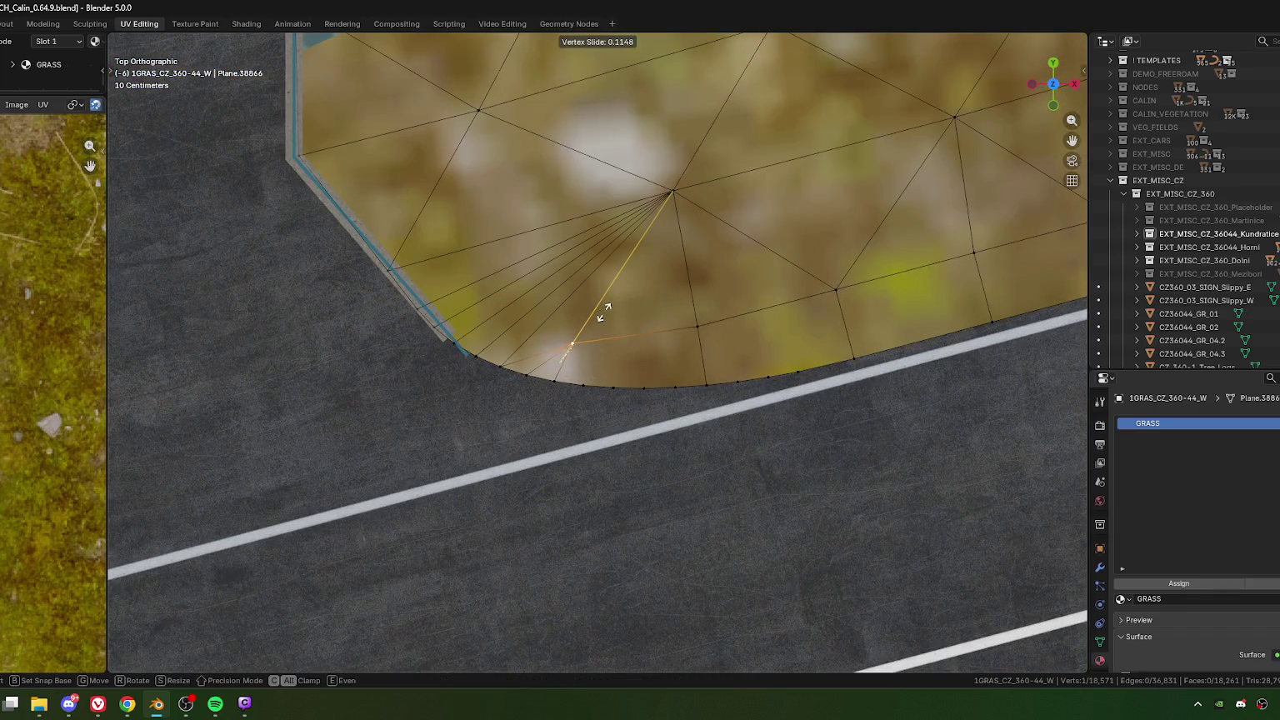
left_click(604, 311)
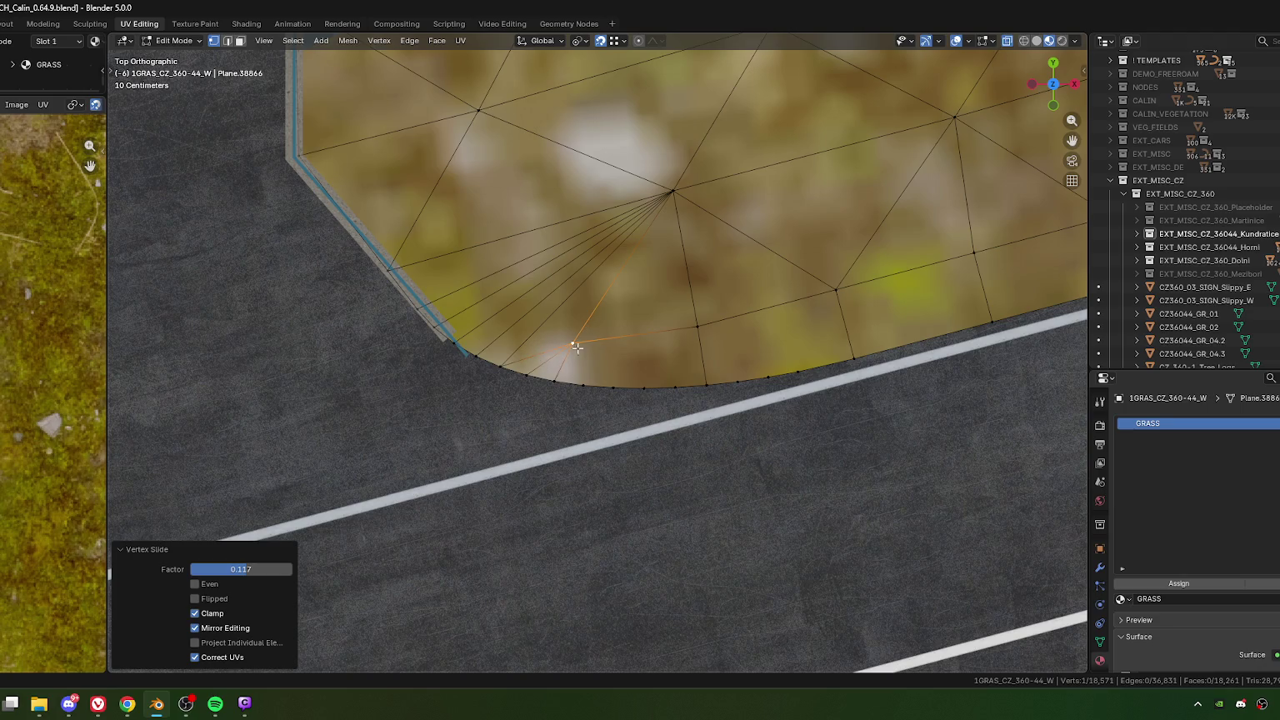
key("g")
key("g")
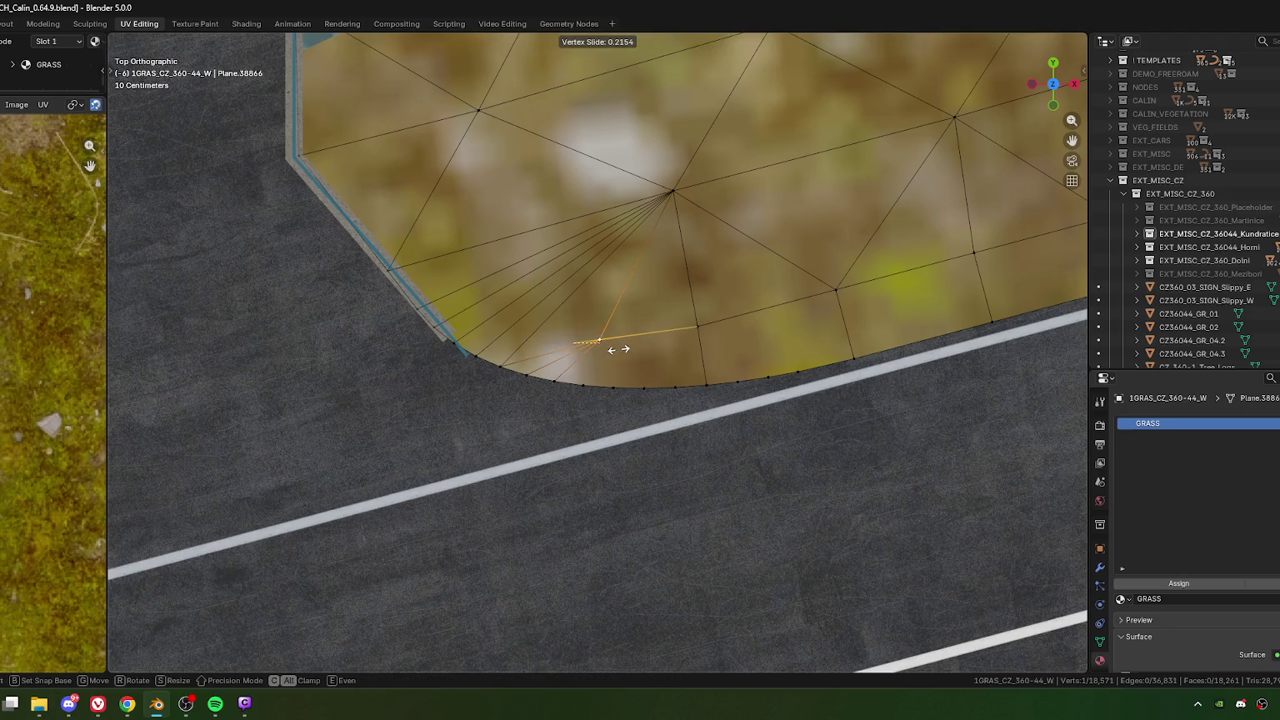
left_click(618, 349)
Step: Triangulate the grass face beside the road curve and rotate one edge to re-route the fan
key("3")
left_click(647, 345)
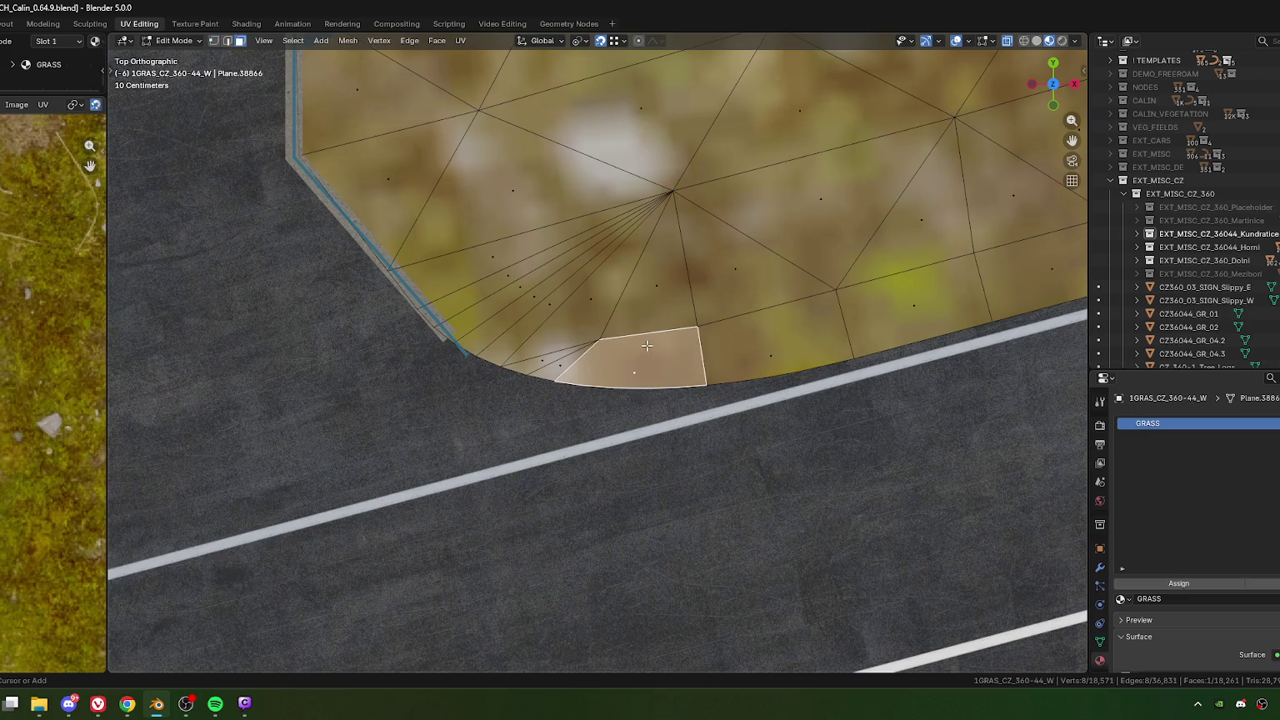
key("ctrl+t")
key("1")
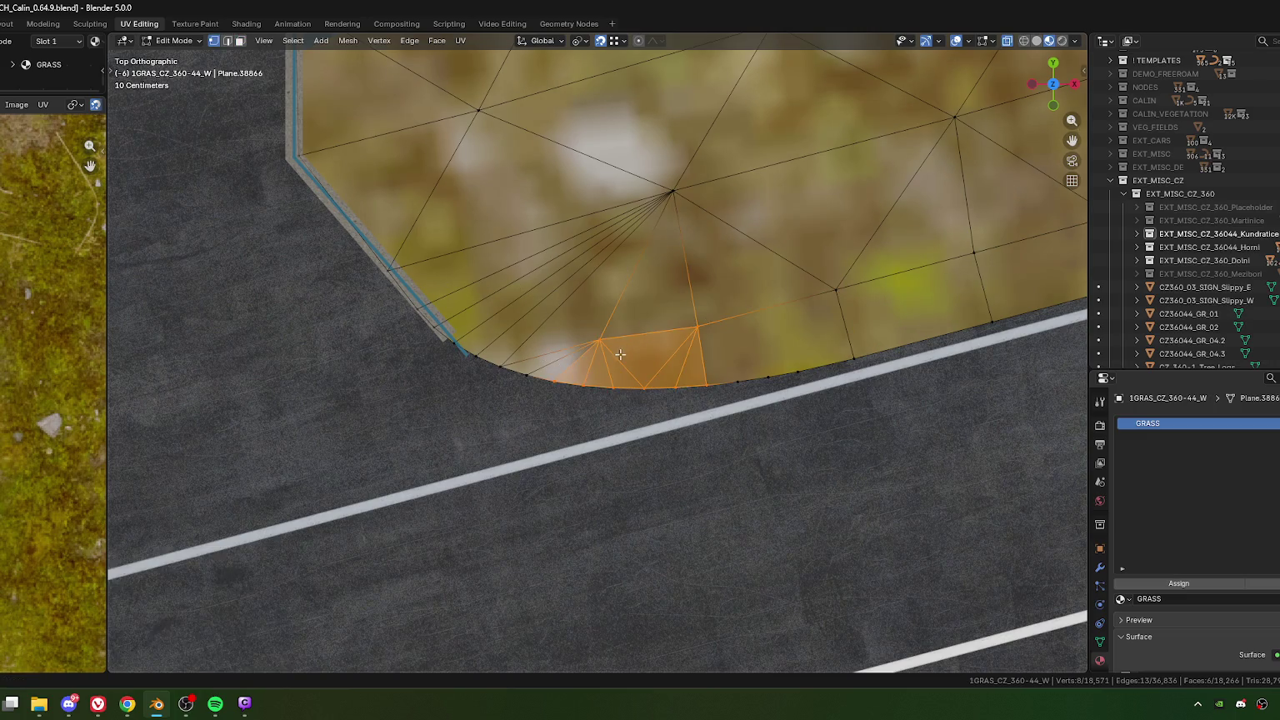
left_click(568, 334)
right_click(569, 333)
key("2")
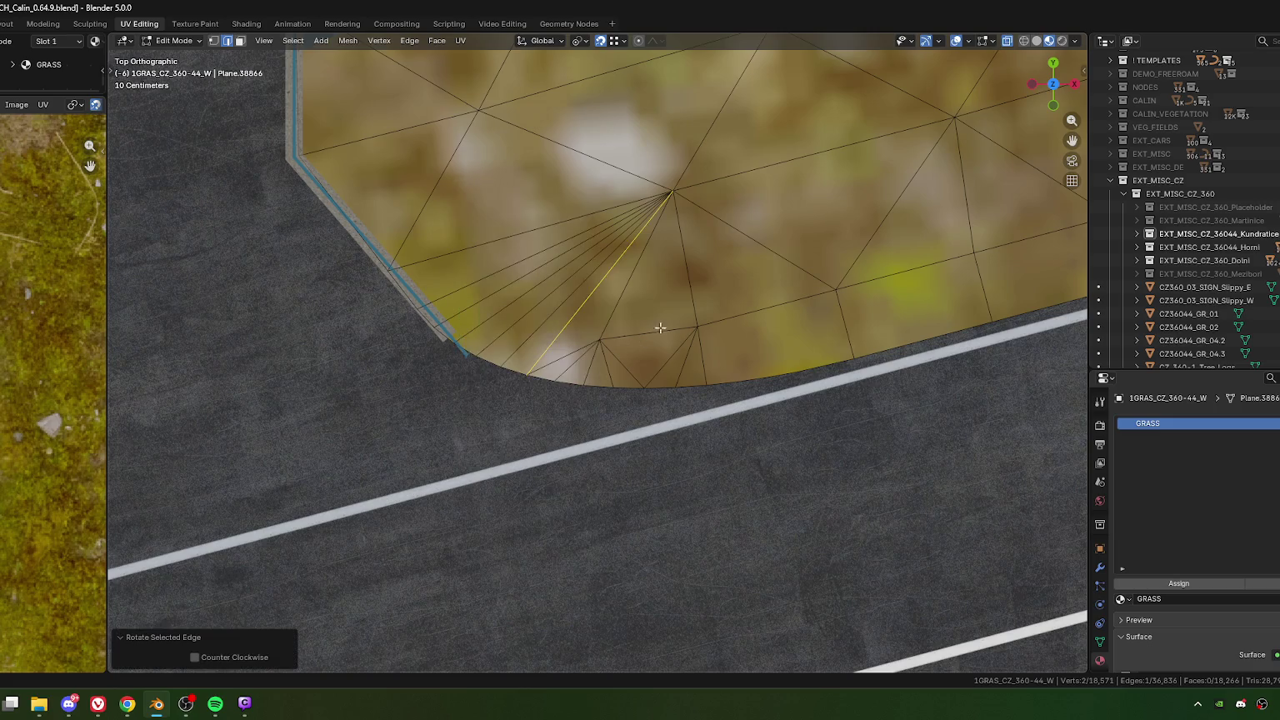
left_click(693, 301)
Step: Select the fan vertex on the grass edge and zoom into a low view of the bridge
key("1")
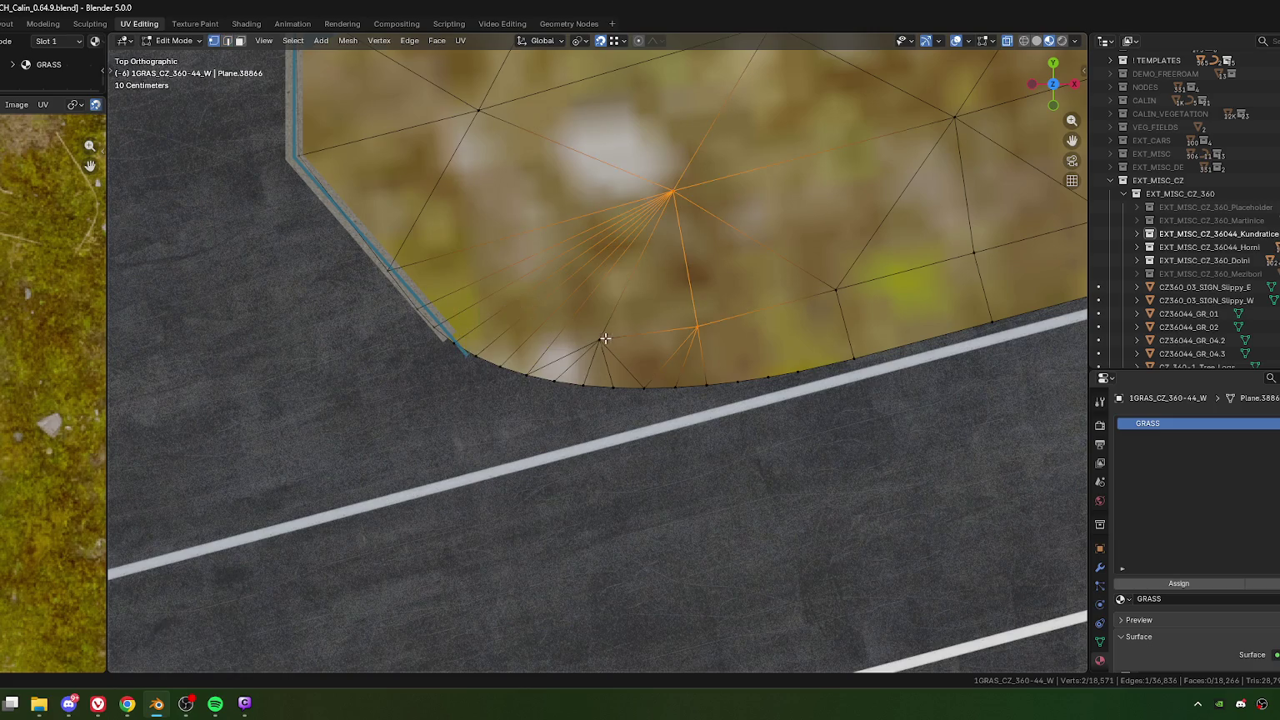
left_click(601, 339)
middle_click_drag(615, 253, 555, 316)
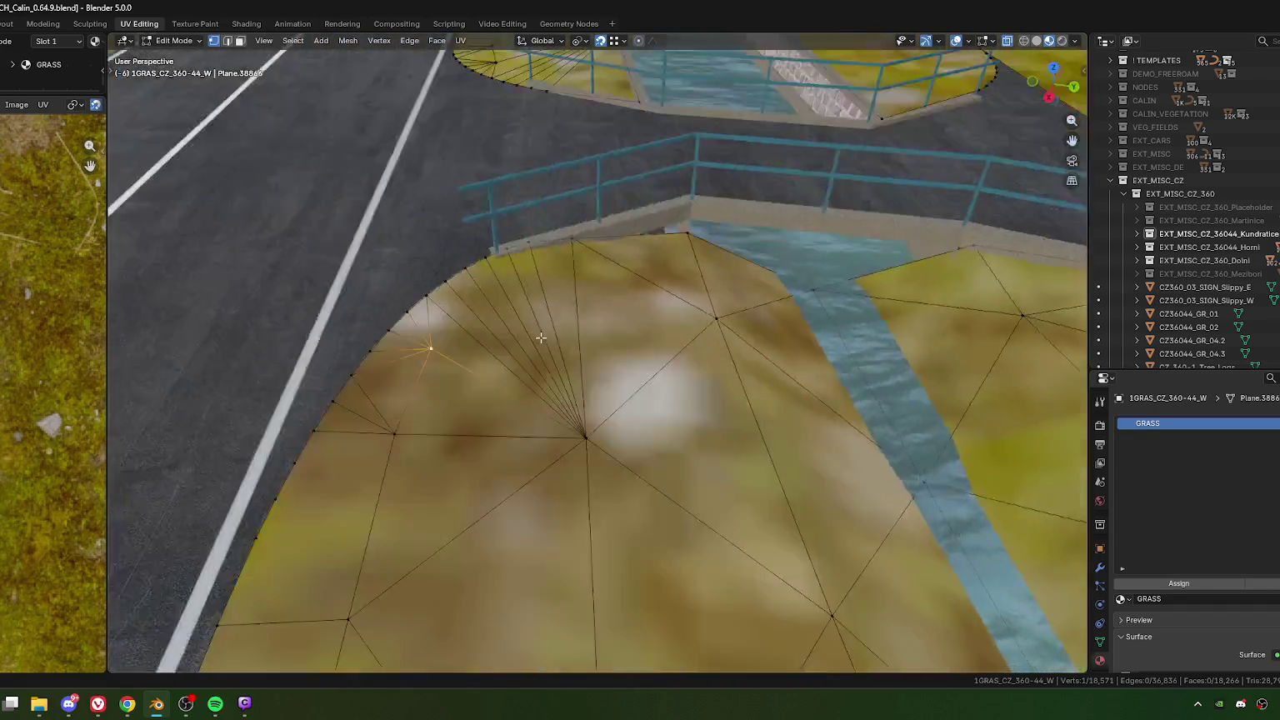
scroll(554, 316, "up", 2)
scroll(559, 342, "up", 2)
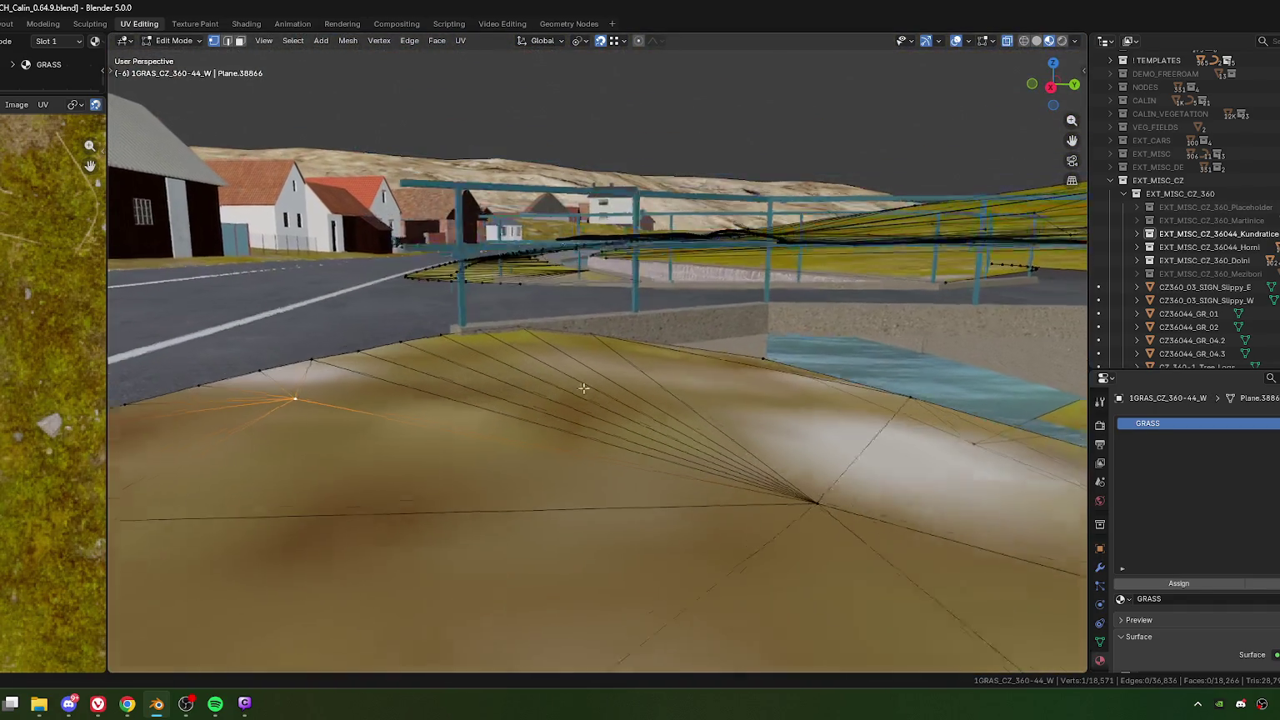
scroll(562, 367, "up", 2)
Step: Nudge a grass vertex by the bridge wall vertically, undoing and cancelling moves that went too deep
key("g")
key("z")
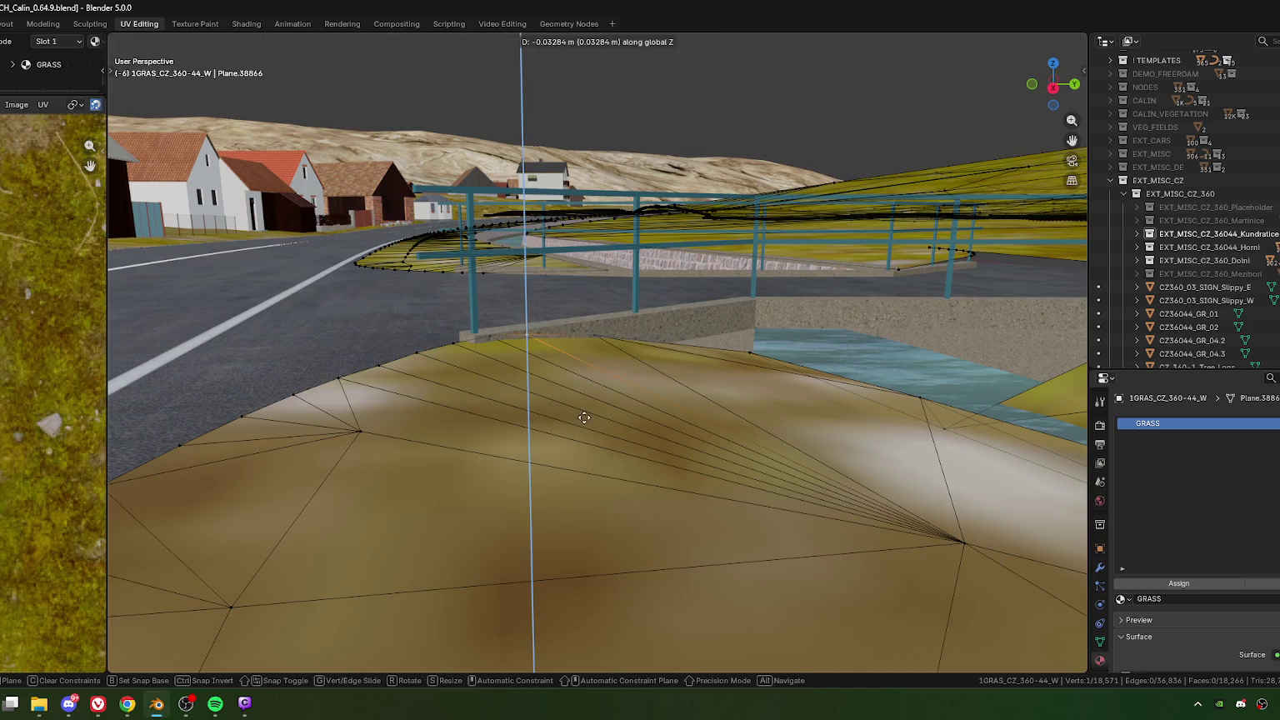
left_click(522, 371)
key("ctrl+z")
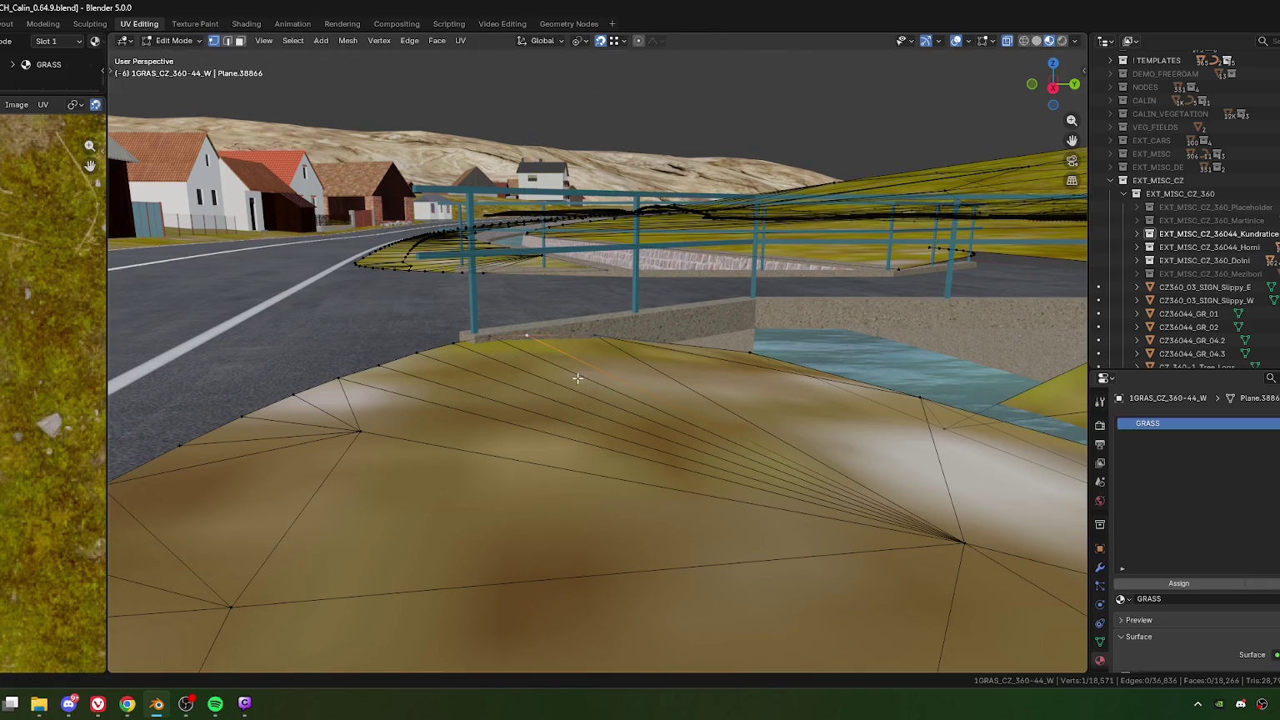
key("g")
key("z")
left_click(595, 331)
key("g")
key("z")
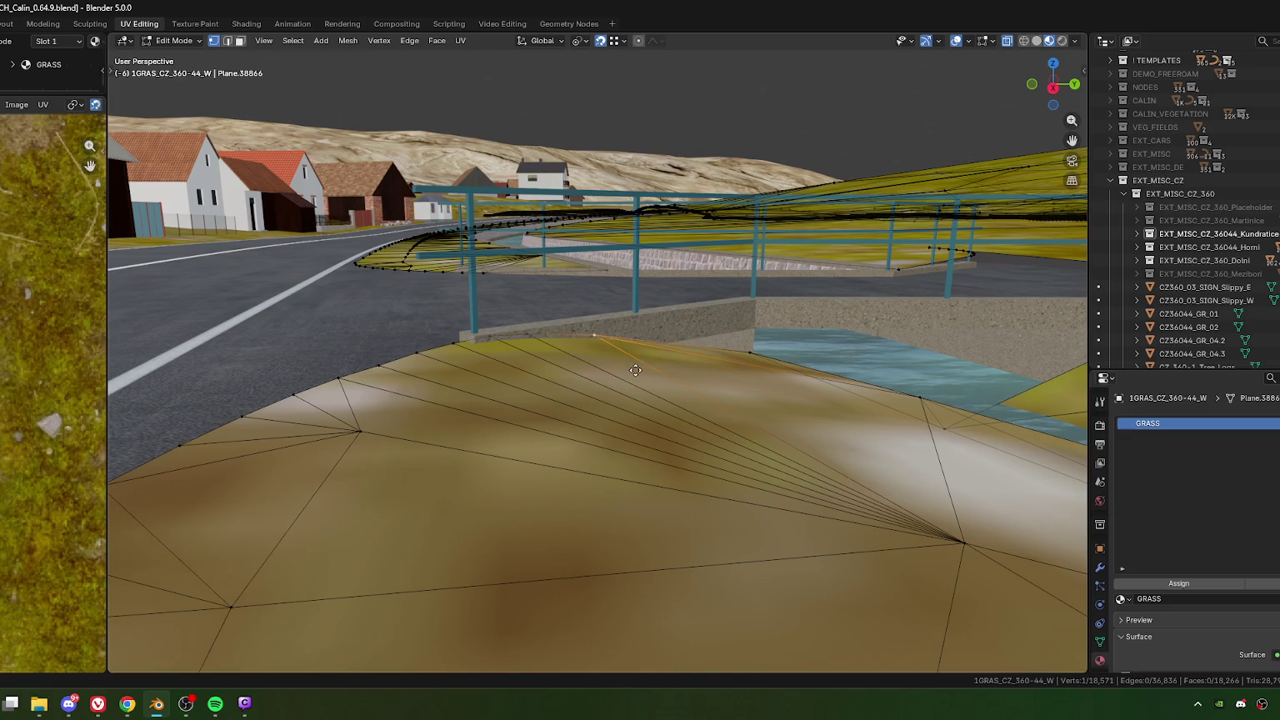
key("Escape")
Step: Lower that grass vertex slightly along Z in two small moves
key("g")
key("z")
left_click(660, 548)
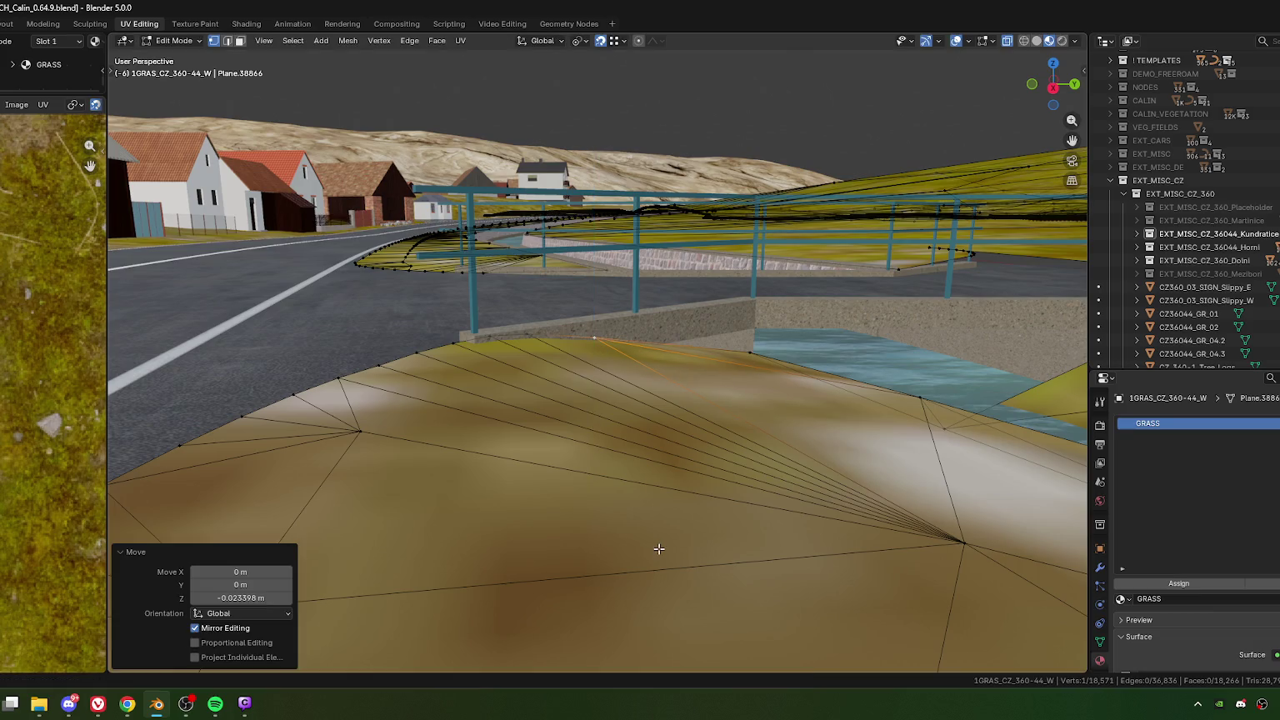
key("g")
key("z")
left_click(666, 528)
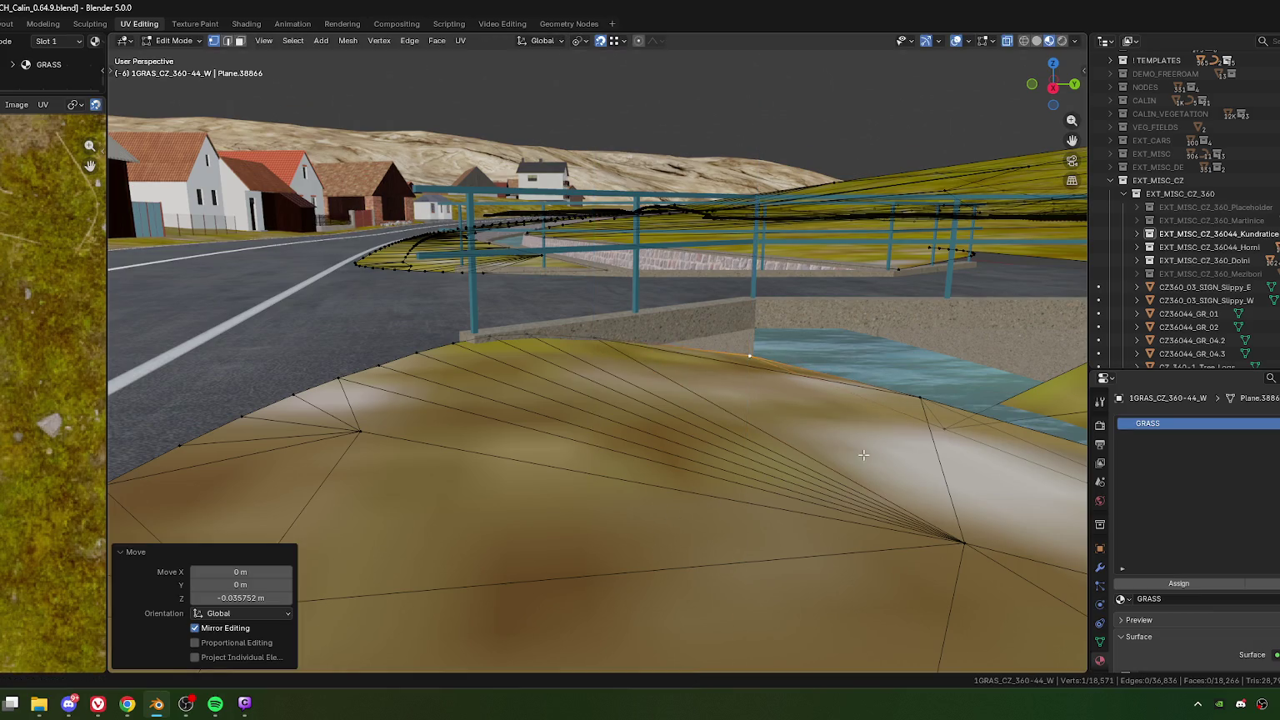
Step: Lower three more bank vertices near the bridge slightly along Z
mouse_move(865, 455)
middle_mouse_down()
mouse_move(821, 441)
mouse_move(806, 477)
mouse_move(742, 461)
middle_mouse_up()
key("g")
key("z")
left_click(807, 477)
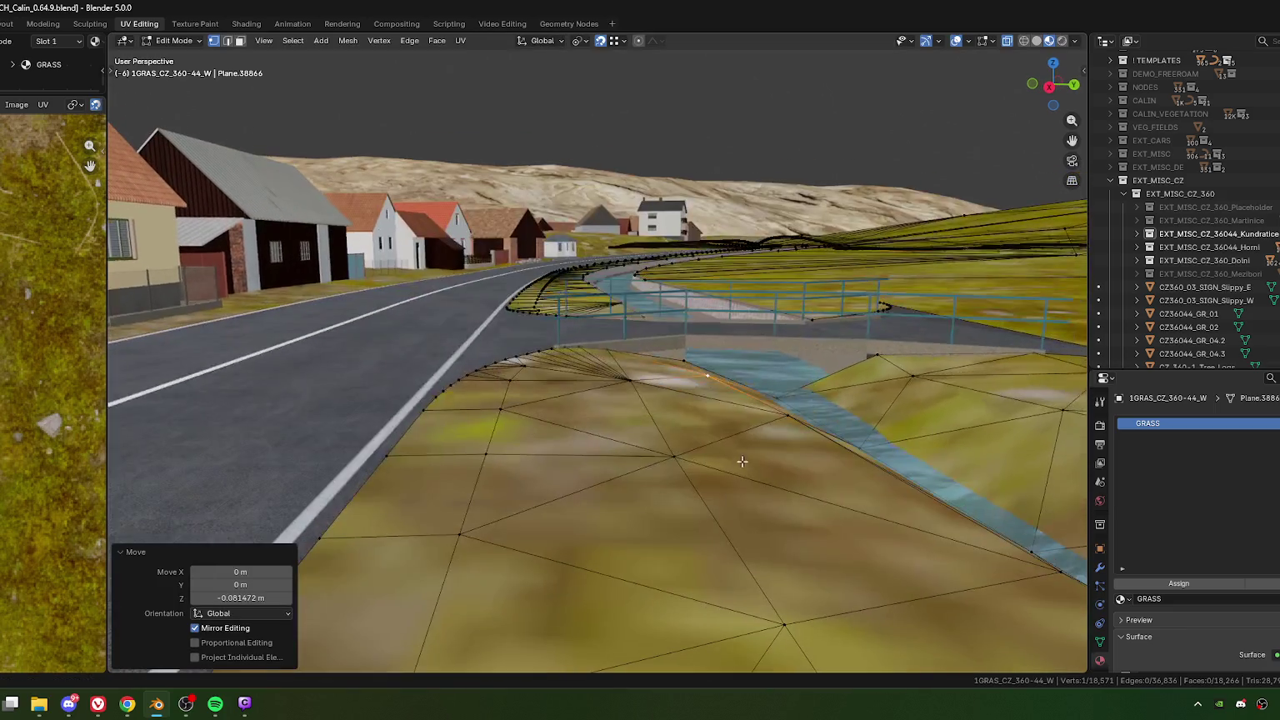
middle_click_drag(624, 412, 648, 479)
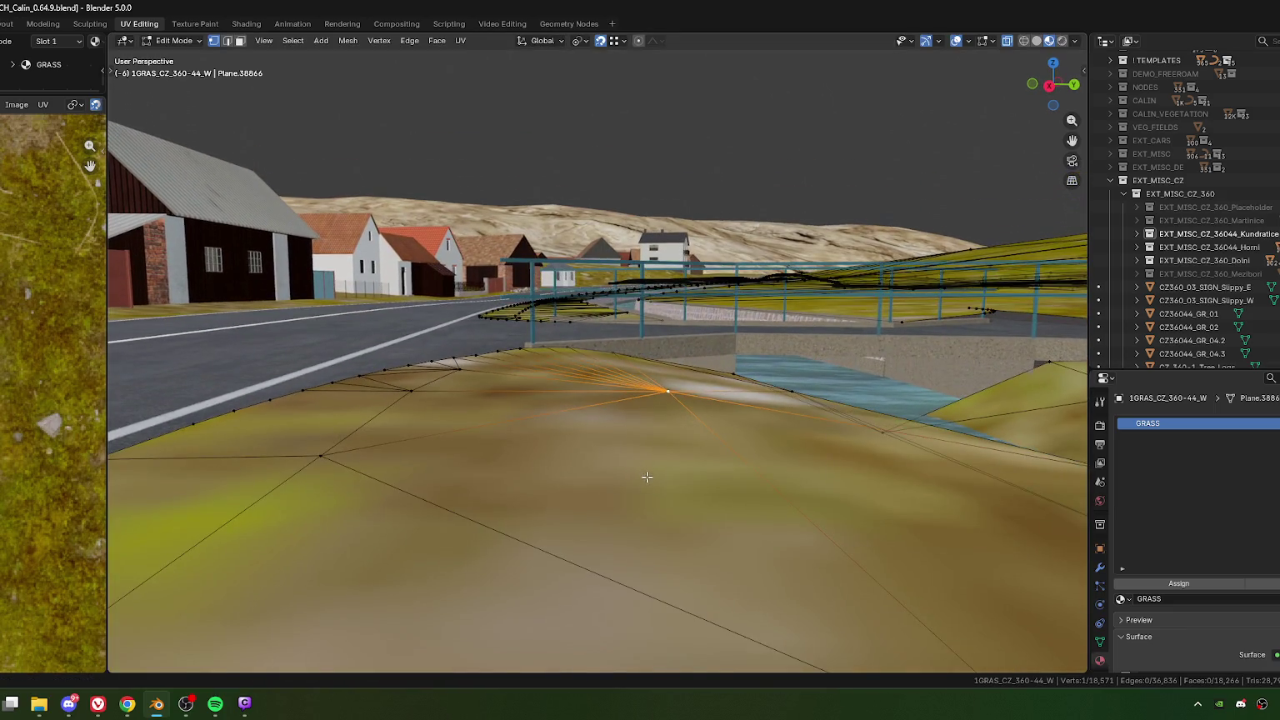
key("g")
key("z")
left_click(647, 481)
middle_click_drag(483, 407, 732, 437)
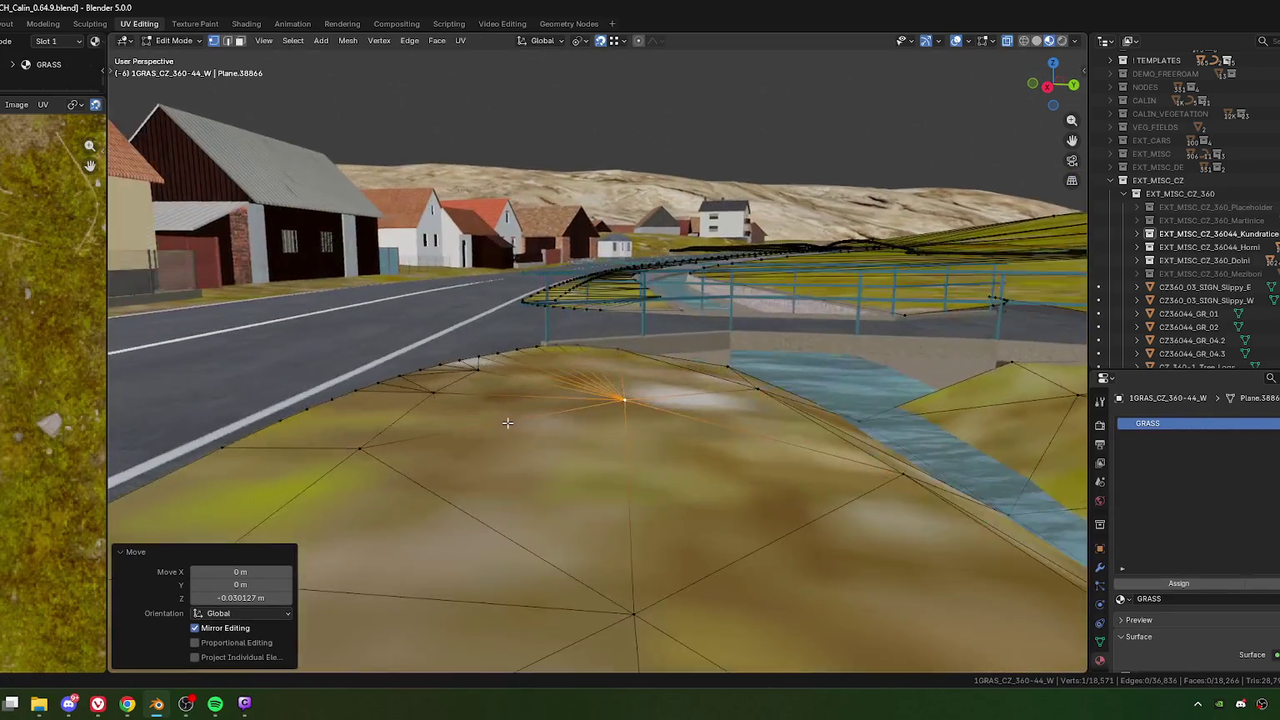
key("g")
key("z")
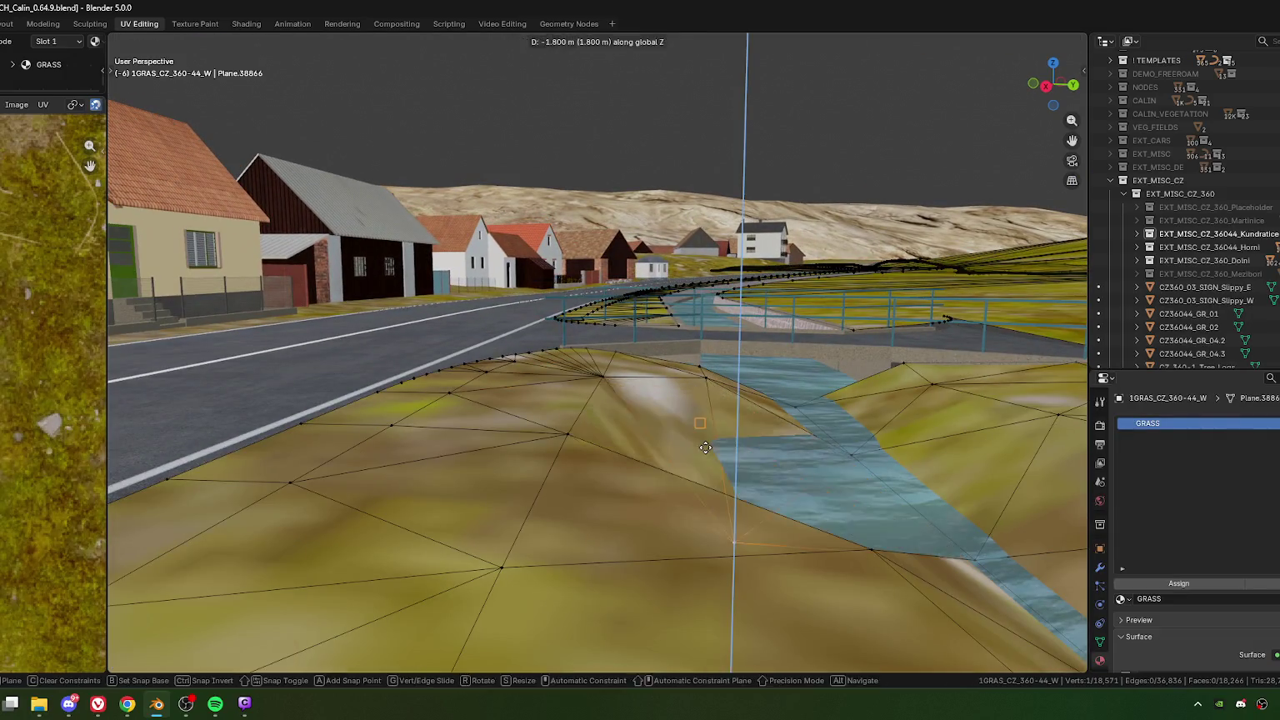
left_click(707, 448)
Step: Lower the last grass vertex beside the bridge slightly and return to Object Mode
mouse_move(707, 448)
middle_mouse_down()
mouse_move(711, 488)
mouse_move(707, 394)
mouse_move(626, 431)
mouse_move(623, 413)
middle_mouse_up()
left_click(681, 410)
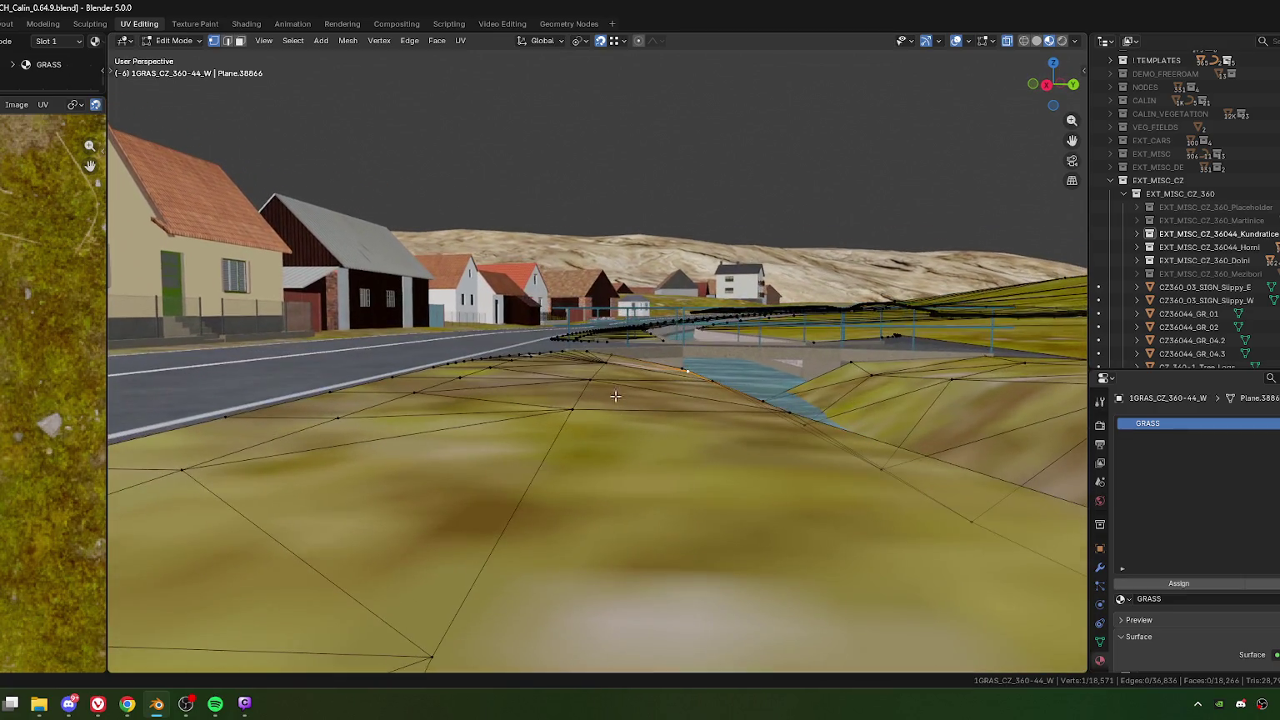
left_click(622, 413)
key("g")
key("z")
left_click(625, 416)
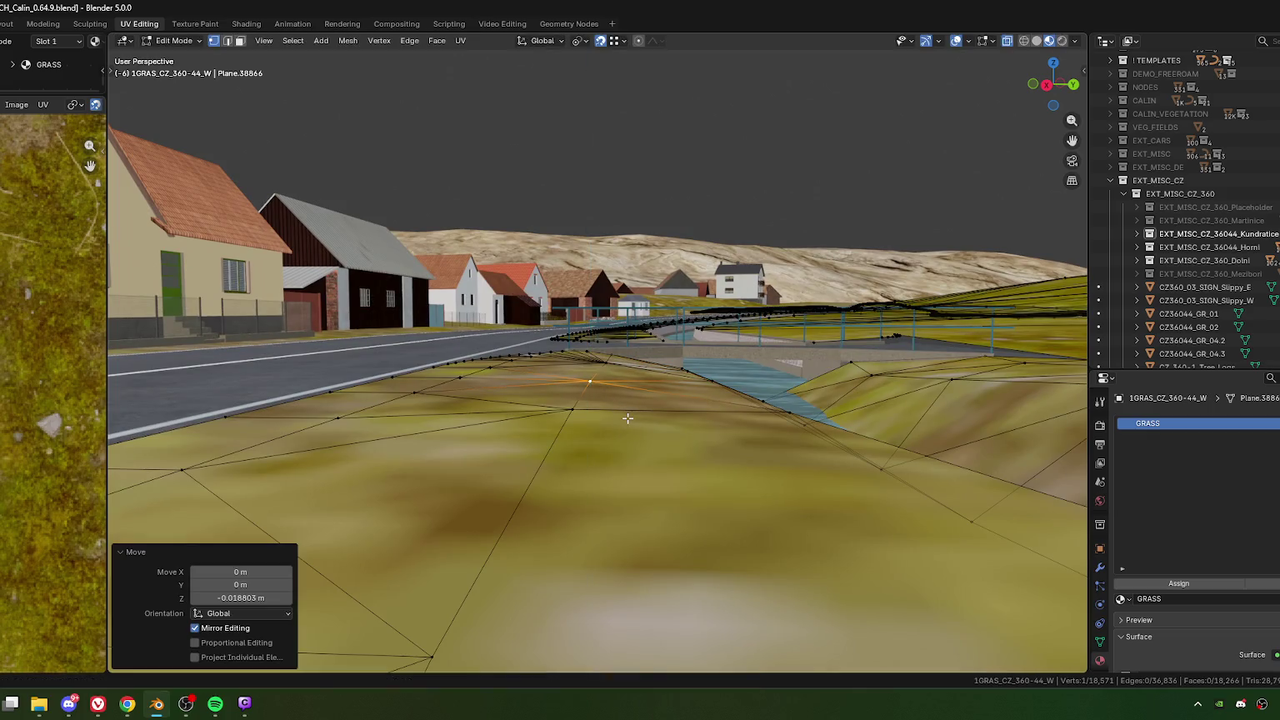
mouse_move(625, 416)
middle_mouse_down()
mouse_move(610, 446)
mouse_move(445, 437)
middle_mouse_up()
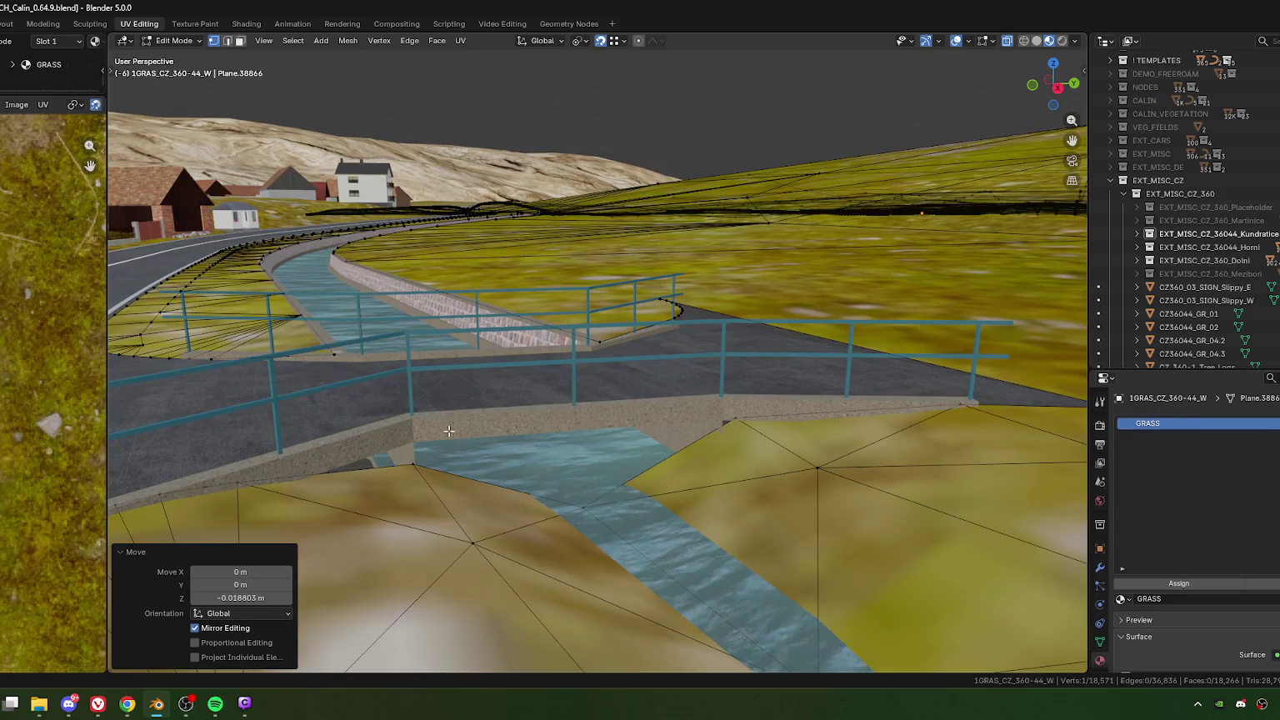
key("Tab")
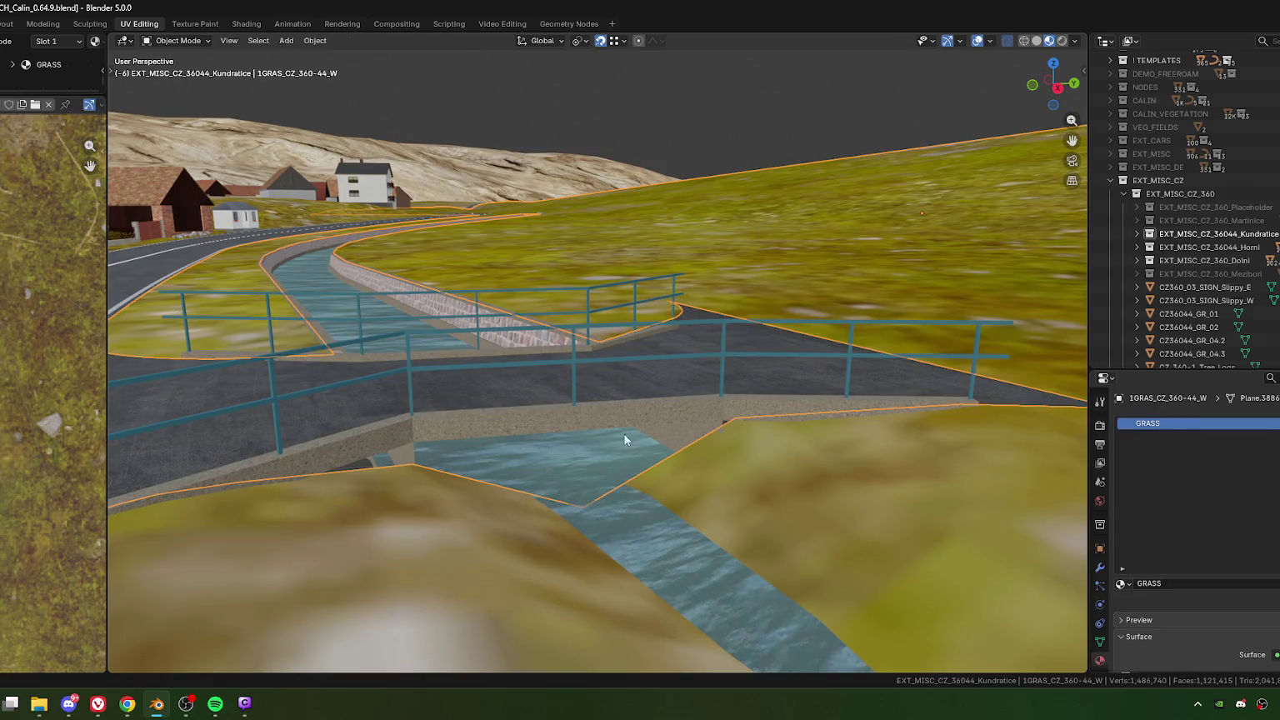
Step: Extrude a bridge wall corner of CZ36044_KUNDRA_B1_CON straight down 1.6462 m to the ground
left_click(588, 447)
mouse_move(588, 447)
middle_mouse_down()
mouse_move(686, 474)
mouse_move(537, 418)
mouse_move(583, 416)
mouse_move(527, 388)
mouse_move(535, 482)
mouse_move(588, 450)
mouse_move(509, 422)
mouse_move(575, 442)
mouse_move(743, 438)
mouse_move(527, 447)
mouse_move(594, 511)
middle_mouse_up()
key("Tab")
left_click(527, 389)
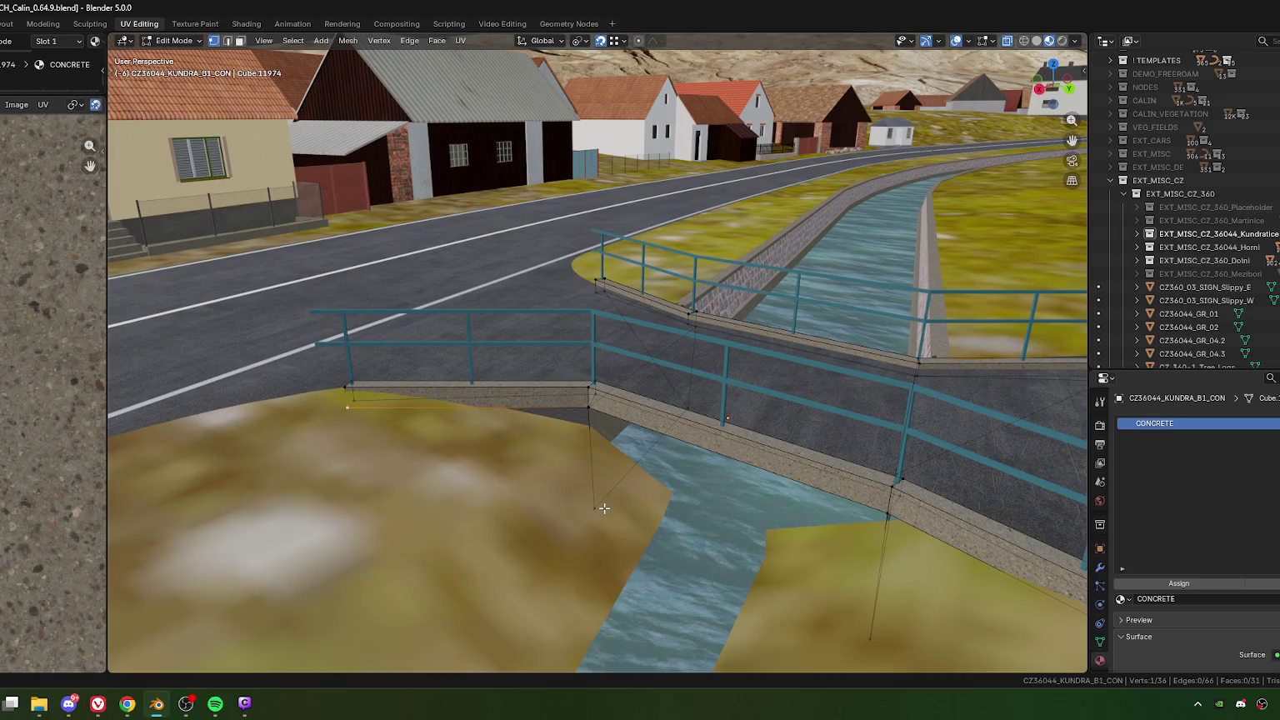
left_click(604, 509)
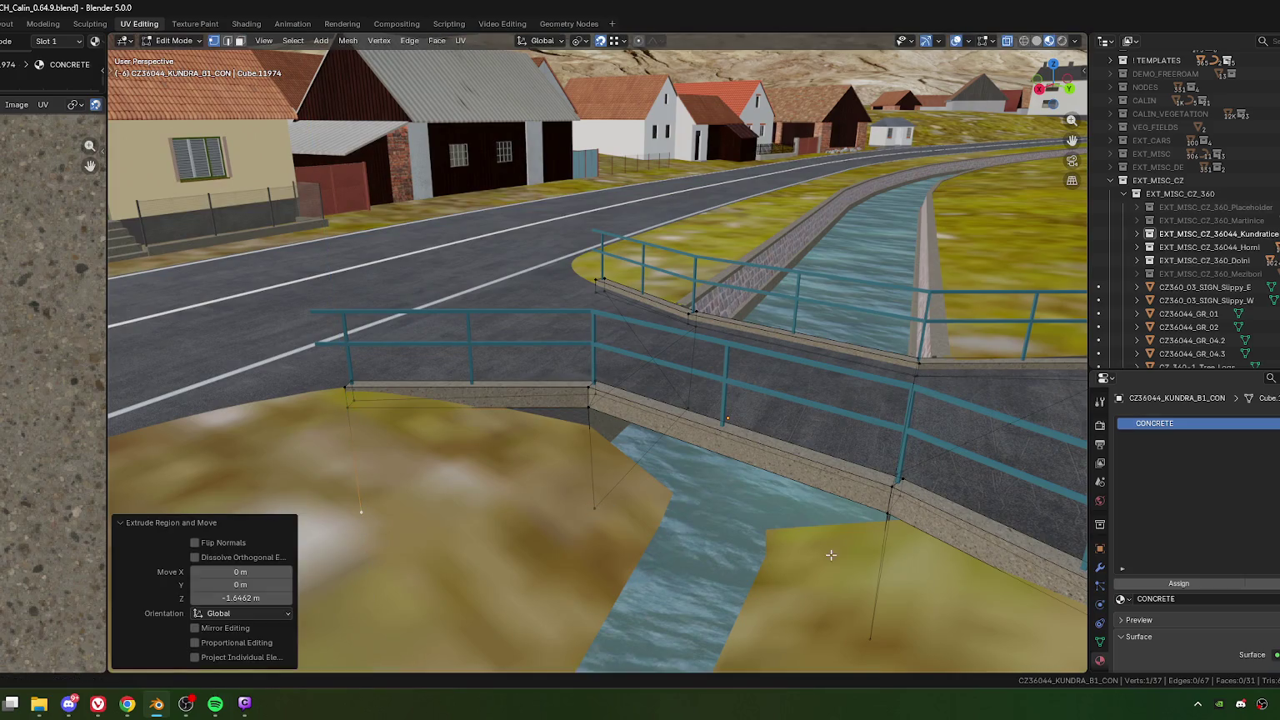
mouse_move(832, 555)
middle_mouse_down()
mouse_move(580, 543)
mouse_move(578, 459)
mouse_move(534, 475)
middle_mouse_up()
key("e")
key("z")
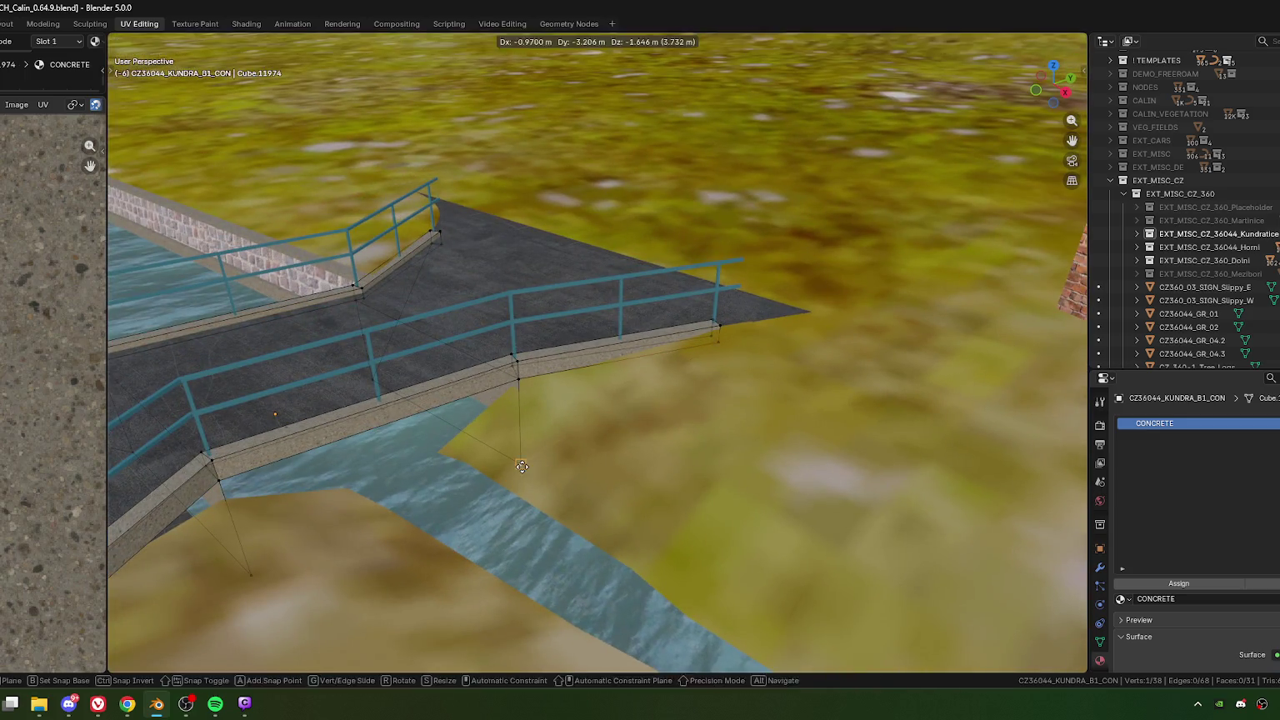
left_click(572, 483)
Step: Fill a wing wall face between the four corner vertices and return to Object Mode
left_click(538, 387, "shift")
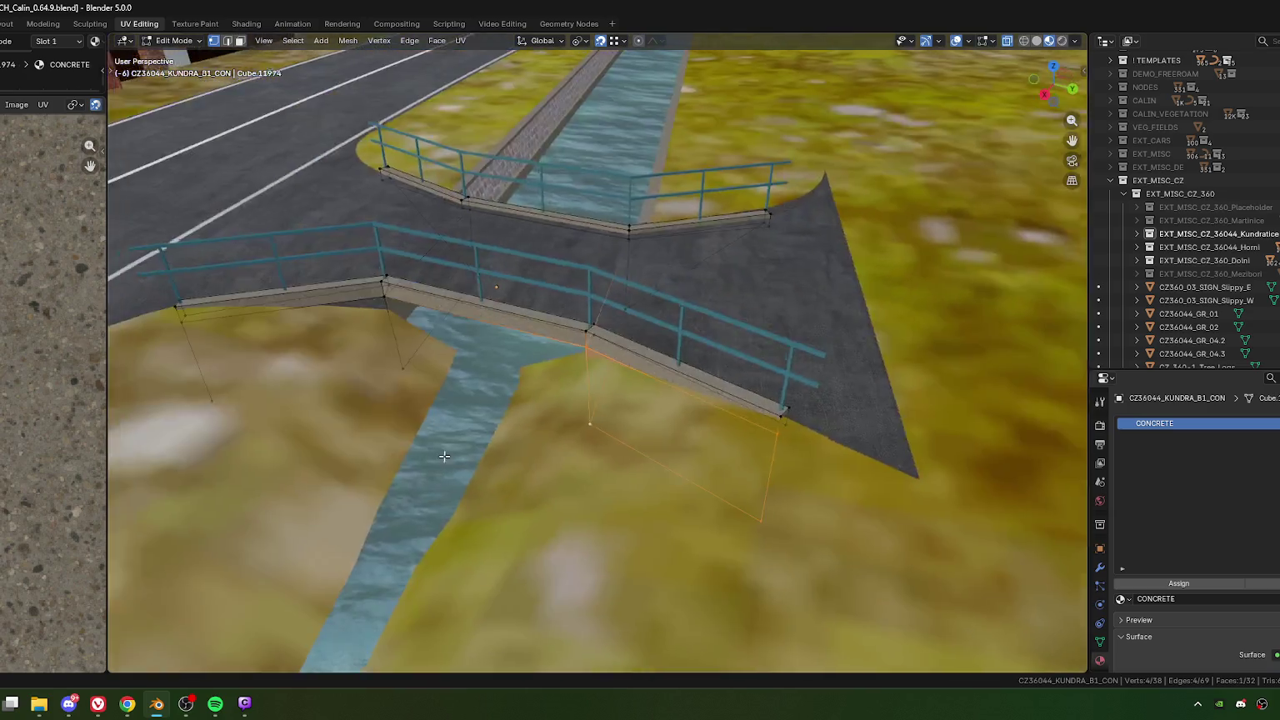
middle_click_drag(582, 473, 636, 431)
left_click(581, 348)
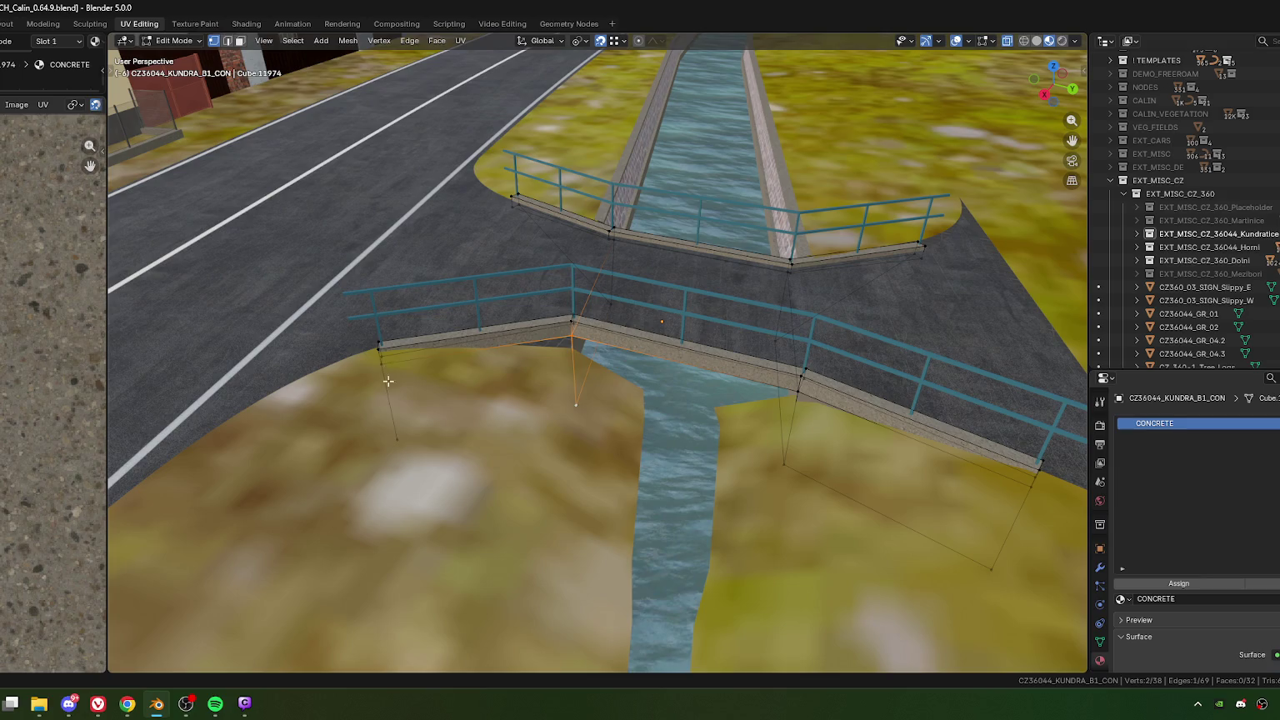
left_click(397, 439, "shift")
key("f")
key("3")
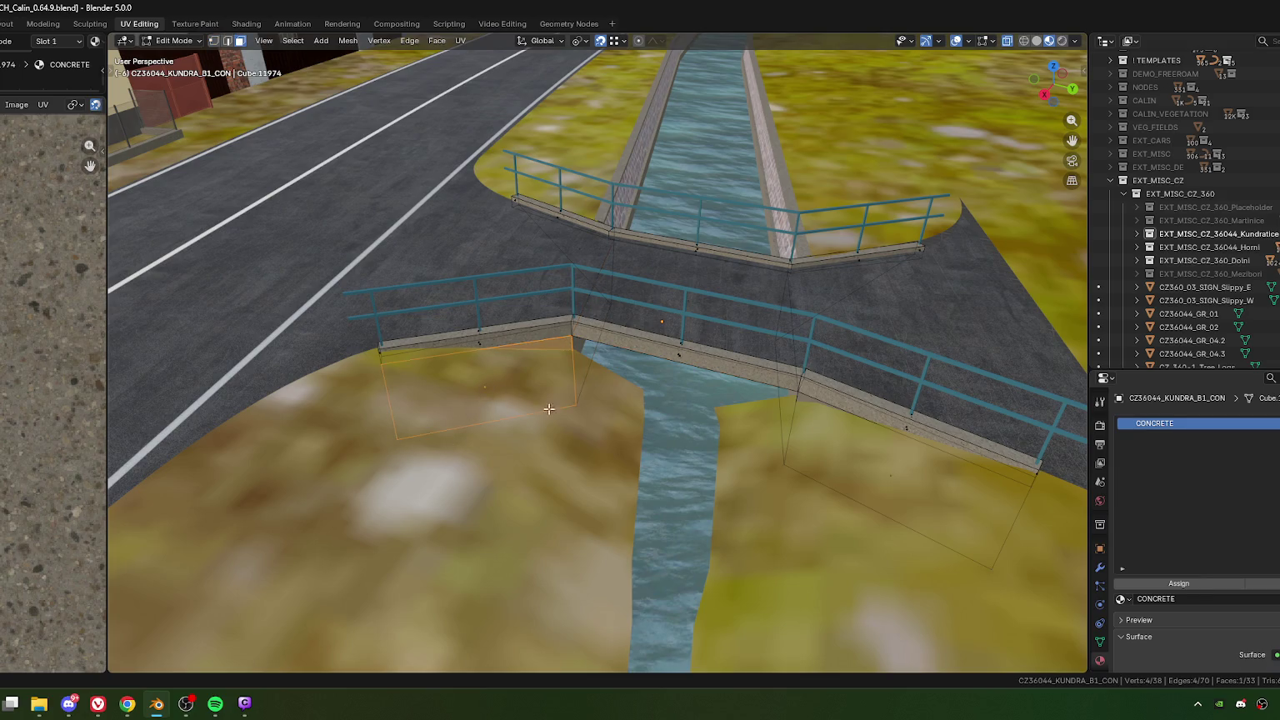
key("Tab")
key("ctrl+a")
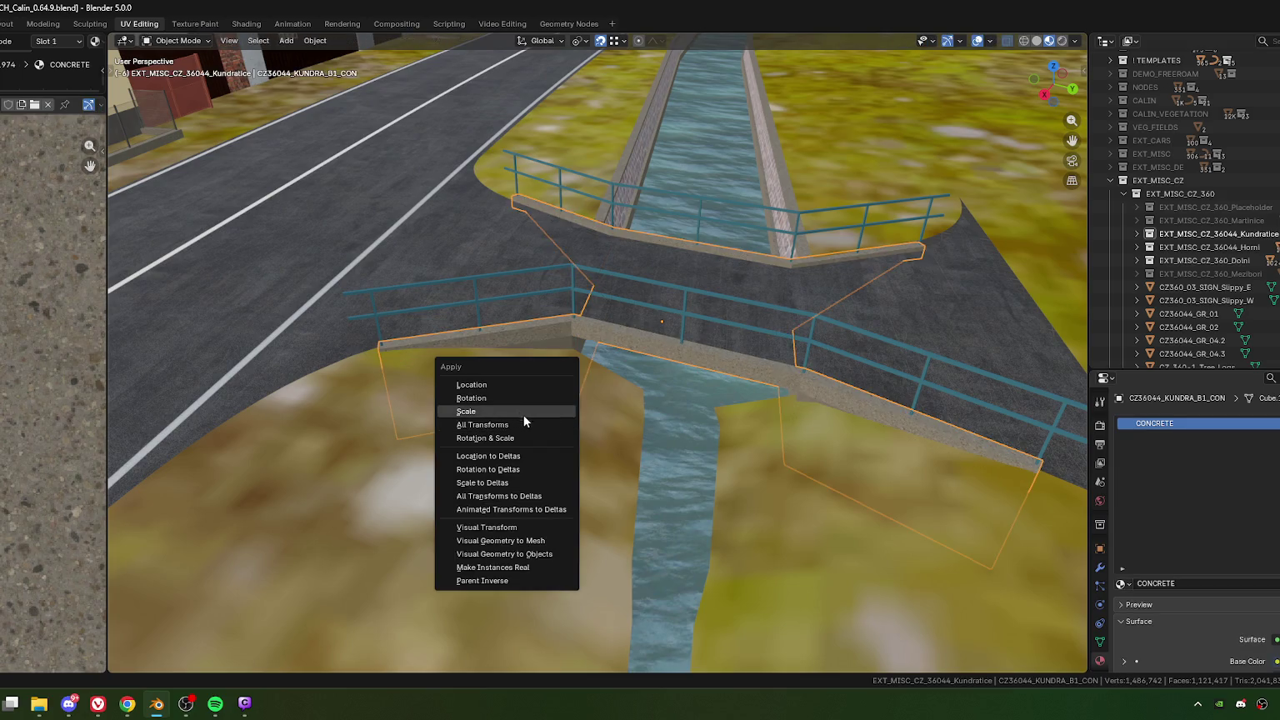
Step: Apply the concrete's scale and unwrap the first wing-wall faces with Follow Active Quads
key("Return")
key("Tab")
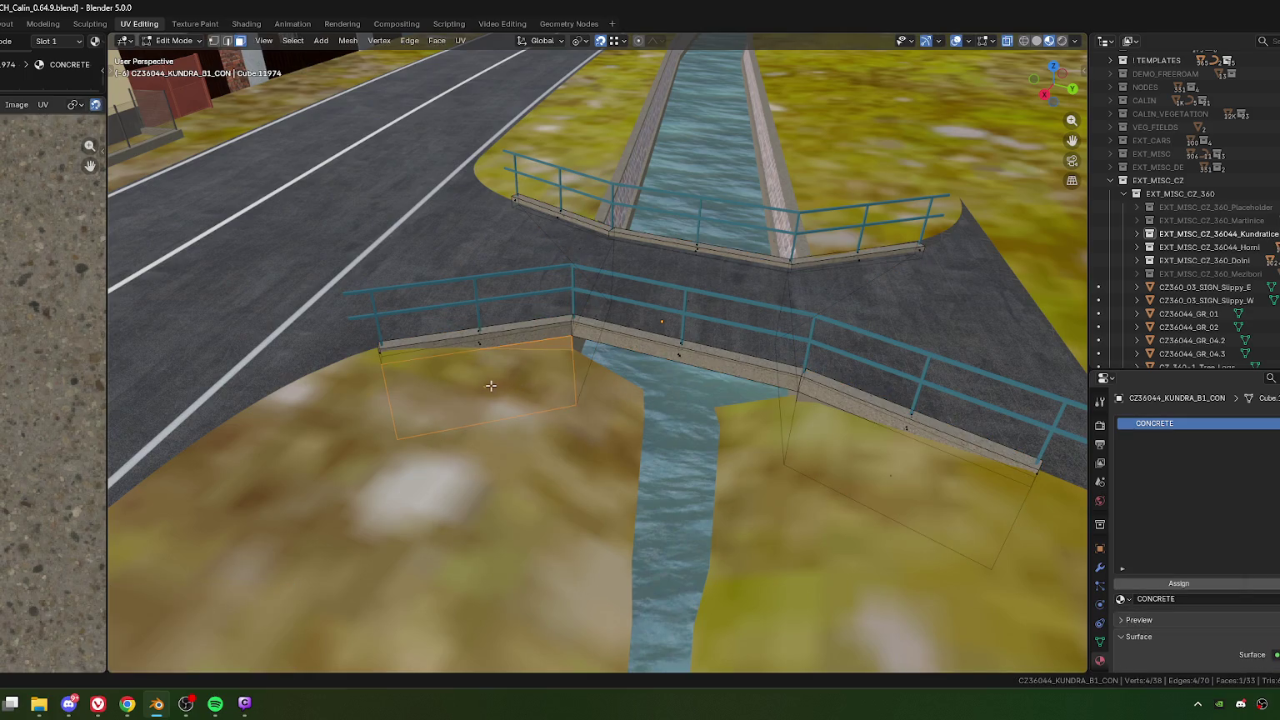
middle_click_drag(518, 385, 584, 450)
left_click(591, 461, "shift")
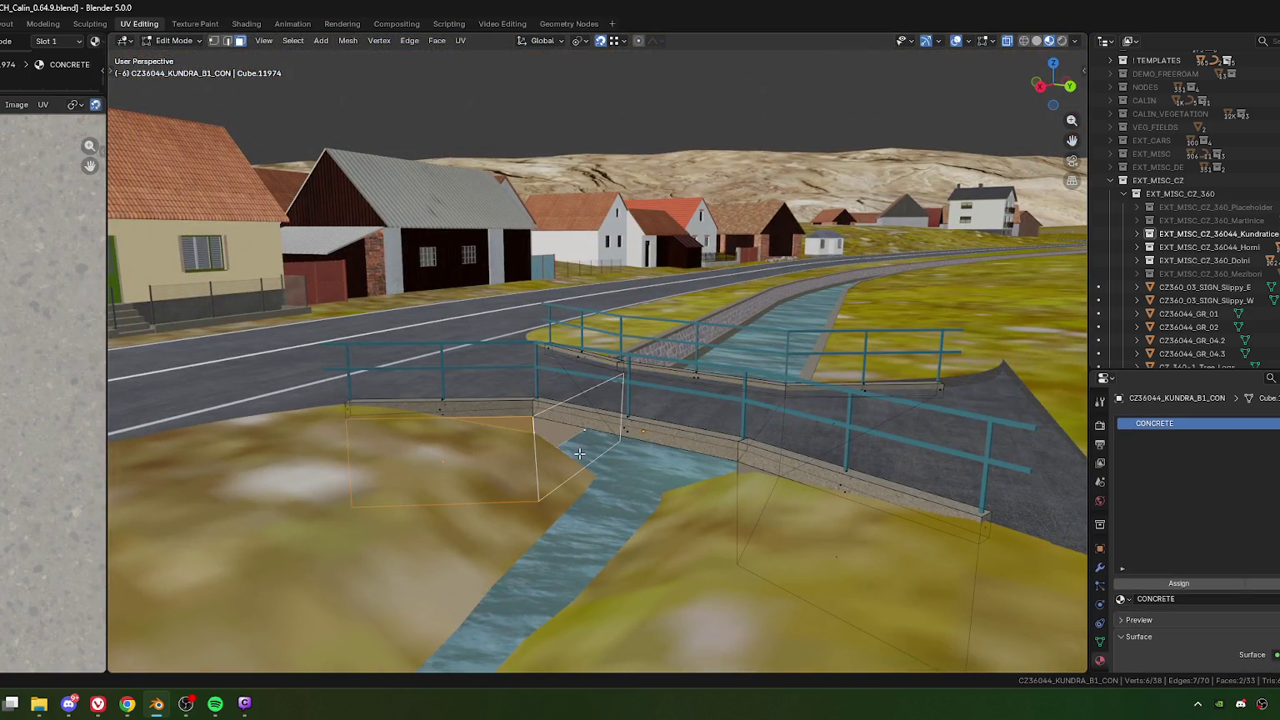
key("u")
left_click(579, 452)
key("Return")
Step: Unwrap the opposite-side wing-wall face with Follow Active Quads
middle_click_drag(510, 496, 612, 482)
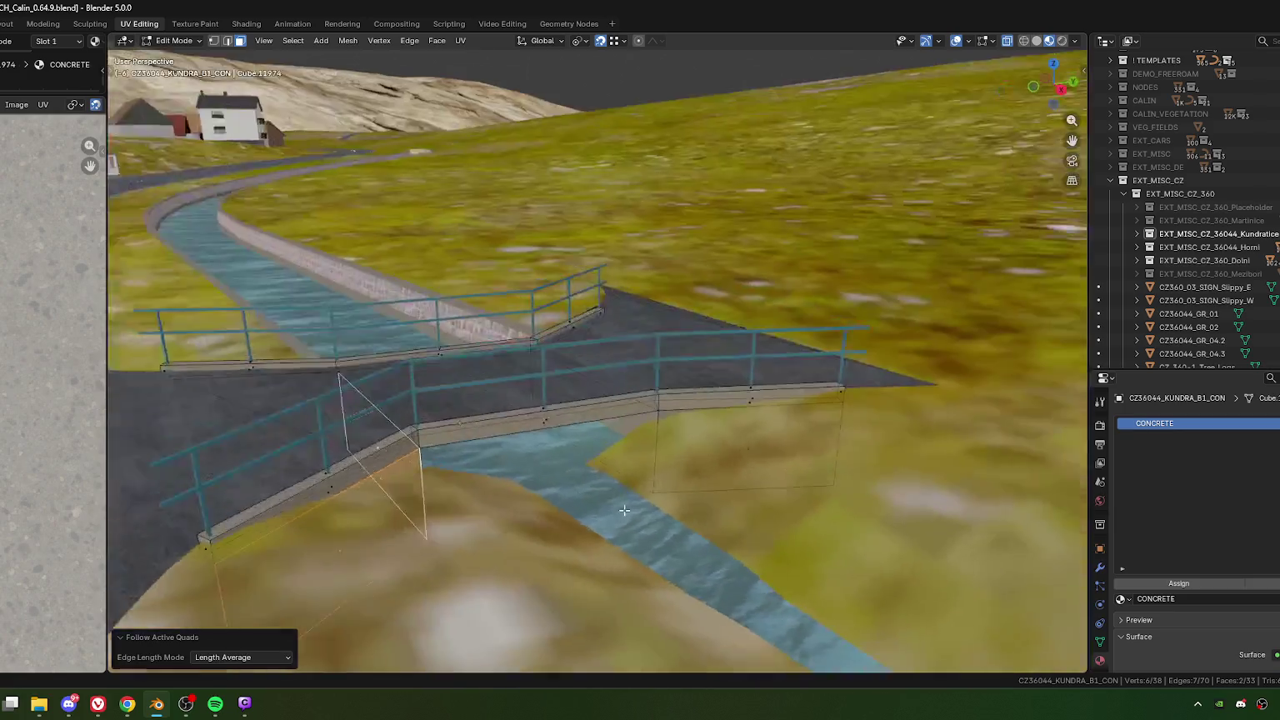
left_click(613, 481, "shift")
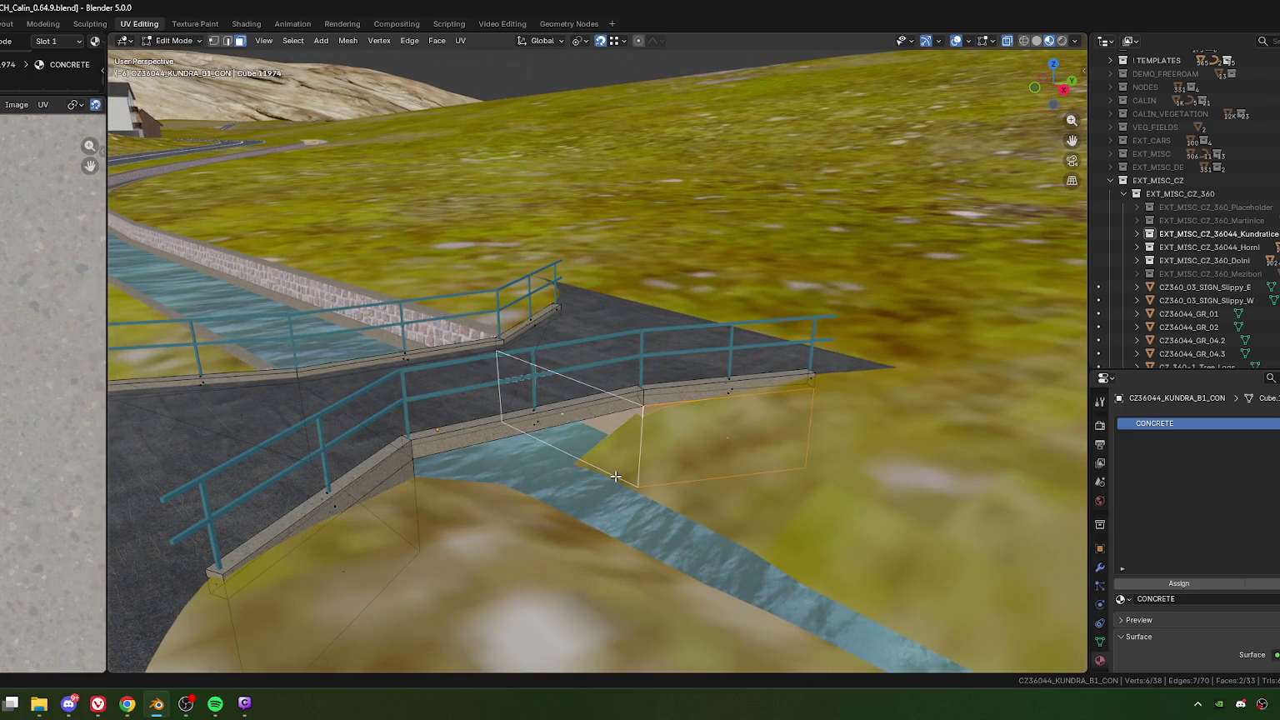
key("u")
left_click(616, 476)
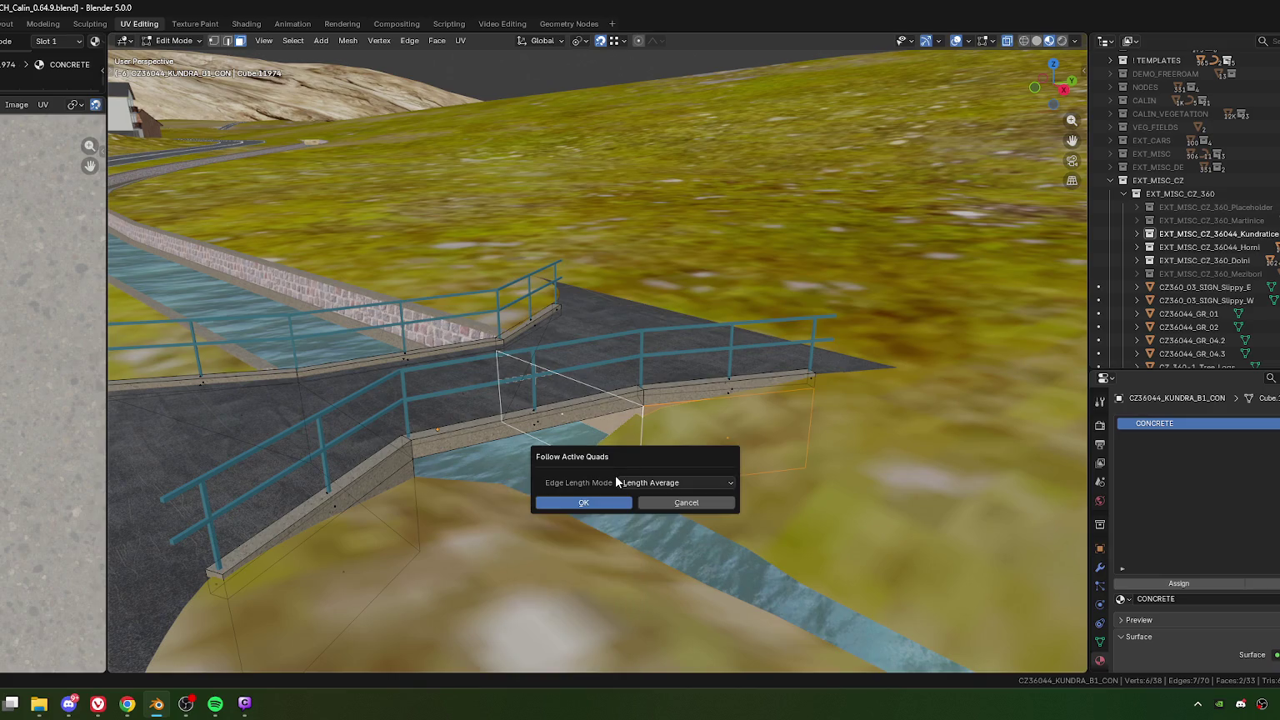
key("Return")
Step: Switch to edge select and pick the stray edge on the wing wall
middle_click_drag(616, 479, 642, 423)
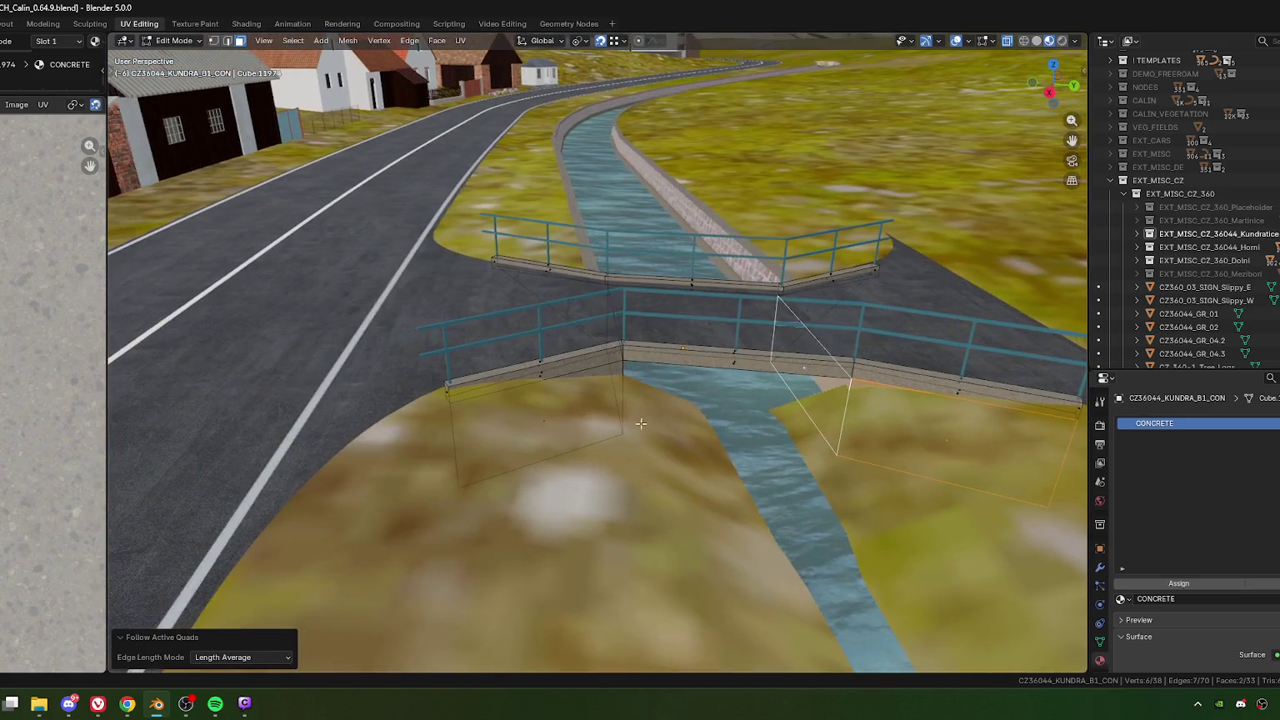
left_click(552, 415)
mouse_move(565, 444)
middle_mouse_down()
mouse_move(439, 484)
mouse_move(594, 395)
mouse_move(722, 426)
middle_mouse_up()
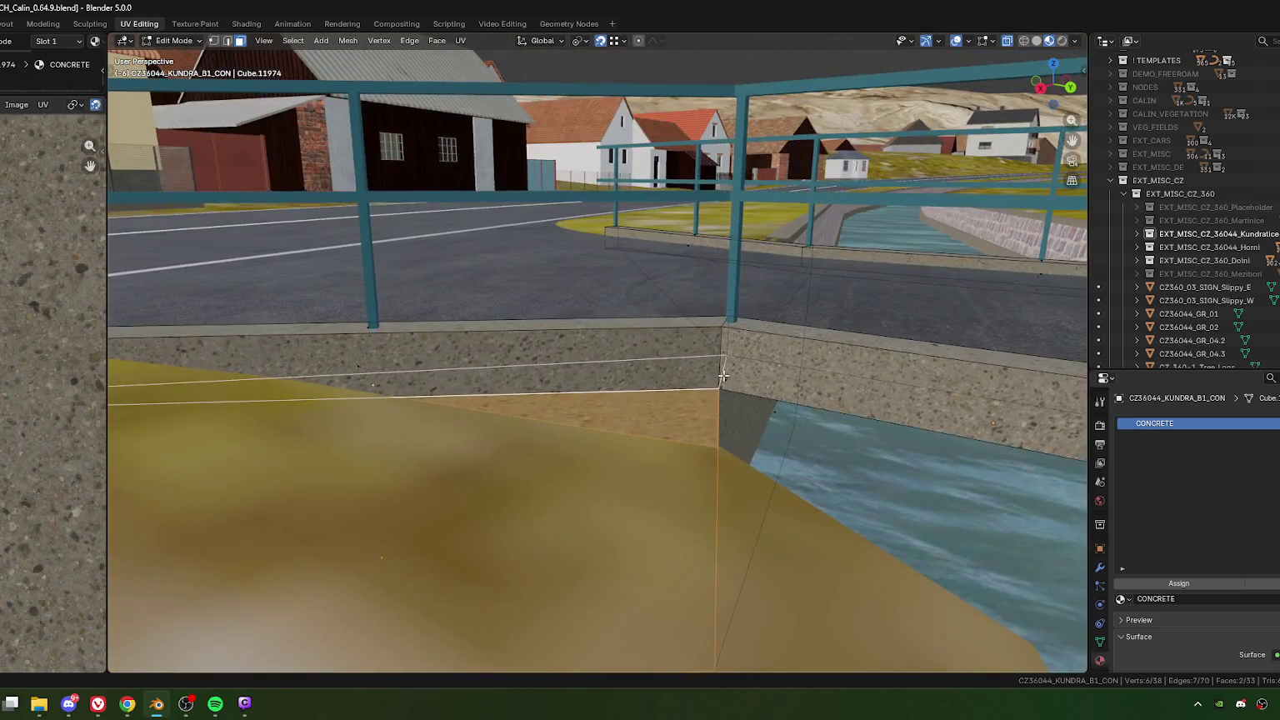
key("2")
left_click(722, 426)
mouse_move(722, 426)
middle_mouse_down()
mouse_move(628, 443)
mouse_move(666, 455)
middle_mouse_up()
Step: Delete the stray edges at three spots on the bridge concrete with X > Edges
key("x")
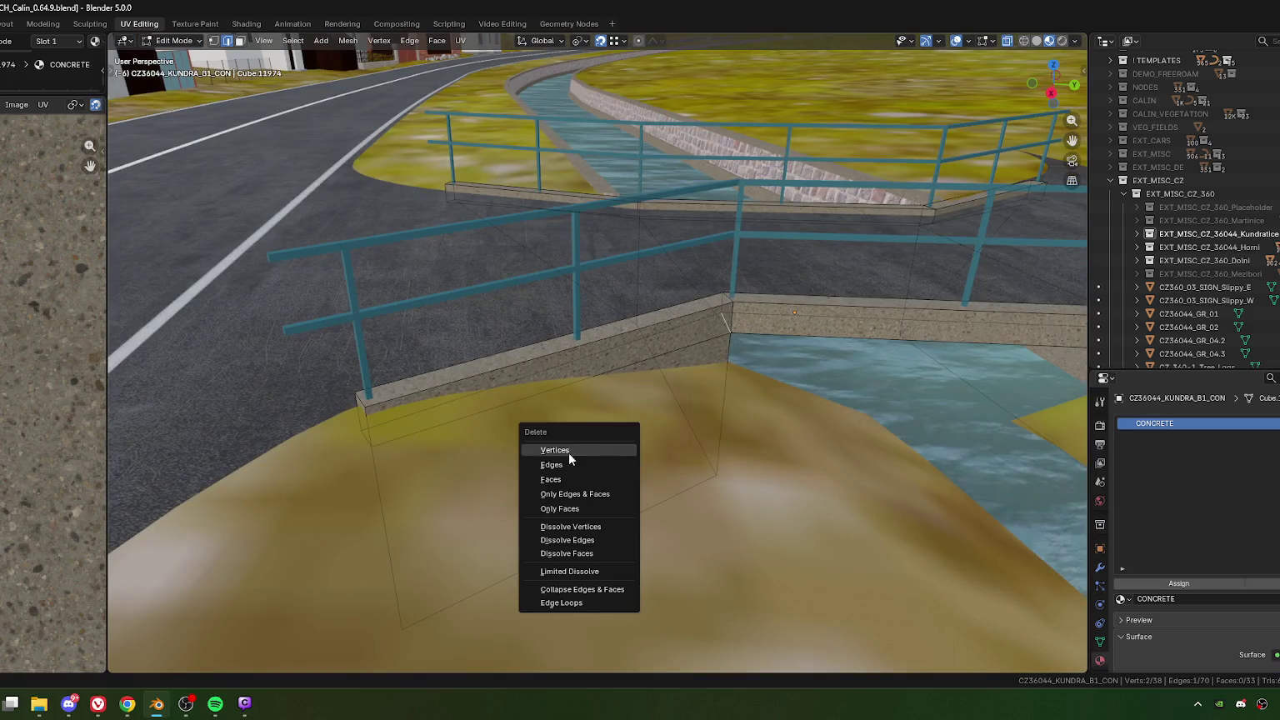
left_click(565, 462)
mouse_move(565, 462)
middle_mouse_down()
mouse_move(820, 397)
mouse_move(697, 381)
mouse_move(766, 408)
mouse_move(642, 395)
mouse_move(582, 420)
mouse_move(636, 399)
middle_mouse_up()
key("x")
left_click(699, 408)
mouse_move(727, 356)
middle_mouse_down()
mouse_move(667, 400)
mouse_move(760, 437)
mouse_move(645, 403)
middle_mouse_up()
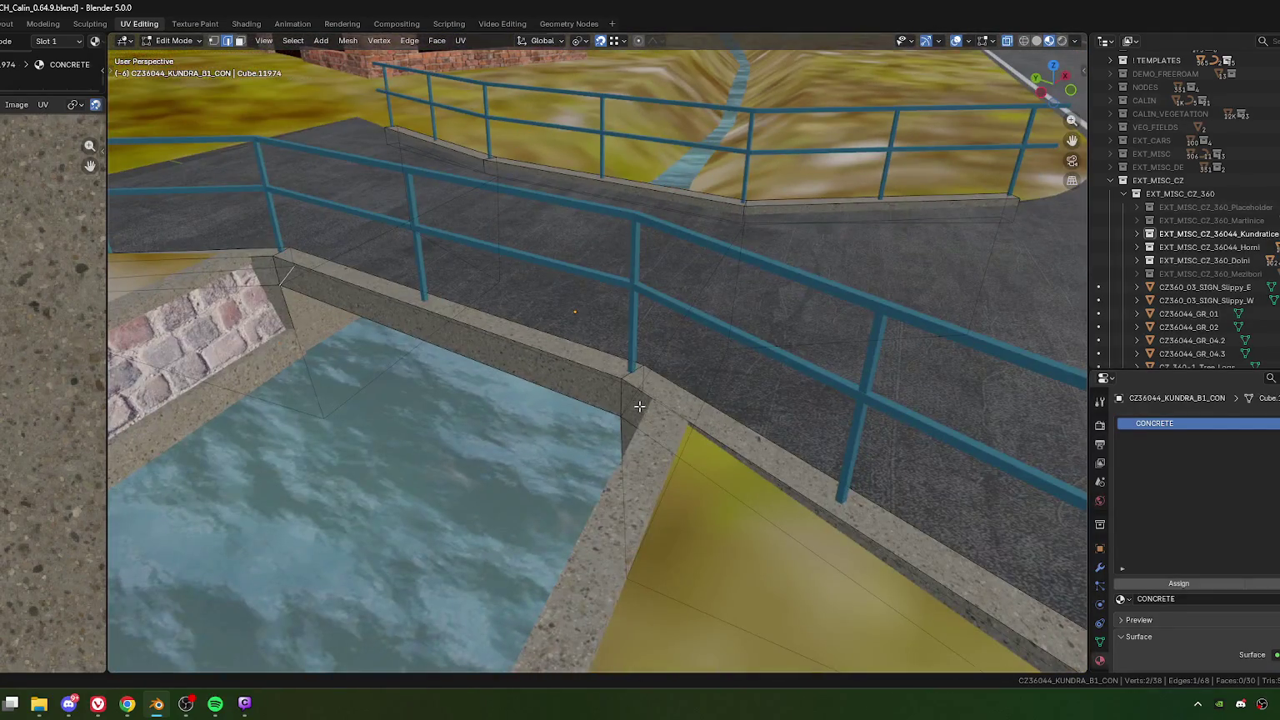
key("x")
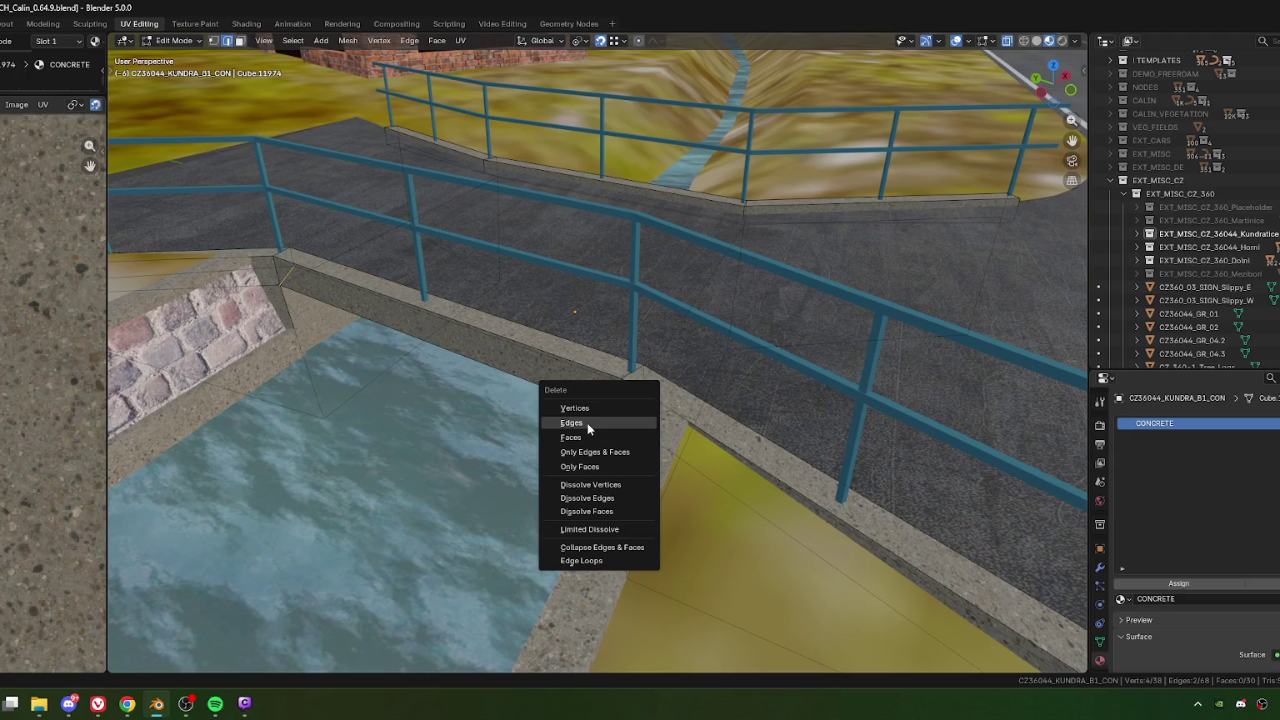
left_click(587, 421)
Step: Select the left wing-wall face together with the adjacent bridge face
mouse_move(587, 422)
middle_mouse_down()
mouse_move(656, 461)
mouse_move(736, 474)
mouse_move(725, 439)
mouse_move(743, 426)
mouse_move(552, 400)
mouse_move(547, 452)
middle_mouse_up()
mouse_move(544, 508)
middle_mouse_down()
mouse_move(539, 539)
mouse_move(534, 472)
middle_mouse_up()
left_click(539, 464)
left_click(539, 428, "shift")
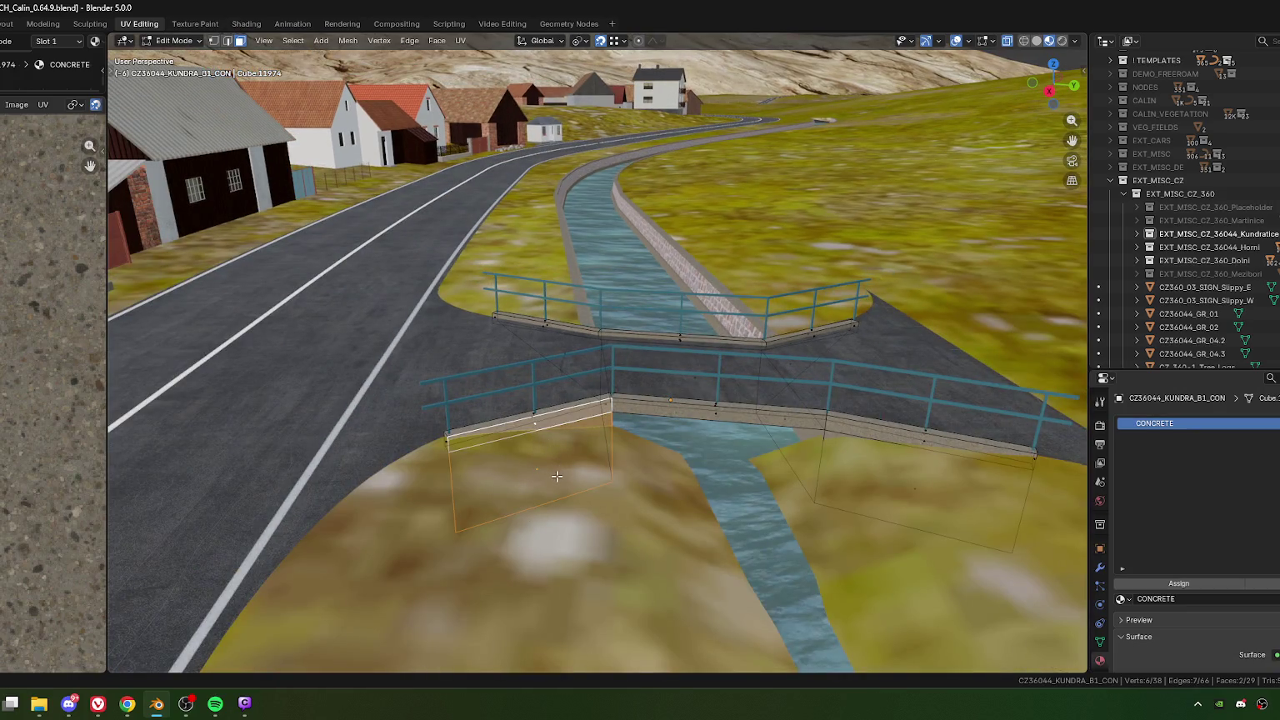
Step: Unwrap the left wing-wall faces with Follow Active Quads and reposition their UV island
key("u")
left_click(557, 476)
left_click(557, 481)
middle_click_drag(622, 528, 574, 480)
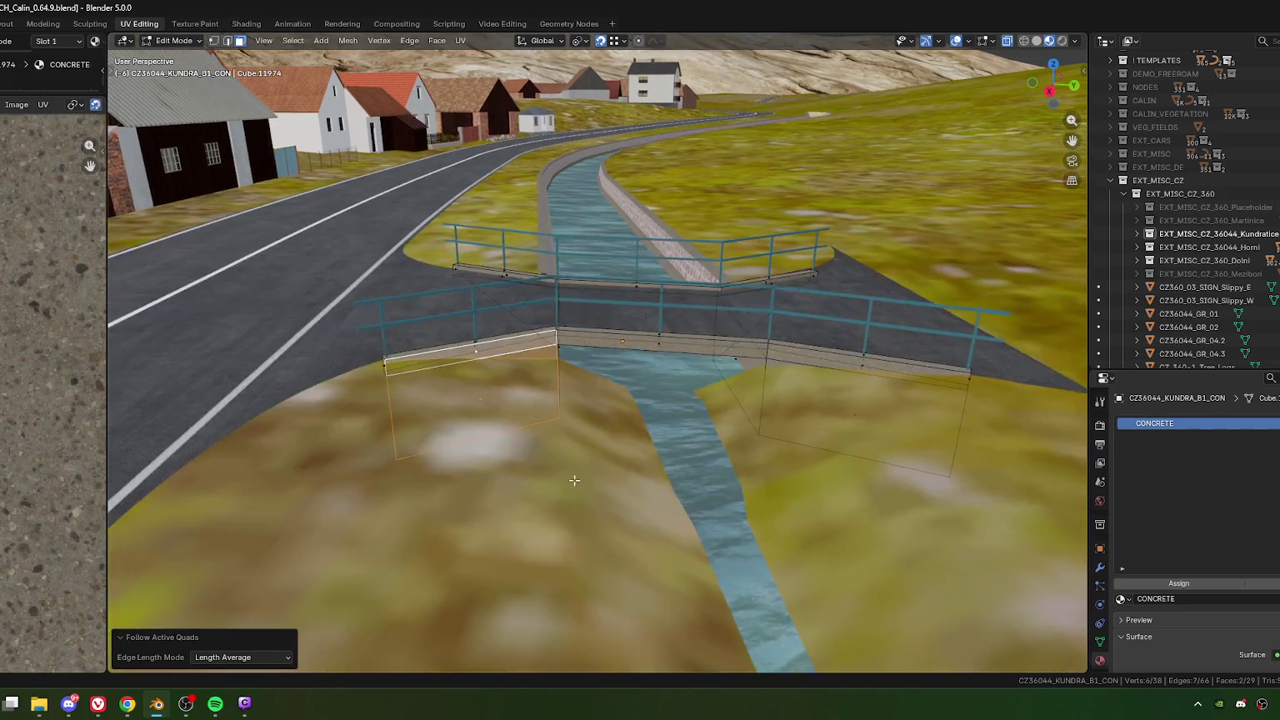
scroll(53, 394, "down", 5)
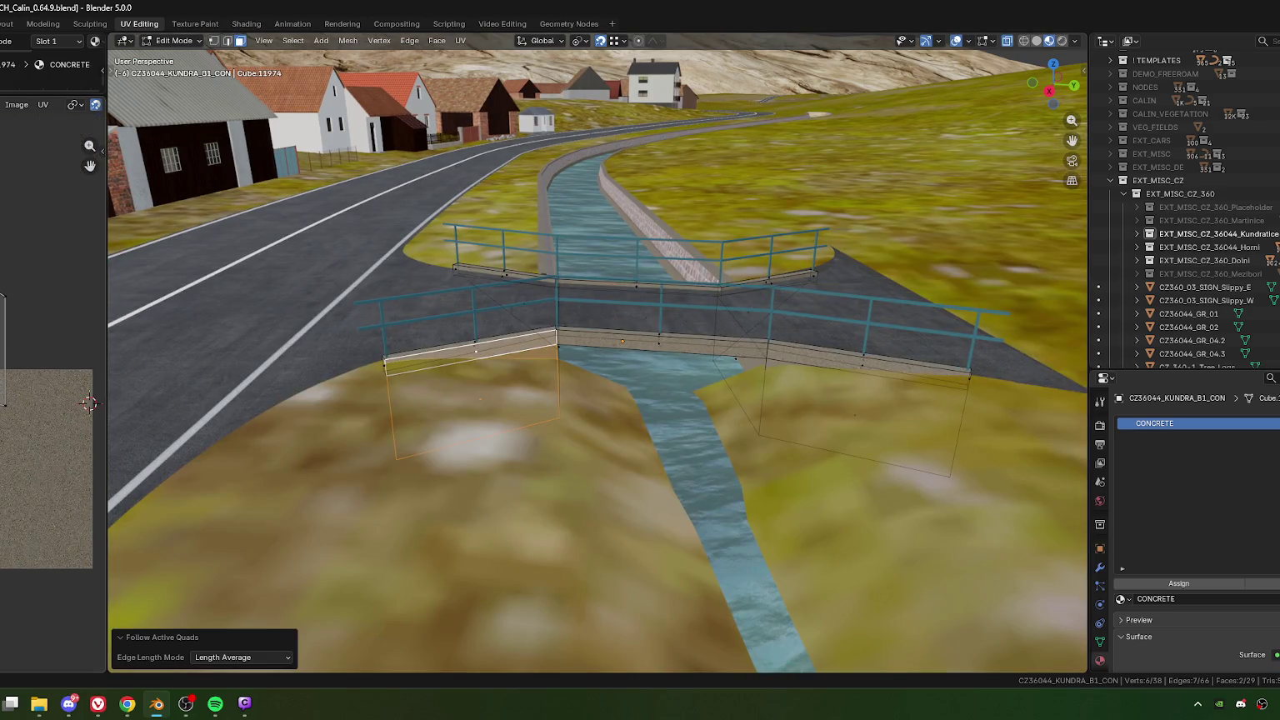
key("g")
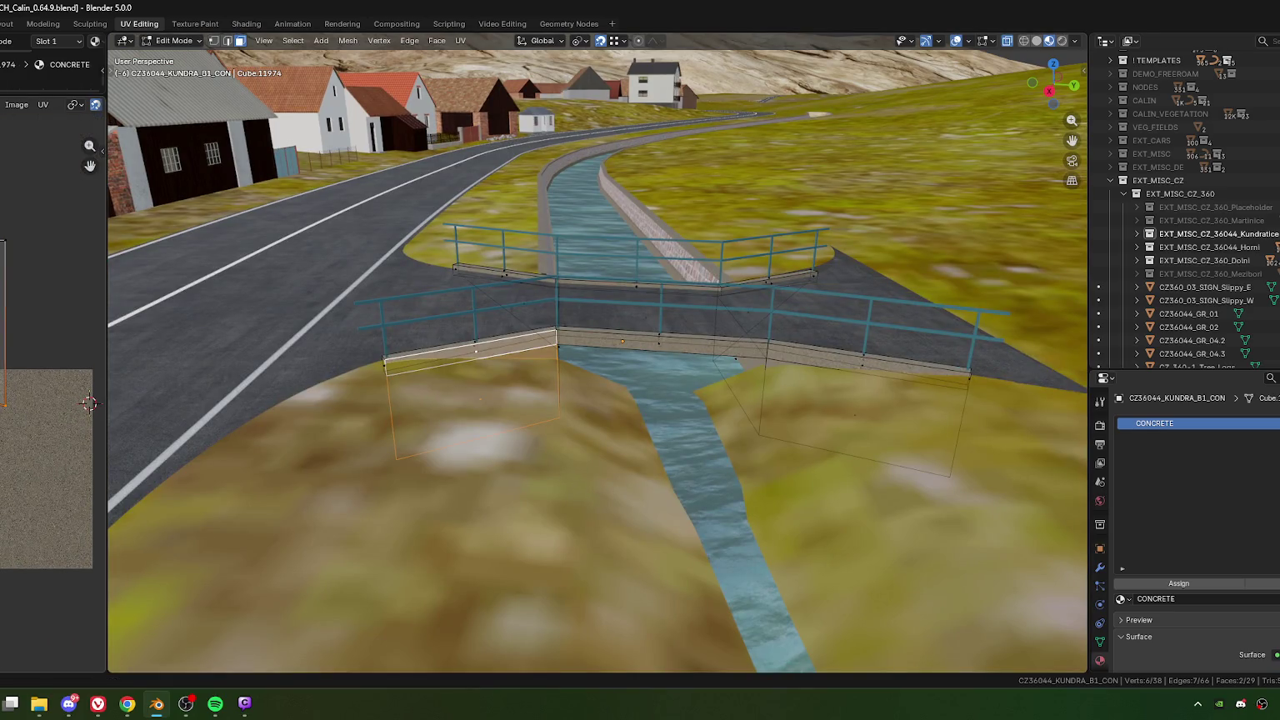
left_click(82, 429)
left_click_drag(108, 429, 230, 429)
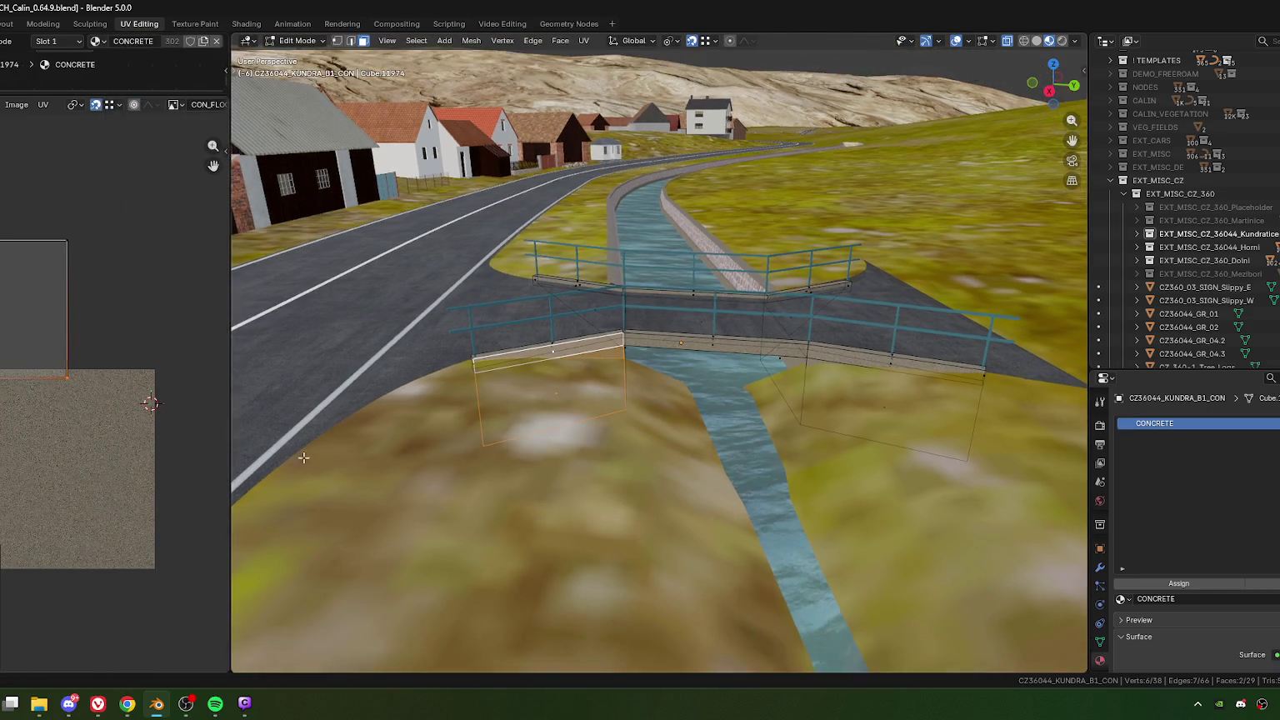
Step: Unwrap the right wing-wall face with Follow Active Quads and select its top and bottom UV edges
middle_click_drag(796, 431, 746, 434)
left_click(742, 434)
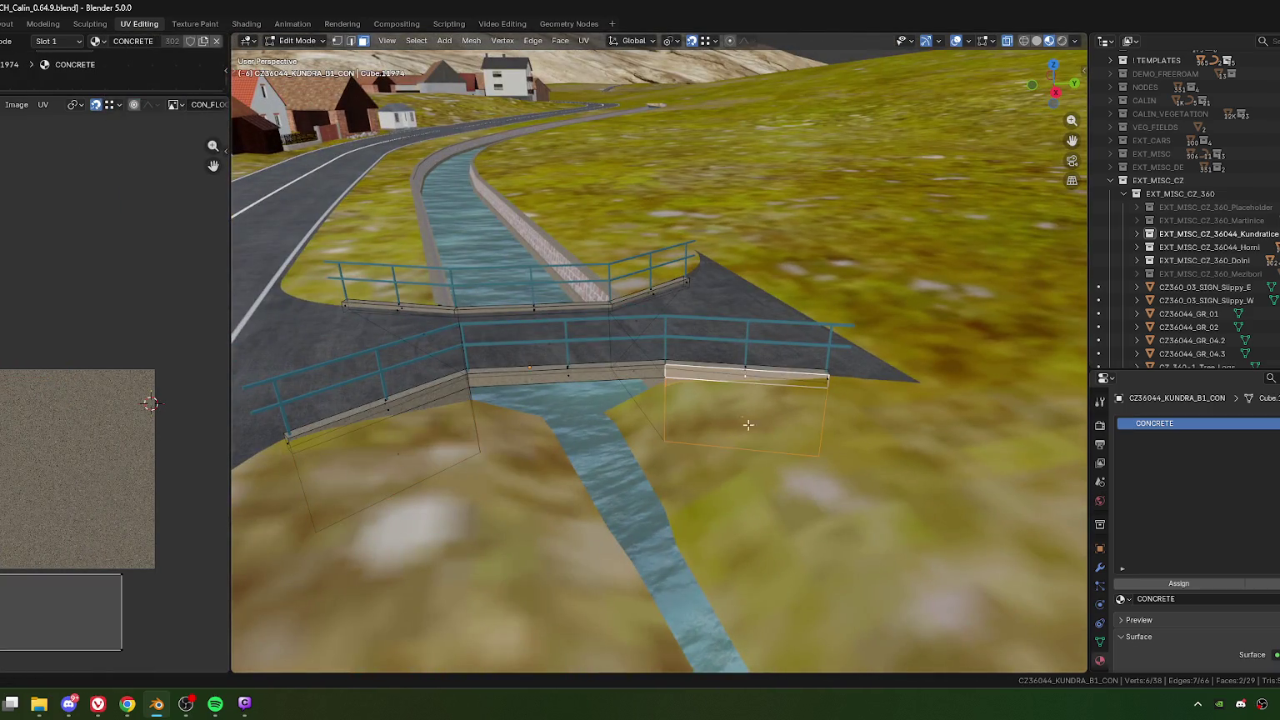
key("u")
left_click(741, 440)
key("Return")
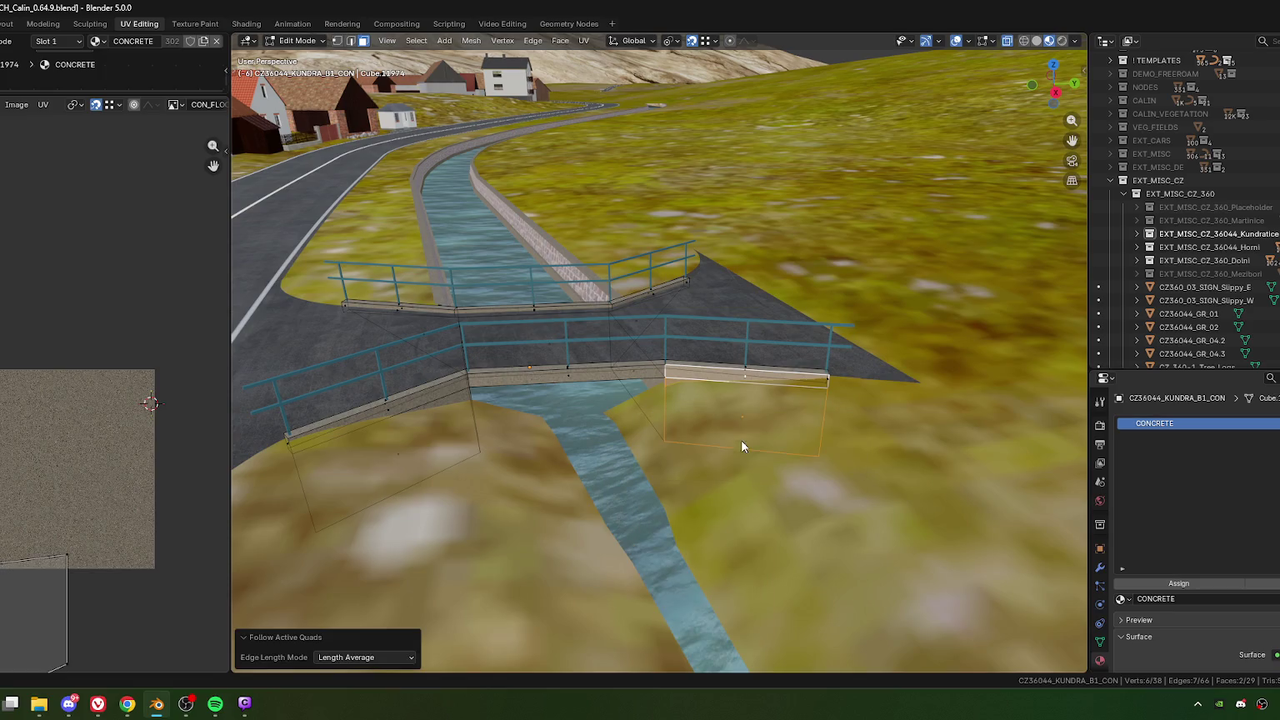
scroll(84, 554, "down", 3, "shift")
left_click(74, 509)
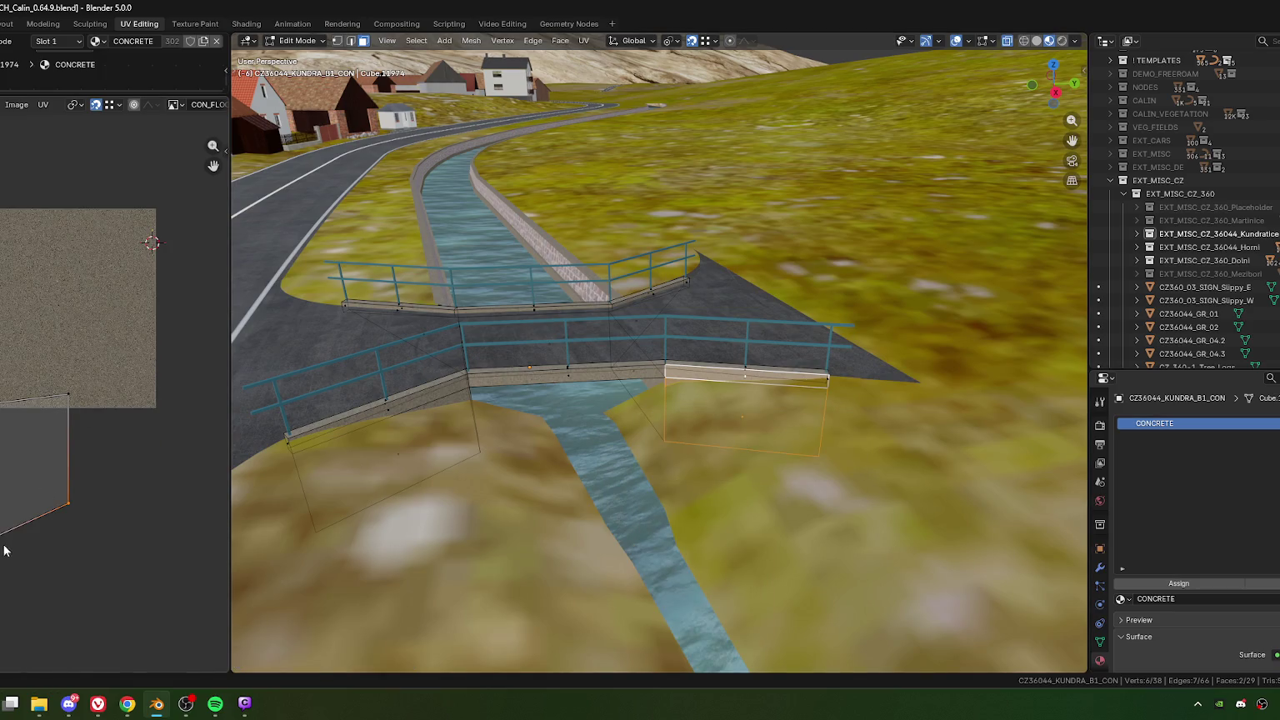
left_click(75, 393)
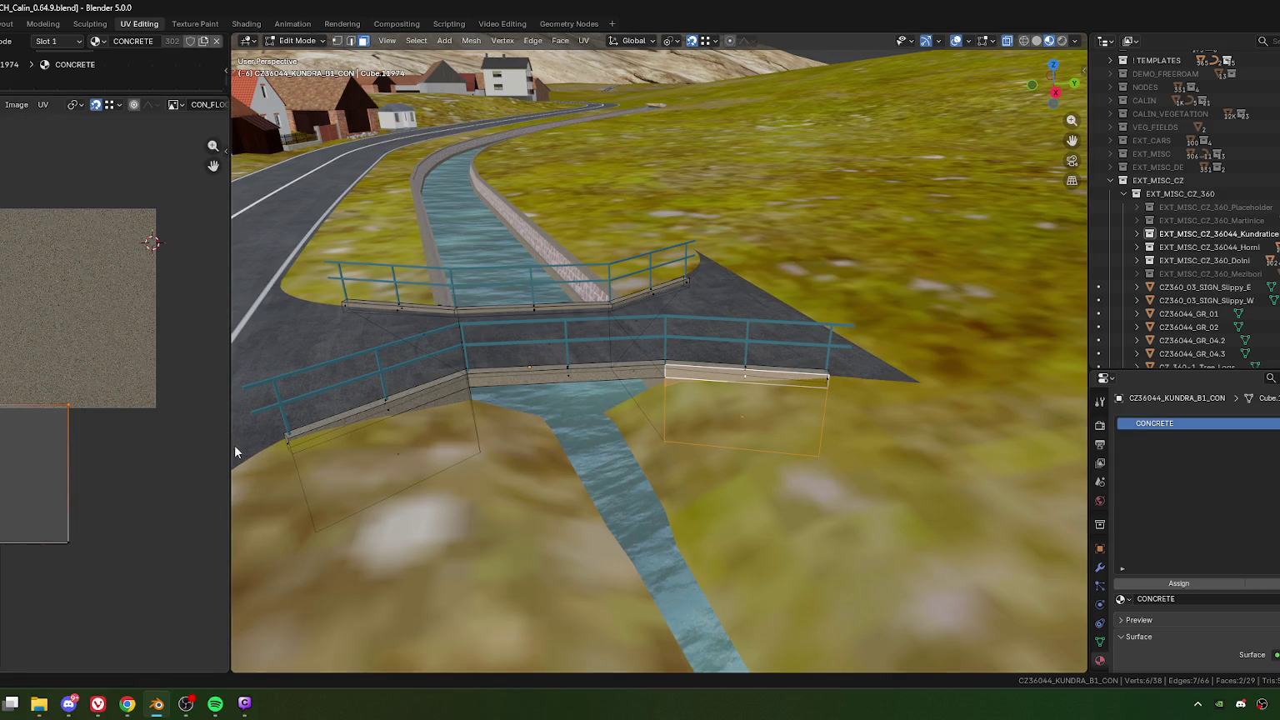
Step: Switch to vertex select and start sliding a wing-wall corner vertex along its edge
left_click_drag(232, 451, 59, 471)
middle_click_drag(636, 484, 792, 471)
key("1")
left_click(797, 475)
key("shift+v")
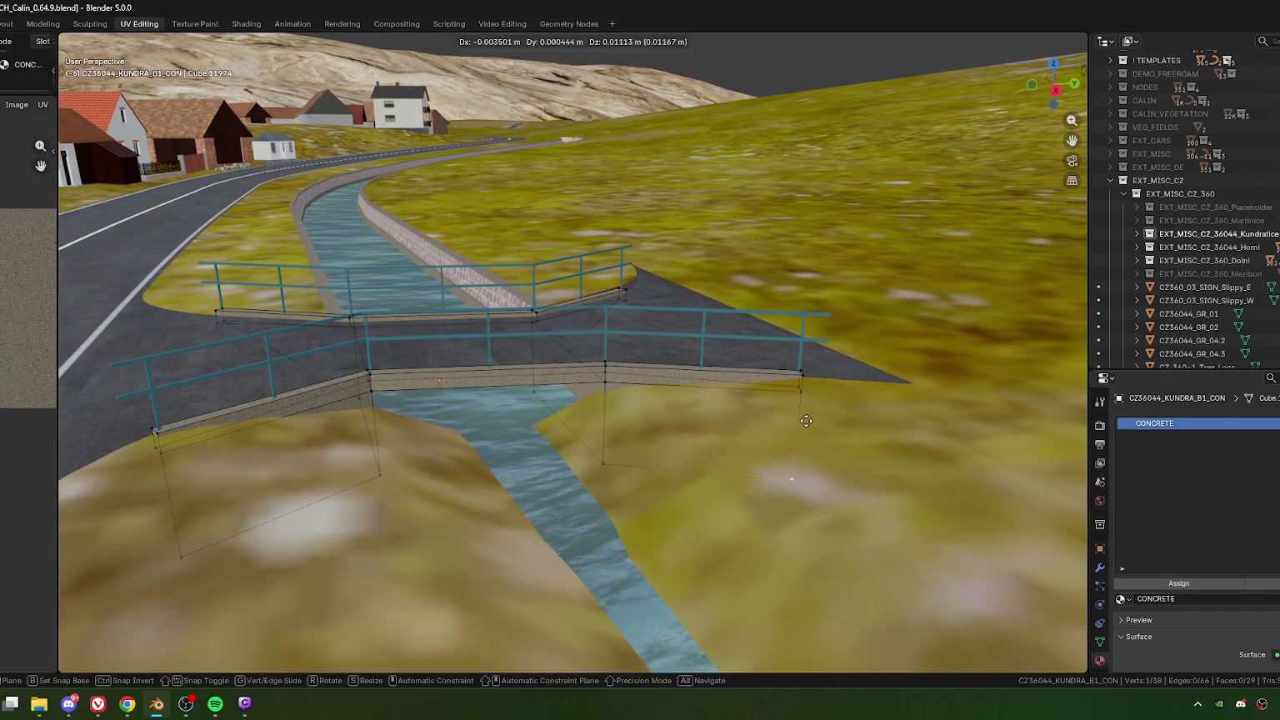
Step: Slide and merge the loose corner vertex pairs, merging the last pair At Last
left_click(807, 405)
left_click(805, 402, "shift")
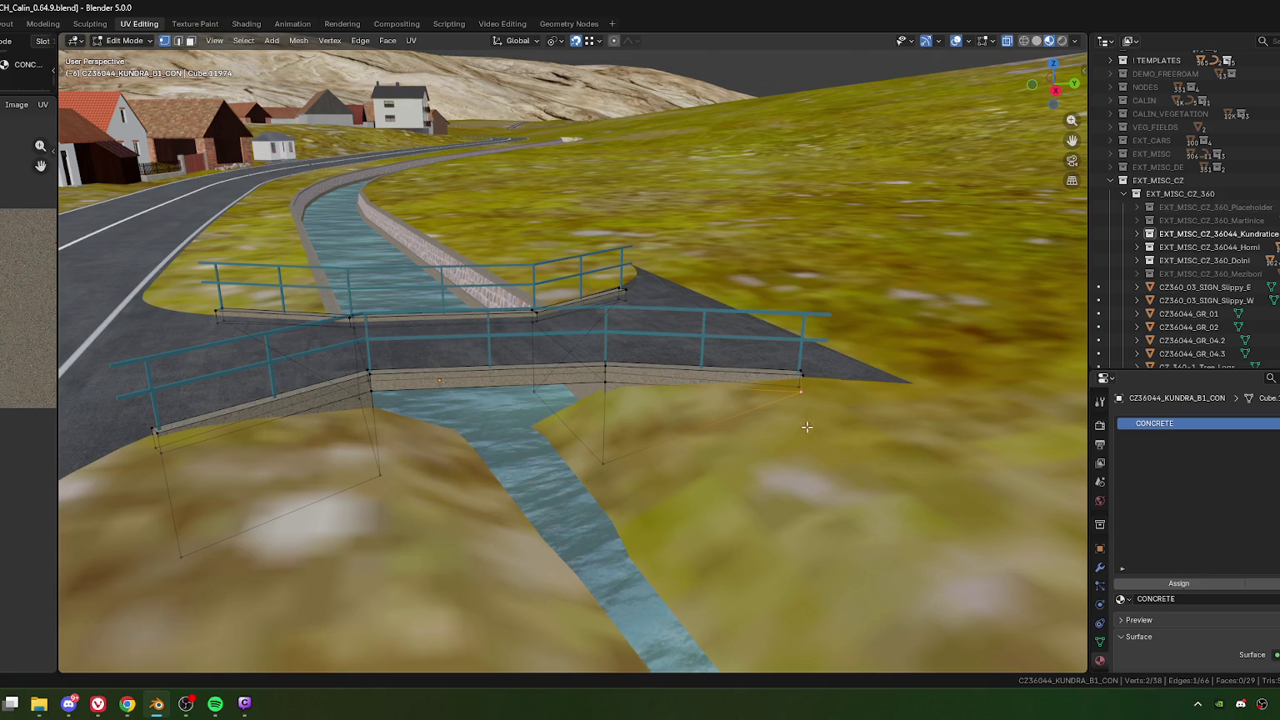
key("m")
left_click(770, 427)
middle_click_drag(540, 465, 546, 483)
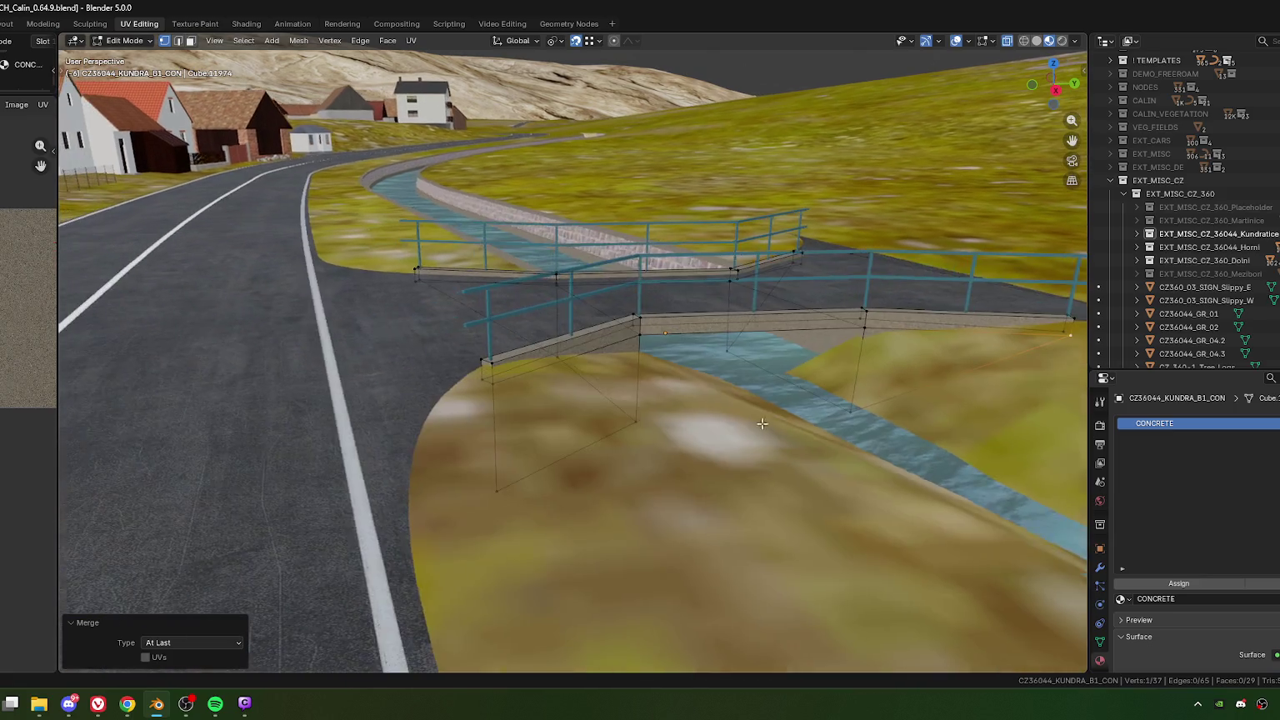
key("g")
left_click(493, 384)
left_click(494, 386, "shift")
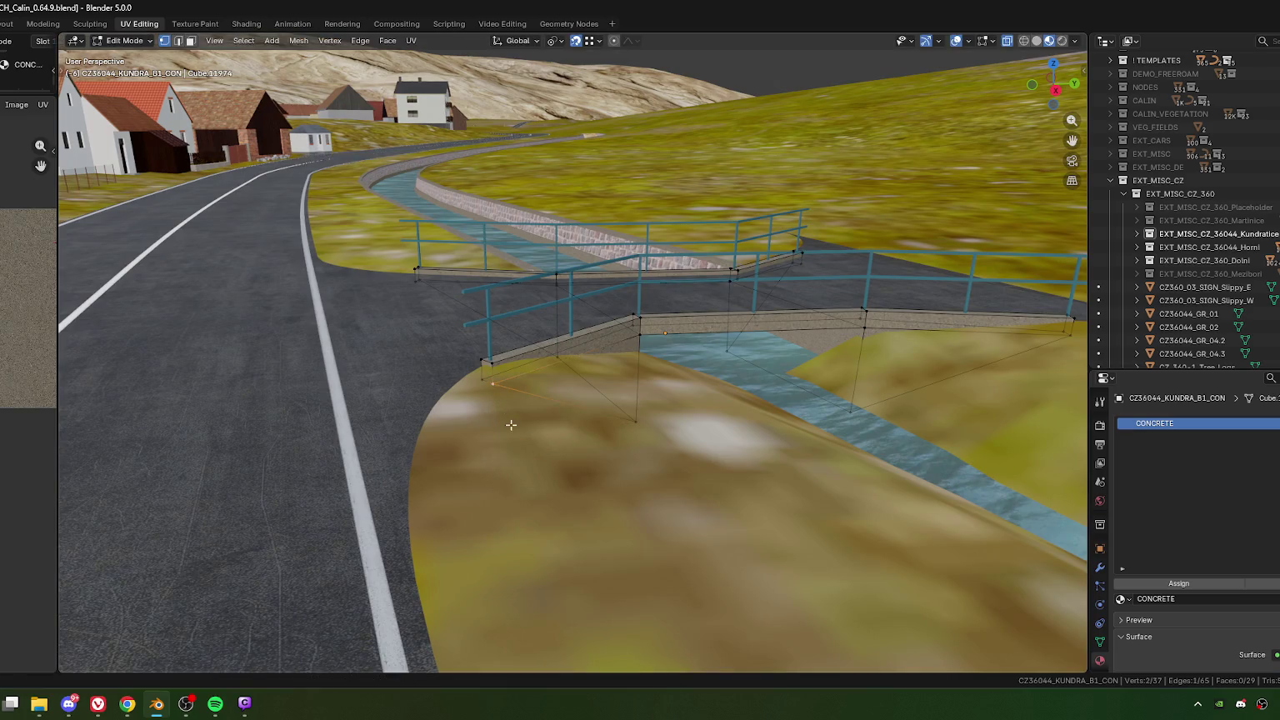
key("m")
key("l")
Step: Clear the selection, look over the cleaned bridge mesh, and switch to Chrome
middle_click_drag(682, 417, 515, 459)
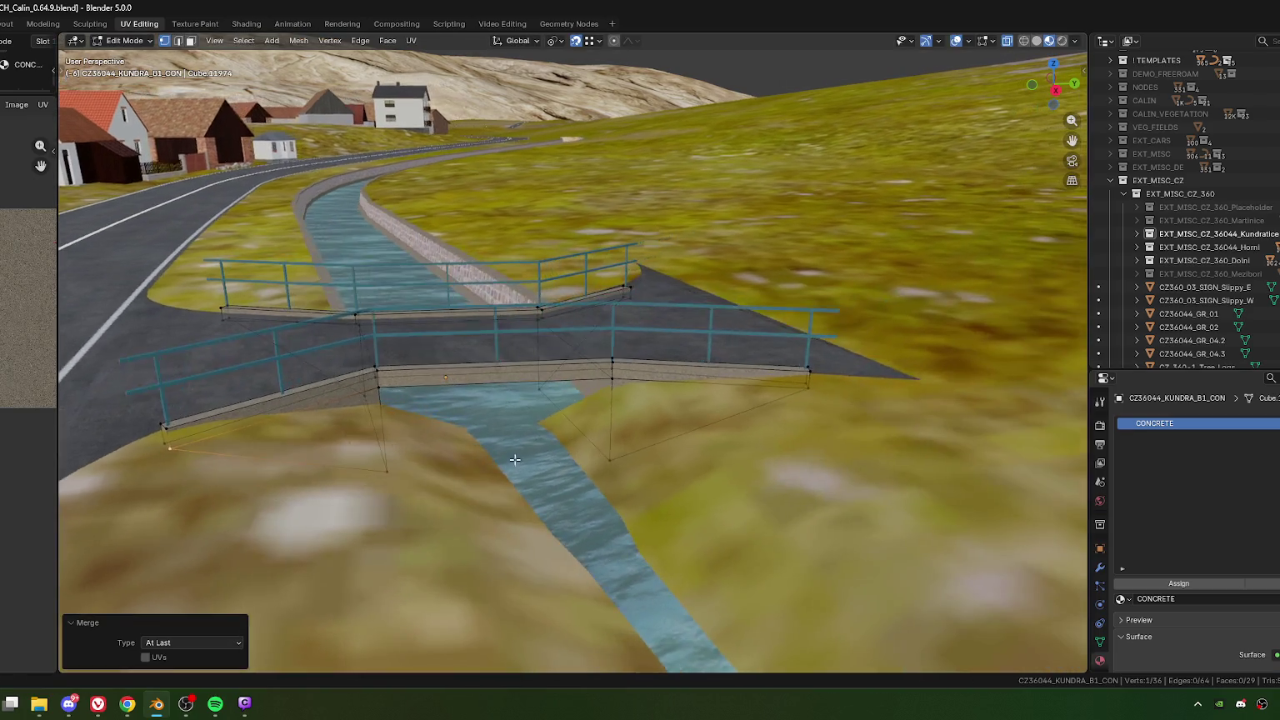
left_click(576, 496)
mouse_move(576, 496)
middle_mouse_down()
mouse_move(600, 524)
mouse_move(650, 459)
mouse_move(582, 430)
mouse_move(555, 458)
middle_mouse_up()
scroll(582, 430, "up", 5)
scroll(582, 430, "down", 5)
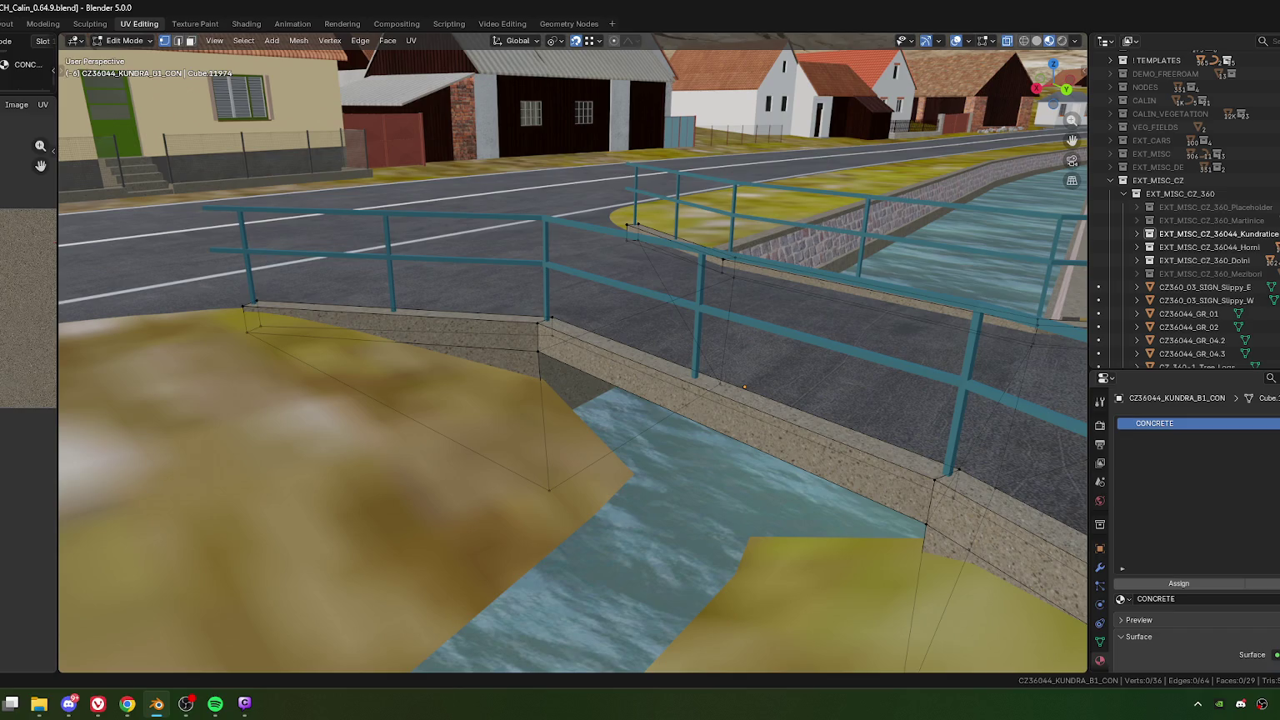
left_click(127, 705)
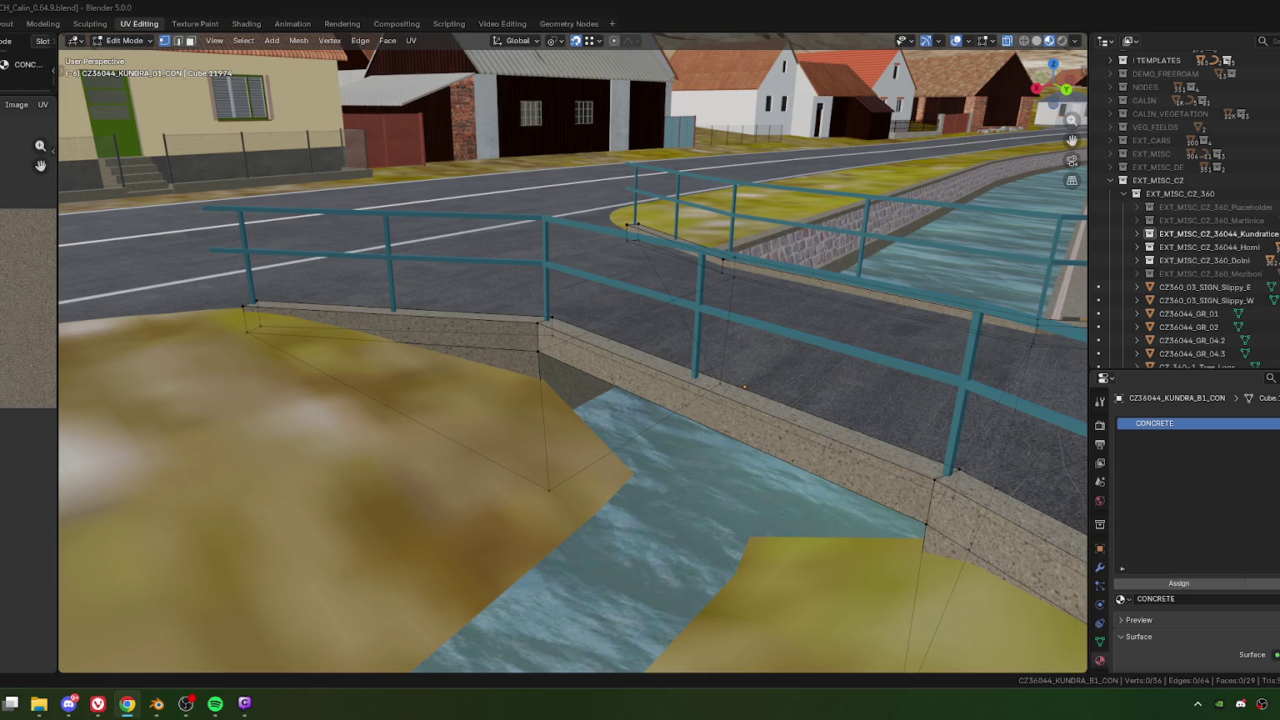
Step: Leave the bridge's concrete mesh and edit the grass object 1GRAS_CZ_360-44_W instead
middle_click_drag(733, 465, 624, 468)
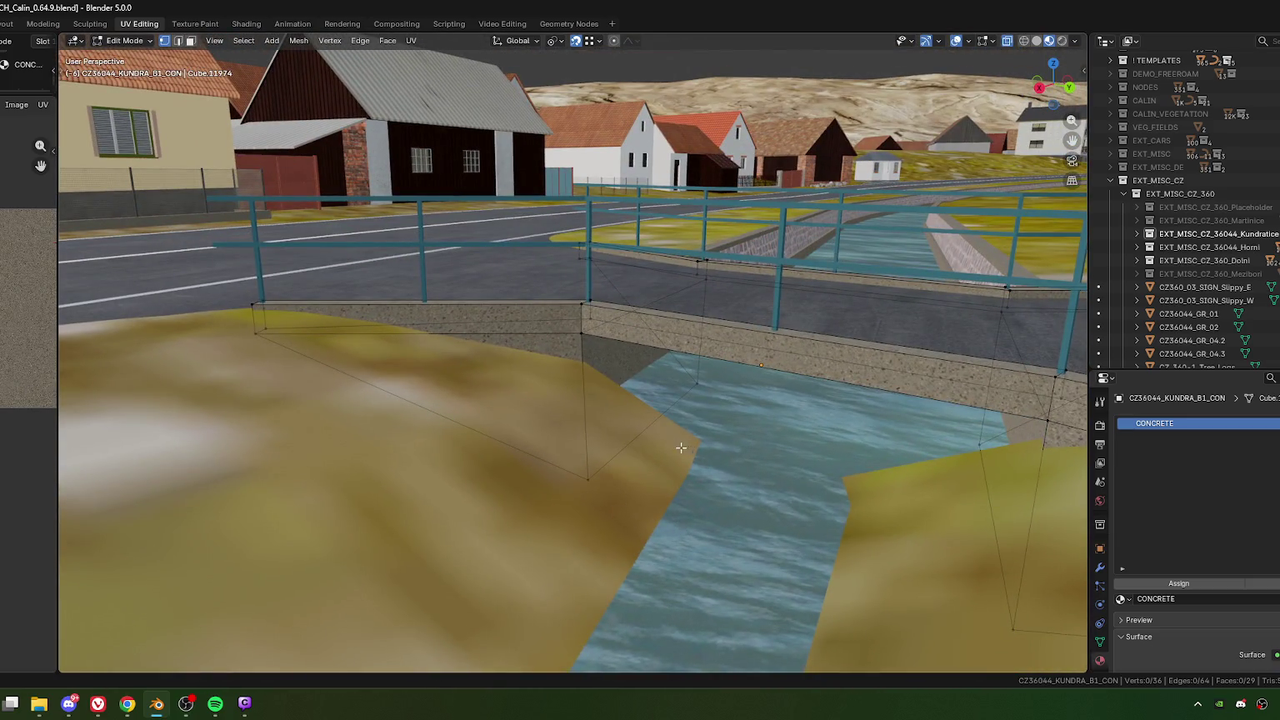
middle_click_drag(681, 448, 624, 416)
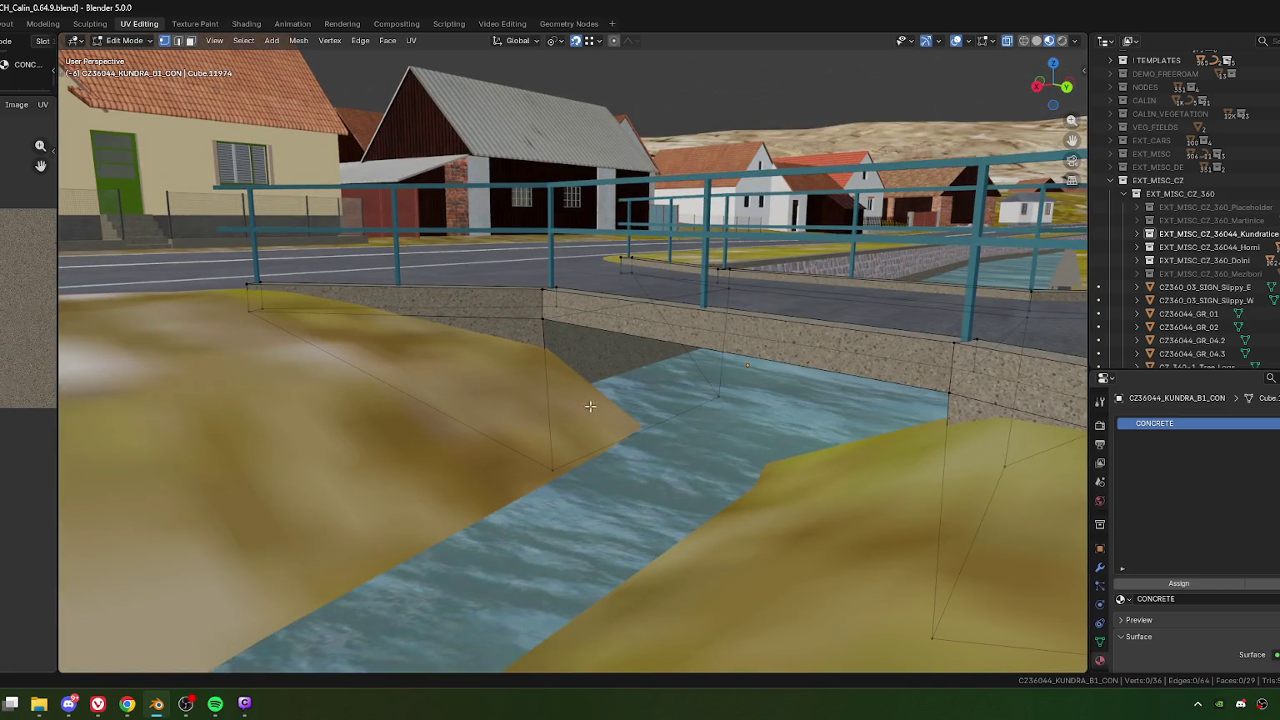
key("Tab")
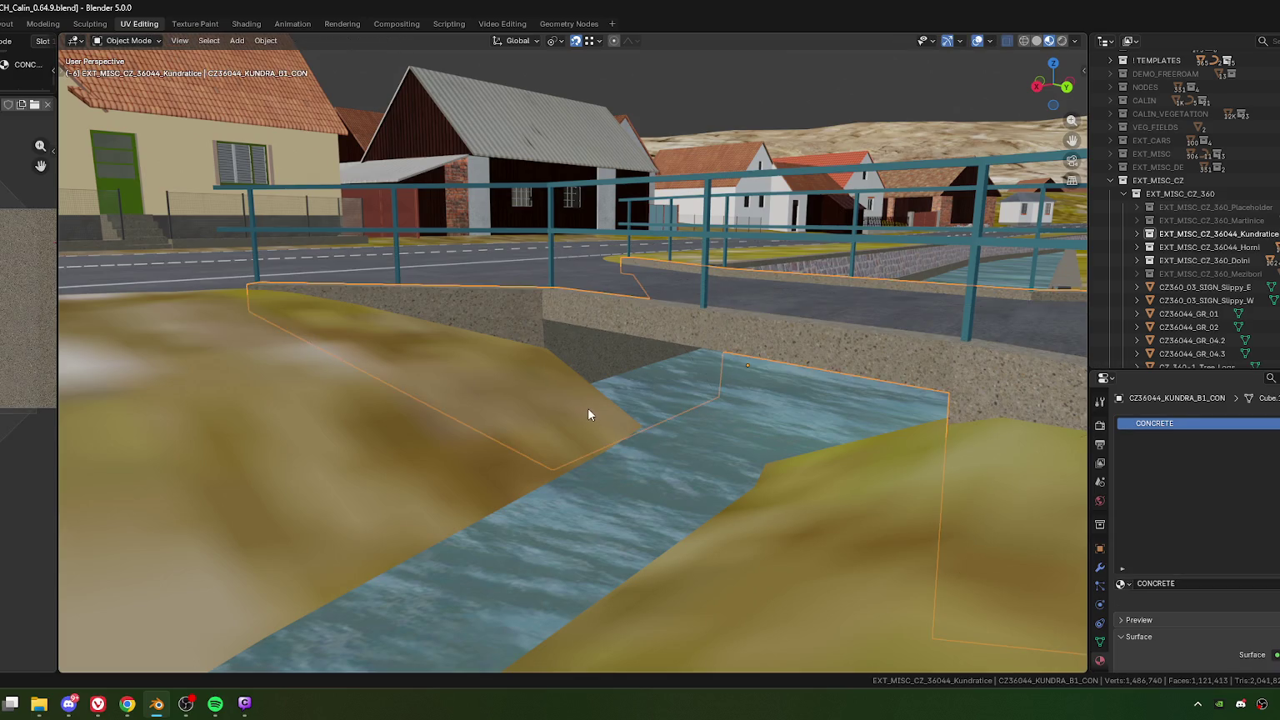
left_click(598, 422)
key("Tab")
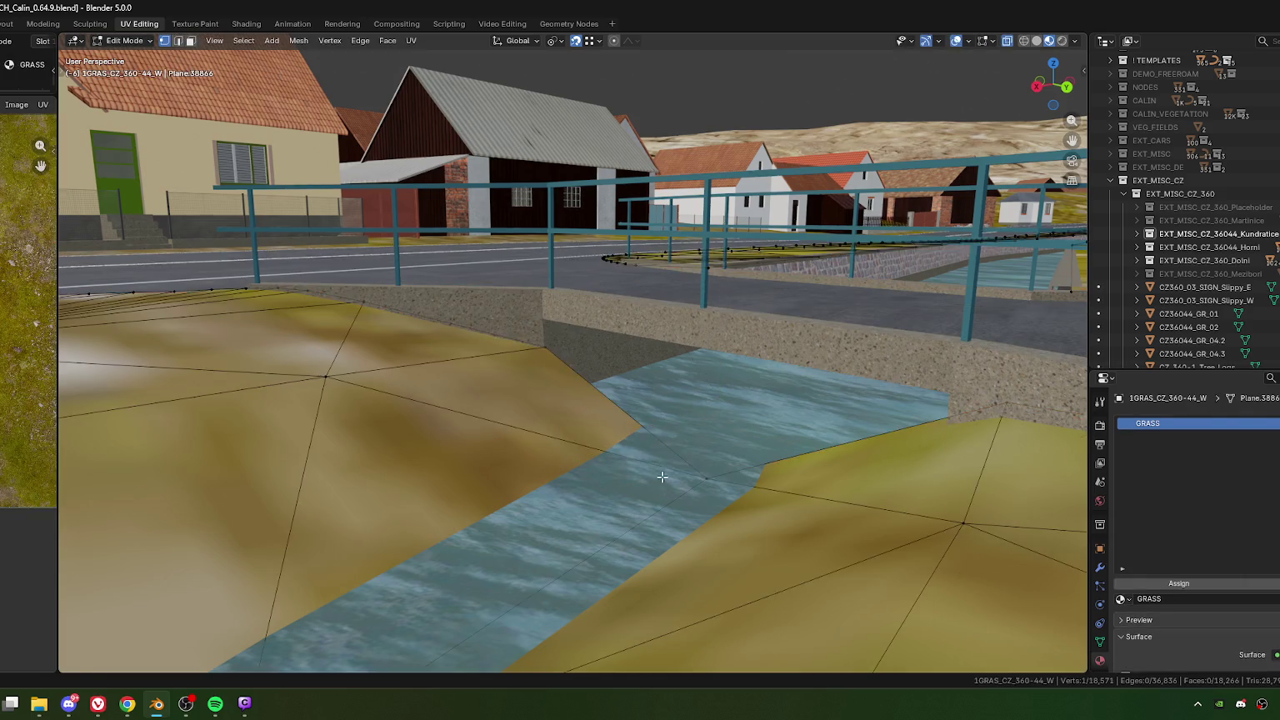
Step: In top view, extrude two vertices from the grass edge toward the bridge and select them with the bank vertex
key("KP_7")
mouse_move(675, 130)
middle_mouse_down("shift")
mouse_move(639, 401)
mouse_move(676, 389)
middle_mouse_up("shift")
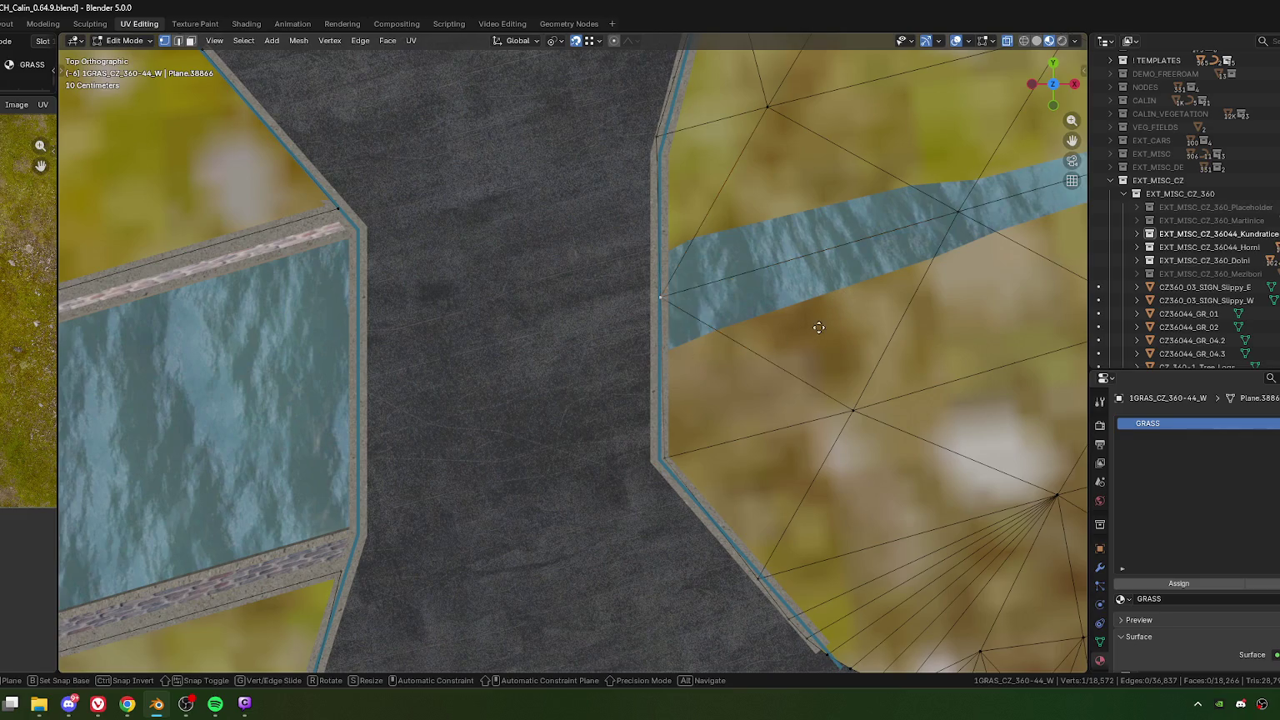
key("e")
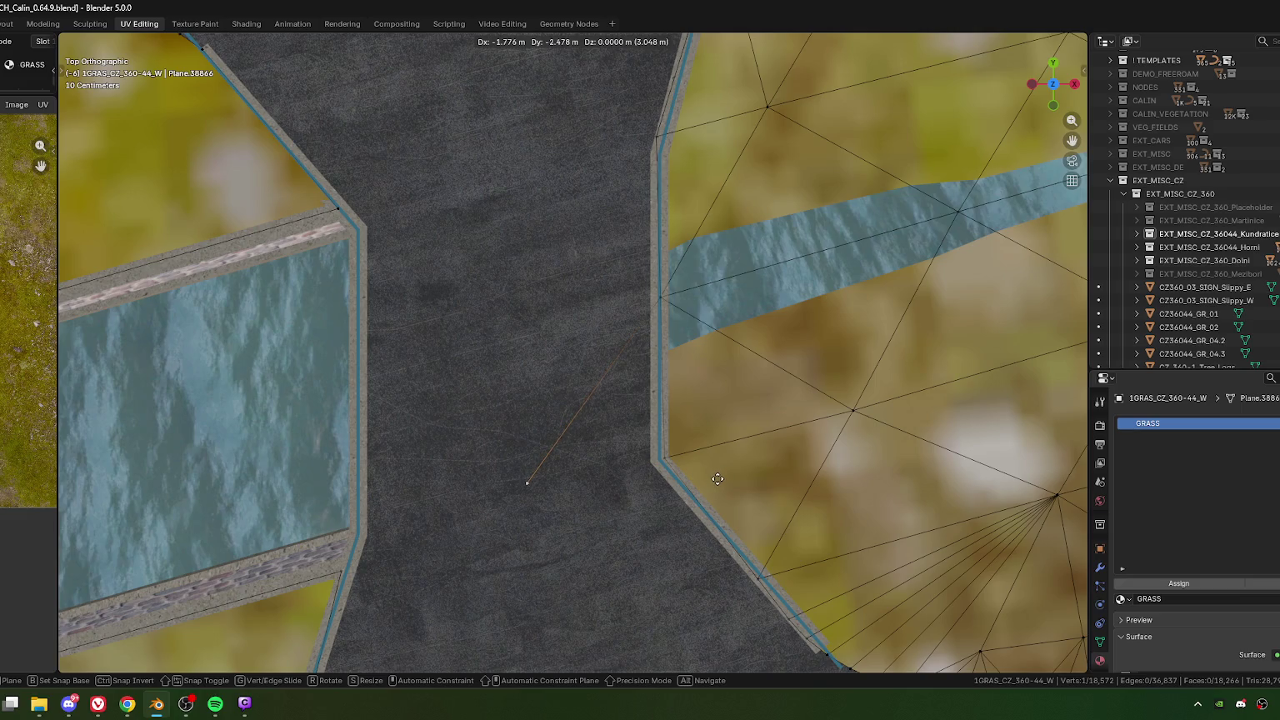
left_click(713, 492)
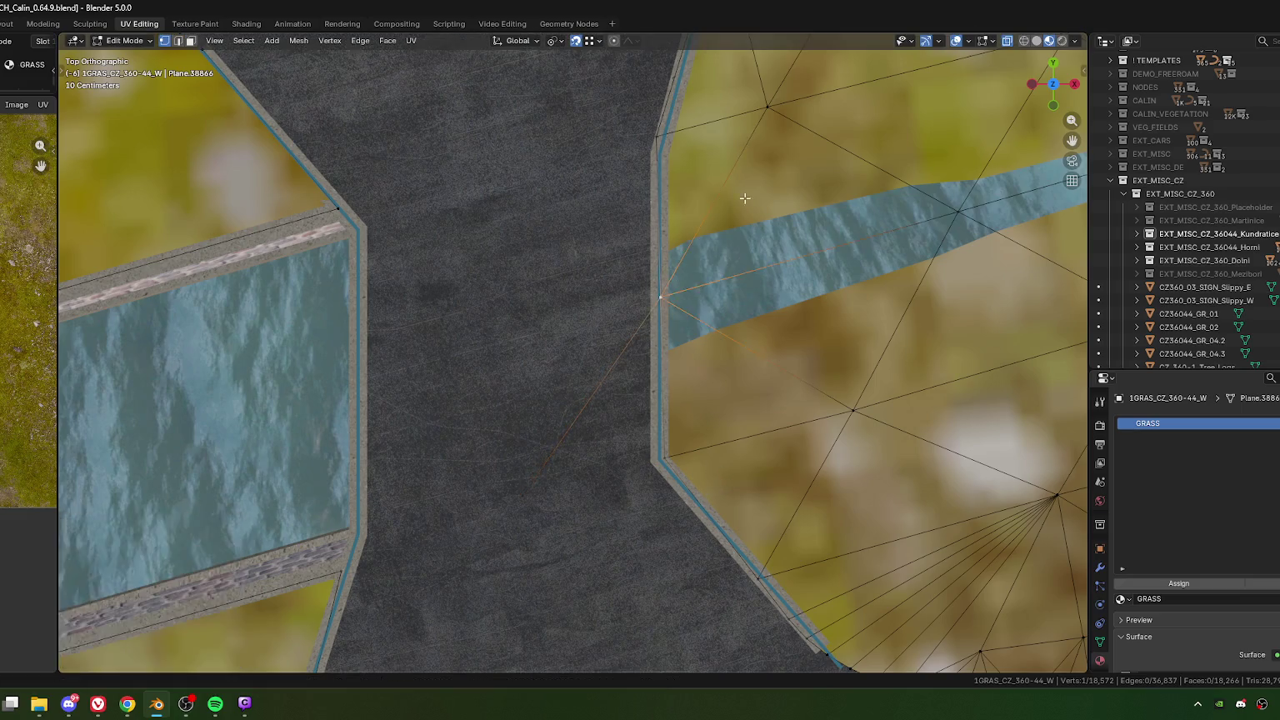
middle_click_drag(732, 208, 741, 361, "shift")
key("e")
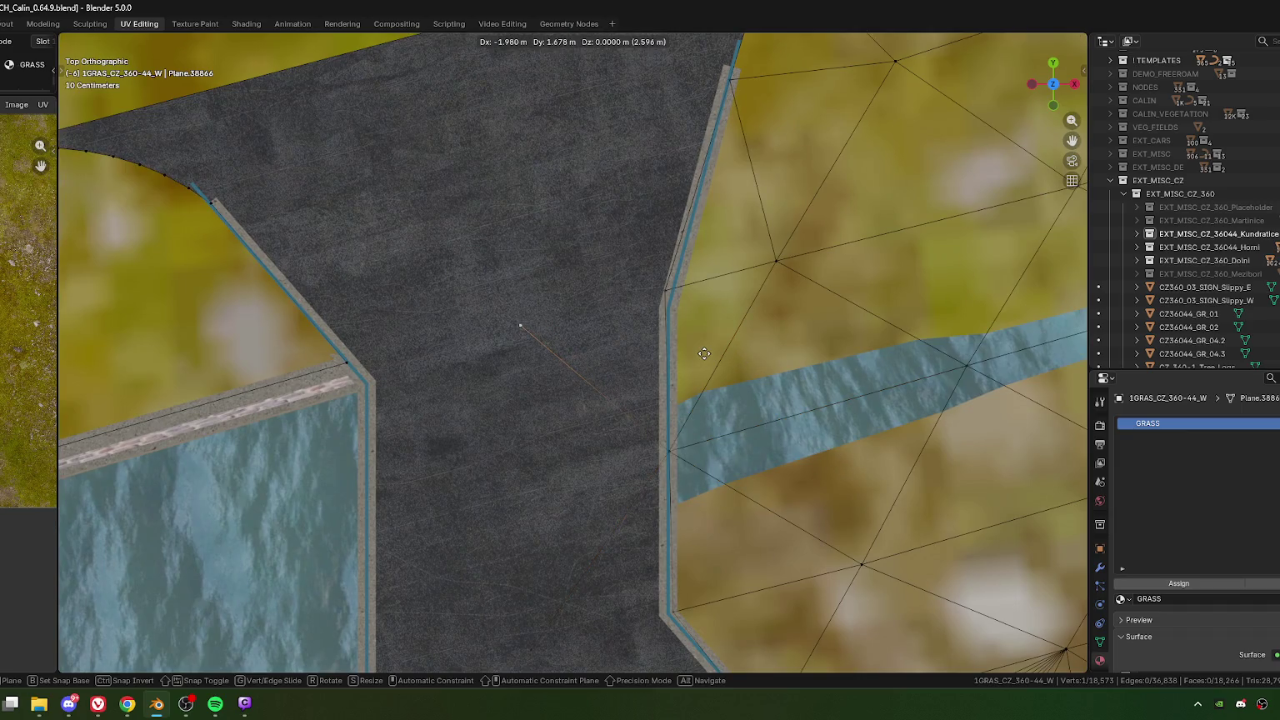
left_click(694, 354)
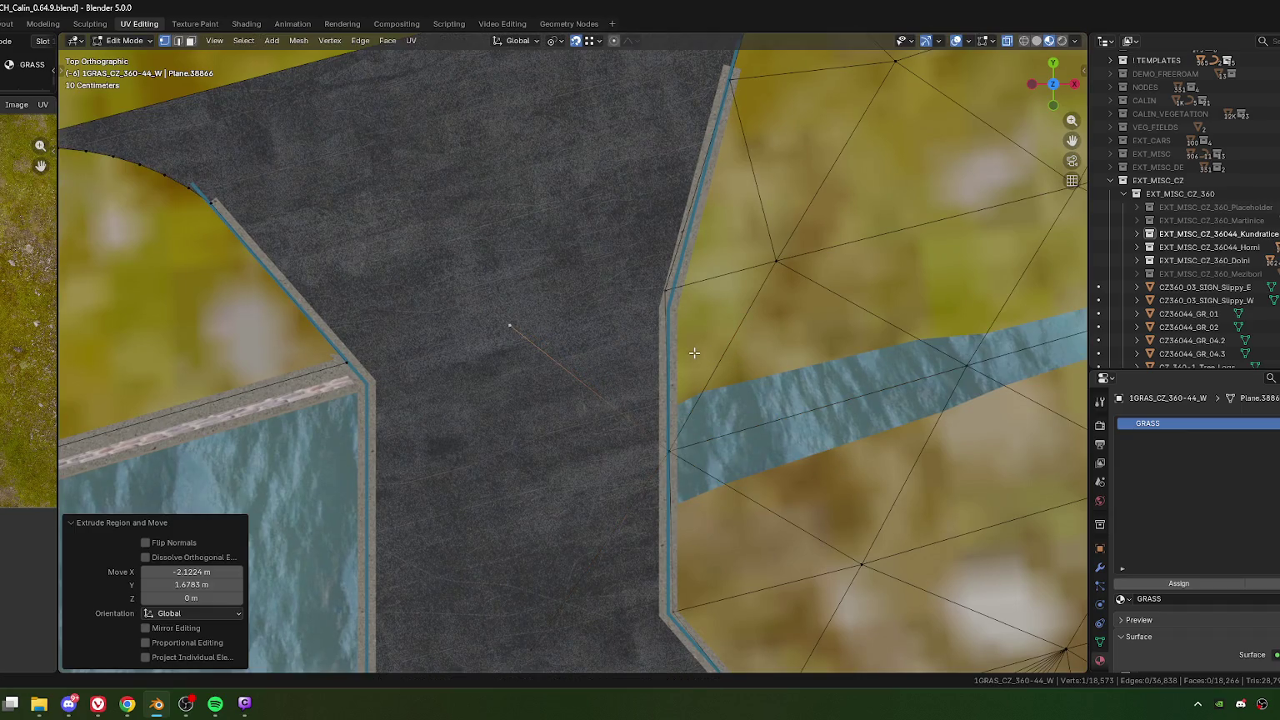
left_click_drag(486, 290, 669, 385)
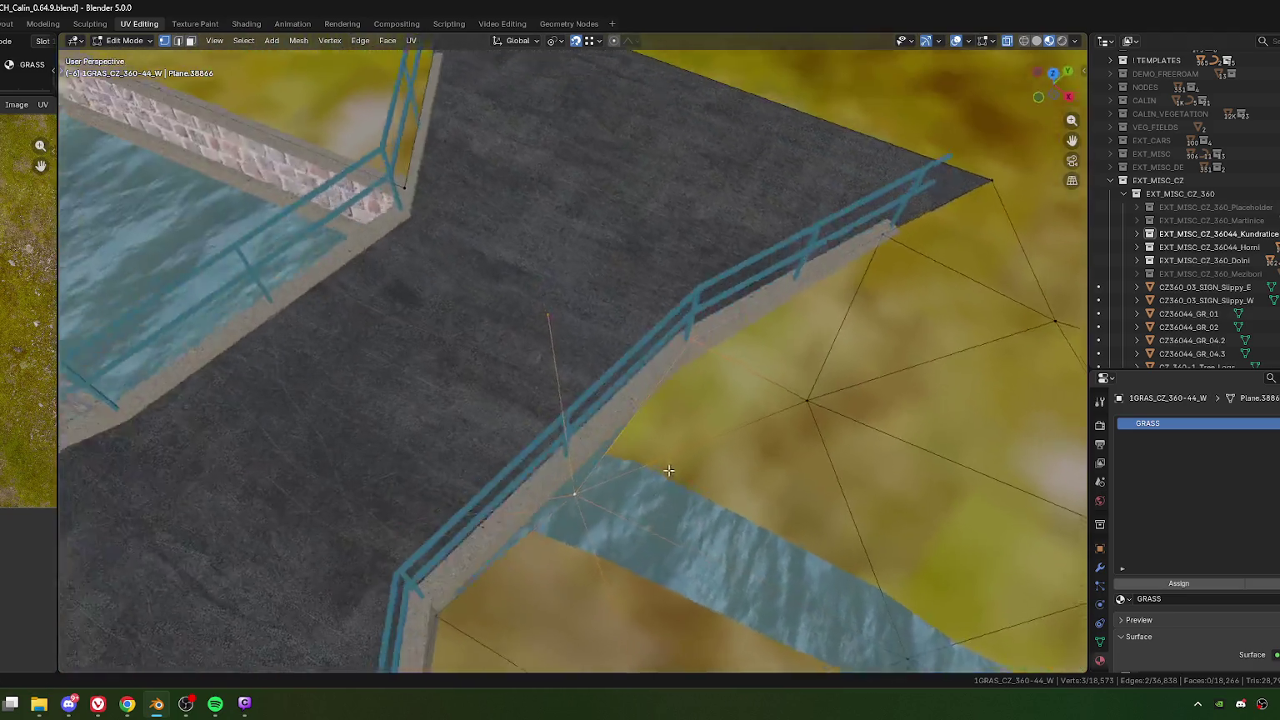
mouse_move(695, 466)
middle_mouse_down()
mouse_move(635, 404)
mouse_move(673, 431)
mouse_move(635, 386)
middle_mouse_up()
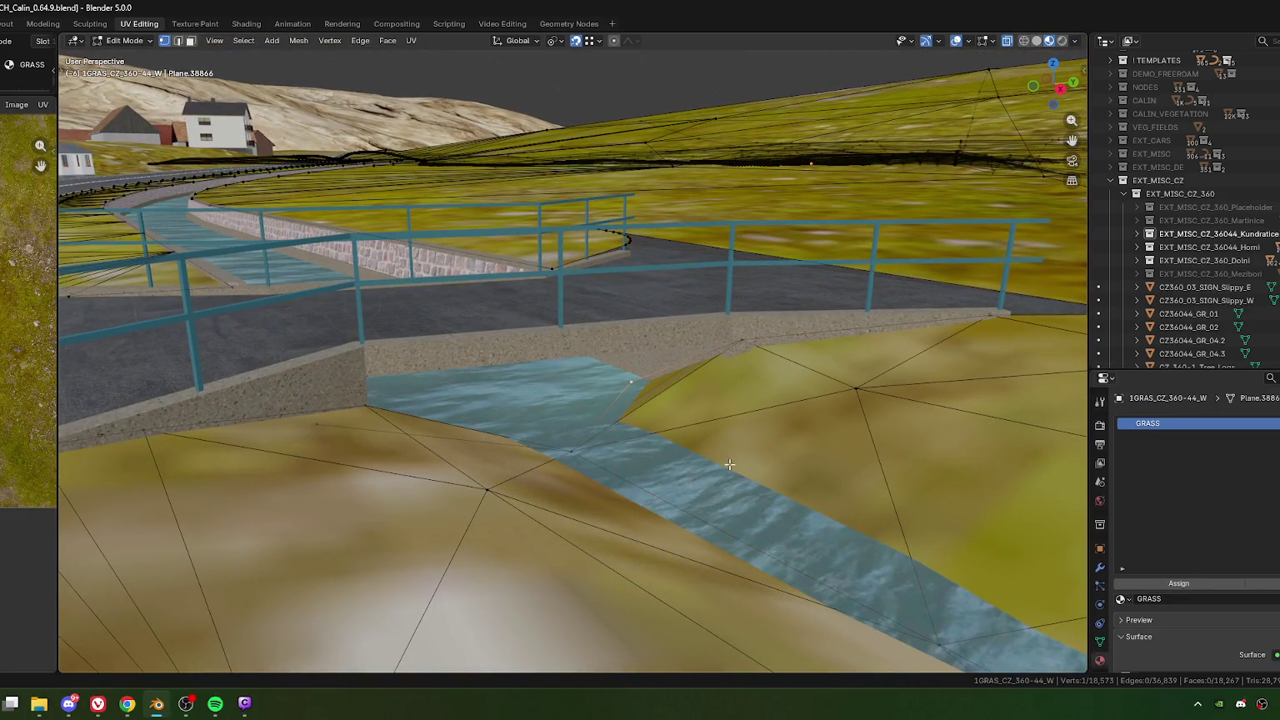
Step: Lower the new grass vertex about half a metre, then undo a slight raise
key("t")
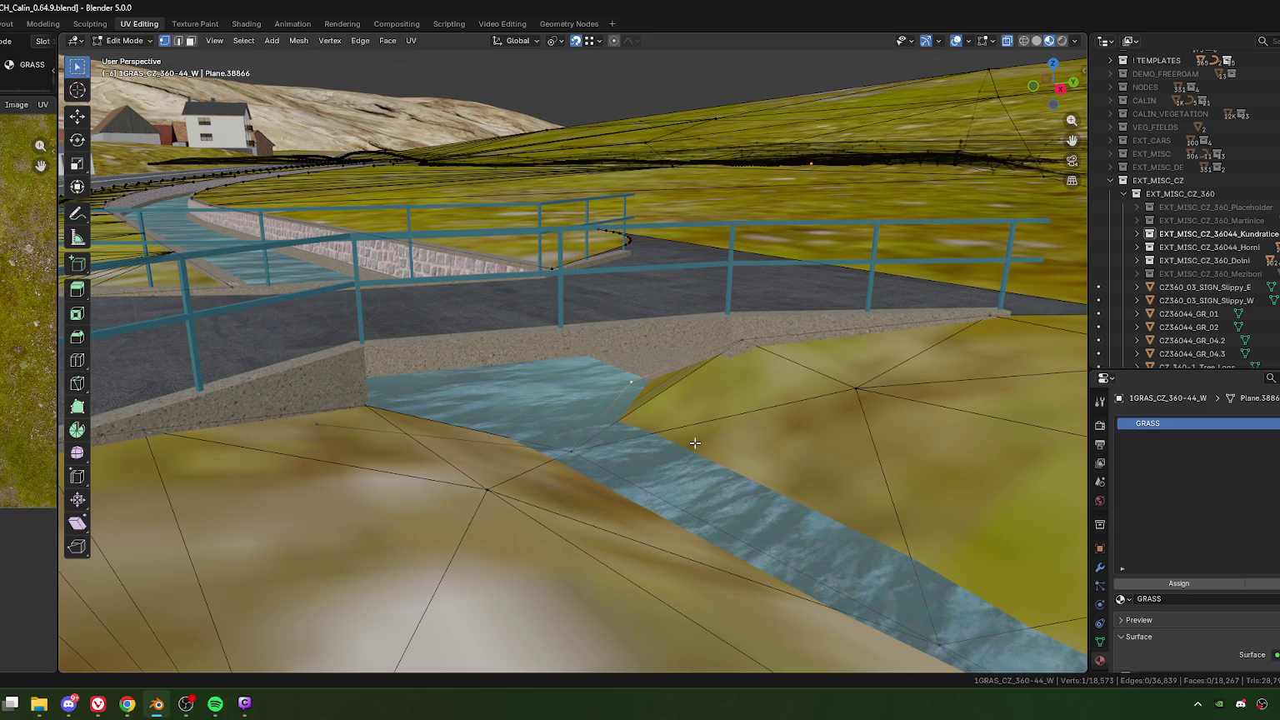
key("t")
key("g")
key("z")
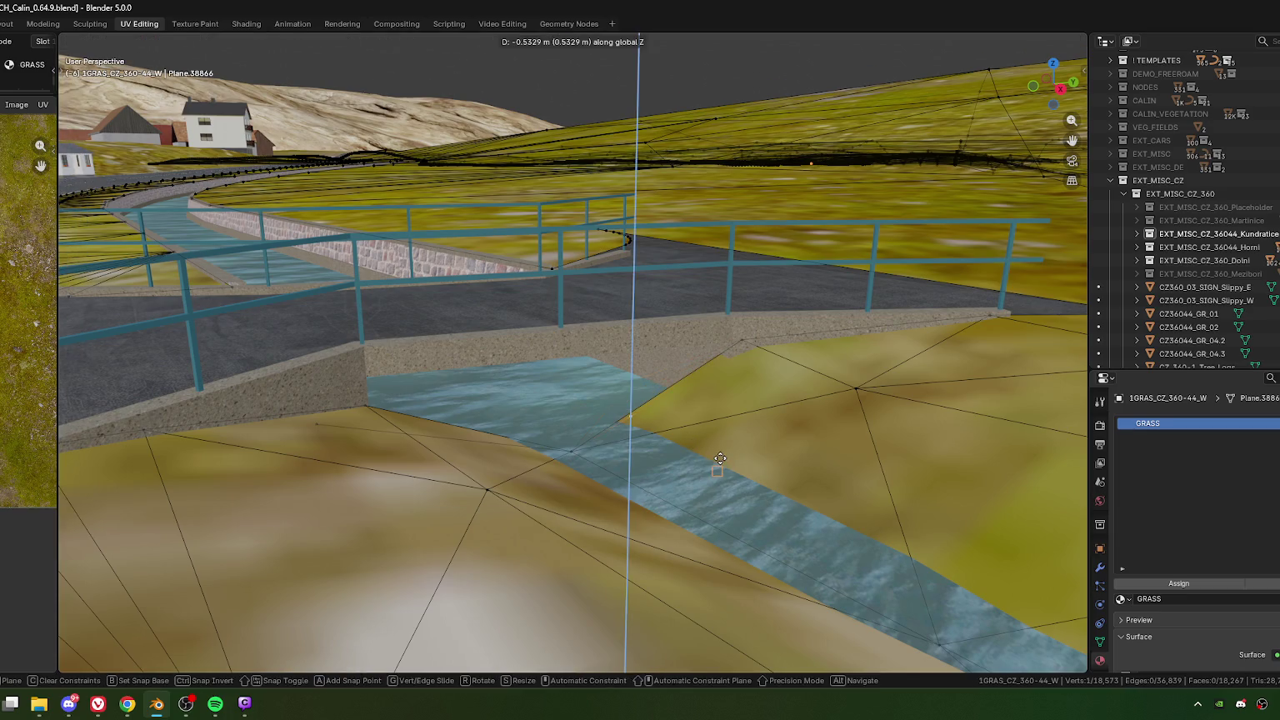
left_click(721, 458)
mouse_move(721, 459)
middle_mouse_down()
mouse_move(617, 496)
mouse_move(624, 447)
middle_mouse_up()
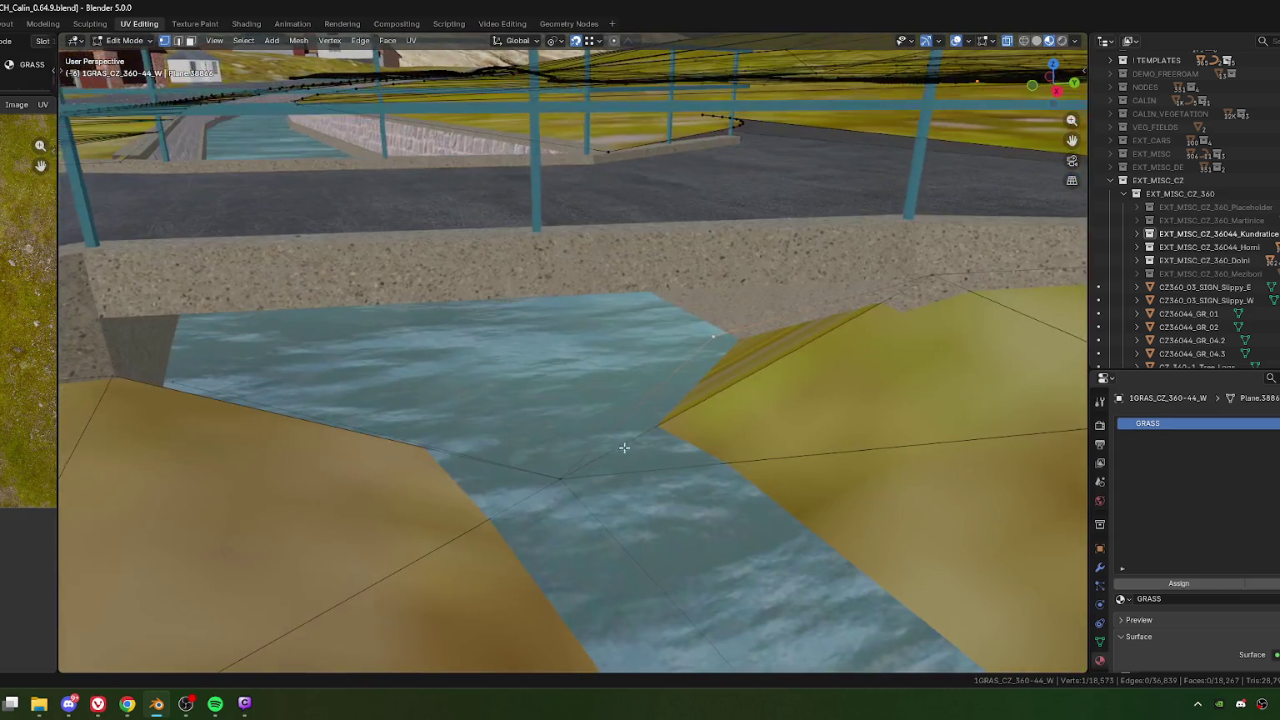
key("g")
key("z")
left_click(590, 548)
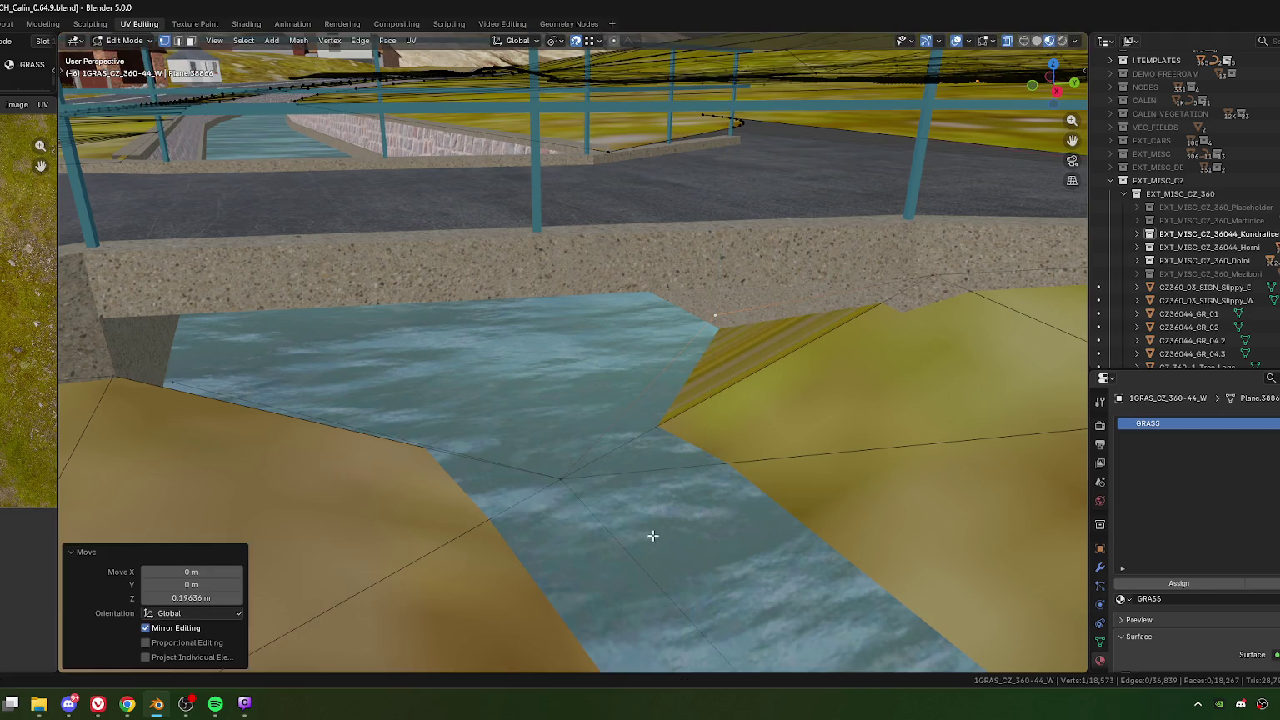
mouse_move(654, 536)
middle_mouse_down()
mouse_move(637, 528)
mouse_move(631, 478)
mouse_move(473, 423)
middle_mouse_up()
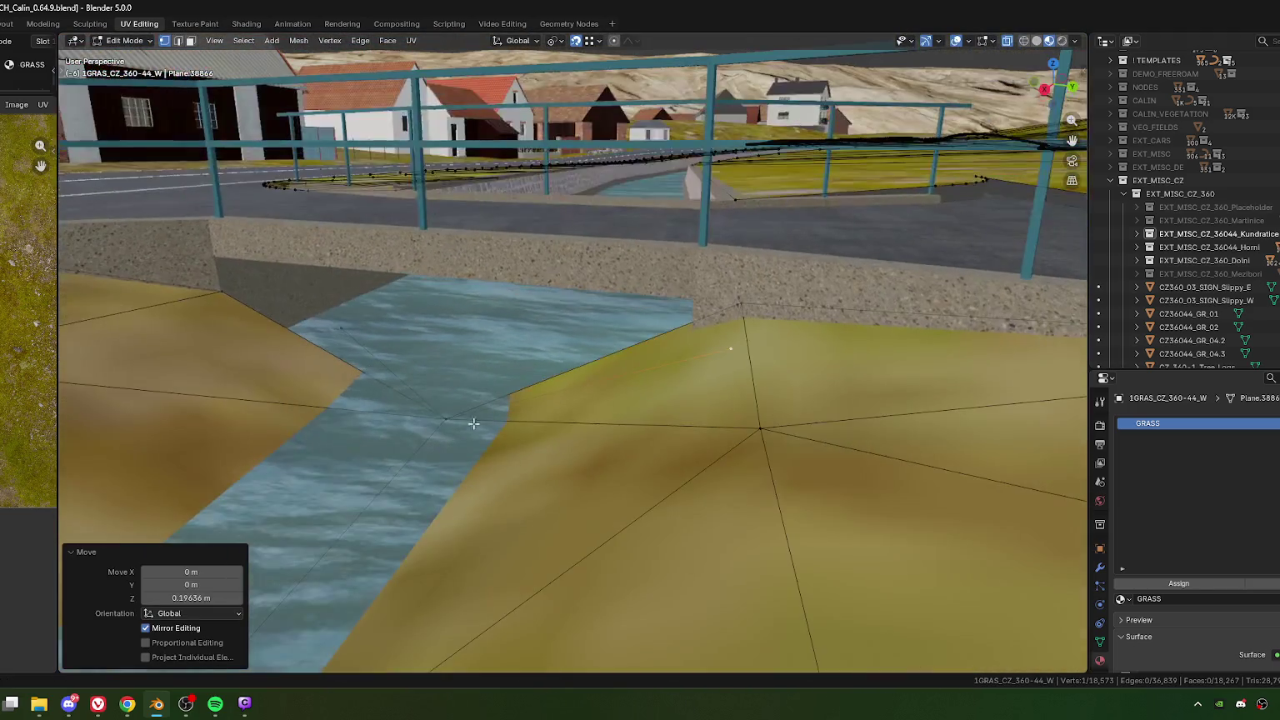
key("ctrl+z")
Step: Fine-tune a bank vertex beside the bridge: raise it about 0.1 m, then lower it slightly
middle_click_drag(405, 379, 278, 310)
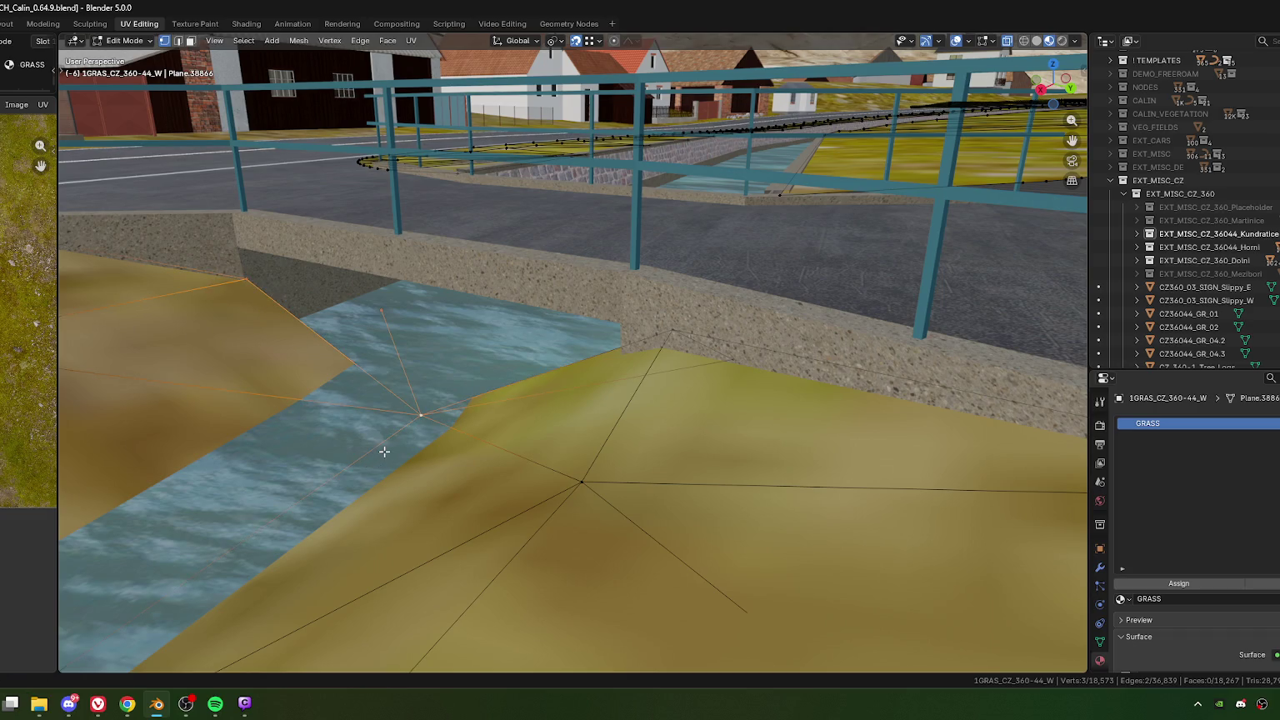
middle_click_drag(384, 451, 420, 432)
left_click(428, 319)
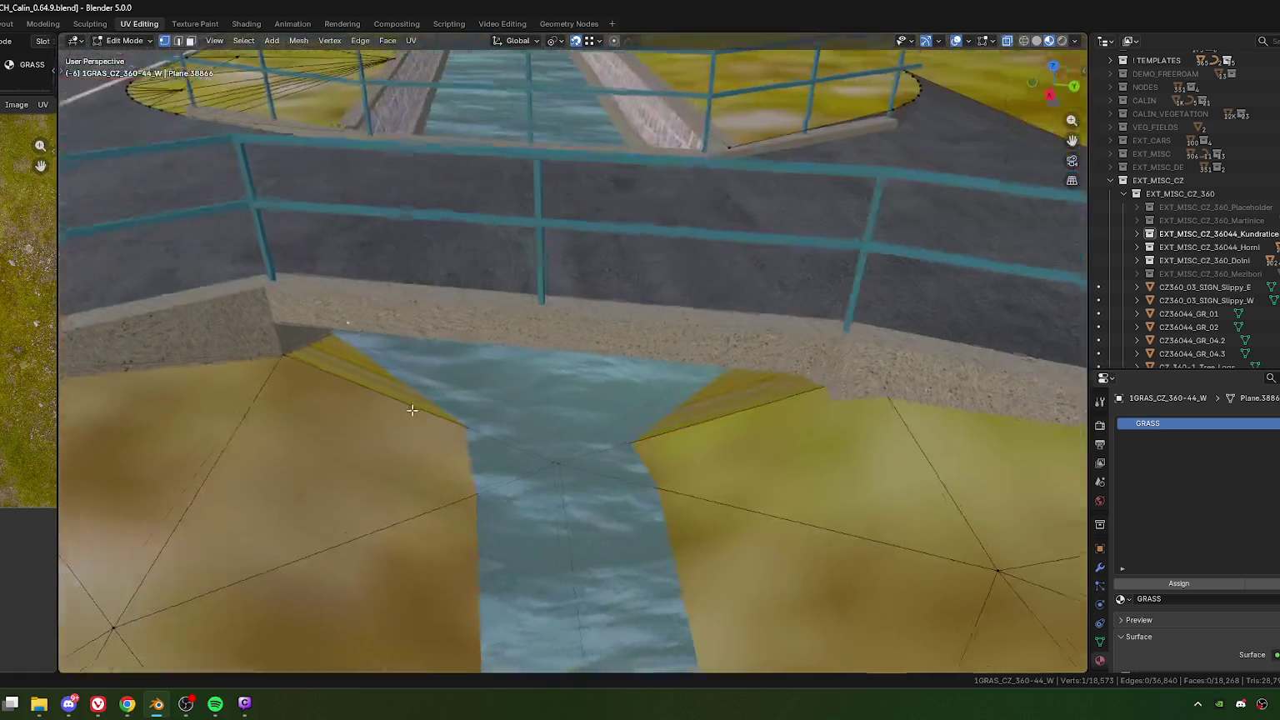
mouse_move(428, 318)
middle_mouse_down()
mouse_move(395, 371)
mouse_move(451, 447)
mouse_move(425, 461)
mouse_move(726, 378)
middle_mouse_up()
left_click(392, 363)
key("g")
key("z")
left_click(436, 454)
key("g")
key("z")
left_click(423, 442)
middle_click_drag(688, 418, 495, 481)
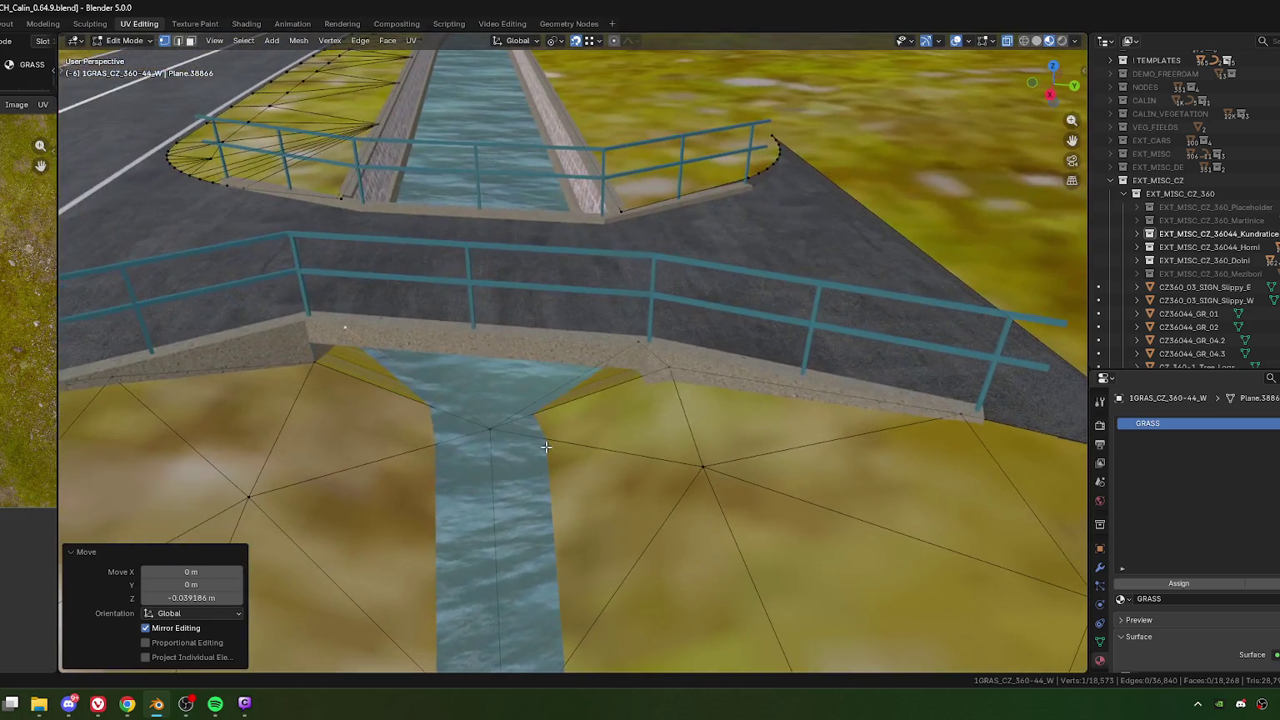
scroll(560, 451, "up", 2)
mouse_move(560, 450)
middle_mouse_down()
mouse_move(583, 428)
mouse_move(450, 367)
middle_mouse_up()
Step: Subdivide the two selected edges and triangulate the bank faces beside the stream
key("2")
right_click(446, 372)
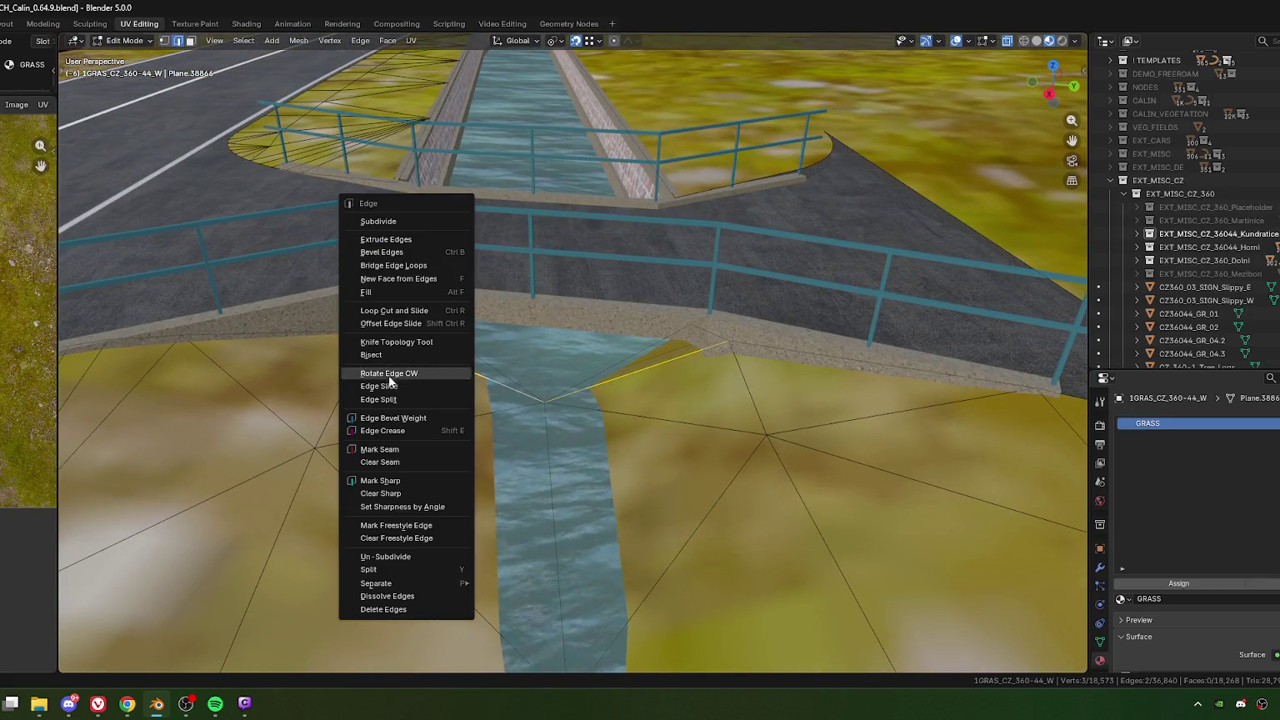
left_click(399, 221)
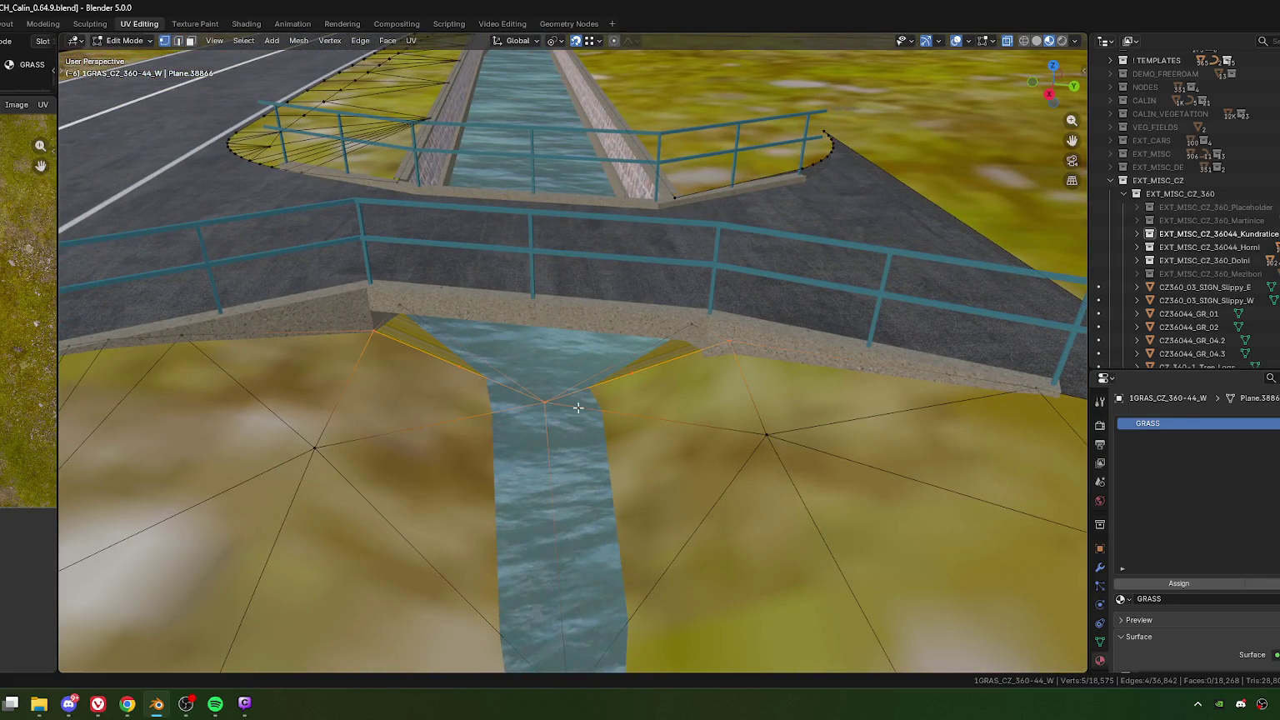
left_click(437, 365)
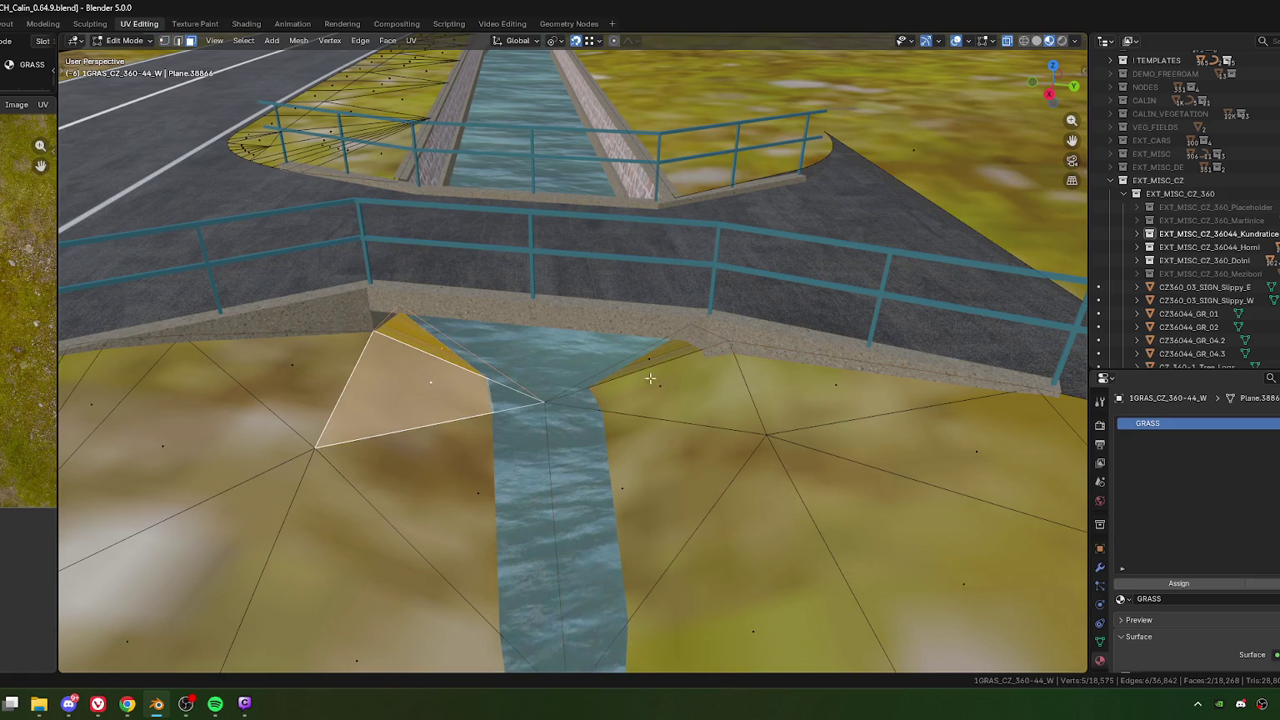
left_click(652, 359, "shift")
left_click(657, 406, "shift")
key("ctrl+t")
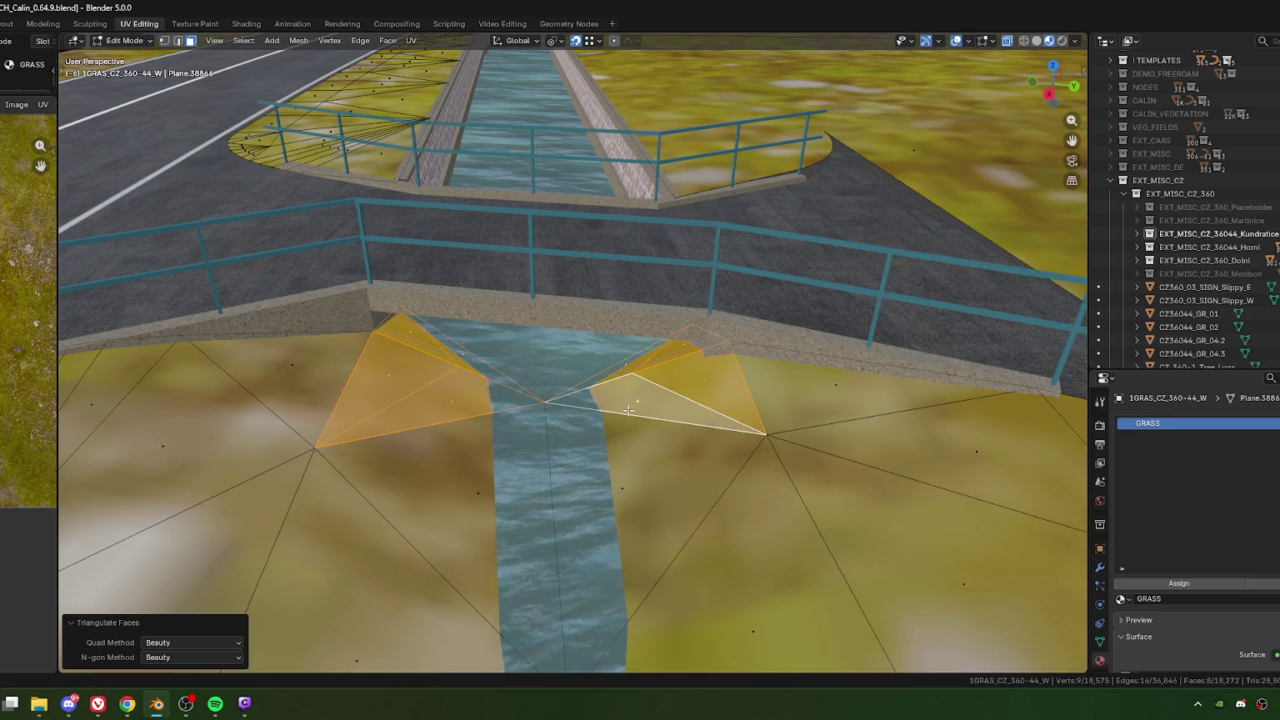
Step: Vertex-slide the new vertices on the left and right banks along their edges
key("1")
left_click(456, 392)
key("shift+v")
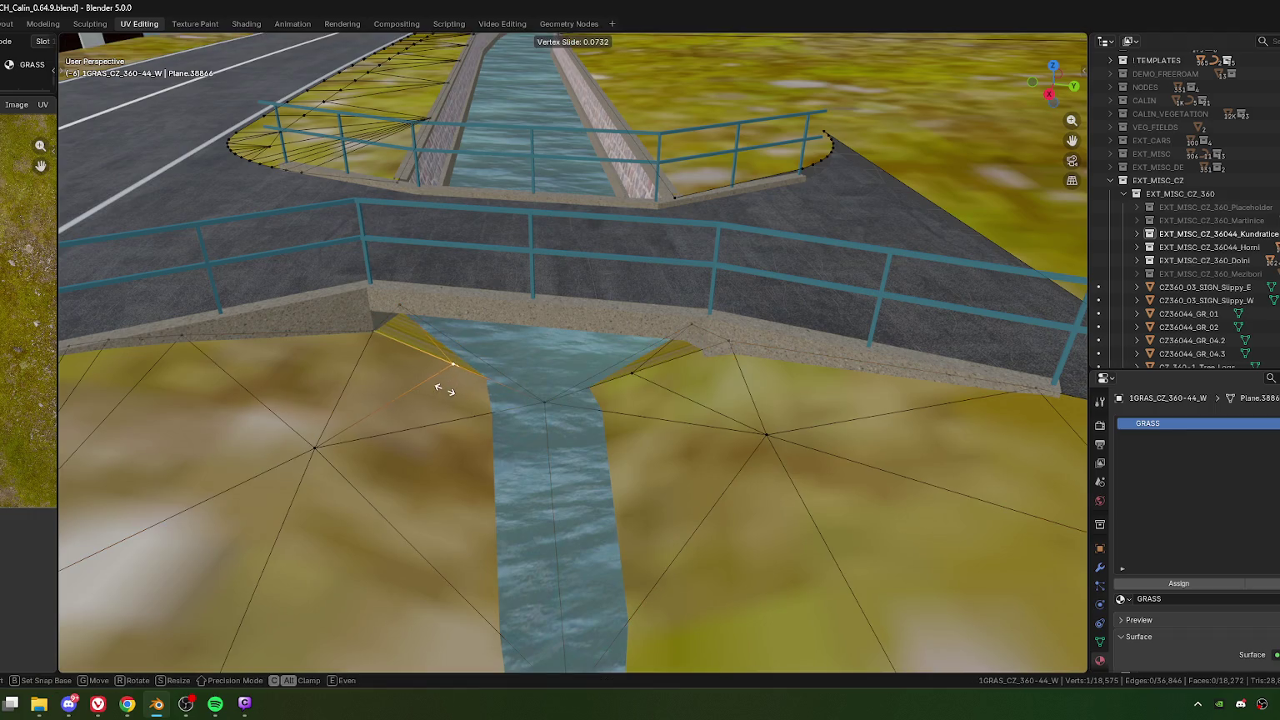
left_click(439, 386)
left_click(645, 370)
key("shift+v")
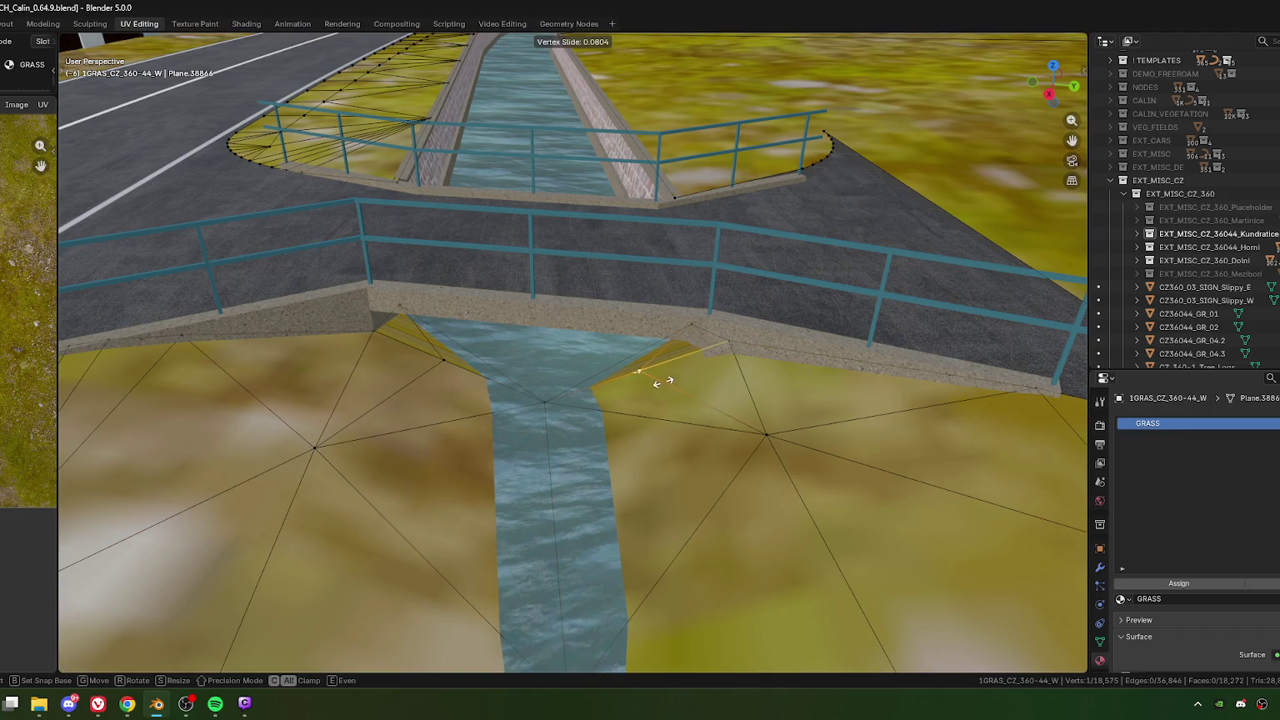
left_click(632, 413)
middle_click_drag(631, 413, 684, 392)
scroll(734, 377, "up", 4)
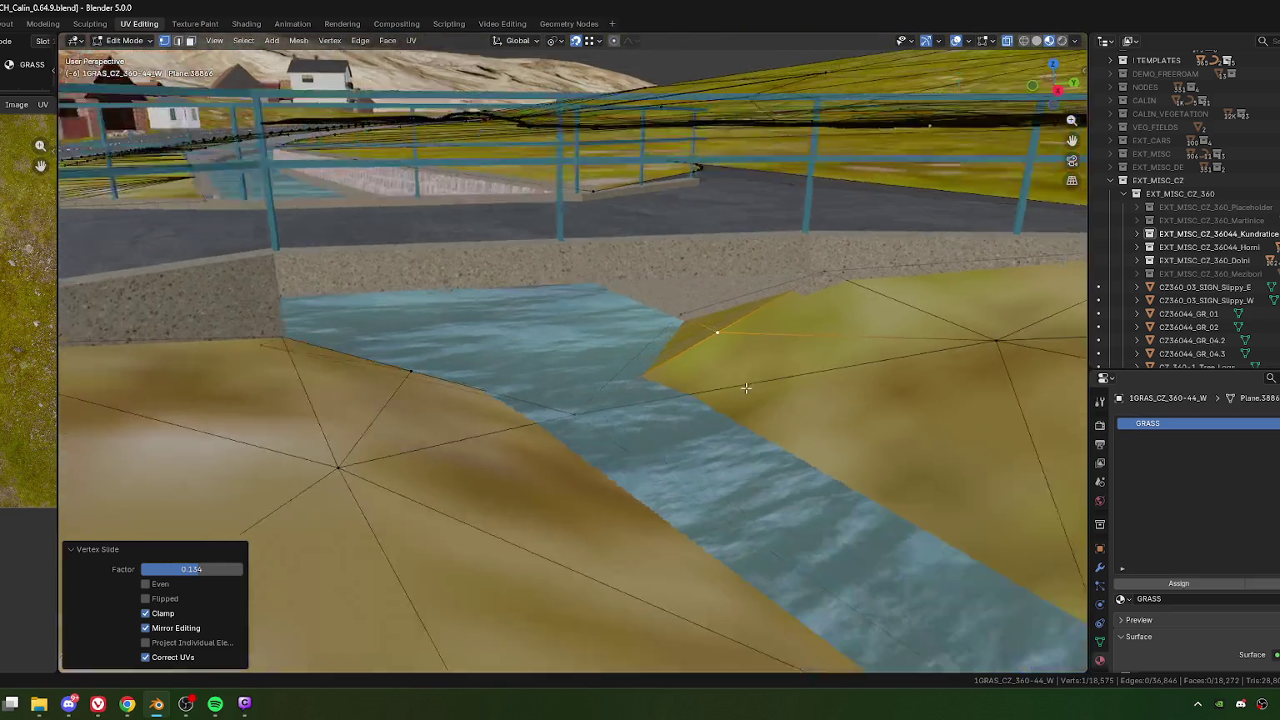
Step: Lower the right-bank vertex slightly and drop a left-bank vertex about 3 cm and further
key("g")
key("z")
left_click(740, 387)
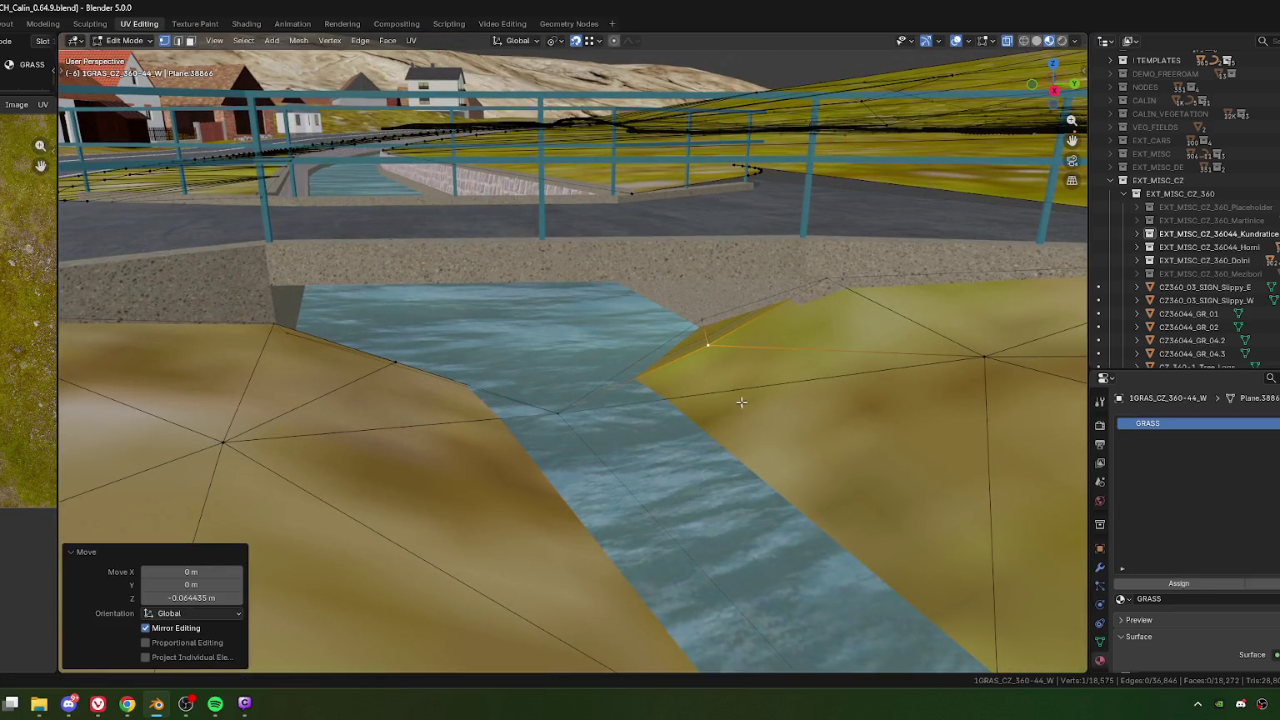
middle_click_drag(739, 396, 621, 404)
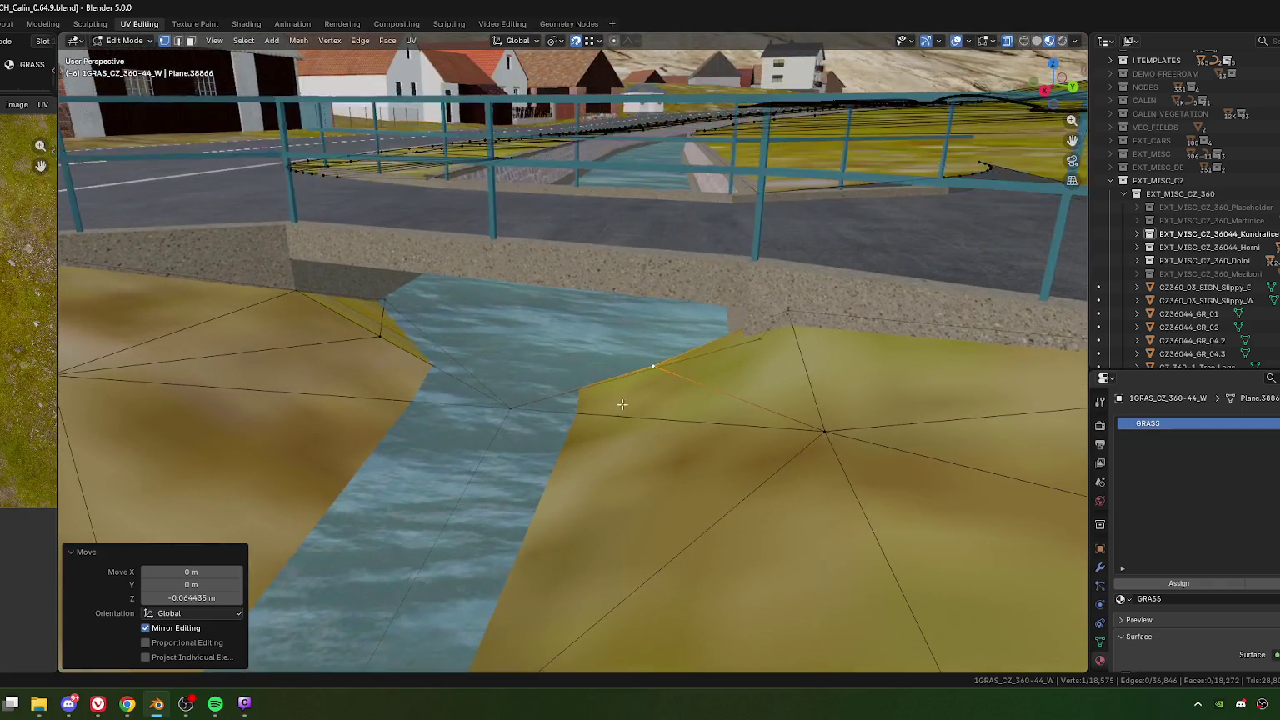
left_click(377, 327)
key("g")
key("z")
left_click(363, 364)
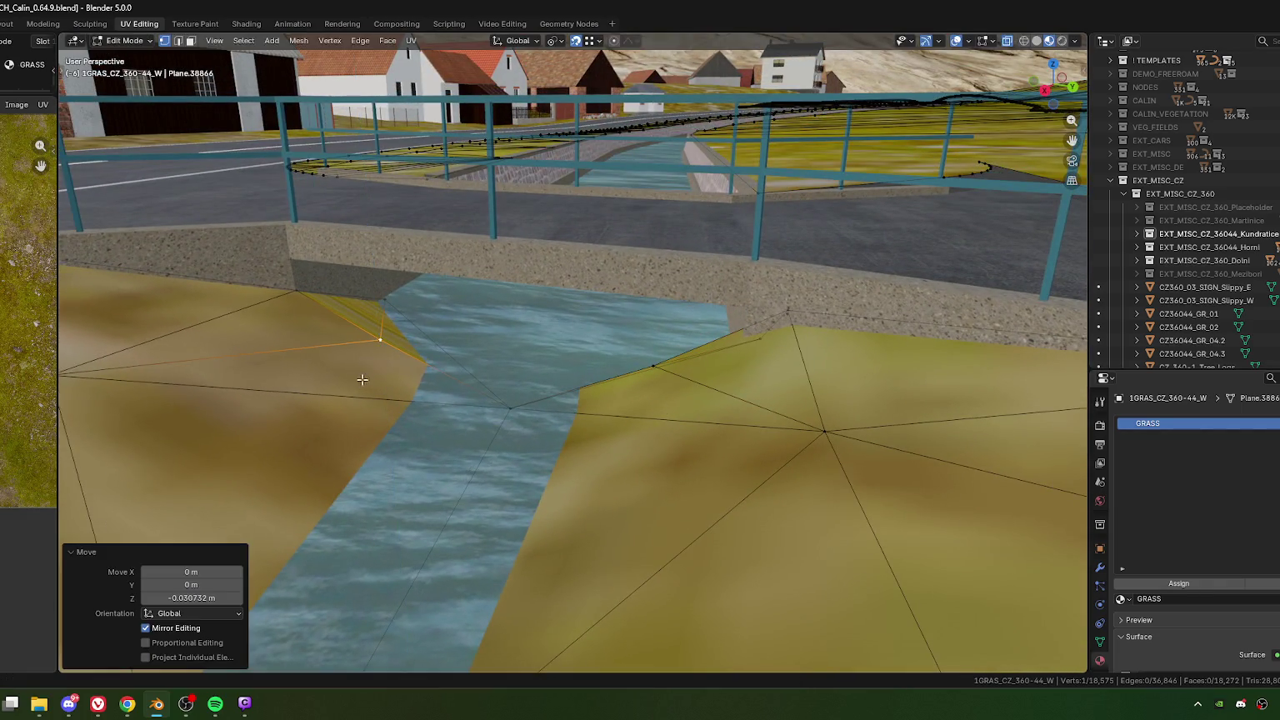
key("g")
key("z")
left_click(364, 377)
mouse_move(365, 377)
middle_mouse_down()
mouse_move(298, 317)
mouse_move(516, 444)
middle_mouse_up()
Step: Reposition a grass vertex and lower it twice to meet the bridge abutment
key("g")
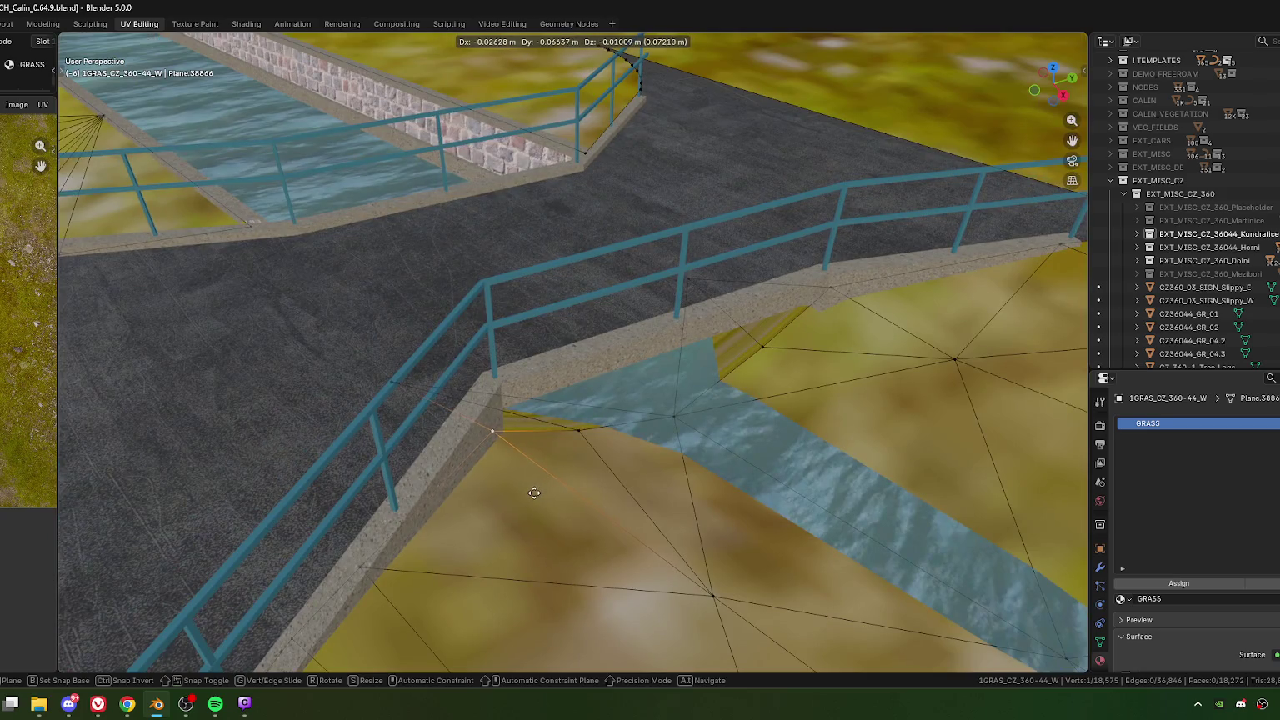
left_click(535, 493)
mouse_move(534, 492)
middle_mouse_down()
mouse_move(472, 419)
mouse_move(563, 427)
mouse_move(555, 398)
mouse_move(475, 467)
mouse_move(549, 451)
mouse_move(508, 452)
mouse_move(532, 431)
middle_mouse_up()
key("g")
left_click(480, 421)
key("g")
key("z")
left_click(557, 434)
key("g")
key("z")
left_click(470, 474)
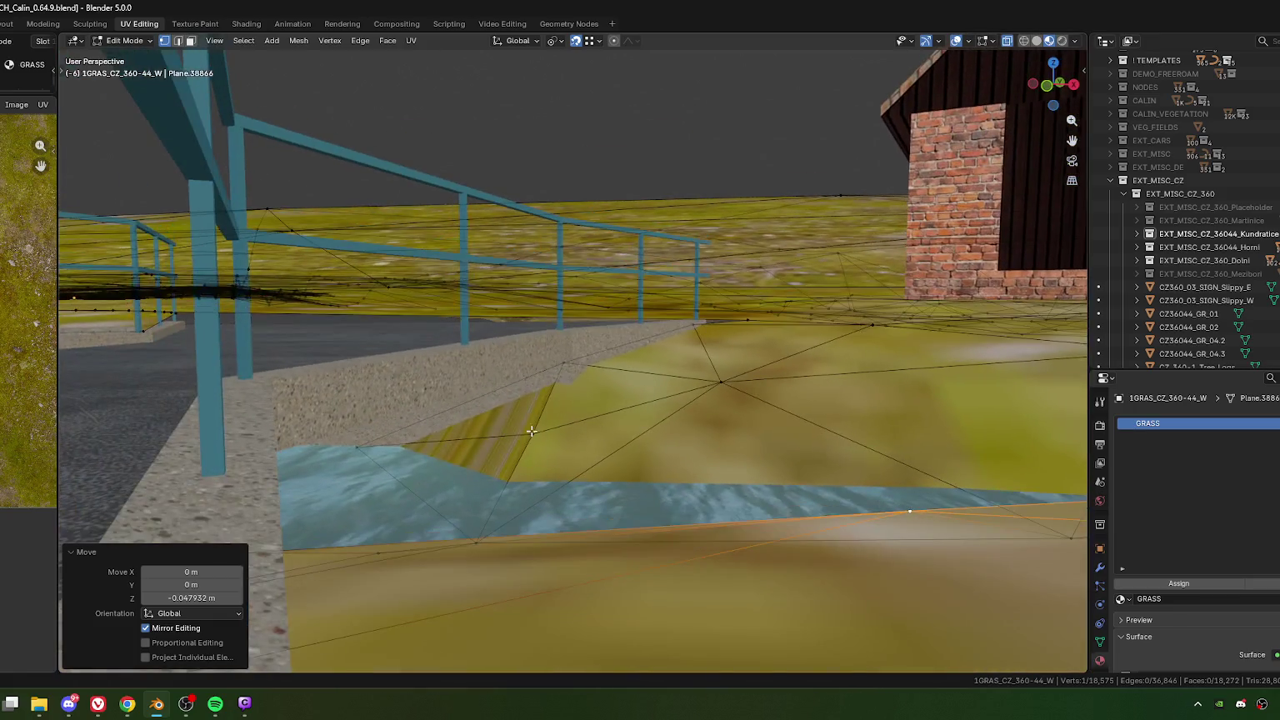
Step: Slide the bank vertex beside the abutment along its edge by factor 0.132
left_click(528, 433)
key("shift+v")
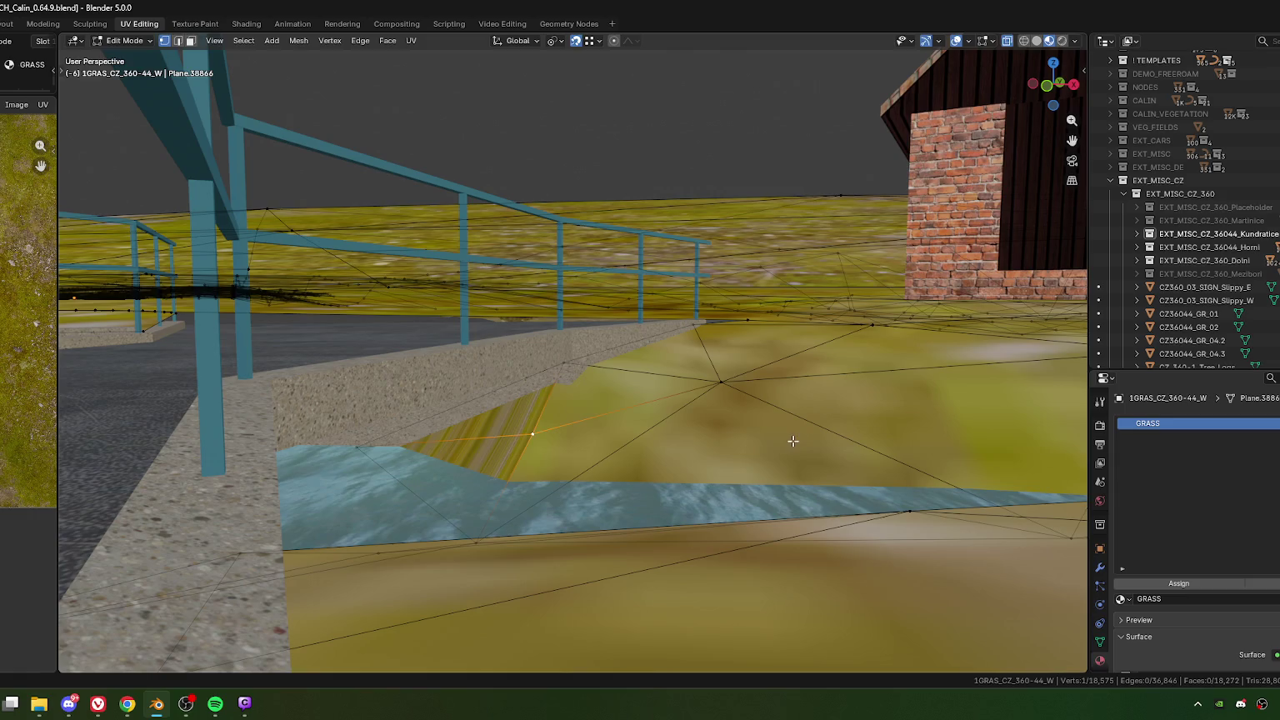
left_click(781, 439)
mouse_move(781, 439)
middle_mouse_down()
mouse_move(623, 392)
mouse_move(696, 455)
mouse_move(655, 413)
mouse_move(615, 333)
mouse_move(611, 435)
middle_mouse_up()
key("shift+v")
left_click(676, 453)
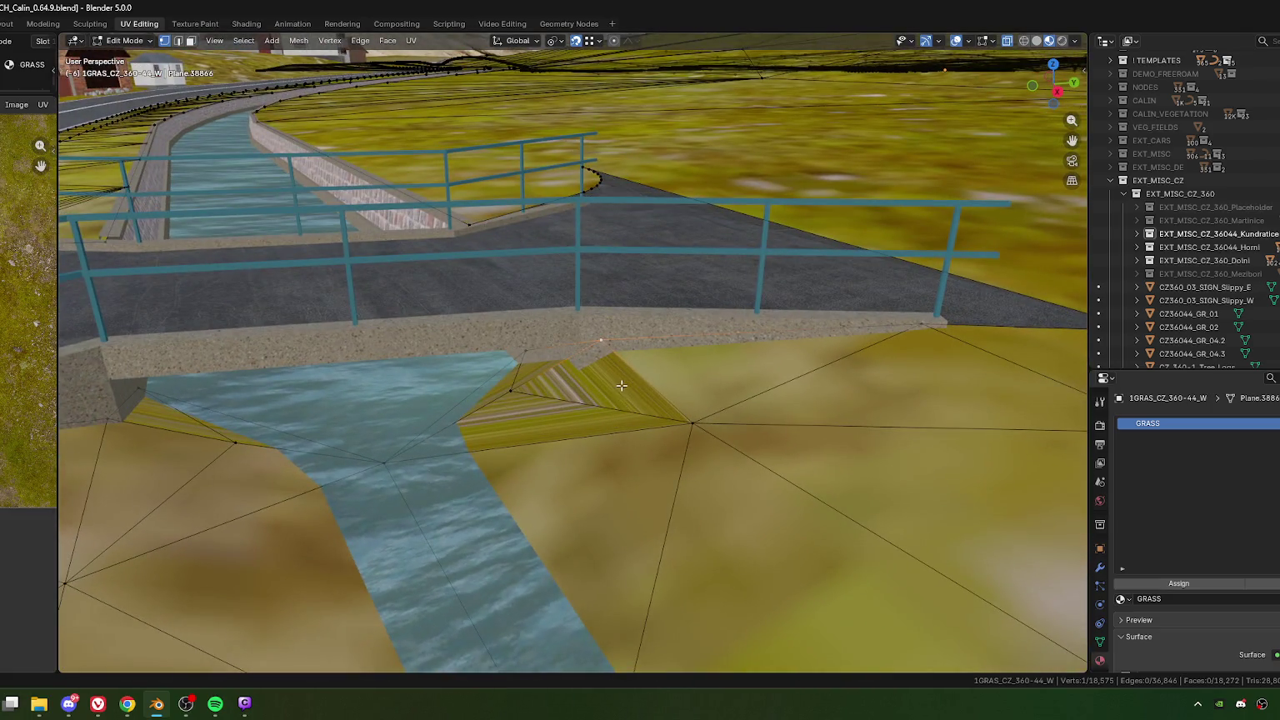
Step: Move a vertex in plan against the abutment edge, then lower it twice
middle_click_drag(621, 385, 606, 426)
key("KP_7")
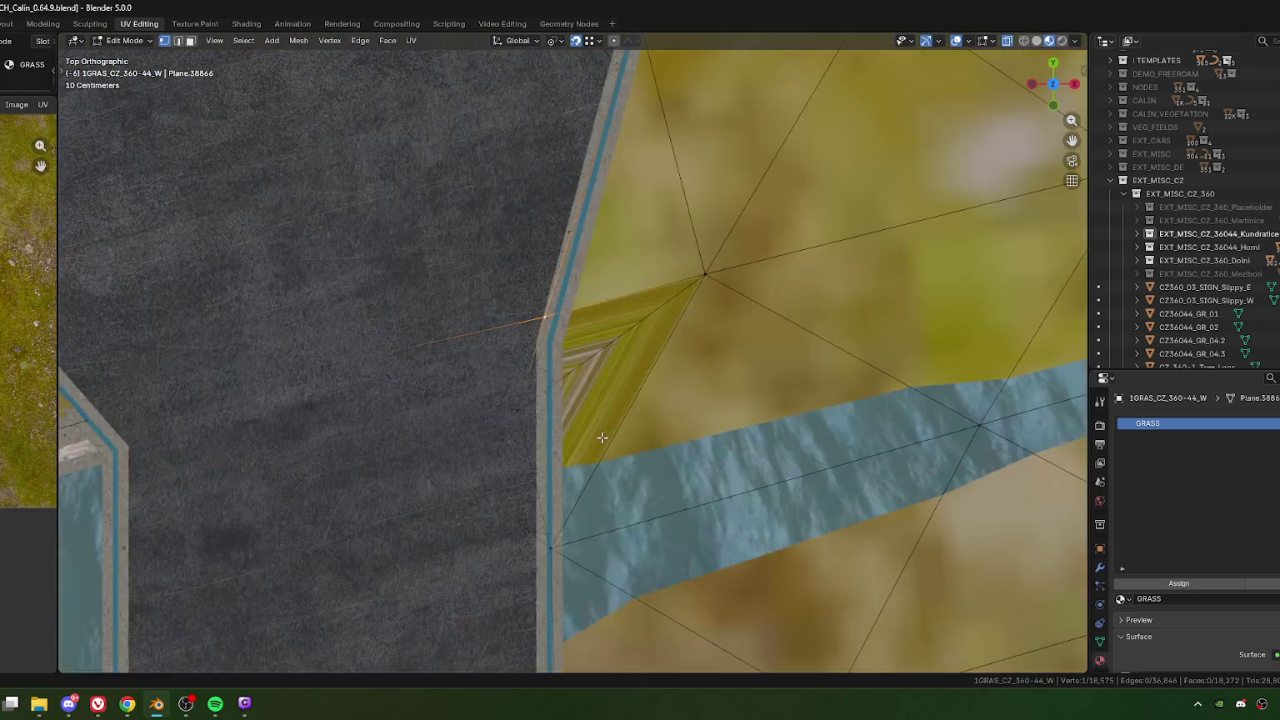
key("g")
left_click(640, 327)
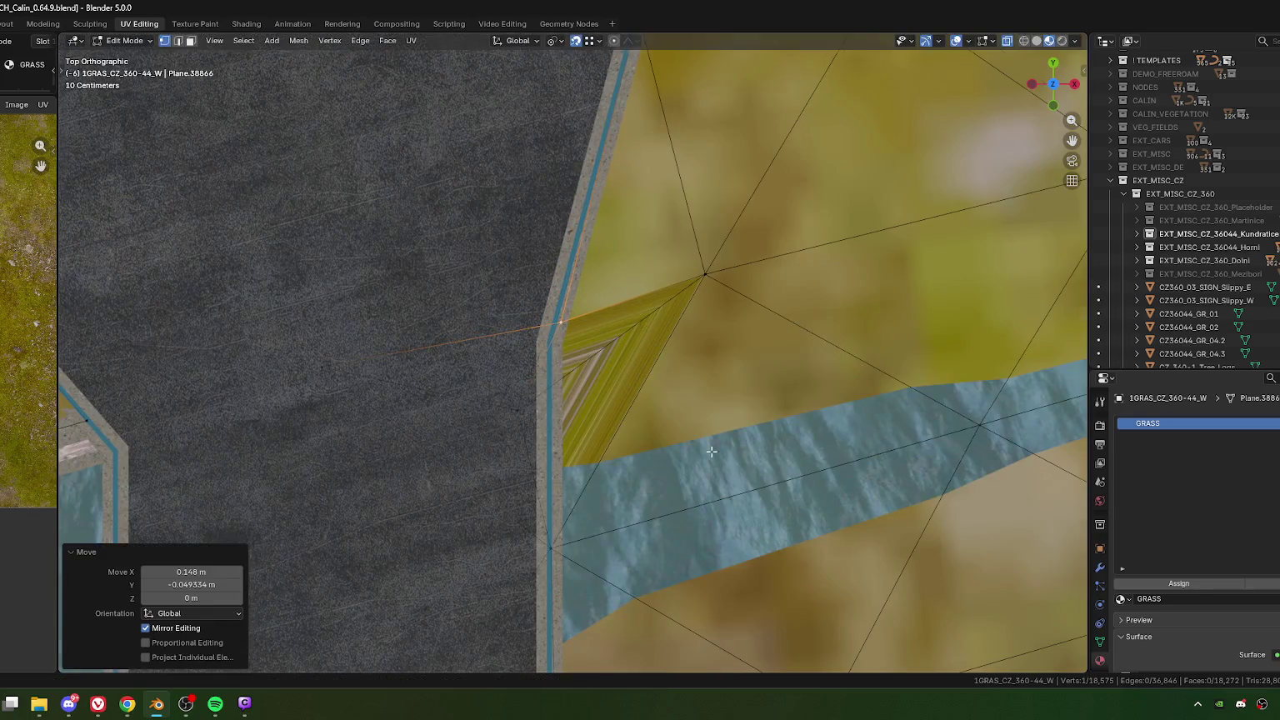
mouse_move(640, 328)
middle_mouse_down()
mouse_move(637, 448)
mouse_move(561, 421)
mouse_move(548, 468)
mouse_move(551, 455)
mouse_move(640, 470)
mouse_move(574, 453)
mouse_move(564, 466)
middle_mouse_up()
key("g")
key("z")
left_click(632, 429)
key("g")
key("z")
left_click(637, 449)
Step: Lower a bank vertex and slide the stream-corner vertex along its edge
key("g")
key("z")
left_click(550, 454)
left_click(381, 456)
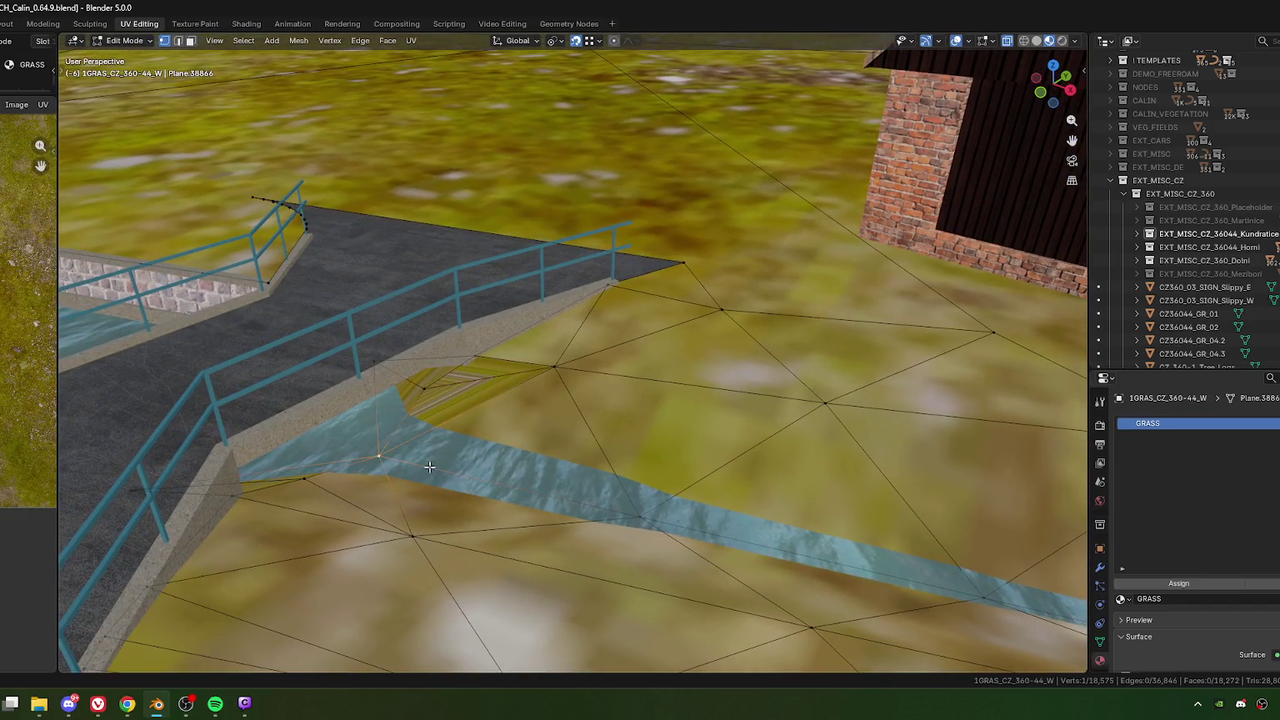
key("g")
key("g")
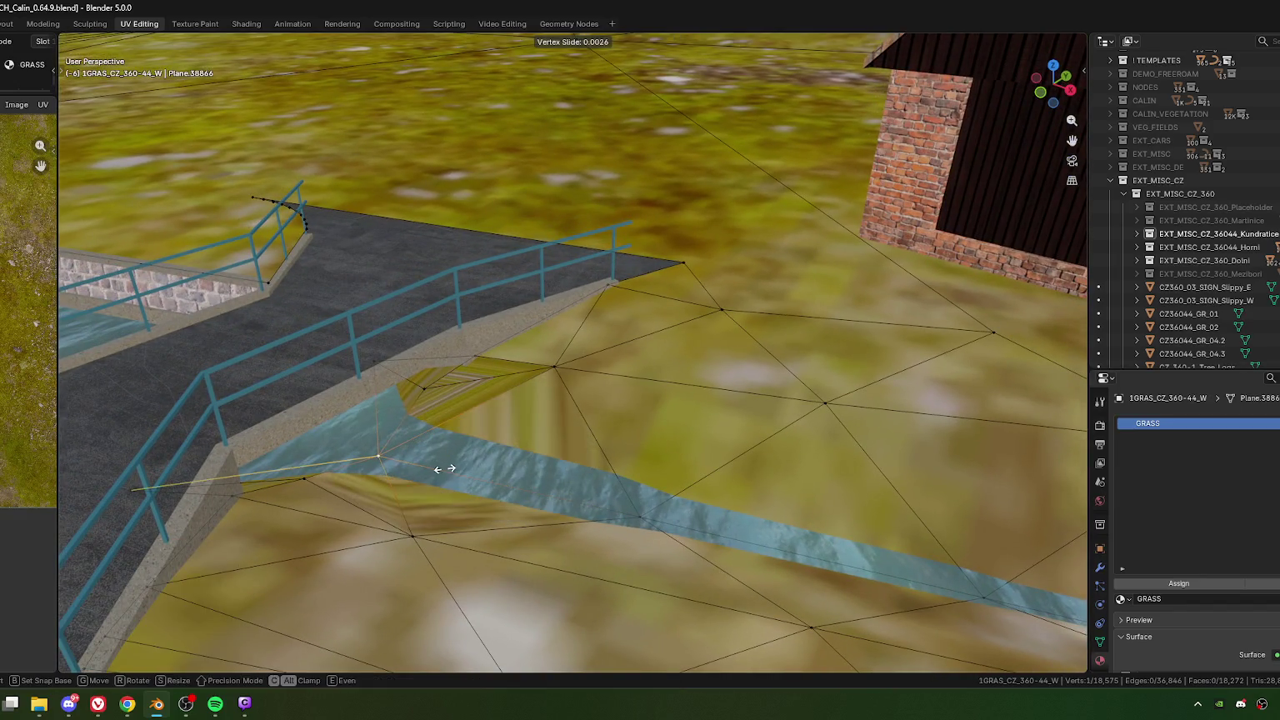
left_click(447, 469)
mouse_move(450, 471)
middle_mouse_down()
mouse_move(572, 437)
mouse_move(532, 427)
mouse_move(517, 406)
middle_mouse_up()
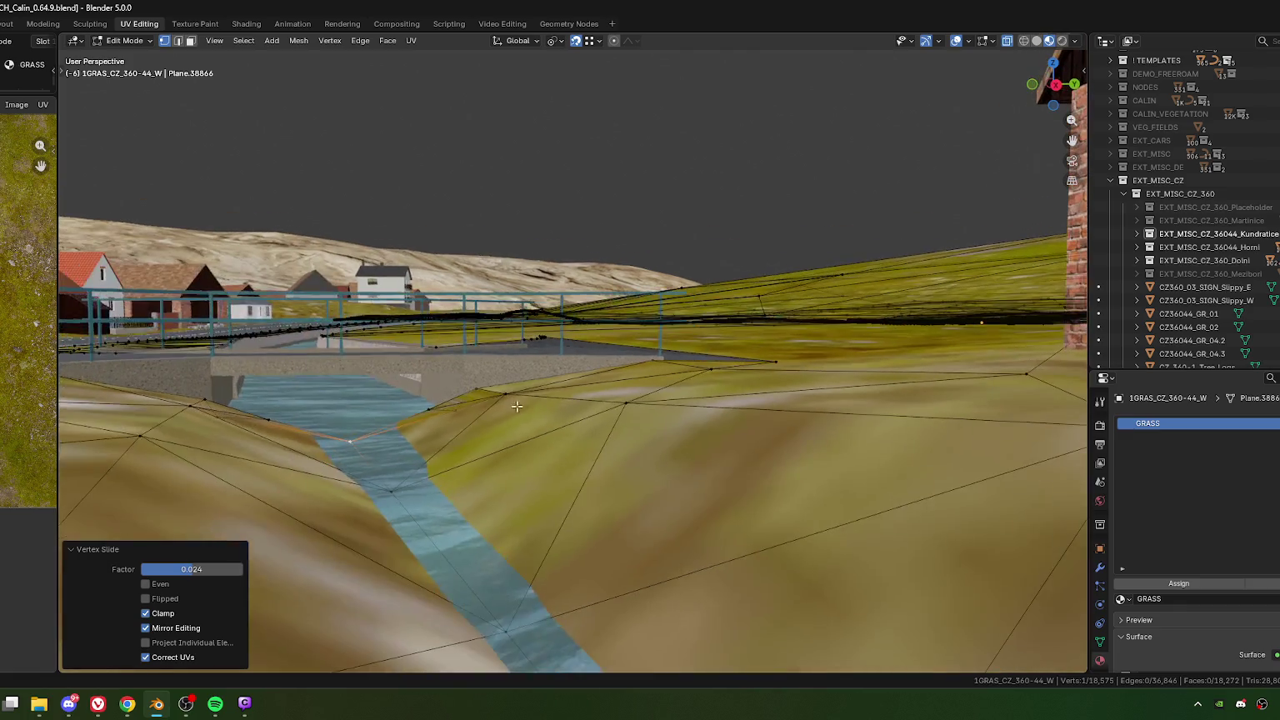
Step: Lower the bank vertex beside the stream about 0.12 m
left_click(517, 411)
key("g")
key("z")
key("Escape")
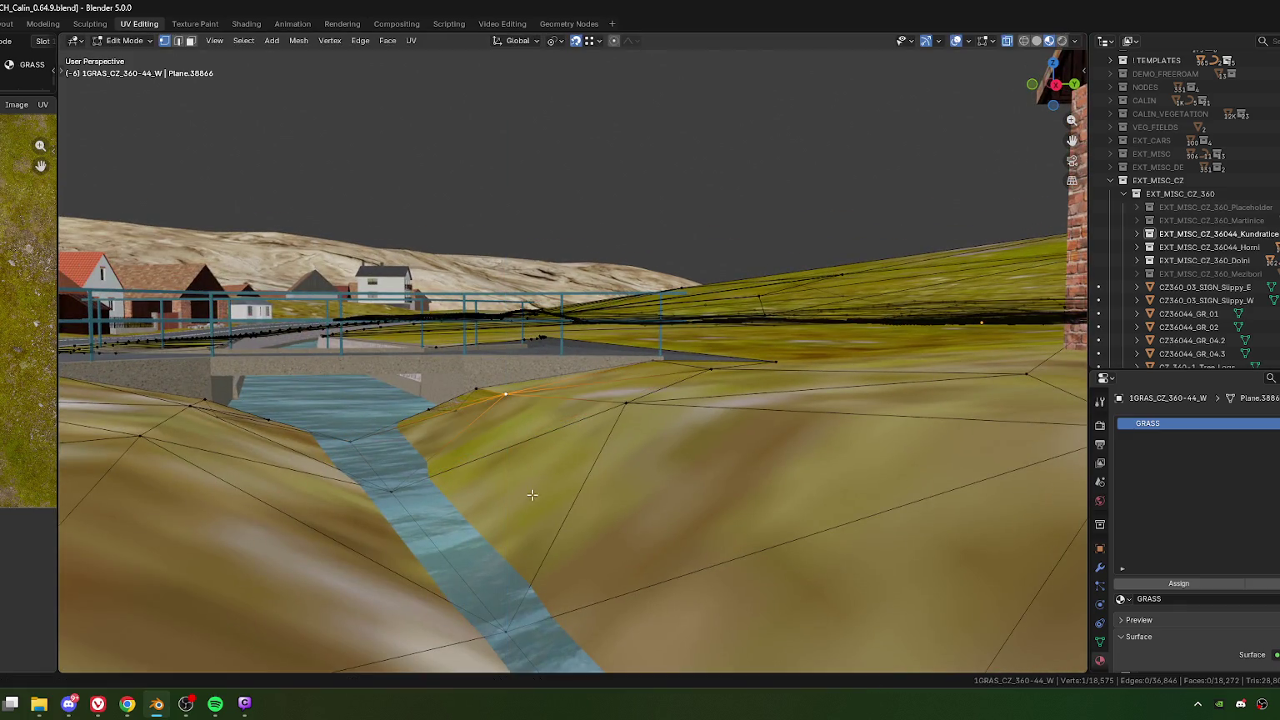
key("g")
key("z")
left_click(535, 484)
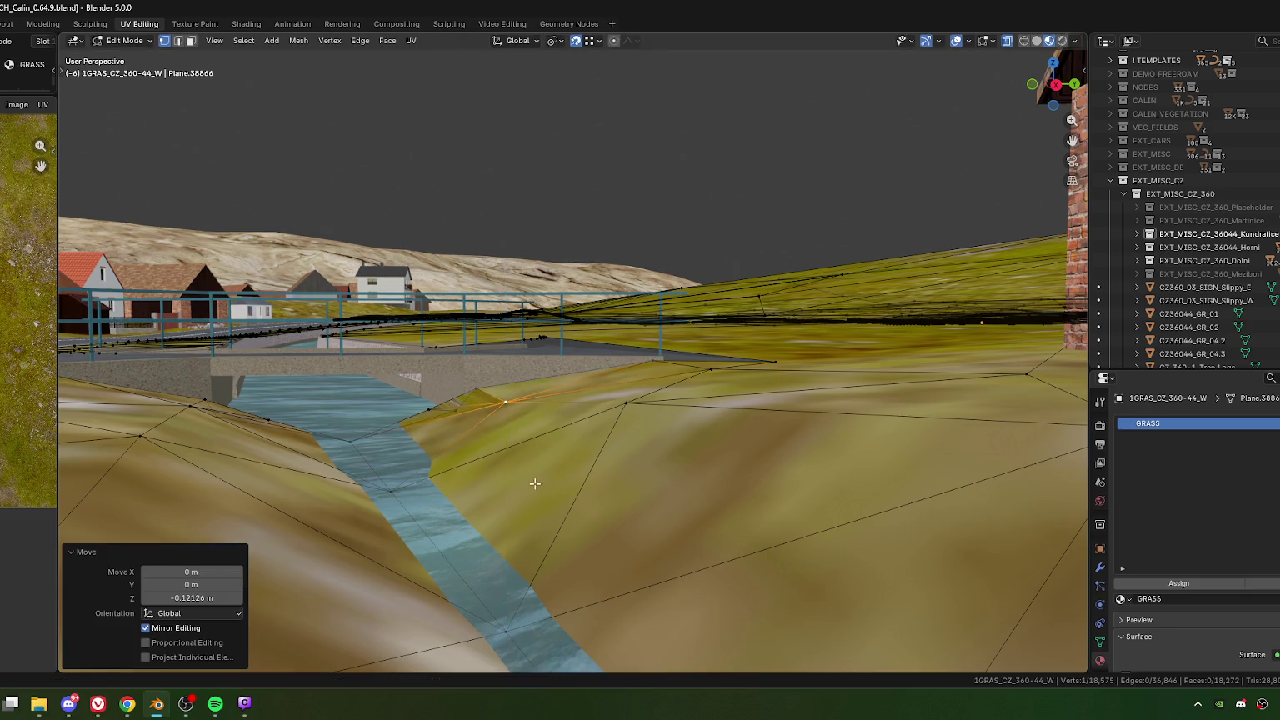
key("g")
key("z")
key("Escape")
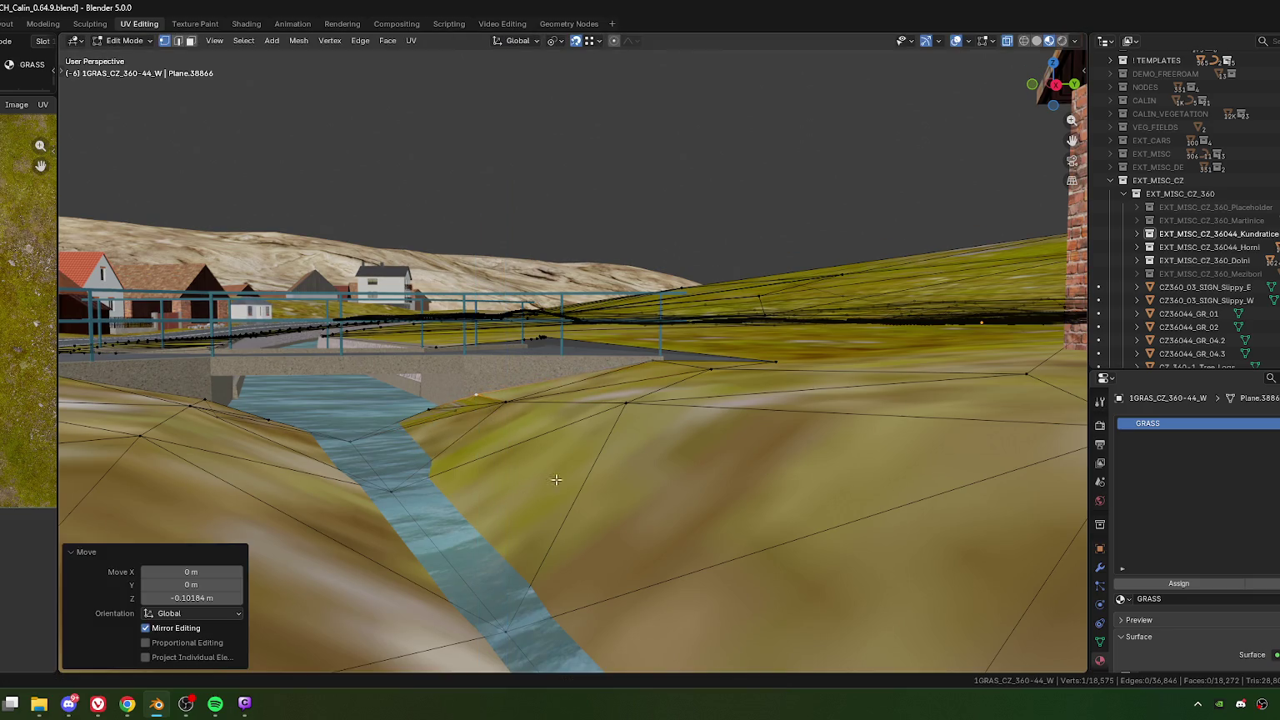
Step: Lower the next bank vertex to the right and the vertex on the right-hand slope
left_click(614, 412)
mouse_move(589, 453)
middle_mouse_down()
mouse_move(578, 517)
mouse_move(633, 449)
middle_mouse_up()
key("g")
key("z")
left_click(579, 541)
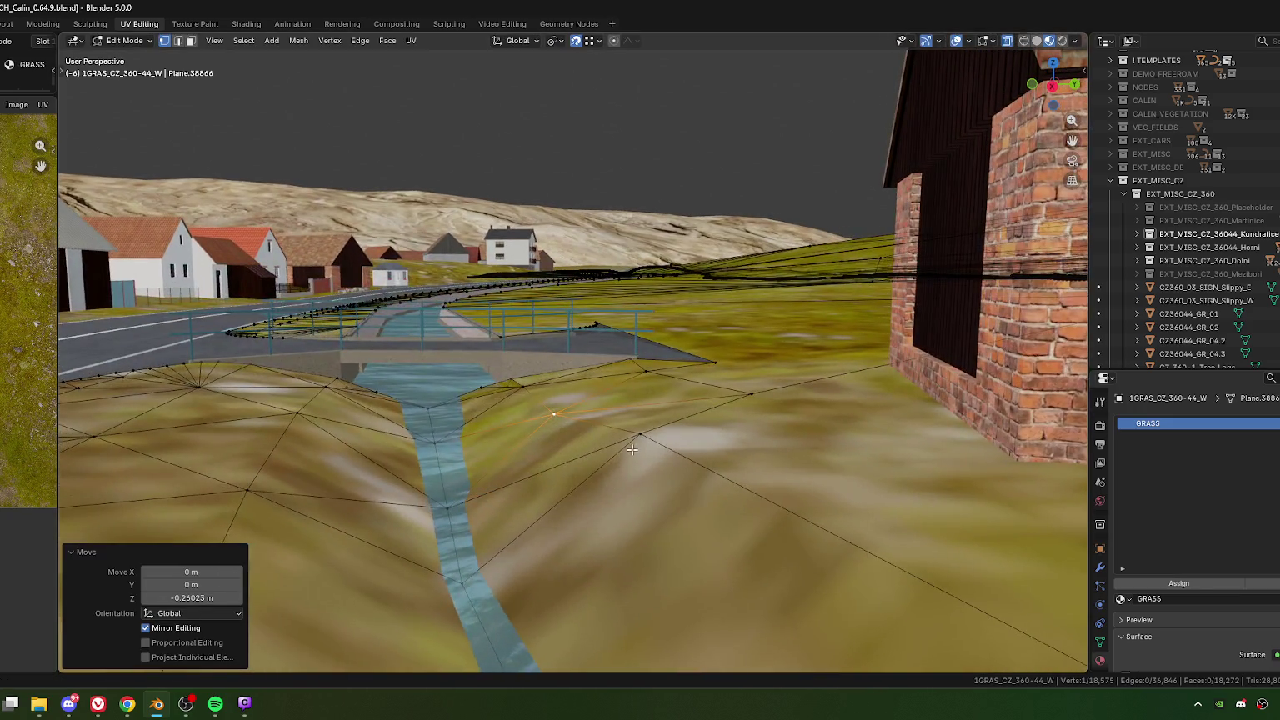
left_click(633, 450)
key("g")
key("z")
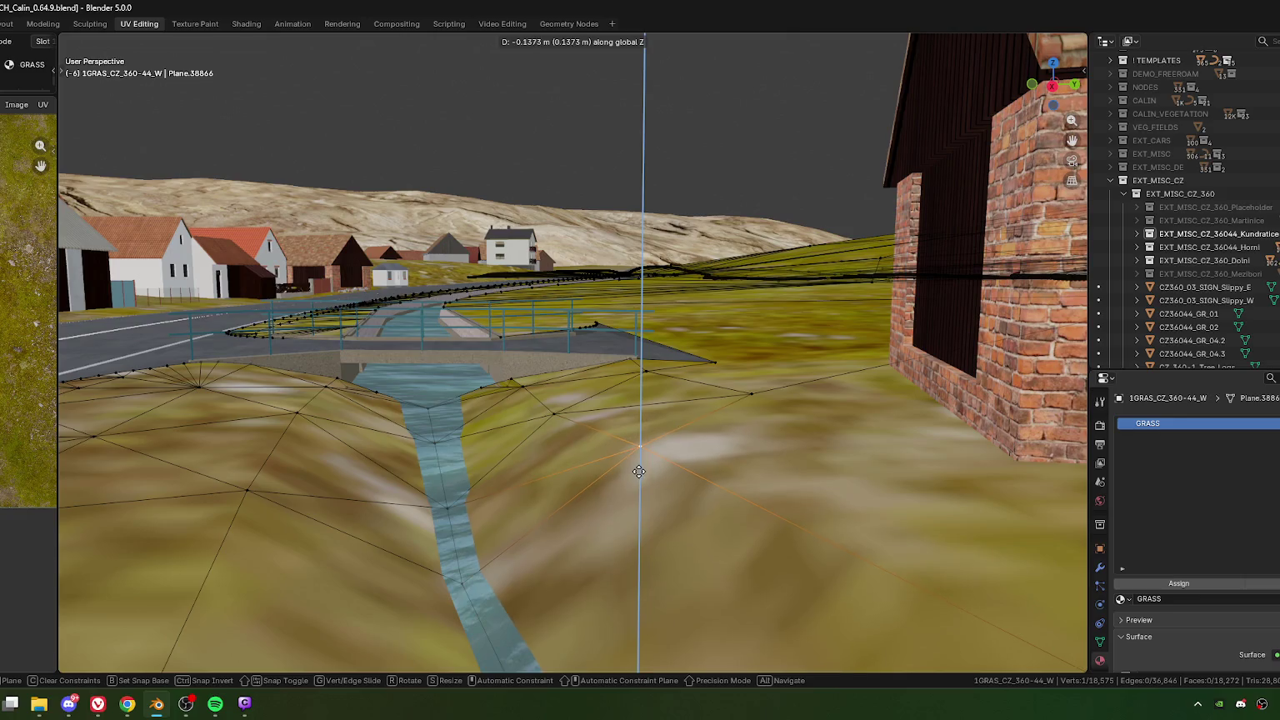
left_click(638, 471)
Step: Rotate the edge across the bank clockwise to retriangulate it
key("2")
left_click(601, 407)
right_click(601, 404)
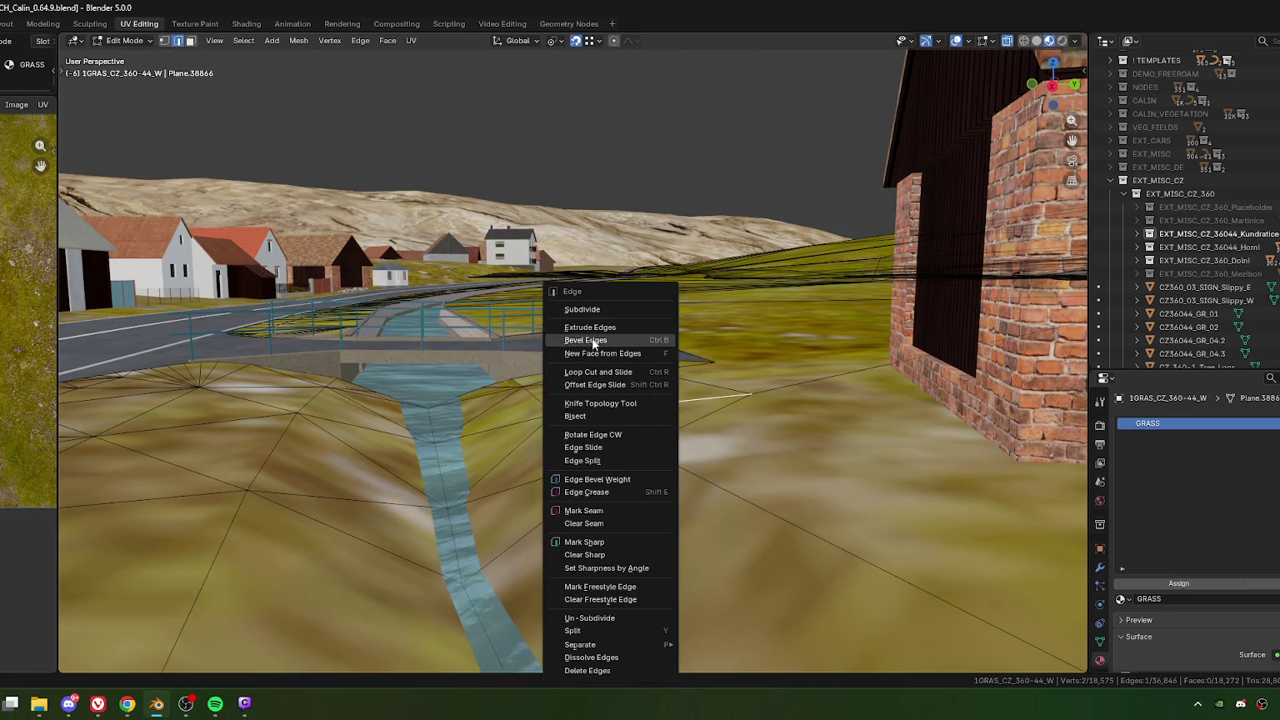
left_click(593, 434)
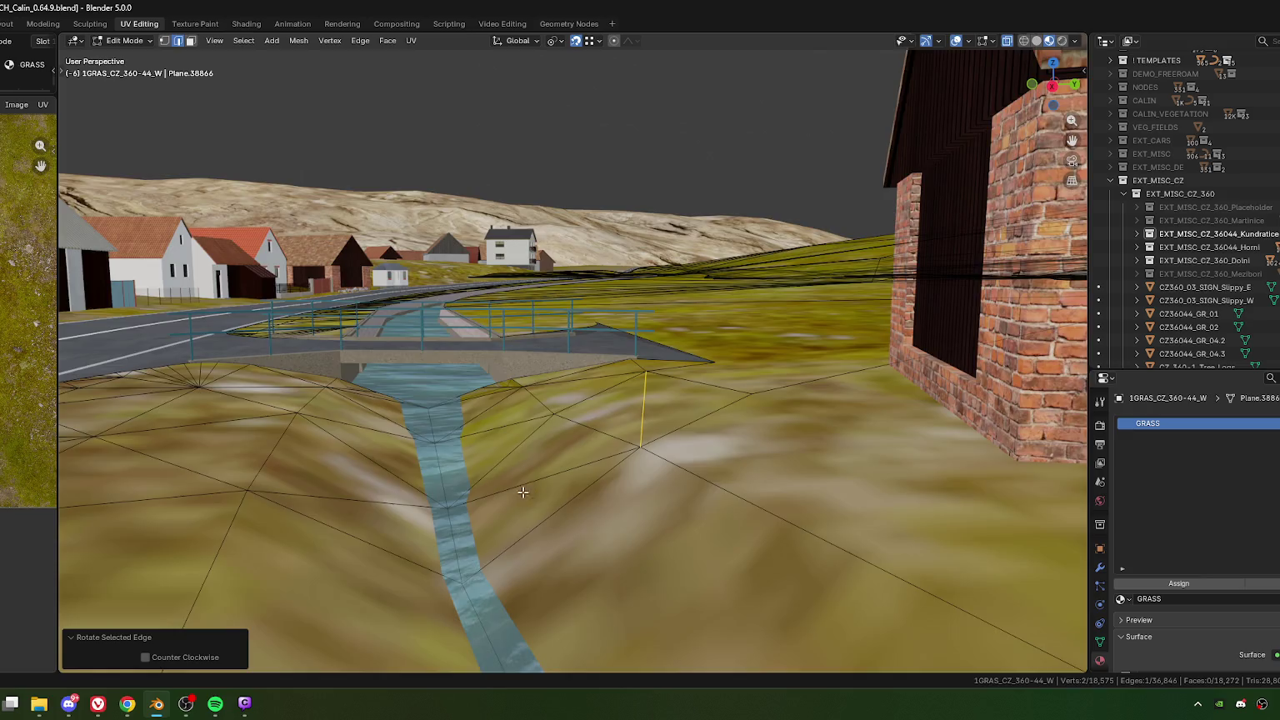
mouse_move(596, 437)
middle_mouse_down()
mouse_move(684, 444)
mouse_move(639, 441)
mouse_move(676, 288)
middle_mouse_up()
scroll(638, 441, "up", 3)
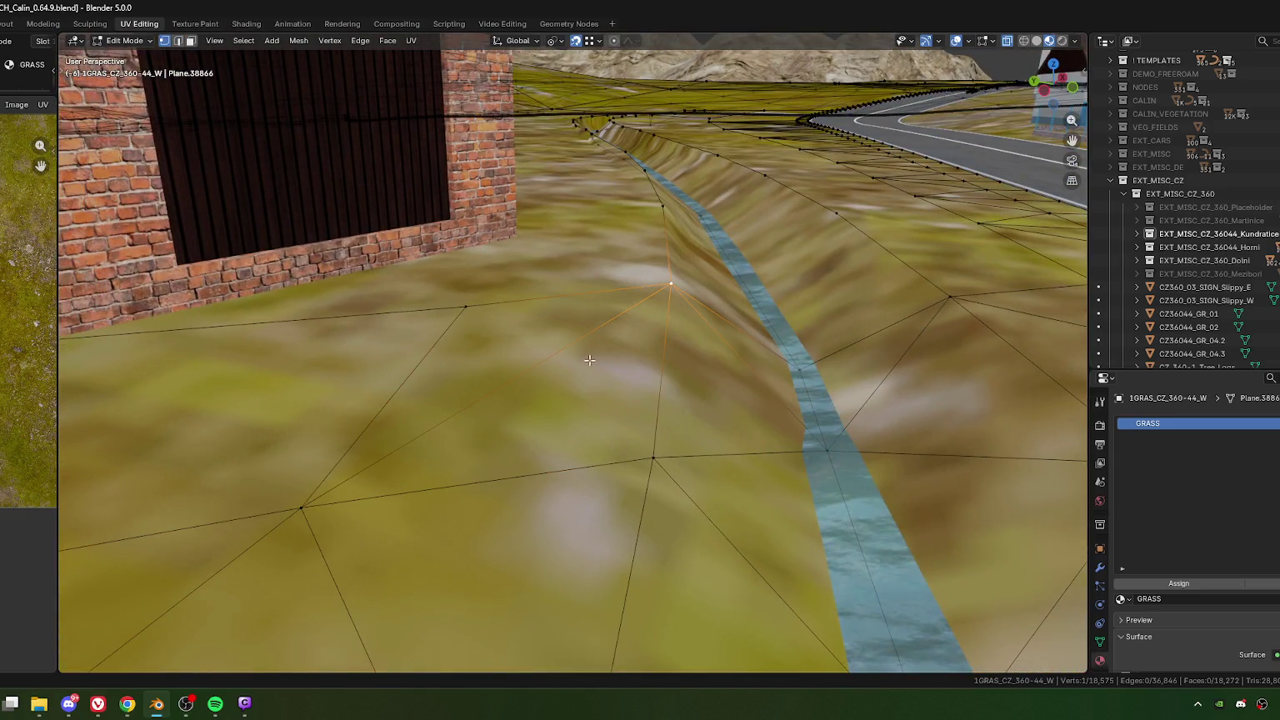
Step: Lower a vertex 0.118 m and slide another along its edge by factor 0.050
key("g")
key("z")
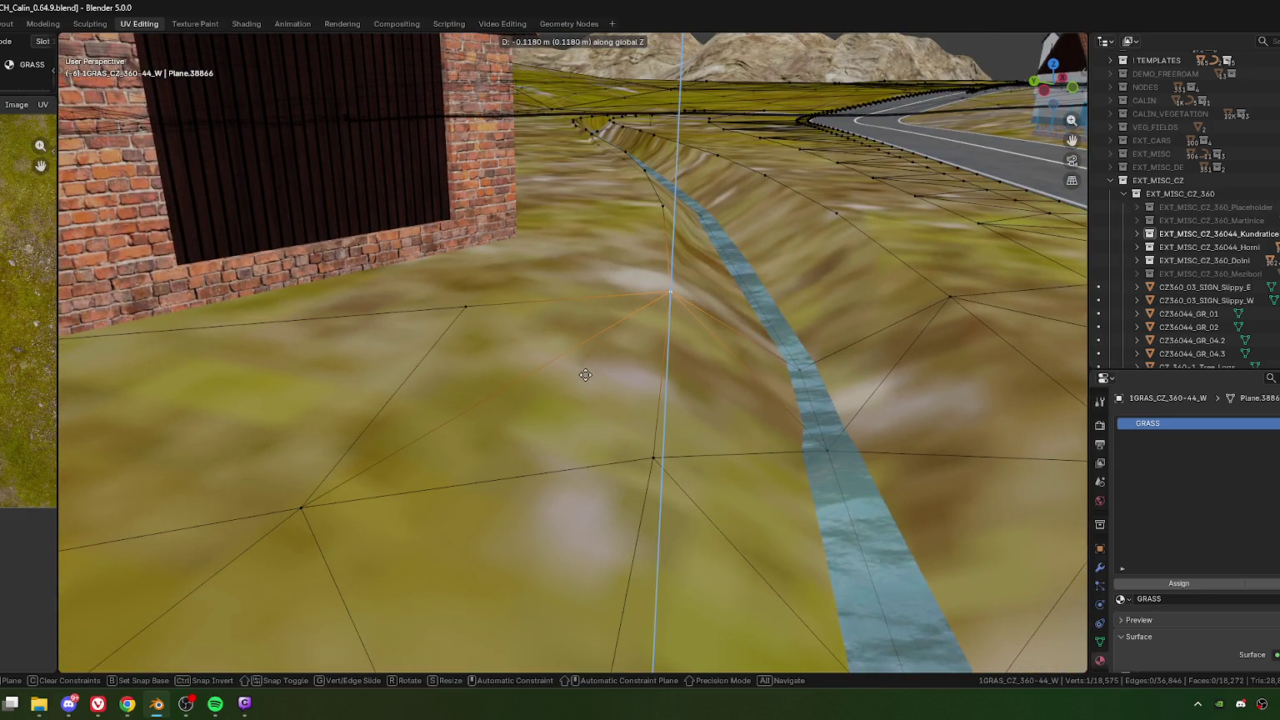
left_click(585, 375)
middle_click_drag(586, 376, 552, 467)
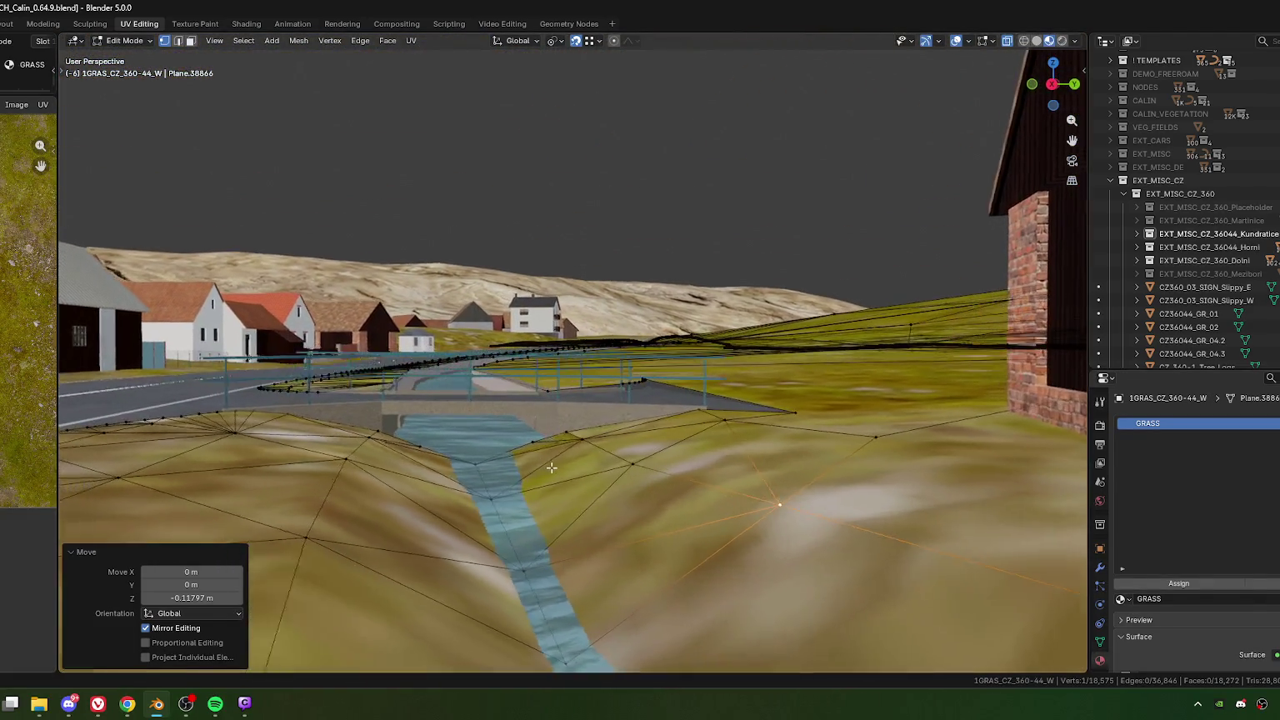
scroll(583, 468, "up", 2)
scroll(678, 471, "up", 3)
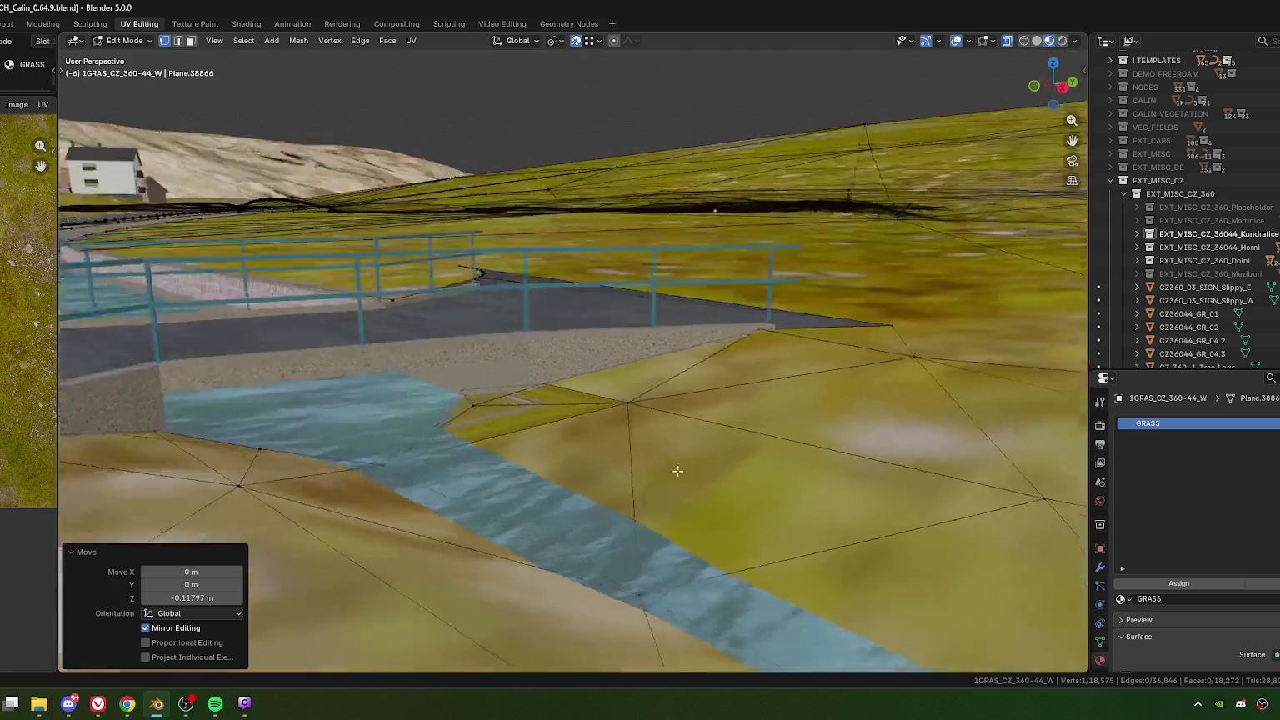
middle_click_drag(678, 471, 656, 439)
key("shift+v")
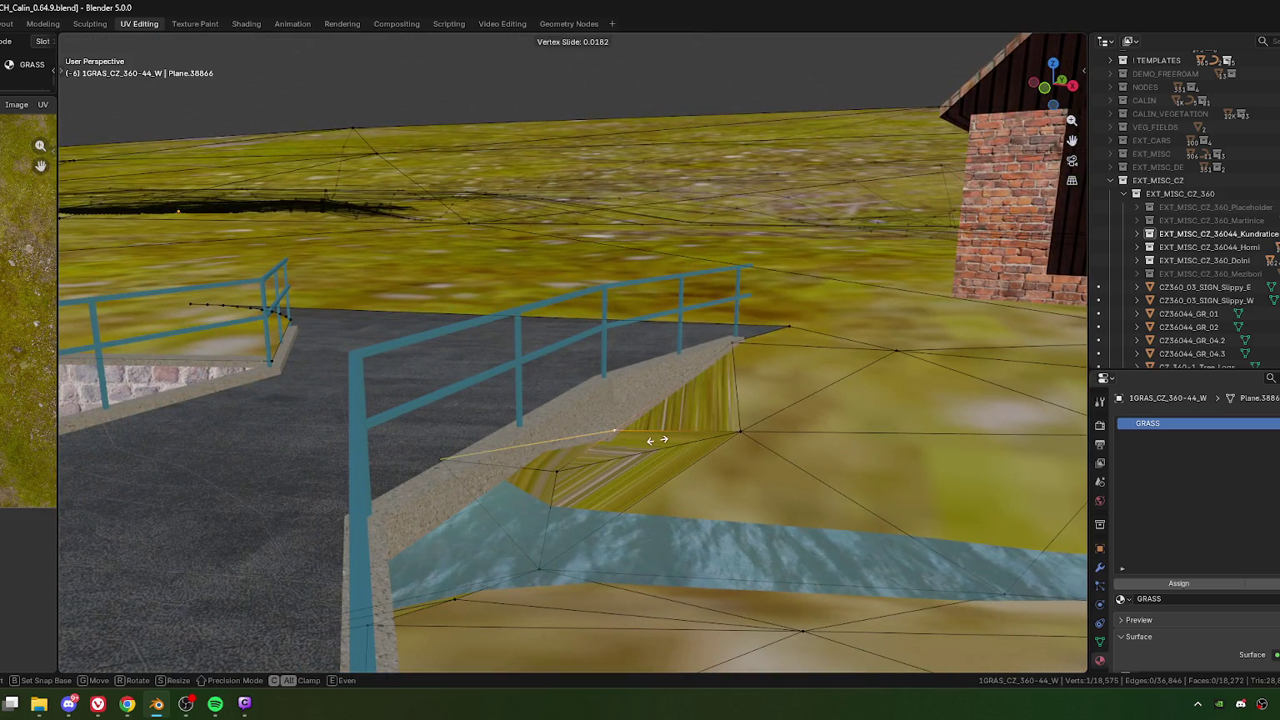
left_click(652, 439)
mouse_move(653, 439)
middle_mouse_down()
mouse_move(566, 463)
mouse_move(578, 476)
mouse_move(637, 454)
mouse_move(541, 442)
middle_mouse_up()
key("2")
left_click(640, 450)
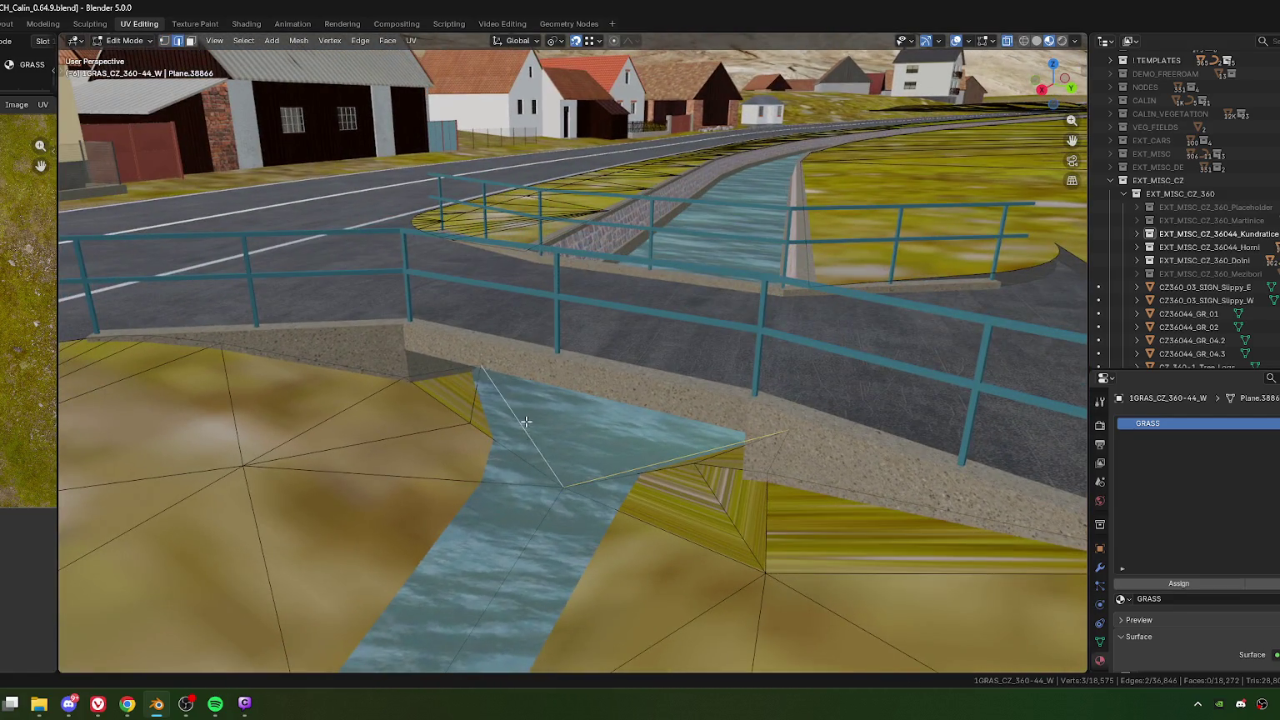
Step: Subdivide the selected edges and triangulate a water-strip face under the bridge
key("ctrl+e")
left_click(482, 268)
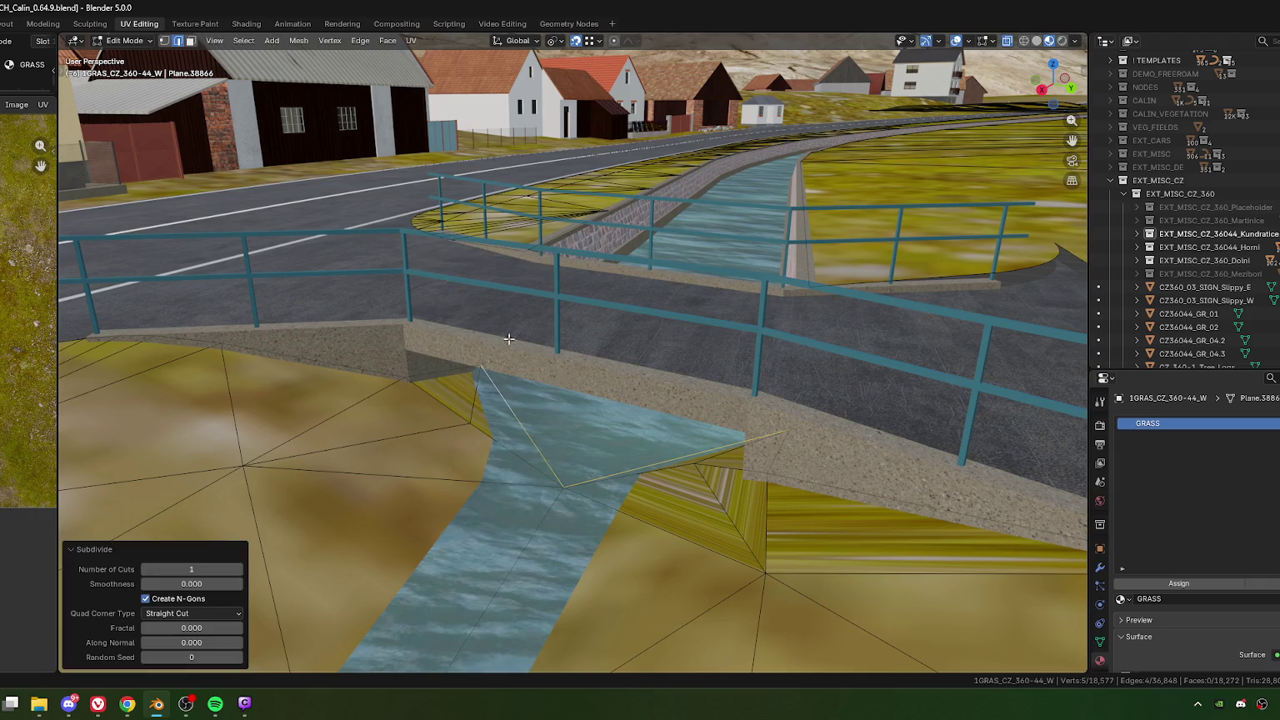
key("1")
left_click(515, 416)
key("3")
left_click(498, 417)
middle_click_drag(499, 418, 621, 424)
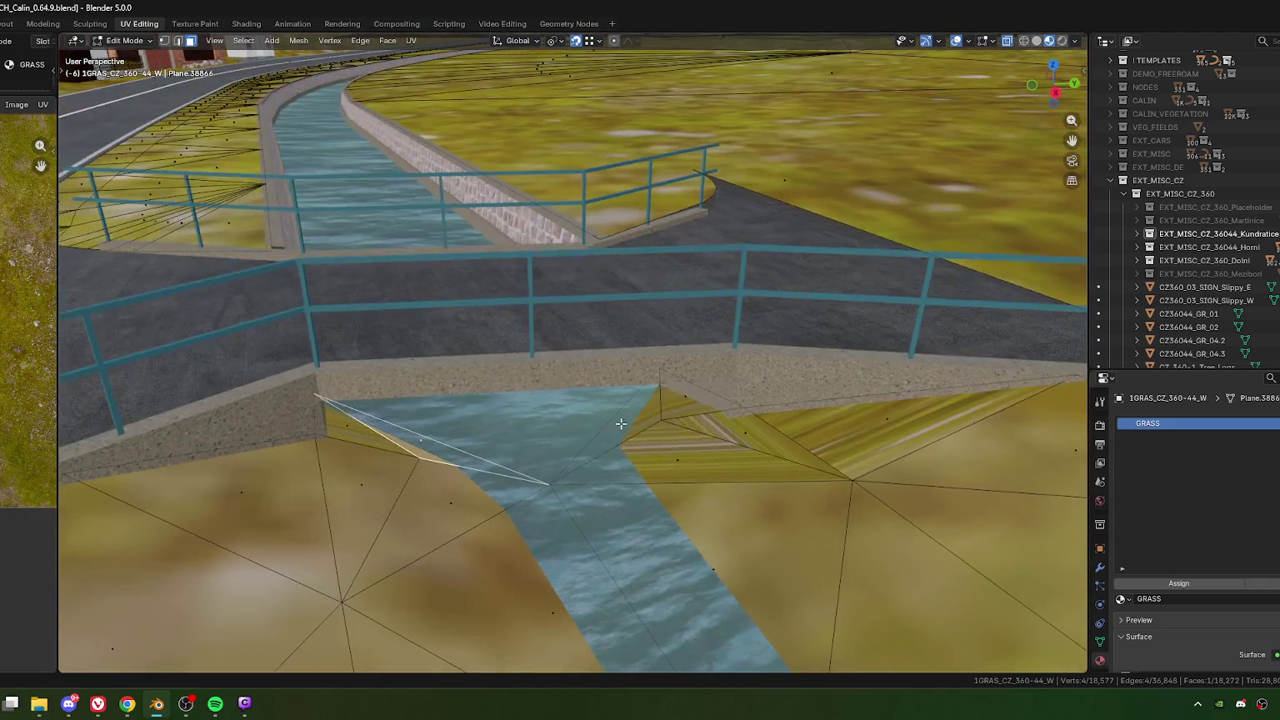
key("ctrl+t")
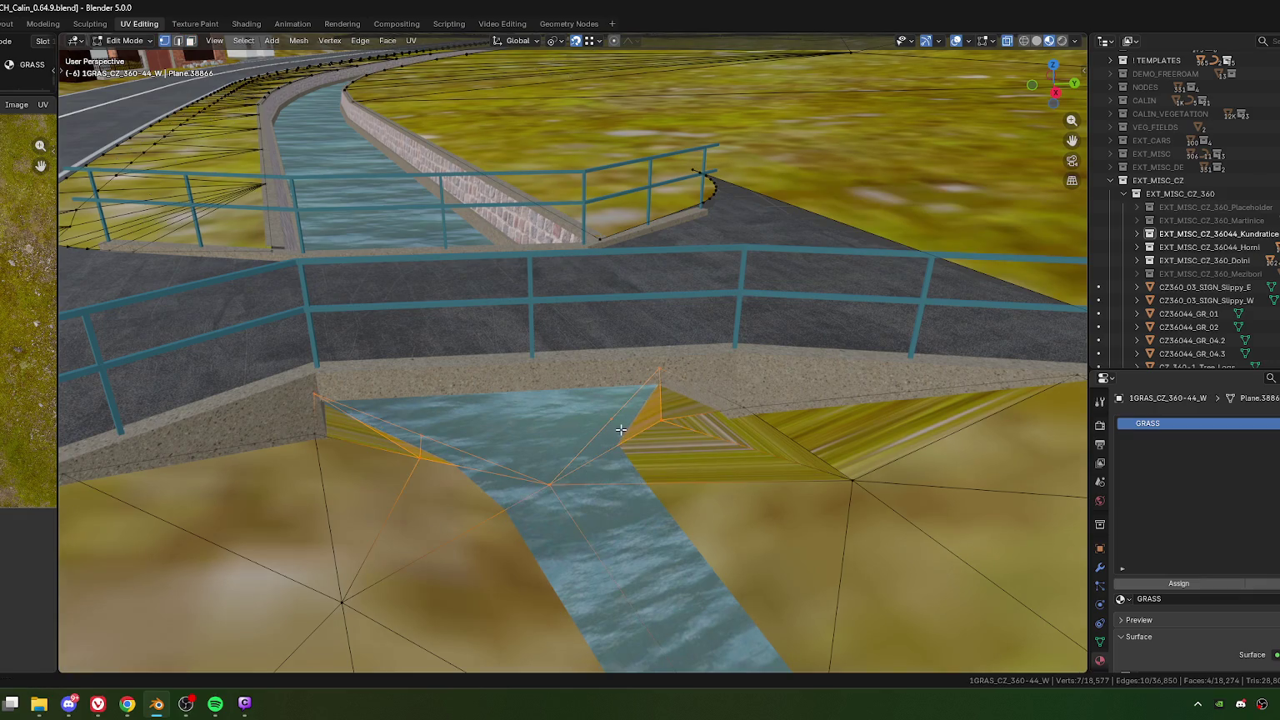
Step: Triangulate another grass face by the stream and delete a stray vertex
key("1")
left_click(635, 422)
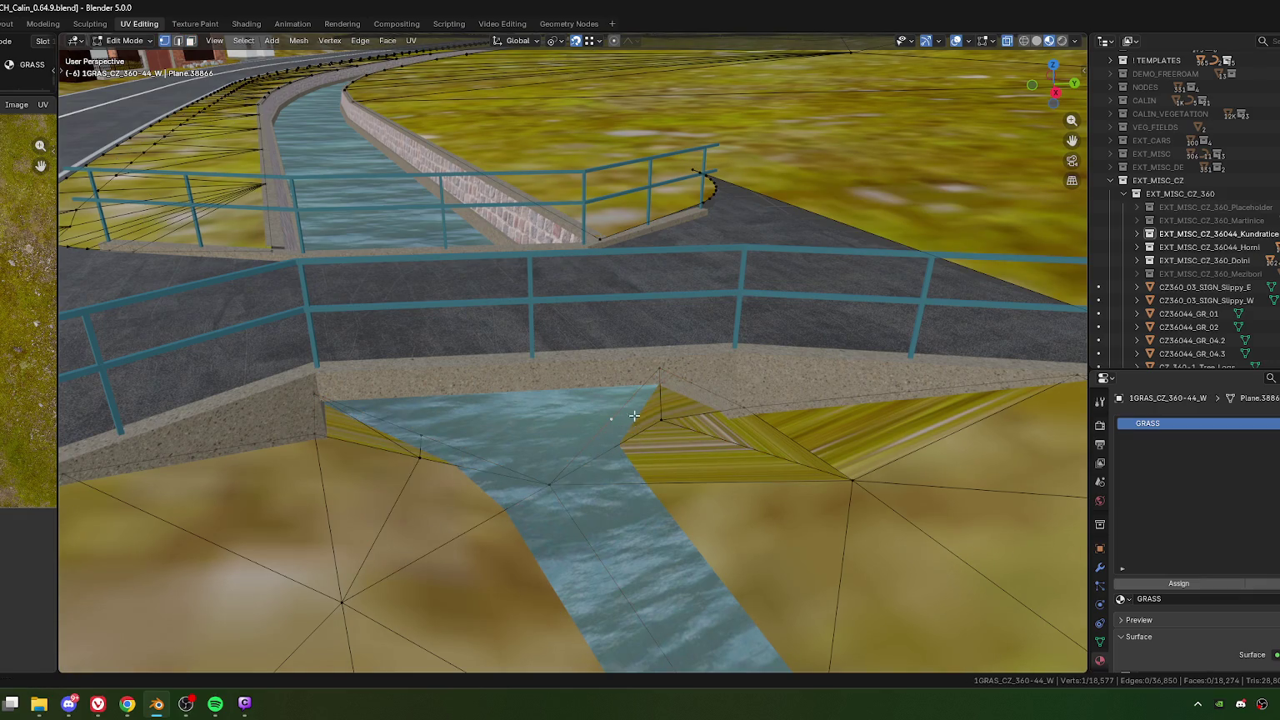
key("ctrl+t")
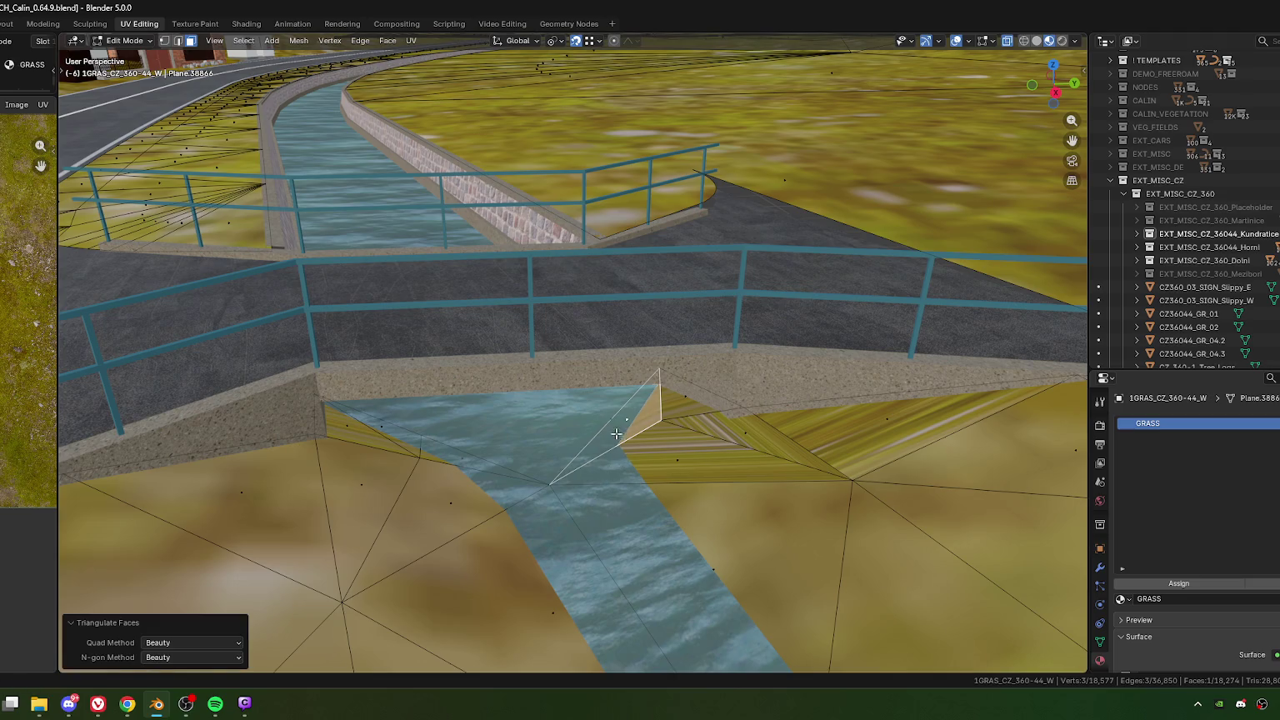
key("1")
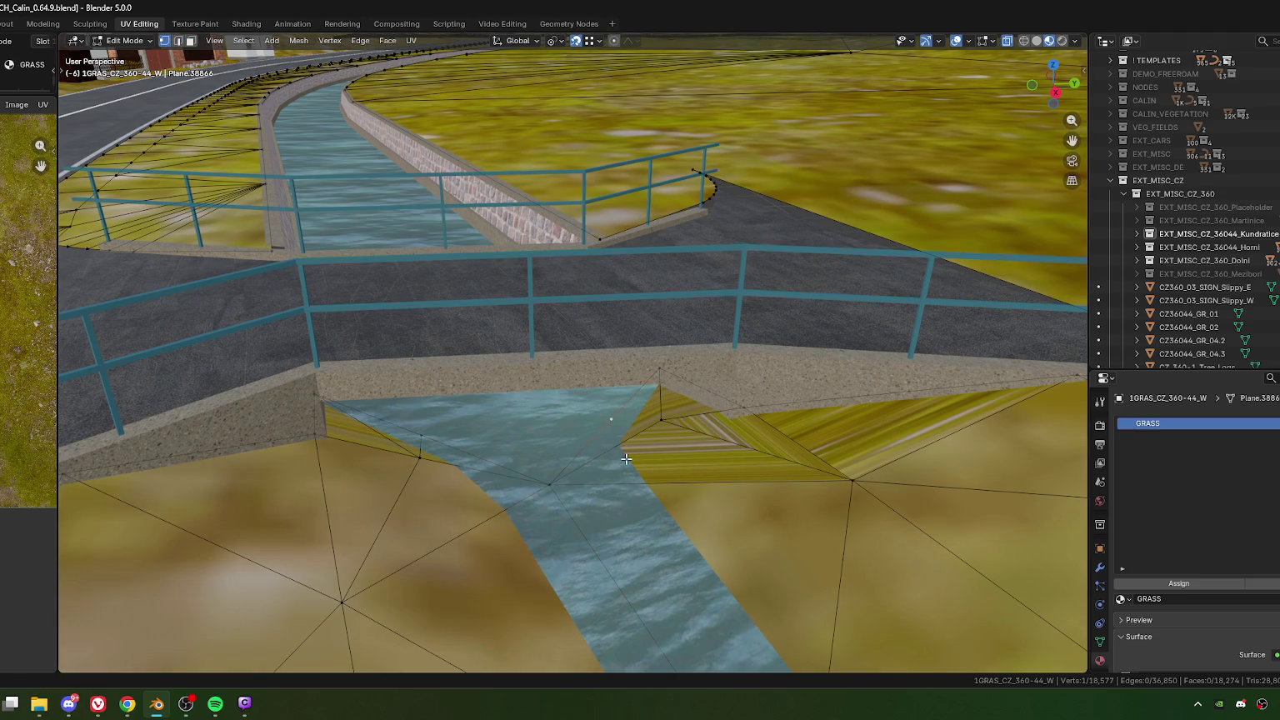
key("x")
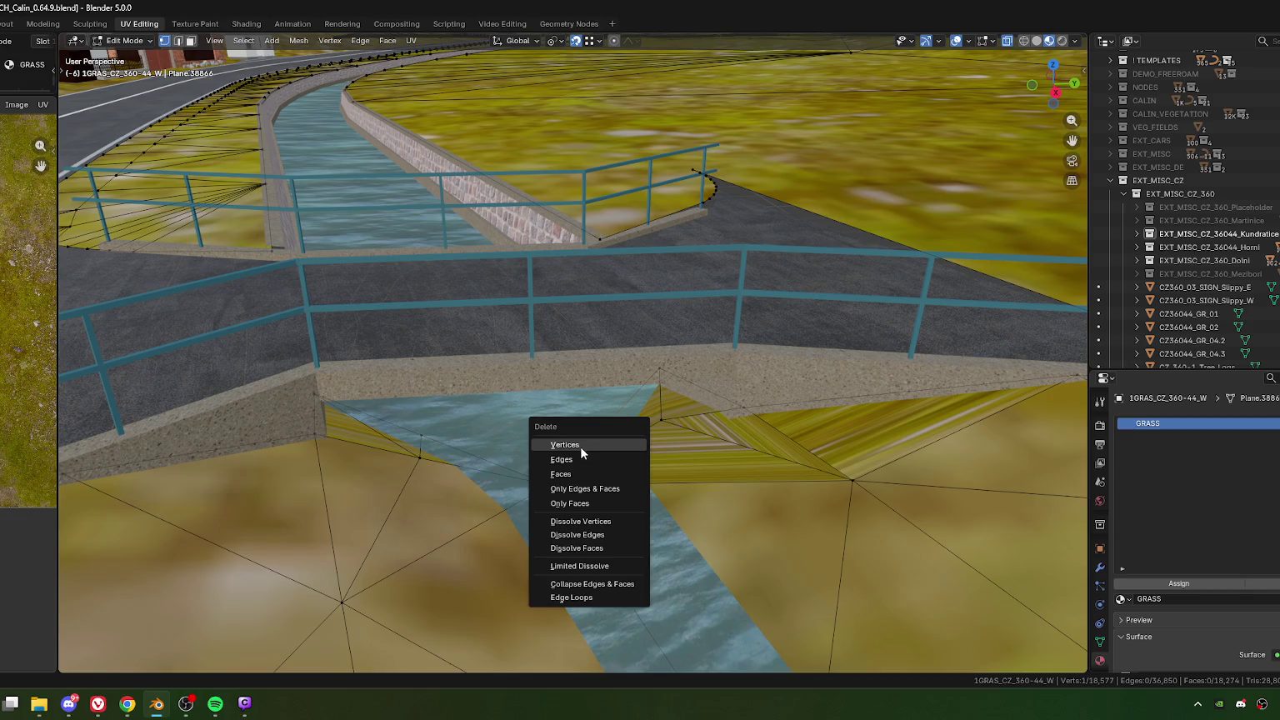
left_click(581, 446)
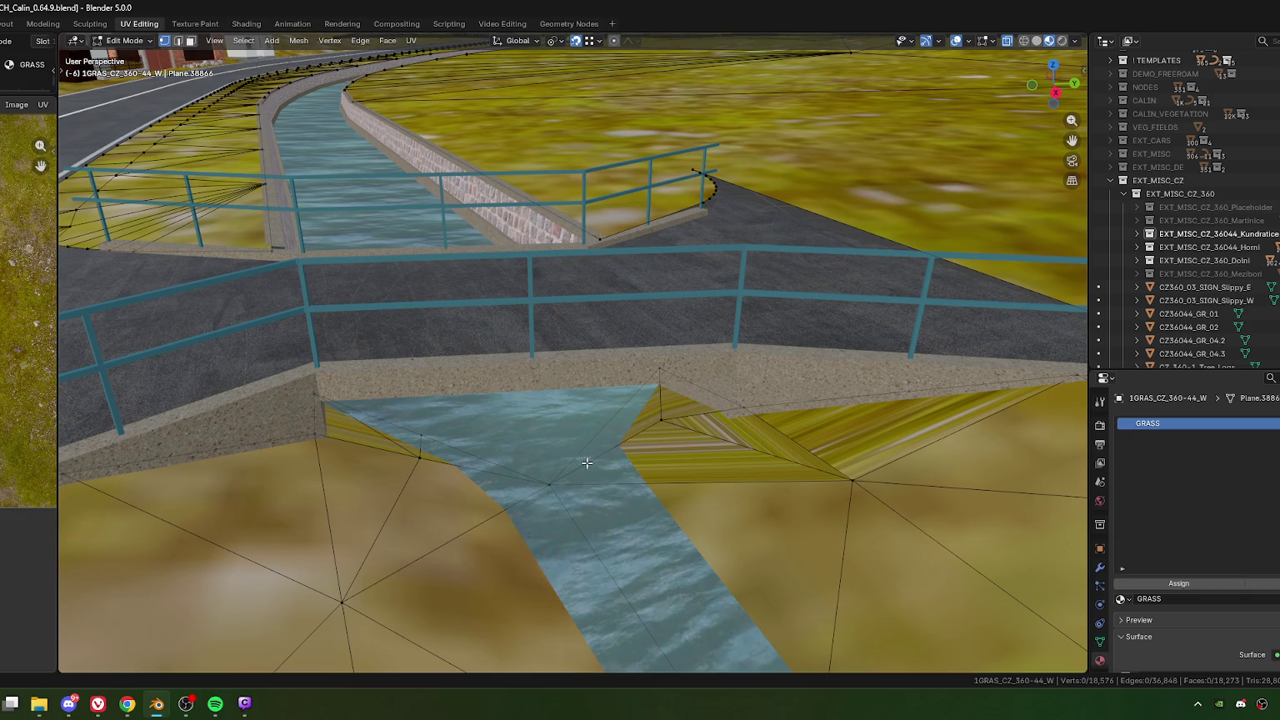
Step: Subdivide the edge across the water strip and triangulate the faces around it
left_click(611, 421, "alt")
right_click(611, 421)
left_click(552, 310)
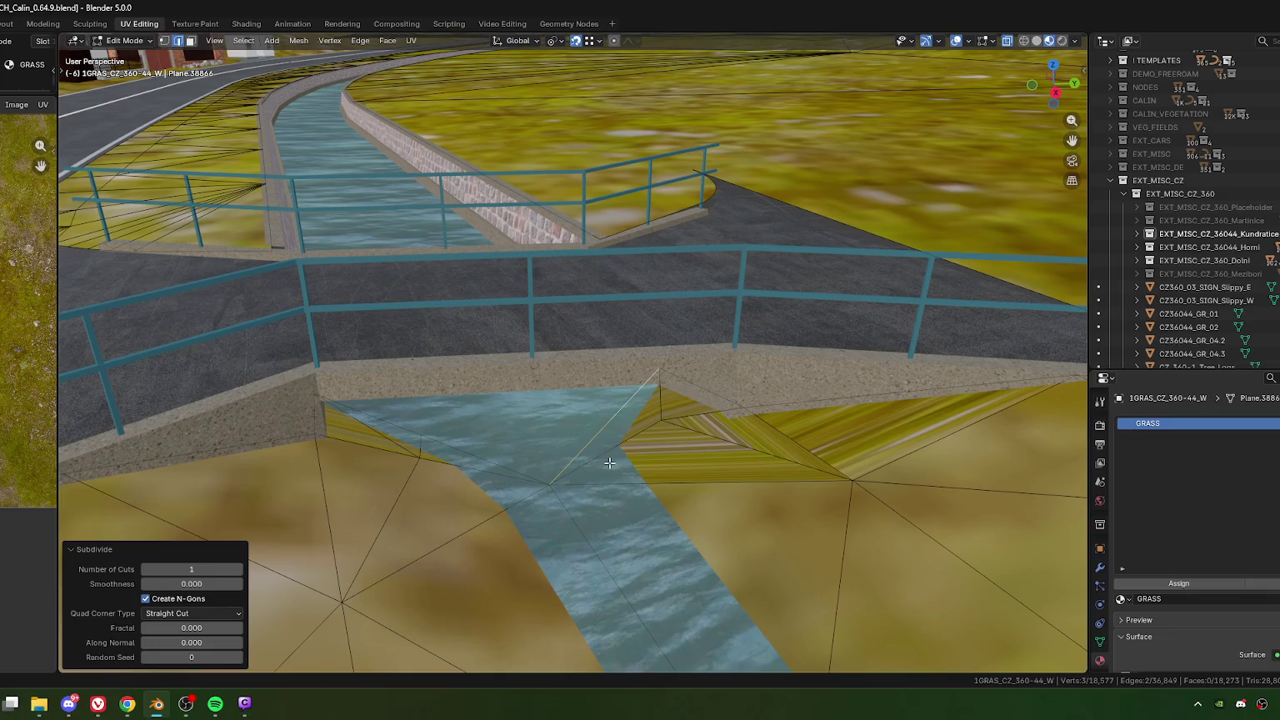
left_click(609, 463, "alt")
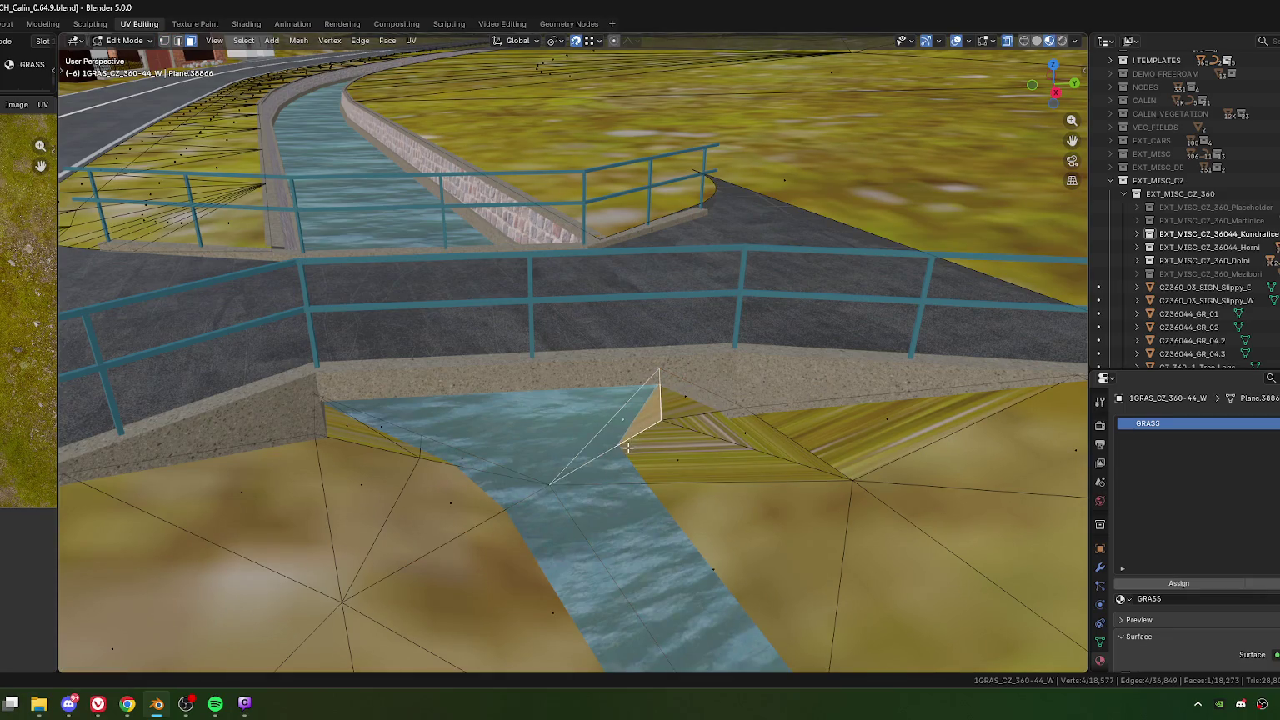
key("ctrl+t")
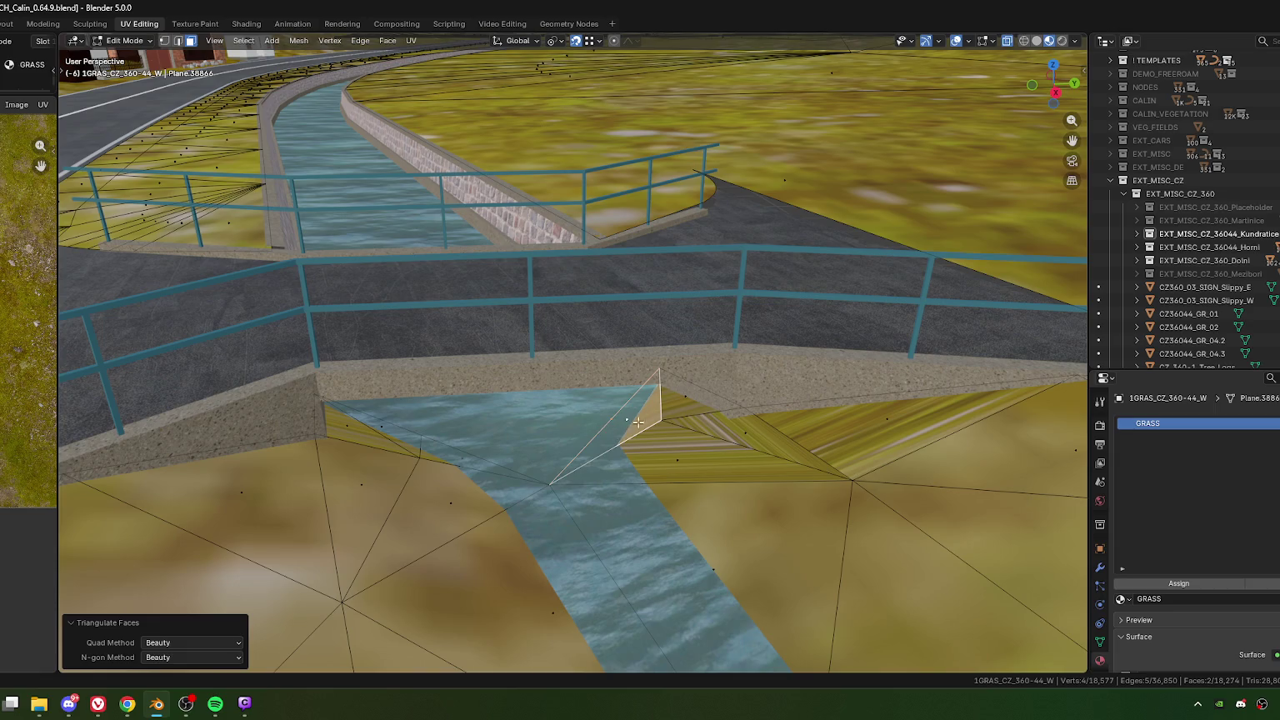
Step: In edge select, pick the stream-bank edge and bring up the Edge context menu
key("2")
left_click(614, 423)
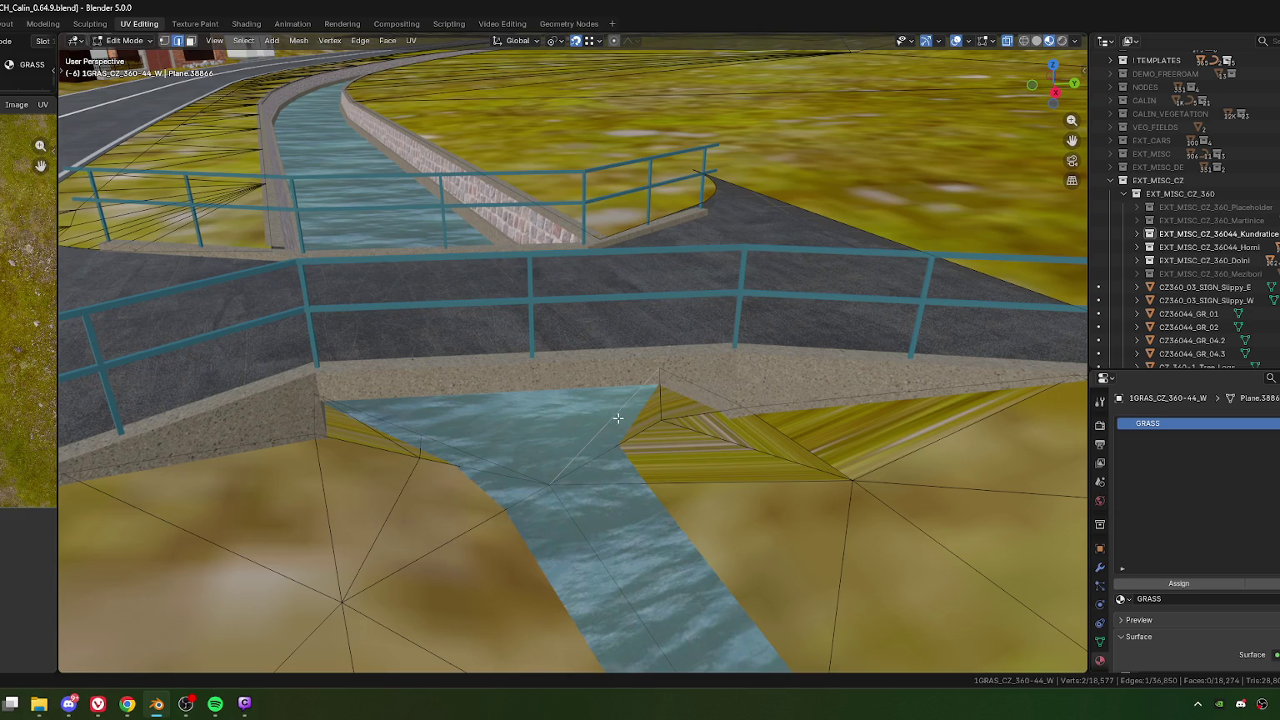
right_click(613, 420)
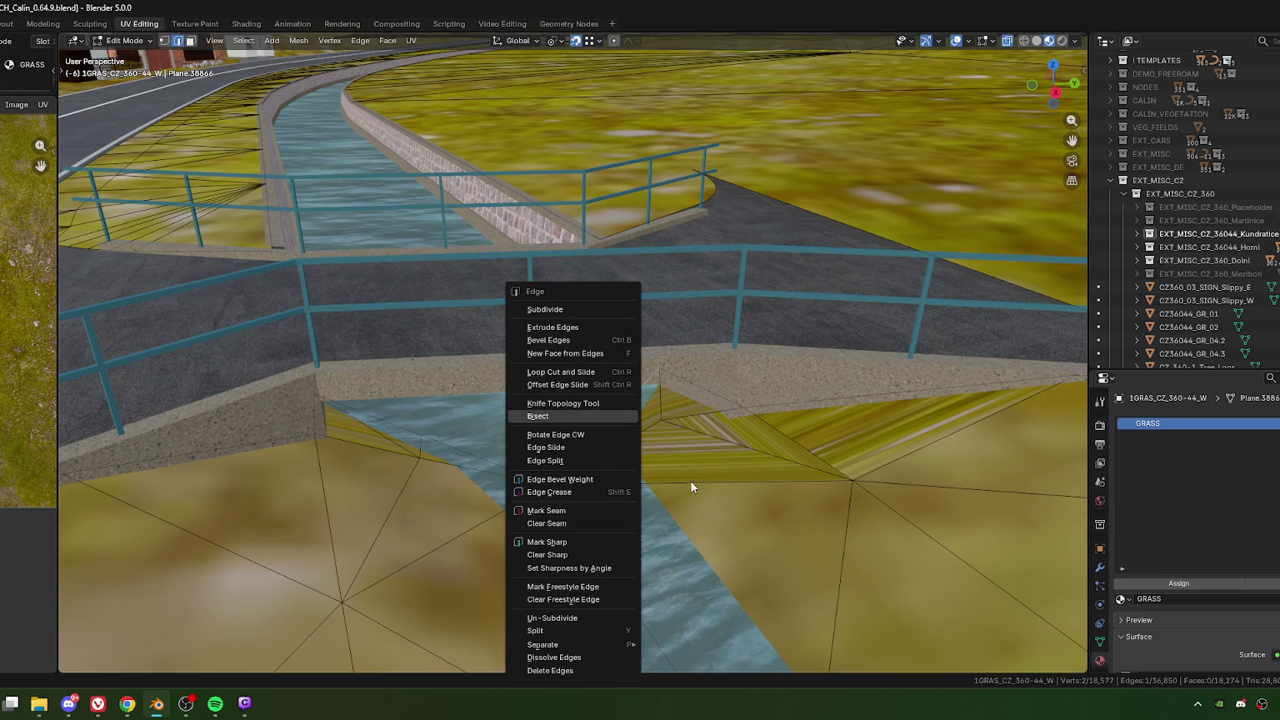
Step: Connect two vertices of the bank face beside the water with a new edge (J)
key("Escape")
middle_click_drag(562, 486, 479, 410)
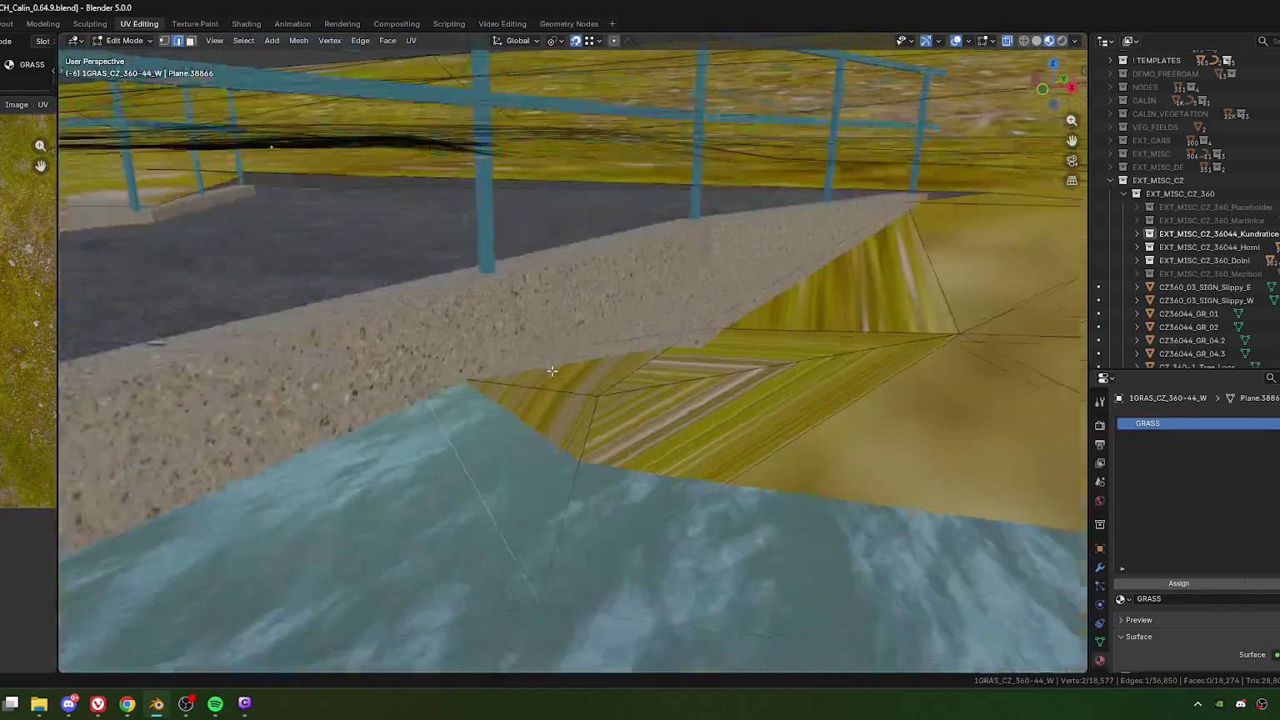
key("3")
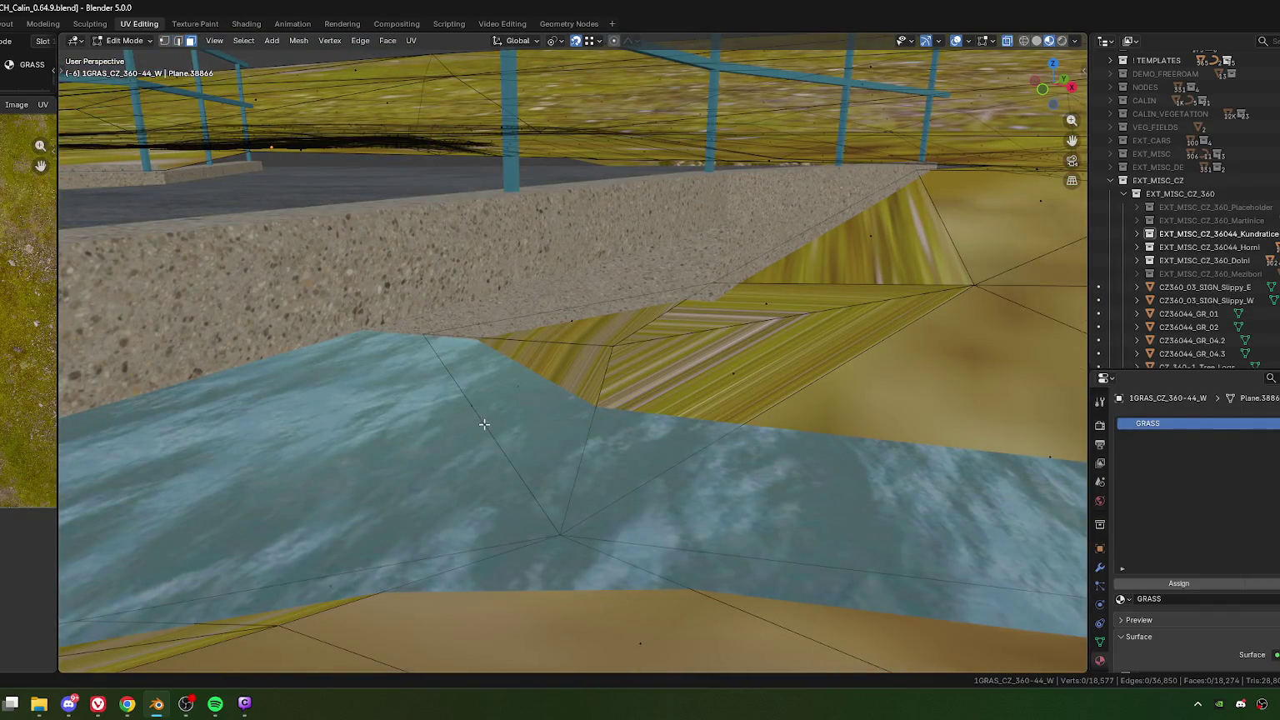
left_click(484, 424)
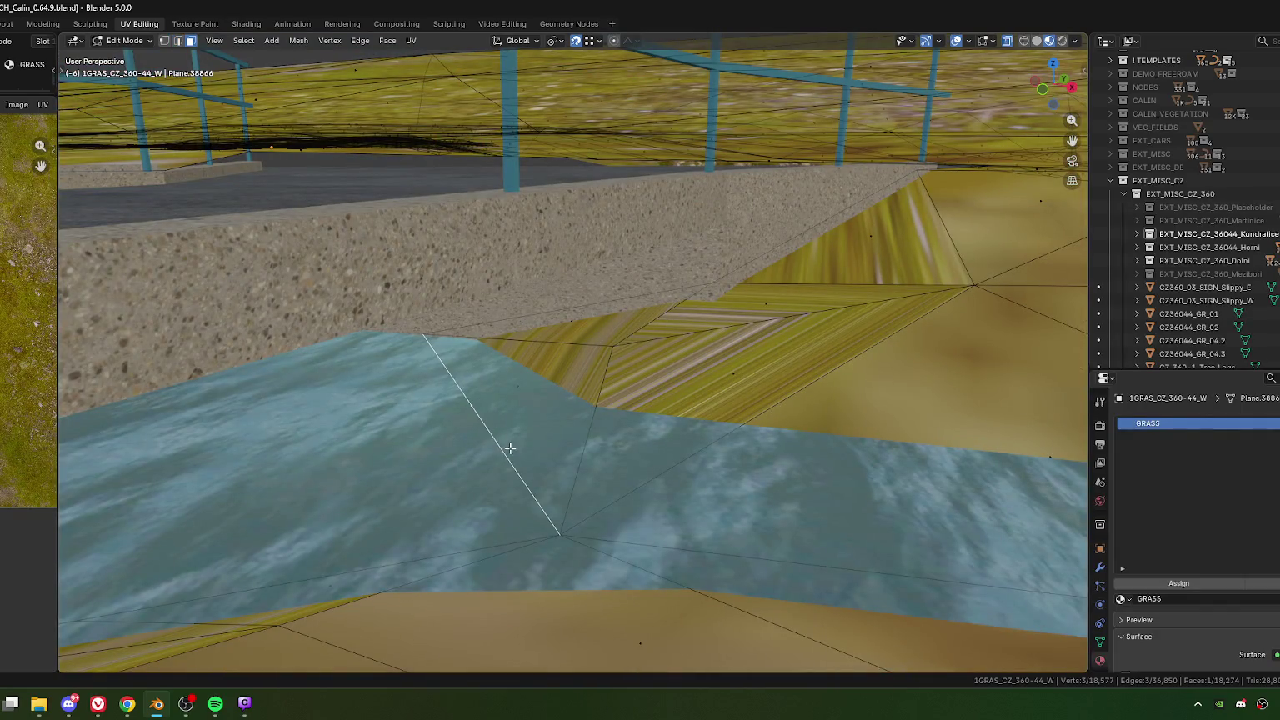
key("1")
left_click(471, 406)
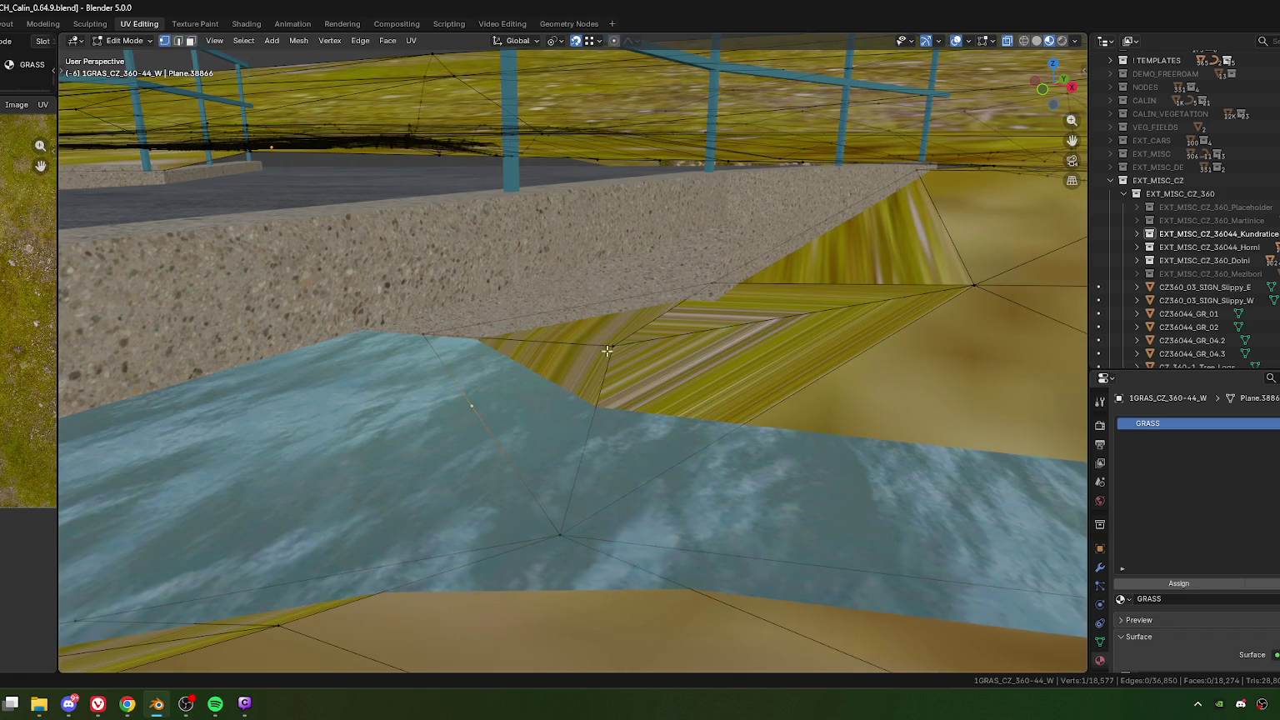
left_click(613, 346, "shift")
key("j")
Step: Merge two close vertices at the water's edge At Center, then select a bank face
key("3")
left_click(496, 425)
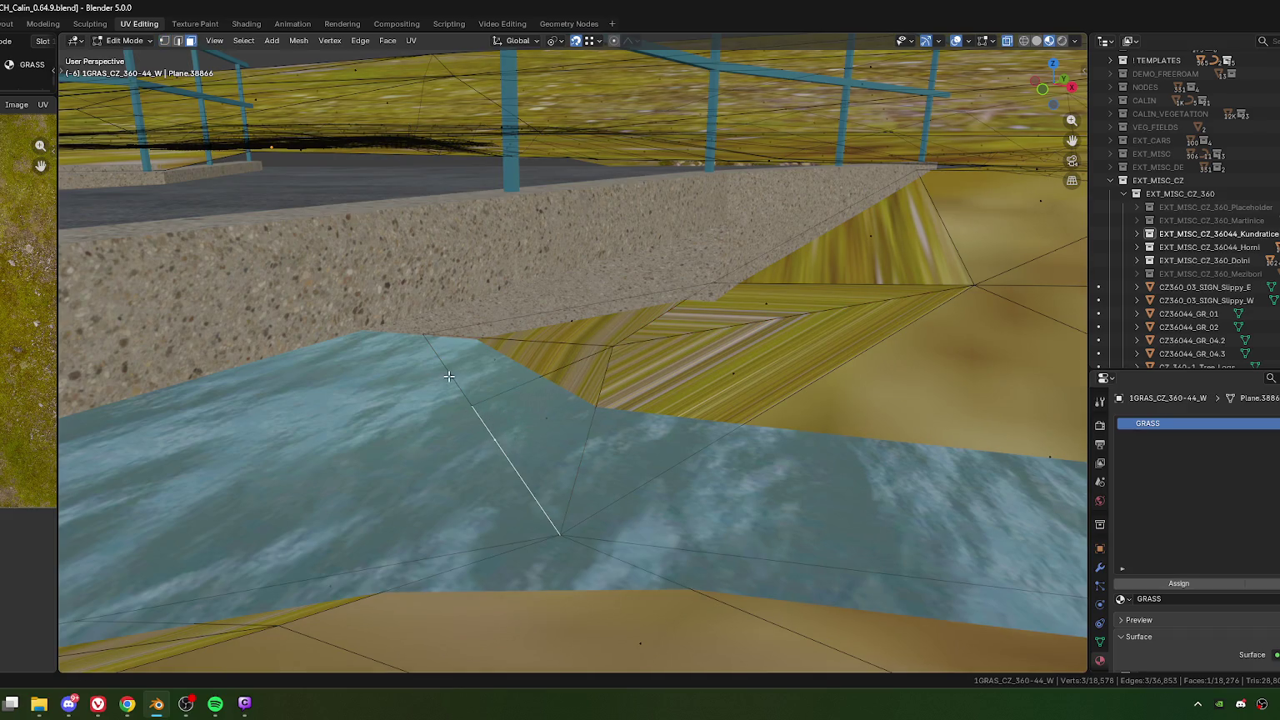
left_click(462, 416)
key("1")
left_click(412, 335)
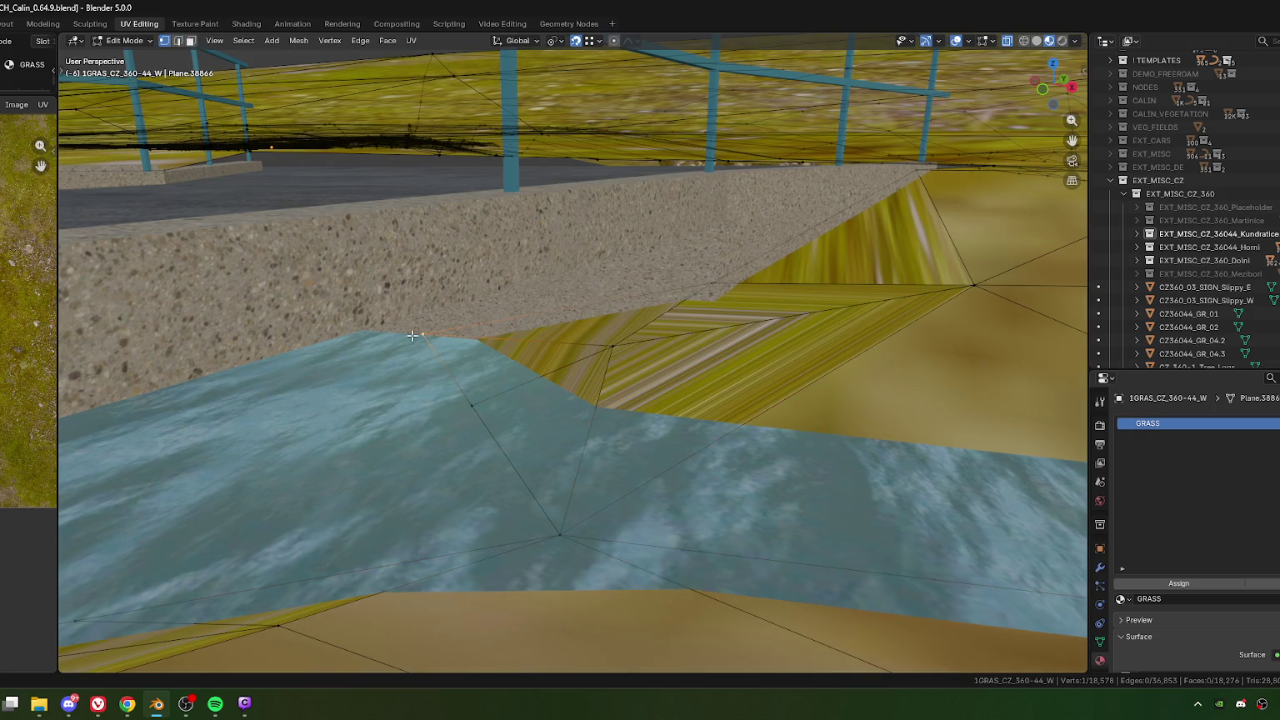
left_click(473, 405, "shift")
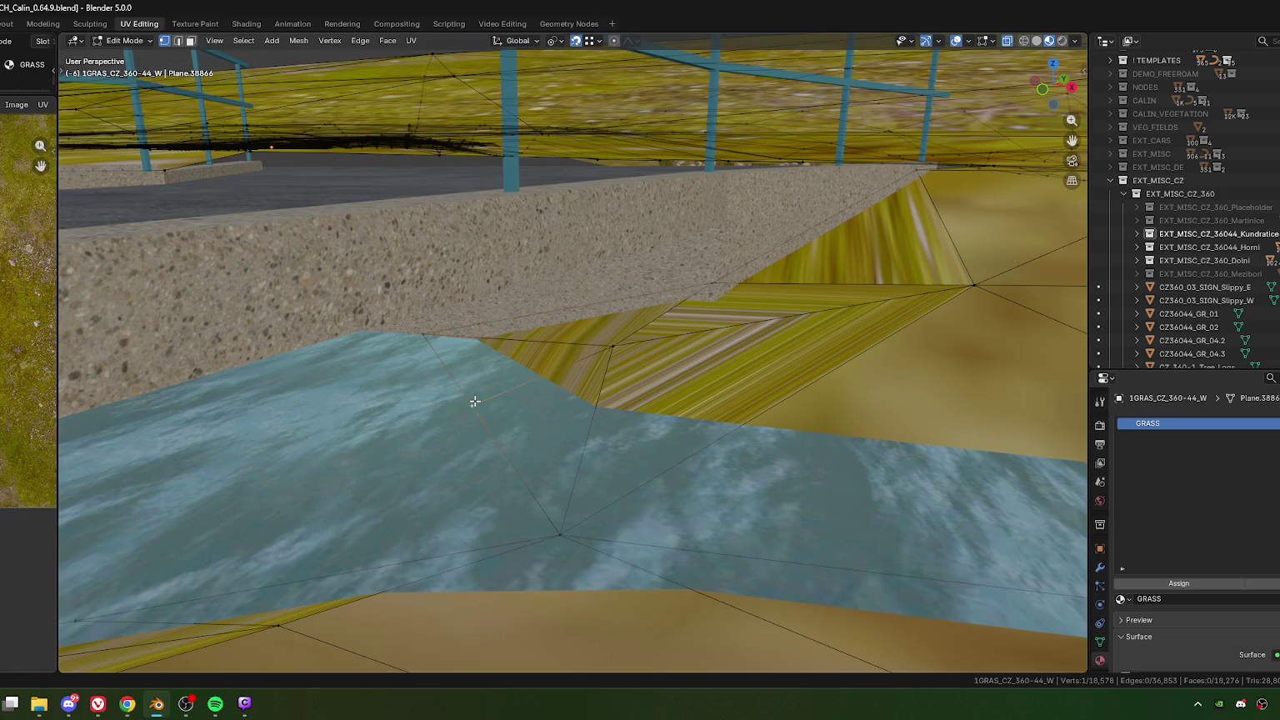
key("m")
left_click(517, 417)
key("3")
left_click(514, 363)
middle_click_drag(570, 441, 516, 419)
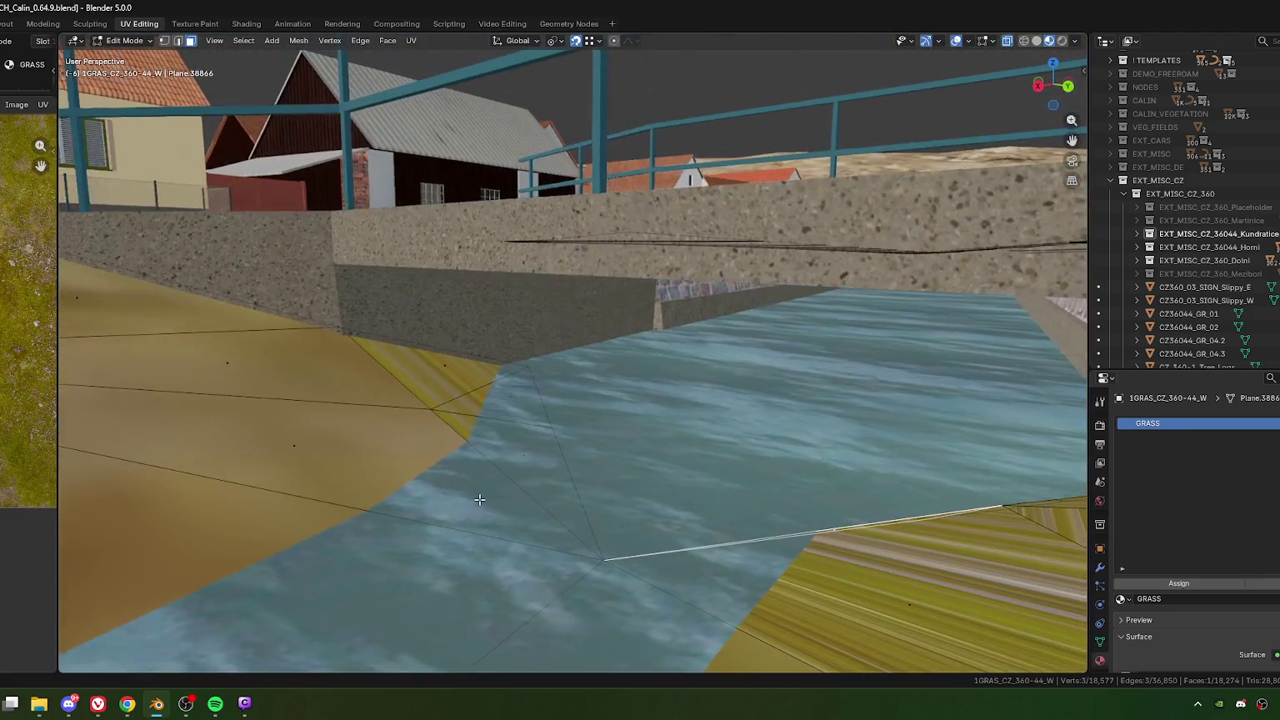
Step: Raise the stream-edge bank vertex vertically about 0.096 m, then adjust its height again
key("1")
left_click(556, 427)
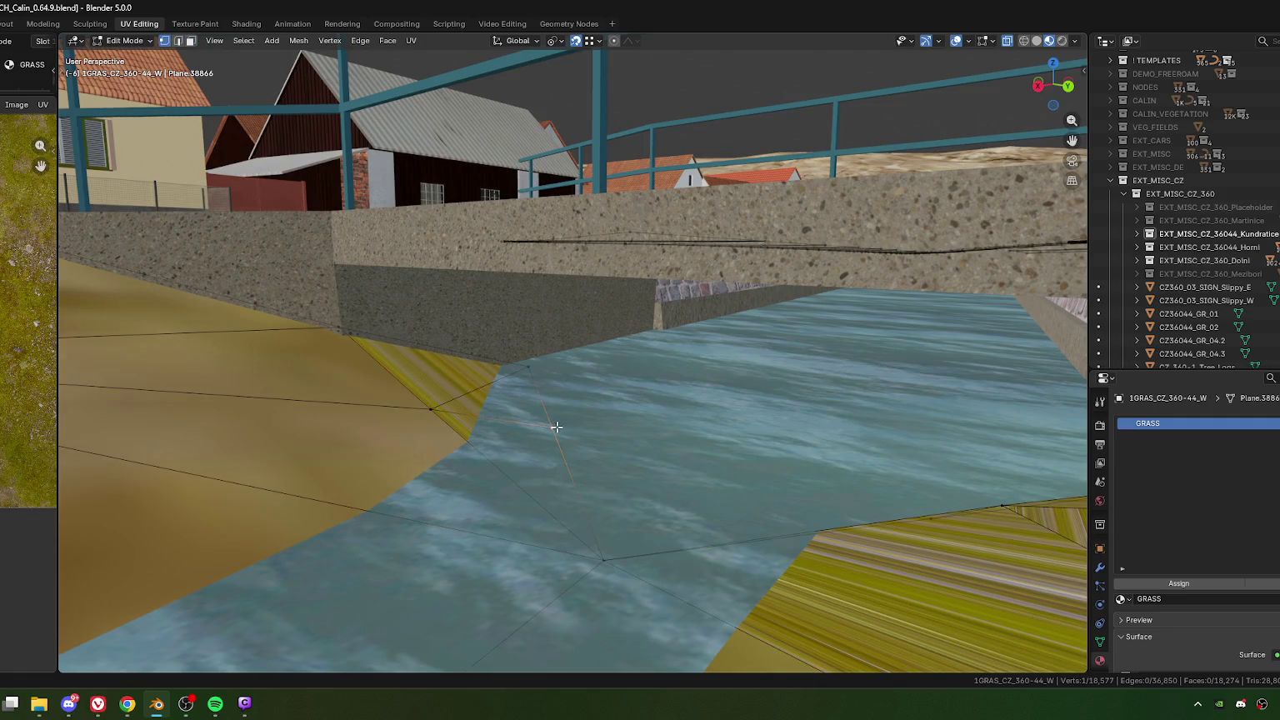
middle_click_drag(606, 550, 579, 448)
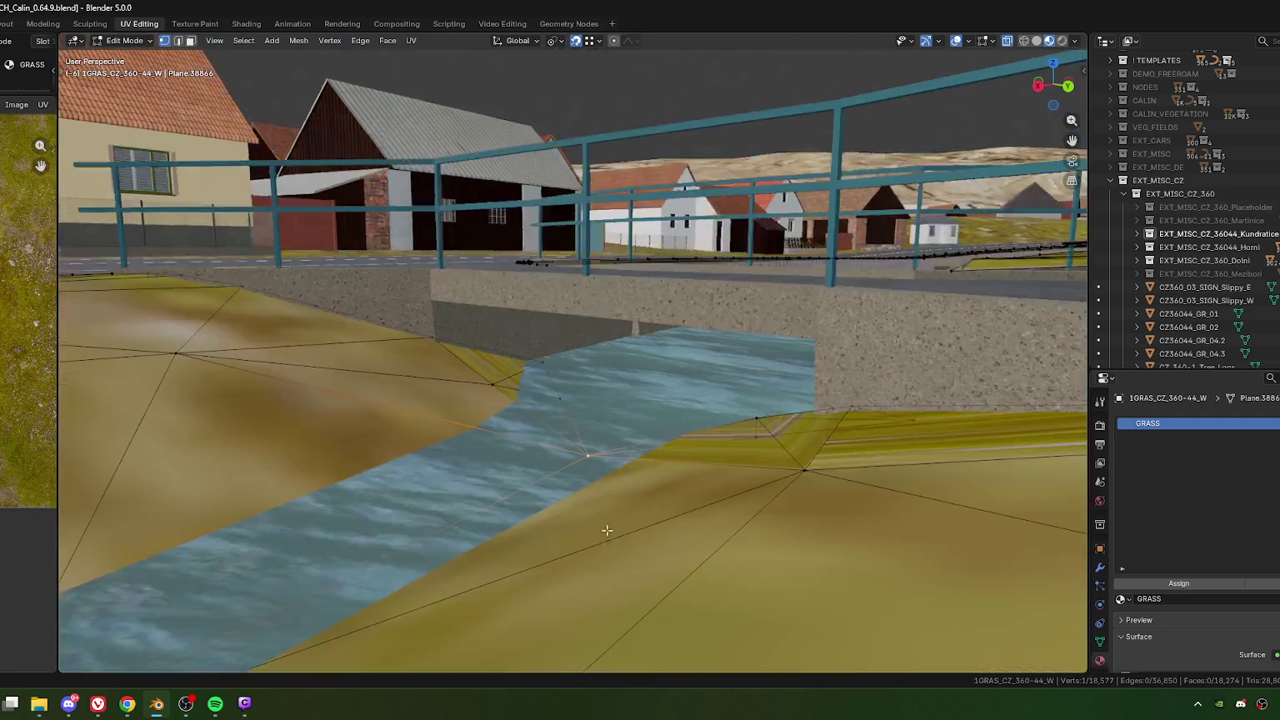
left_click(536, 450)
key("g")
key("z")
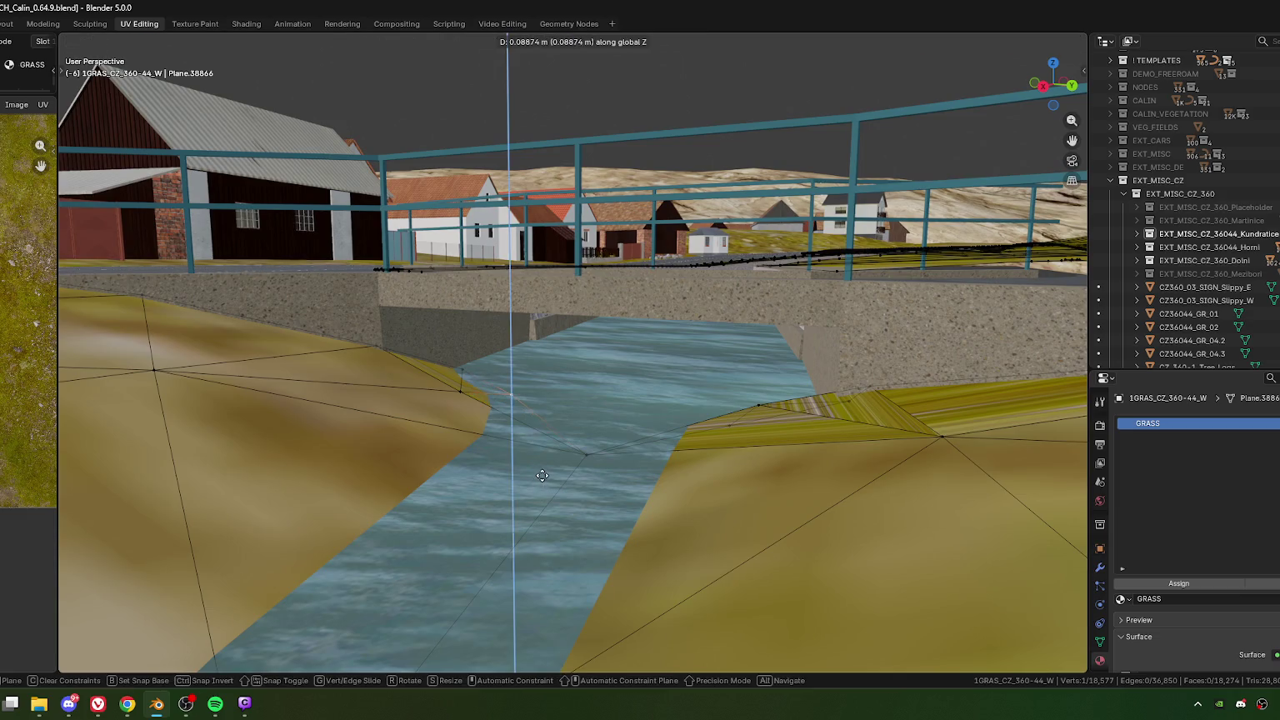
left_click(543, 476)
mouse_move(542, 476)
middle_mouse_down()
mouse_move(618, 480)
mouse_move(658, 386)
mouse_move(468, 425)
middle_mouse_up()
key("g")
key("z")
left_click(712, 414)
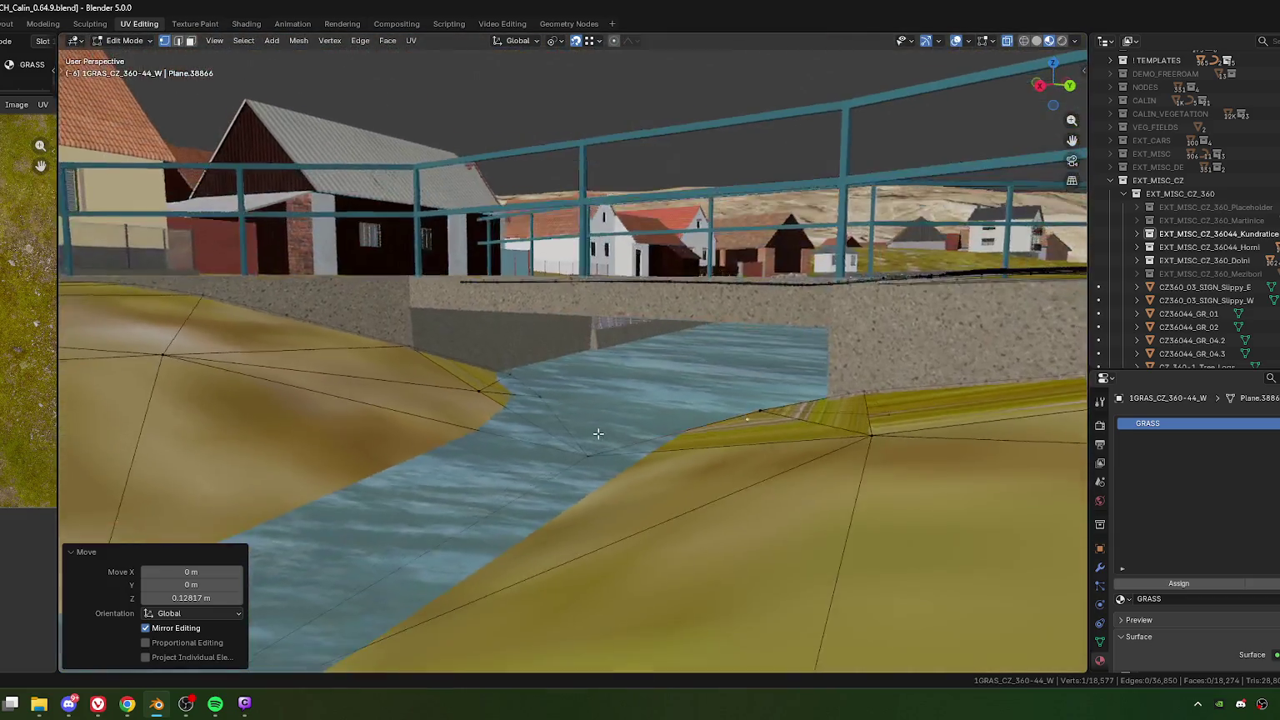
Step: Raise another bank vertex slightly and nudge a left-bank vertex about −0.028 m in Z
left_click(463, 405)
key("g")
key("z")
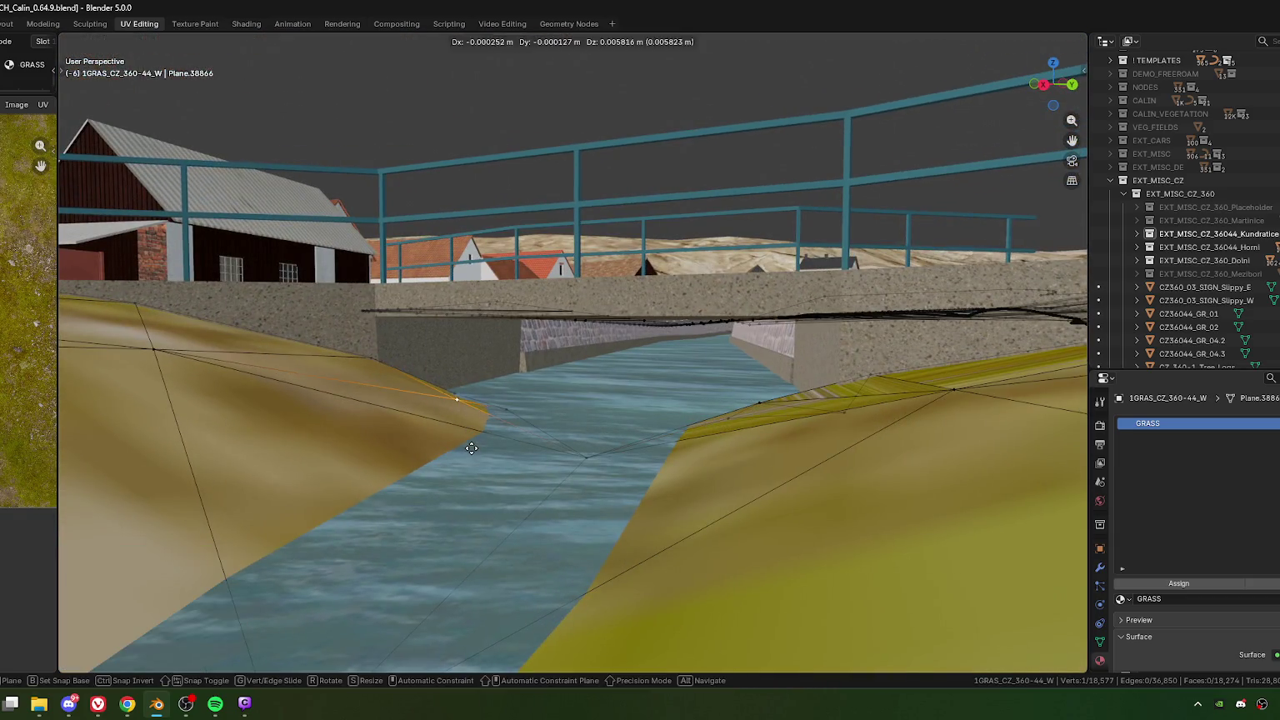
left_click(472, 454)
mouse_move(472, 454)
middle_mouse_down()
mouse_move(491, 464)
mouse_move(463, 469)
mouse_move(594, 459)
middle_mouse_up()
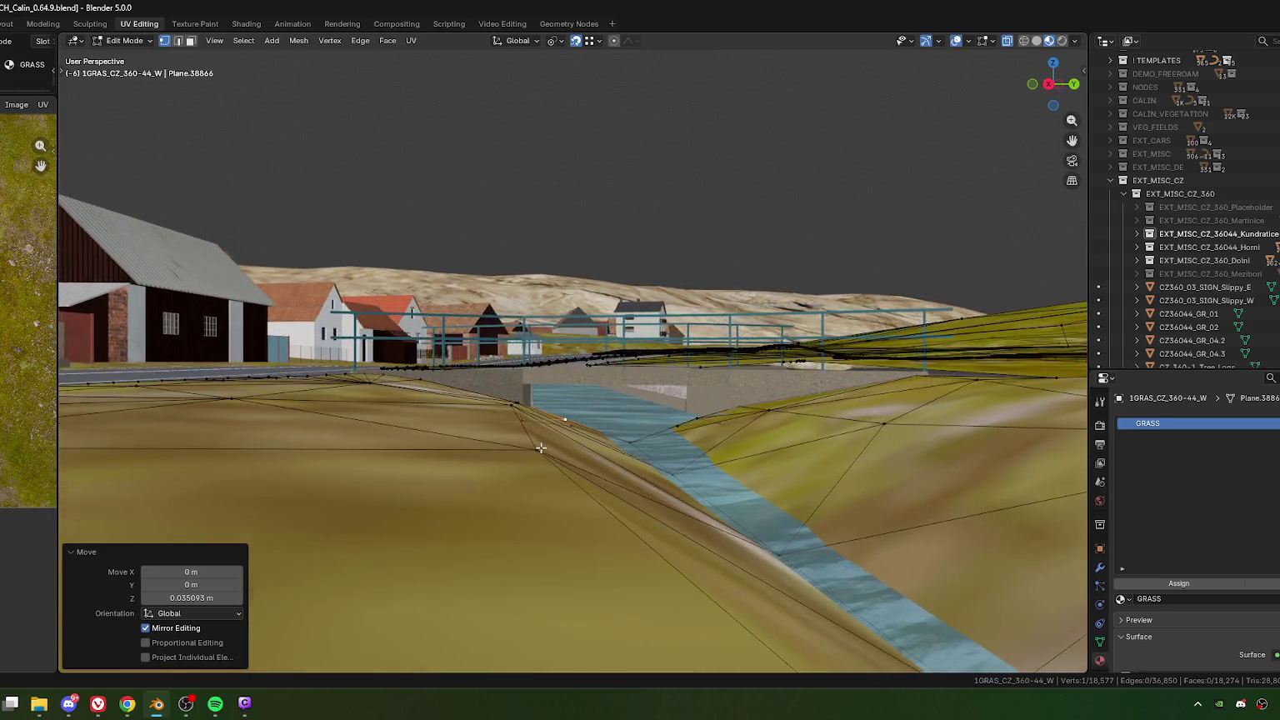
middle_click_drag(593, 460, 489, 442)
left_click(503, 458)
key("g")
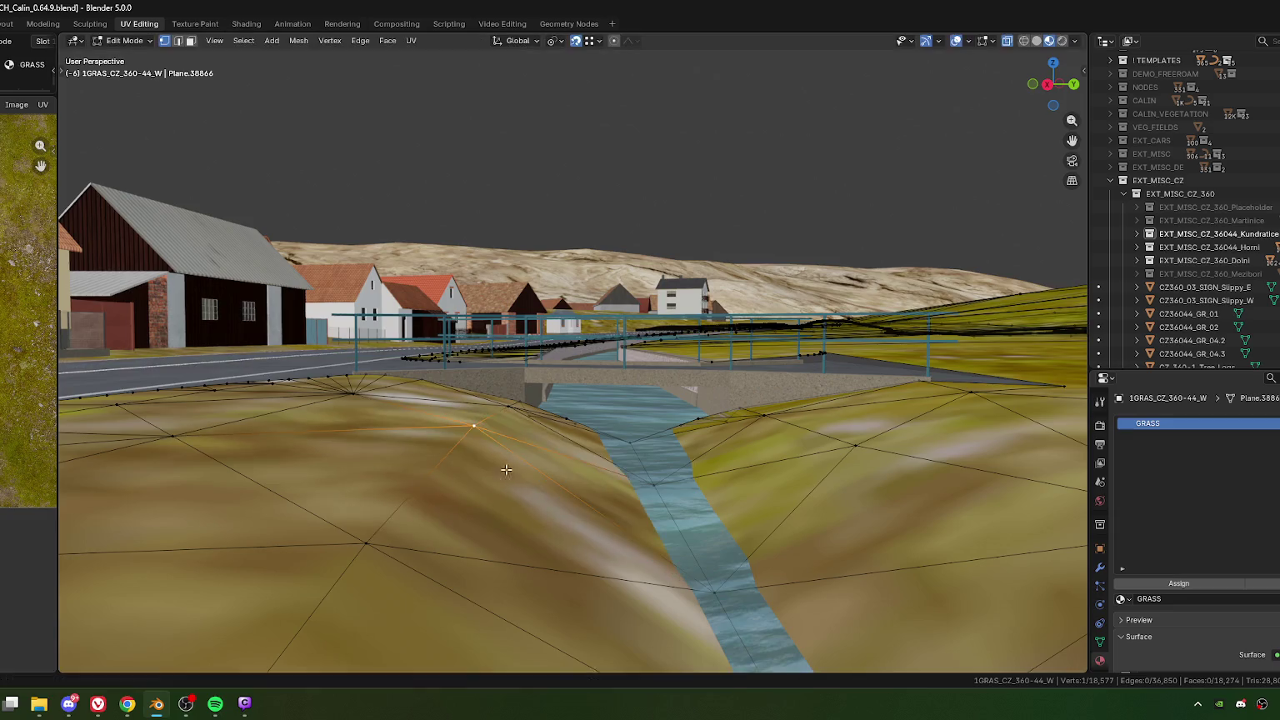
left_click(547, 559)
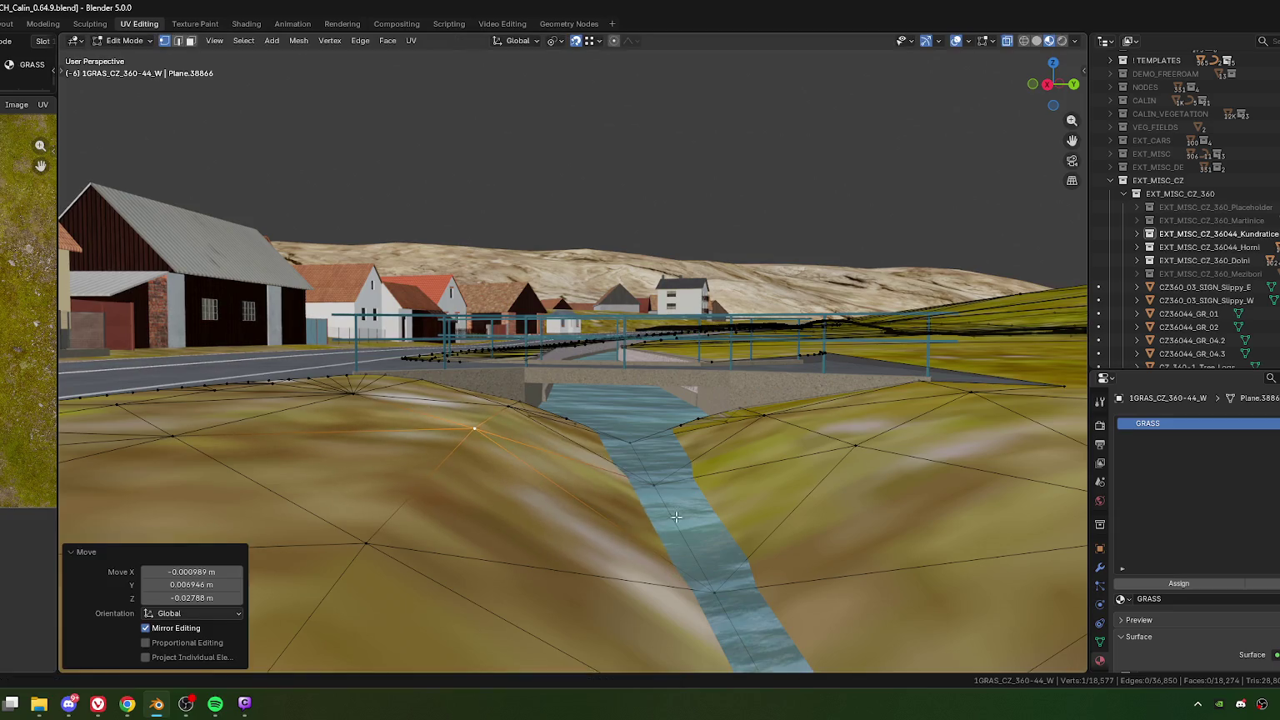
mouse_move(547, 560)
middle_mouse_down()
mouse_move(643, 485)
mouse_move(524, 391)
middle_mouse_up()
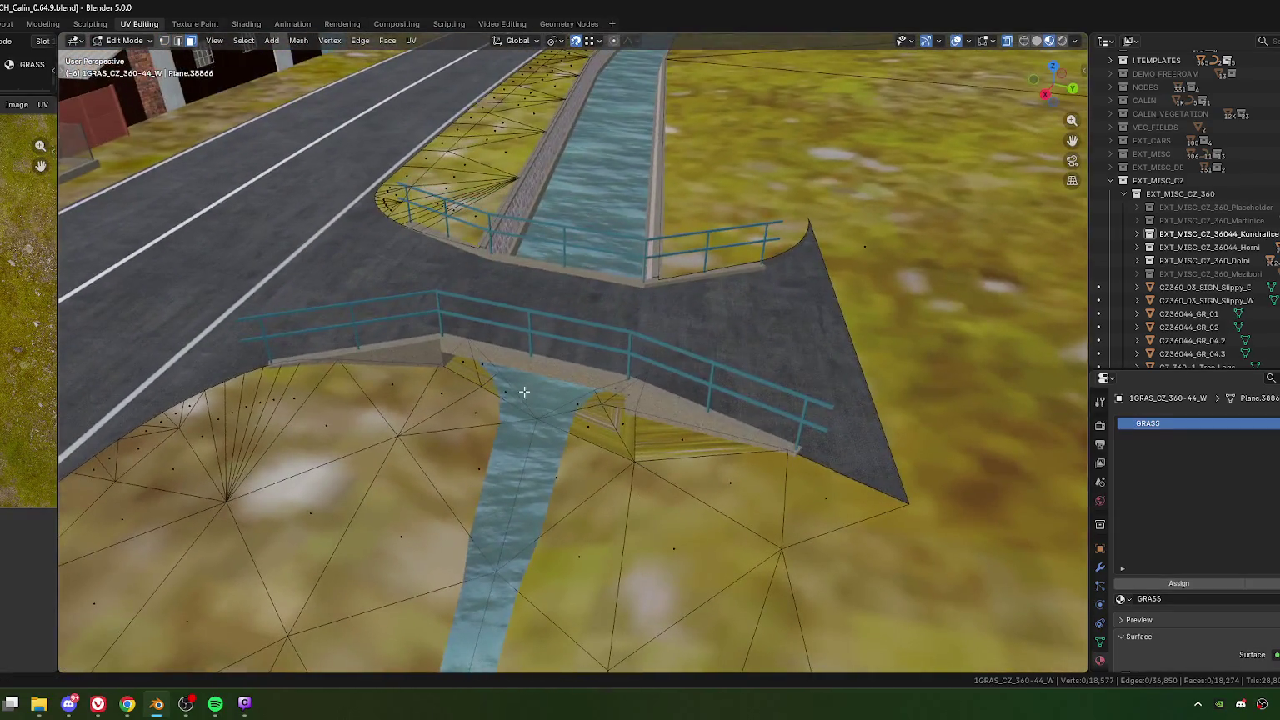
Step: Select the bank faces beside and under the bridge and frame them from top view
key("3")
left_click(457, 350)
left_click(534, 413, "shift")
left_click(601, 428, "shift")
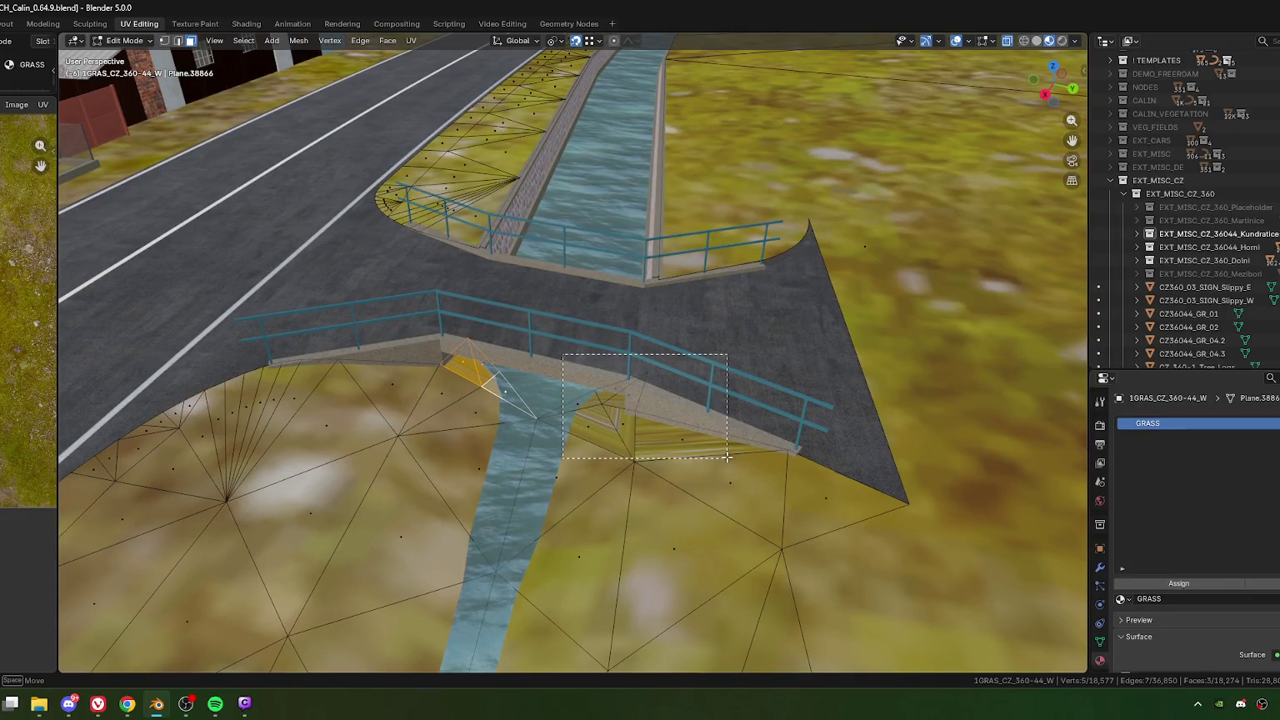
left_click(663, 425, "shift")
key("KP_7")
key("KP_Decimal")
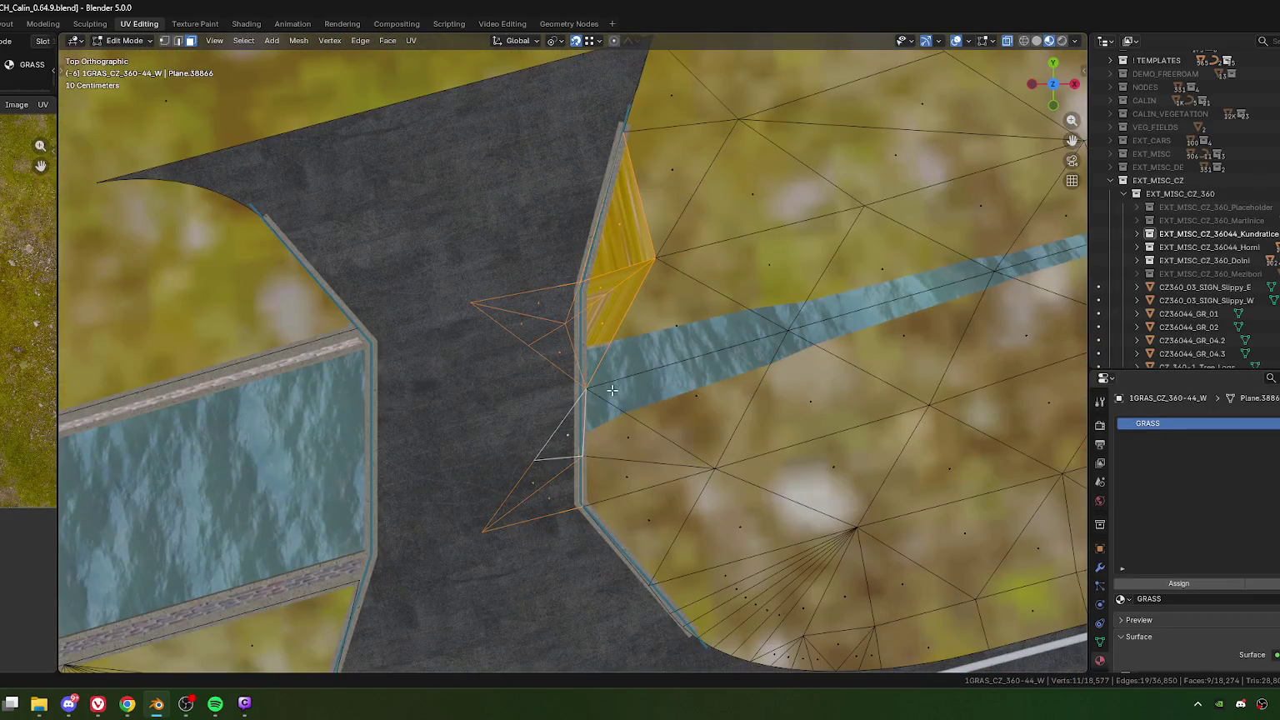
Step: Unwrap the selected bank faces, then re-map them with Project From View
key("u")
left_click(612, 390)
key("u")
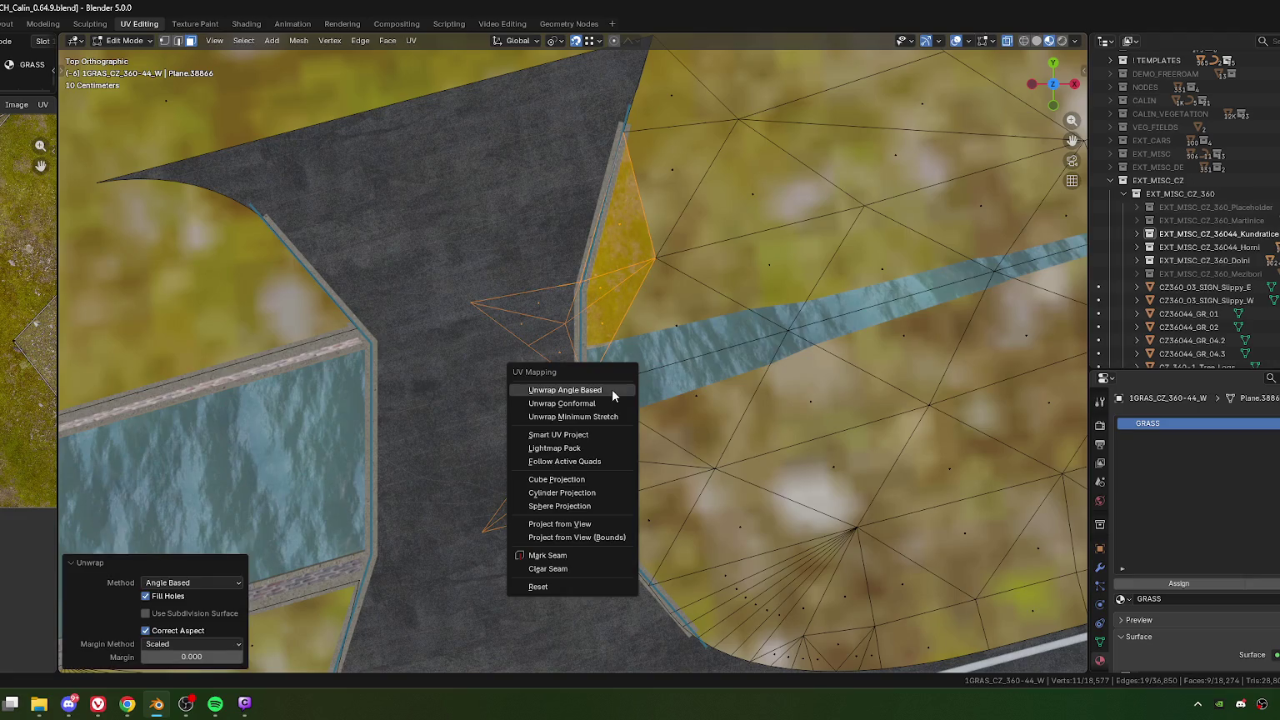
left_click(575, 524)
middle_click_drag(671, 416, 586, 387, "shift")
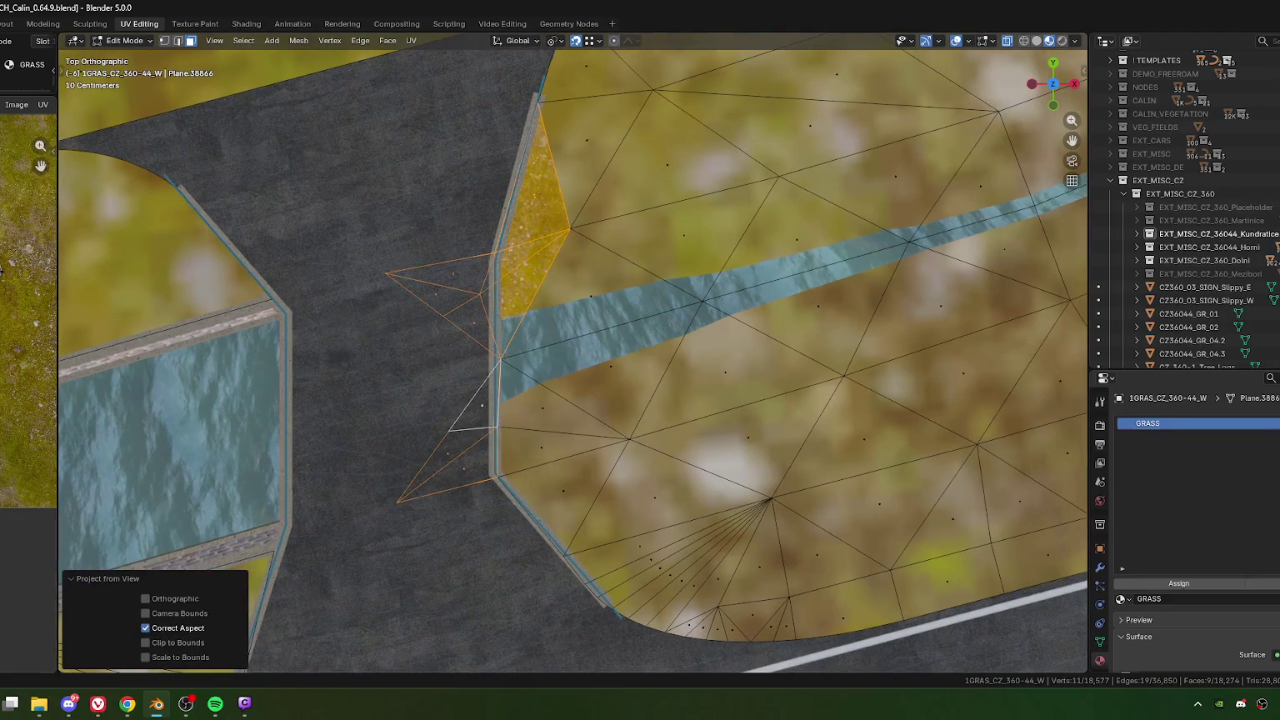
left_click(8, 400)
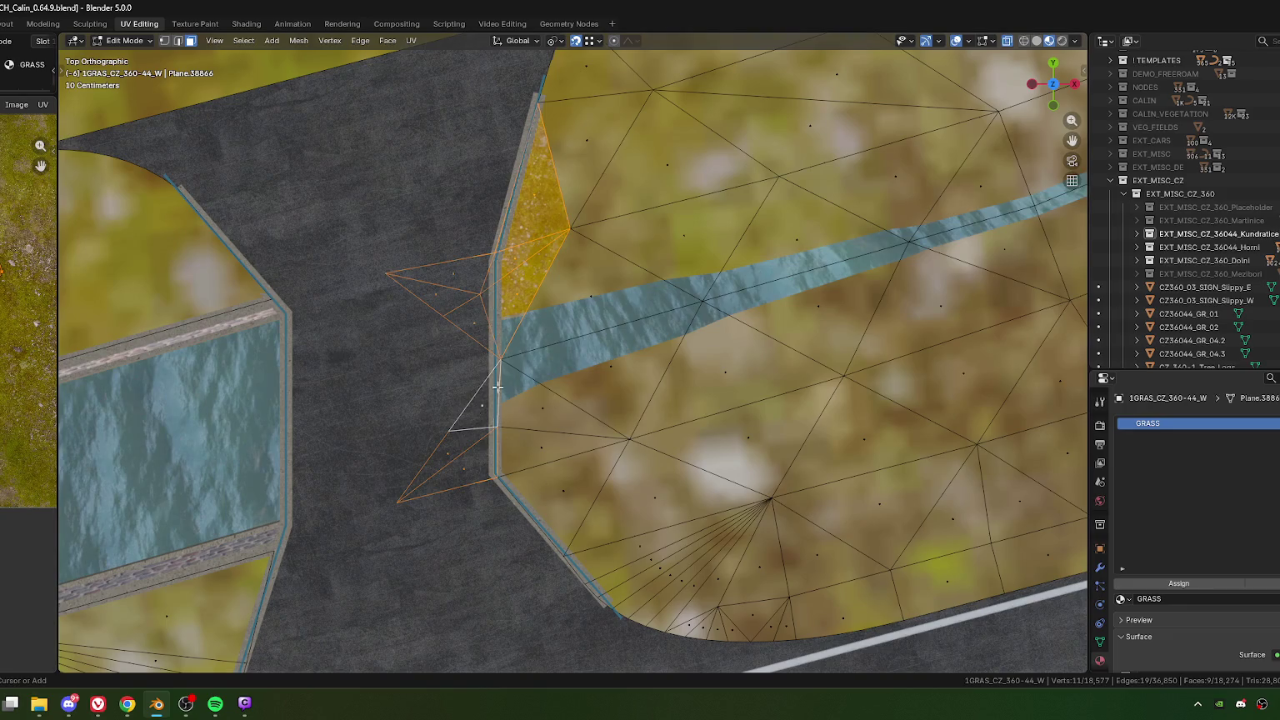
Step: Reselect seven bank faces, including the triangles over the stream
left_click_drag(504, 370, 390, 542, "ctrl")
middle_click_drag(573, 239, 545, 352, "shift")
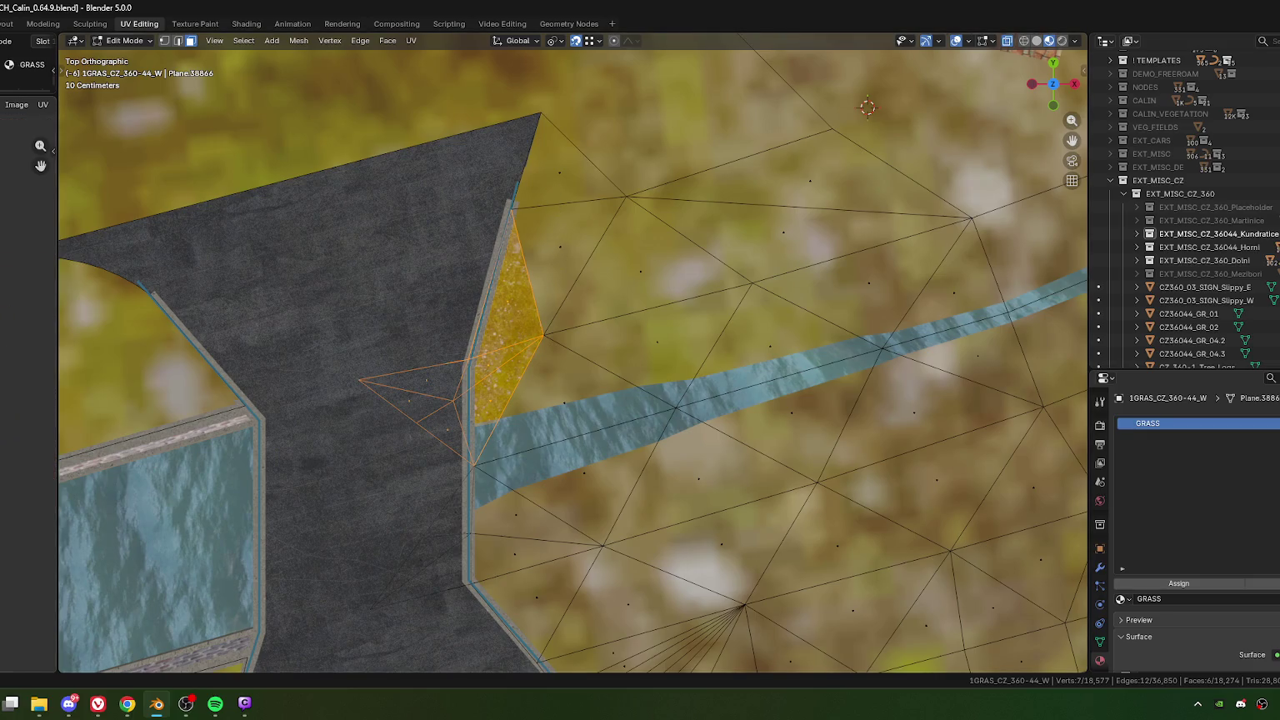
left_click_drag(347, 247, 454, 351)
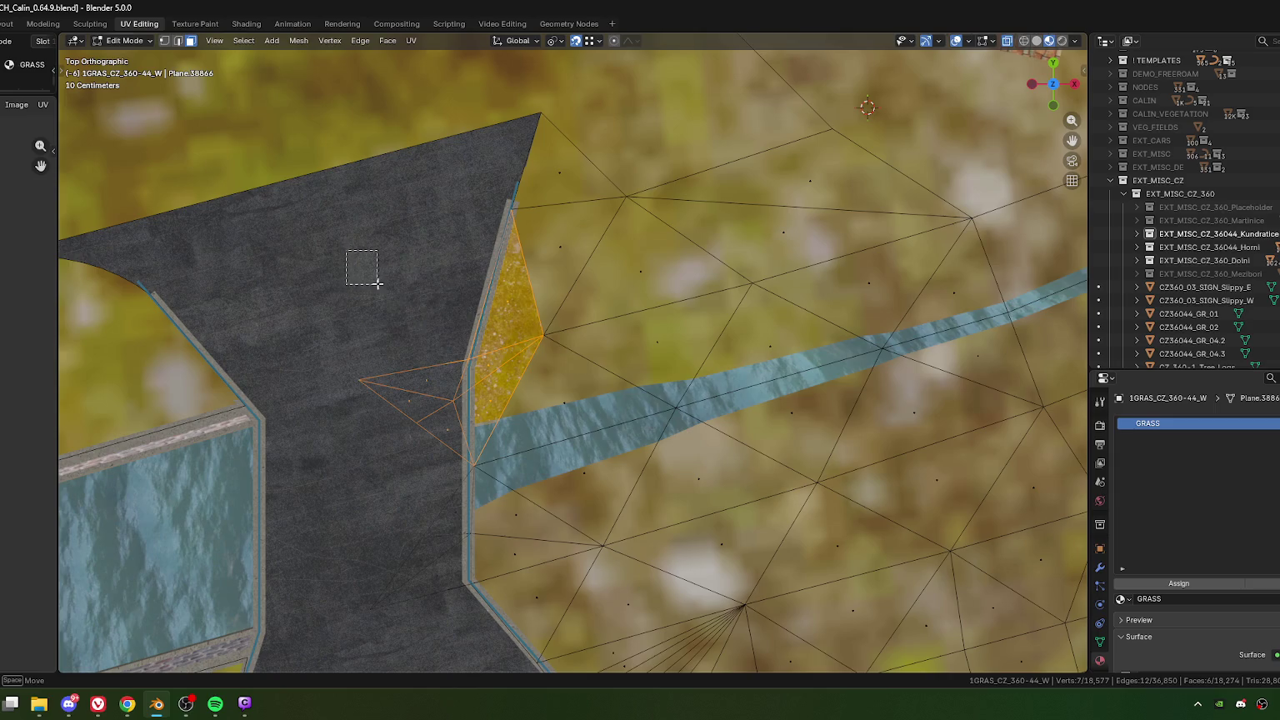
left_click(537, 177)
left_click(564, 300, "shift")
left_click(650, 263, "shift")
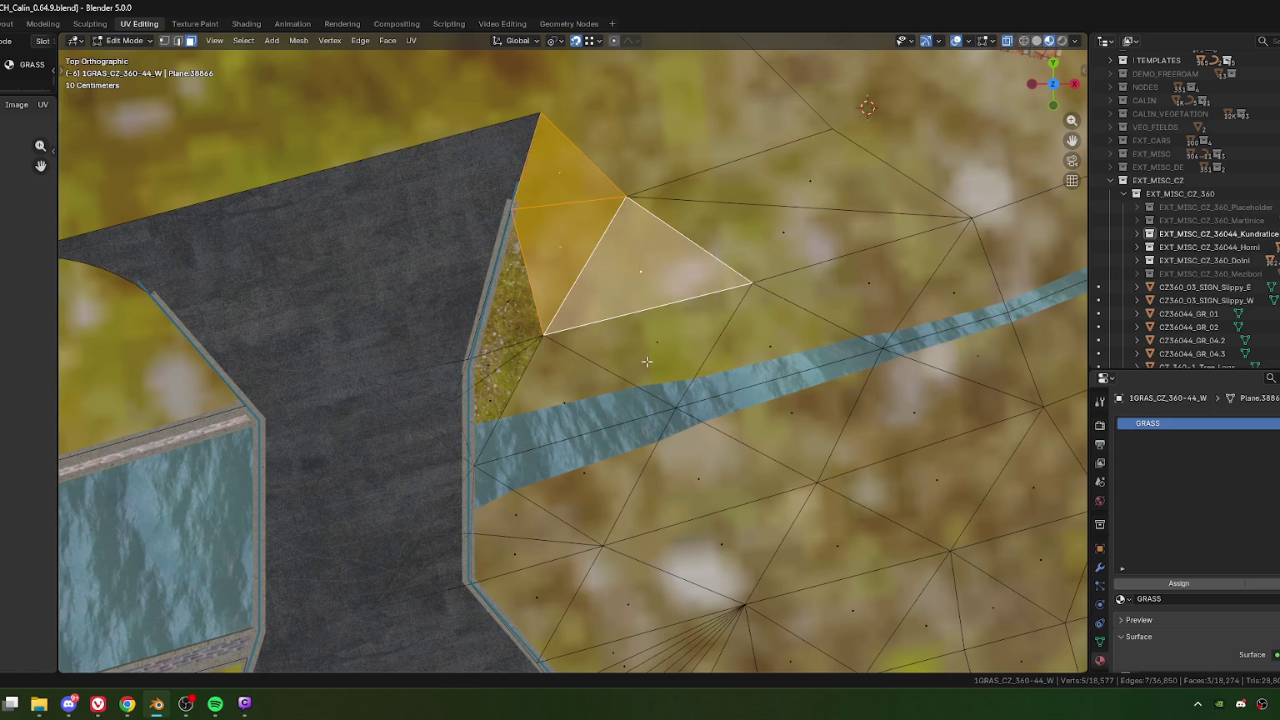
left_click(647, 362, "shift")
left_click(557, 408, "shift")
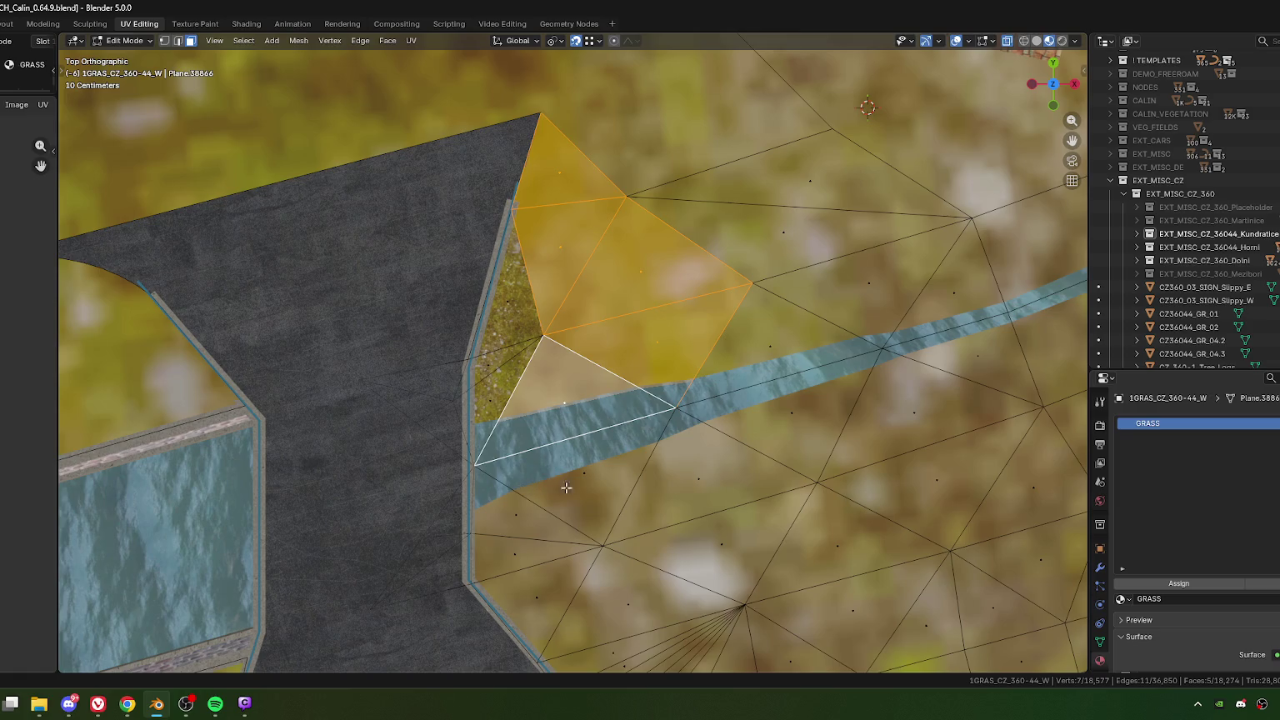
left_click(521, 517, "shift")
left_click(573, 476, "shift")
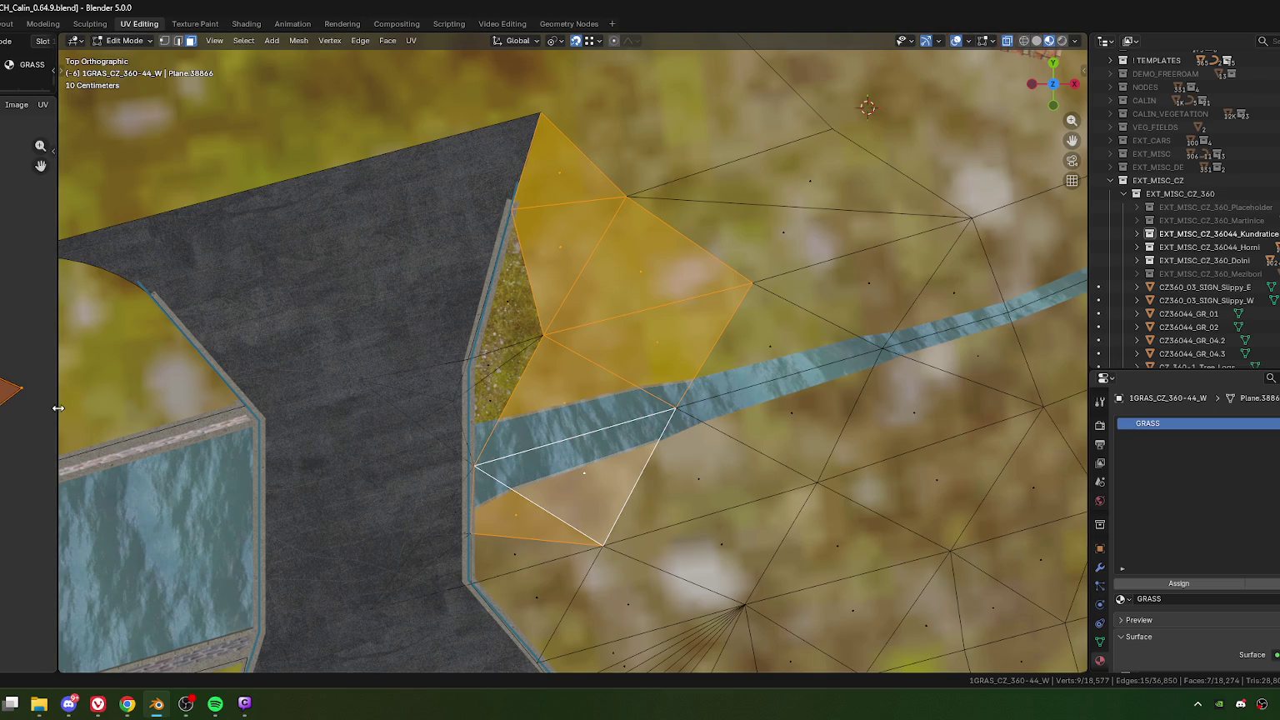
Step: Select the thin road-edge bank faces, grow with Ctrl+Numpad+, and select their UV island
left_click_drag(58, 409, 610, 408)
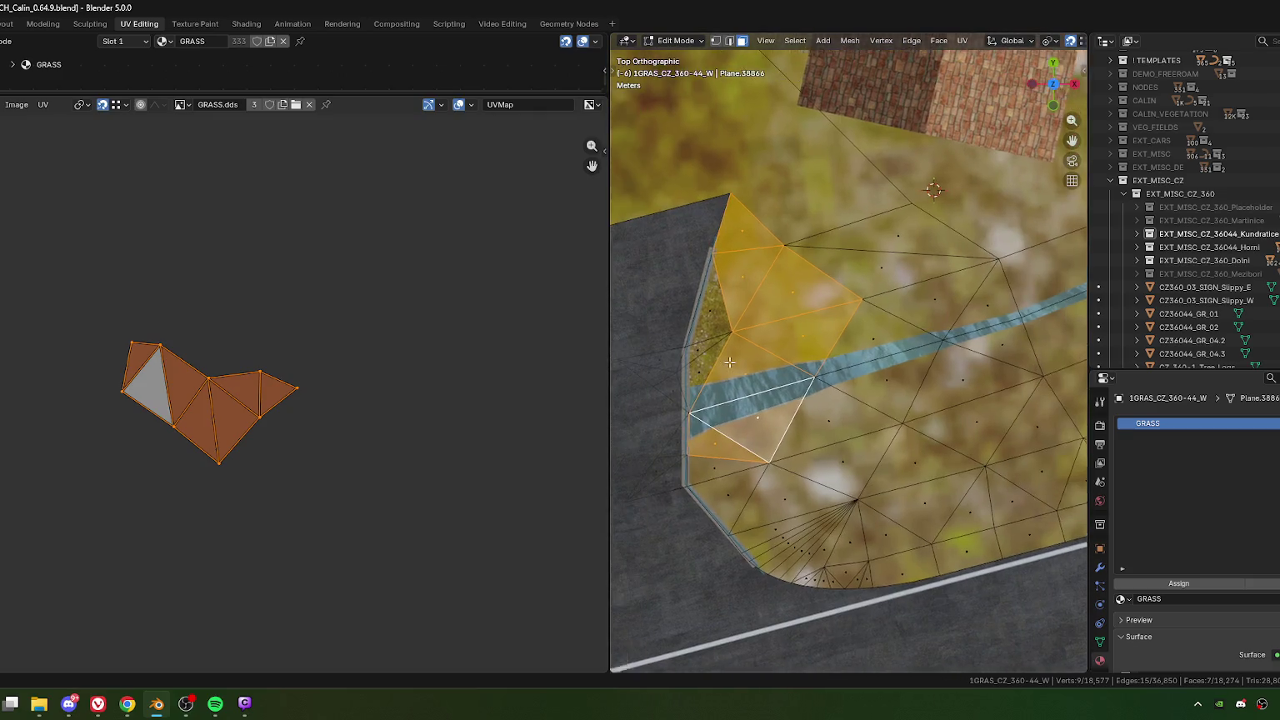
middle_click_drag(729, 361, 773, 360, "shift")
left_click(353, 414)
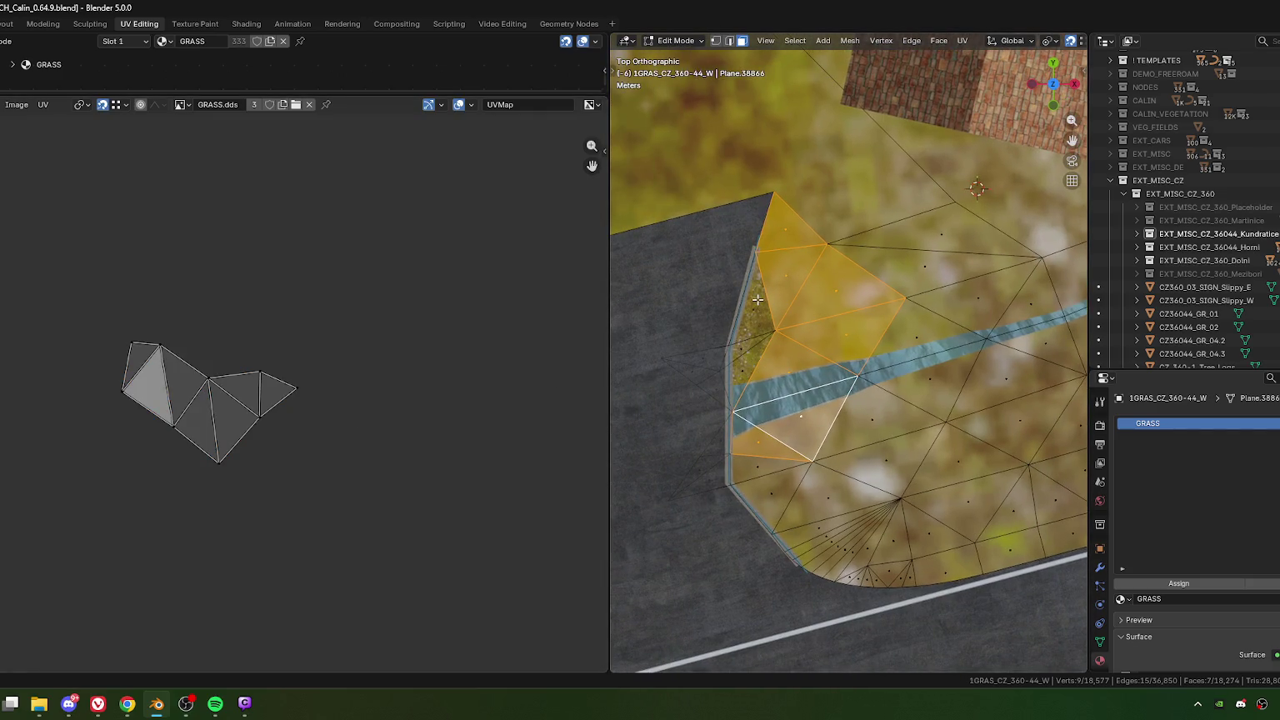
left_click_drag(757, 300, 697, 403)
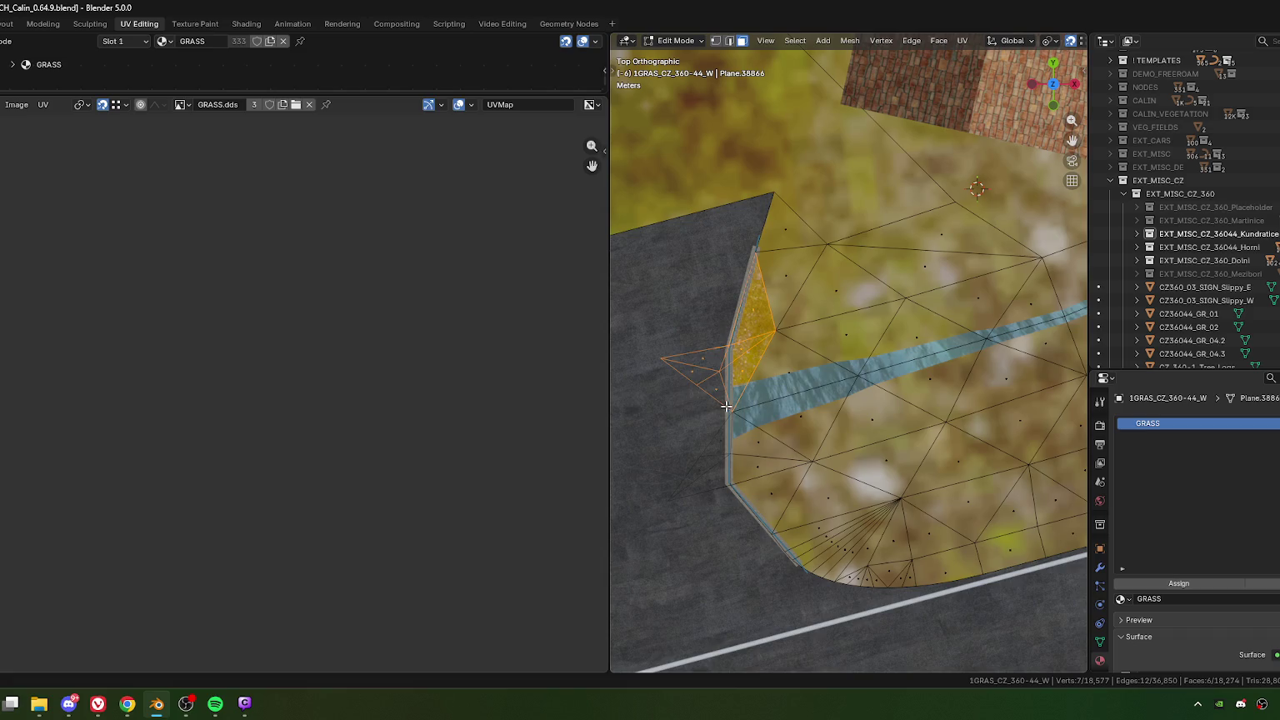
key("ctrl+KP_Add")
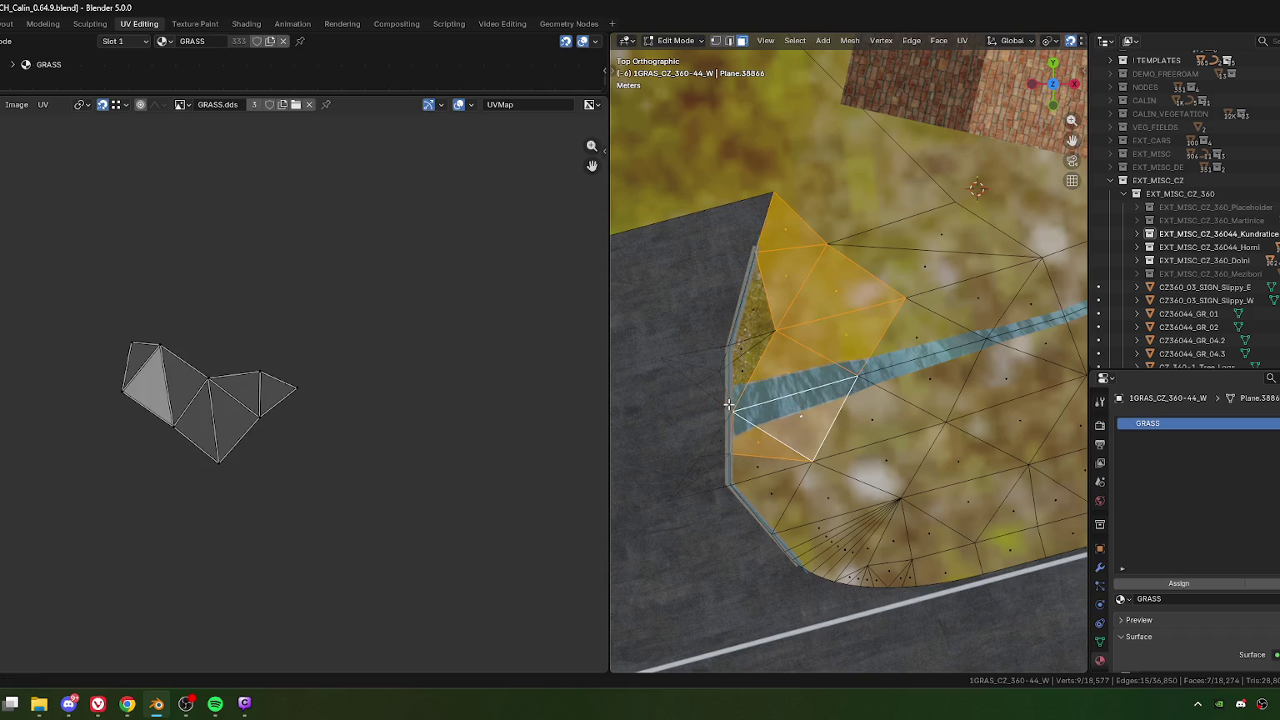
left_click_drag(750, 286, 694, 392)
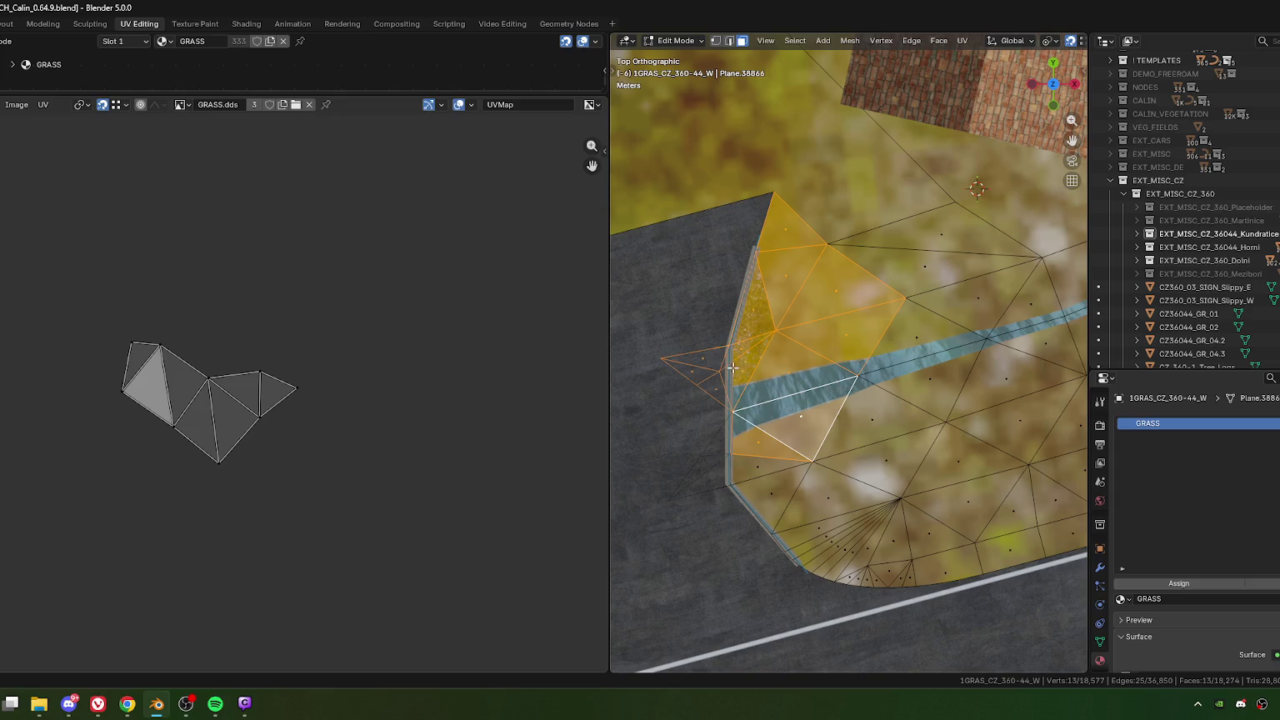
mouse_move(286, 418)
left_mouse_down()
mouse_move(70, 289)
mouse_move(331, 480)
left_mouse_up()
left_click_drag(227, 382, 442, 491)
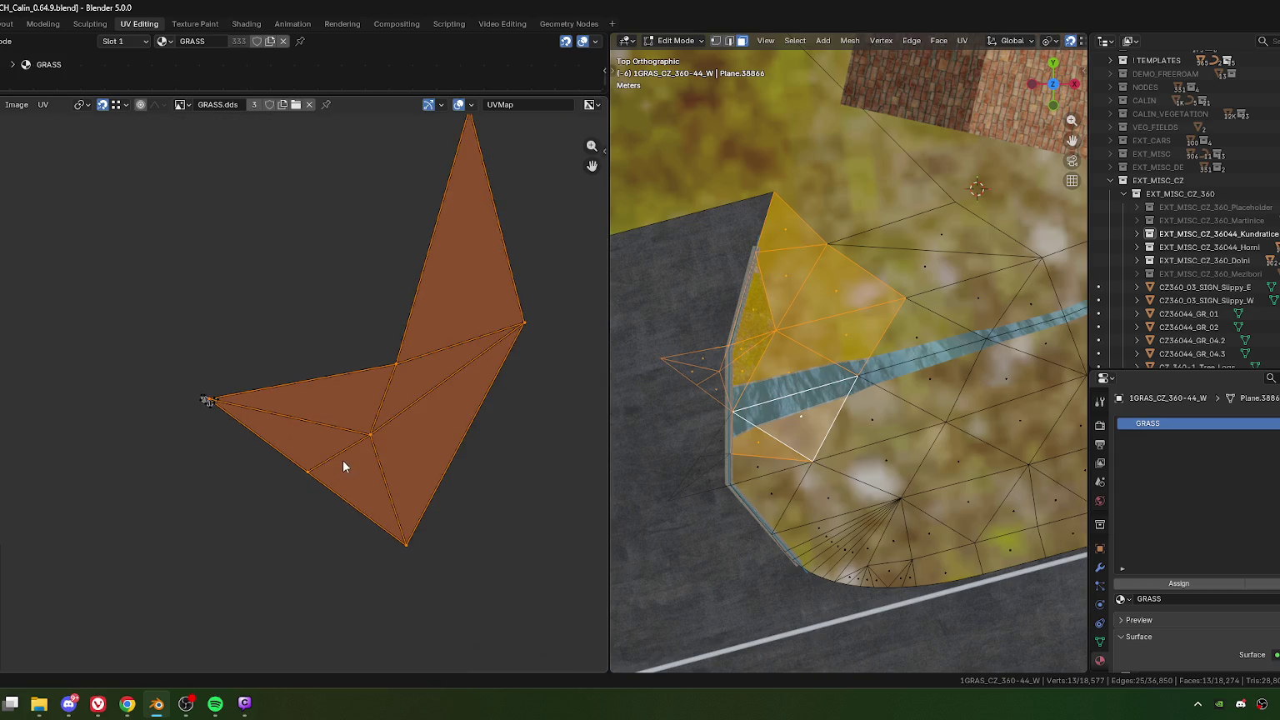
Step: Undo an accidental scale and move the bank UV island beside the grass islands
key("s")
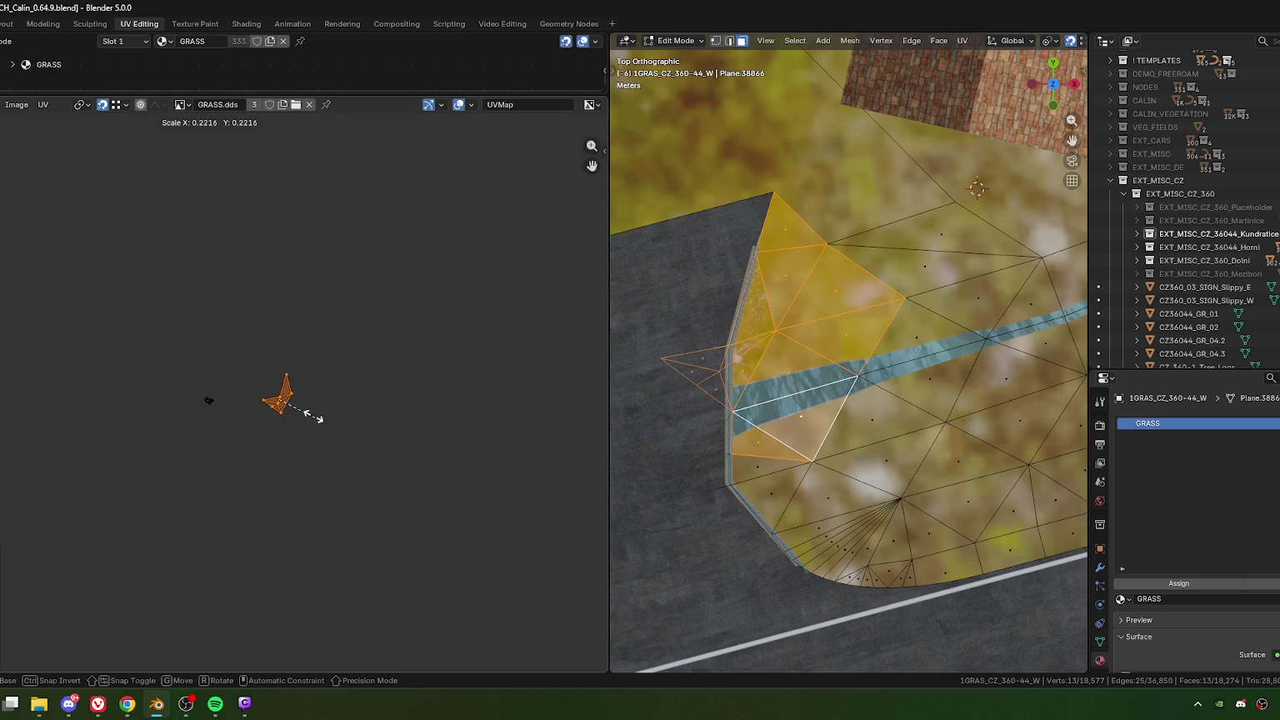
left_click(302, 407)
key("ctrl+z")
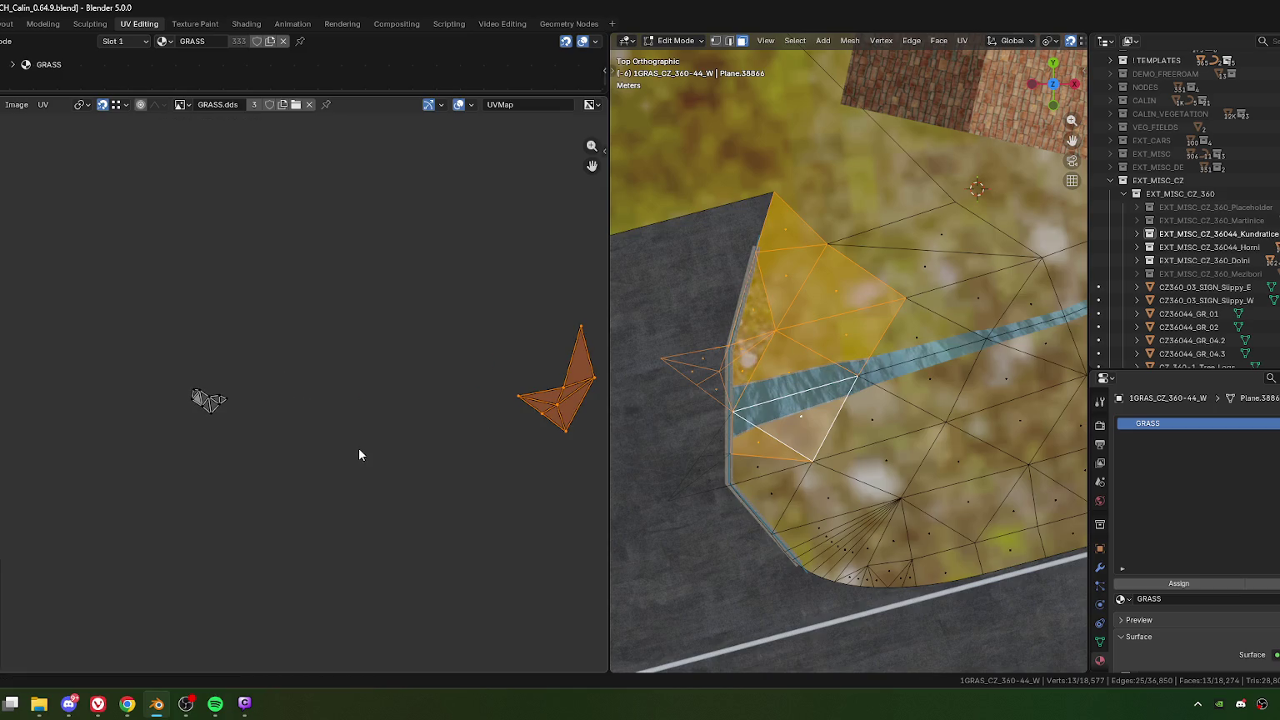
key("g")
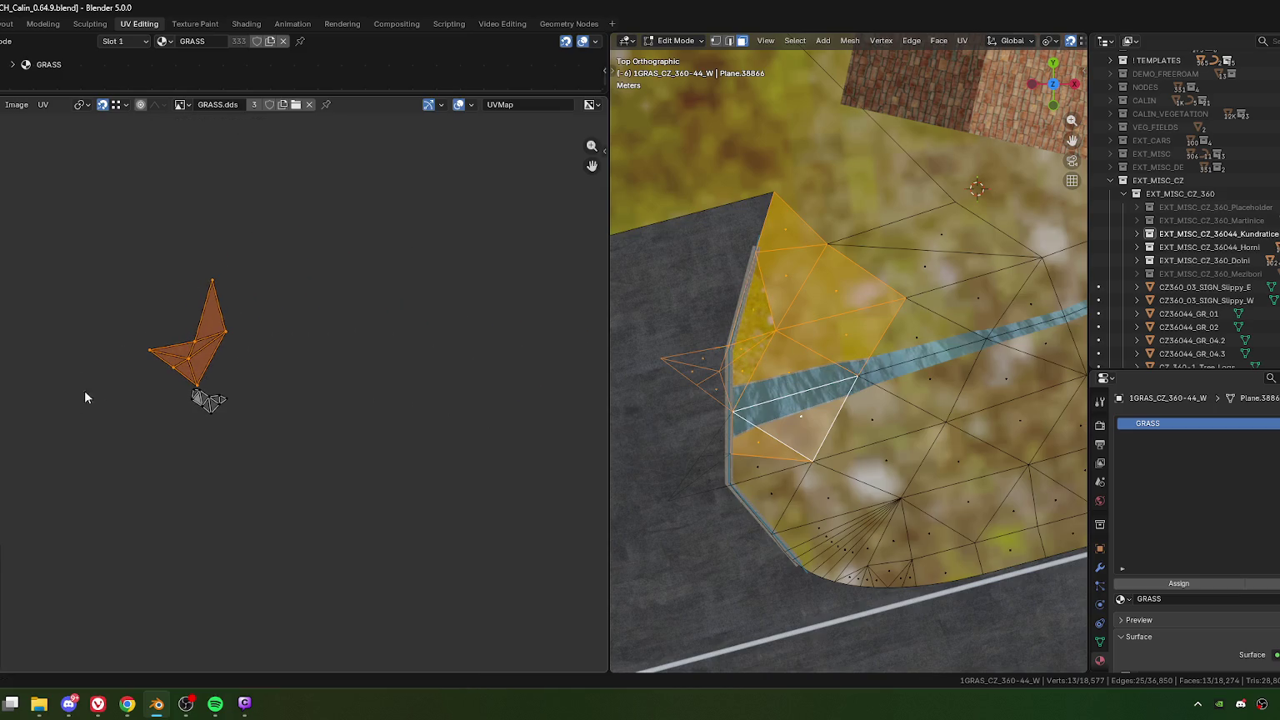
scroll(200, 379, "up", 5)
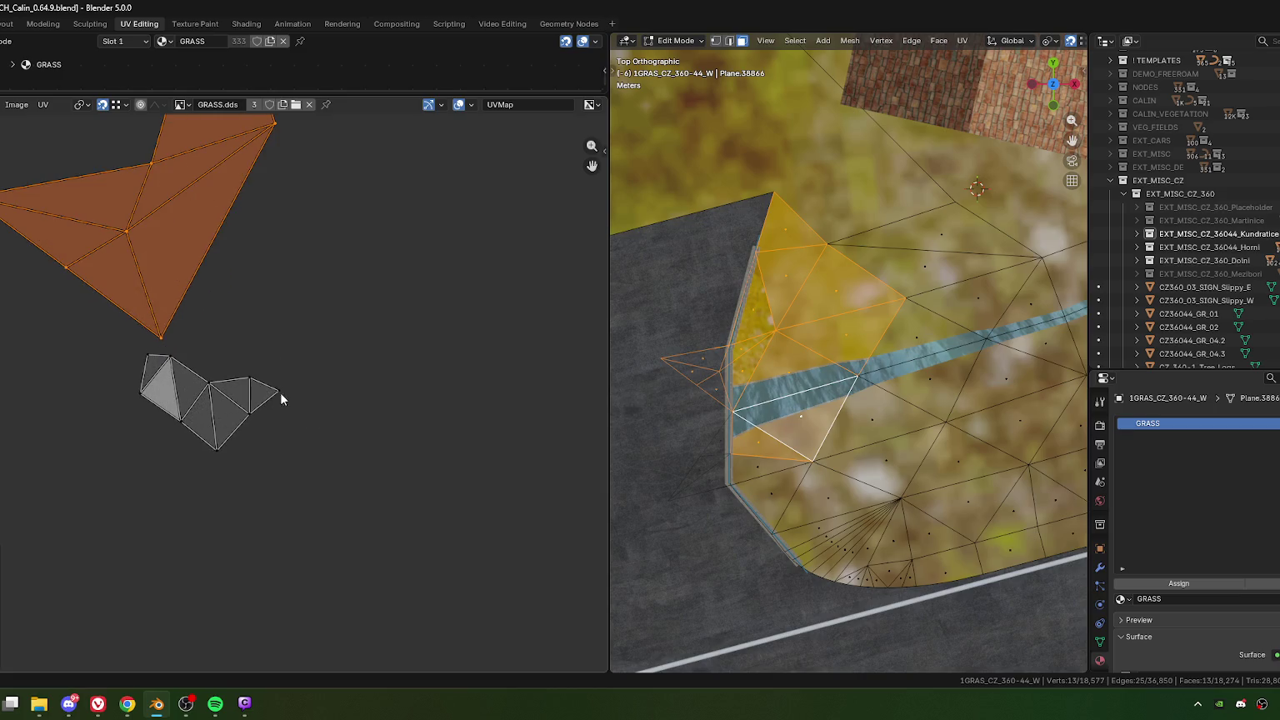
middle_click_drag(218, 426, 398, 472)
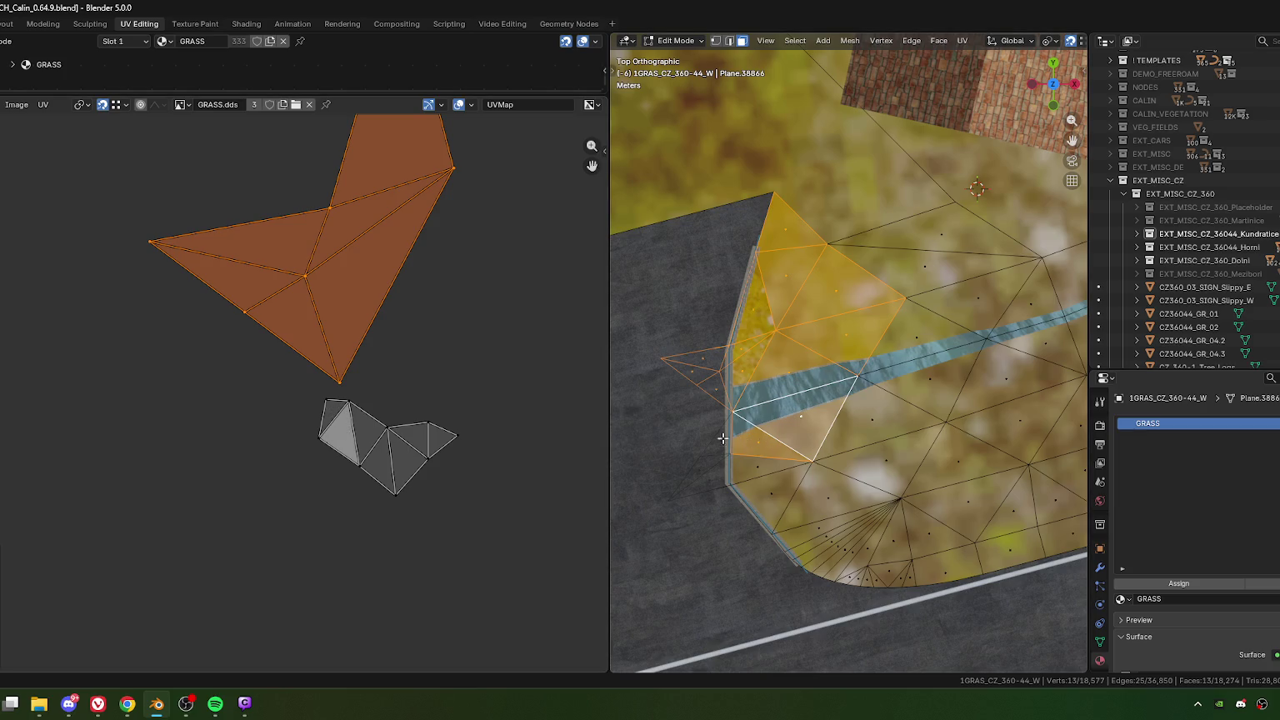
Step: Rotate and shrink the bank UV island, placing it just above the grey island
middle_click_drag(388, 256, 367, 321)
key("r")
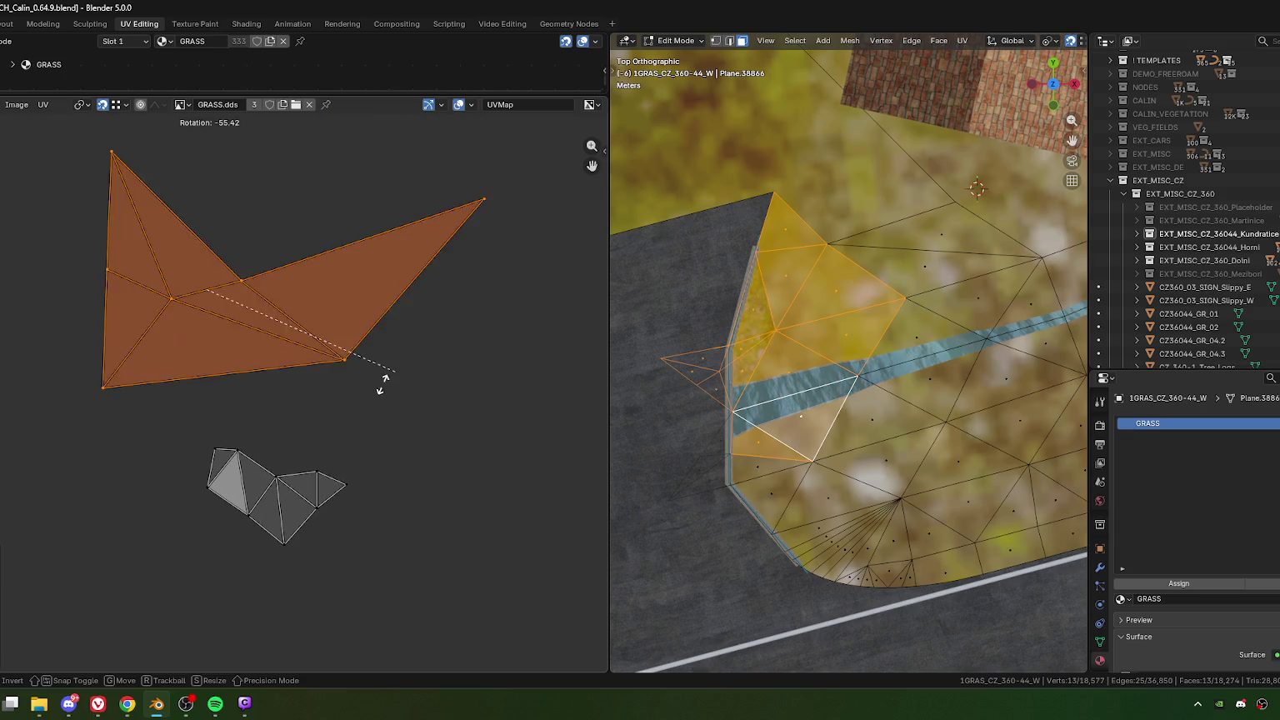
left_click(434, 358)
key("s")
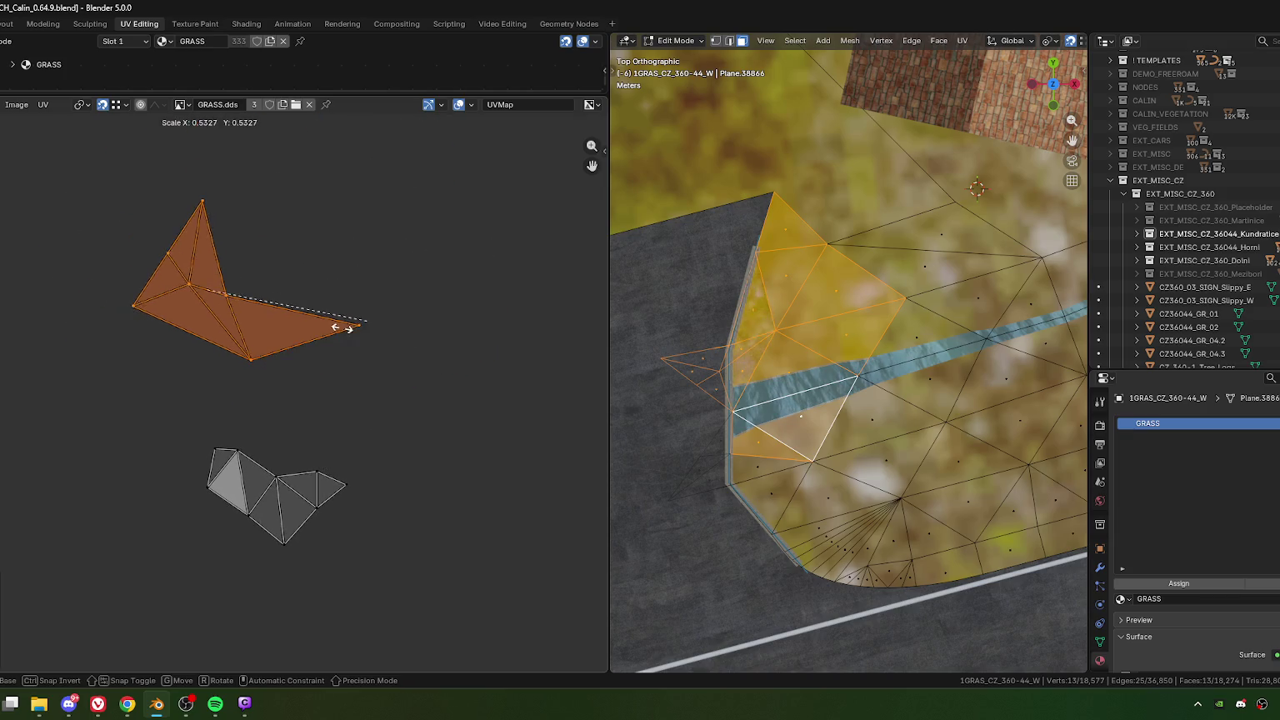
left_click(261, 320)
left_click_drag(261, 319, 284, 472)
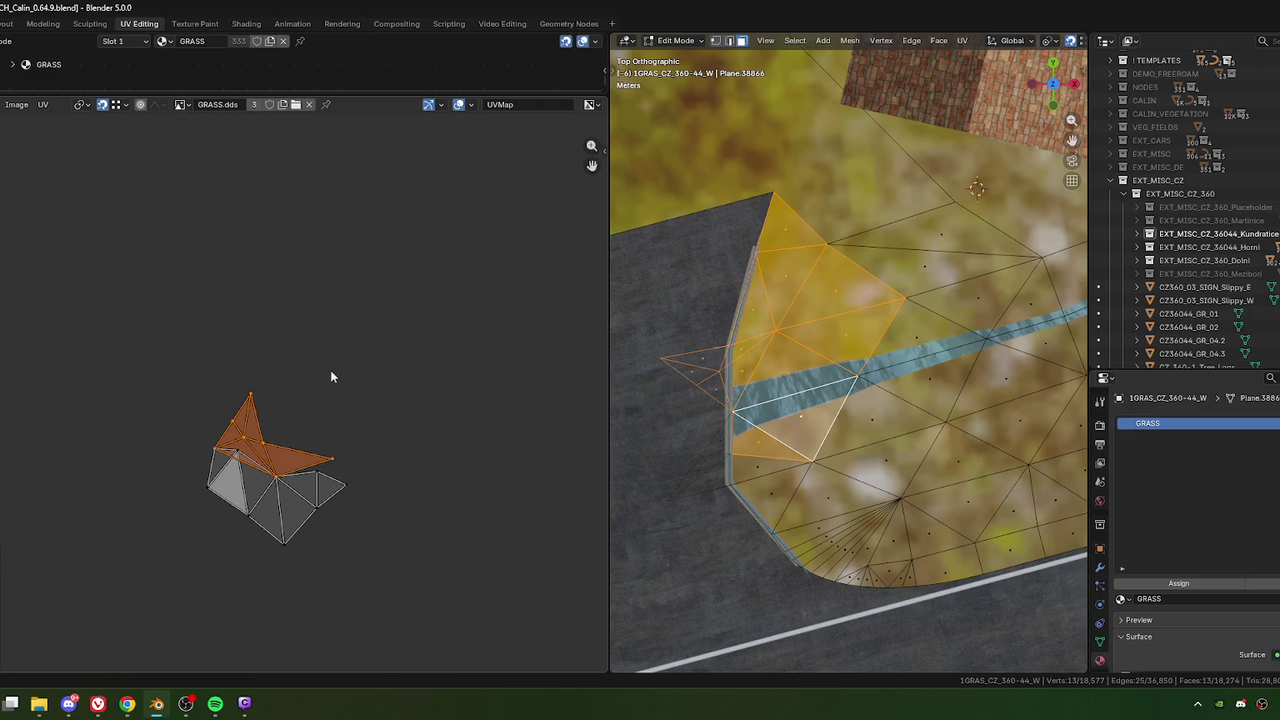
key("r")
left_click(376, 375)
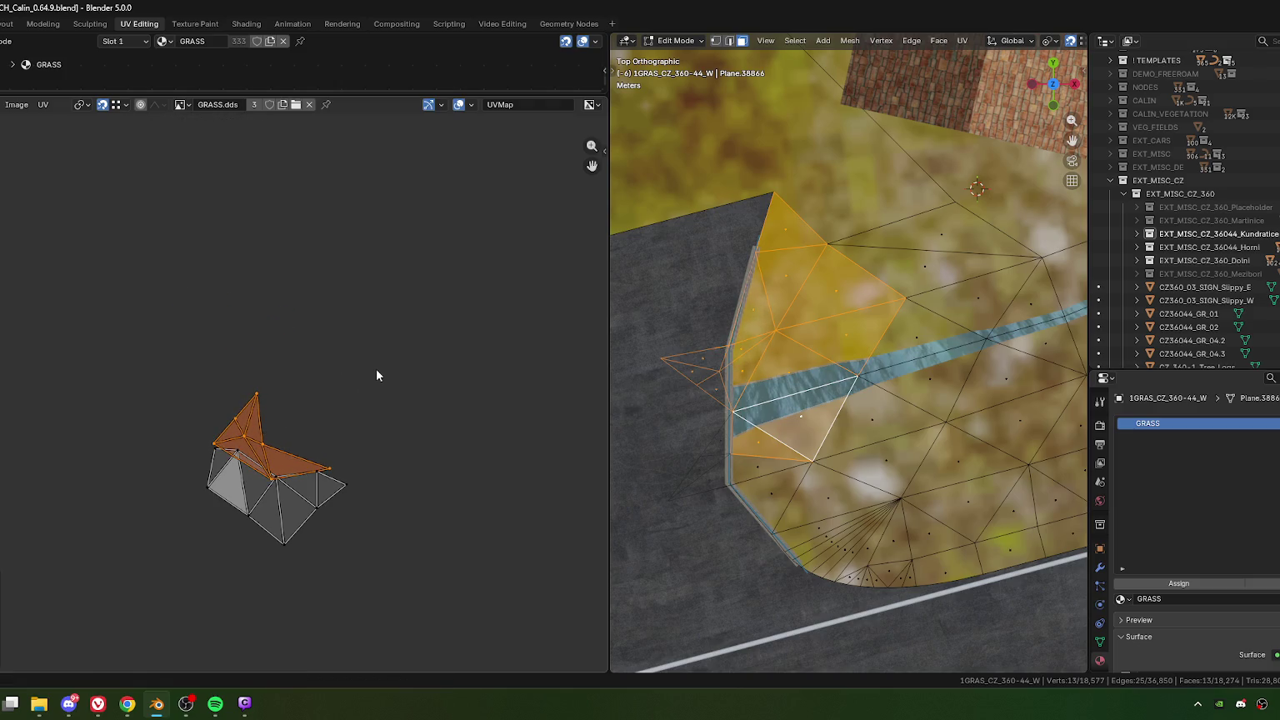
key("s")
left_click(306, 455)
key("r")
left_click(330, 331)
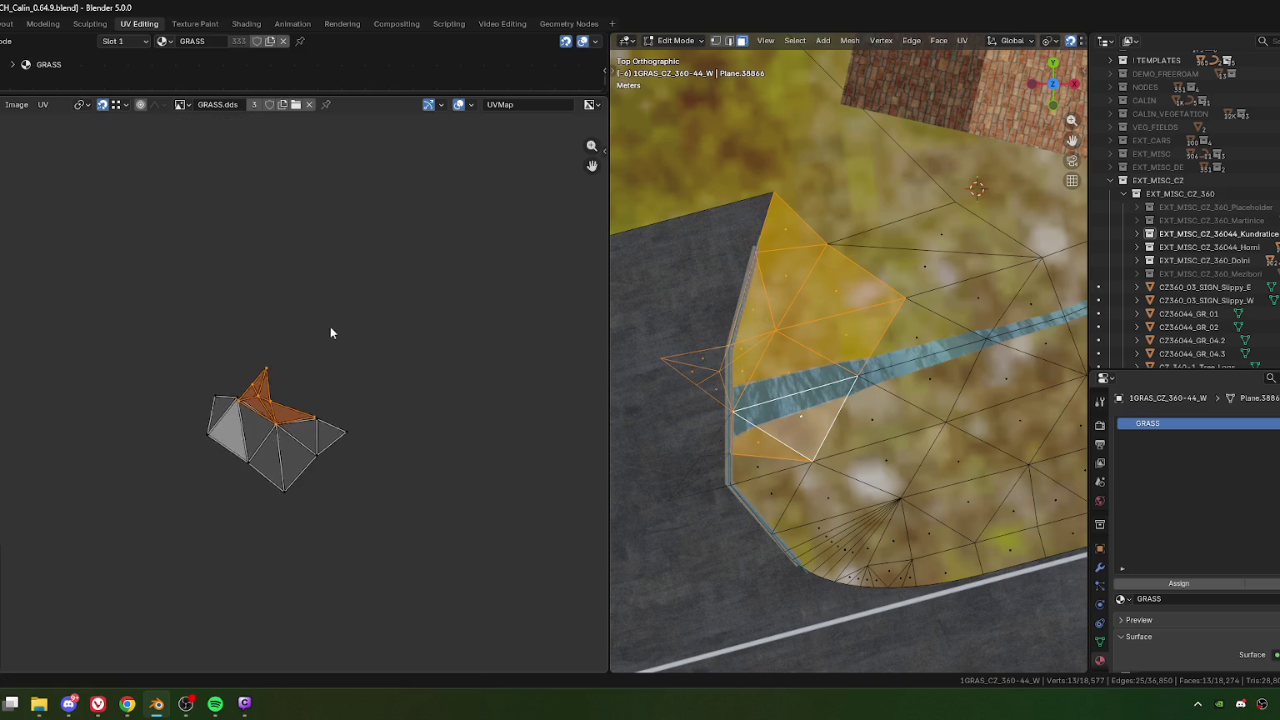
Step: Zoom in and fine-tune the island's rotation and scale to align with its neighbours
scroll(330, 332, "up", 2)
scroll(334, 330, "up", 2)
scroll(352, 321, "up", 1)
key("r")
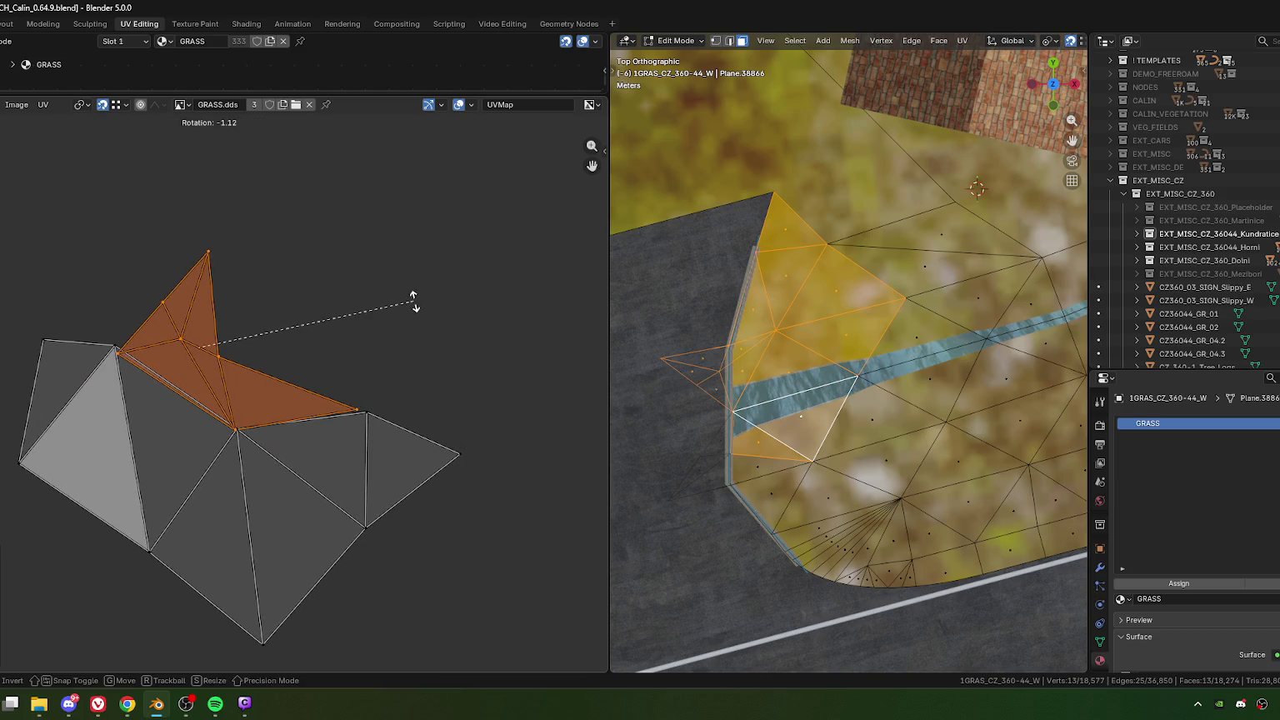
left_click(422, 308)
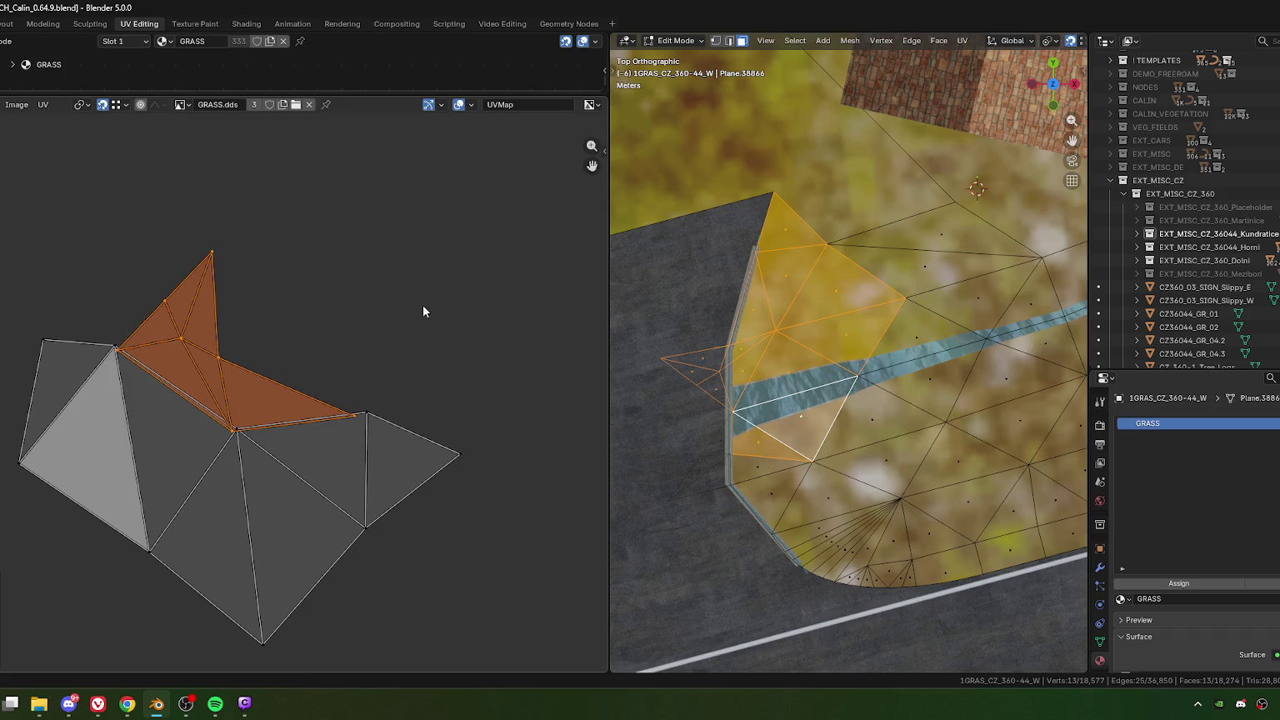
key("s")
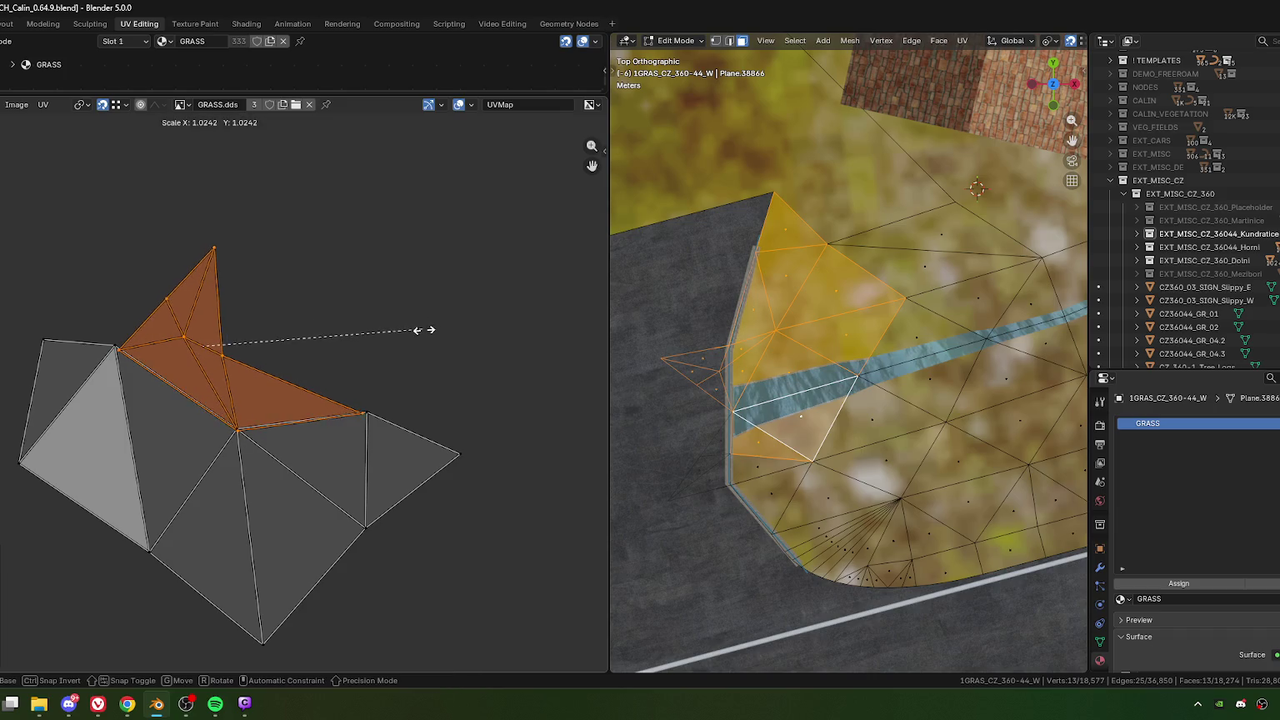
left_click(428, 334)
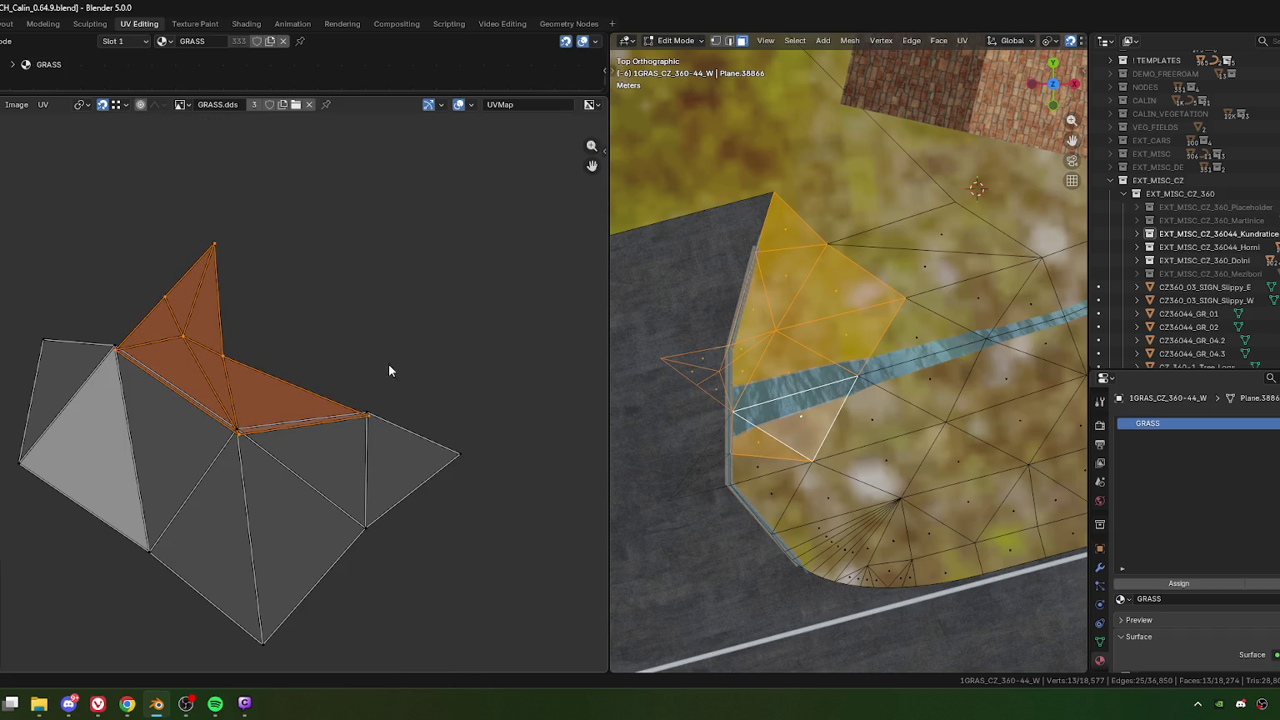
Step: Drag the island's loose corner vertex onto its neighbouring grass UV vertex
left_click(368, 409)
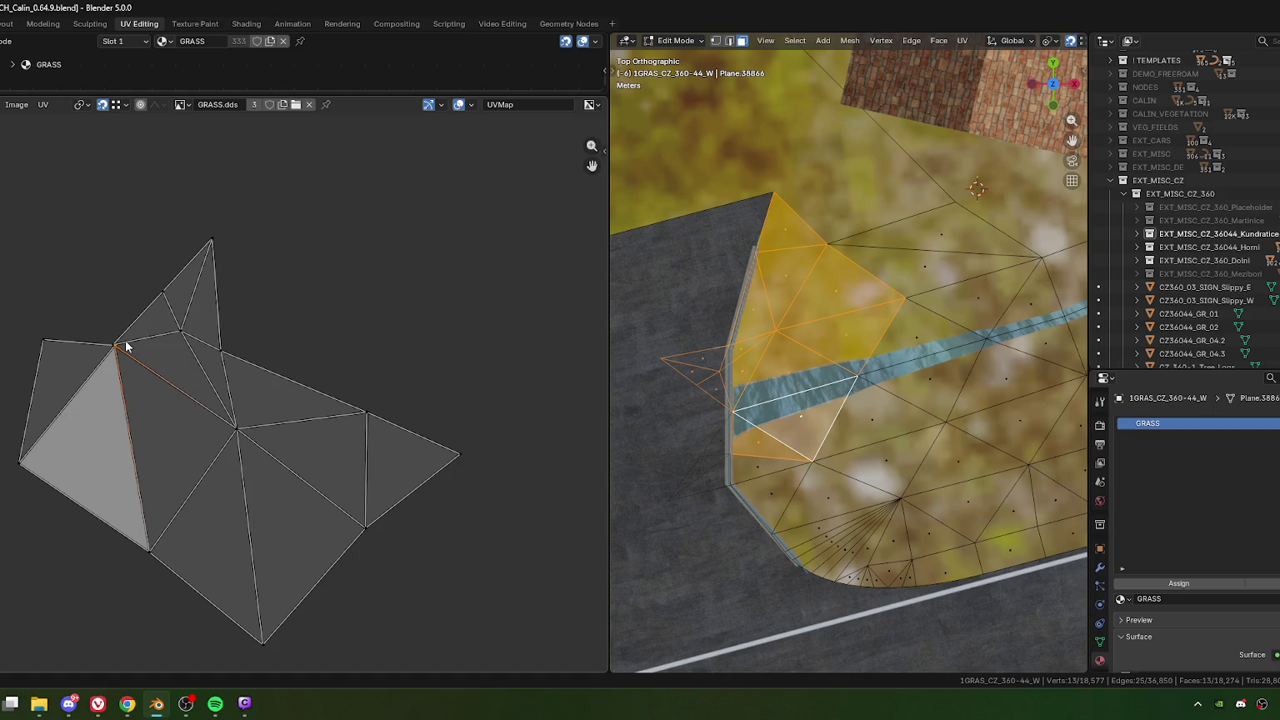
scroll(126, 347, "up", 1)
scroll(399, 441, "up", 2)
scroll(231, 406, "up", 2)
scroll(285, 187, "up", 1)
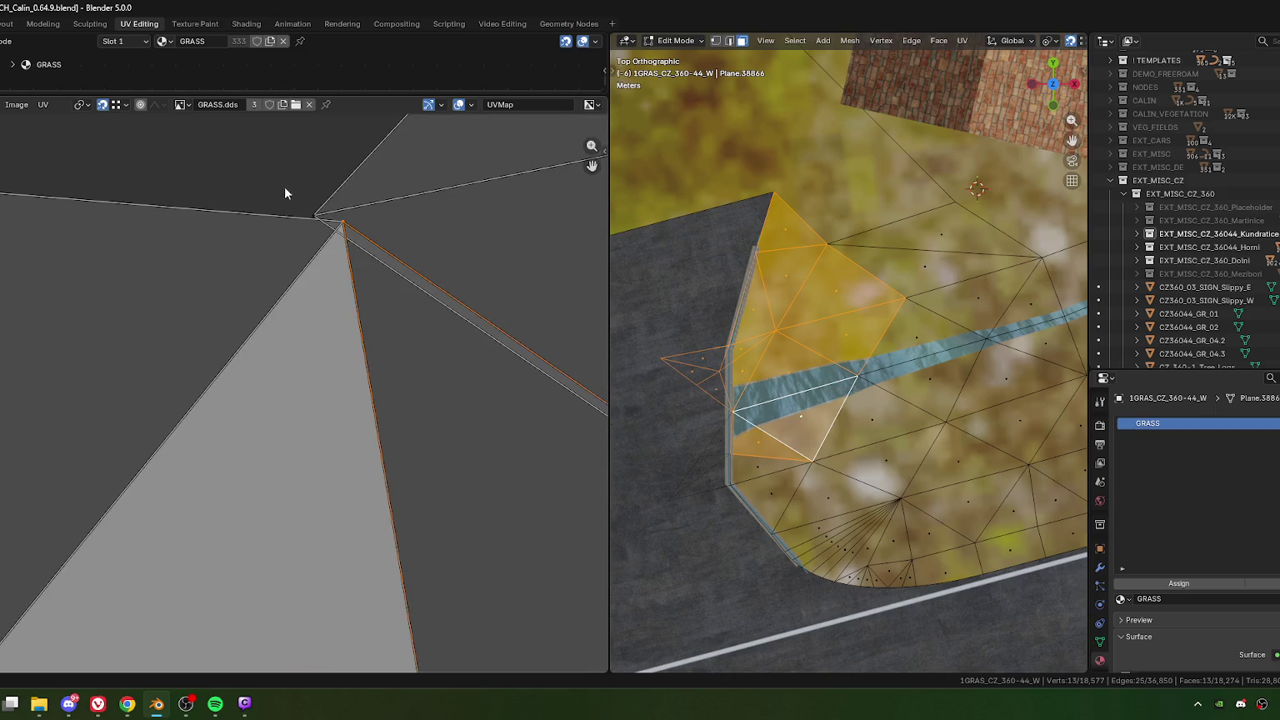
left_click_drag(314, 216, 342, 221)
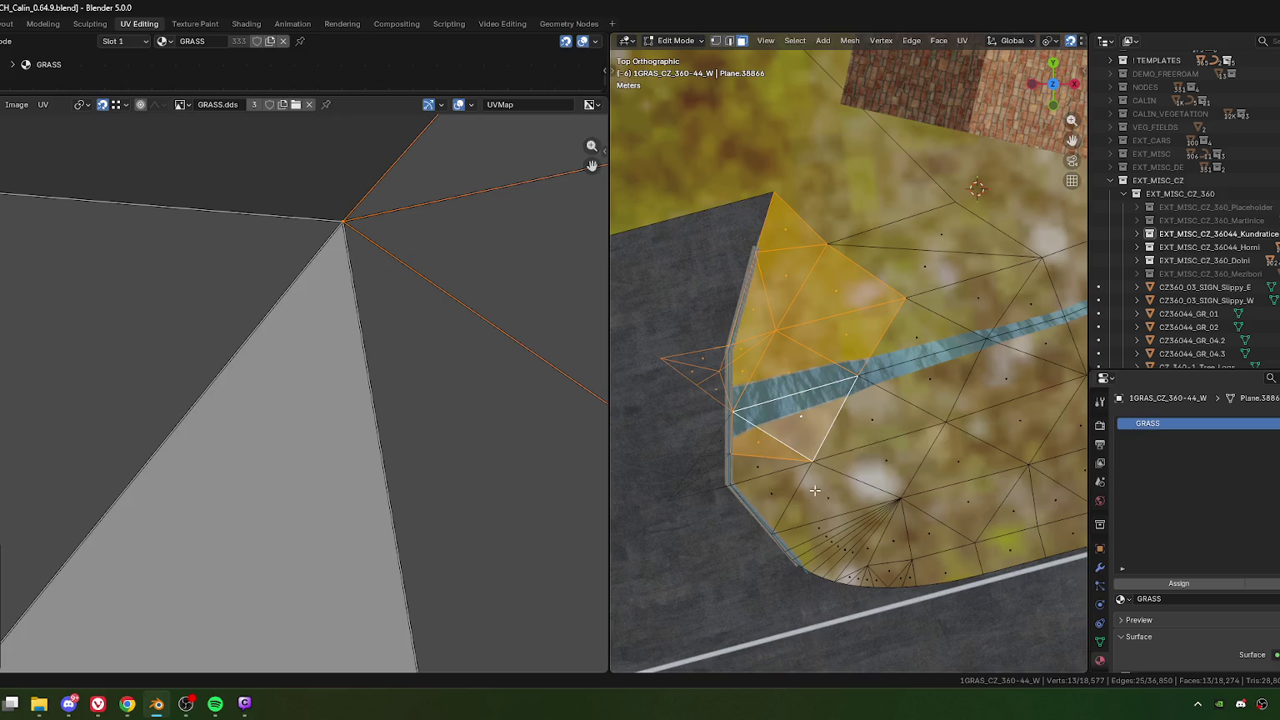
middle_click_drag(815, 490, 706, 444)
left_click_drag(681, 359, 778, 410)
scroll(678, 433, "down", 2)
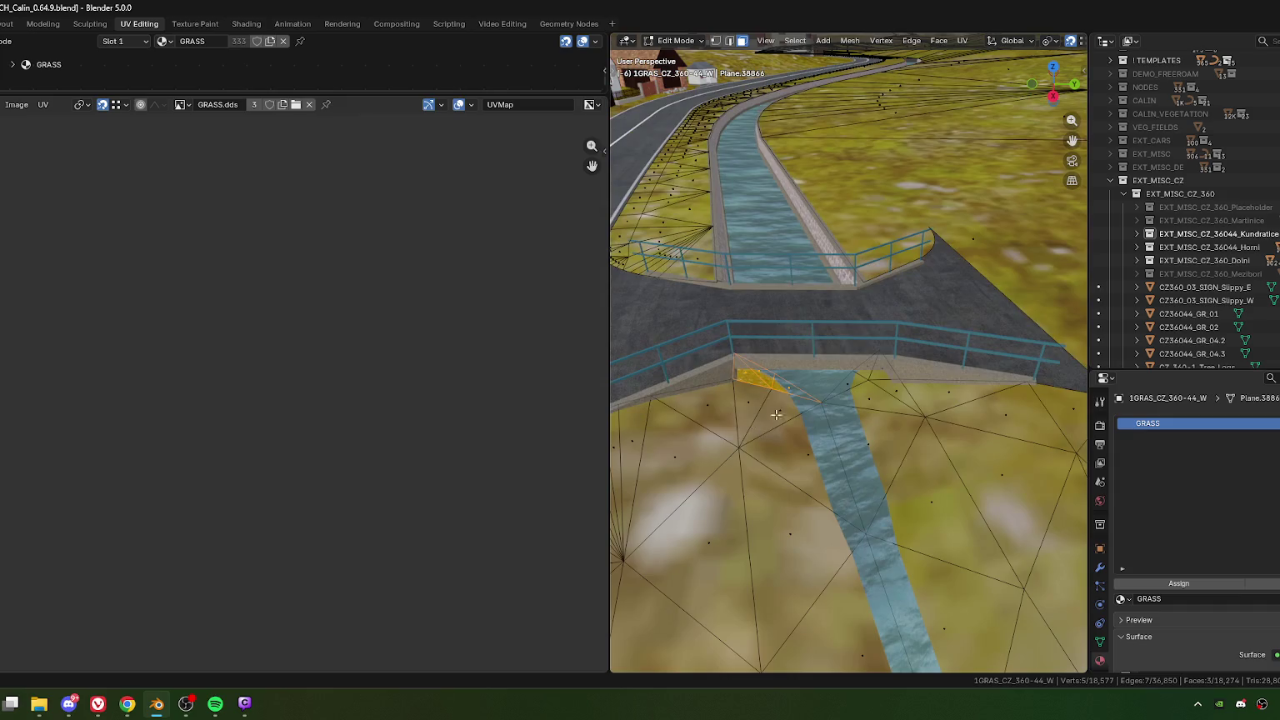
Step: Add the extra grass faces beside the stream and under the bridge to the selection
left_click_drag(702, 387, 829, 473, "shift")
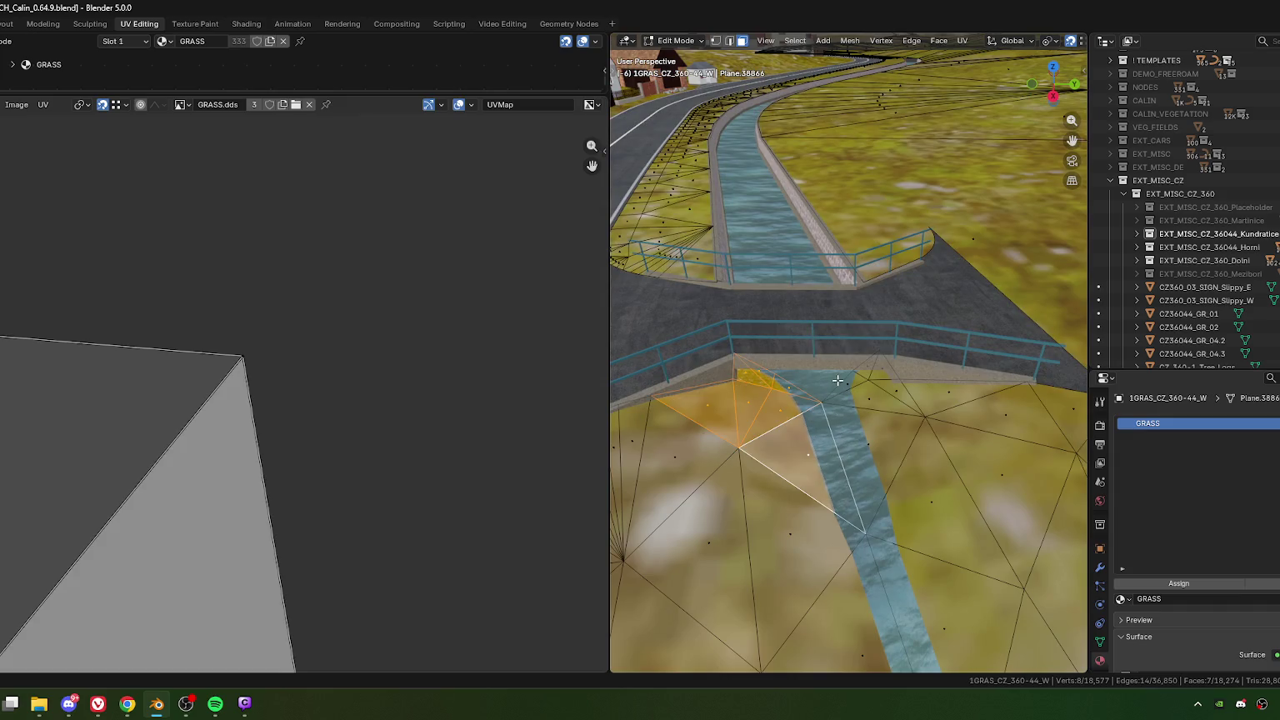
left_click_drag(837, 376, 882, 452, "shift")
scroll(282, 446, "down", 5)
scroll(303, 425, "down", 3)
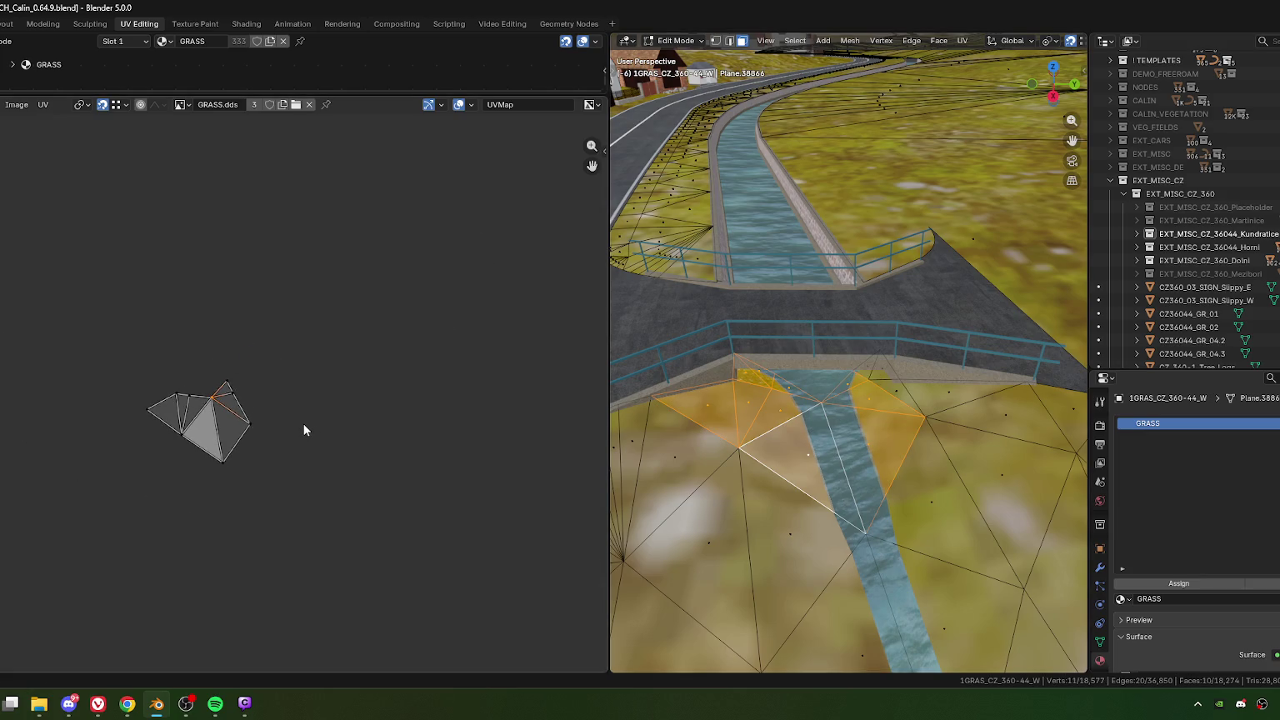
Step: Select the new faces' UV island, then move and scale it down to match the surrounding grass
key("a")
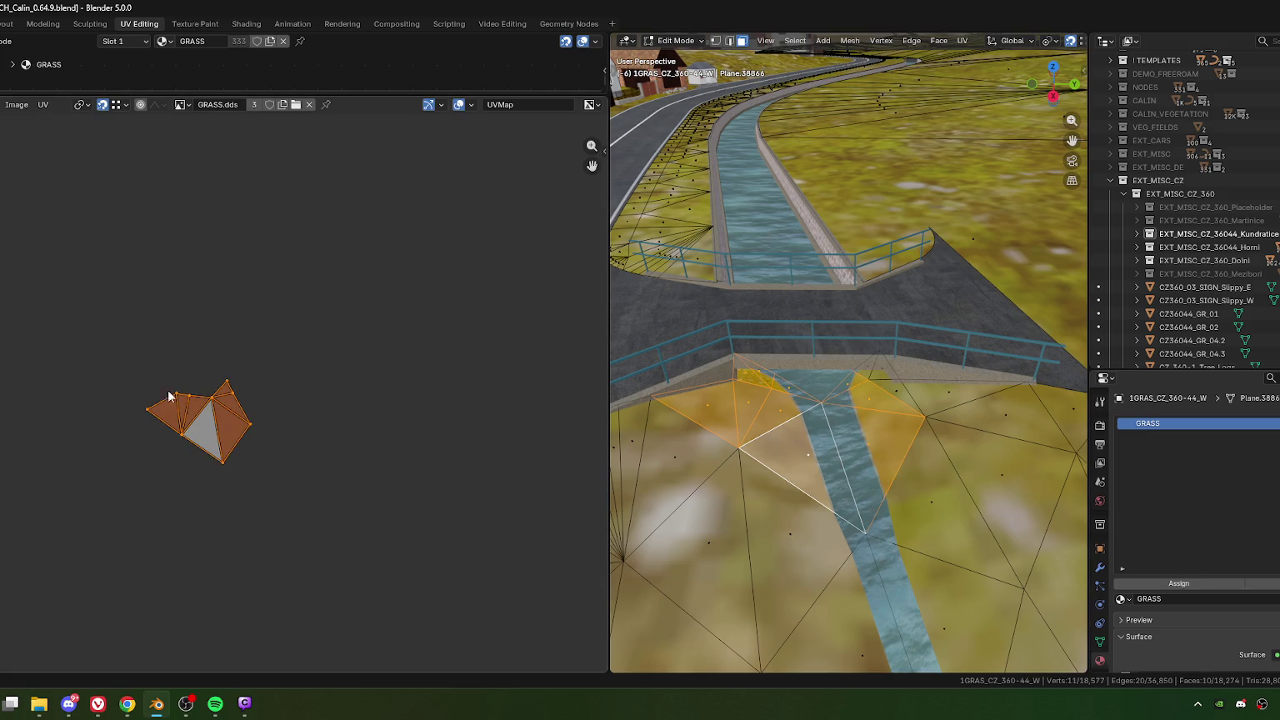
left_click(372, 523)
key("a")
key("s")
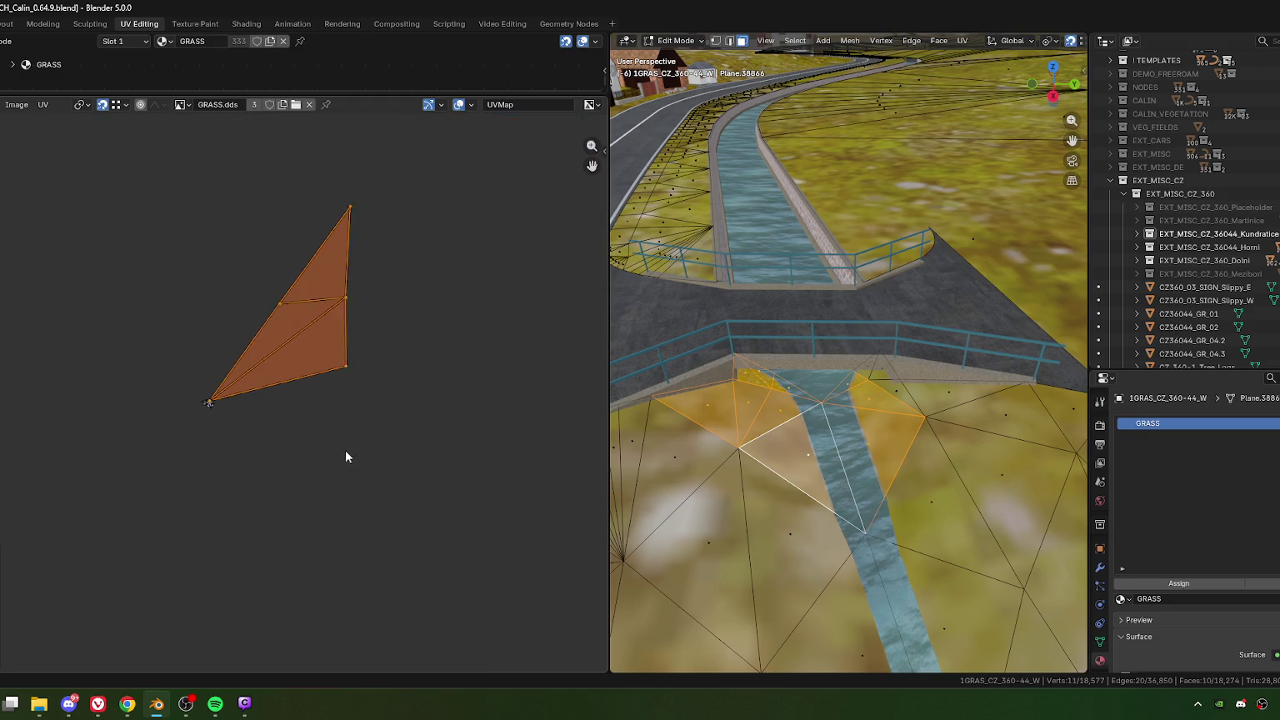
left_click(280, 372)
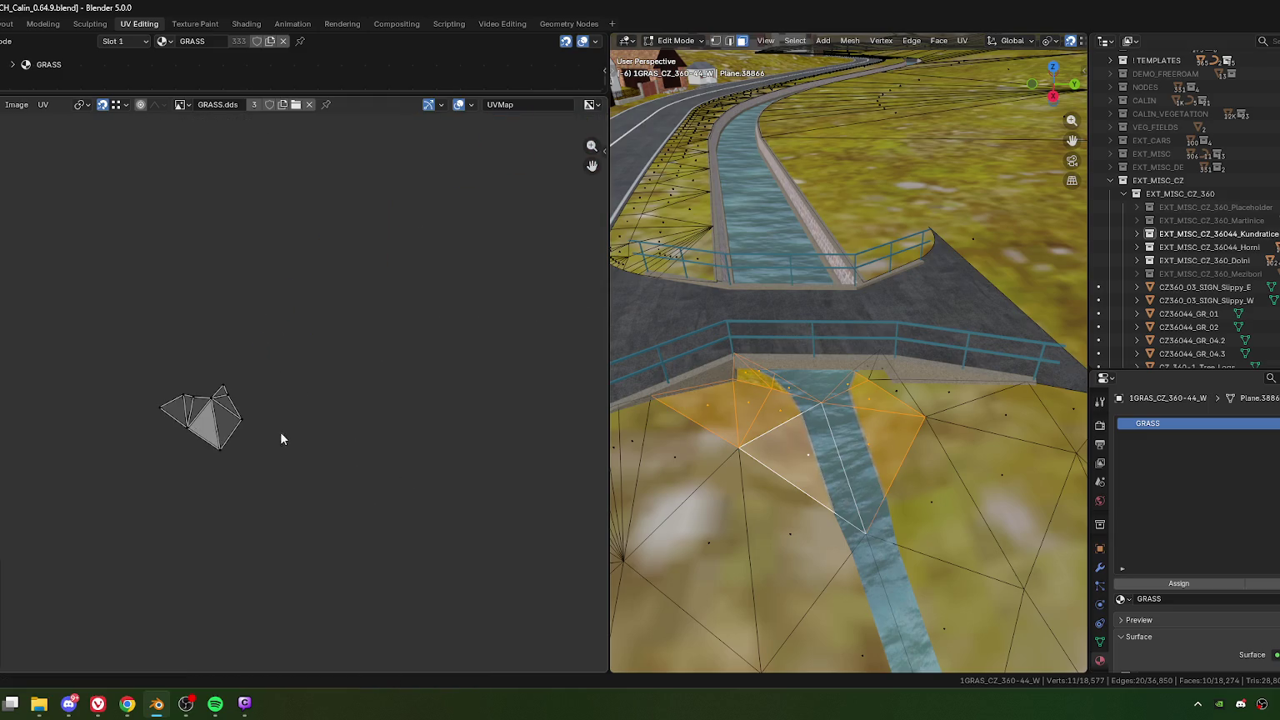
key("g")
left_click(256, 341)
key("s")
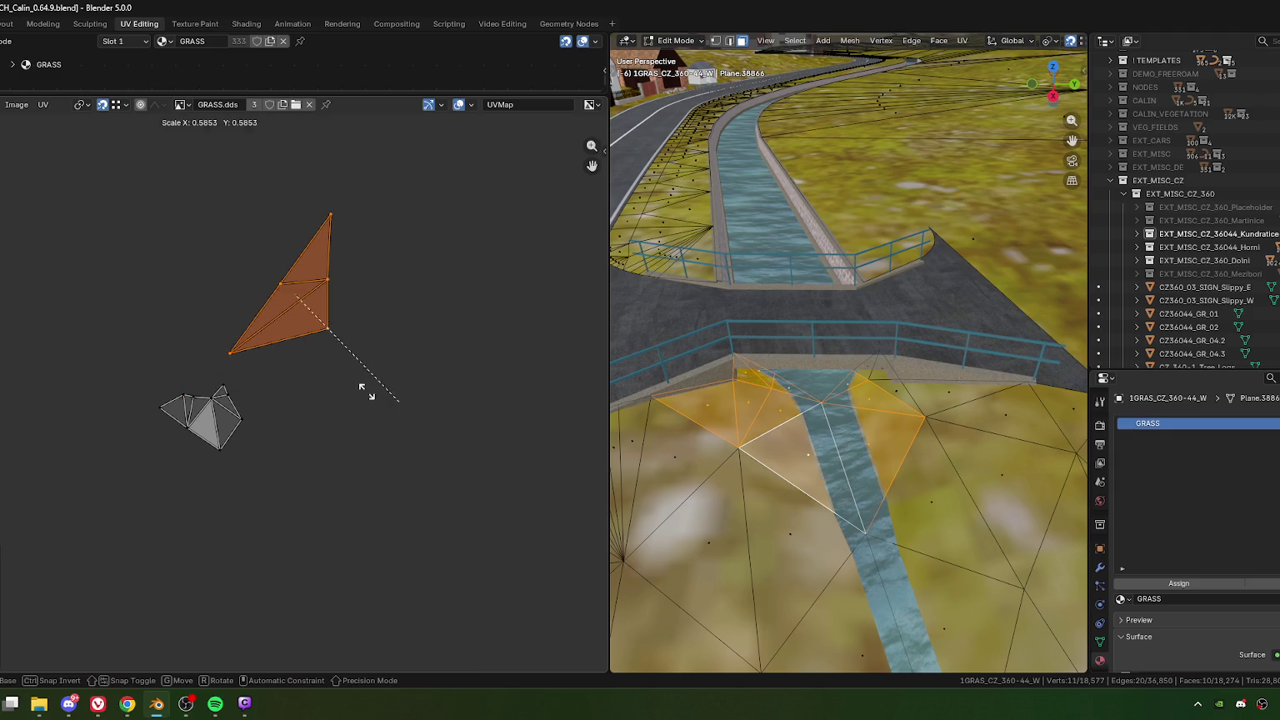
left_click(301, 350)
middle_click_drag(262, 417, 391, 426)
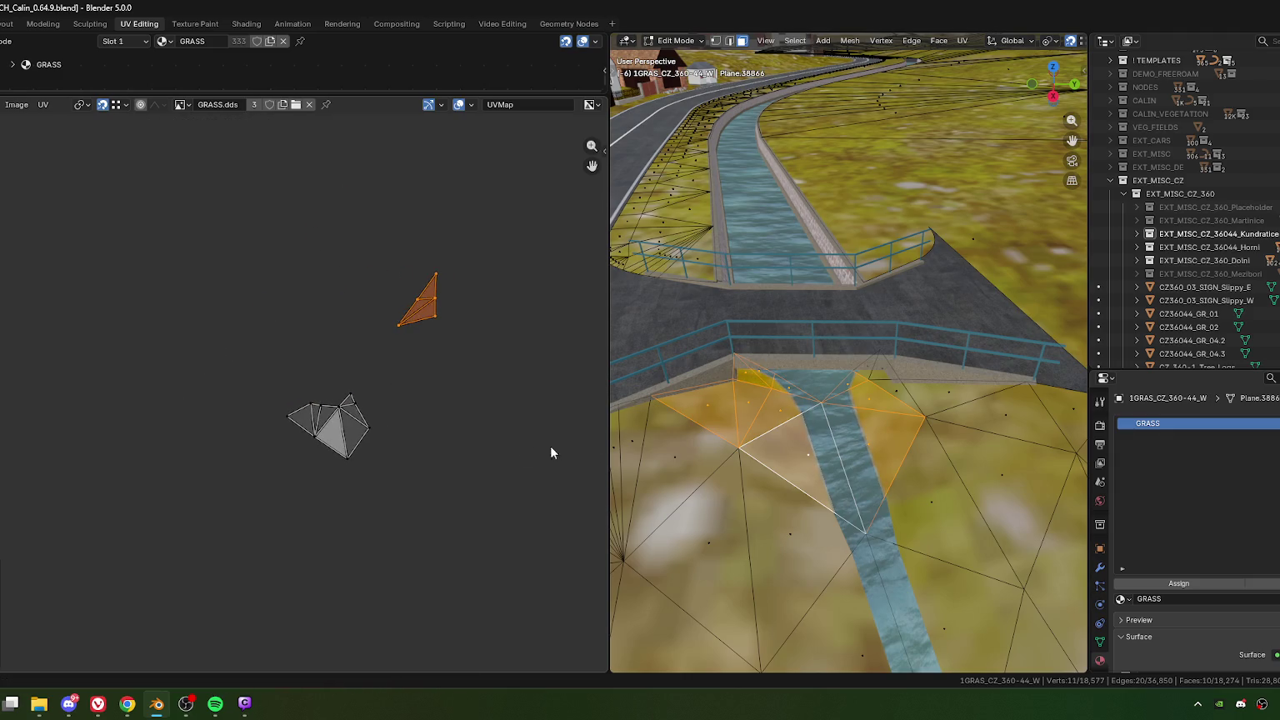
middle_click_drag(754, 413, 787, 414)
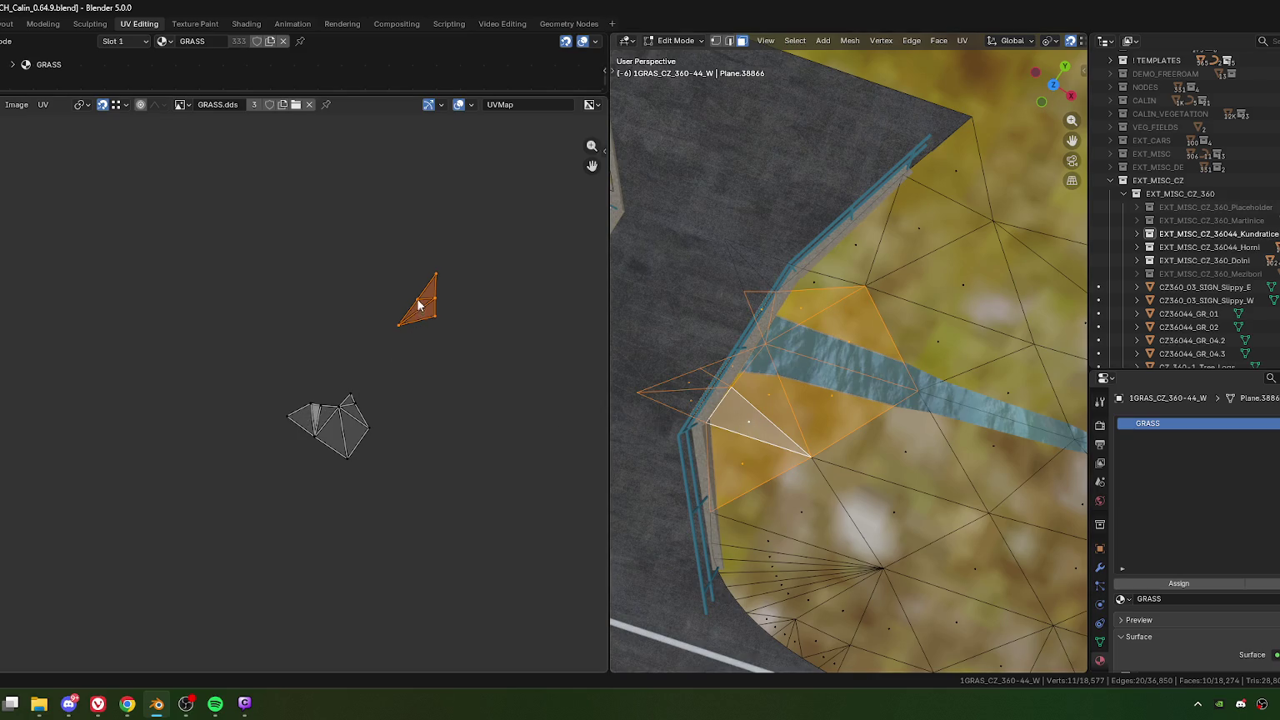
Step: Rotate the stray orange UV triangle and shift it slightly left
left_click_drag(390, 242, 502, 352)
key("r")
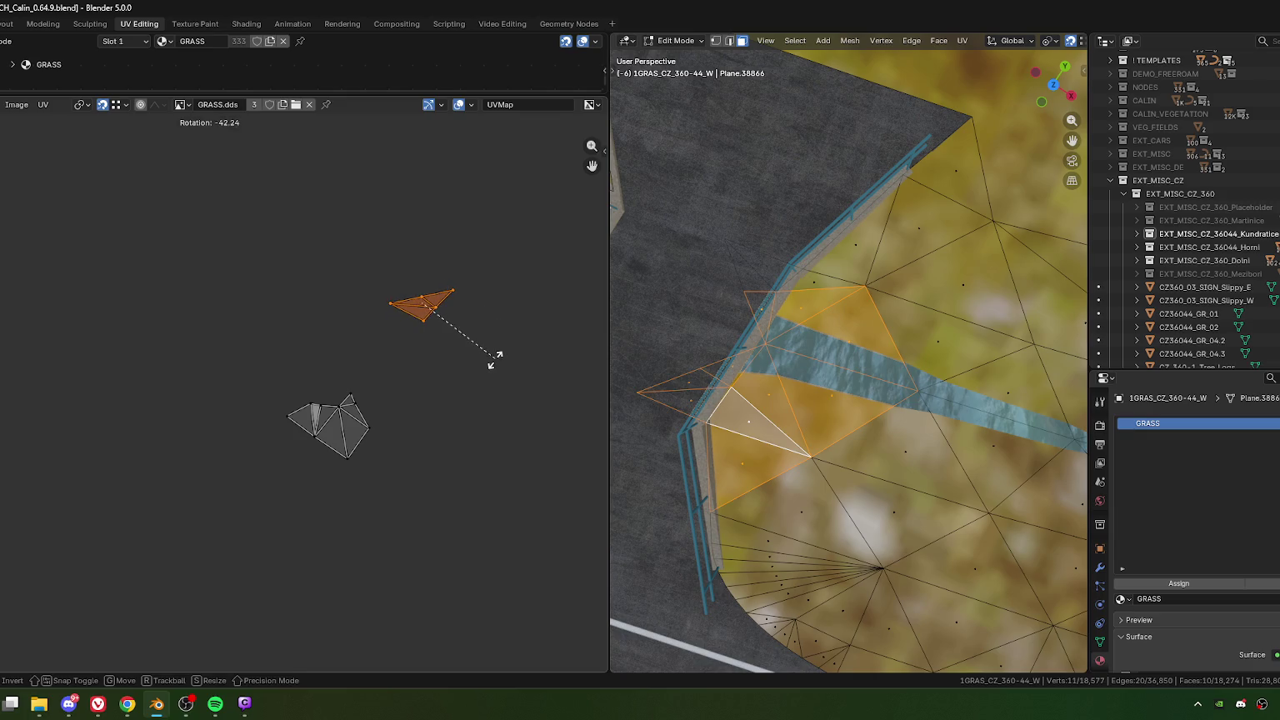
left_click(496, 354)
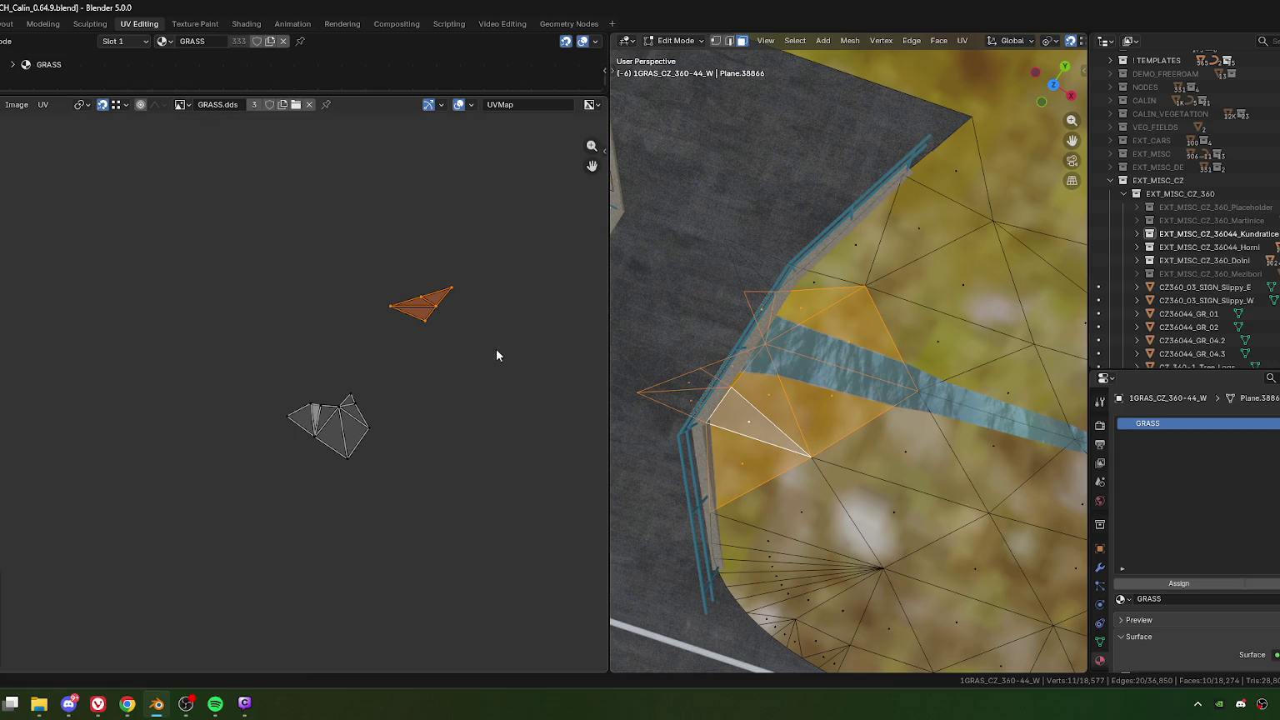
key("g")
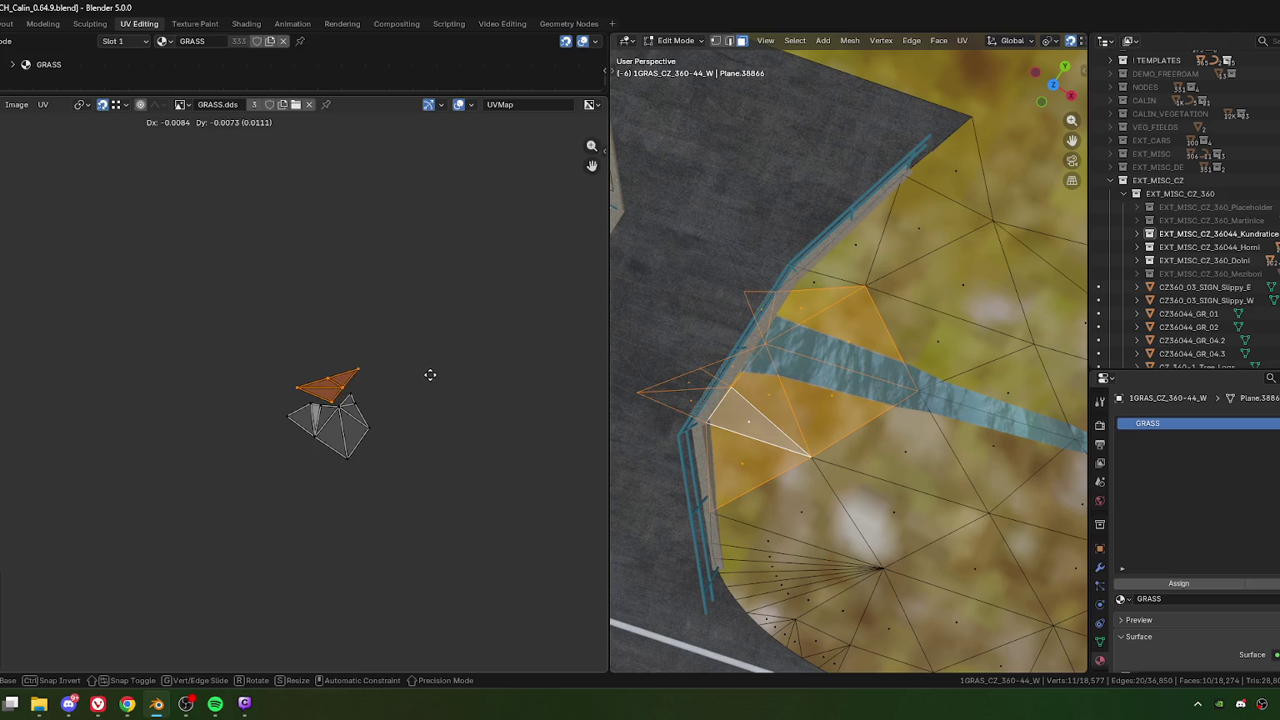
left_click(426, 377)
key("r")
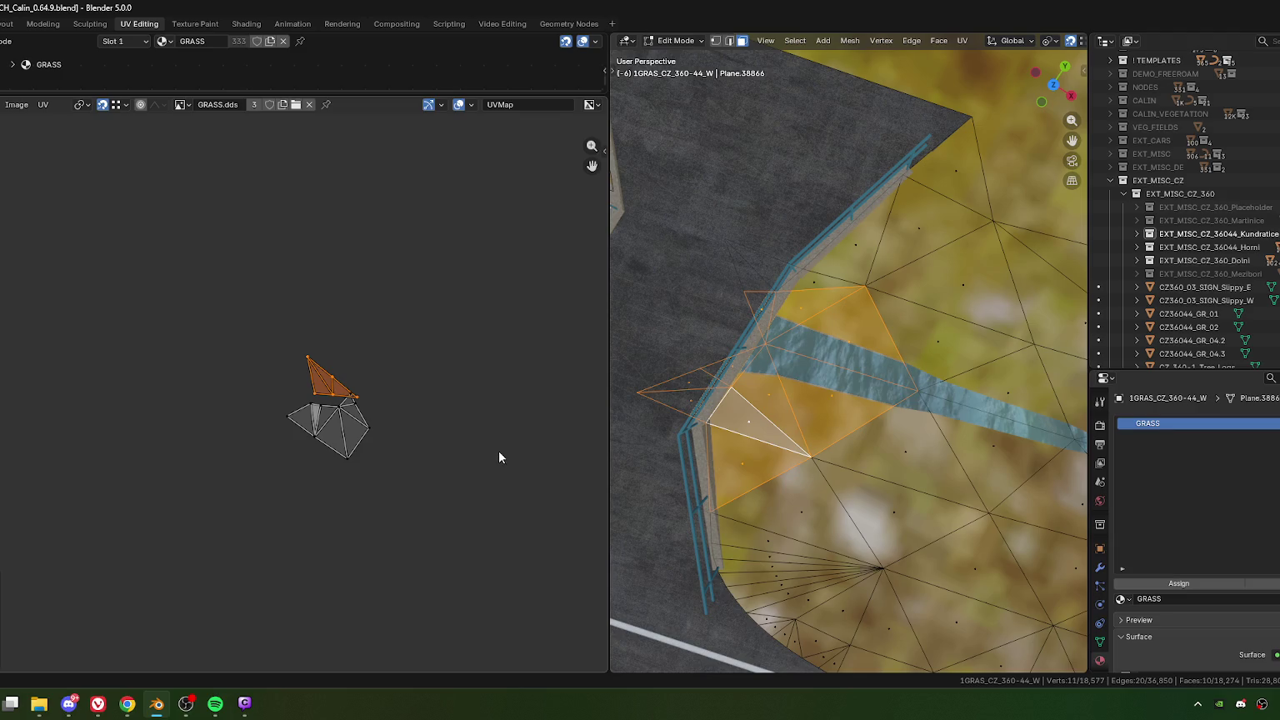
Step: Select the thin grass faces by the fence and shrink their UV island to about 0.6
left_click(772, 392, "shift")
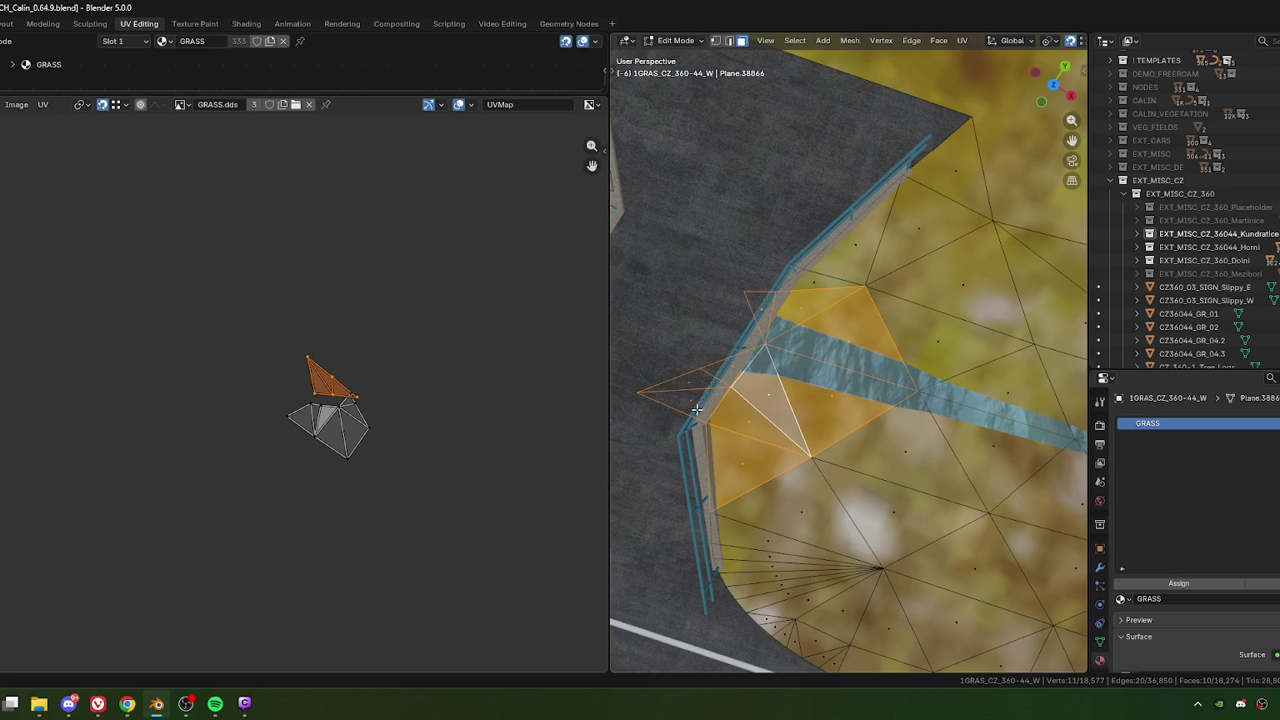
left_click(739, 368, "shift")
scroll(283, 369, "up", 5)
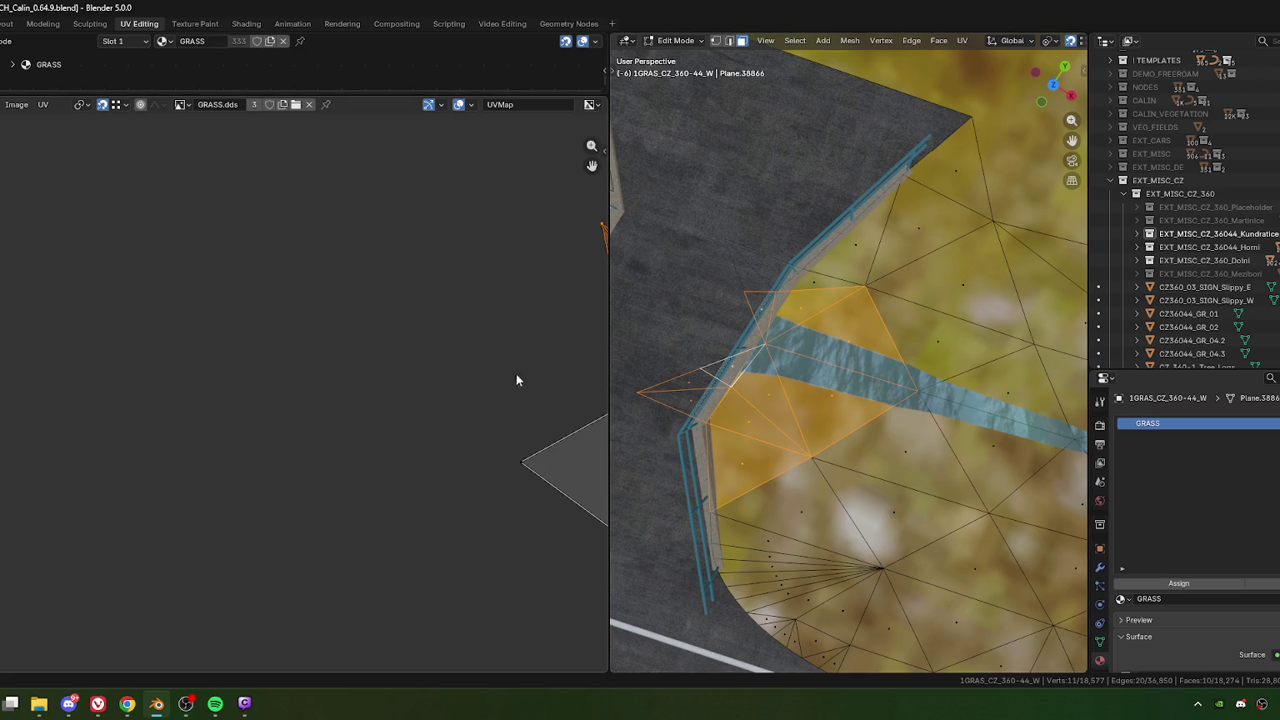
key("s")
key("g")
left_click(361, 430)
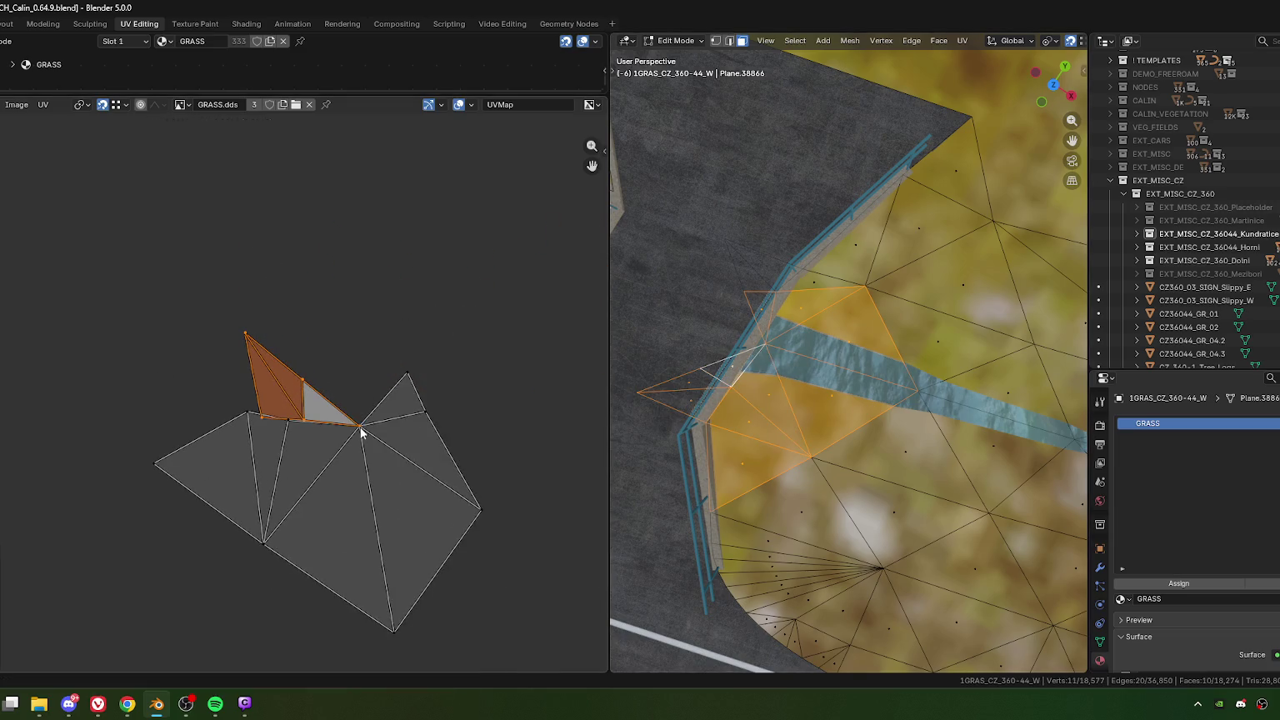
Step: Rotate, move and enlarge the island so its lower corner snaps onto the grey vertex
key("r")
left_click(388, 269)
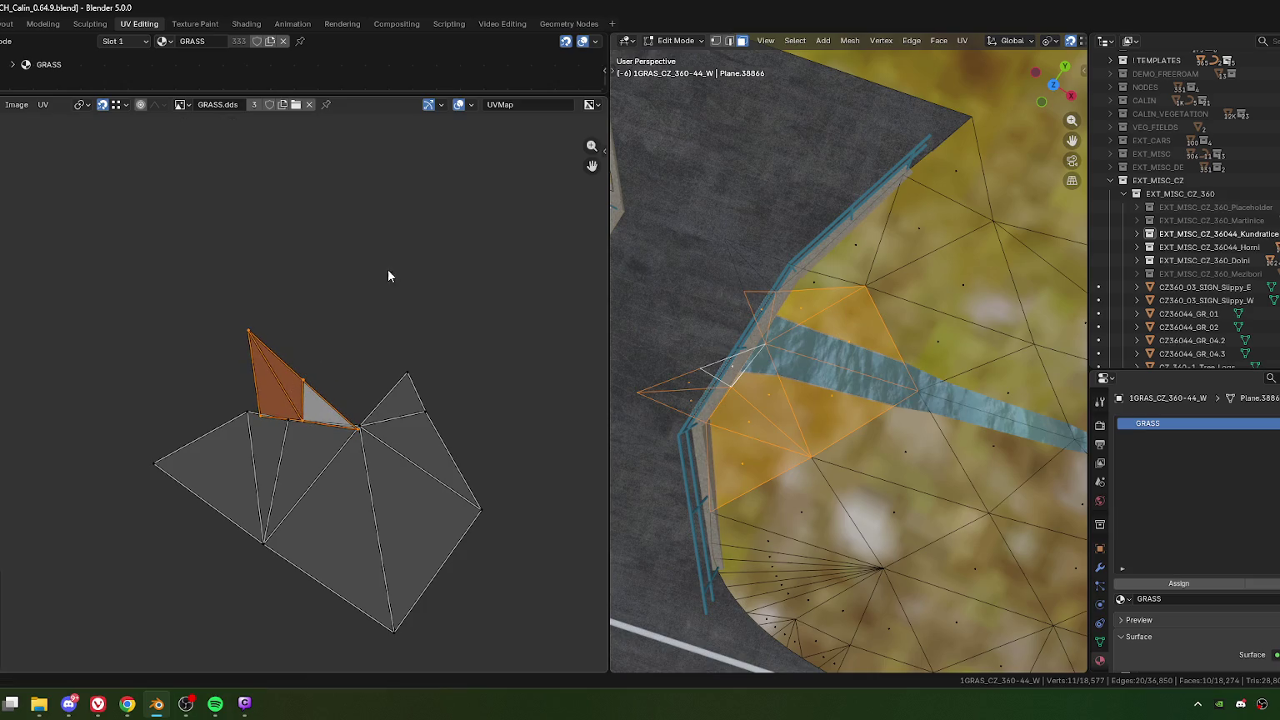
key("g")
left_click(288, 426)
key("s")
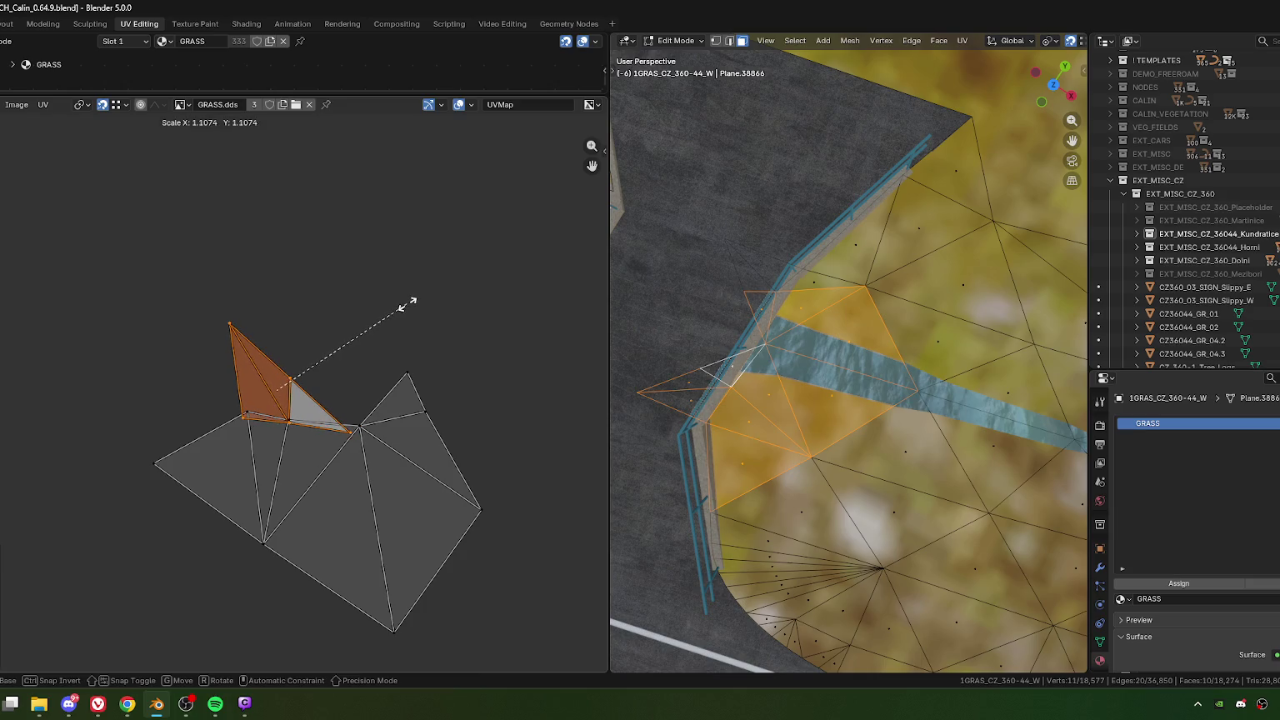
left_click(414, 300)
left_click(291, 423)
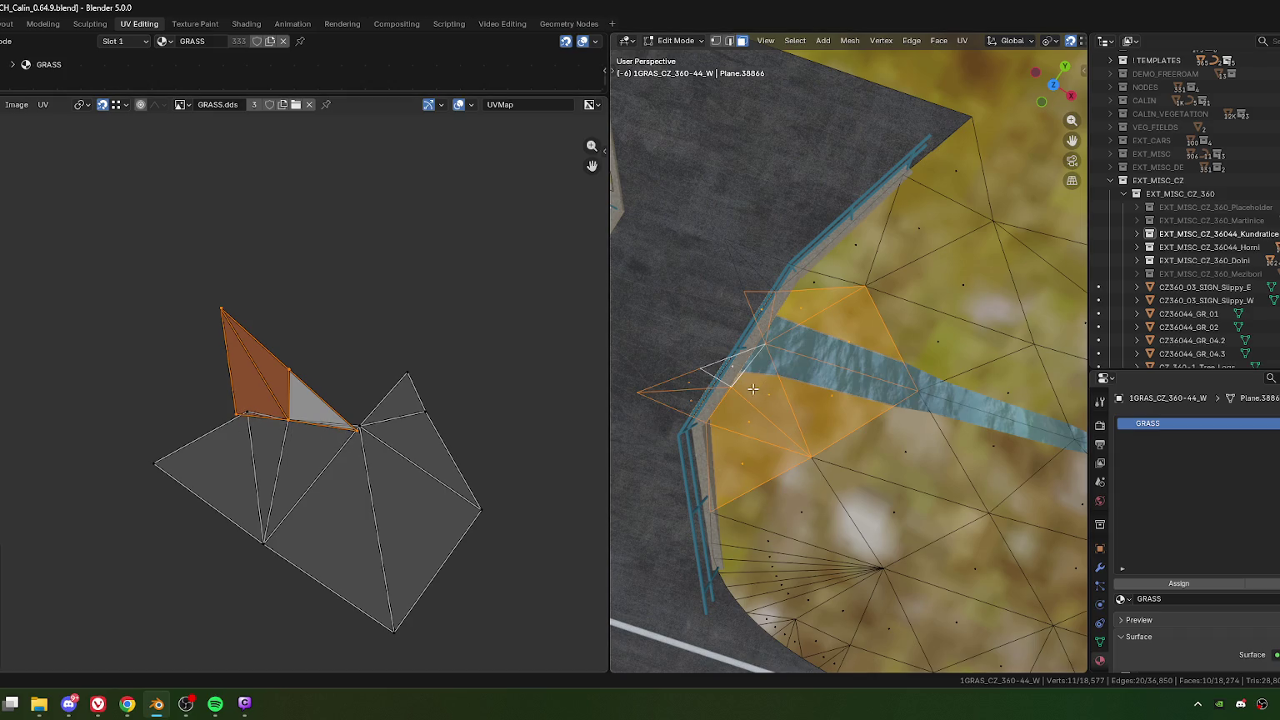
Step: Reselect the thin grass faces and the face beside the fence
left_click(731, 368, "shift")
left_click(705, 383, "shift")
left_click(689, 385, "shift")
left_click(690, 394, "shift")
left_click(695, 413, "shift")
left_click(699, 423, "shift")
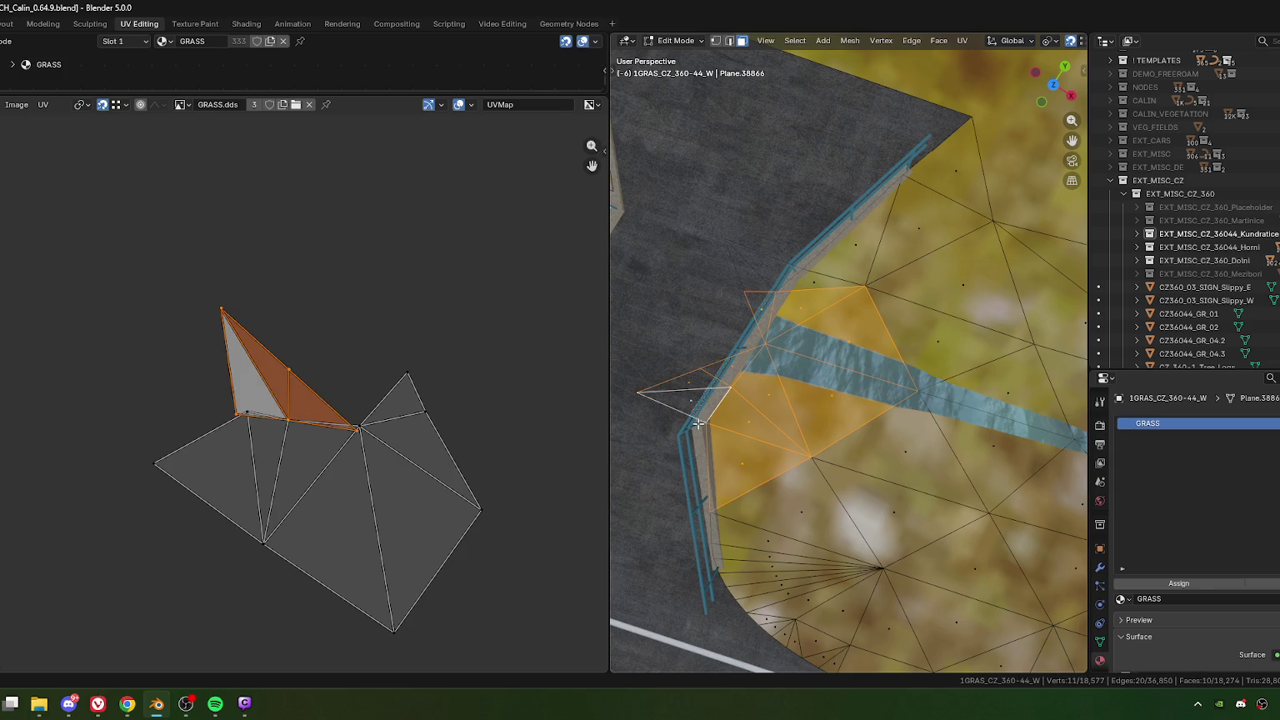
left_click(741, 419, "shift")
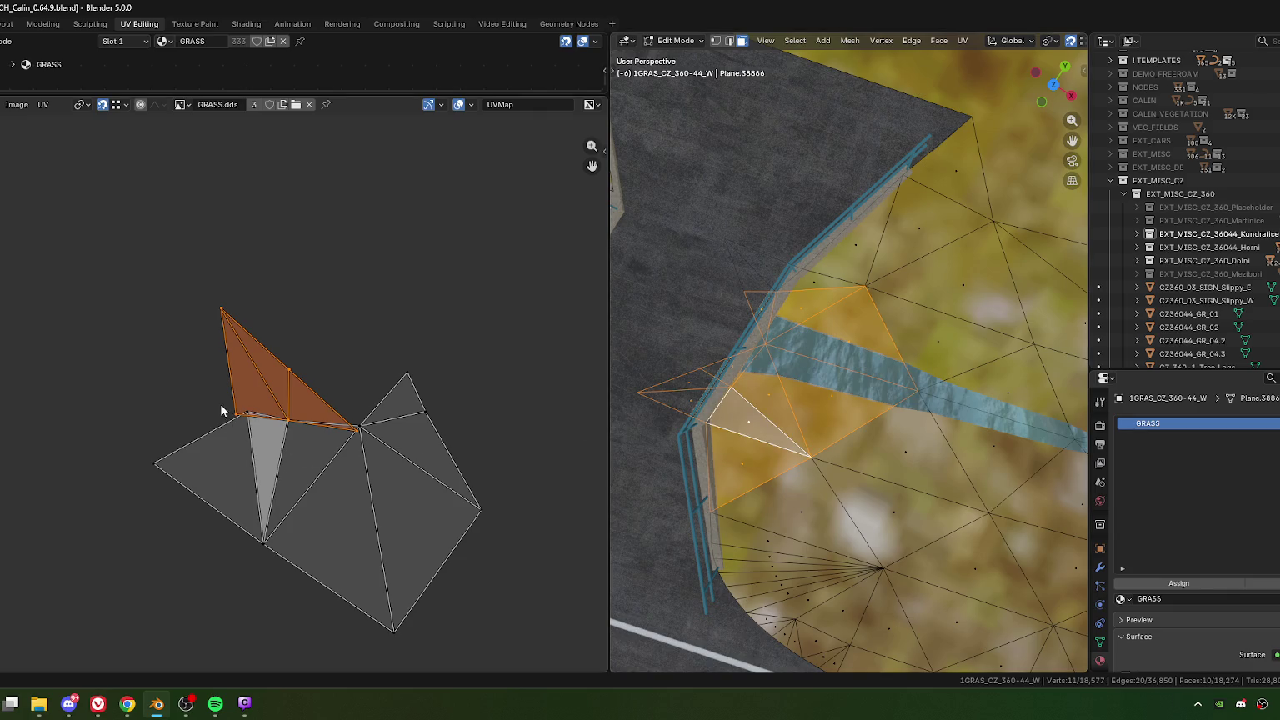
Step: Nudge the triangle's shared UV vertex into place, then return to Object Mode
left_click(250, 414)
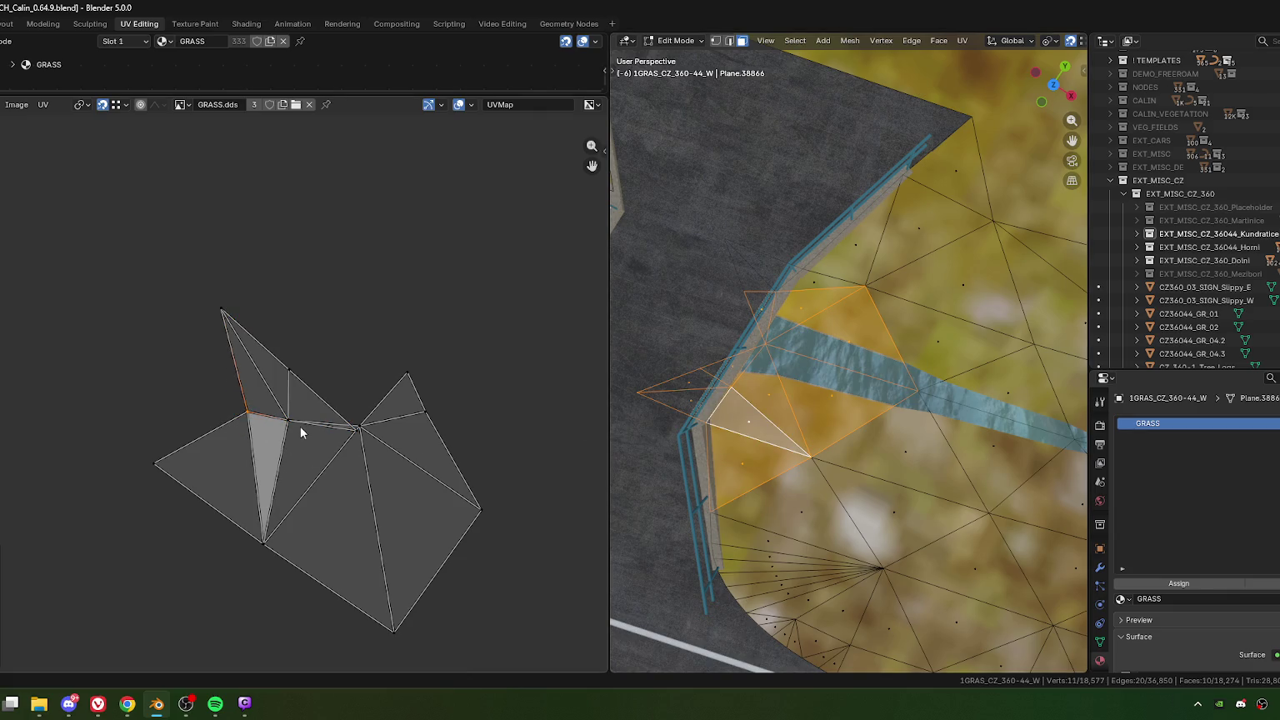
left_click_drag(359, 433, 361, 427)
left_click(367, 434)
key("Tab")
scroll(831, 453, "down", 3)
mouse_move(830, 453)
middle_mouse_down()
mouse_move(744, 386)
mouse_move(857, 462)
mouse_move(668, 432)
mouse_move(675, 421)
mouse_move(674, 440)
mouse_move(665, 402)
mouse_move(881, 442)
mouse_move(936, 433)
mouse_move(906, 425)
middle_mouse_up()
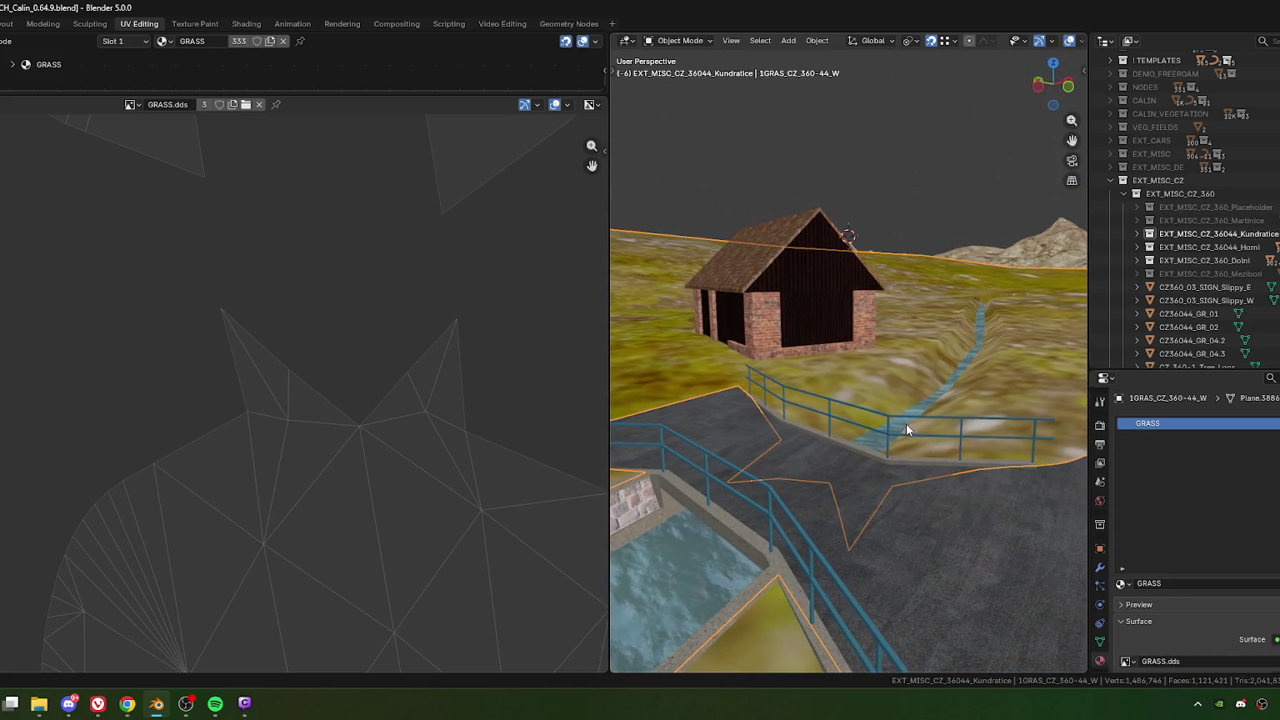
Step: Collapse the UV Editor, orbit toward the house and road, and re-enter Edit Mode on the grass
left_click_drag(608, 451, 4, 450)
mouse_move(584, 375)
middle_mouse_down()
mouse_move(711, 386)
mouse_move(641, 429)
mouse_move(627, 390)
middle_mouse_up()
key("Tab")
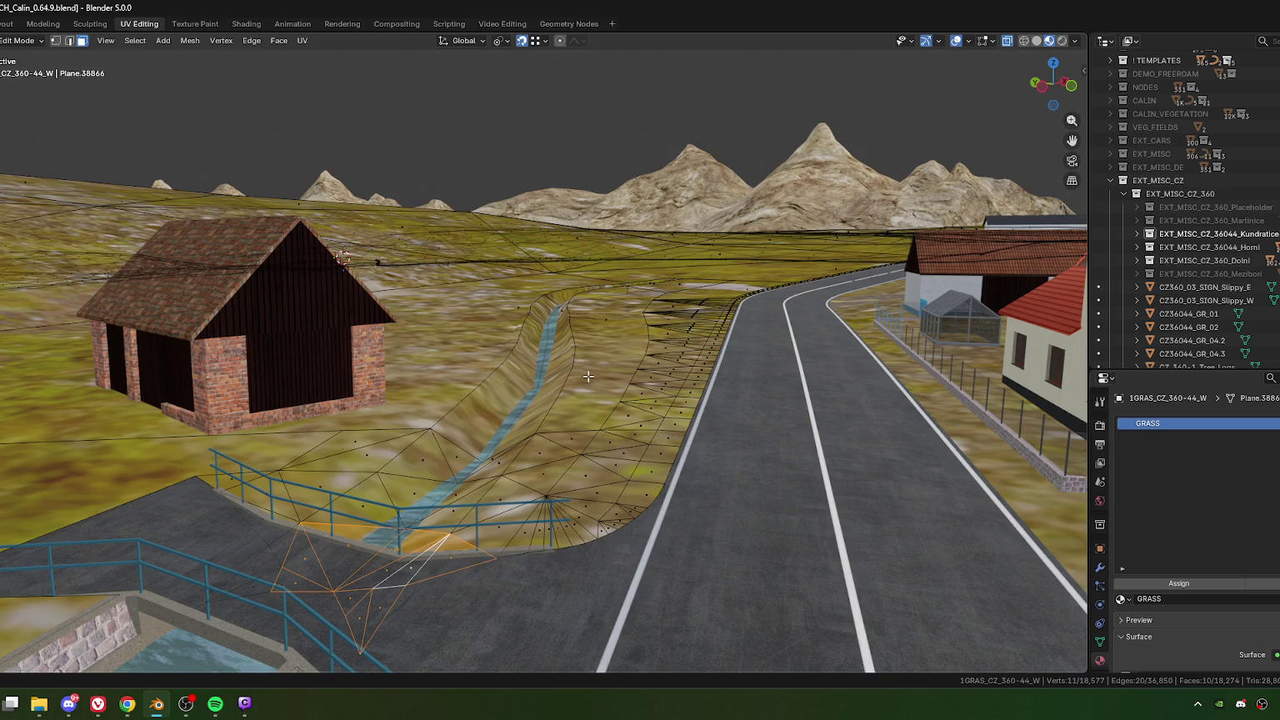
Step: In vertex select mode, reposition a bank vertex near the fence
key("1")
mouse_move(545, 465)
middle_mouse_down()
mouse_move(593, 432)
mouse_move(534, 466)
mouse_move(634, 458)
mouse_move(637, 423)
middle_mouse_up()
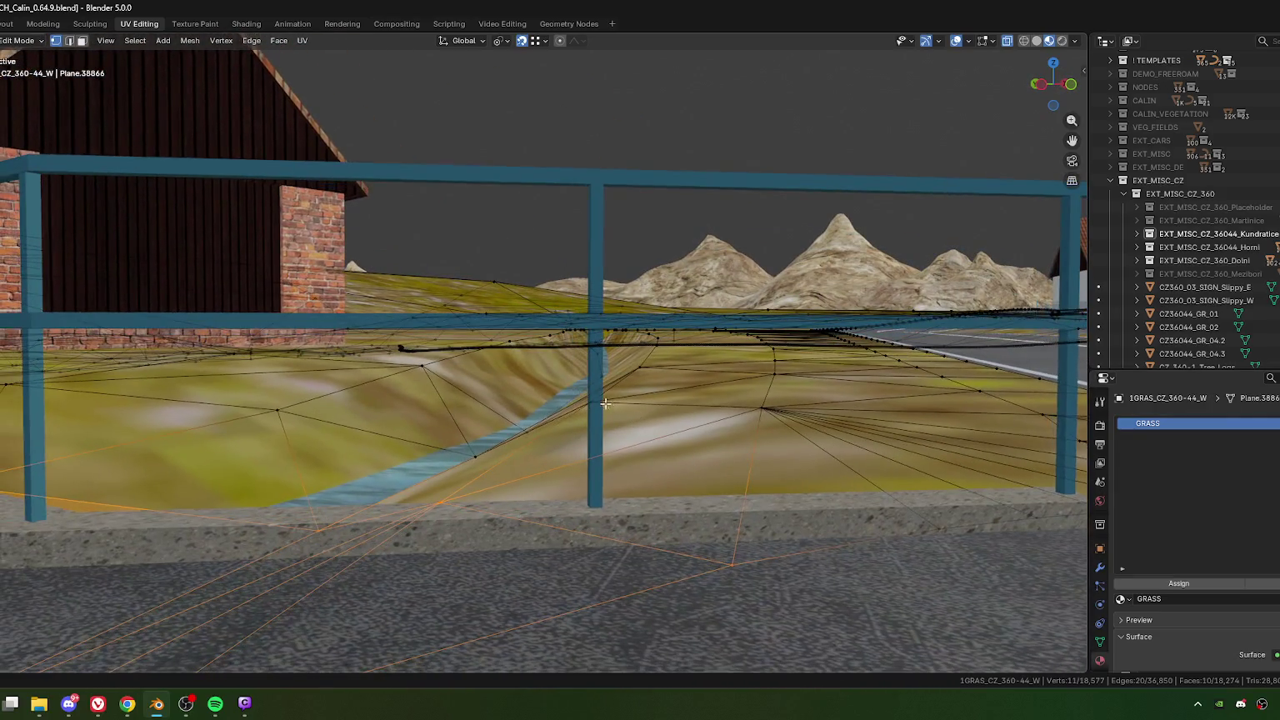
left_click_drag(636, 423, 648, 422)
right_click(649, 423)
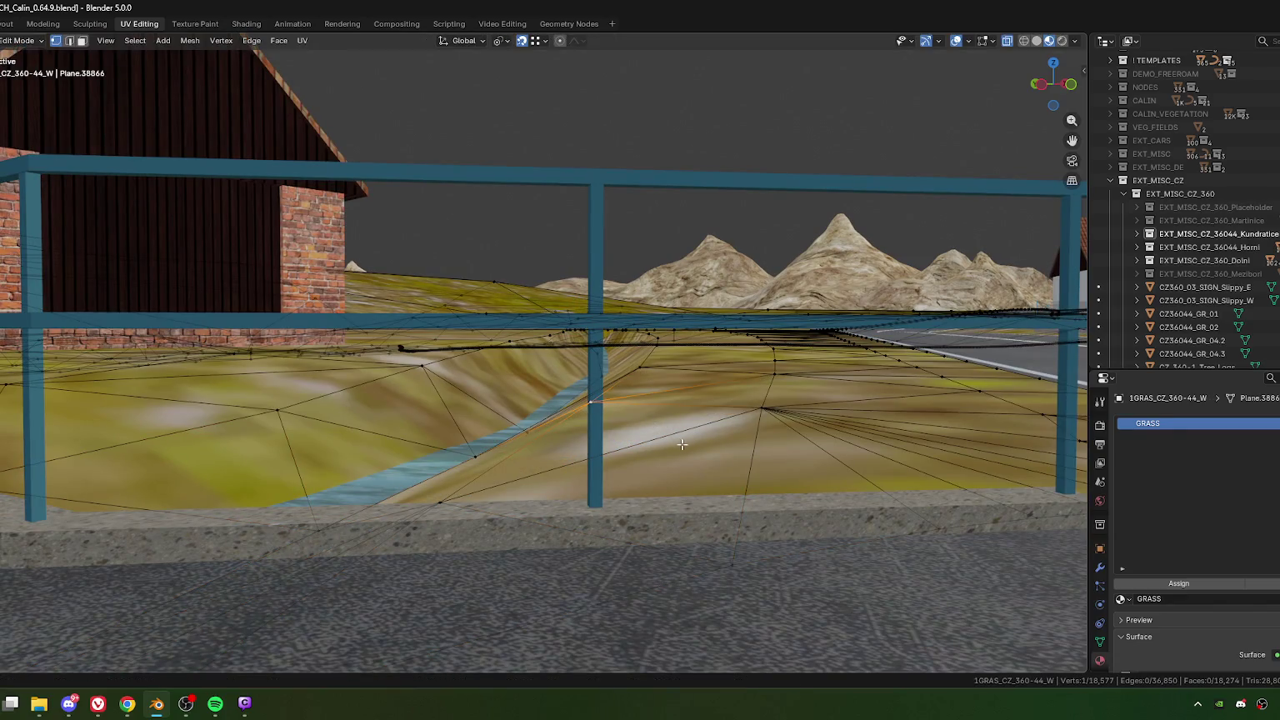
key("g")
left_click(693, 447)
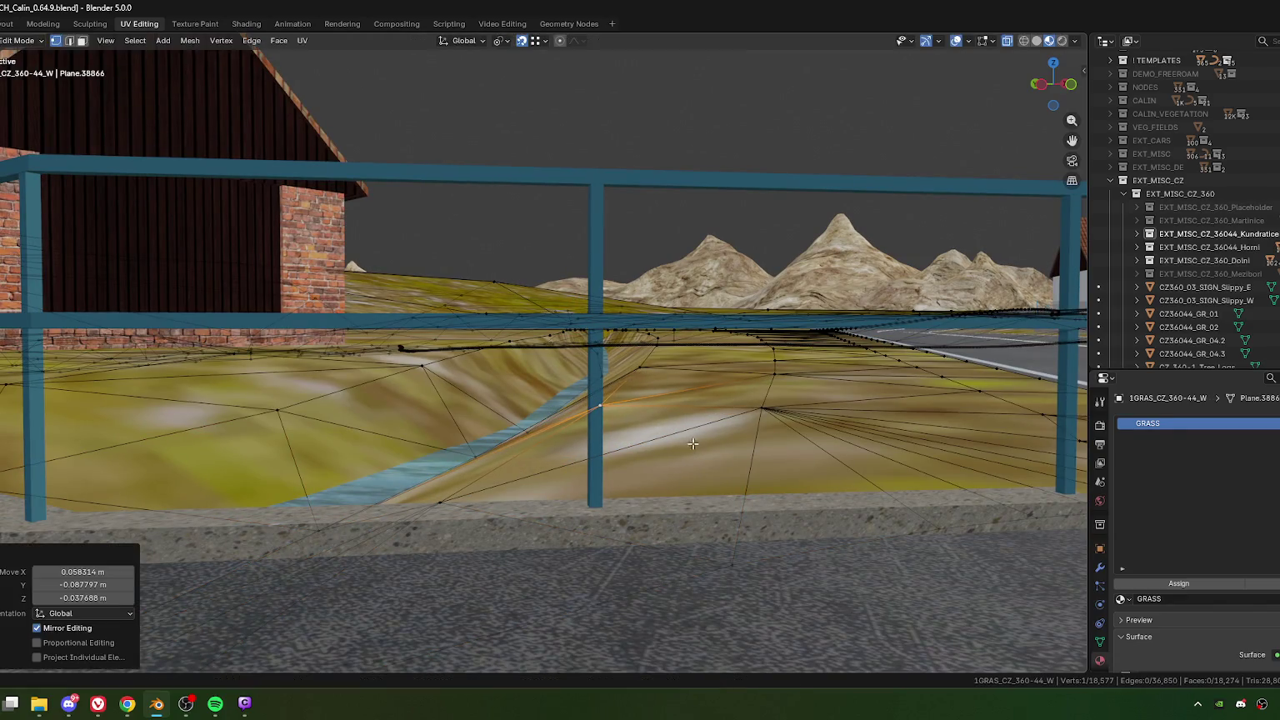
scroll(645, 370, "up", 4)
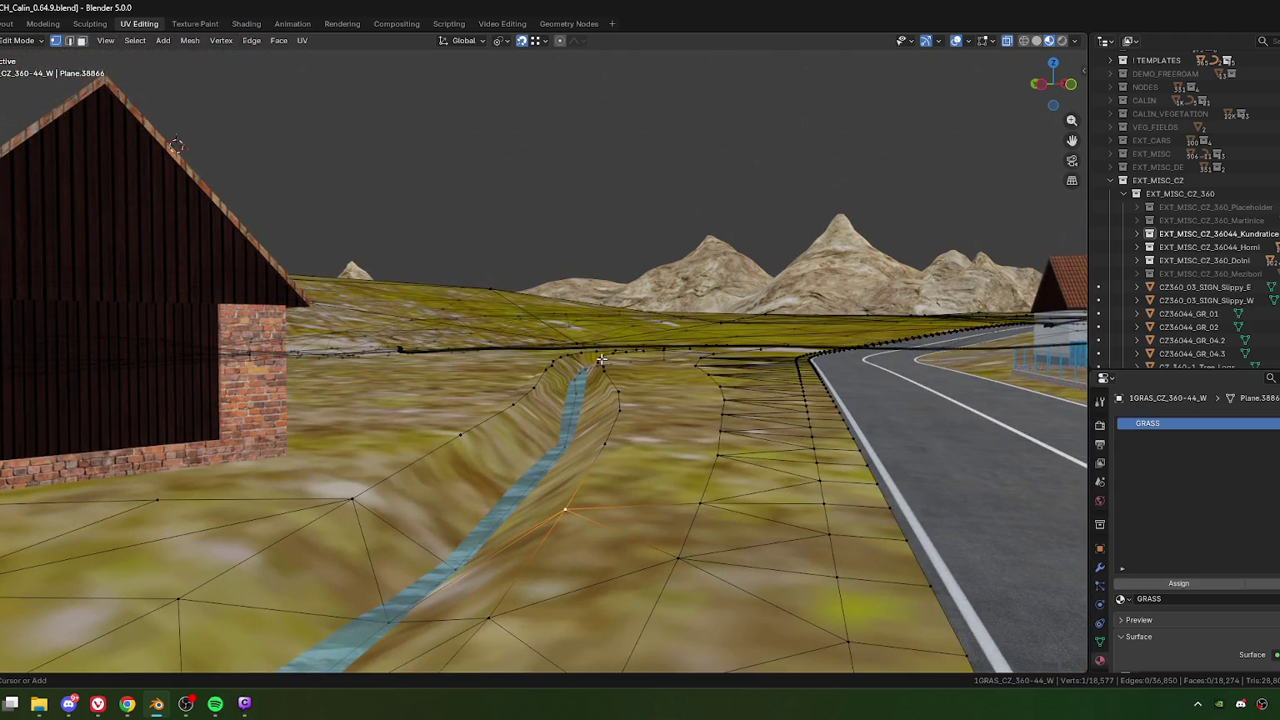
Step: Select a vertex path along the ditch bank and lower it about 0.21 m in Z
left_click(602, 360, "ctrl")
scroll(649, 502, "down", 2)
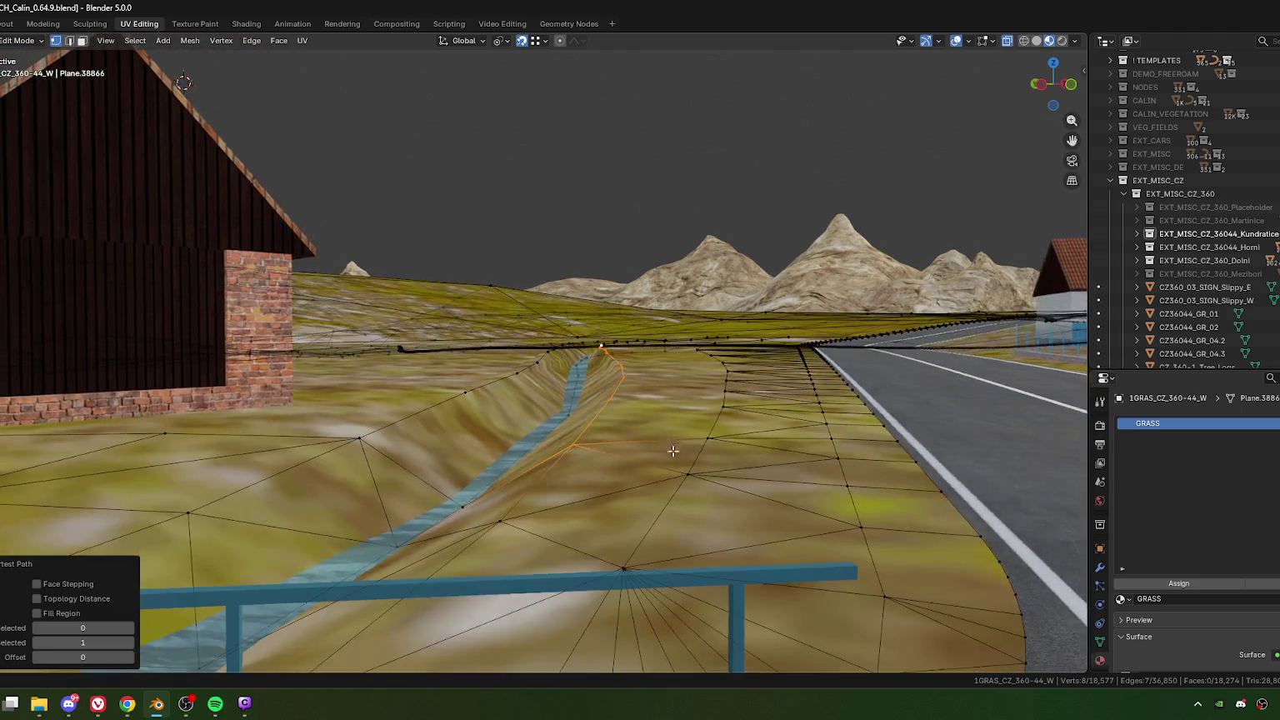
scroll(658, 500, "up", 2)
mouse_move(660, 501)
middle_mouse_down()
mouse_move(672, 434)
mouse_move(622, 279)
middle_mouse_up()
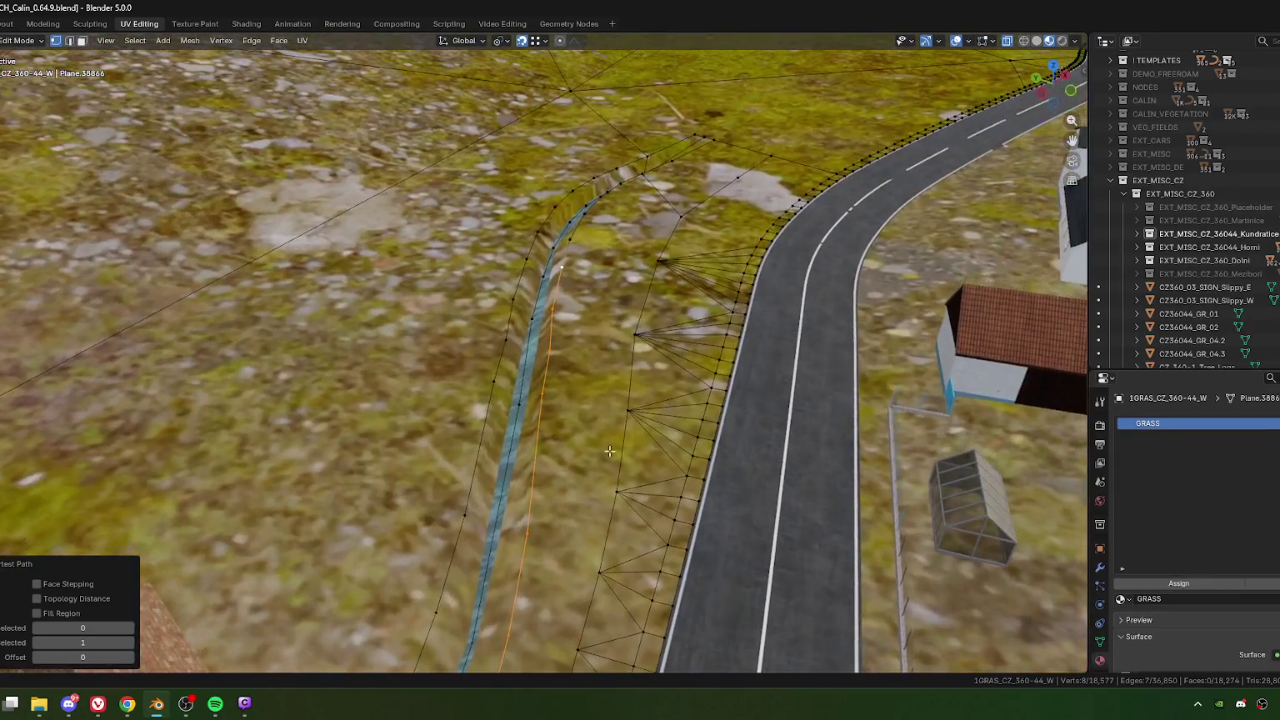
mouse_move(736, 314)
middle_mouse_down()
mouse_move(742, 275)
mouse_move(756, 308)
mouse_move(585, 462)
middle_mouse_up()
left_click(798, 328, "ctrl")
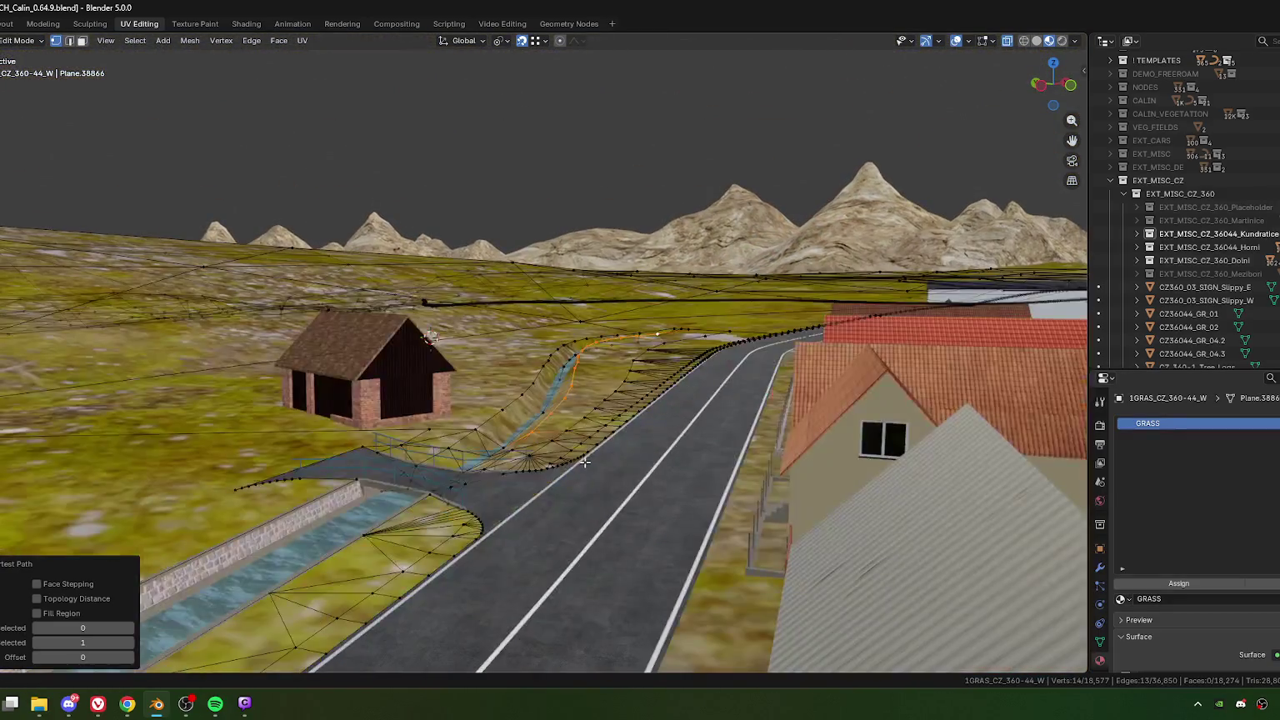
scroll(585, 461, "up", 5)
mouse_move(585, 461)
middle_mouse_down()
mouse_move(628, 401)
mouse_move(608, 357)
mouse_move(752, 399)
middle_mouse_up()
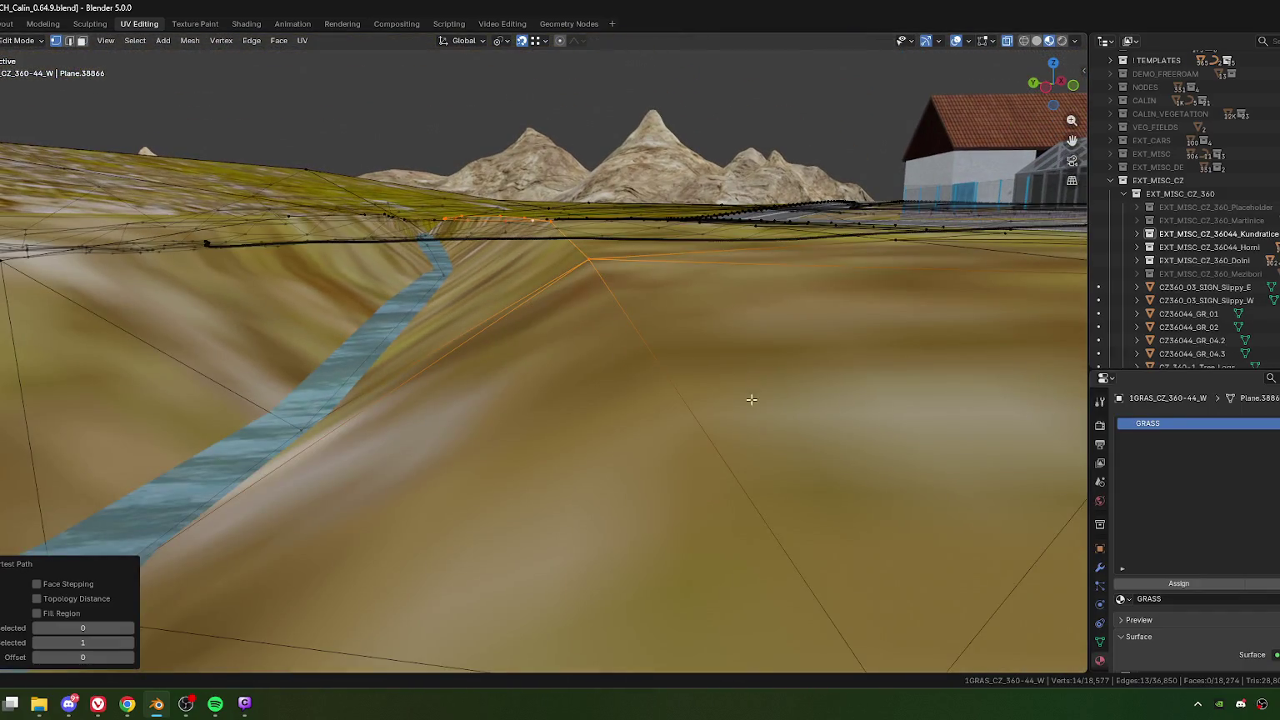
key("g")
key("z")
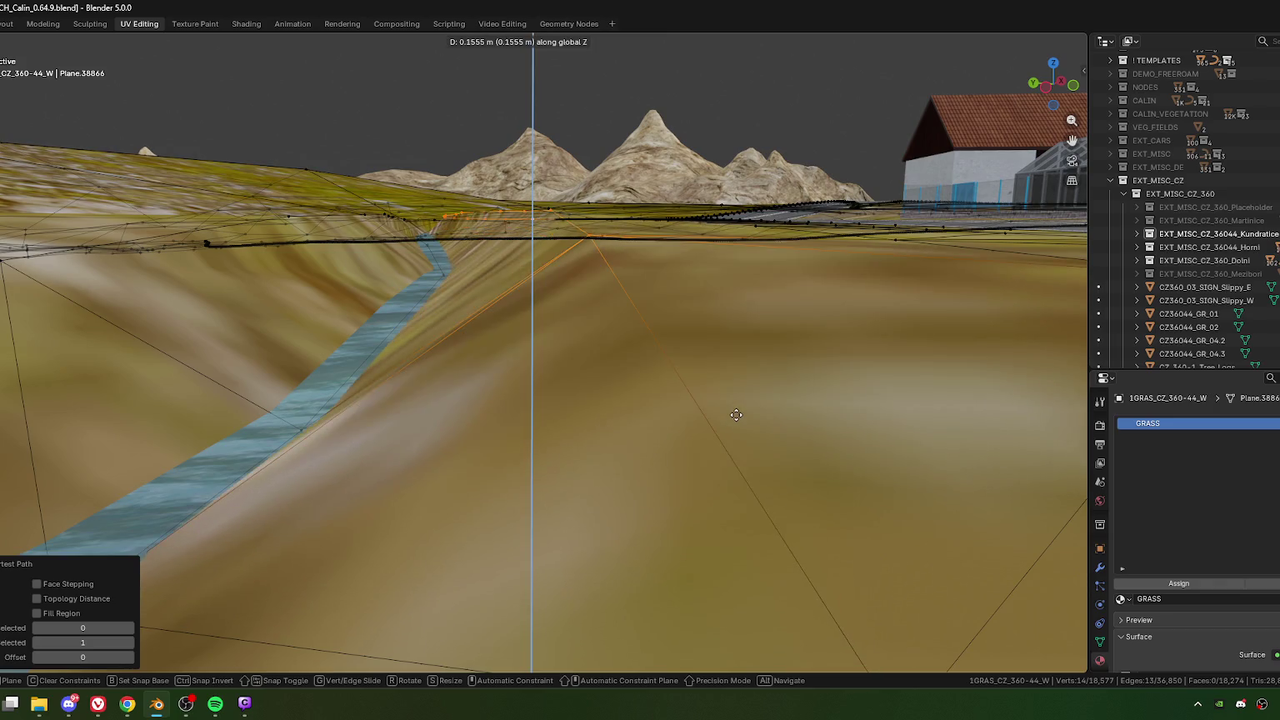
key("minus")
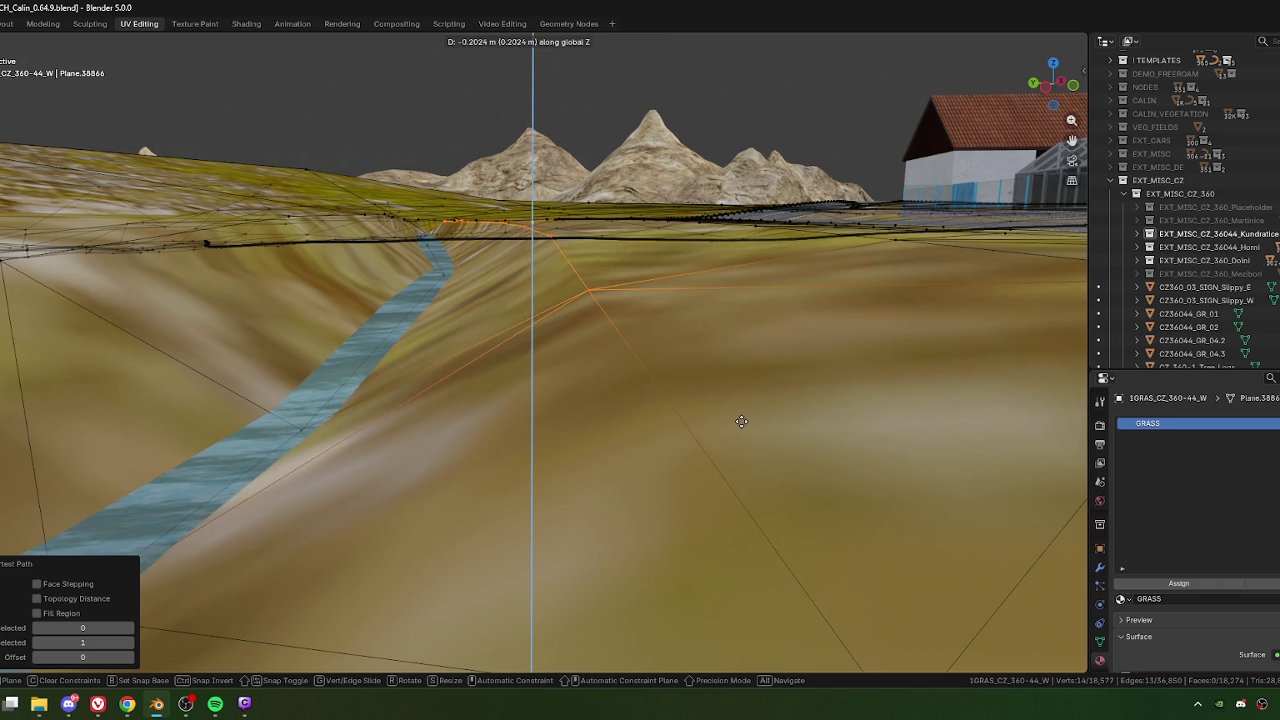
left_click(741, 422)
Step: Raise single bank vertices in Z by about 0.06 m and 0.059 m
mouse_move(741, 422)
middle_mouse_down()
mouse_move(714, 388)
mouse_move(727, 377)
mouse_move(638, 317)
mouse_move(603, 362)
middle_mouse_up()
left_click(603, 361)
key("g")
key("z")
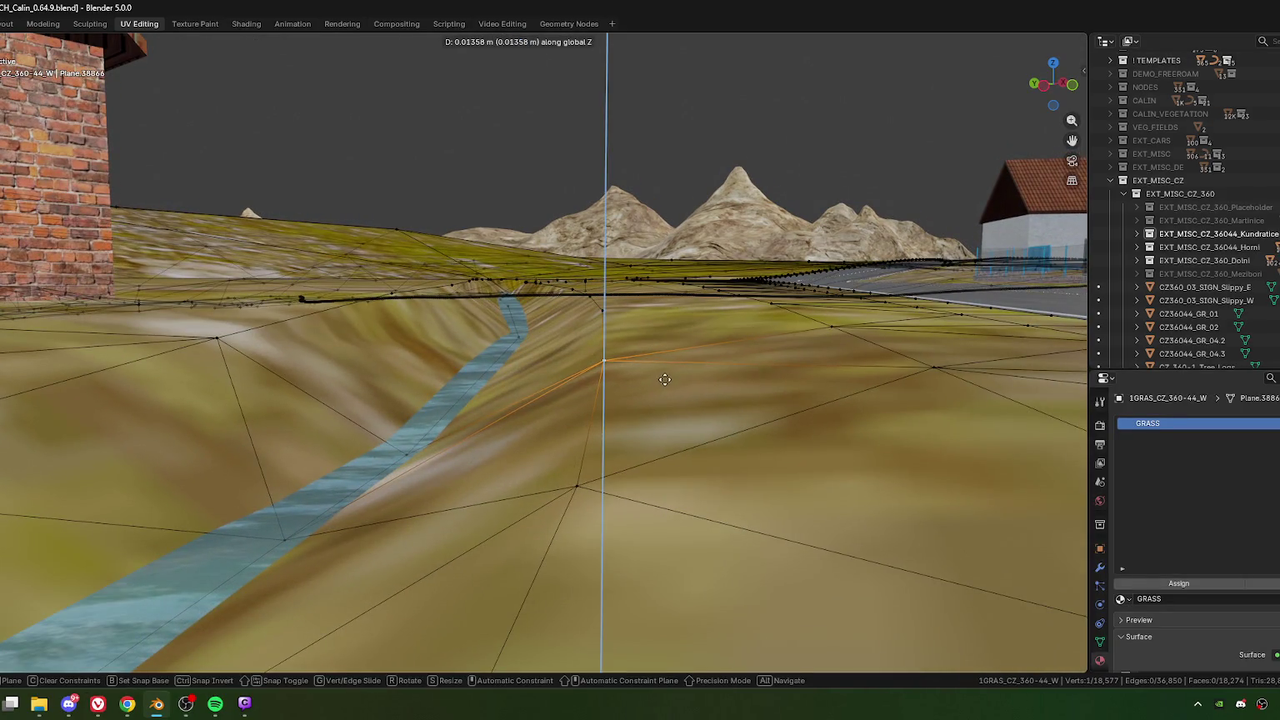
left_click(677, 353)
mouse_move(677, 354)
middle_mouse_down()
mouse_move(615, 434)
mouse_move(646, 458)
middle_mouse_up()
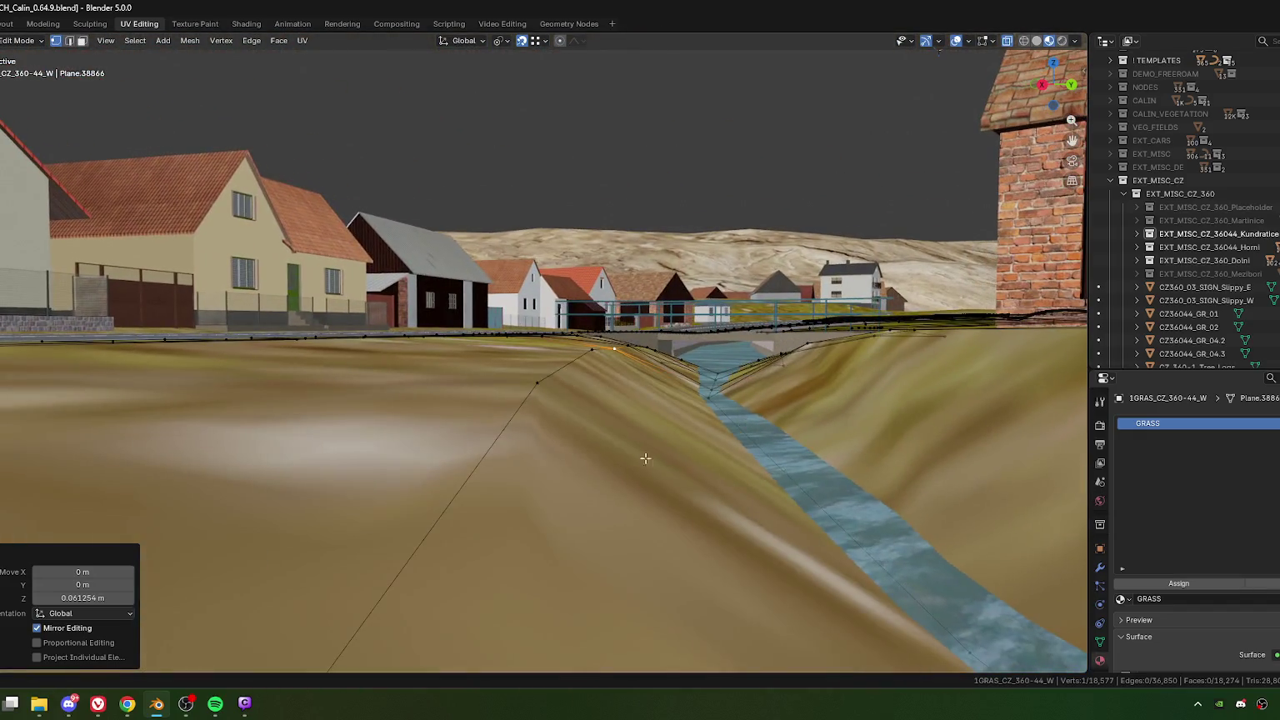
key("g")
key("z")
left_click(626, 543)
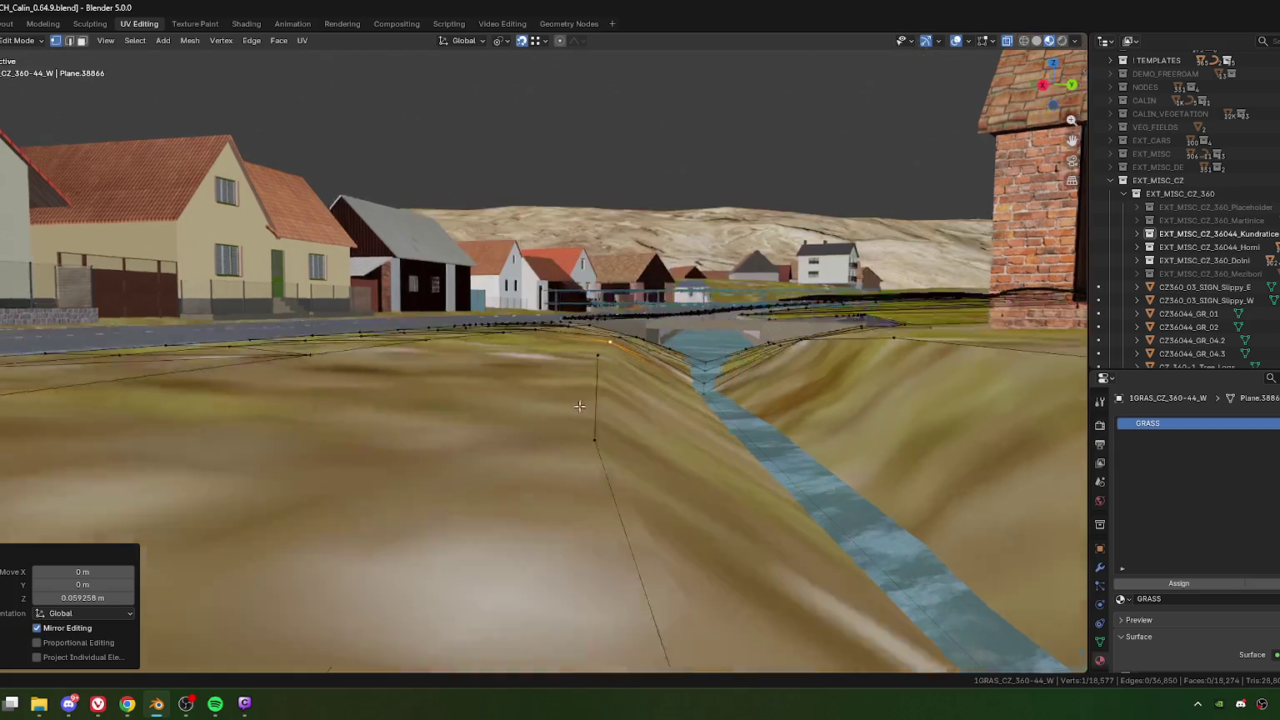
mouse_move(626, 543)
middle_mouse_down()
mouse_move(579, 418)
mouse_move(618, 419)
mouse_move(696, 480)
mouse_move(533, 368)
middle_mouse_up()
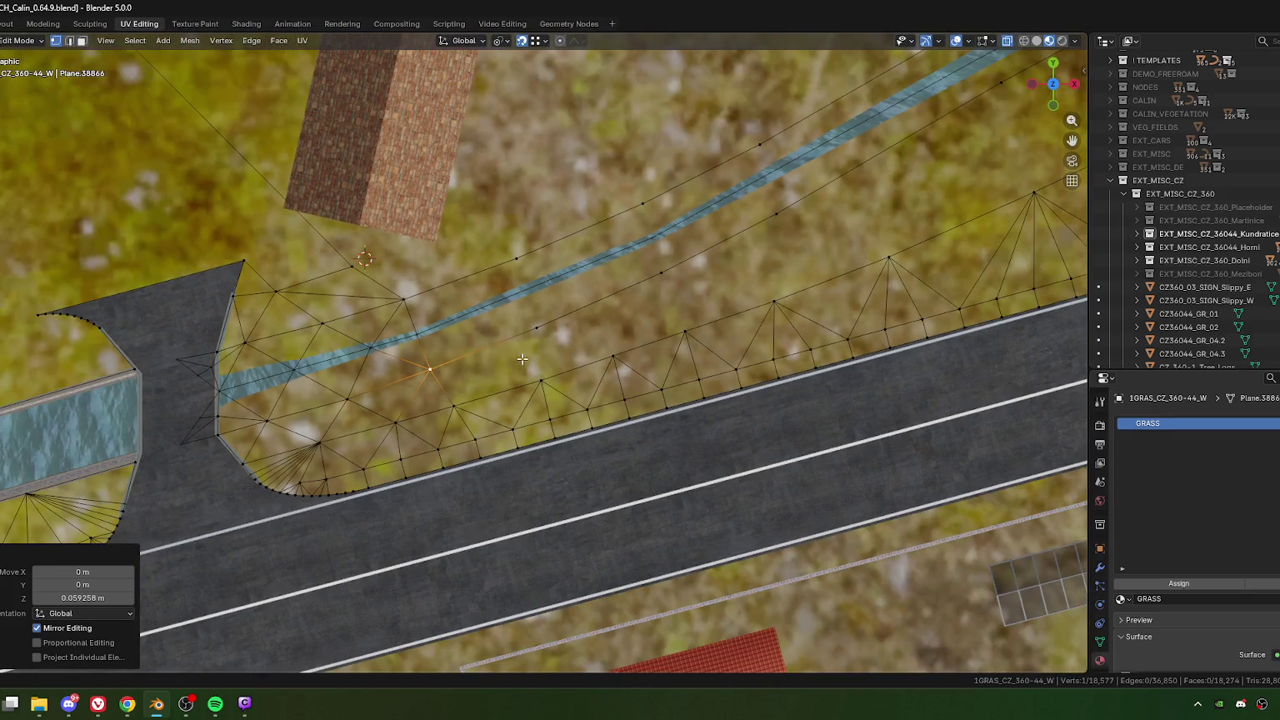
Step: Slide the selected bank vertex along its edge
key("shift+v")
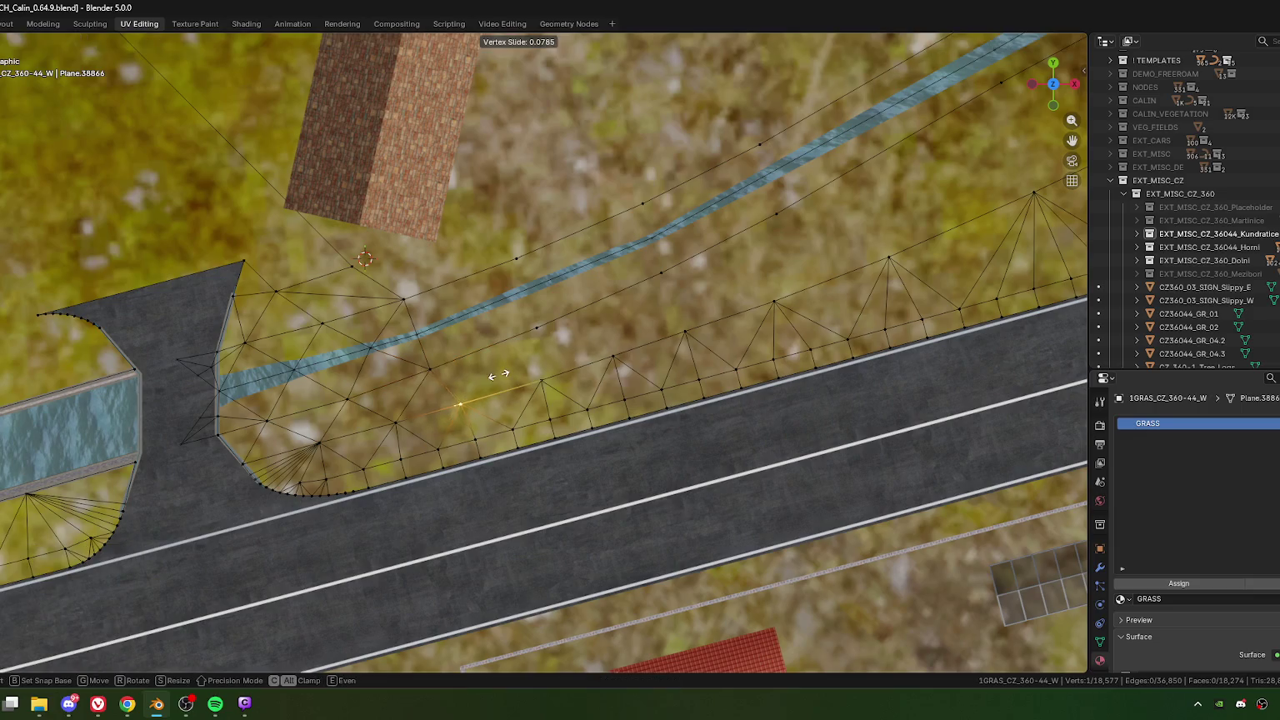
left_click(502, 375)
middle_click_drag(501, 376, 526, 419, "shift")
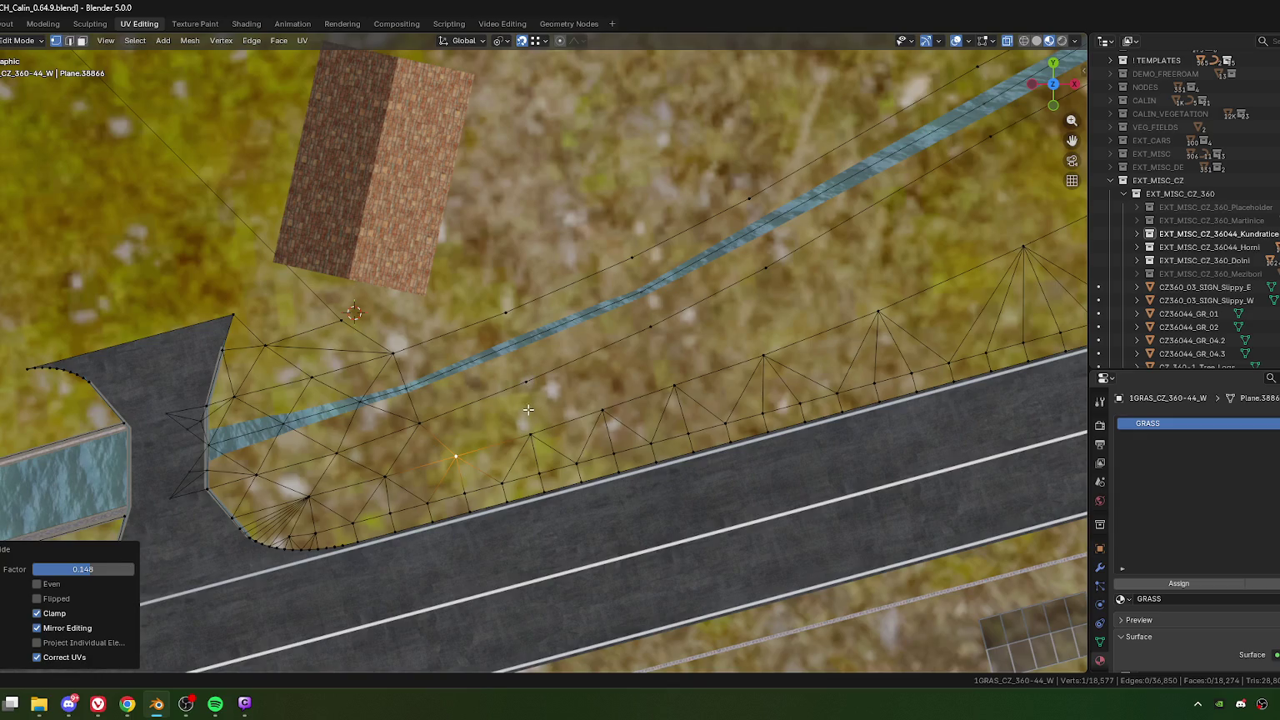
Step: Knife-cut a zigzag from the road-side vertices up to the stream edge
key("k")
left_click(456, 456)
left_click(527, 383)
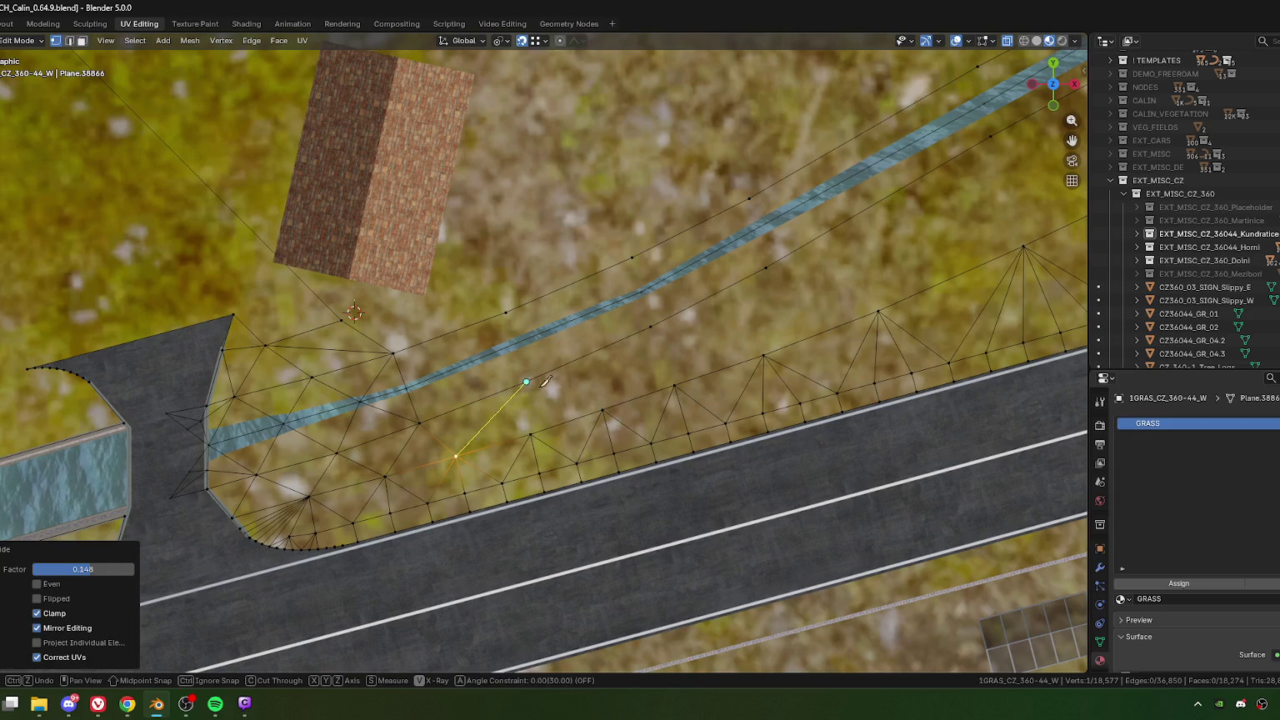
left_click(603, 409)
left_click(652, 332)
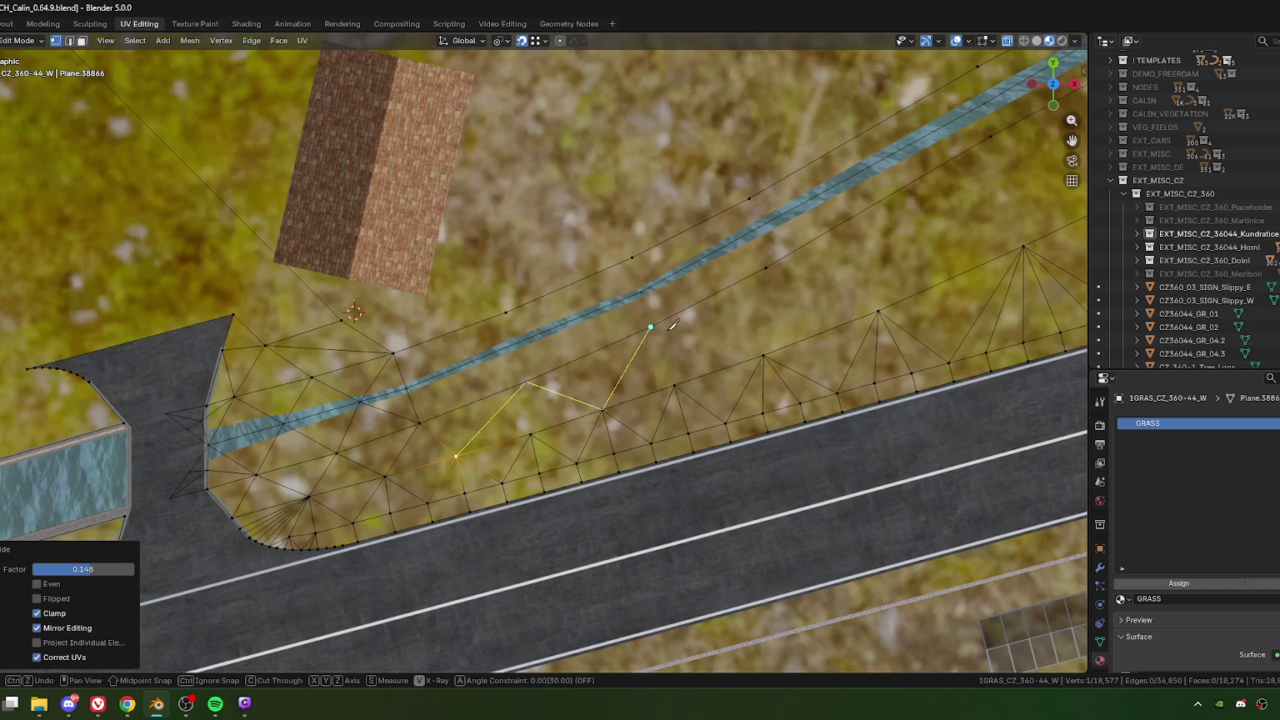
left_click(765, 360)
middle_click_drag(854, 278, 579, 399, "shift")
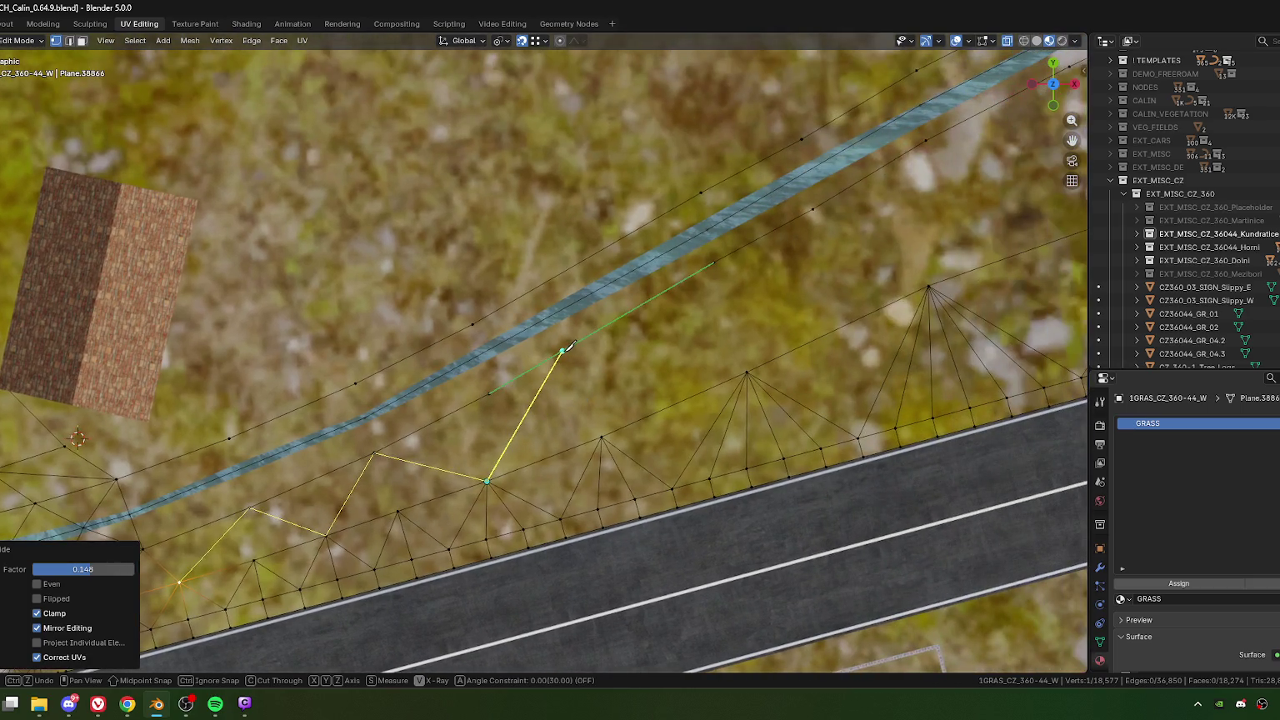
left_click(563, 350)
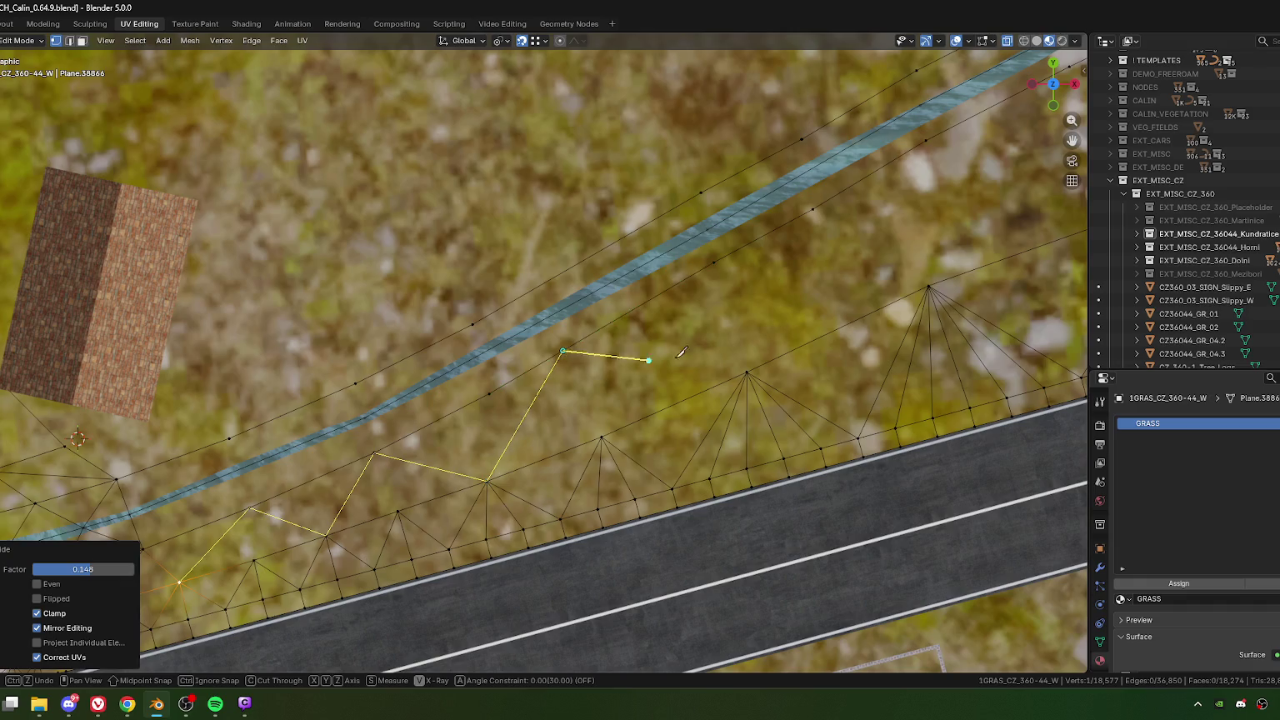
left_click(747, 373)
Step: Extend the zigzag along the bank, ending in a fan of cuts, and commit the new faces
middle_click_drag(818, 307, 583, 420, "shift")
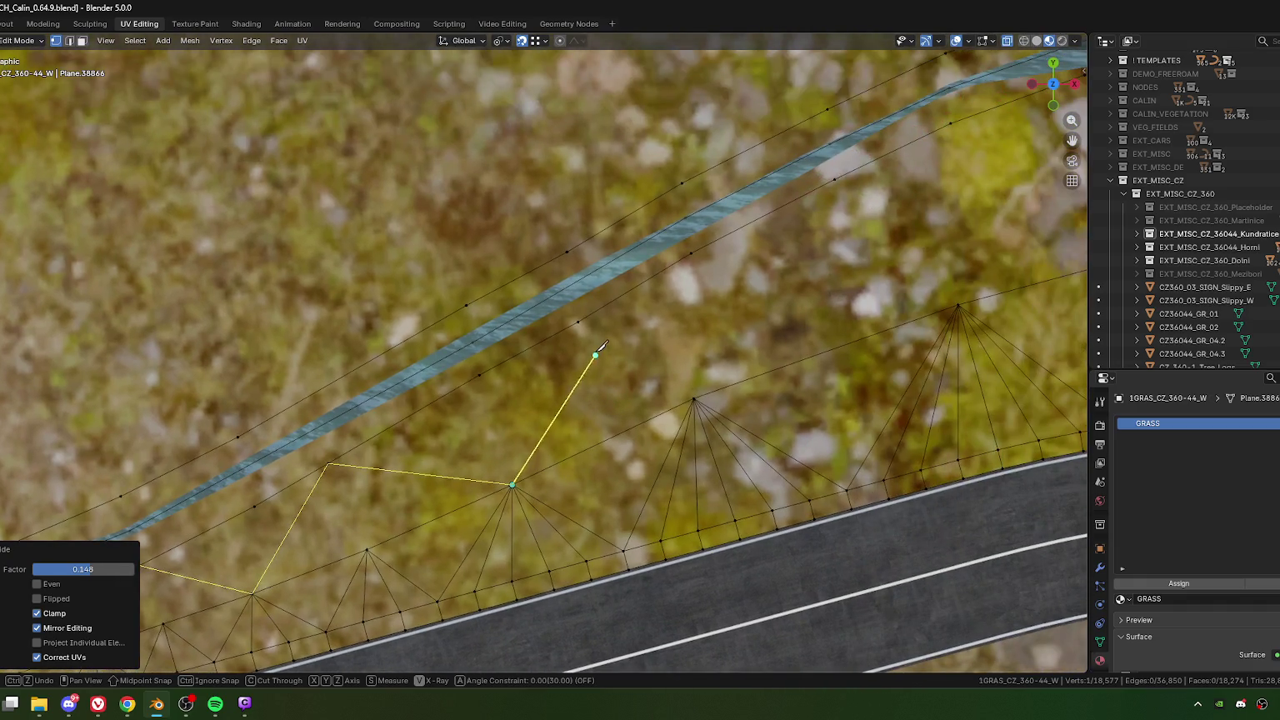
left_click(578, 322)
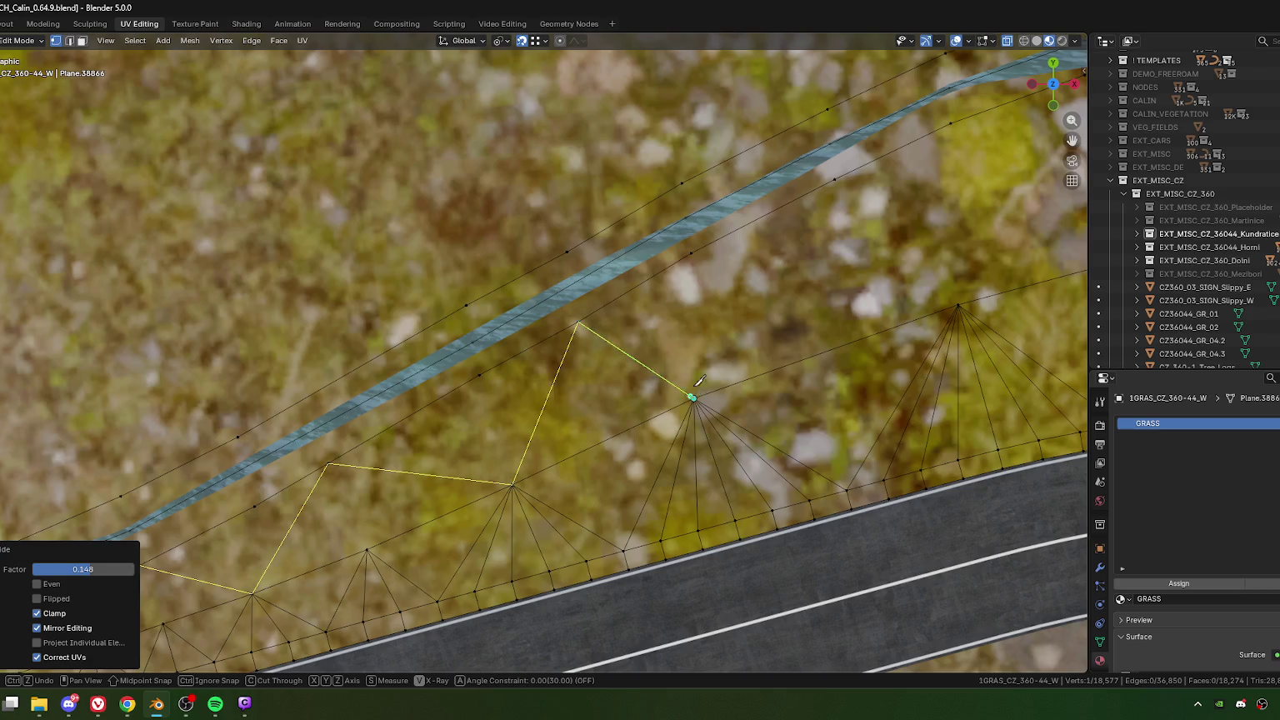
left_click(694, 397)
left_click(779, 218)
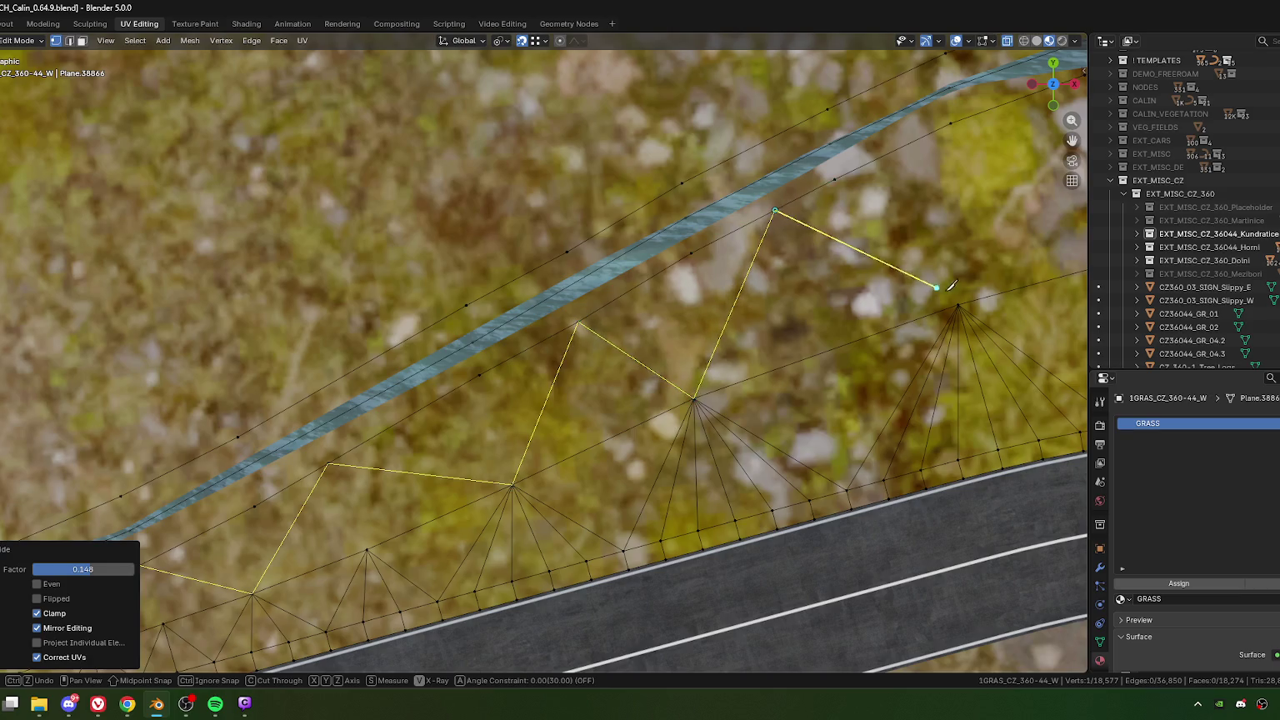
left_click(958, 306)
middle_click_drag(960, 300, 739, 394, "shift")
middle_click_drag(646, 367, 423, 444, "shift")
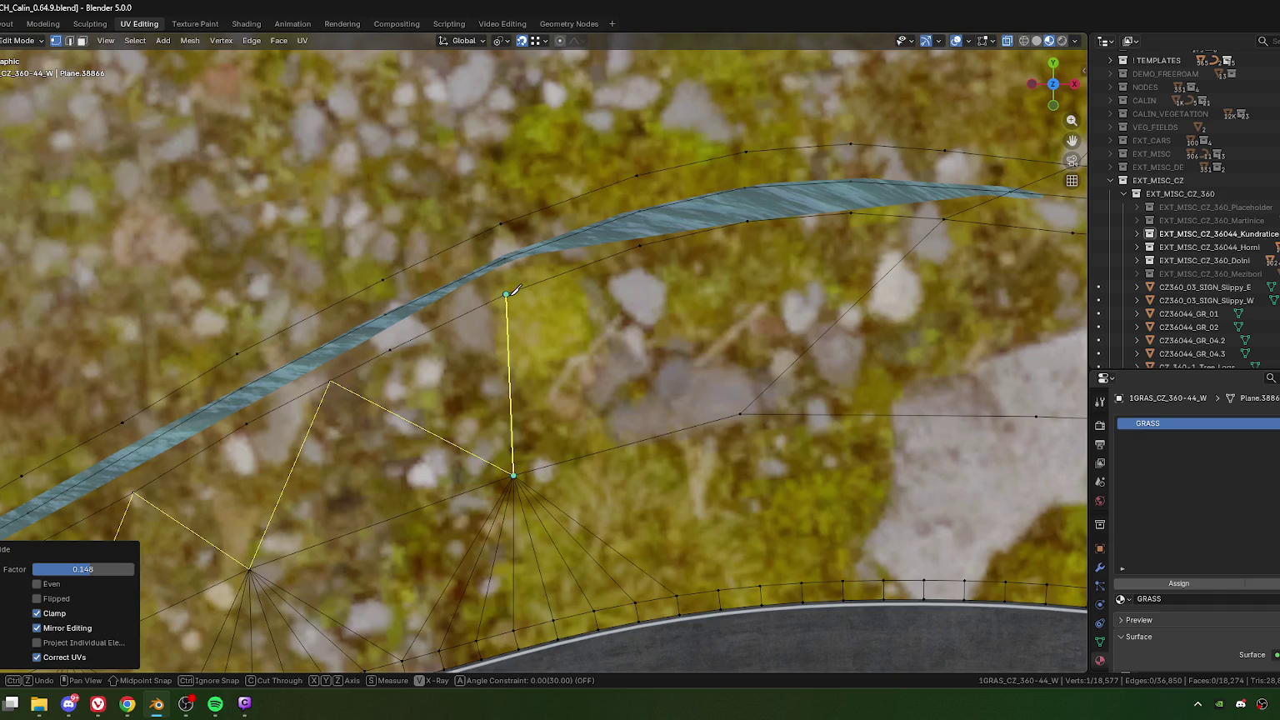
left_click(506, 294)
left_click(741, 414)
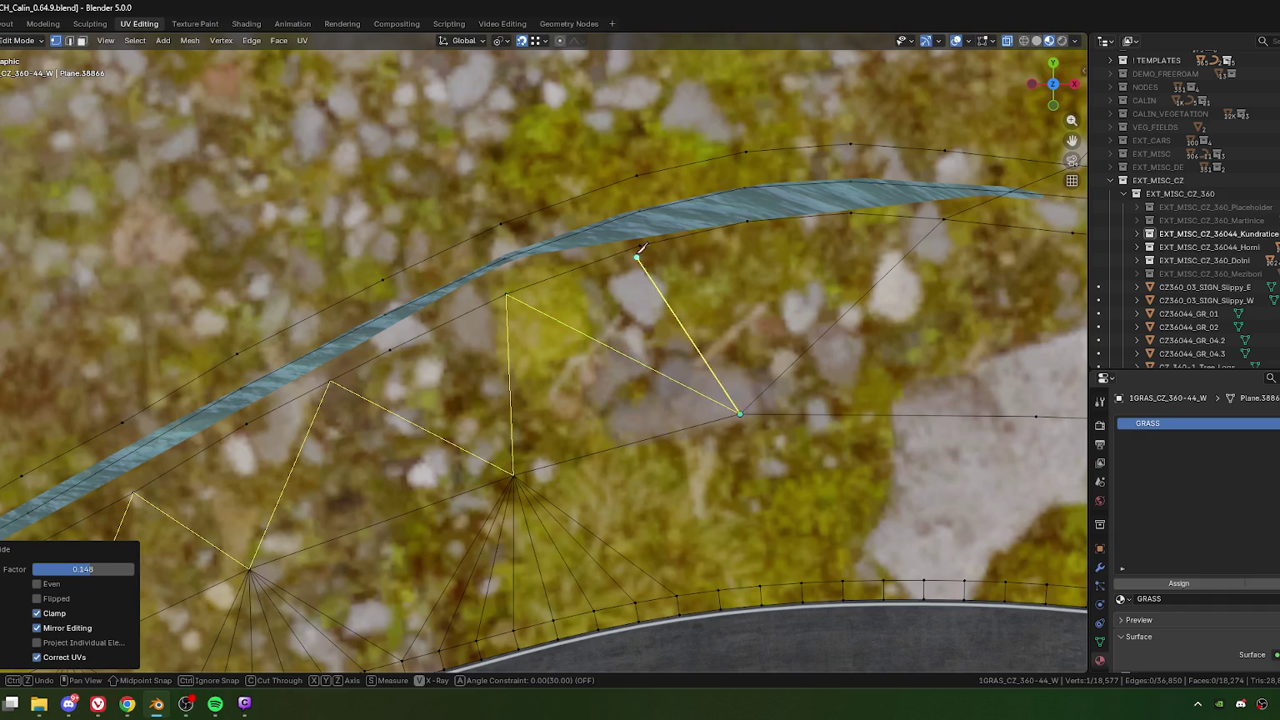
left_click(640, 246)
left_click(747, 221)
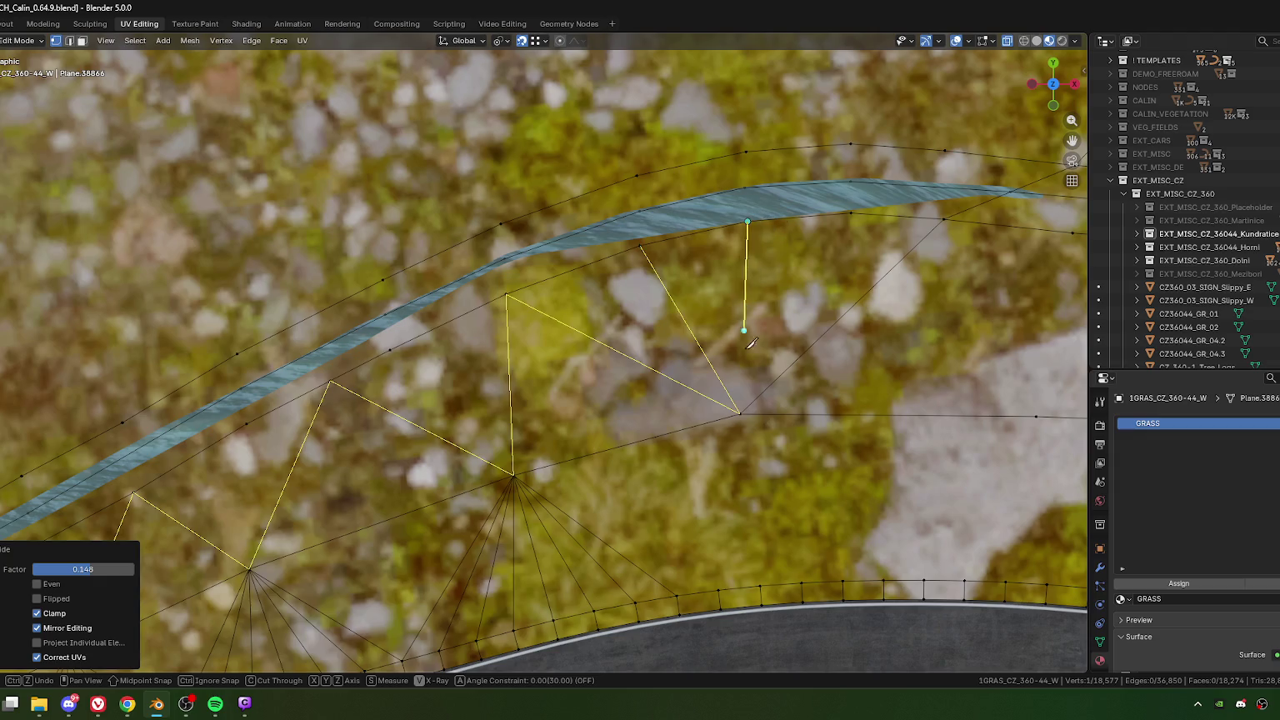
left_click(740, 414)
left_click(852, 216)
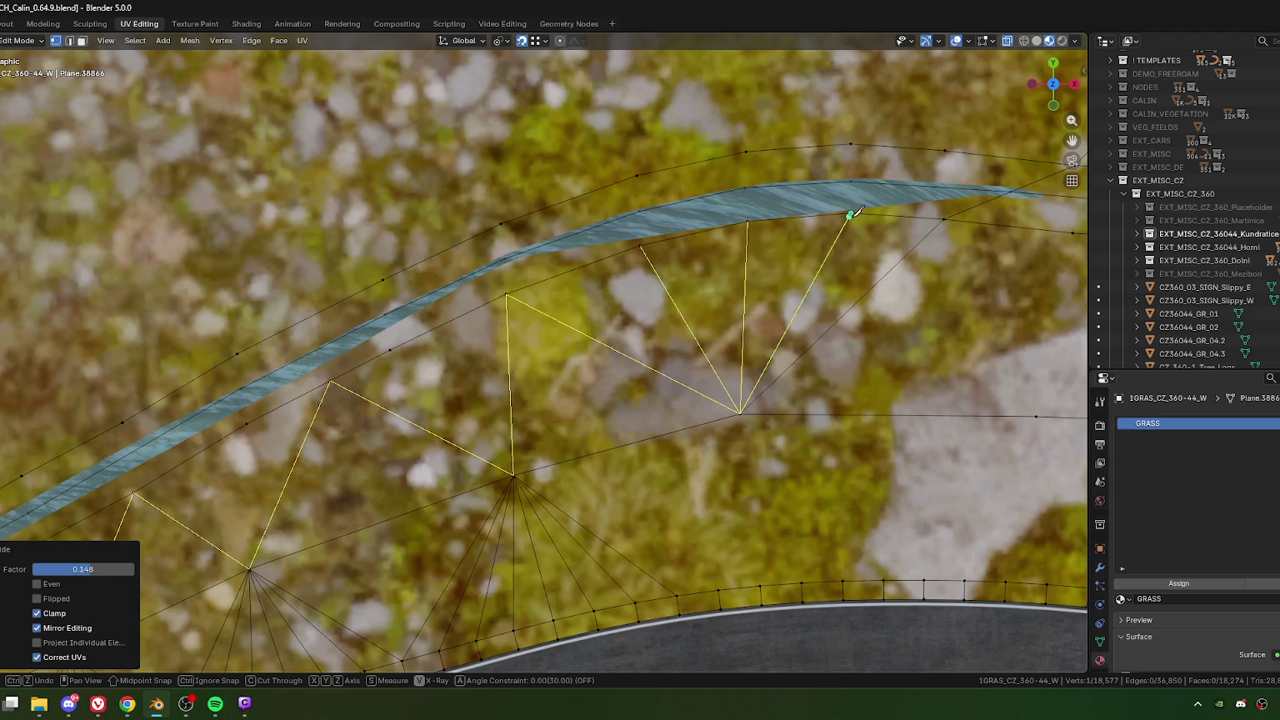
middle_click_drag(432, 383, 577, 342, "shift")
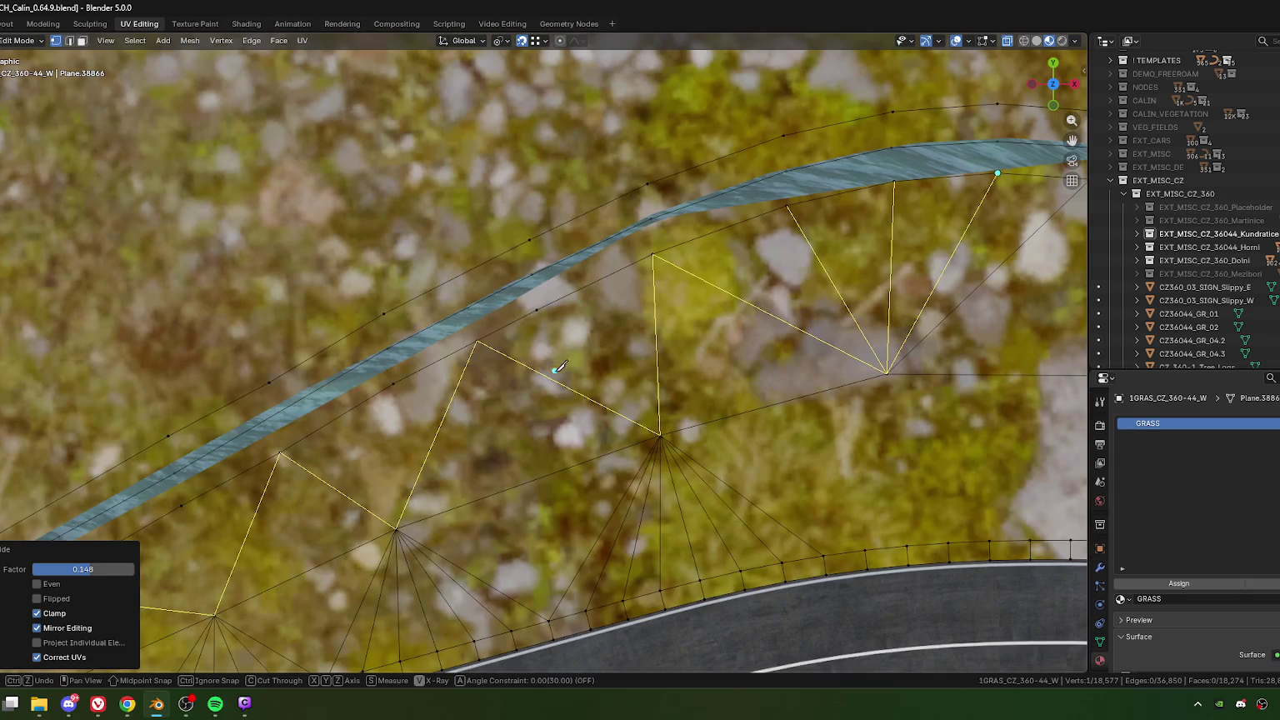
key("Return")
left_click(535, 306)
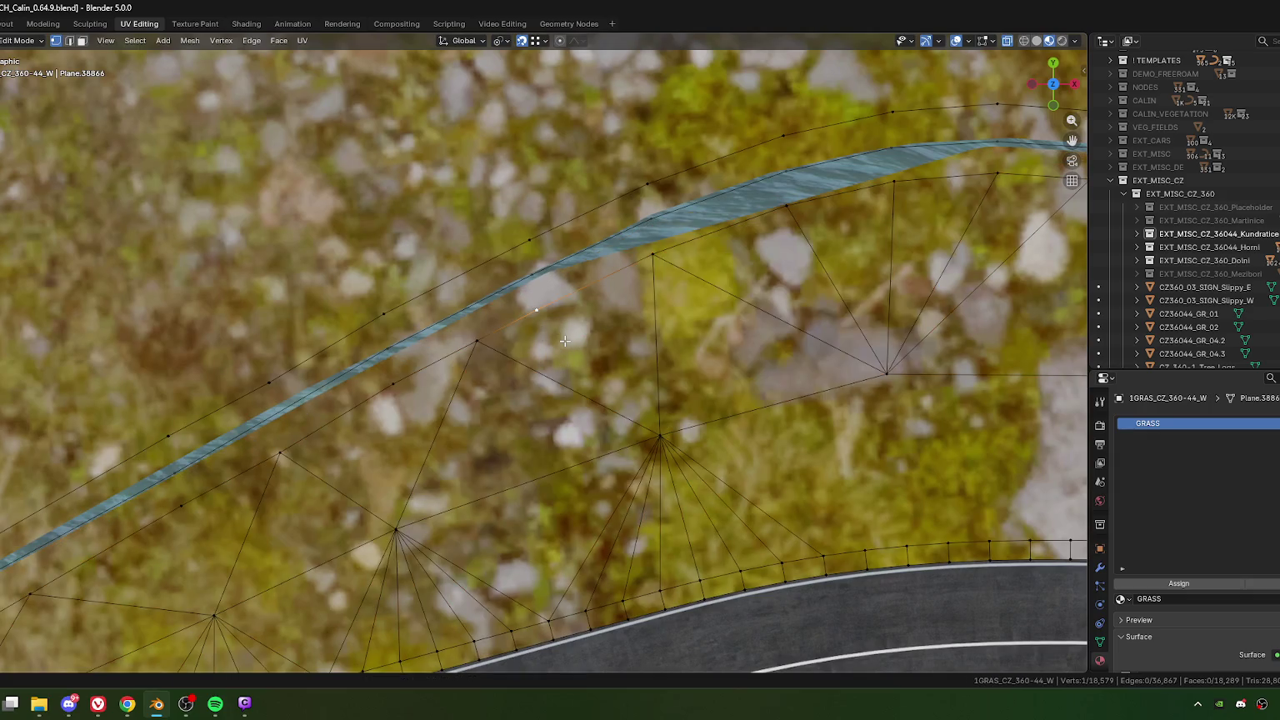
Step: Slide a bank vertex along its edge, then select two faces beside the stream edge
key("shift+v")
left_click(585, 359)
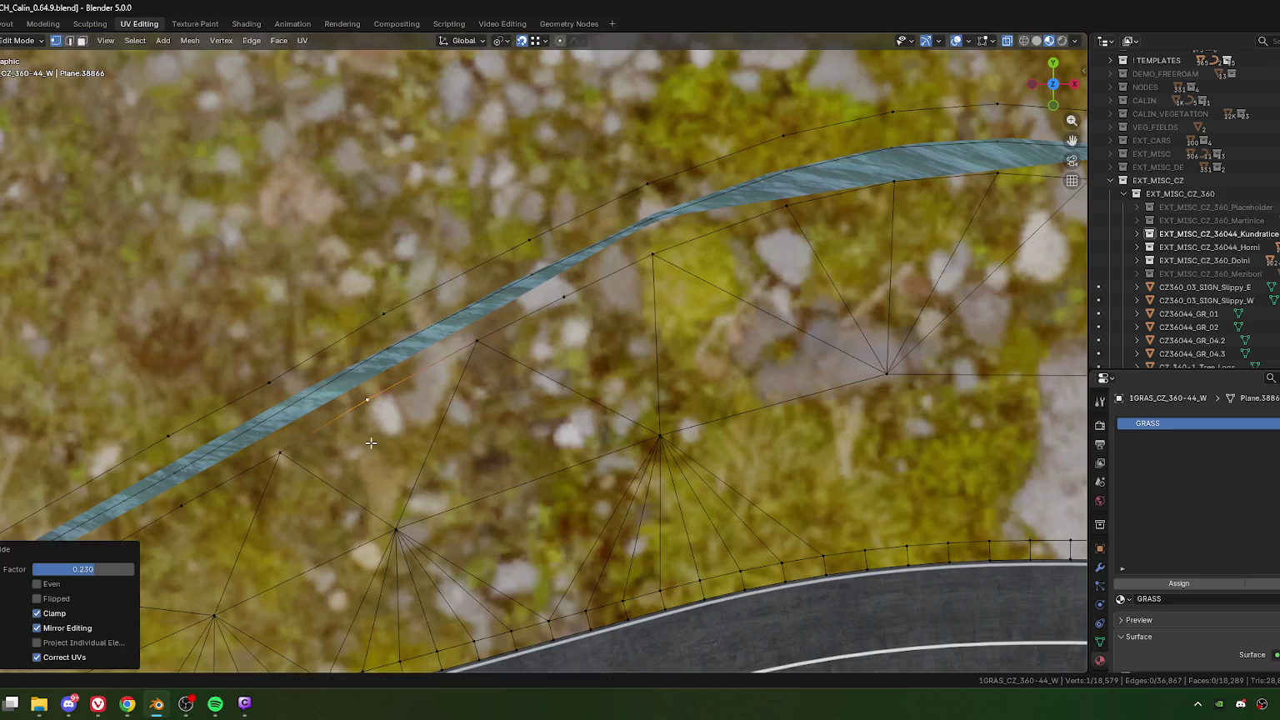
key("3")
left_click(443, 421)
left_click(586, 336, "shift")
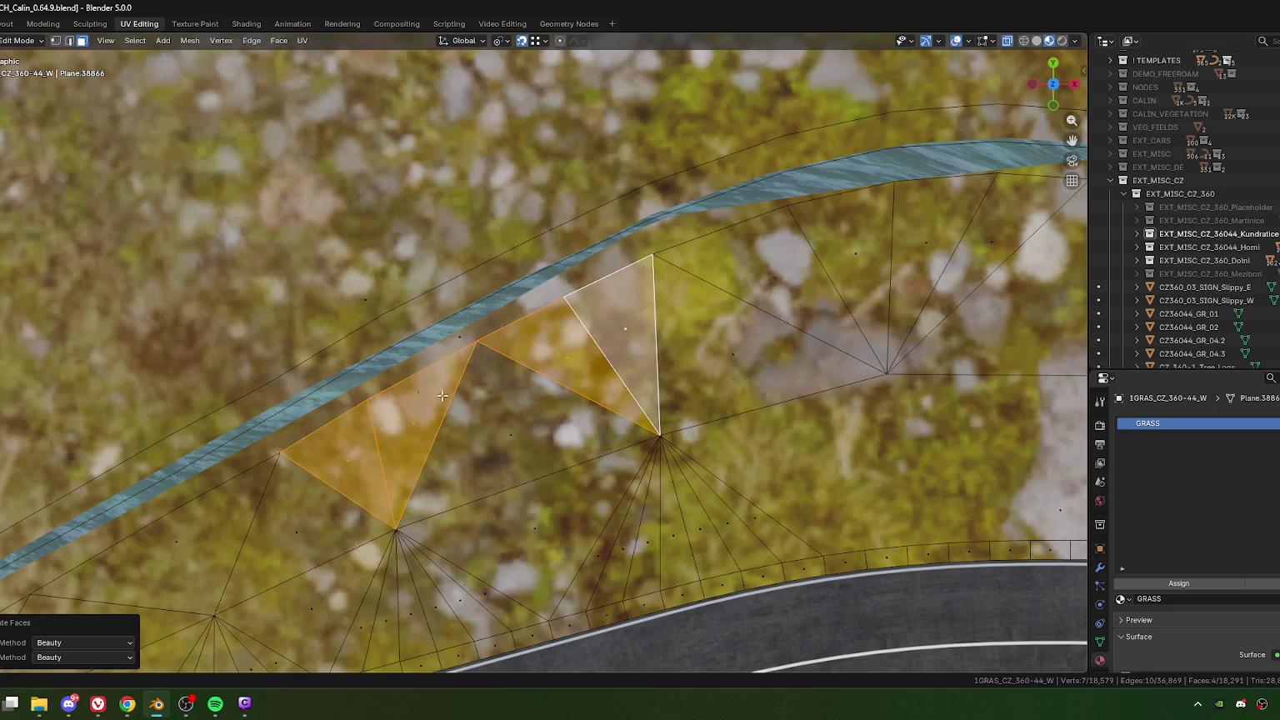
key("ctrl+z")
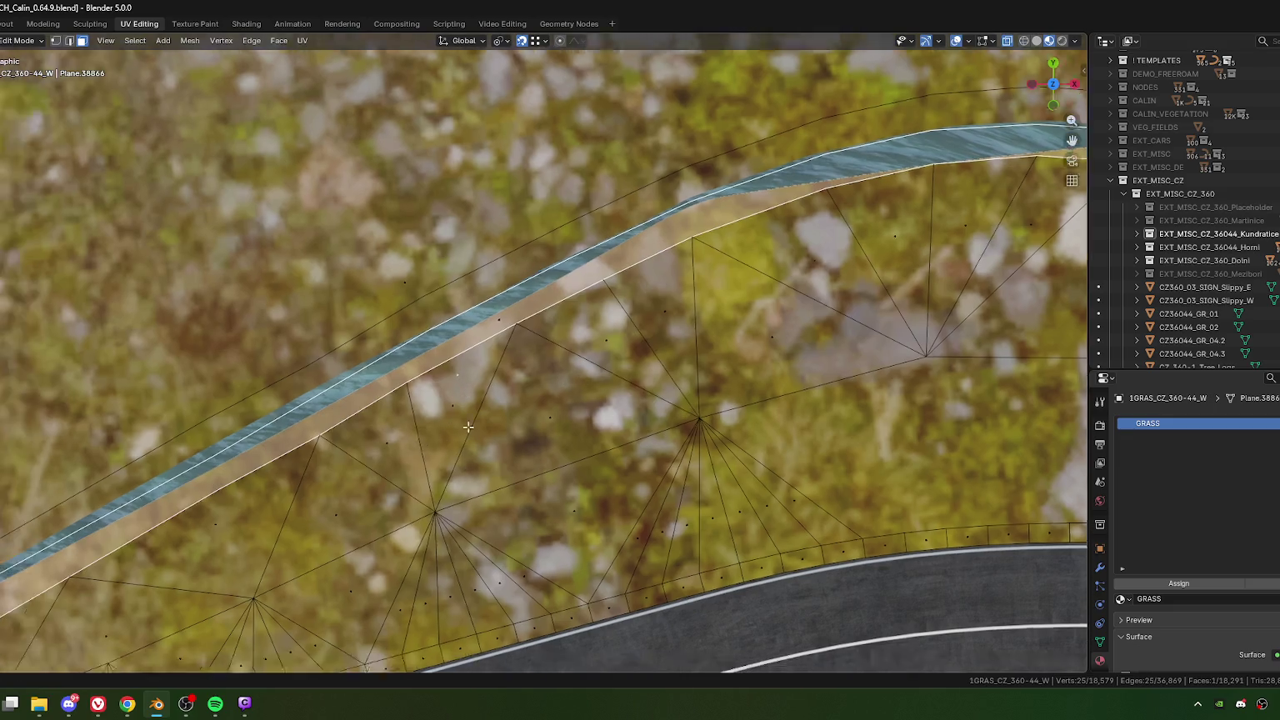
Step: Split a four-sided face near the stream into two triangles
middle_click_drag(423, 395, 481, 382, "shift")
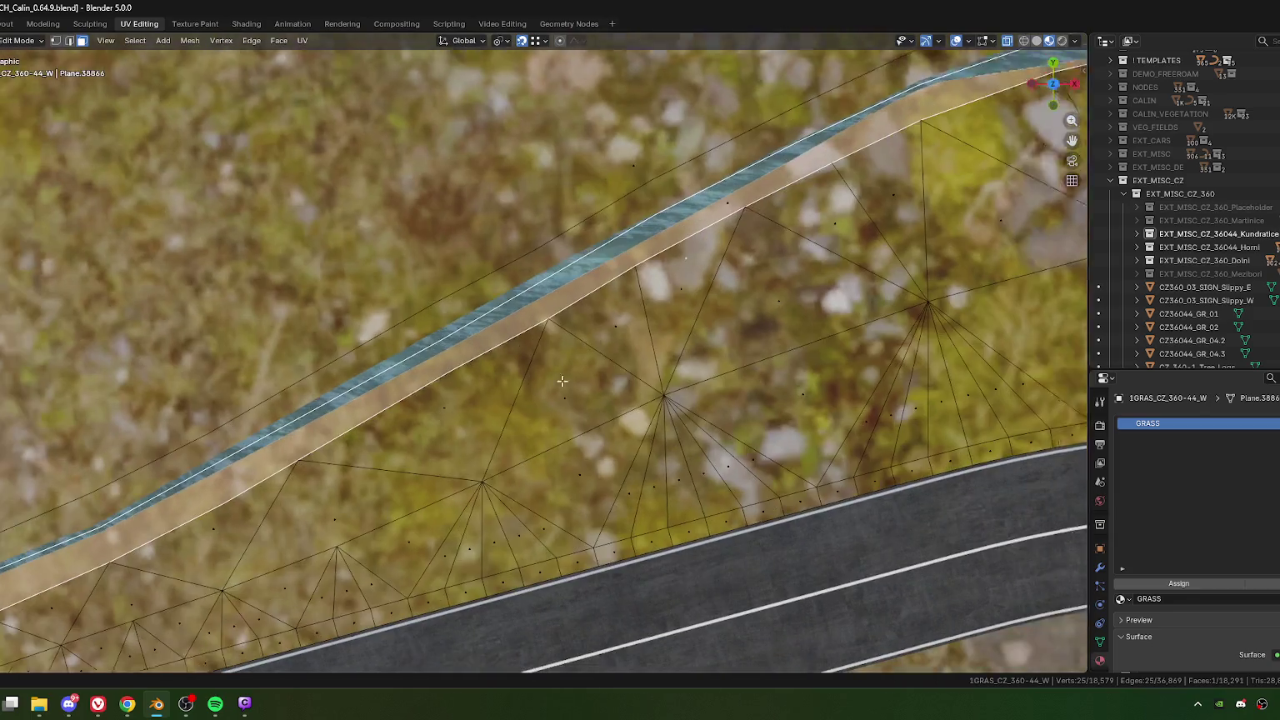
left_click(486, 406)
key("ctrl+t")
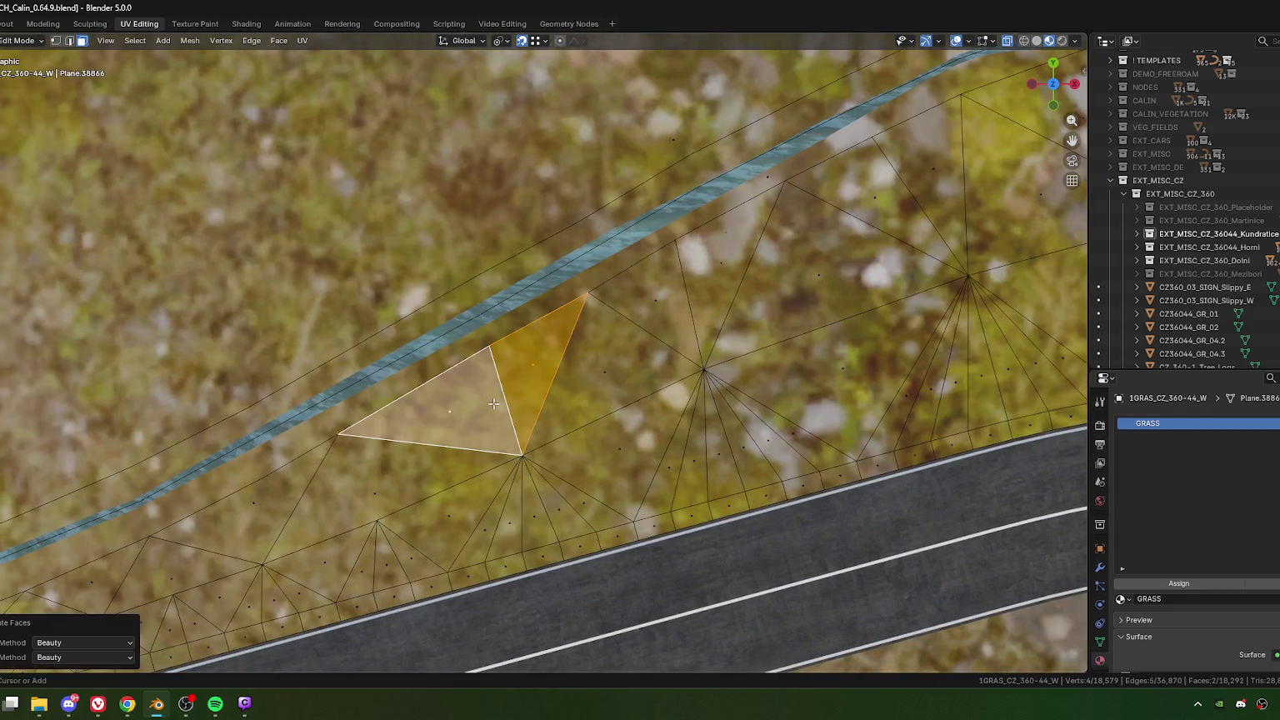
scroll(416, 448, "down", 2)
left_click(471, 406)
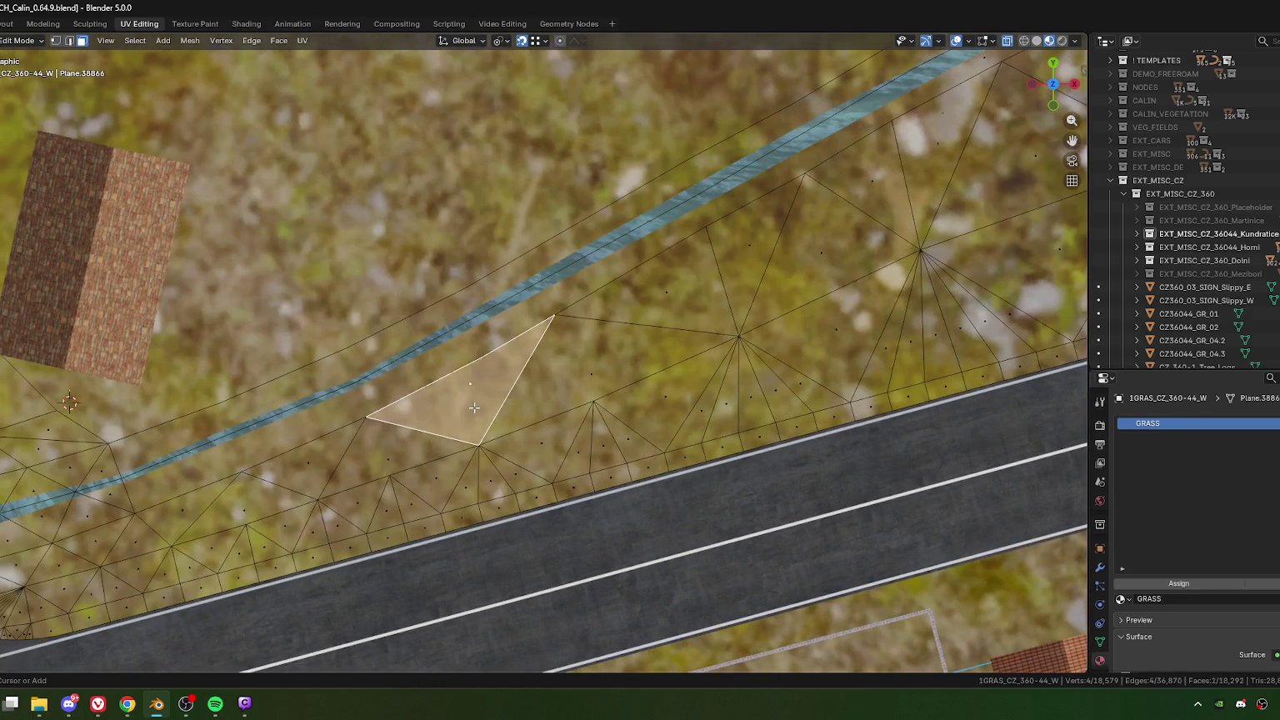
Step: Slide three vertices near the stream edge along their edges
left_click(466, 367)
key("shift+v")
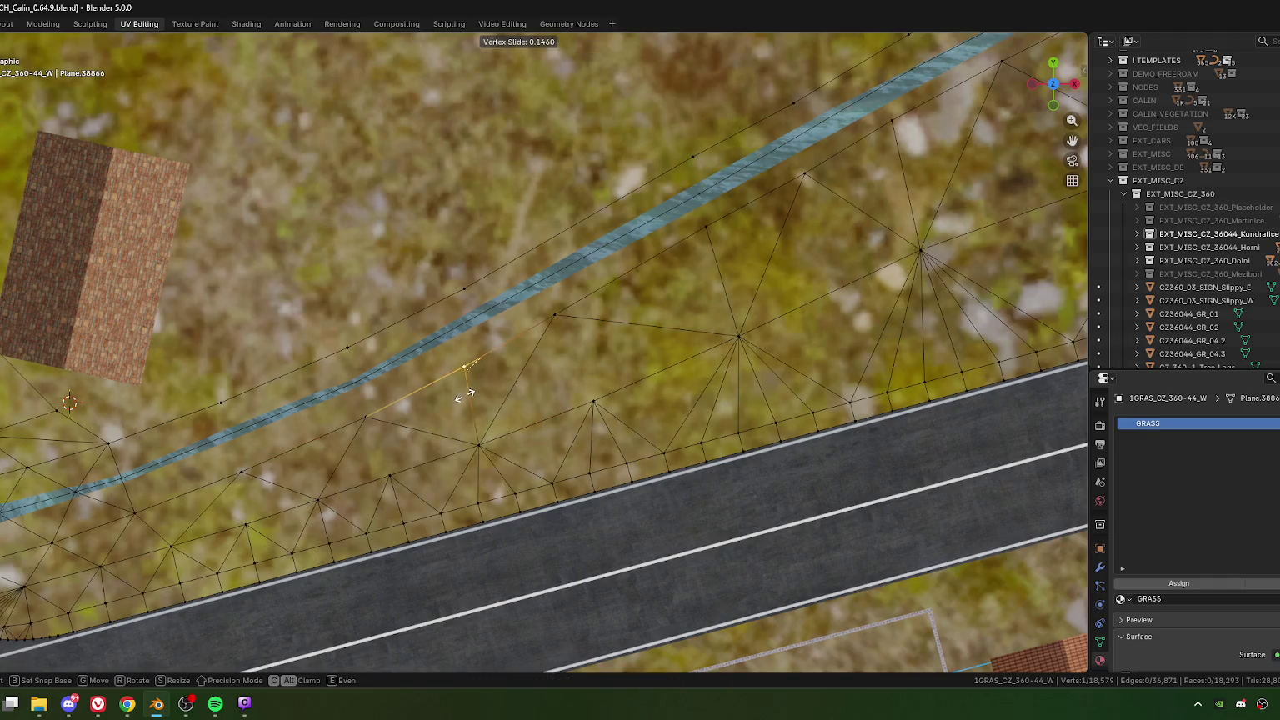
left_click(466, 399)
left_click(707, 226)
key("shift+v")
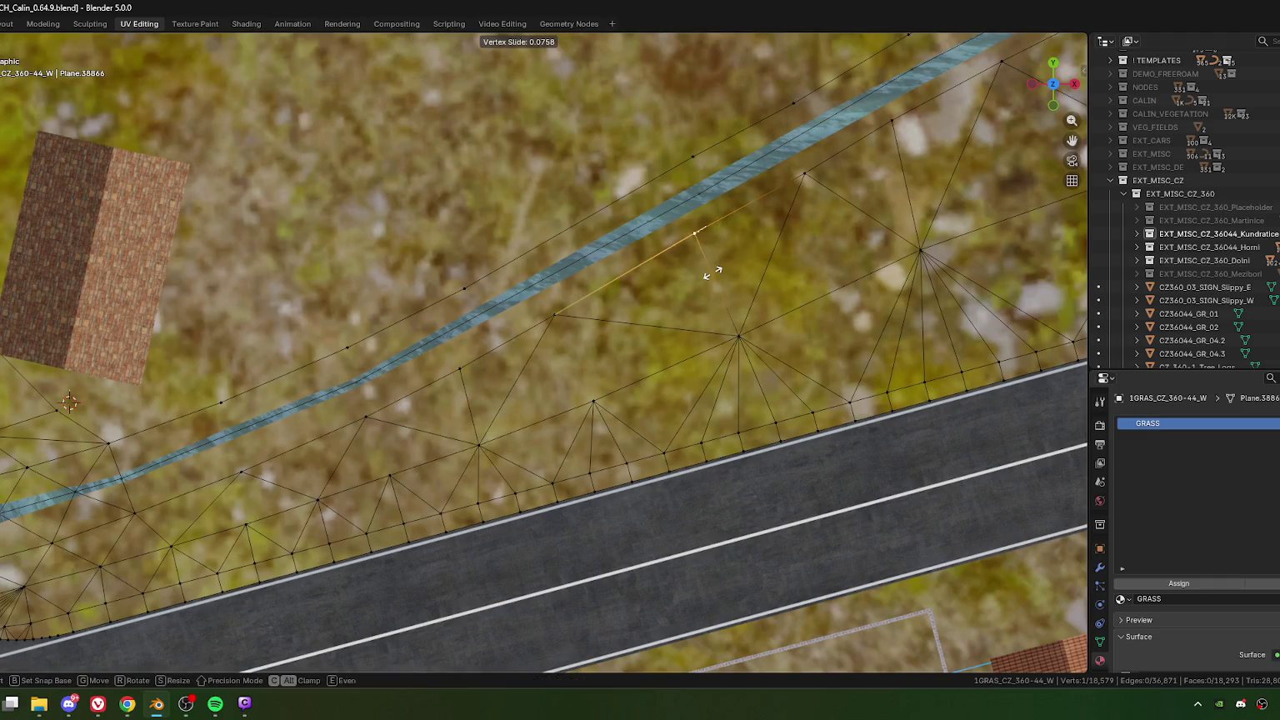
left_click(676, 304)
left_click(550, 316)
key("shift+v")
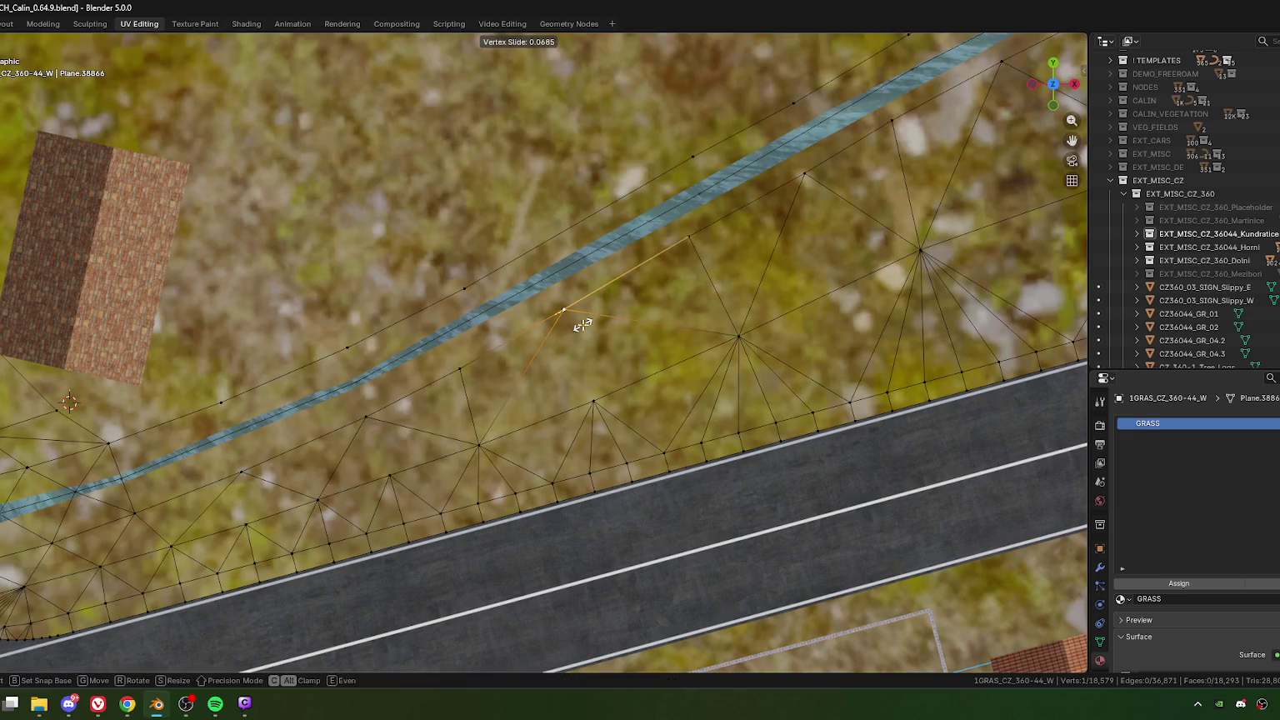
left_click(581, 324)
Step: Triangulate three more quads on the bank, including one near the bridge
key("3")
left_click(588, 376)
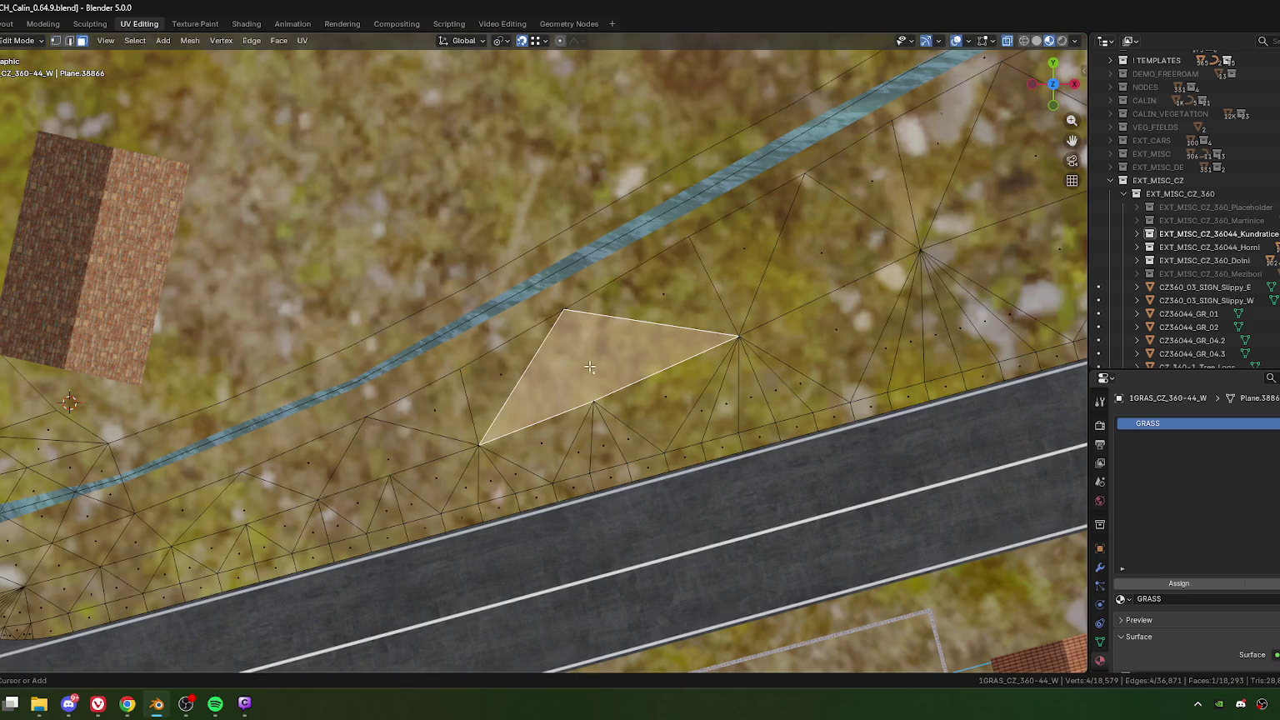
key("ctrl+t")
left_click(352, 469)
key("ctrl+t")
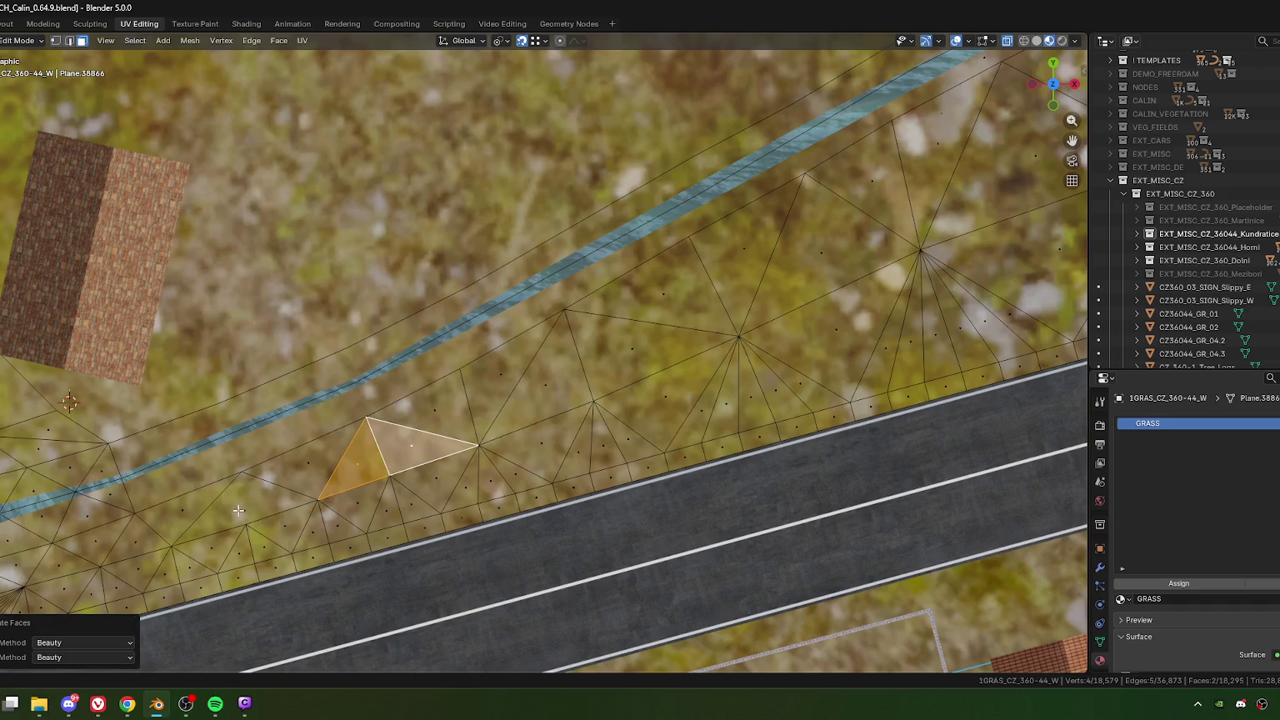
left_click(238, 511)
key("ctrl+t")
scroll(774, 318, "down", 3)
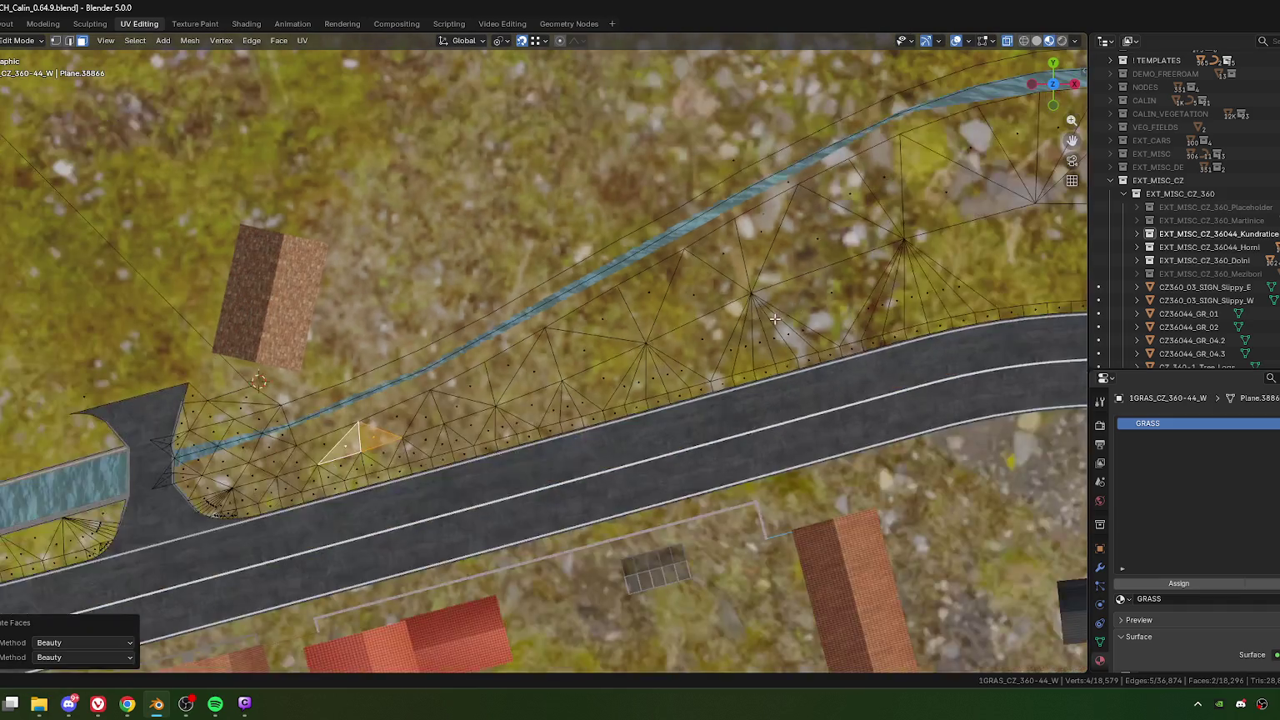
scroll(540, 416, "up", 3)
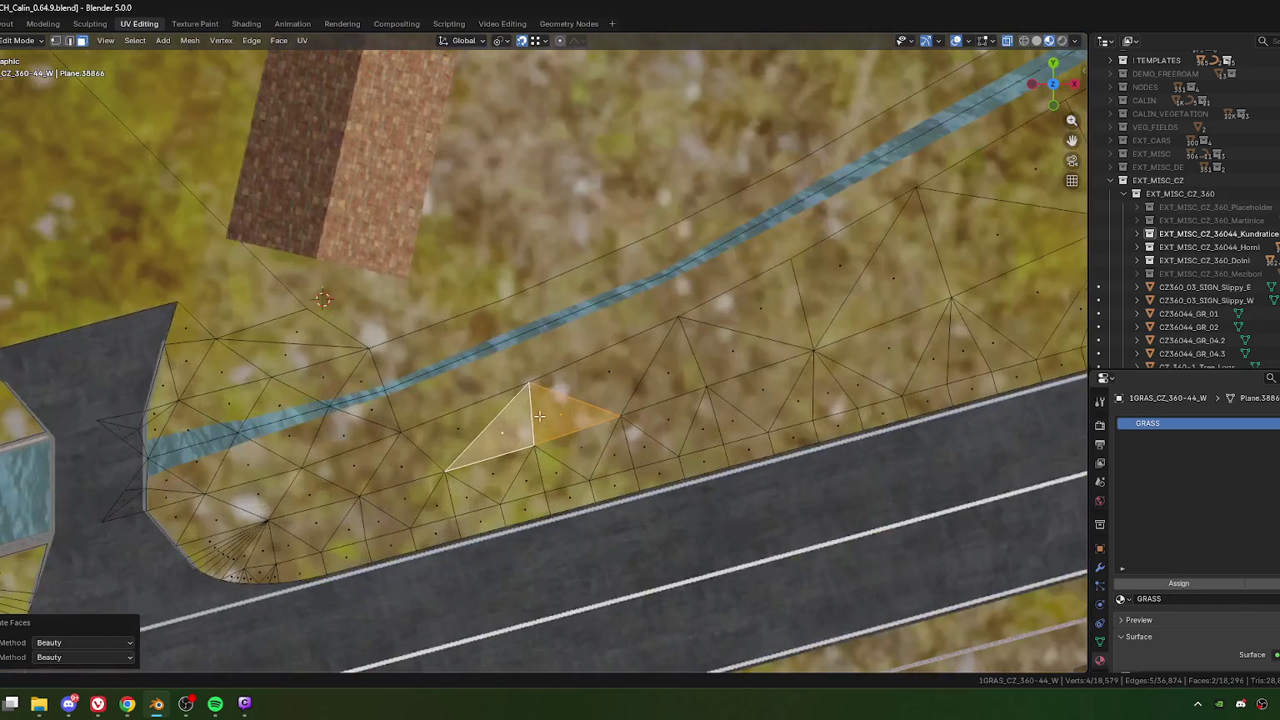
Step: Adjust two more vertices near the stream edge in vertex select mode
key("1")
left_click(530, 385)
key("g")
key("g")
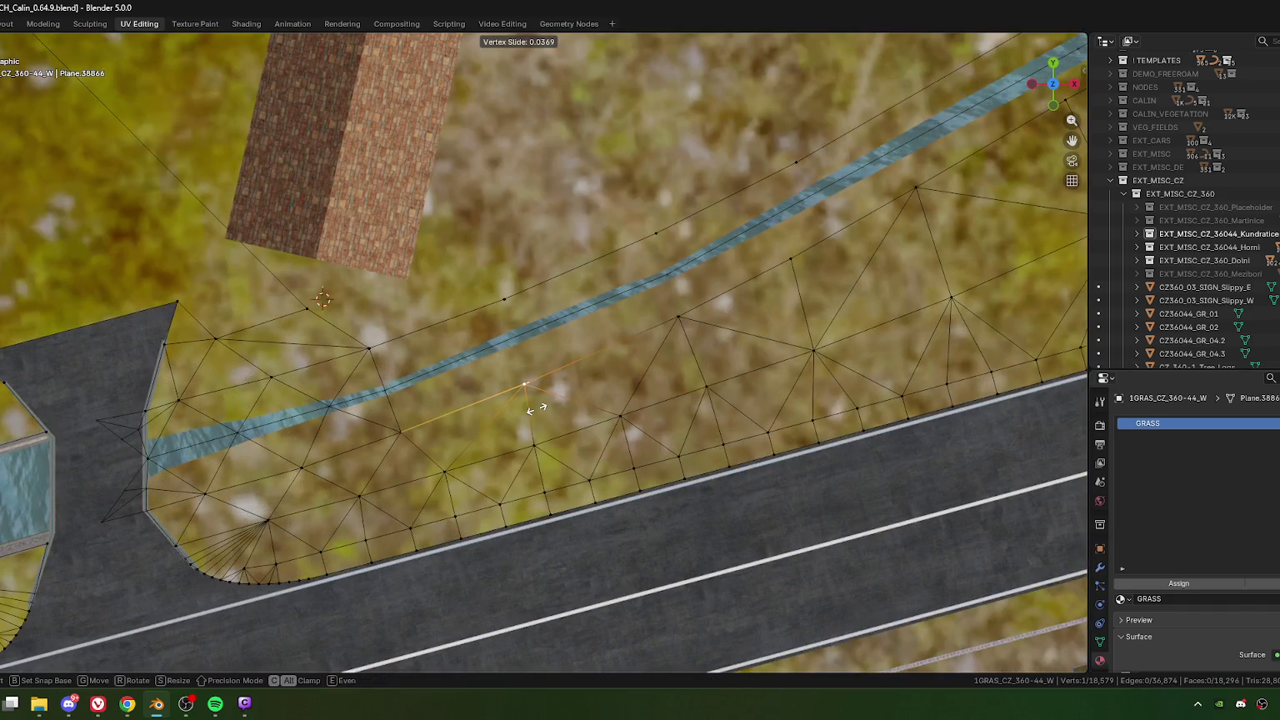
left_click(549, 406)
left_click(673, 321)
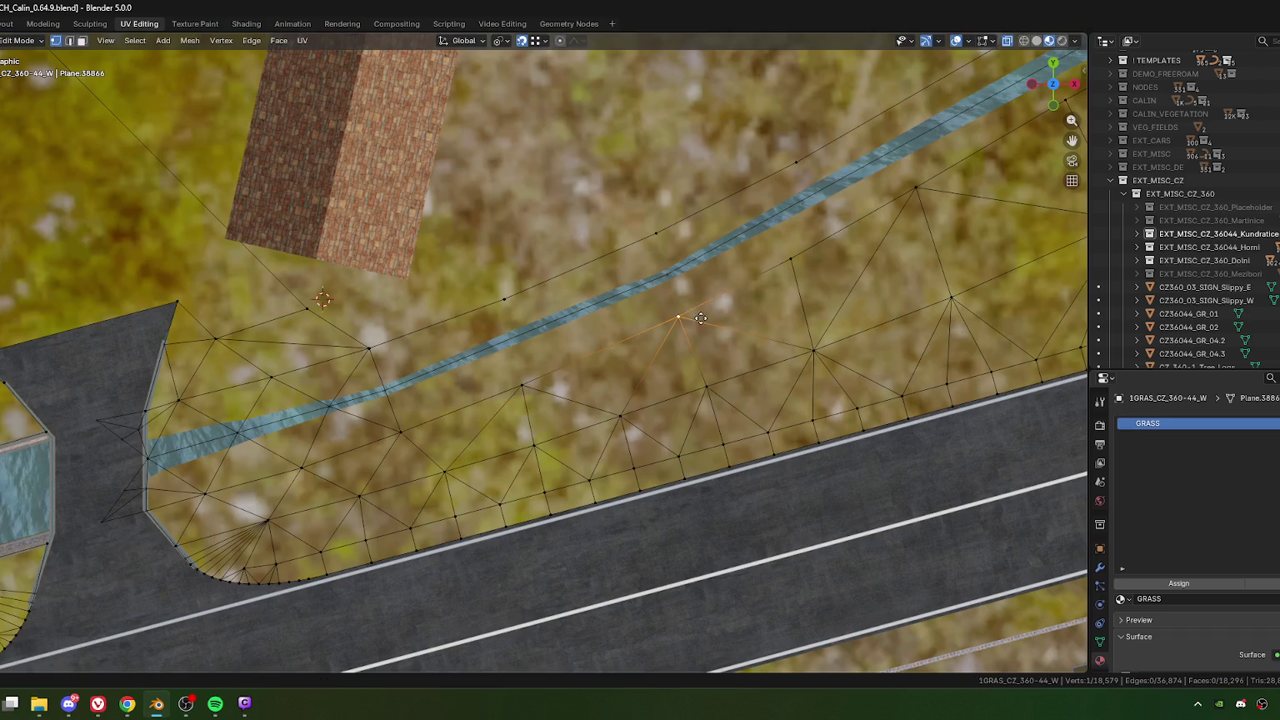
key("g")
key("g")
left_click(692, 319)
Step: Inspect the bank in perspective, then slide a stream-edge vertex by factor 0.049 from top view
middle_click_drag(618, 348, 641, 370, "shift")
mouse_move(446, 514)
middle_mouse_down()
mouse_move(492, 417)
mouse_move(435, 440)
mouse_move(536, 443)
middle_mouse_up()
key("KP_7")
left_click(426, 413)
key("shift+v")
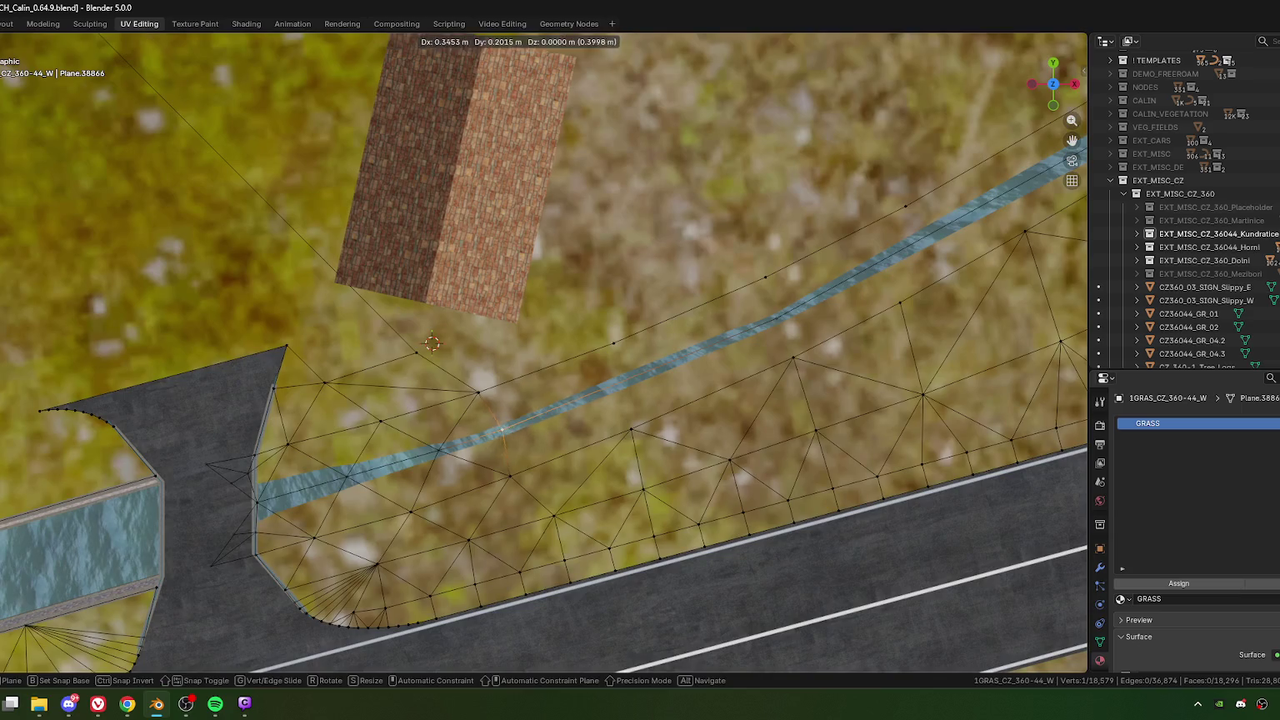
left_click(599, 406)
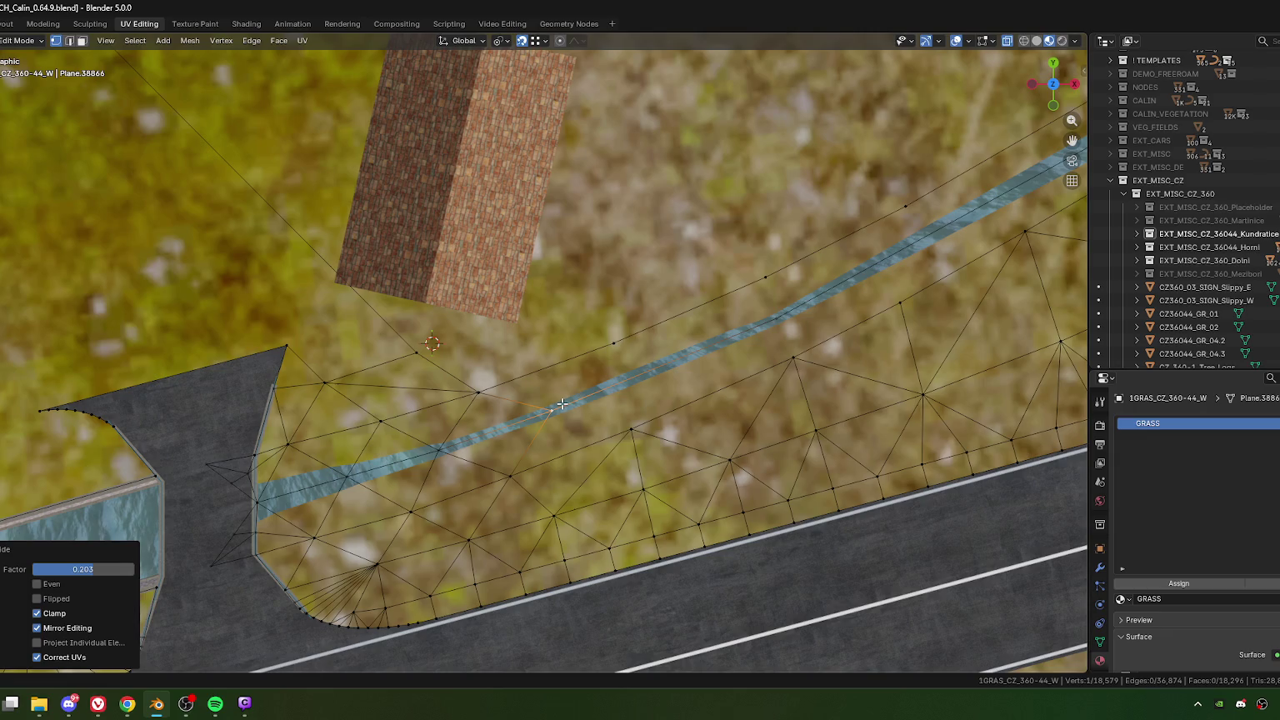